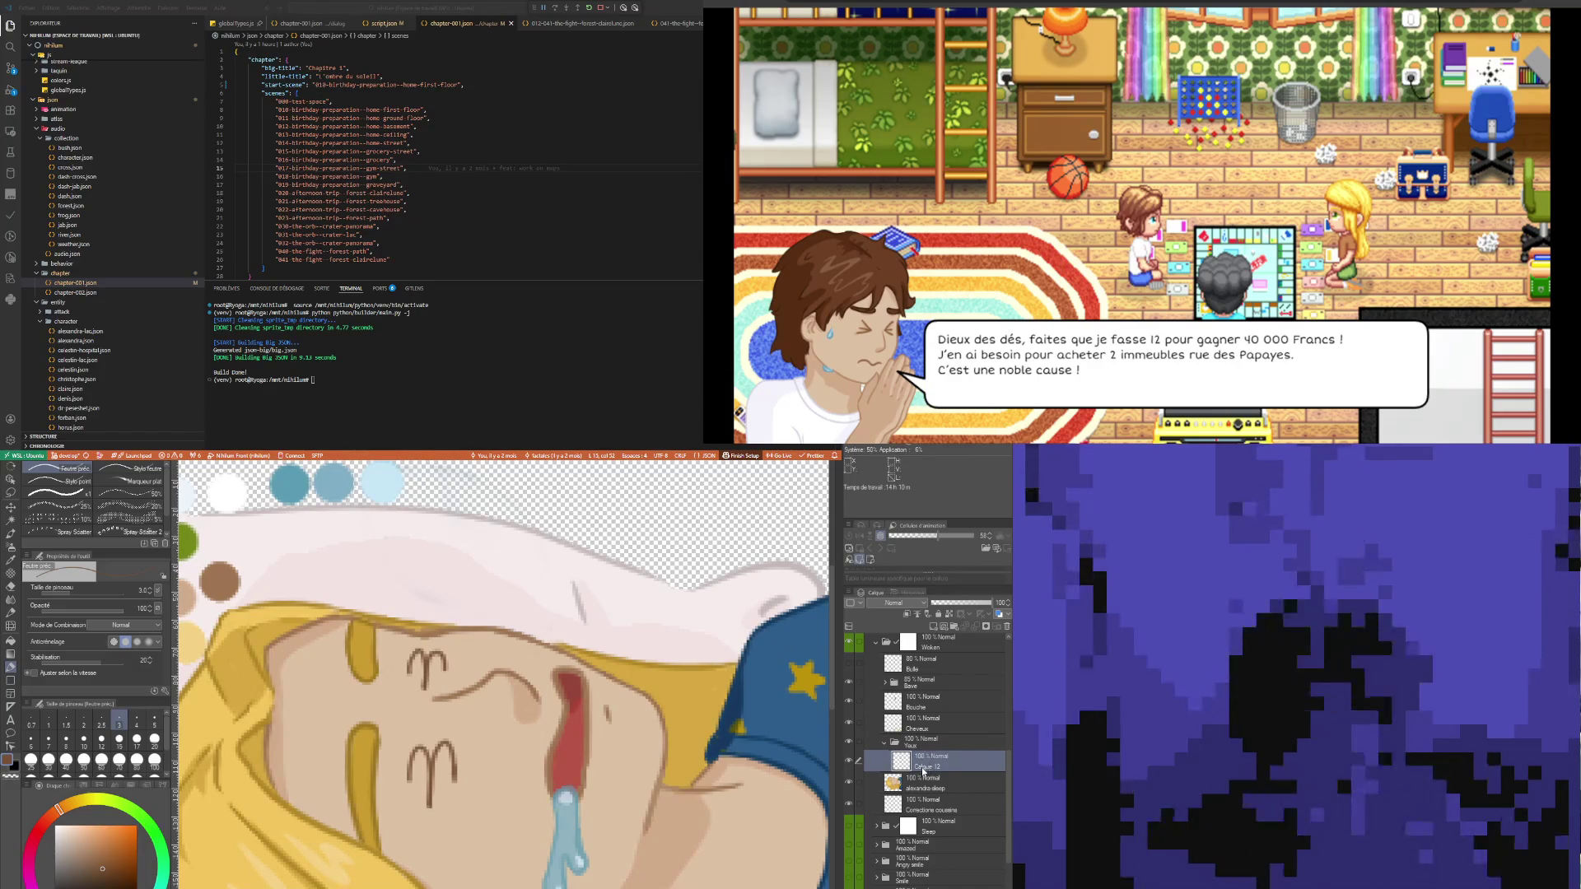
- Add blank layer Calque 3 above Calque 12 and switch to the soft eraser at size 3.0
key("ctrl+shift+n")
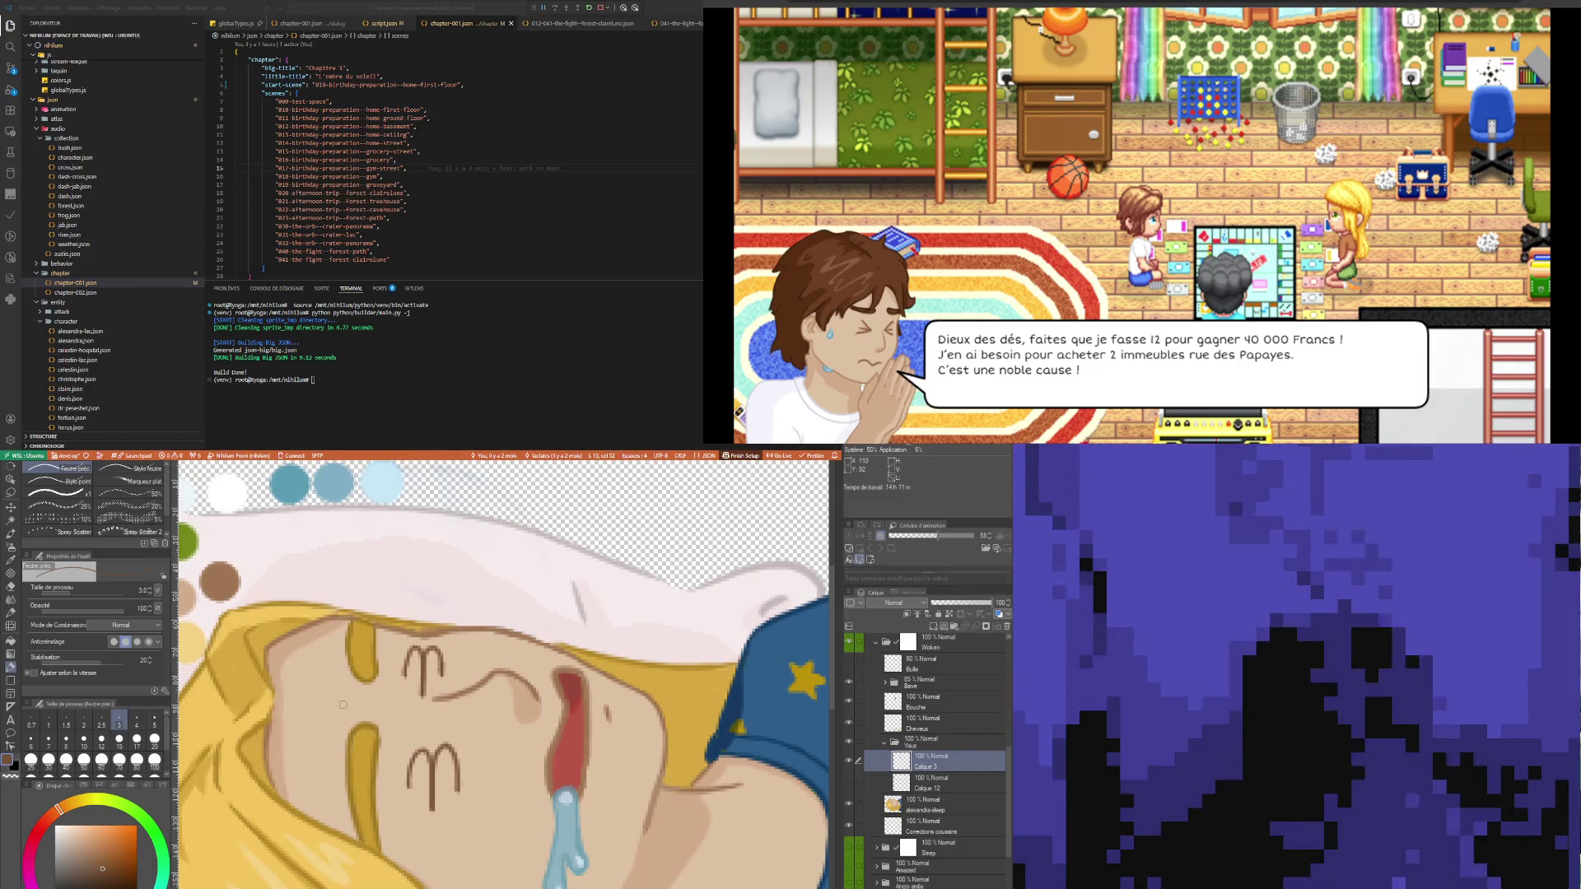
scroll(411, 736, "down", 3)
scroll(415, 751, "up", 4)
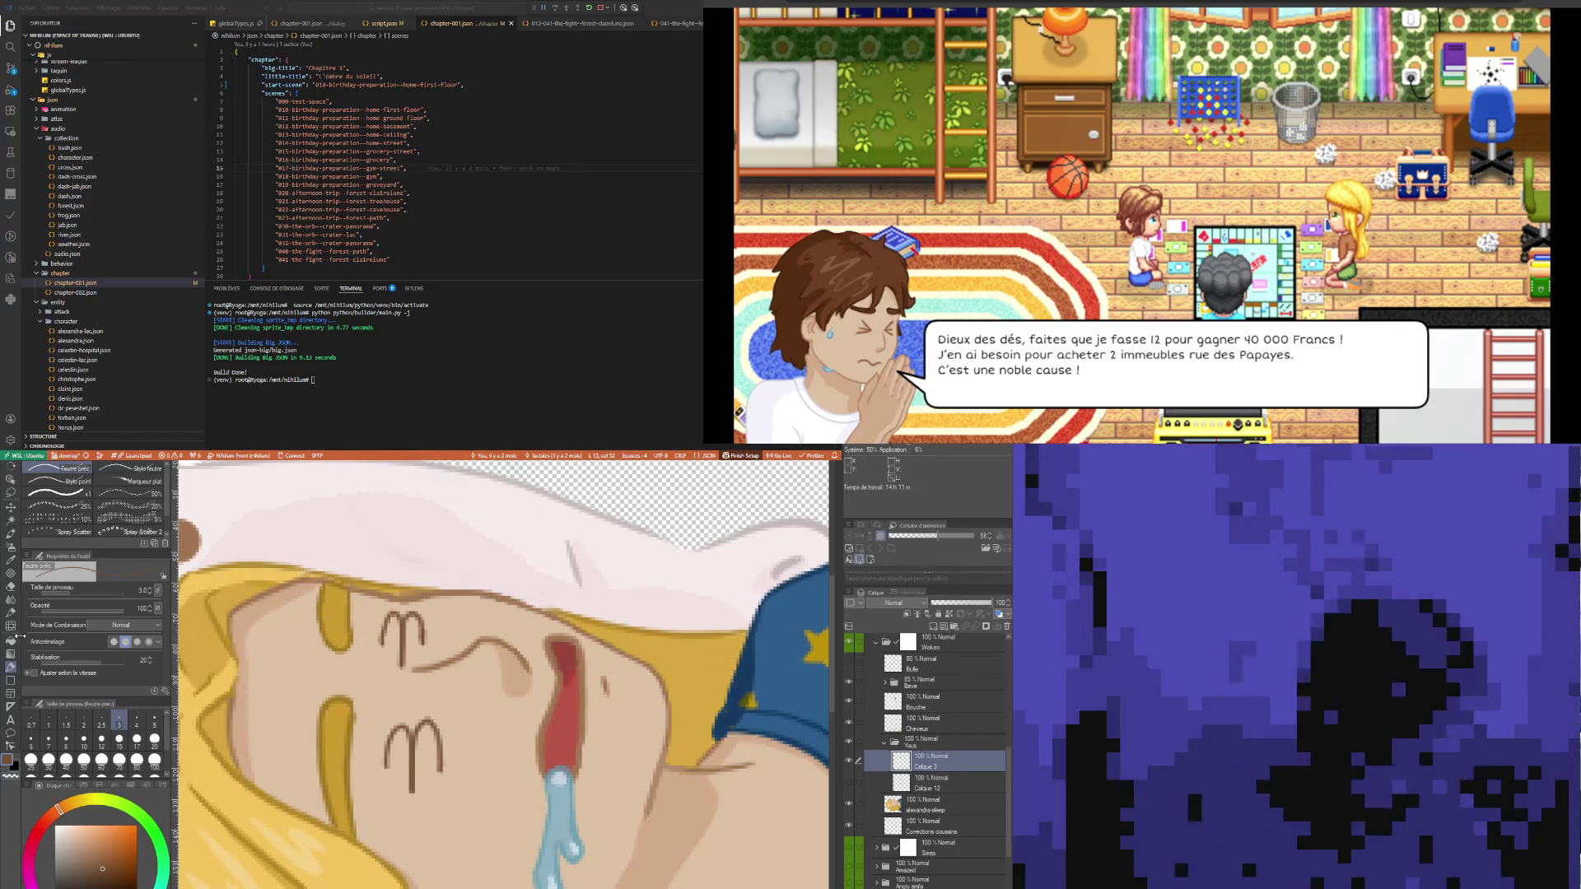
key("e")
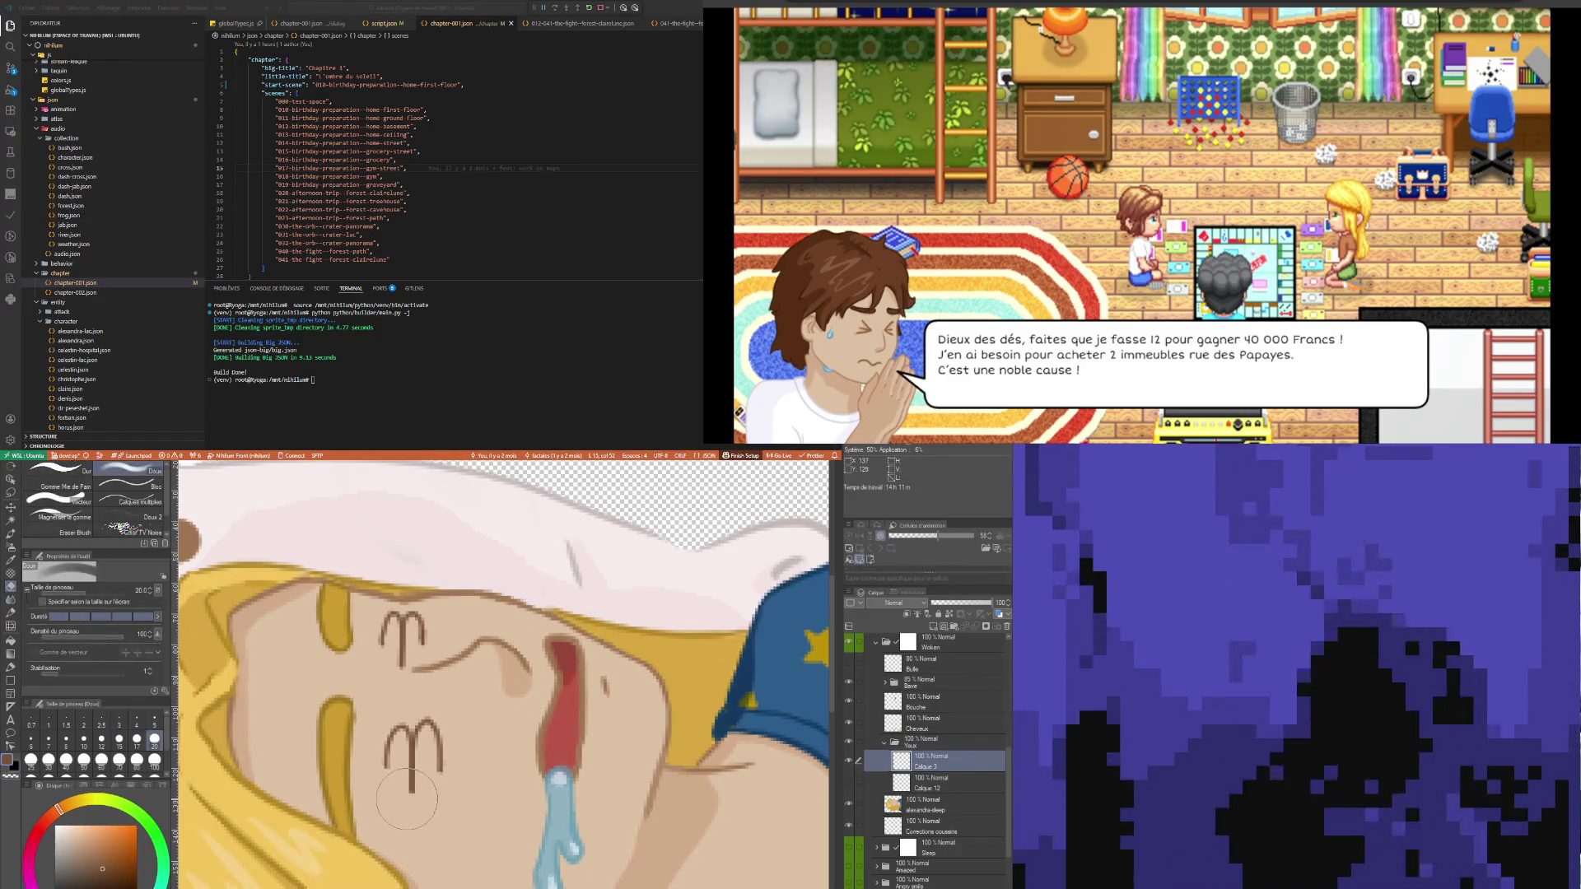
left_click(119, 720)
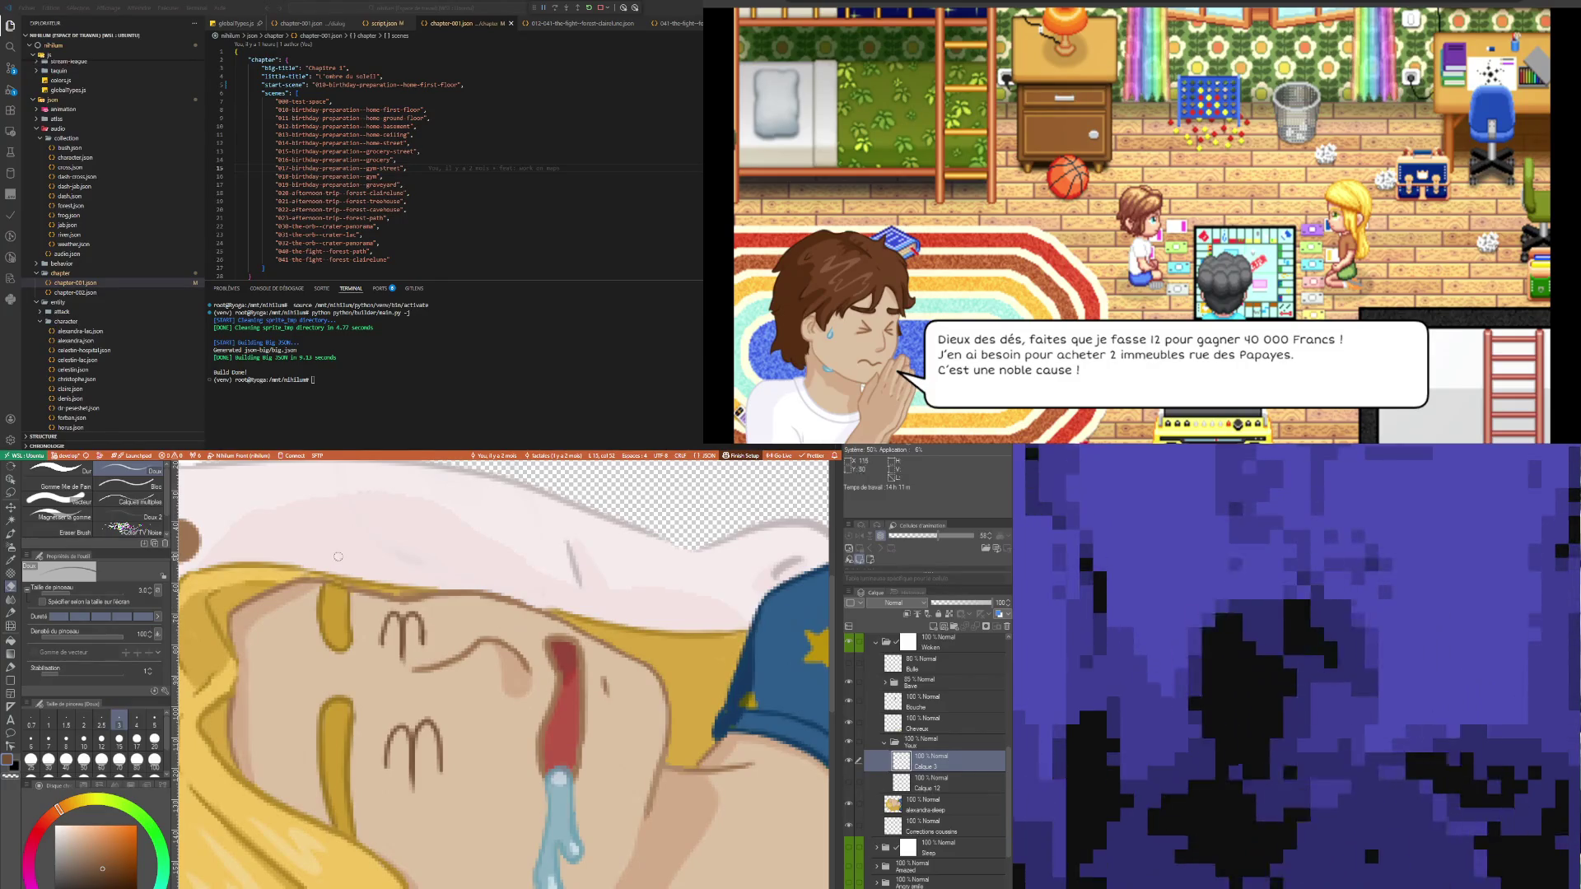
- Zoom in and out on the sleeping girl's closed eyes to inspect them
scroll(338, 557, "down", 3)
scroll(338, 557, "up", 3)
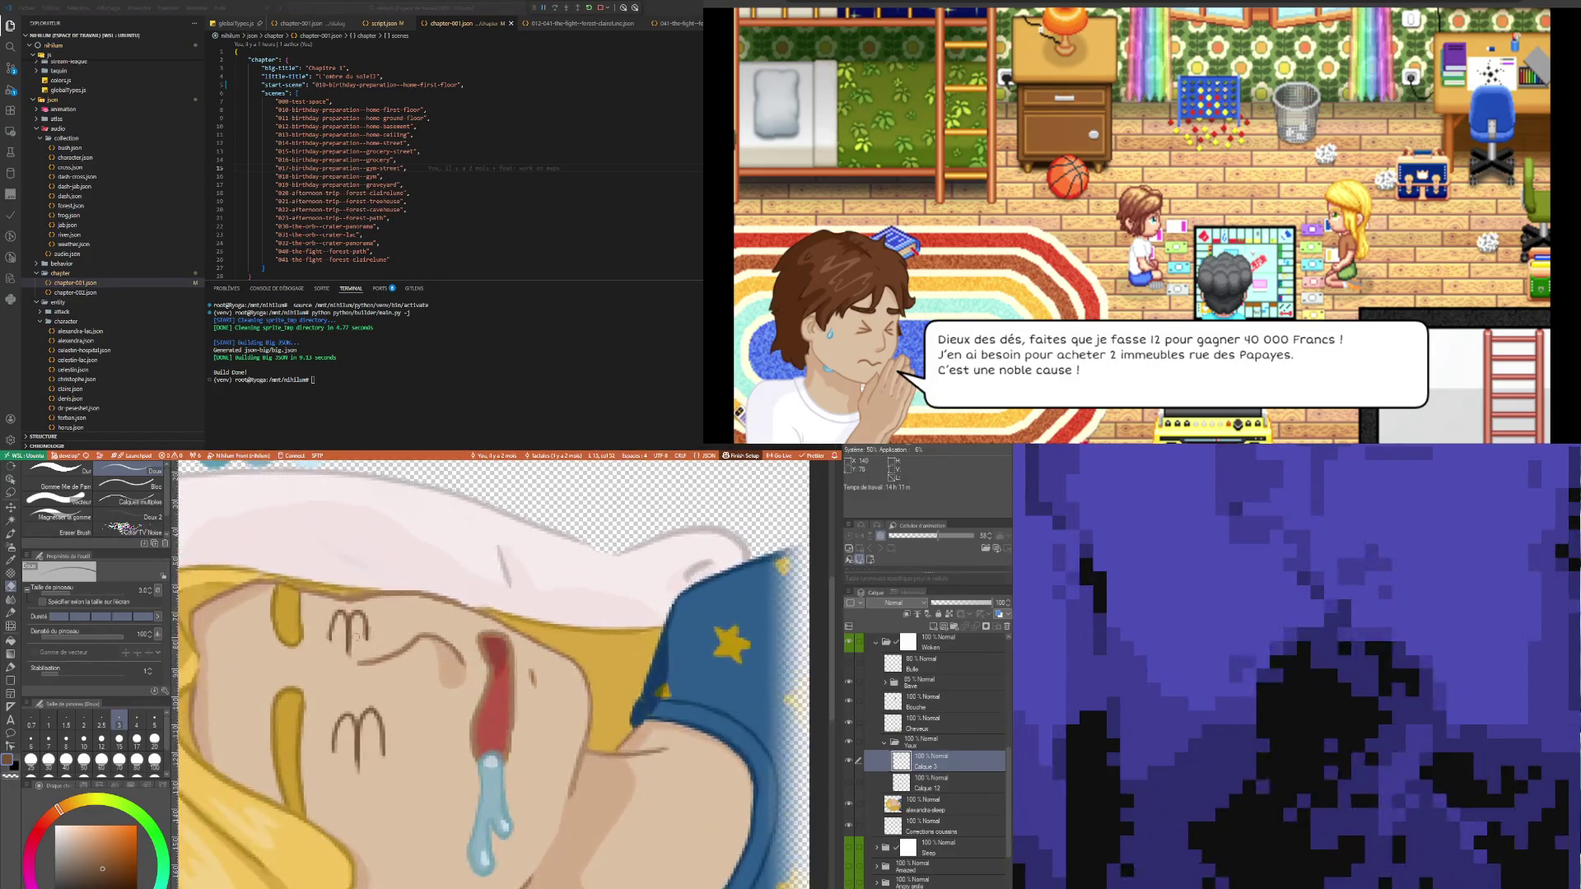
scroll(321, 634, "up", 3)
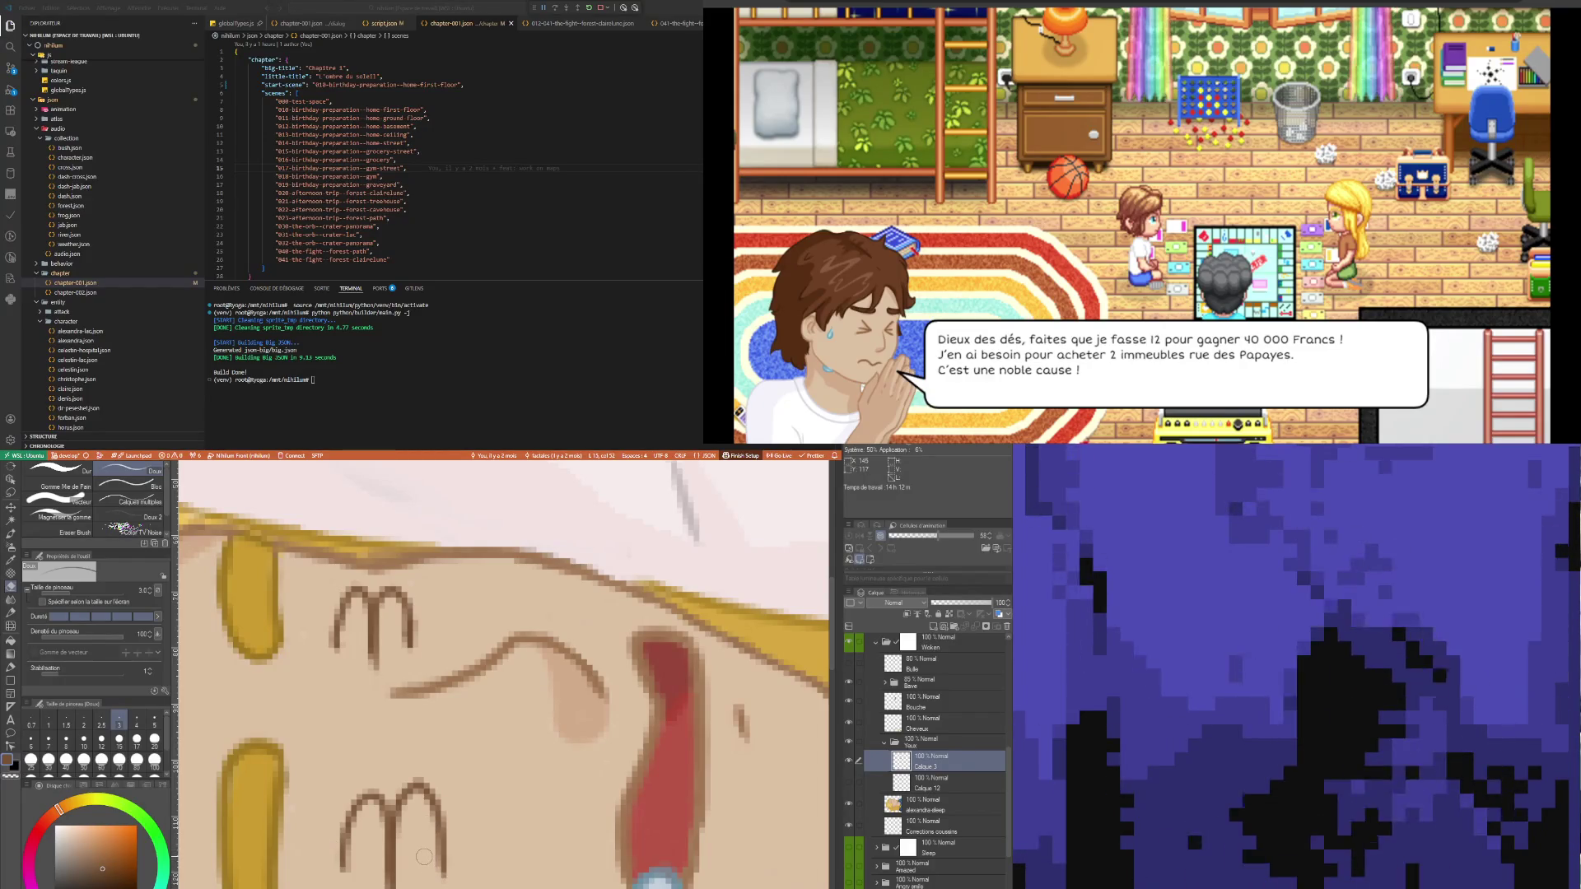
scroll(401, 534, "down", 4)
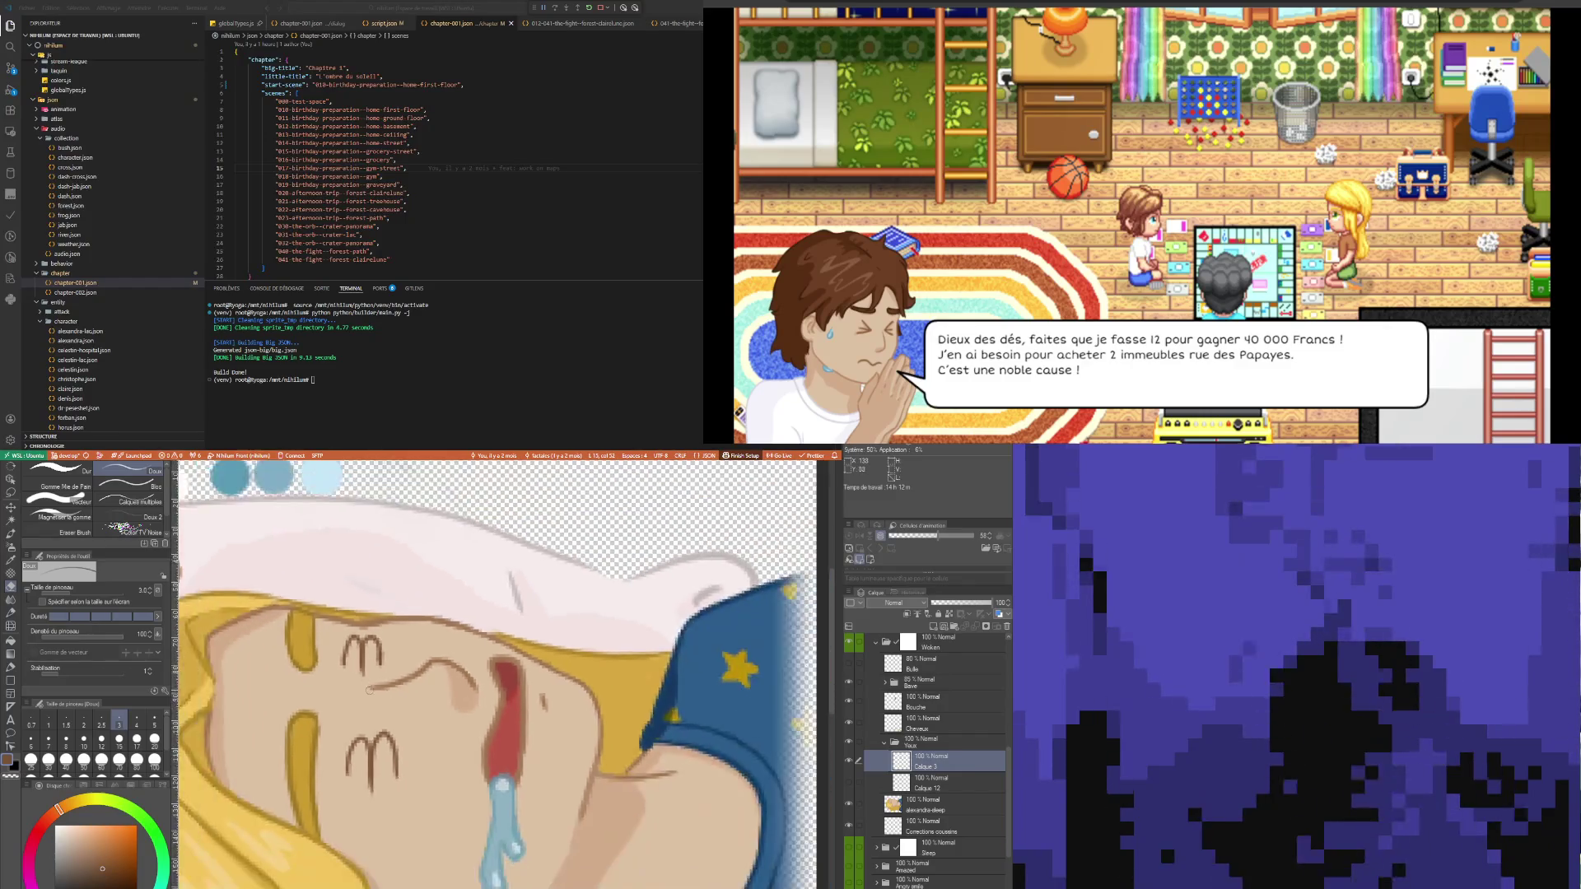
scroll(368, 776, "down", 3)
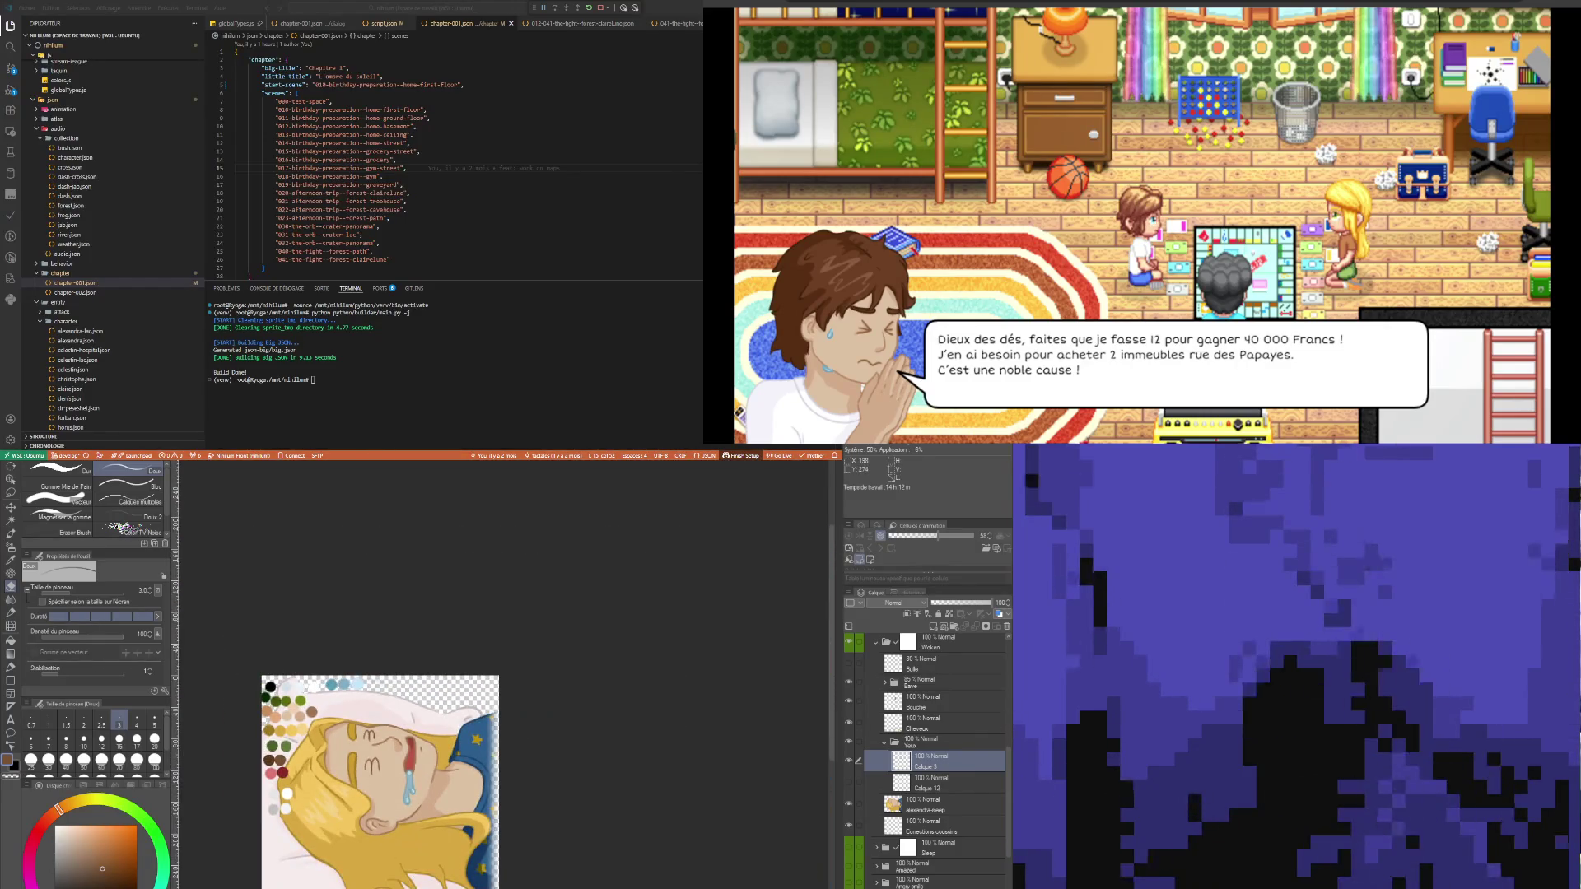
scroll(370, 762, "up", 3)
scroll(369, 769, "up", 2)
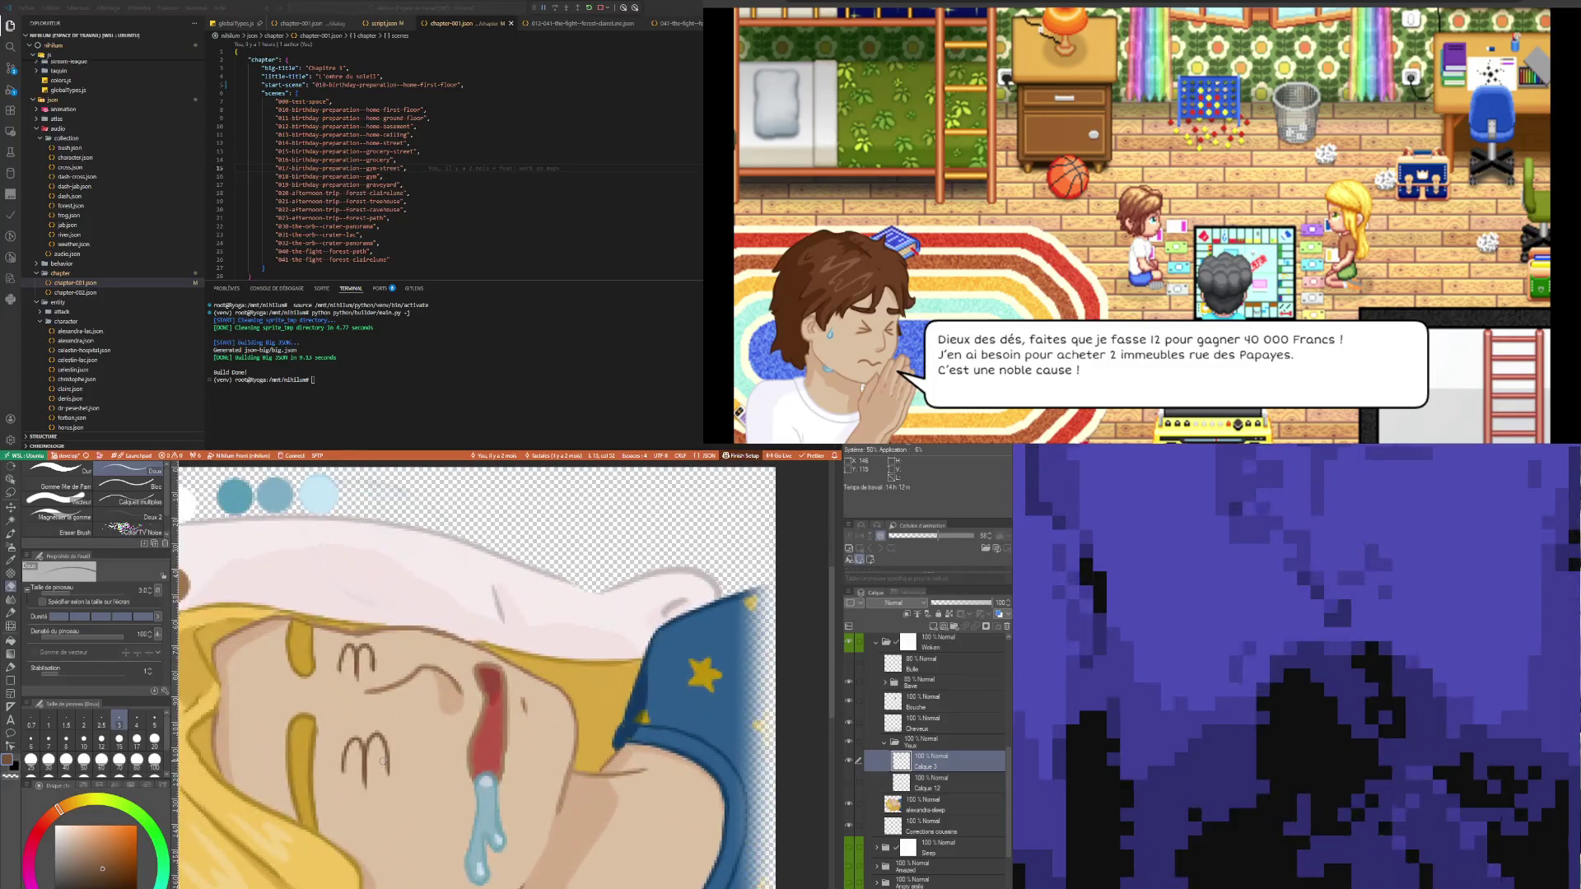
scroll(382, 762, "down", 1)
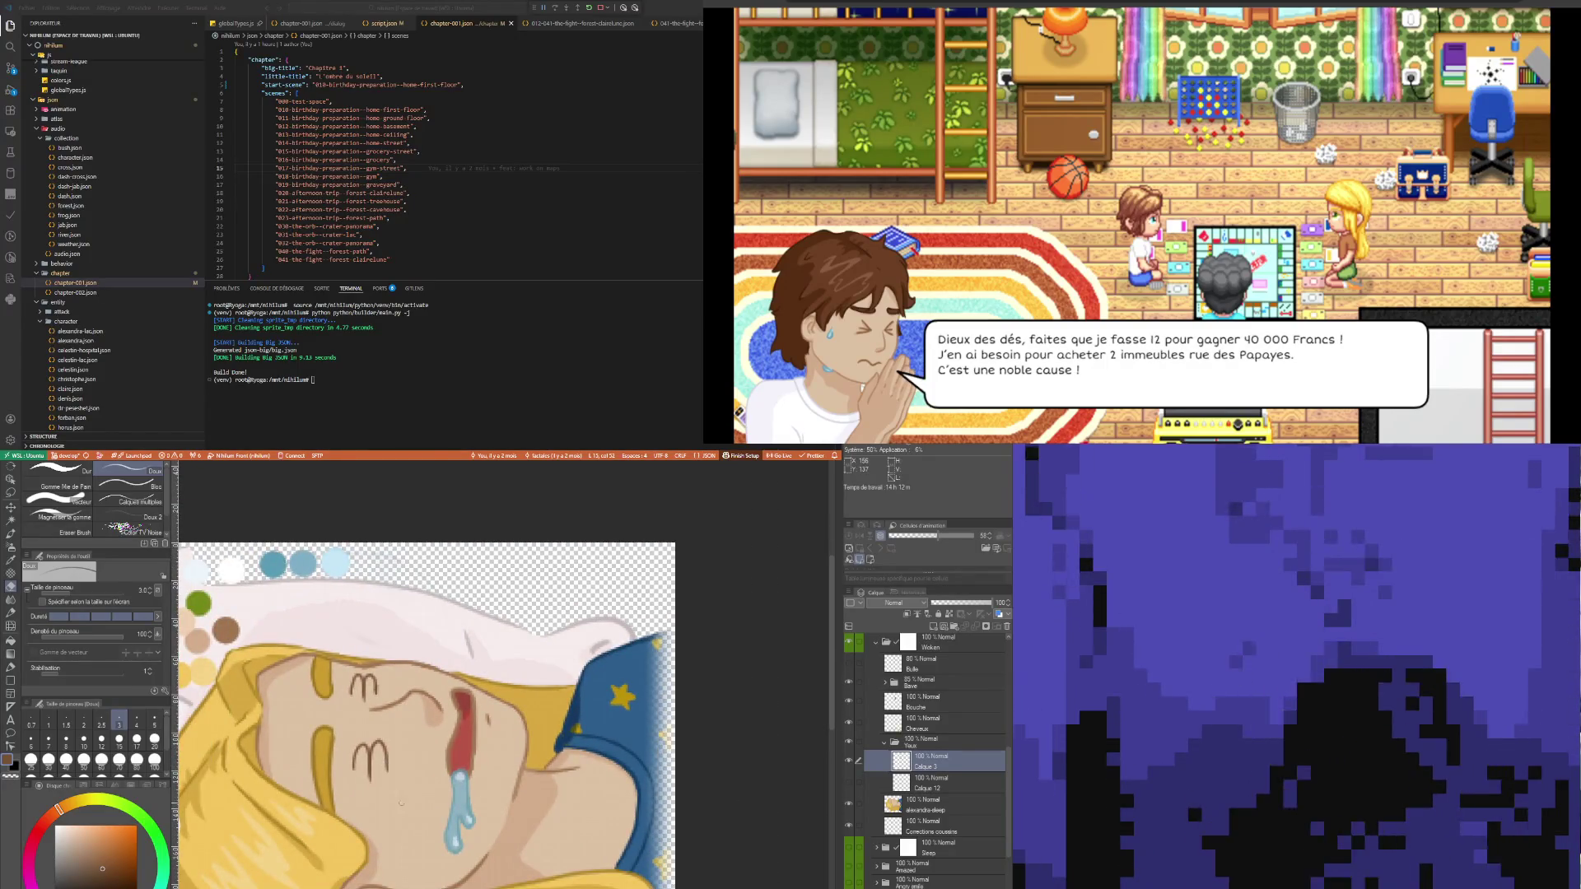
scroll(394, 778, "up", 1)
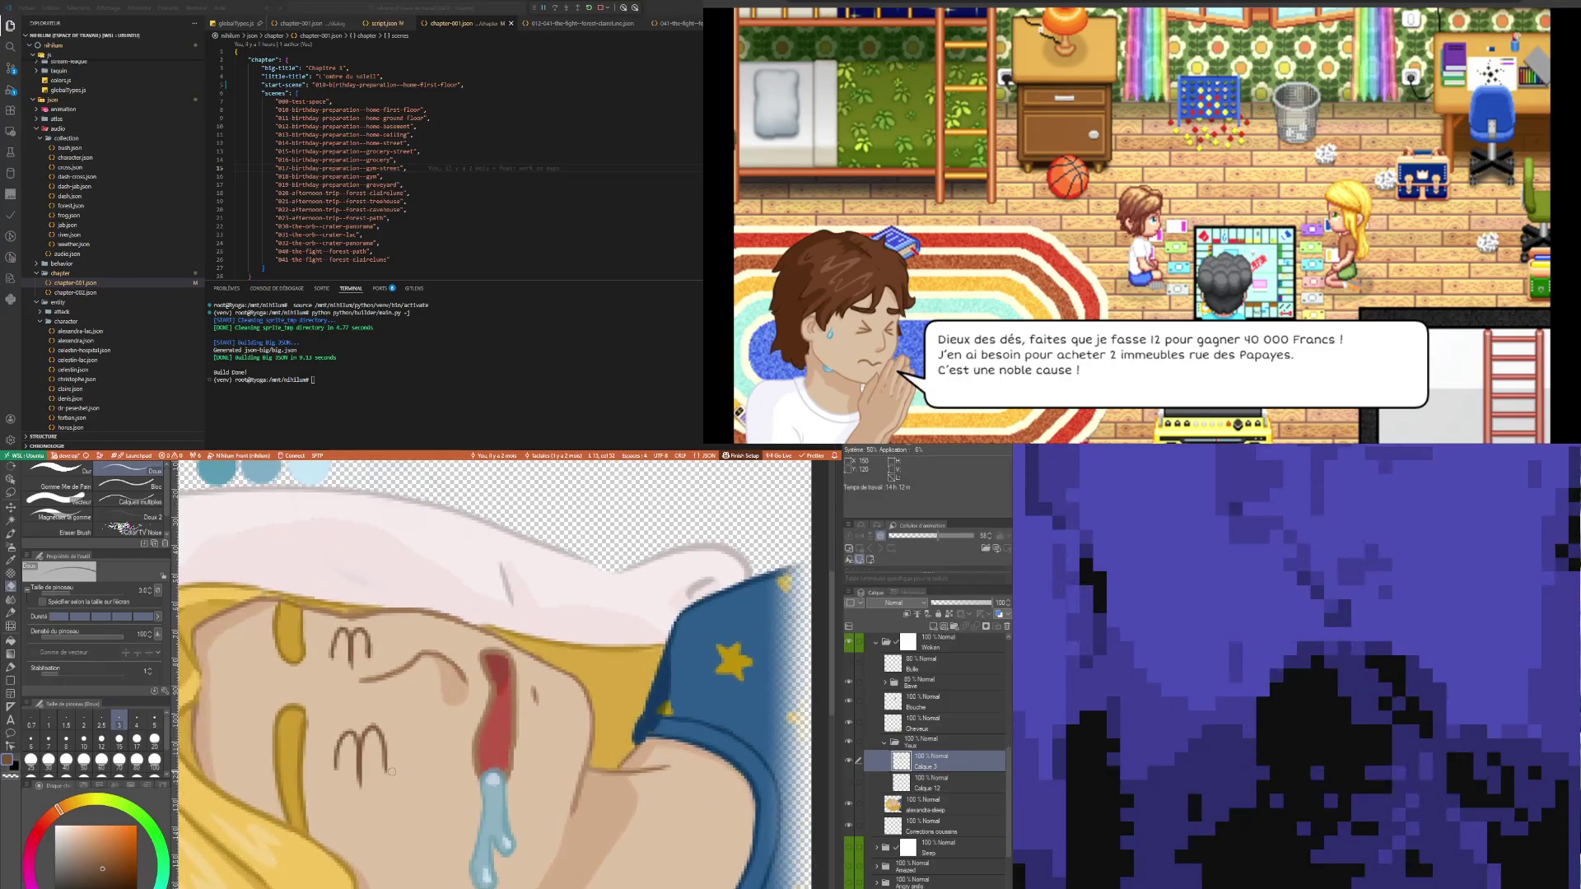
scroll(392, 772, "down", 3)
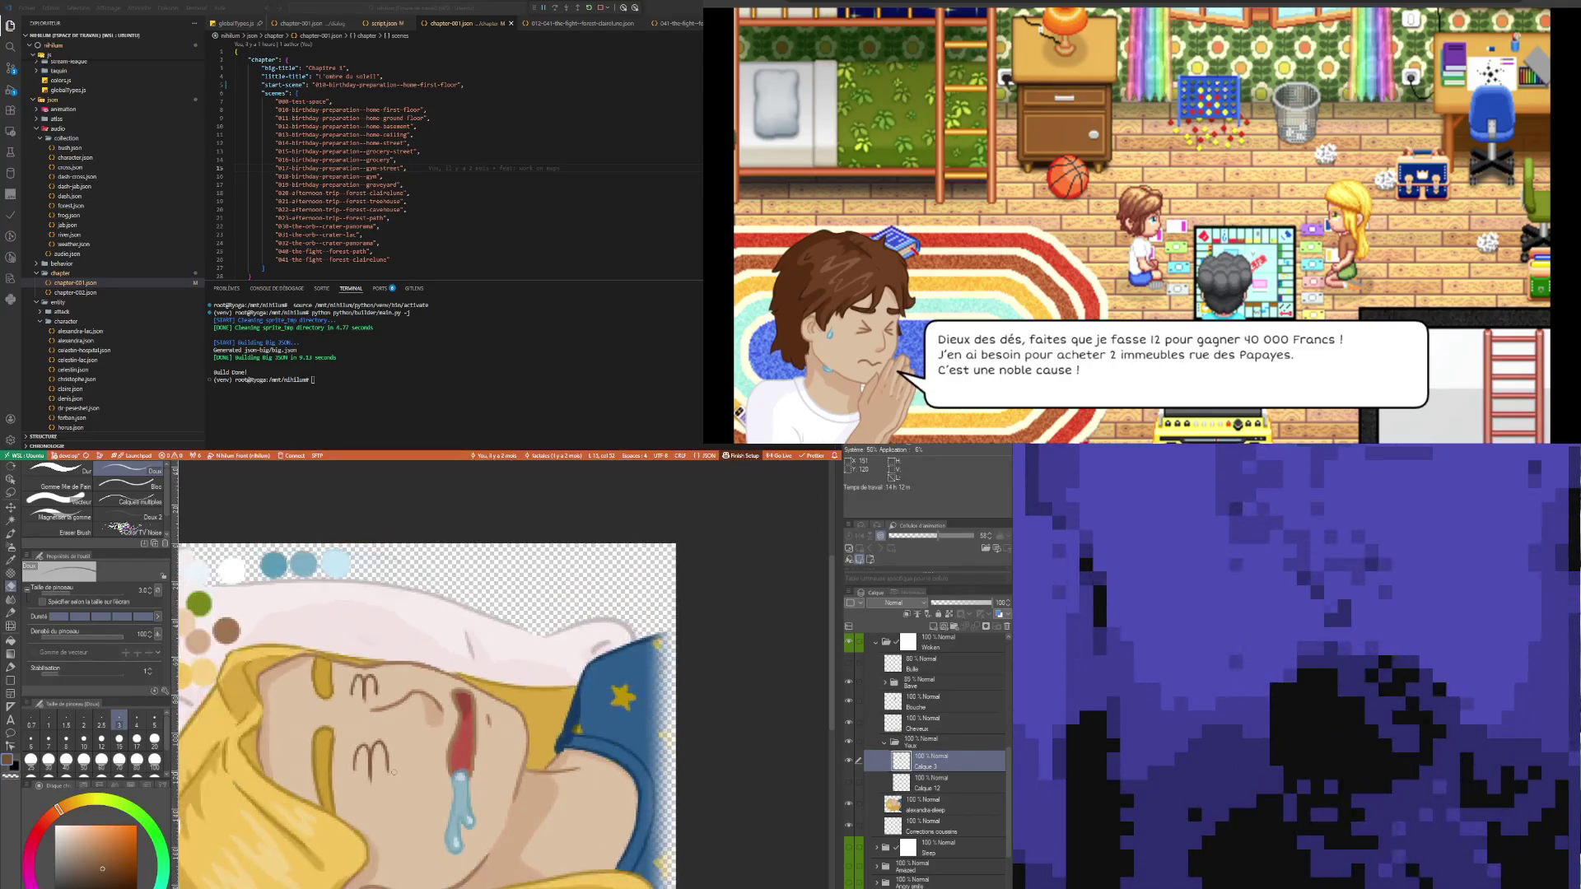
scroll(411, 822, "down", 1)
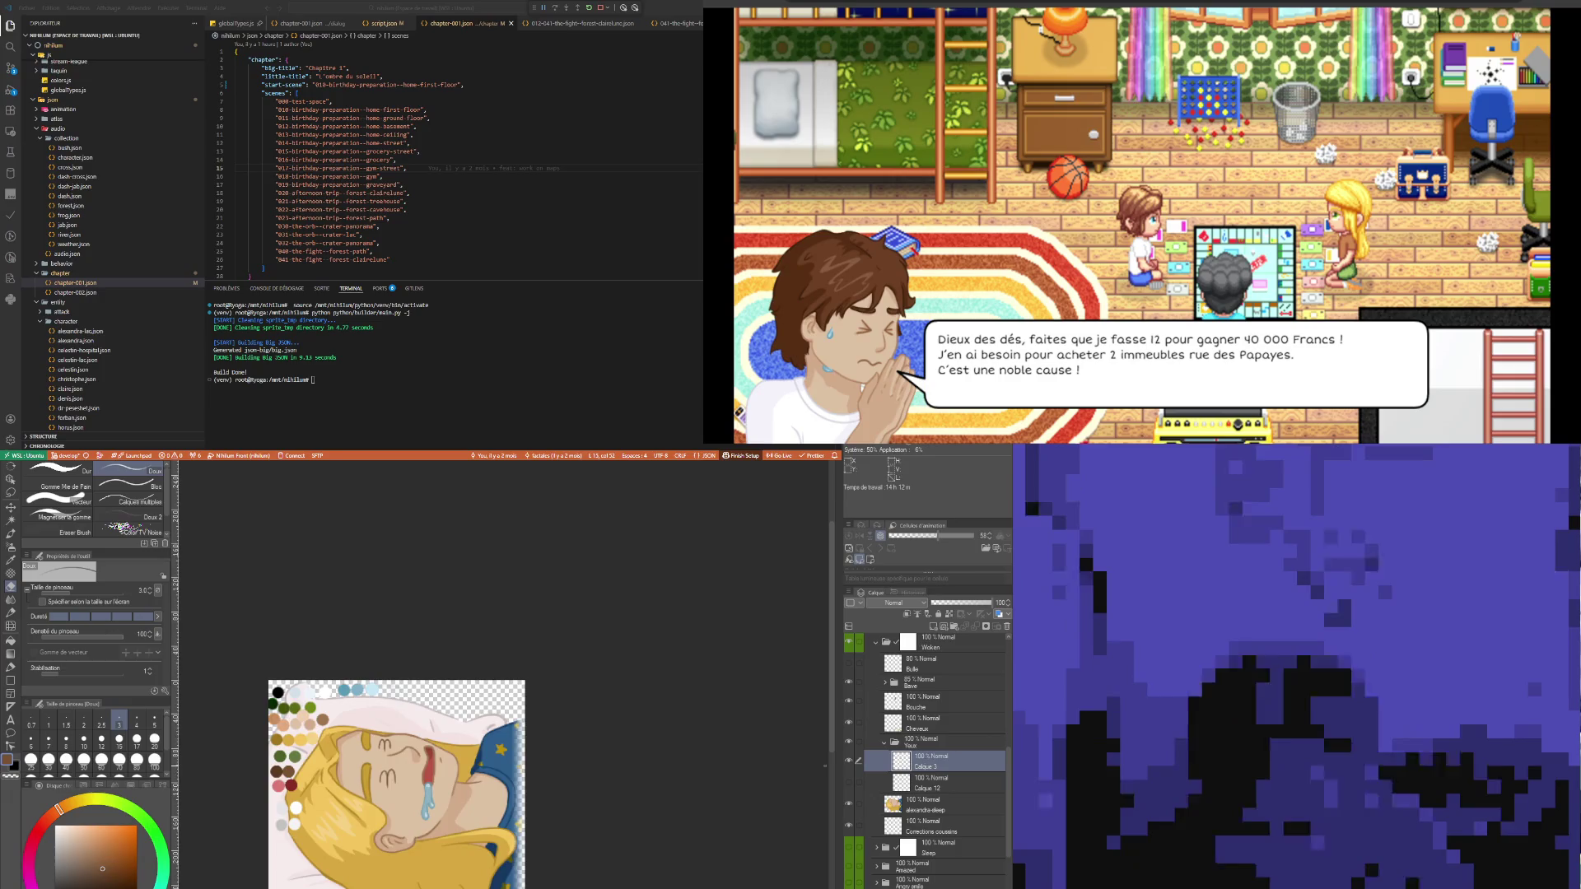
- Hide the Couleurs layer so the colour swatches vanish from beside the girl
scroll(340, 700, "down", 3)
scroll(305, 667, "up", 3)
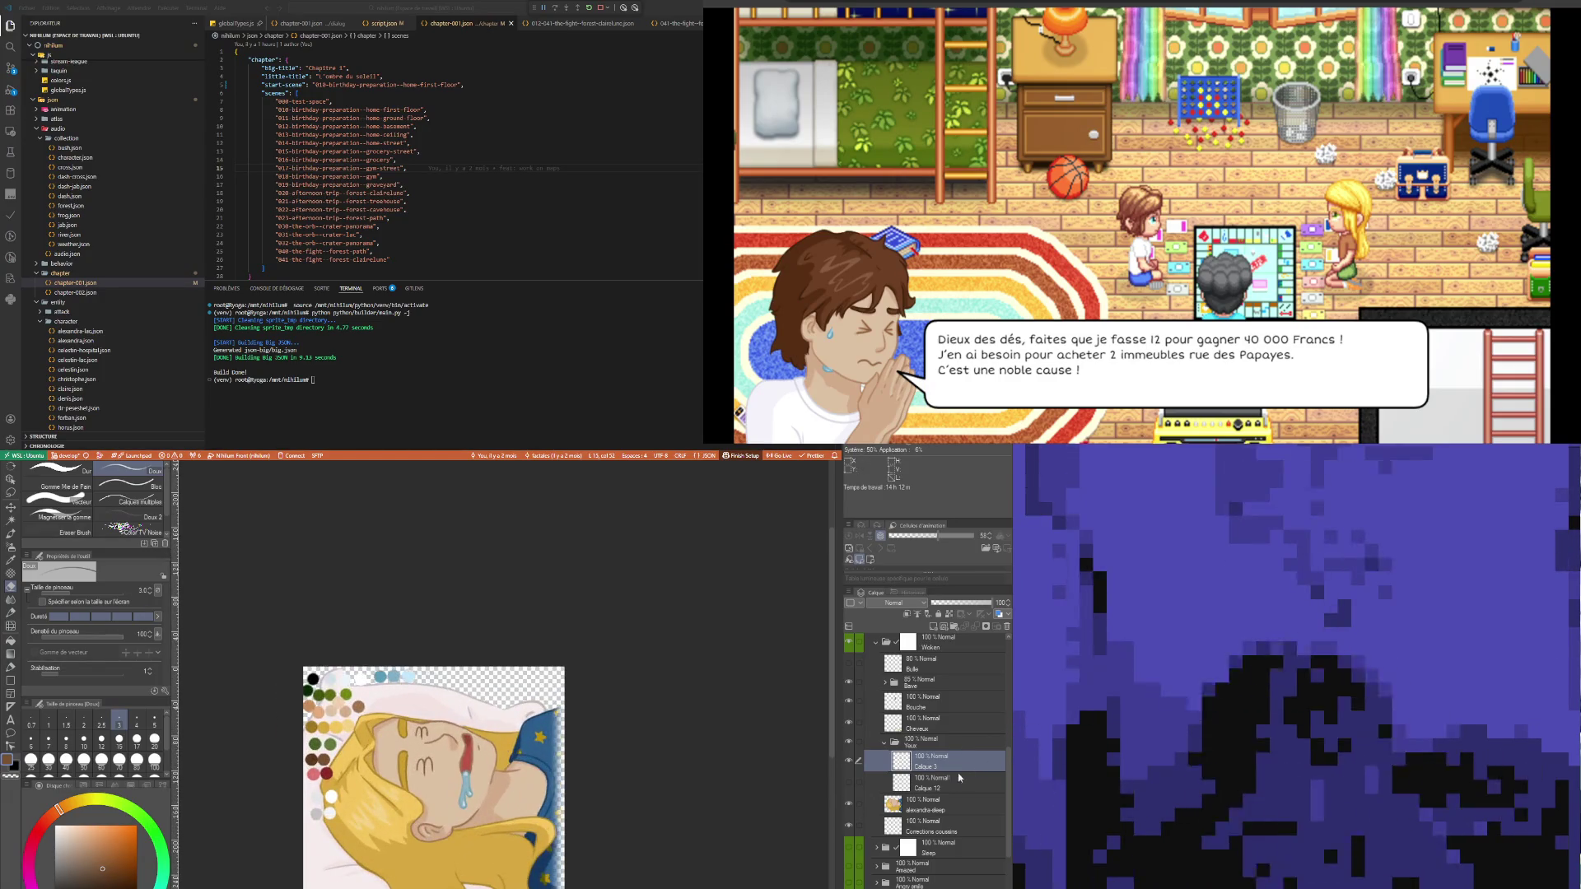
scroll(942, 754, "up", 3)
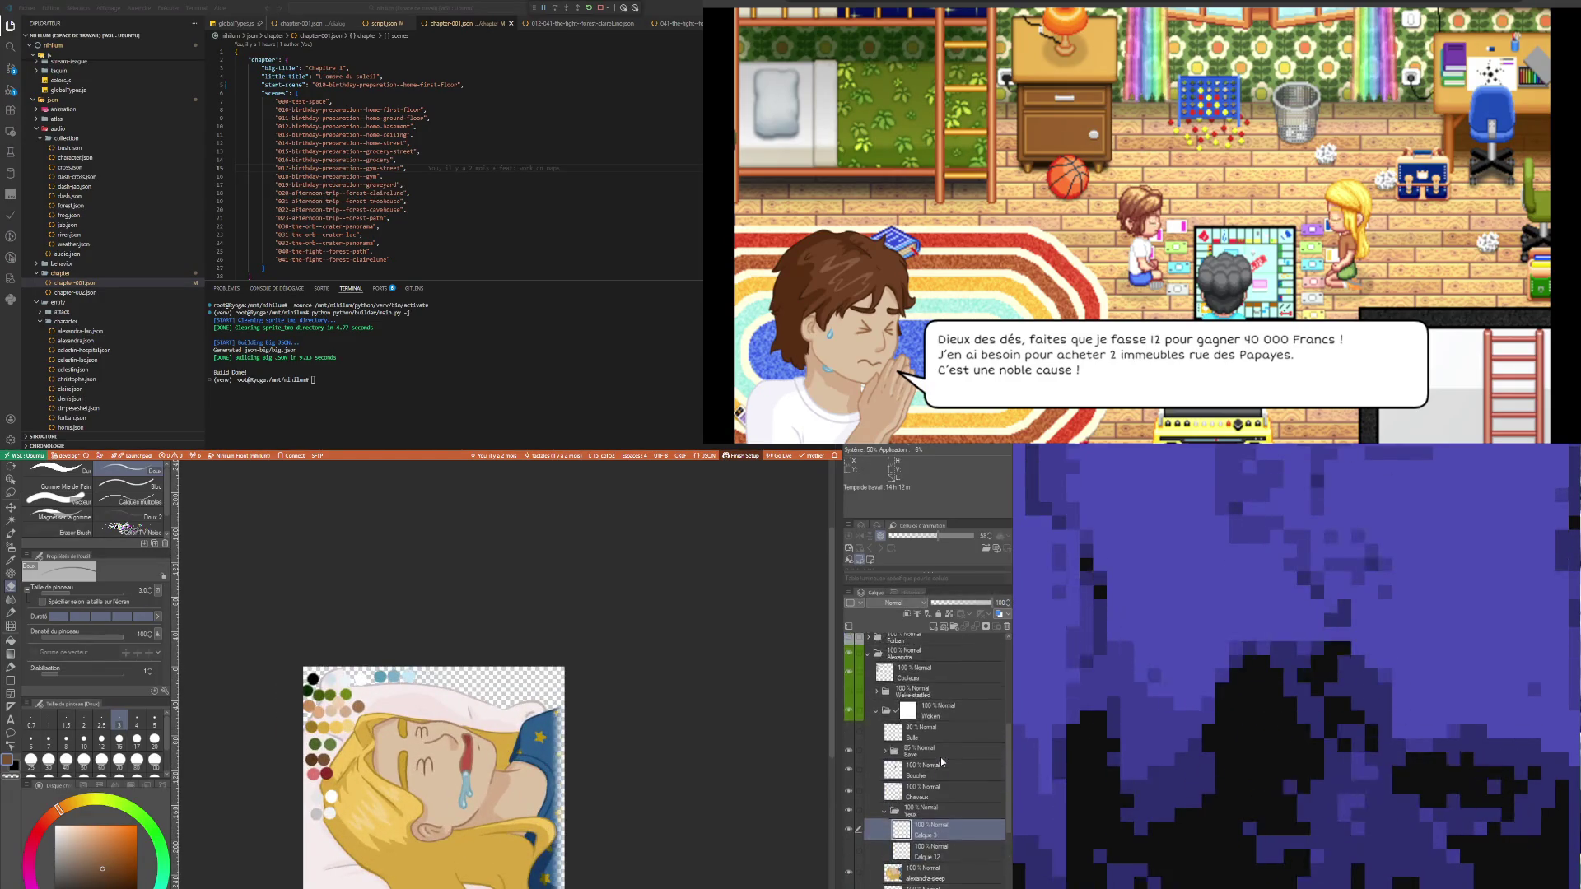
scroll(941, 758, "up", 3)
left_click(858, 743)
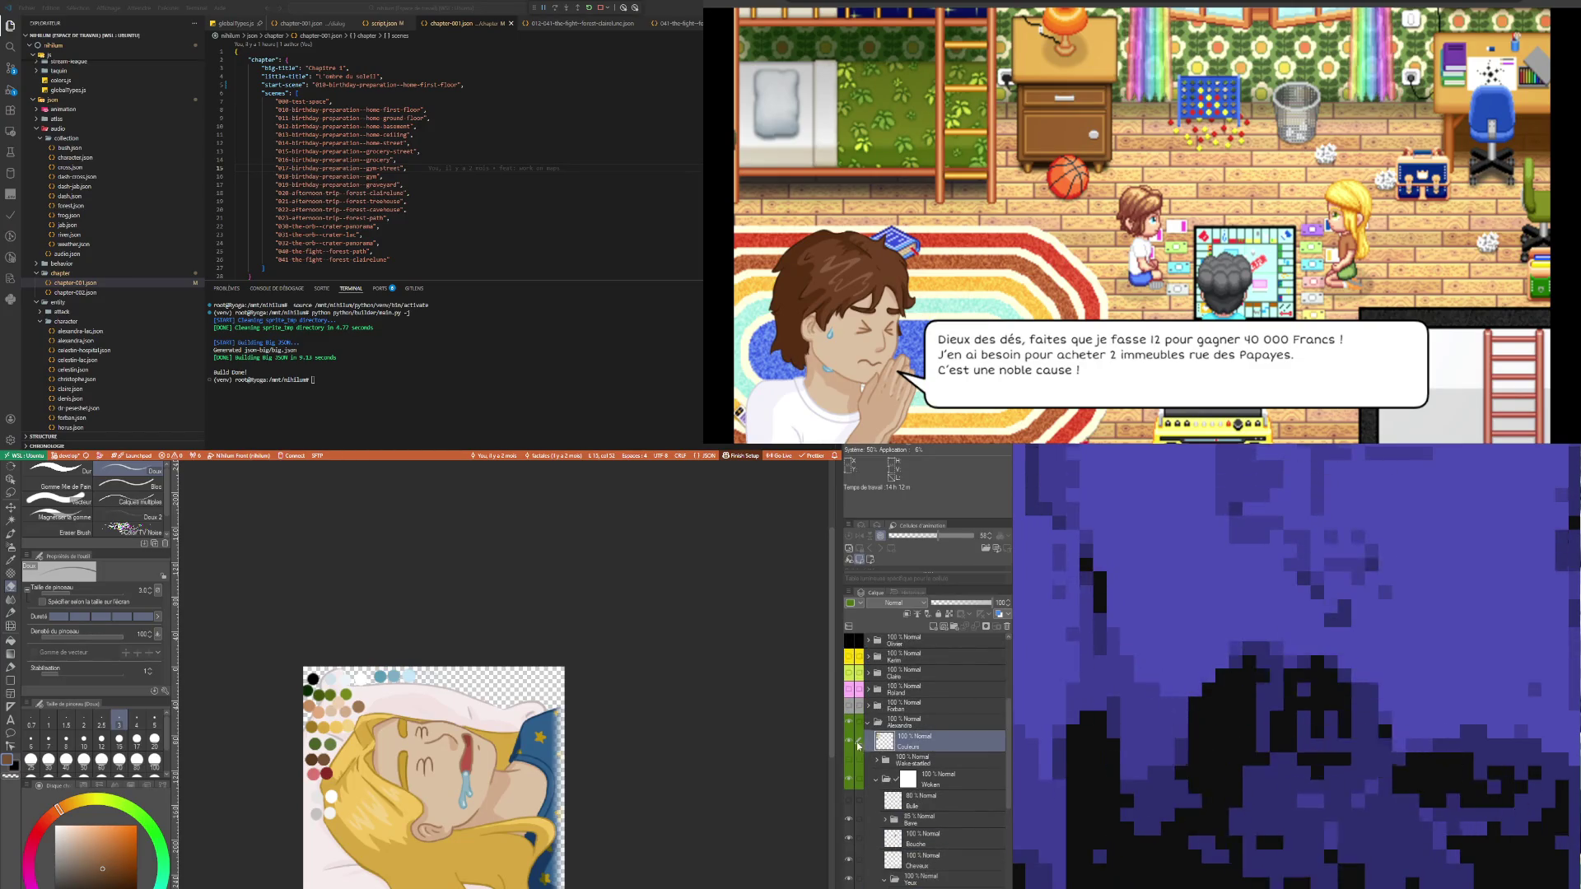
left_click(848, 741)
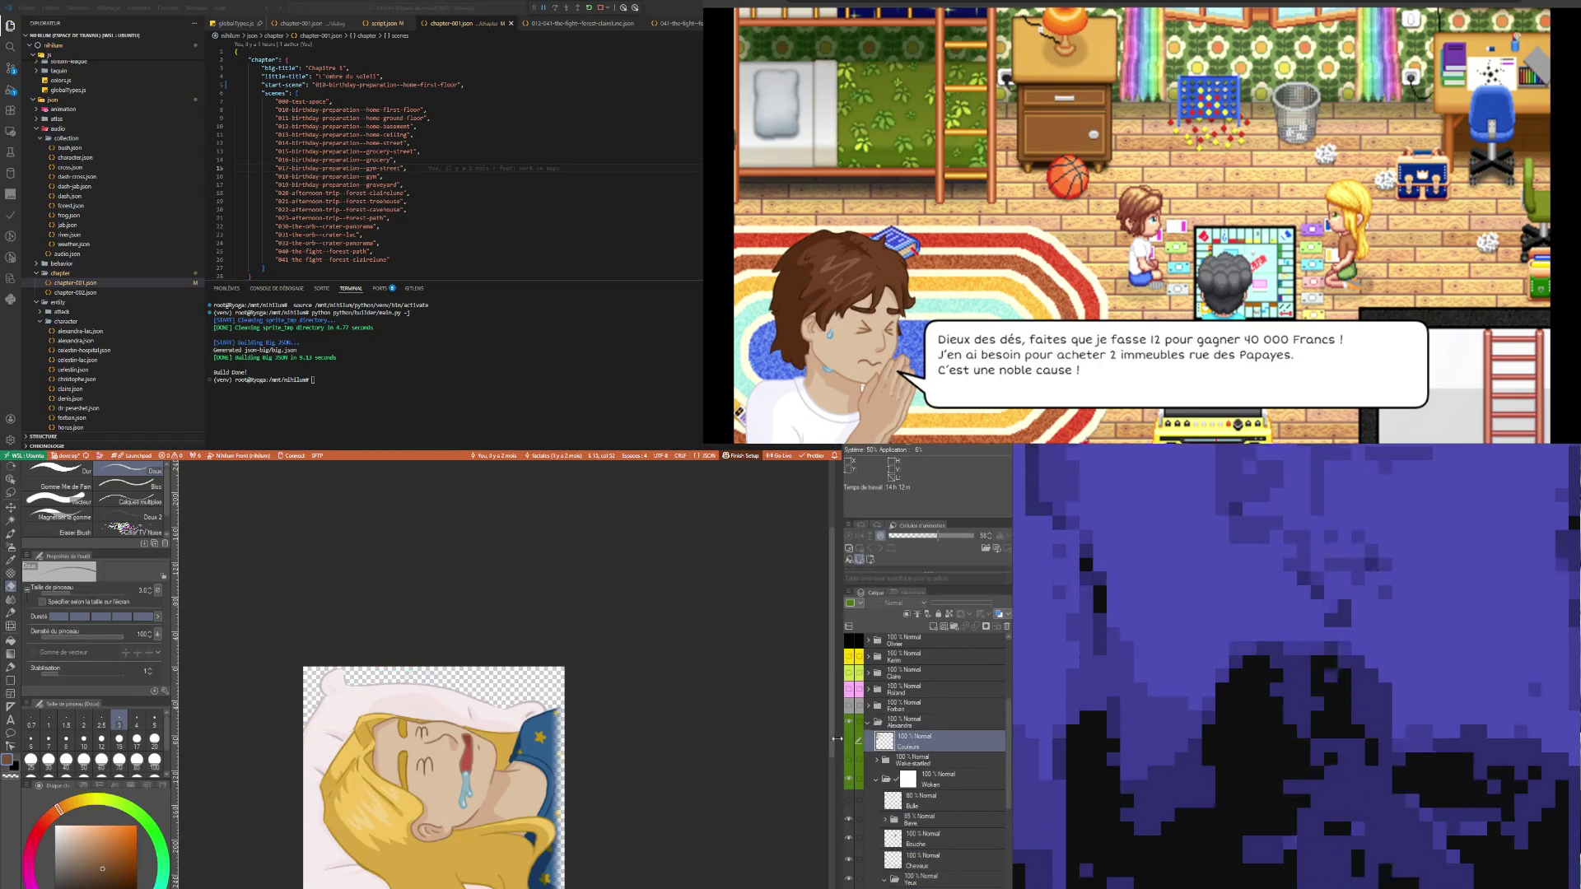
scroll(535, 739, "down", 2)
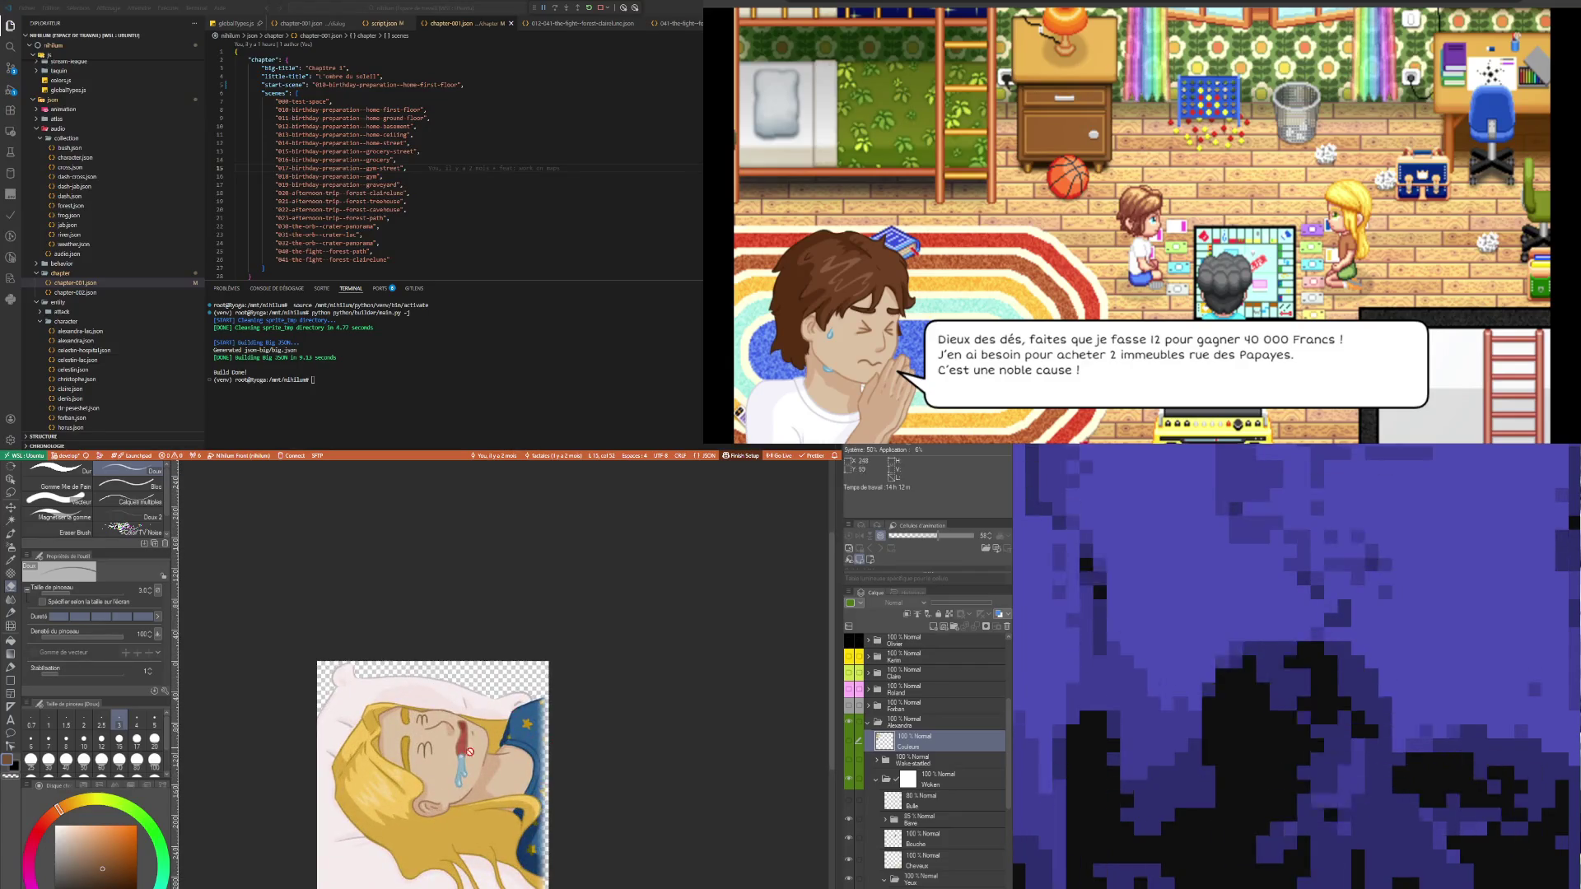
scroll(430, 825, "up", 1)
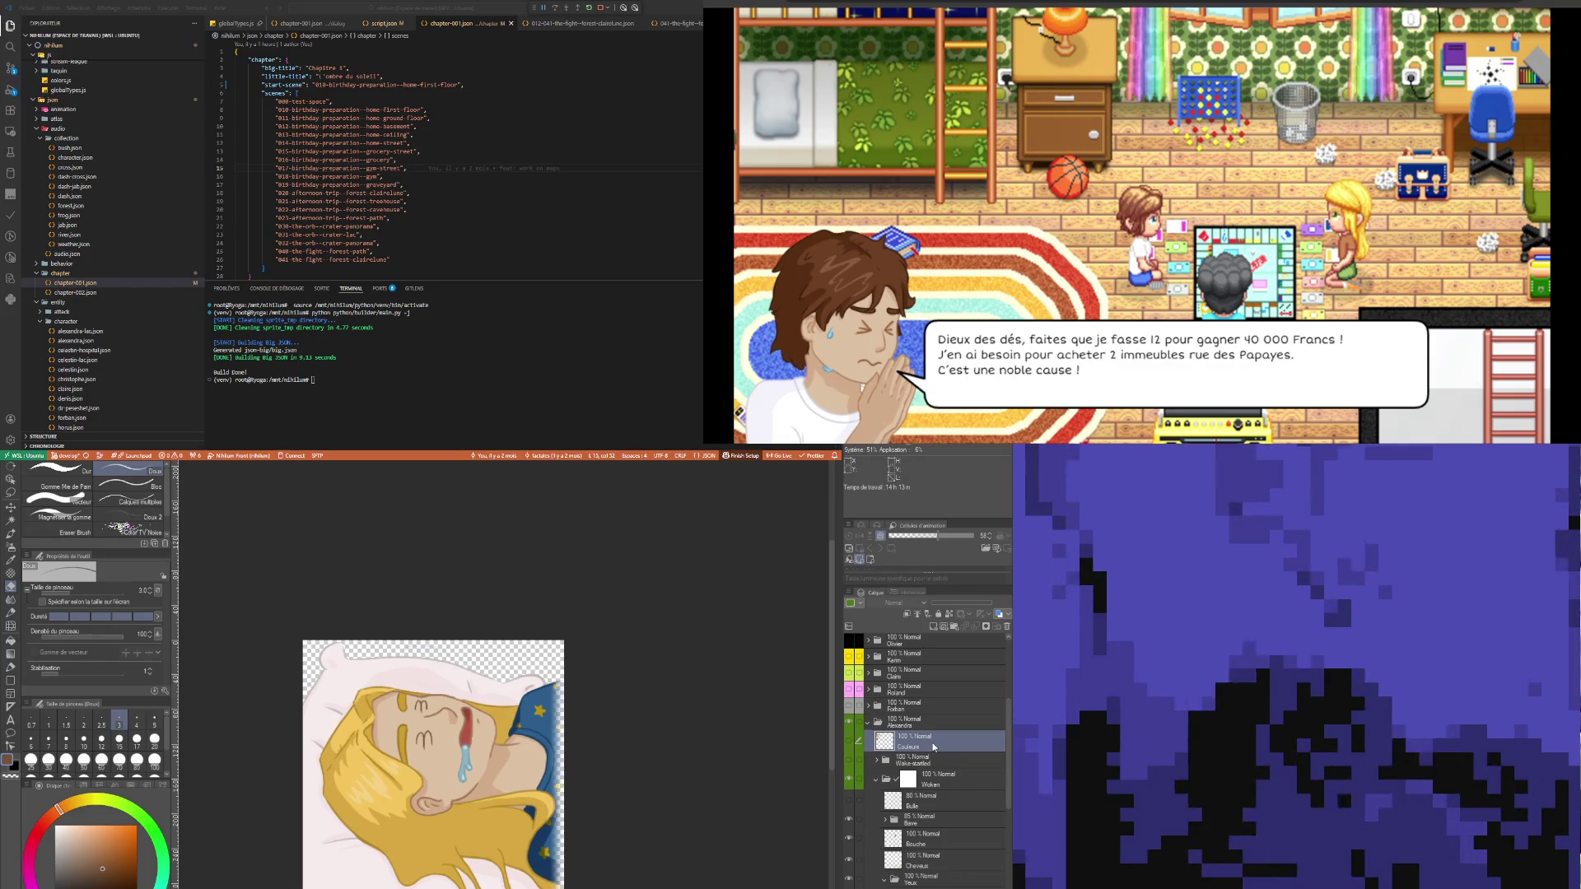
left_click(918, 761)
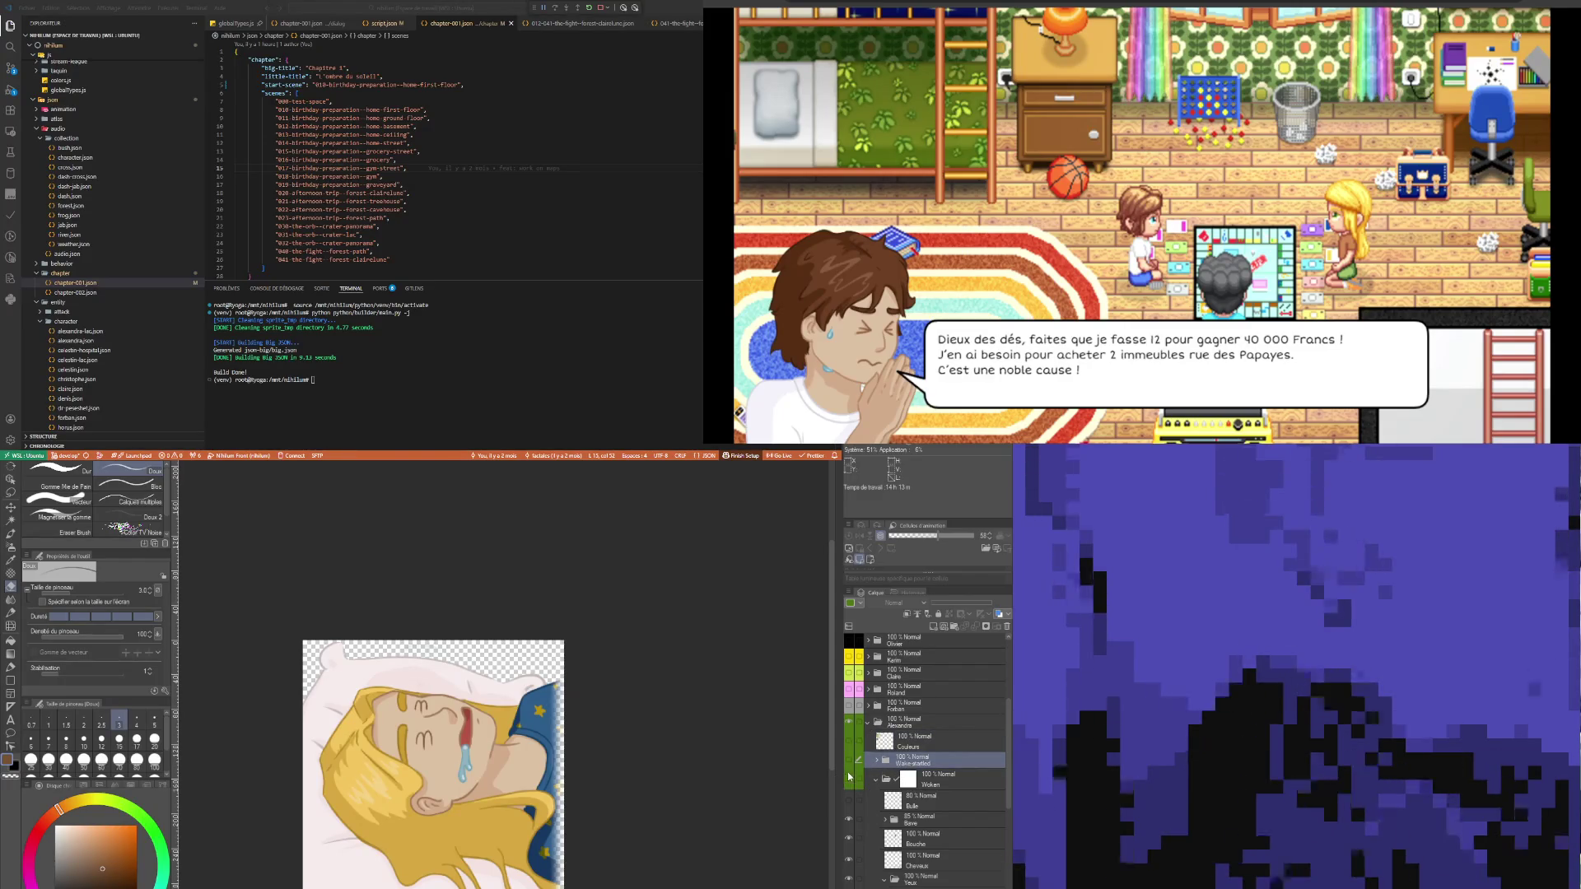
left_click(849, 780)
left_click(852, 762)
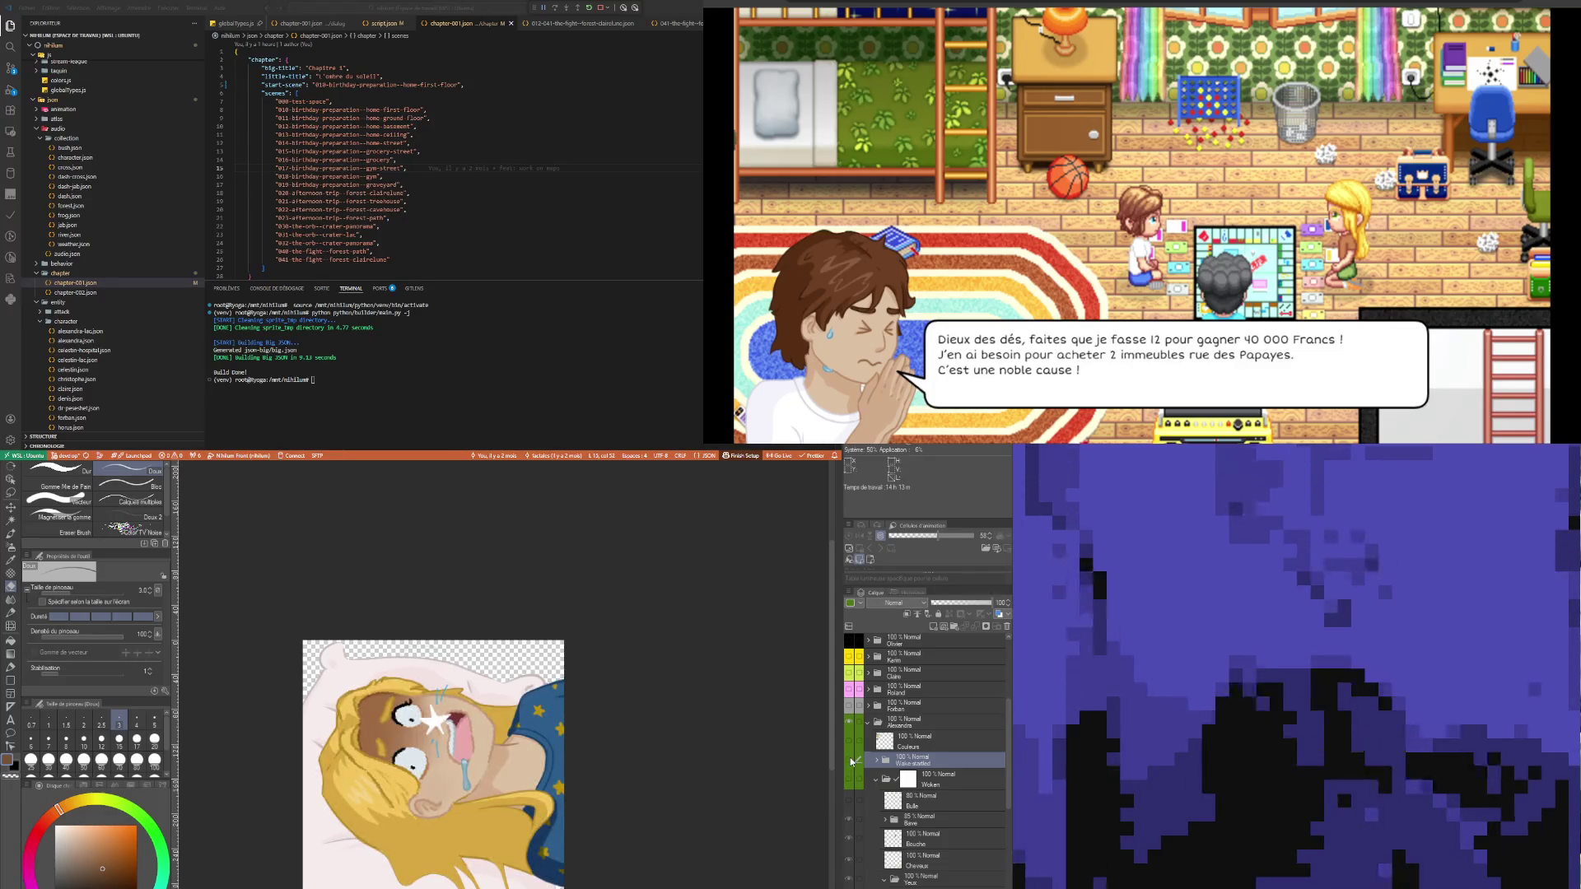
left_click(852, 762)
left_click(851, 762)
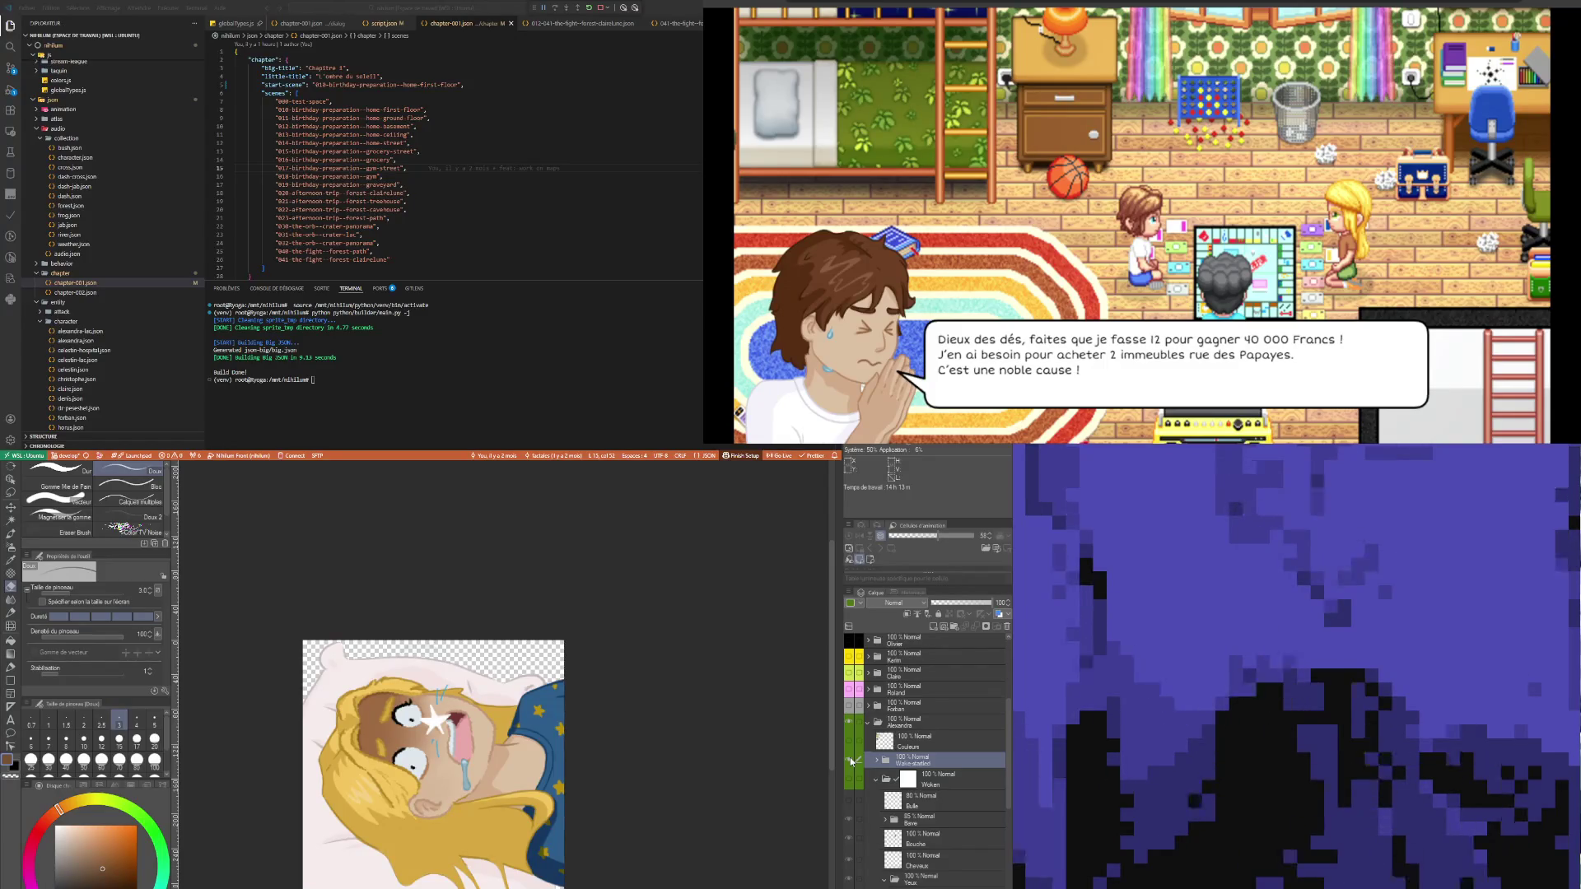
left_click(851, 762)
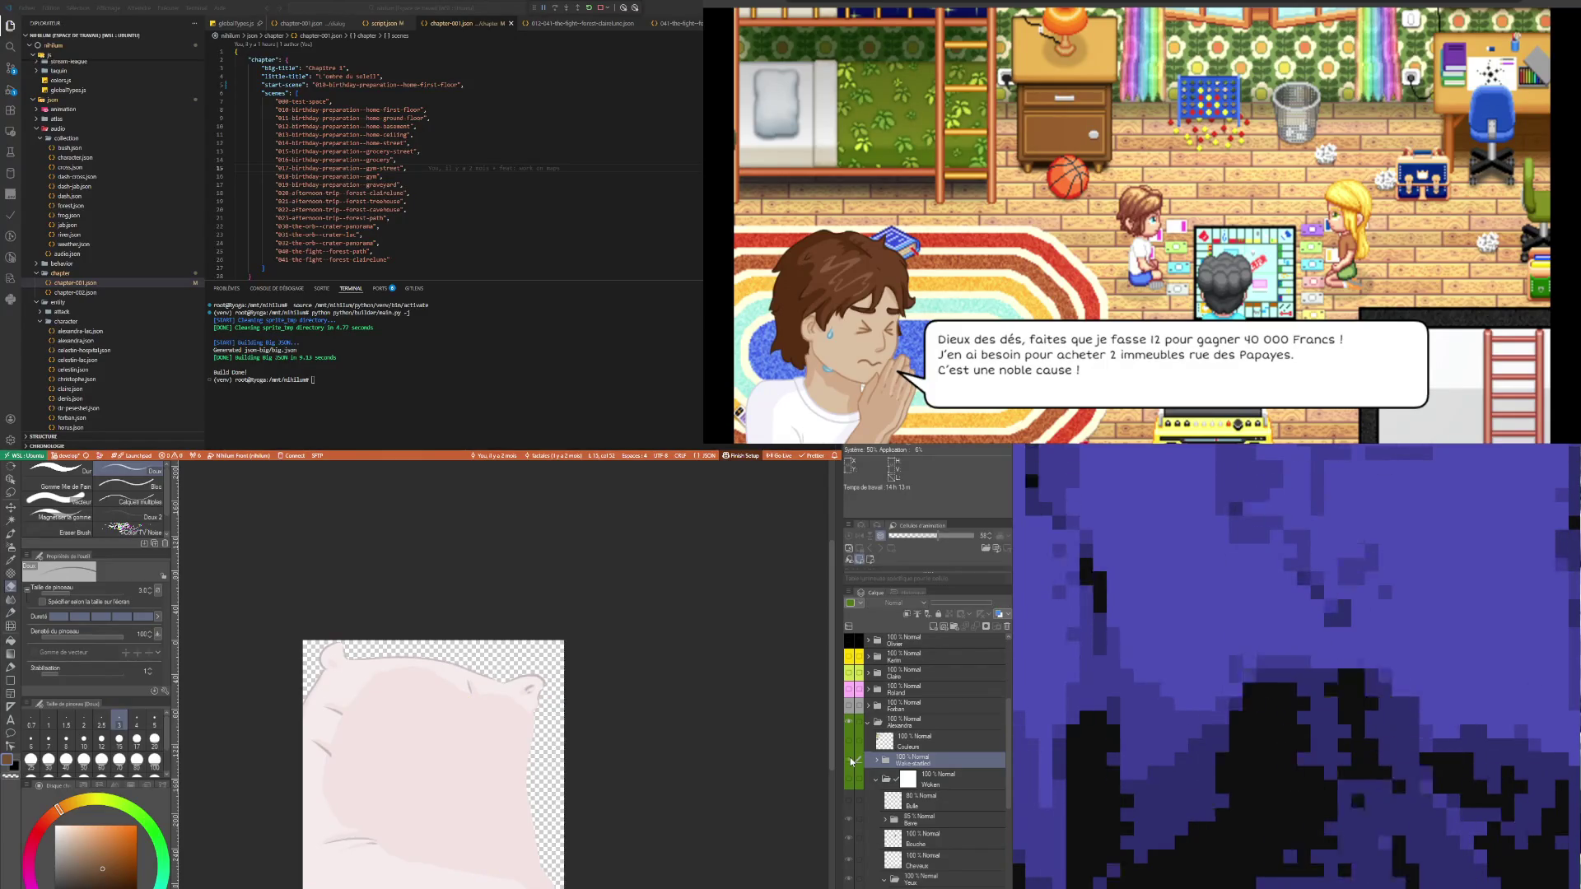
left_click(852, 762)
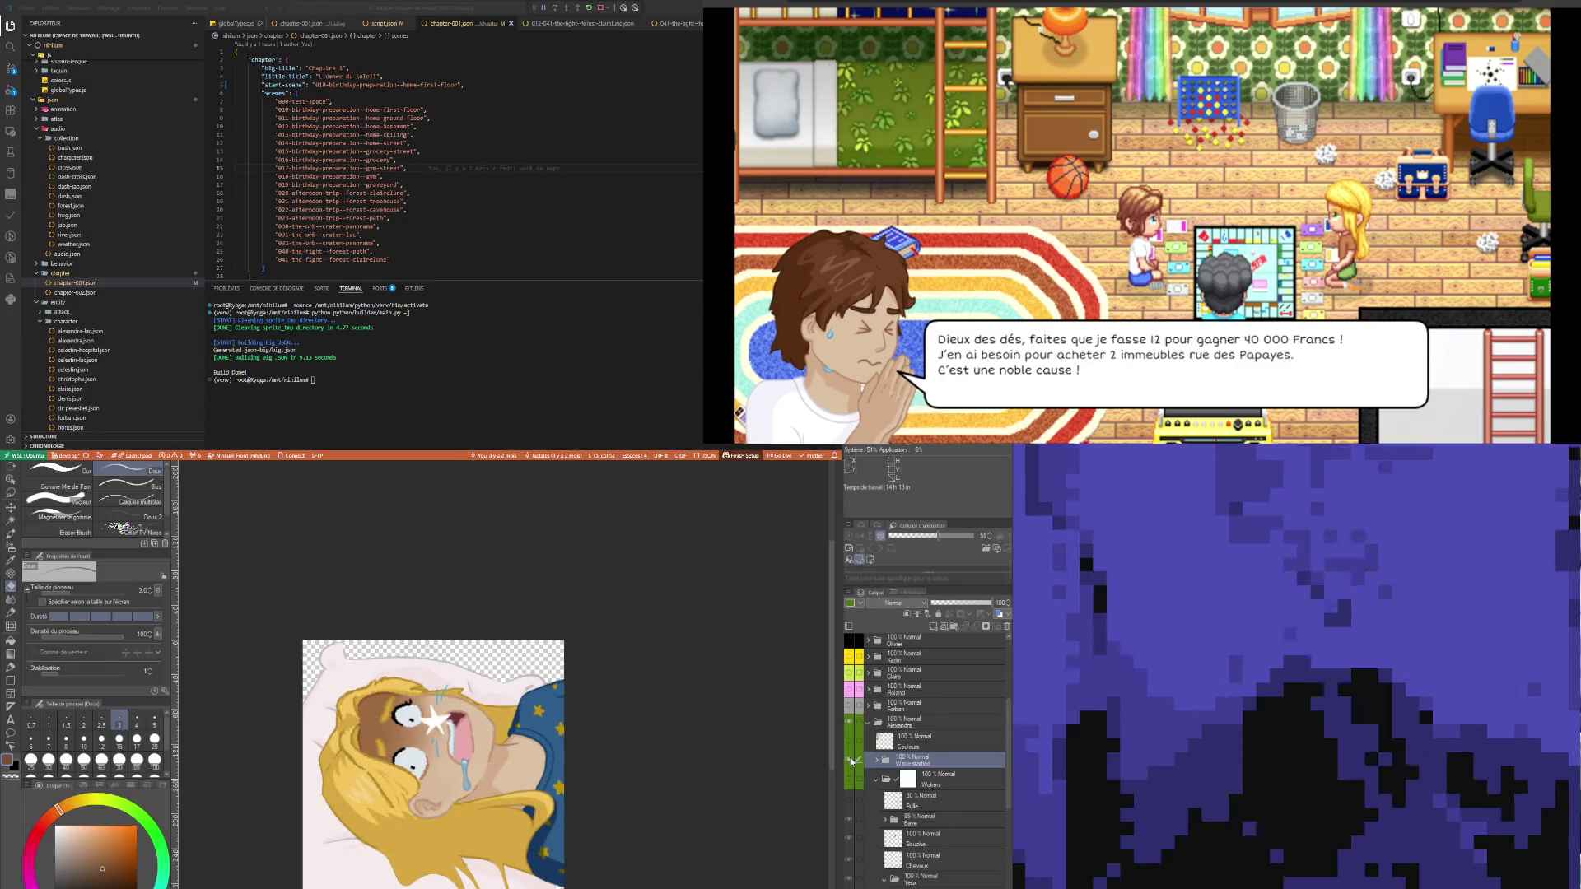
left_click(853, 762)
left_click(852, 762)
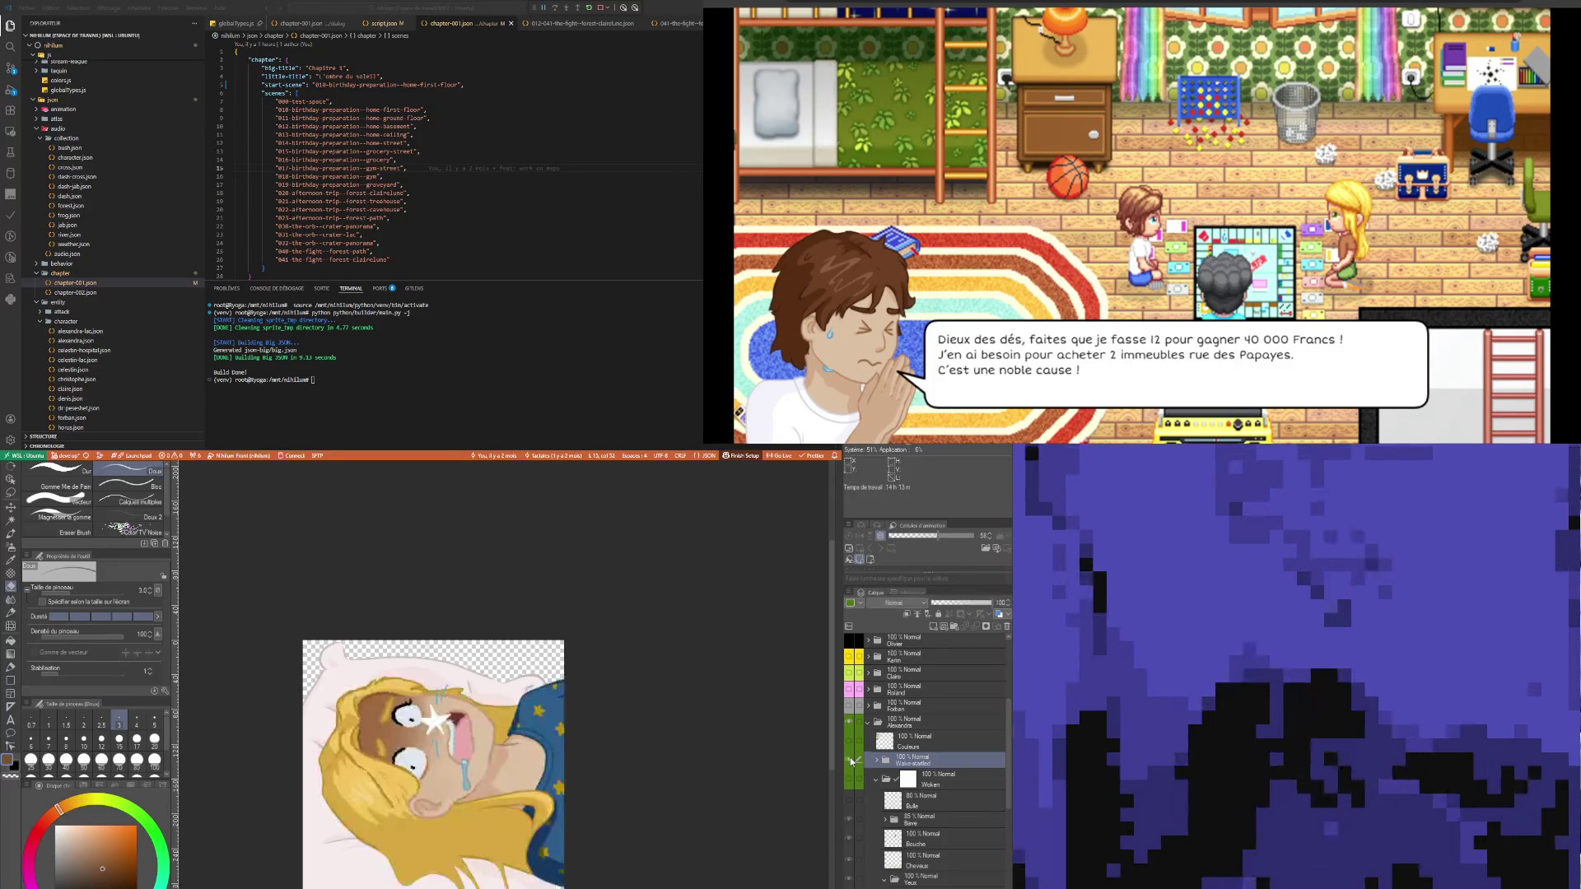
left_click(852, 762)
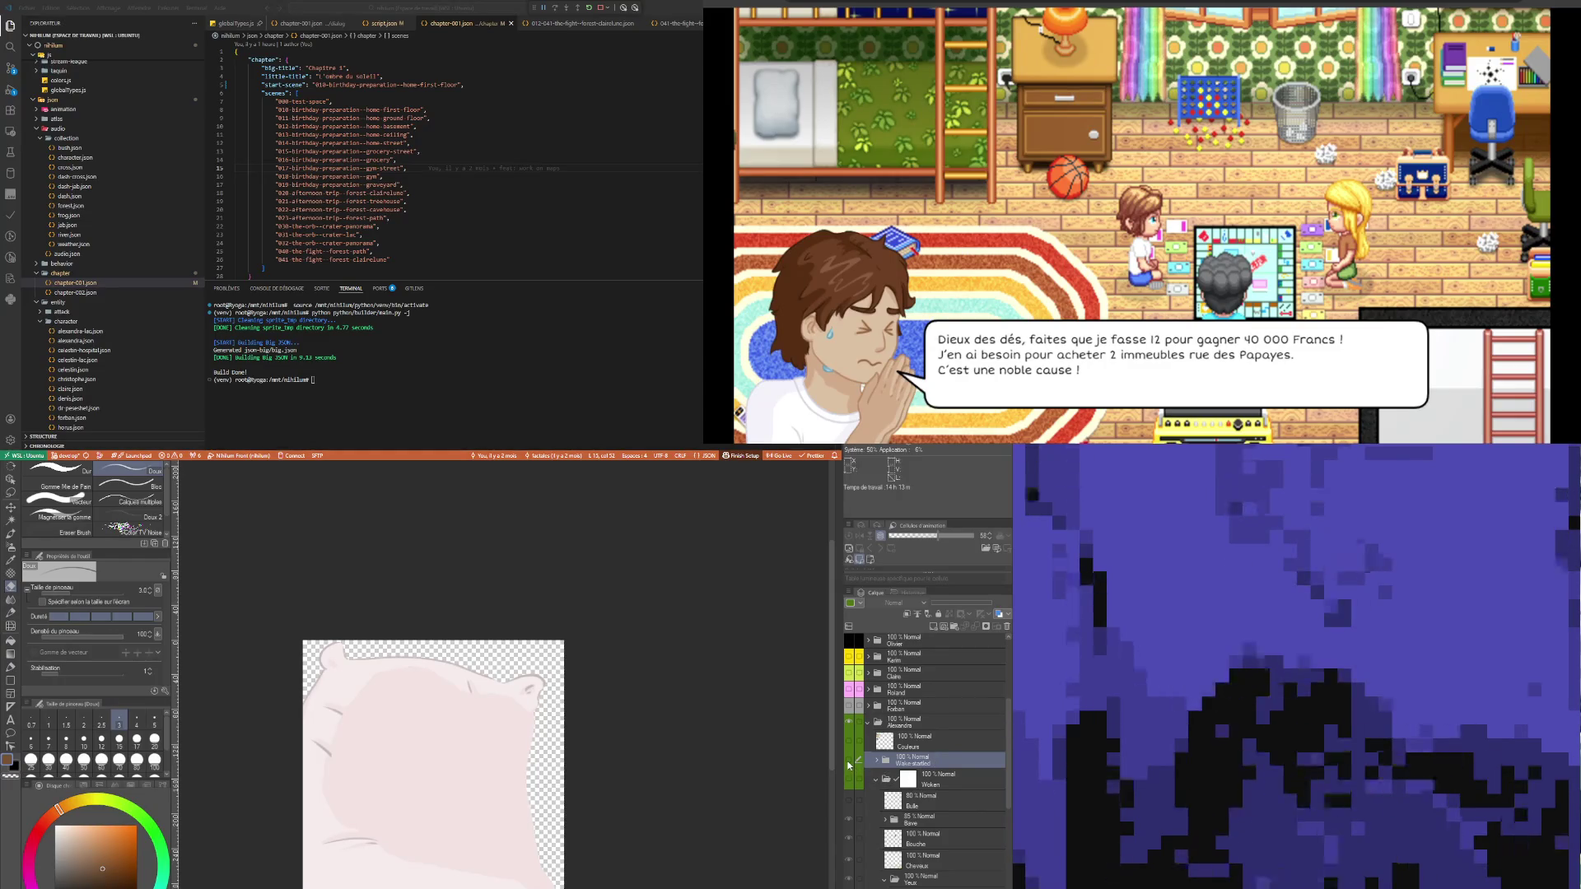
left_click(849, 764)
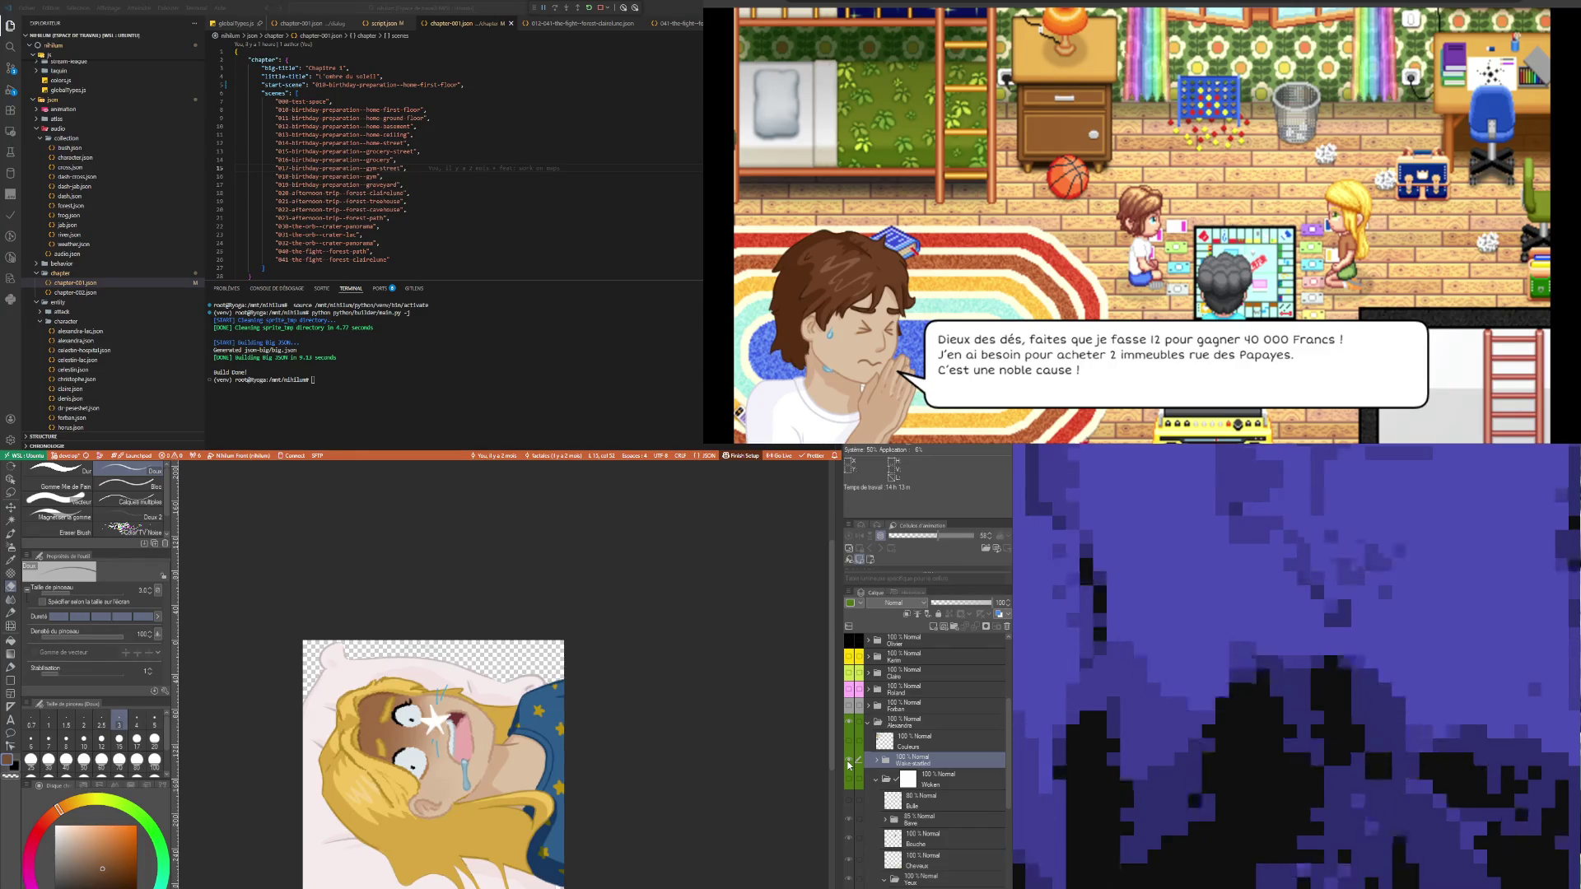
left_click(849, 764)
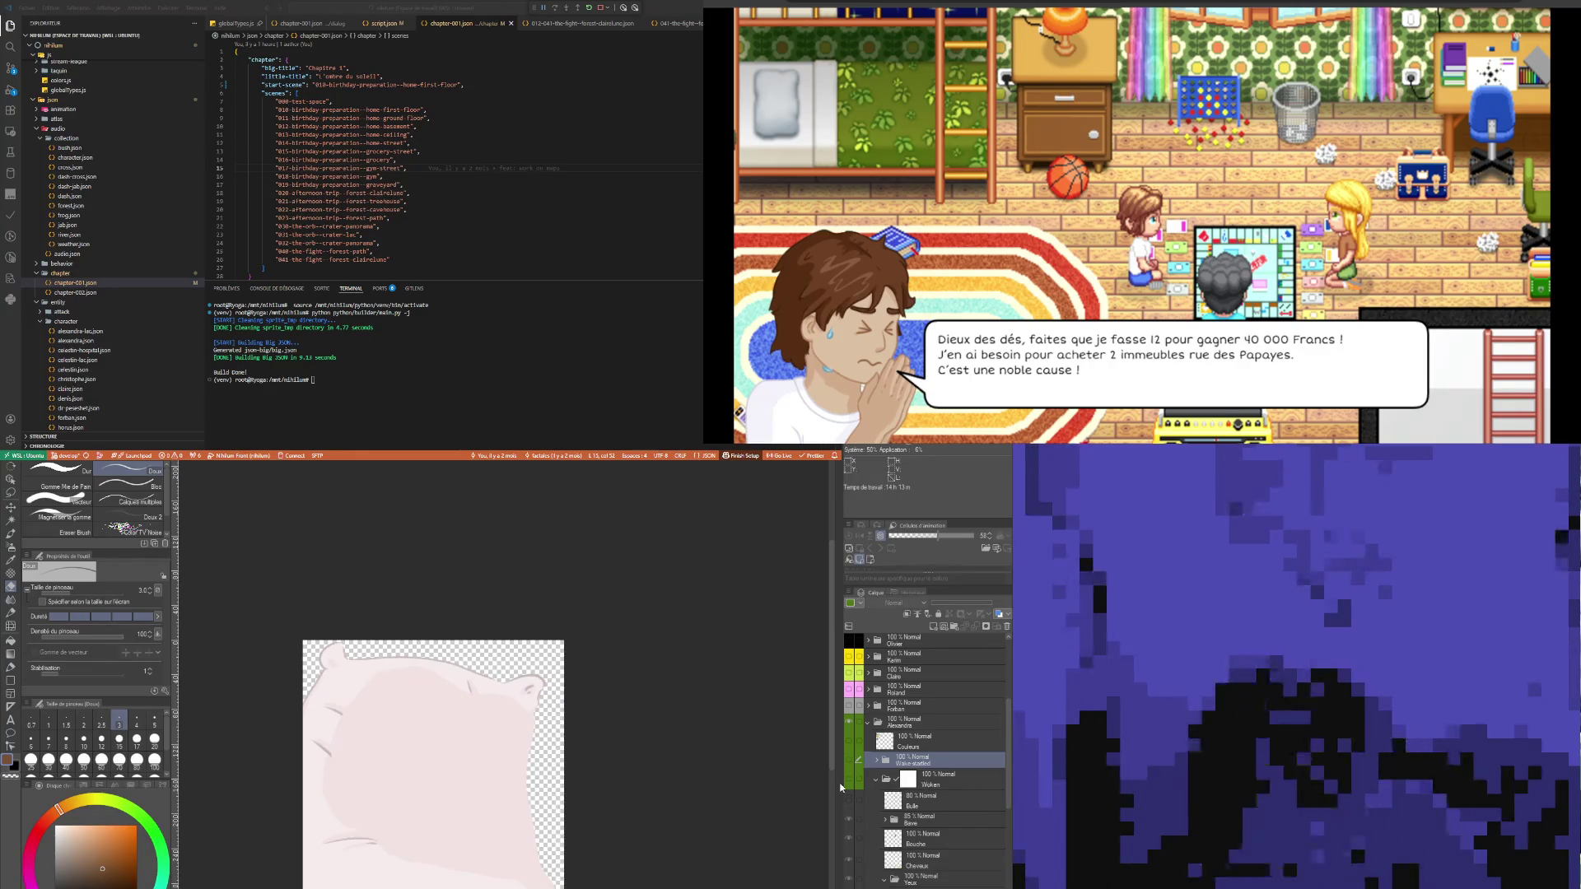
left_click(849, 779)
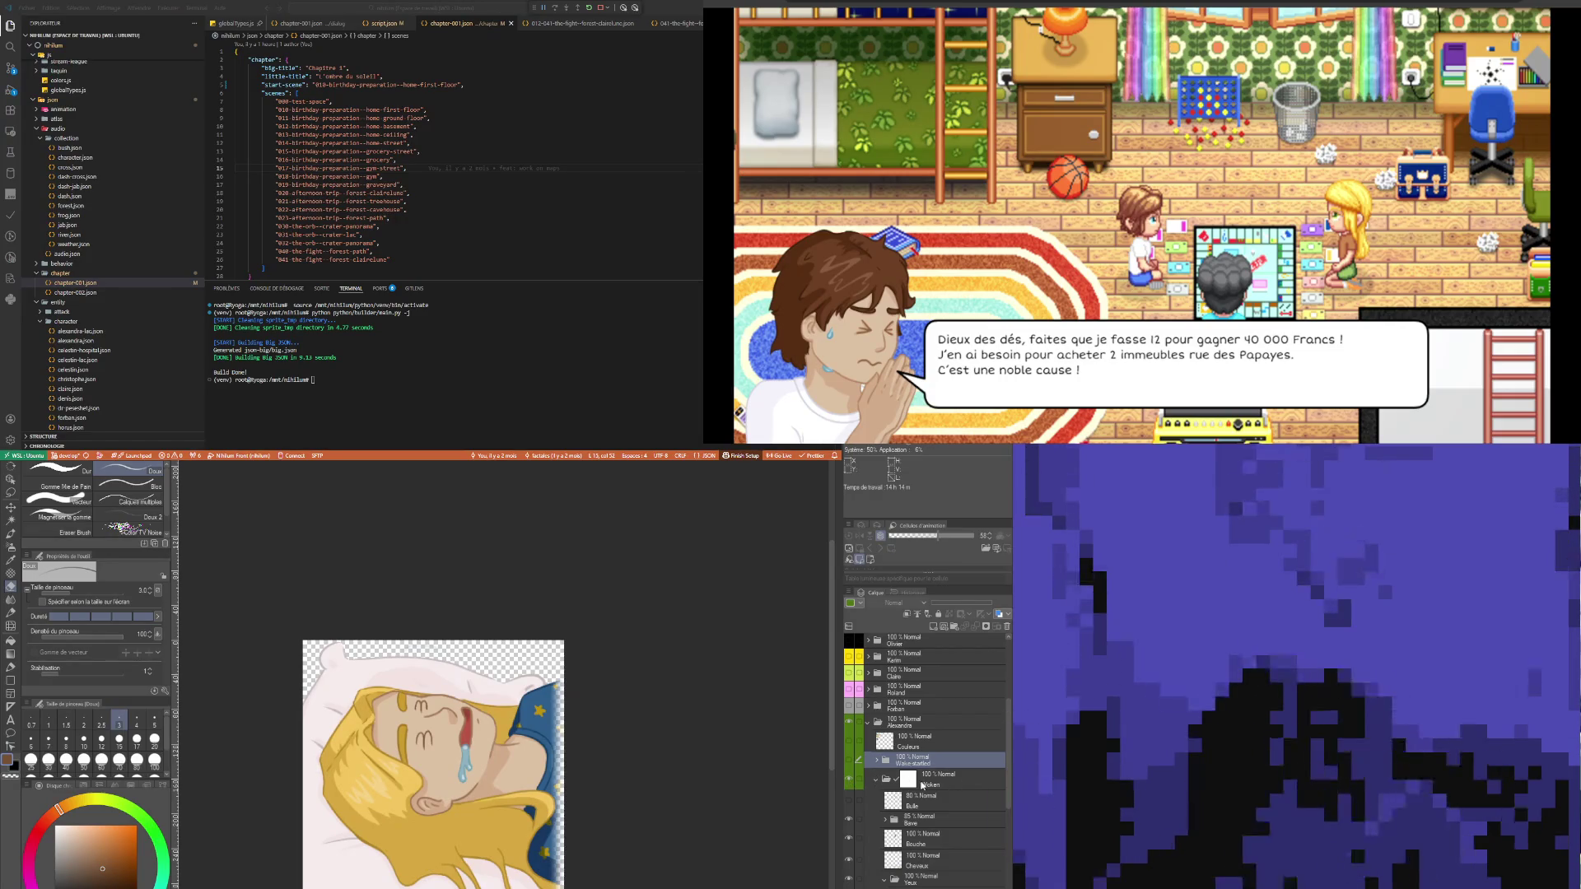
left_click(921, 784)
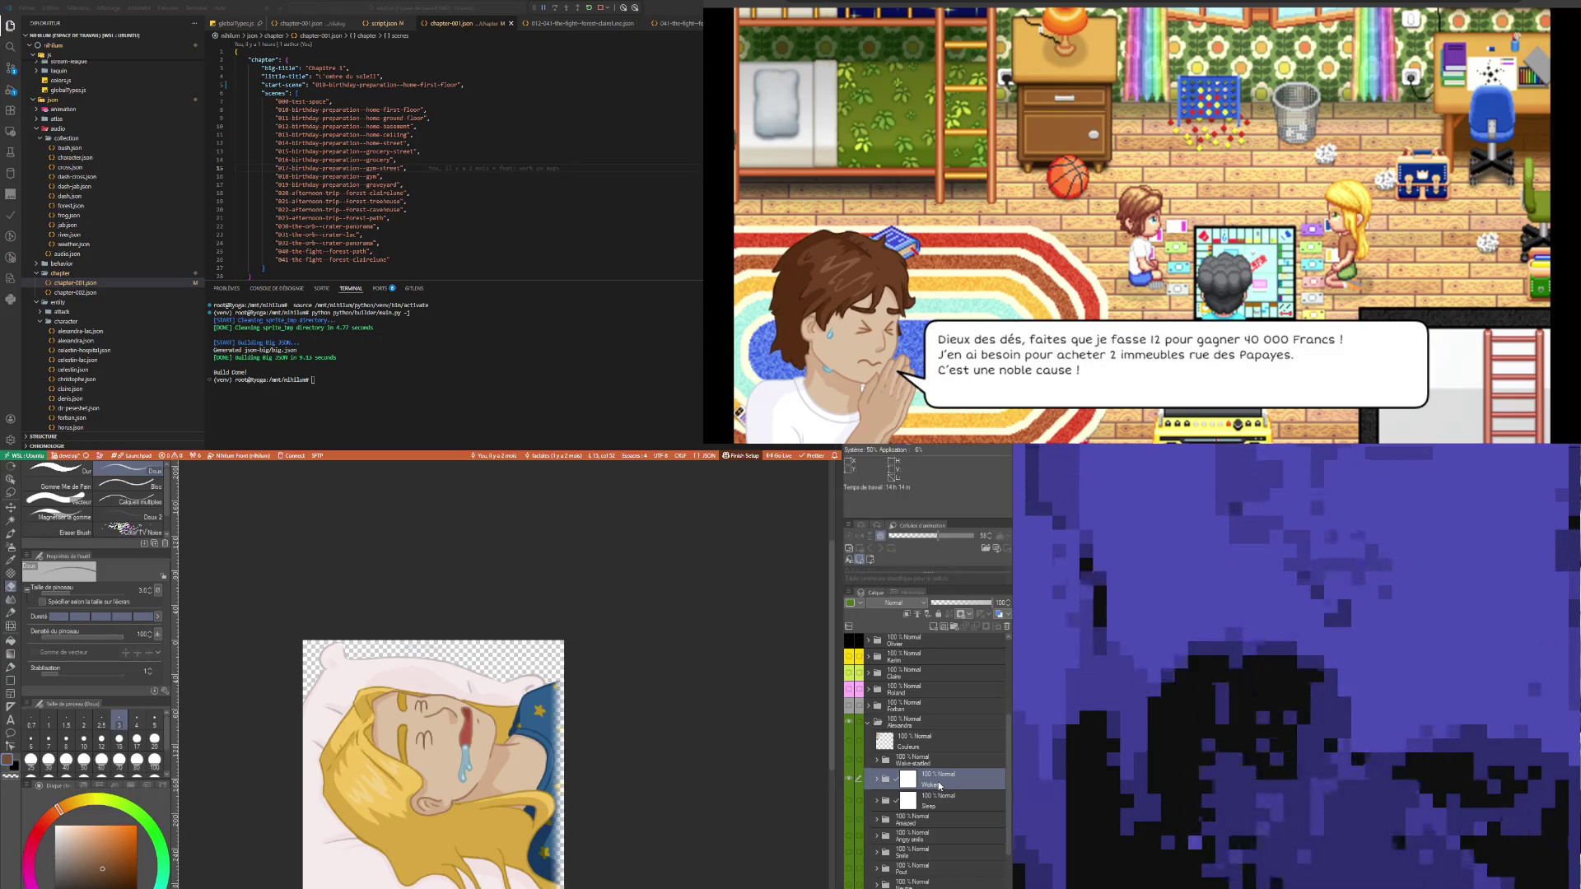
- Duplicate the Woken expression folder and name the copy Wake-startled
left_click(939, 810)
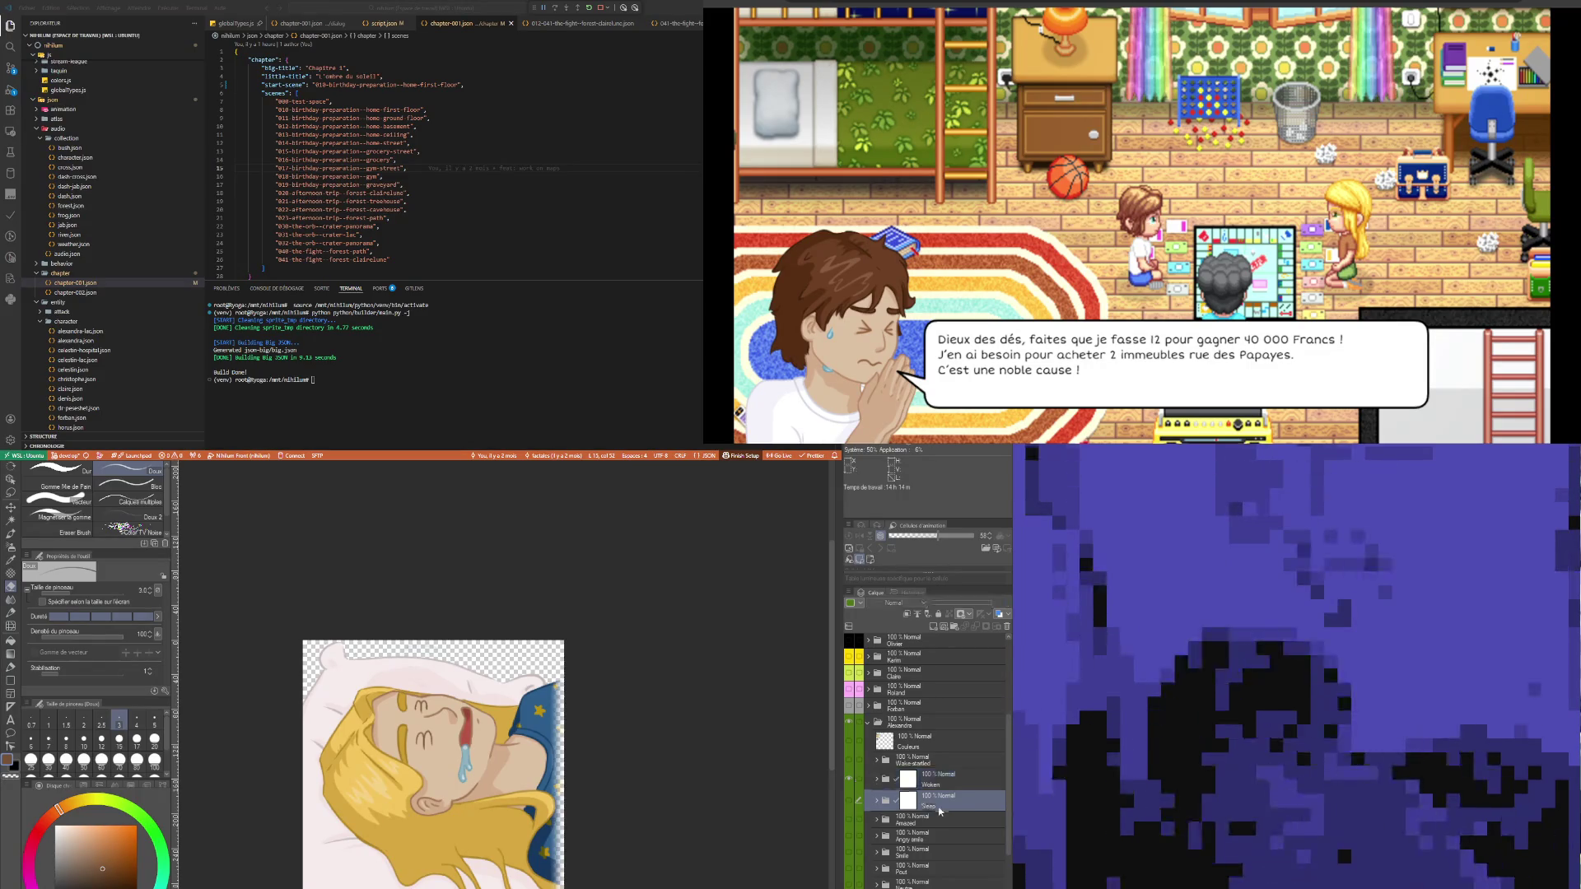
left_click(948, 782)
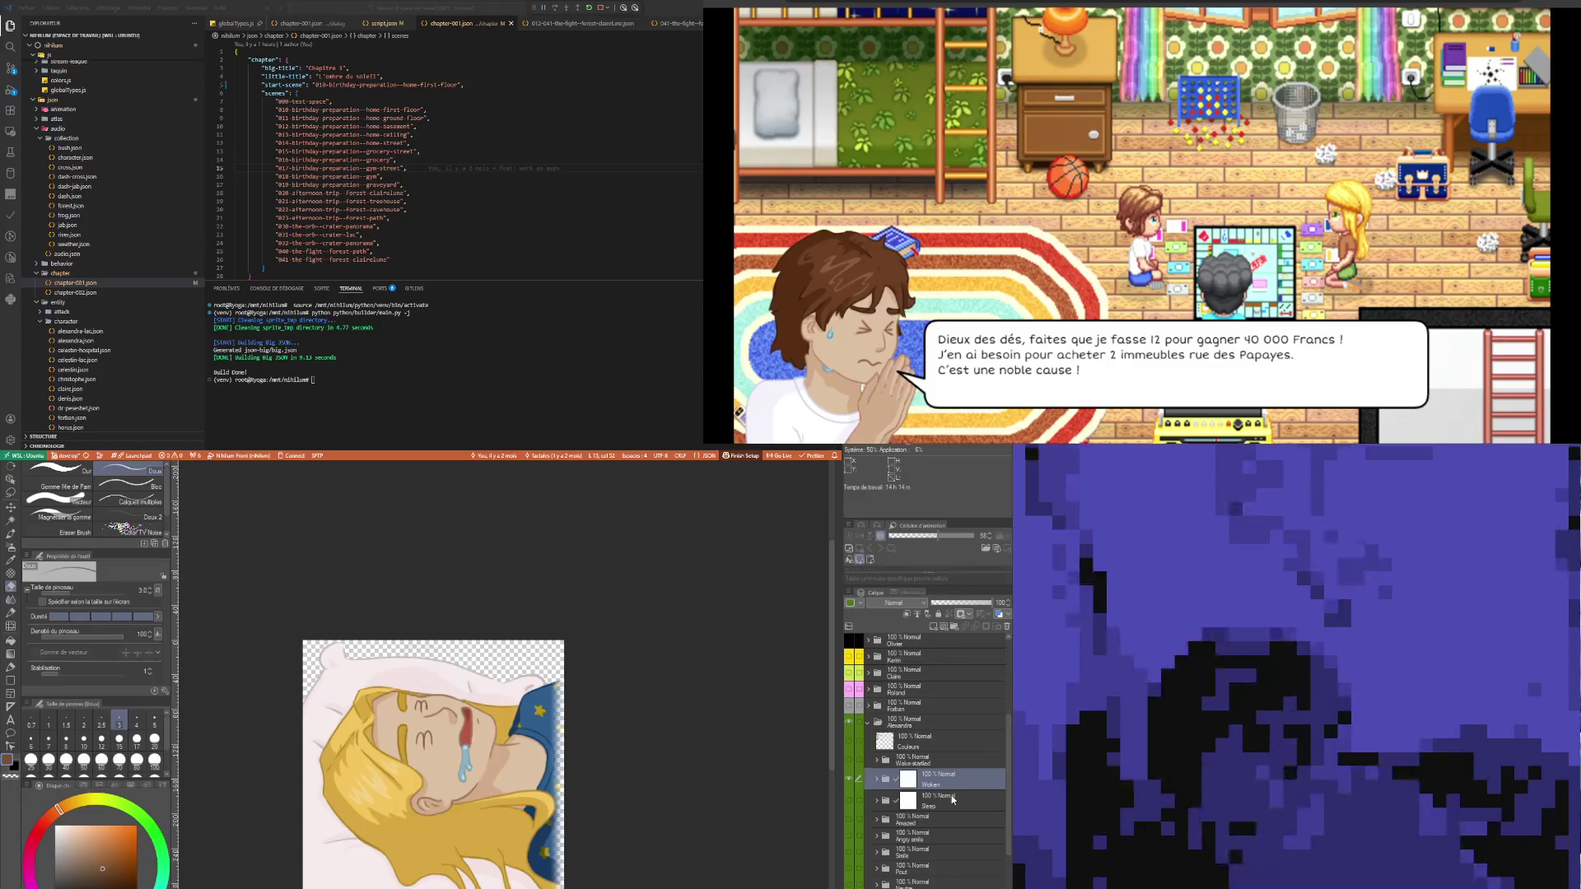
key("ctrl+c")
key("ctrl+v")
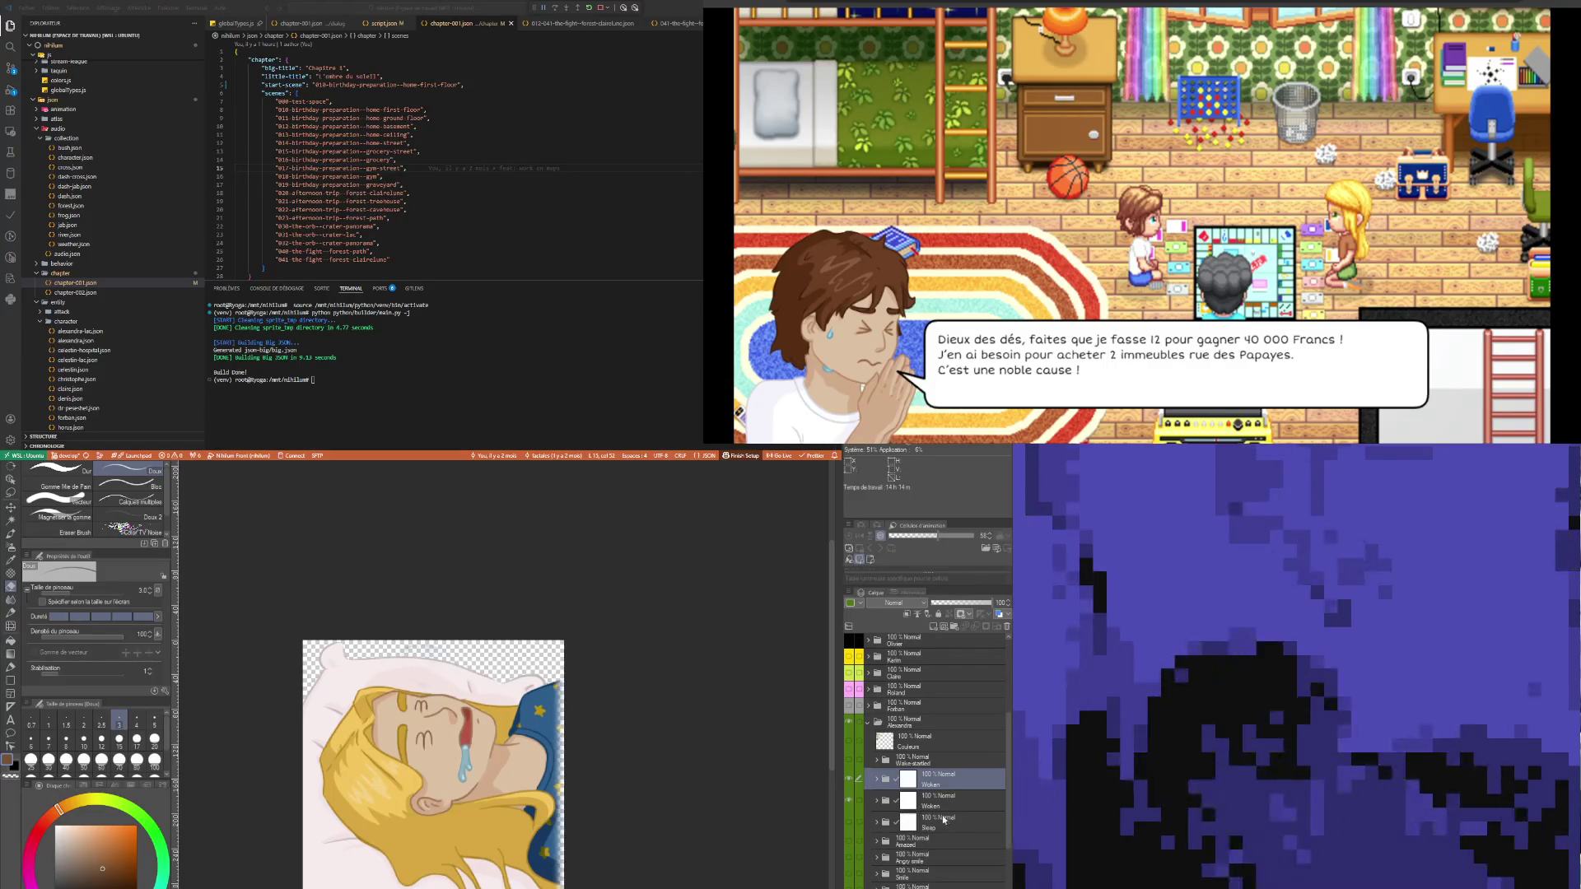
left_click(918, 762)
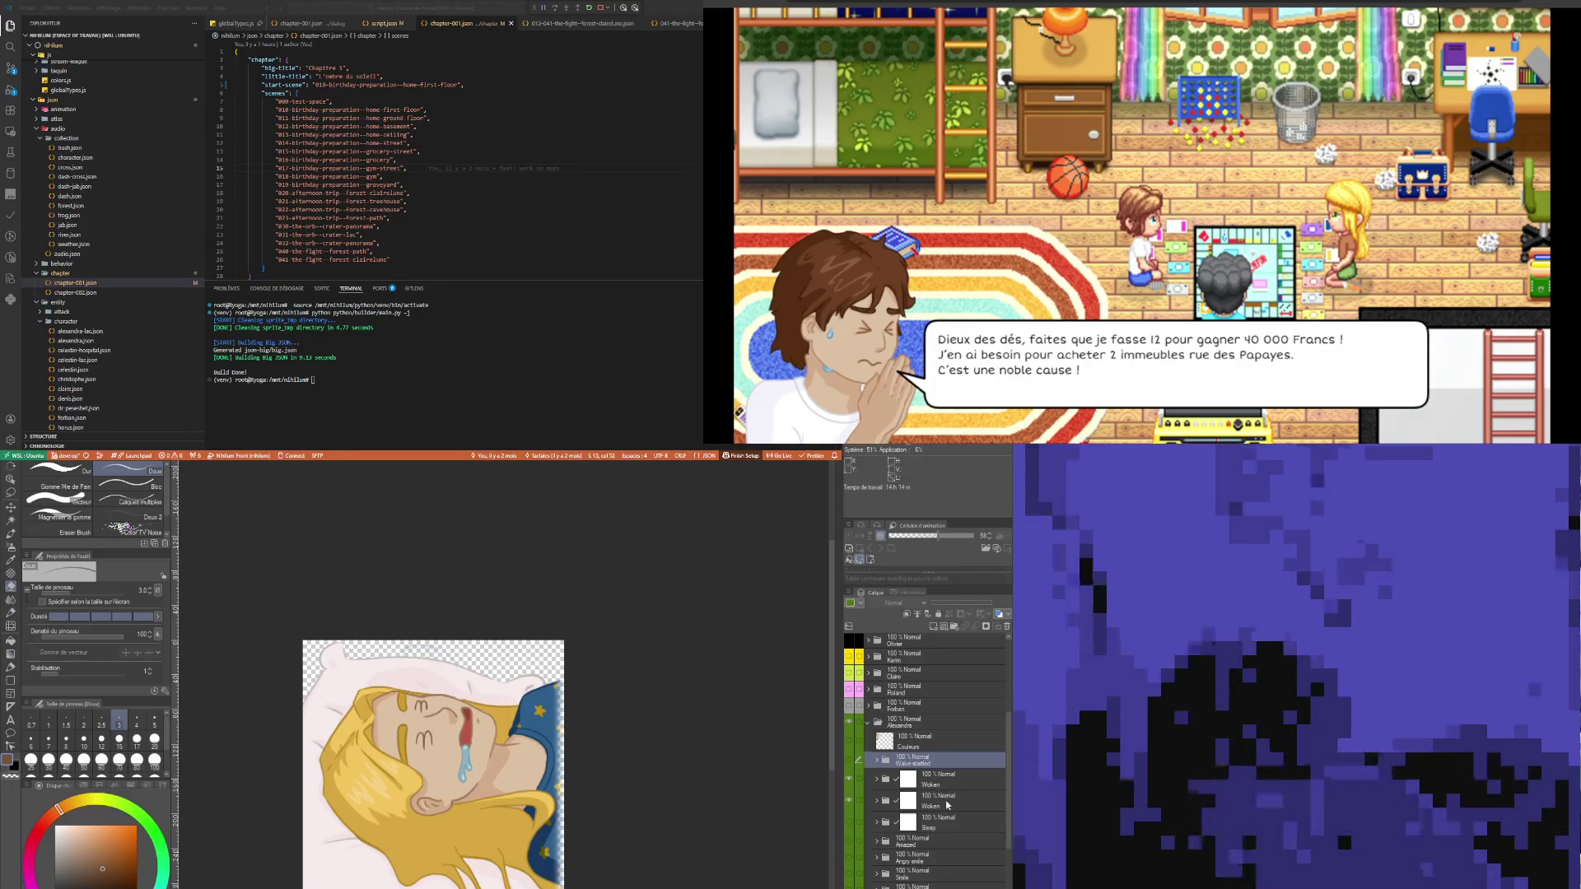
left_click_drag(948, 806, 921, 766)
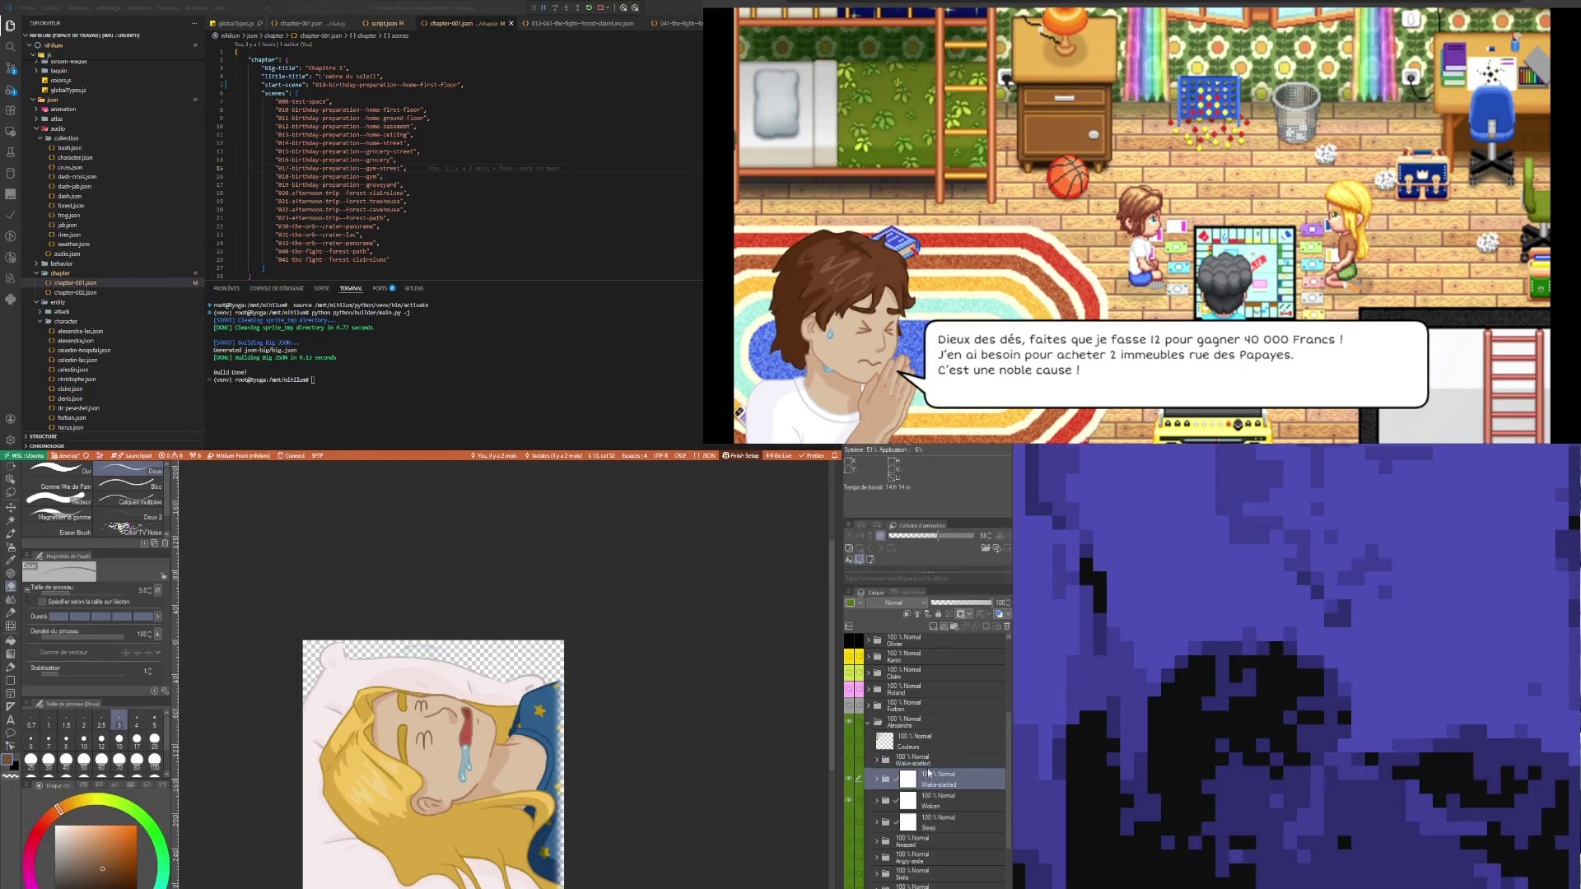
left_click(921, 762)
- Expand Wake-startled and make its Bulle drool-bubble layer visible
left_click(878, 780)
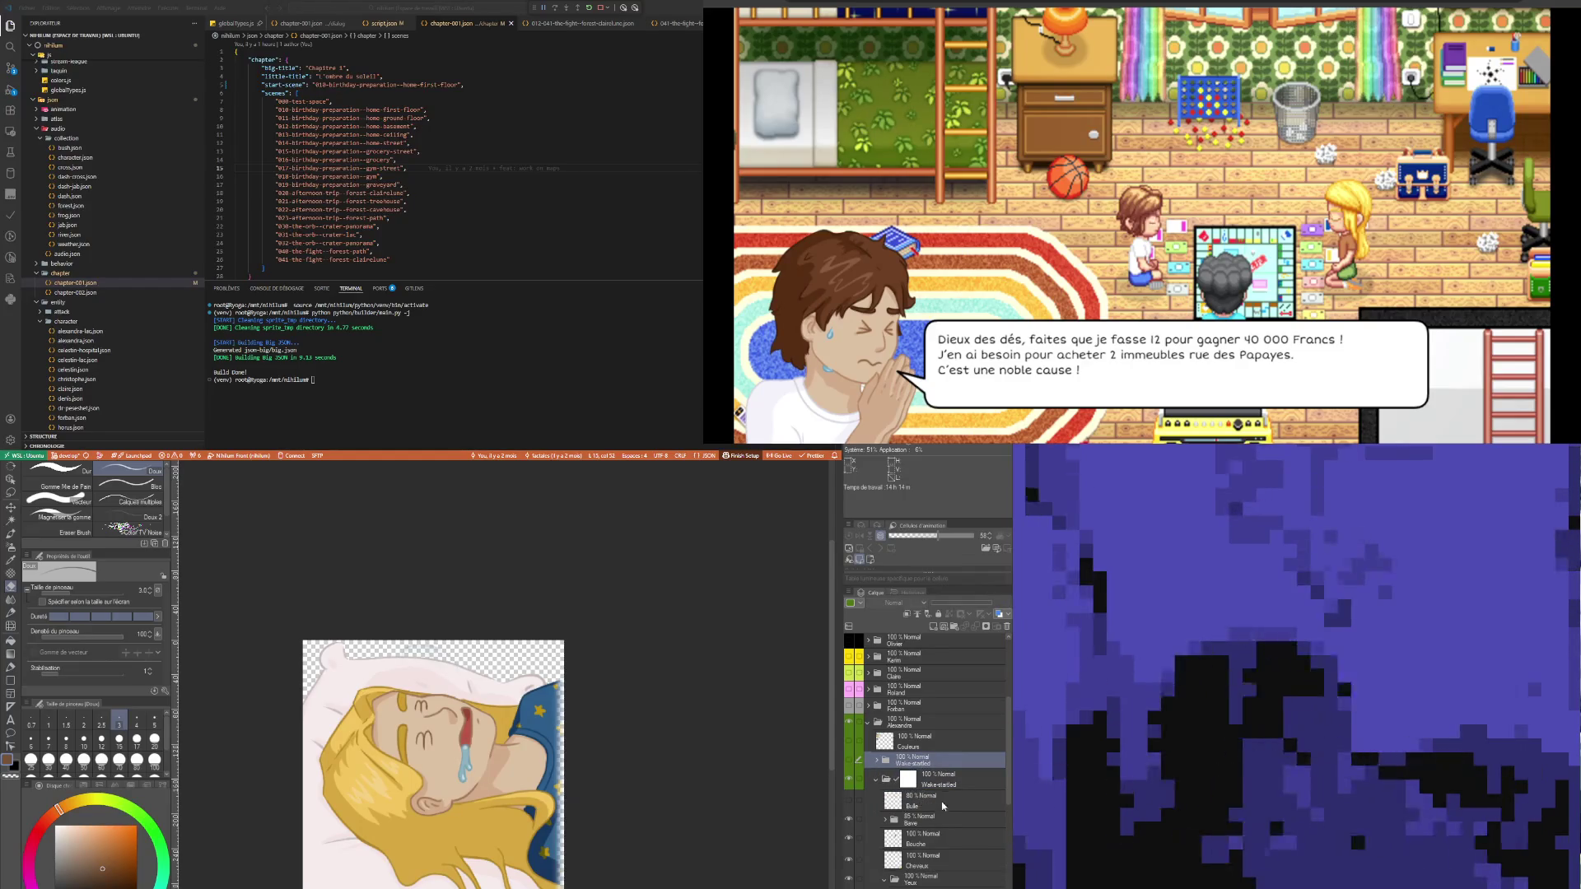
left_click(943, 808)
left_click(849, 801)
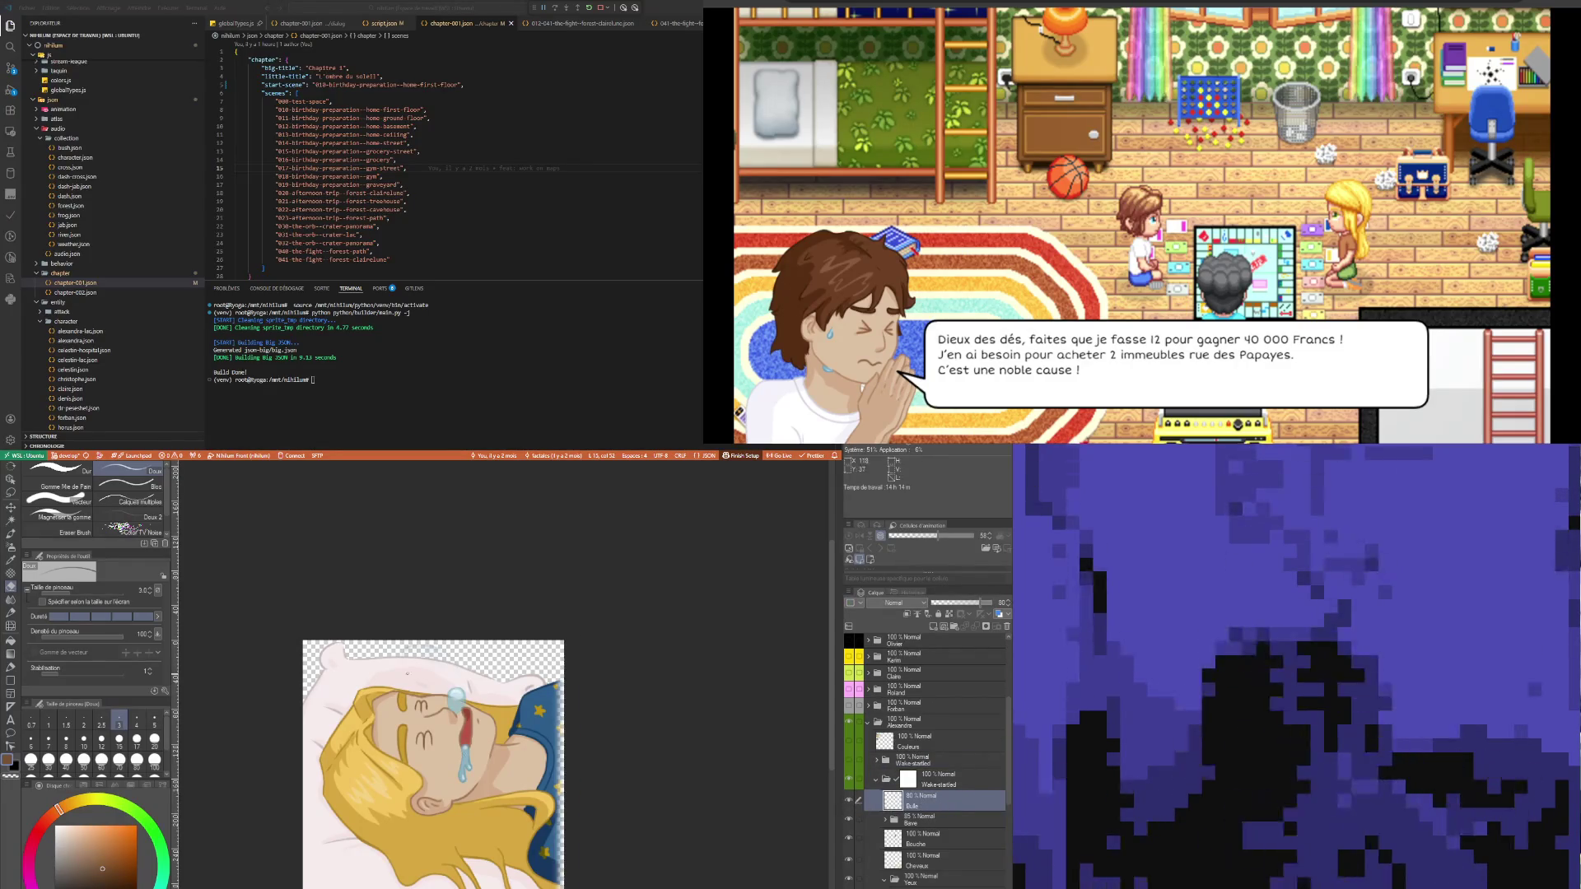
- Create a new empty raster layer directly above Bulle in the Wake-startled folder
scroll(407, 674, "up", 2)
scroll(407, 673, "up", 1)
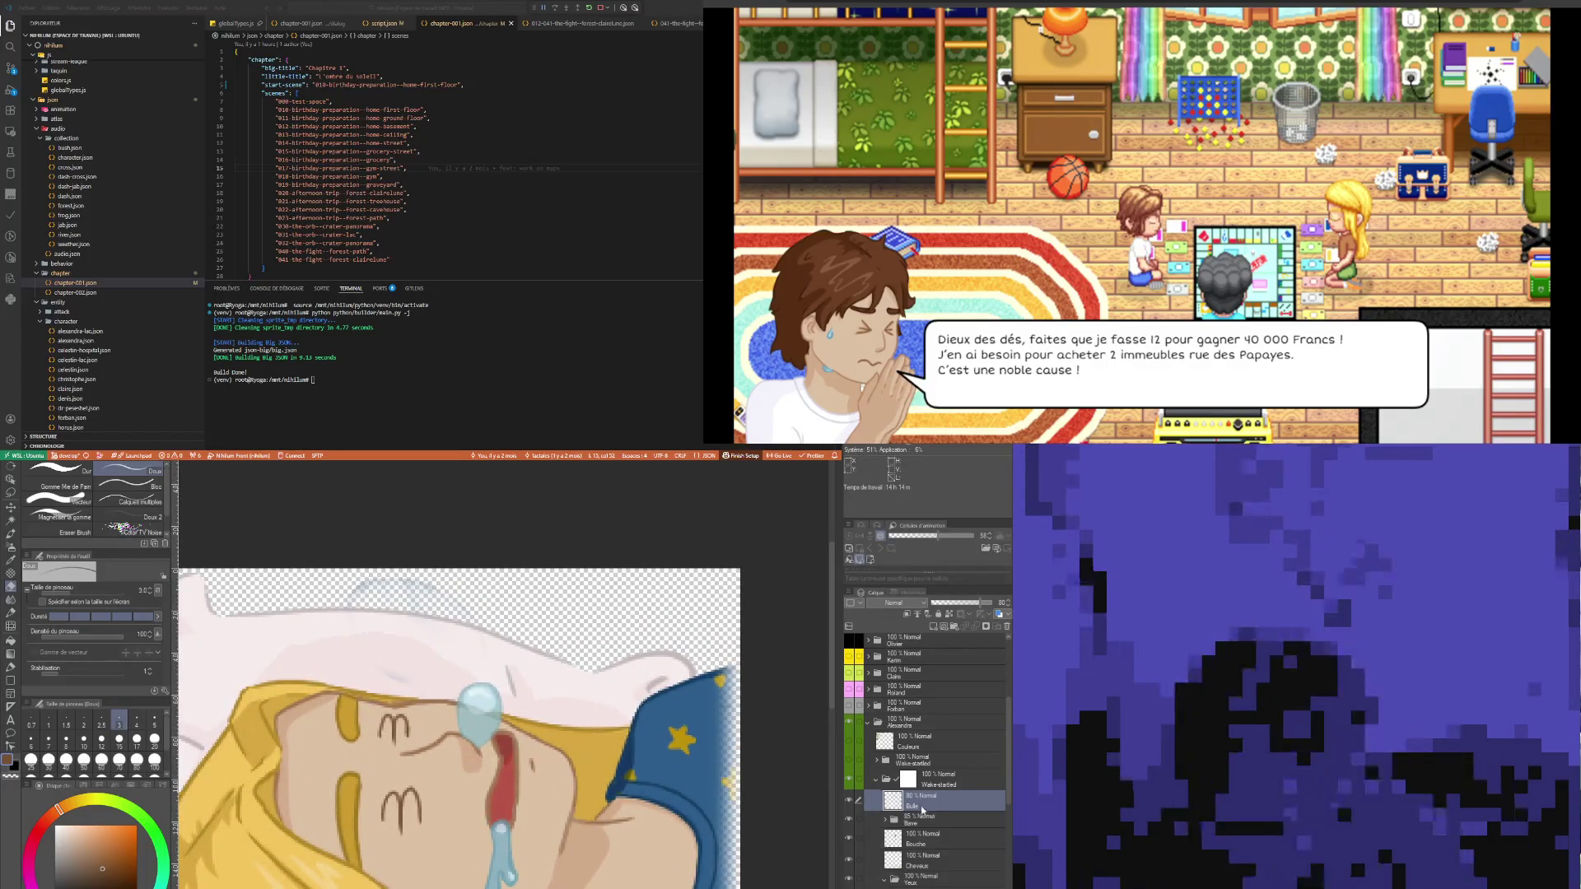
key("ctrl+shift+n")
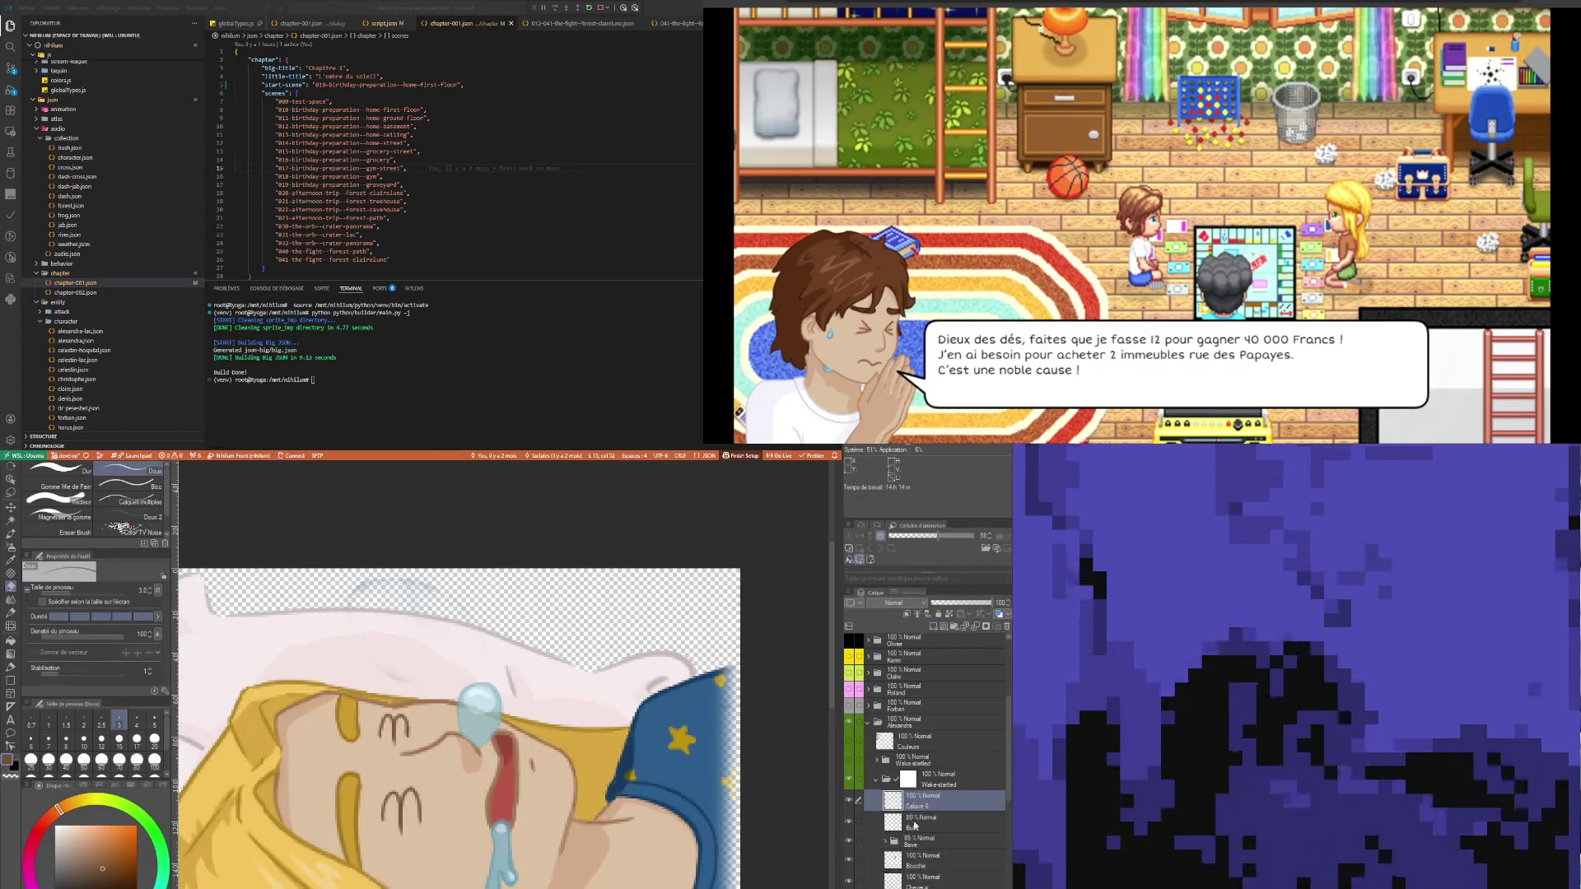
scroll(551, 739, "down", 1)
scroll(551, 740, "down", 2)
scroll(624, 690, "up", 2)
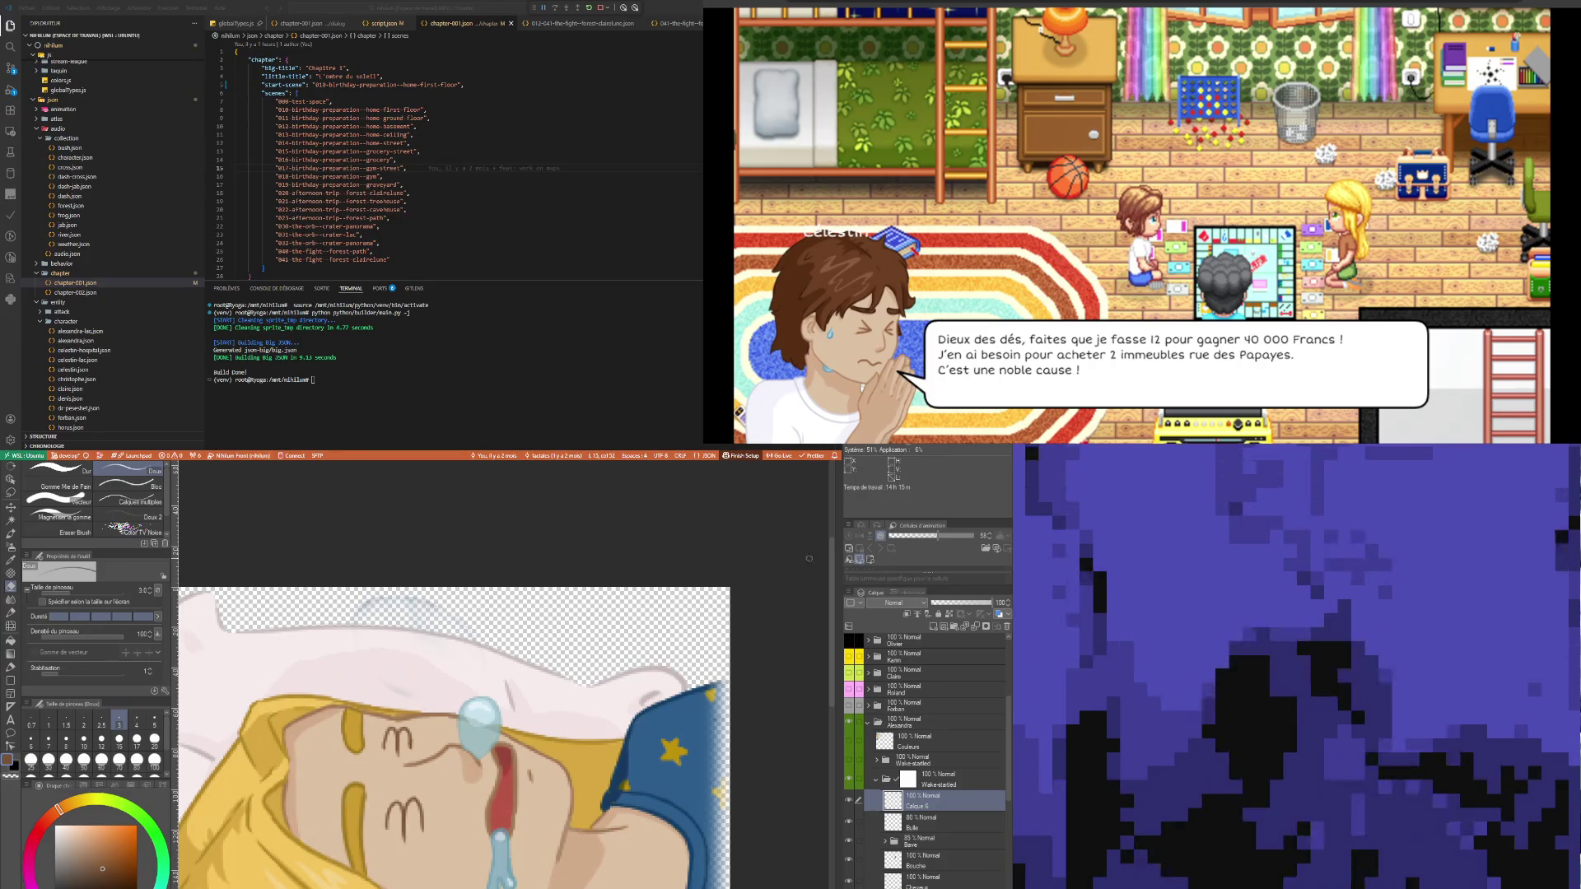
scroll(507, 724, "down", 3)
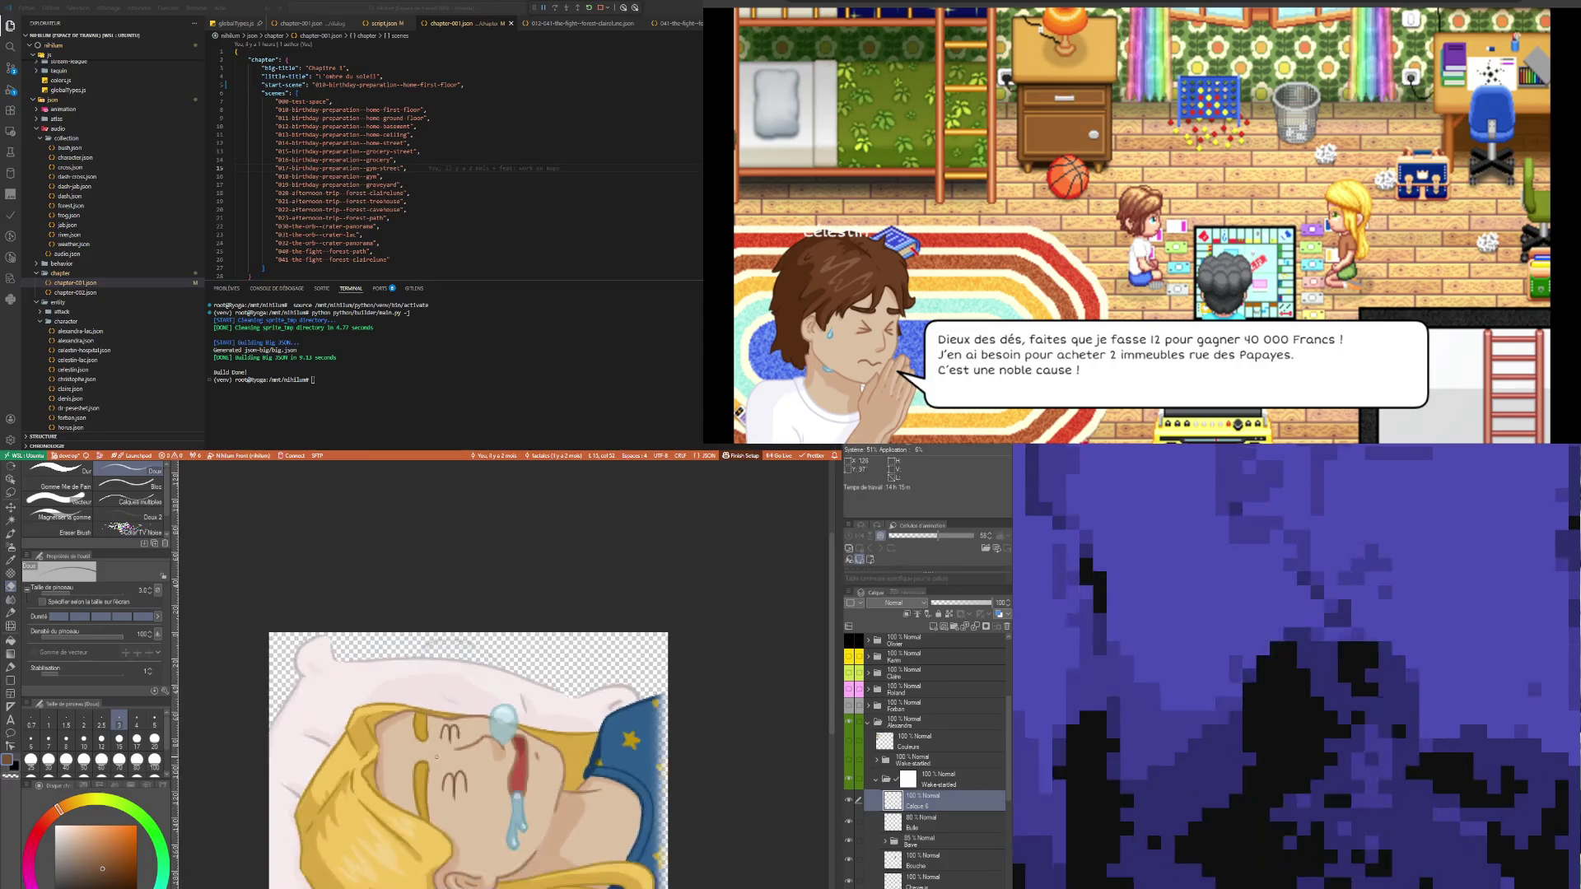
scroll(508, 724, "up", 2)
scroll(507, 724, "up", 1)
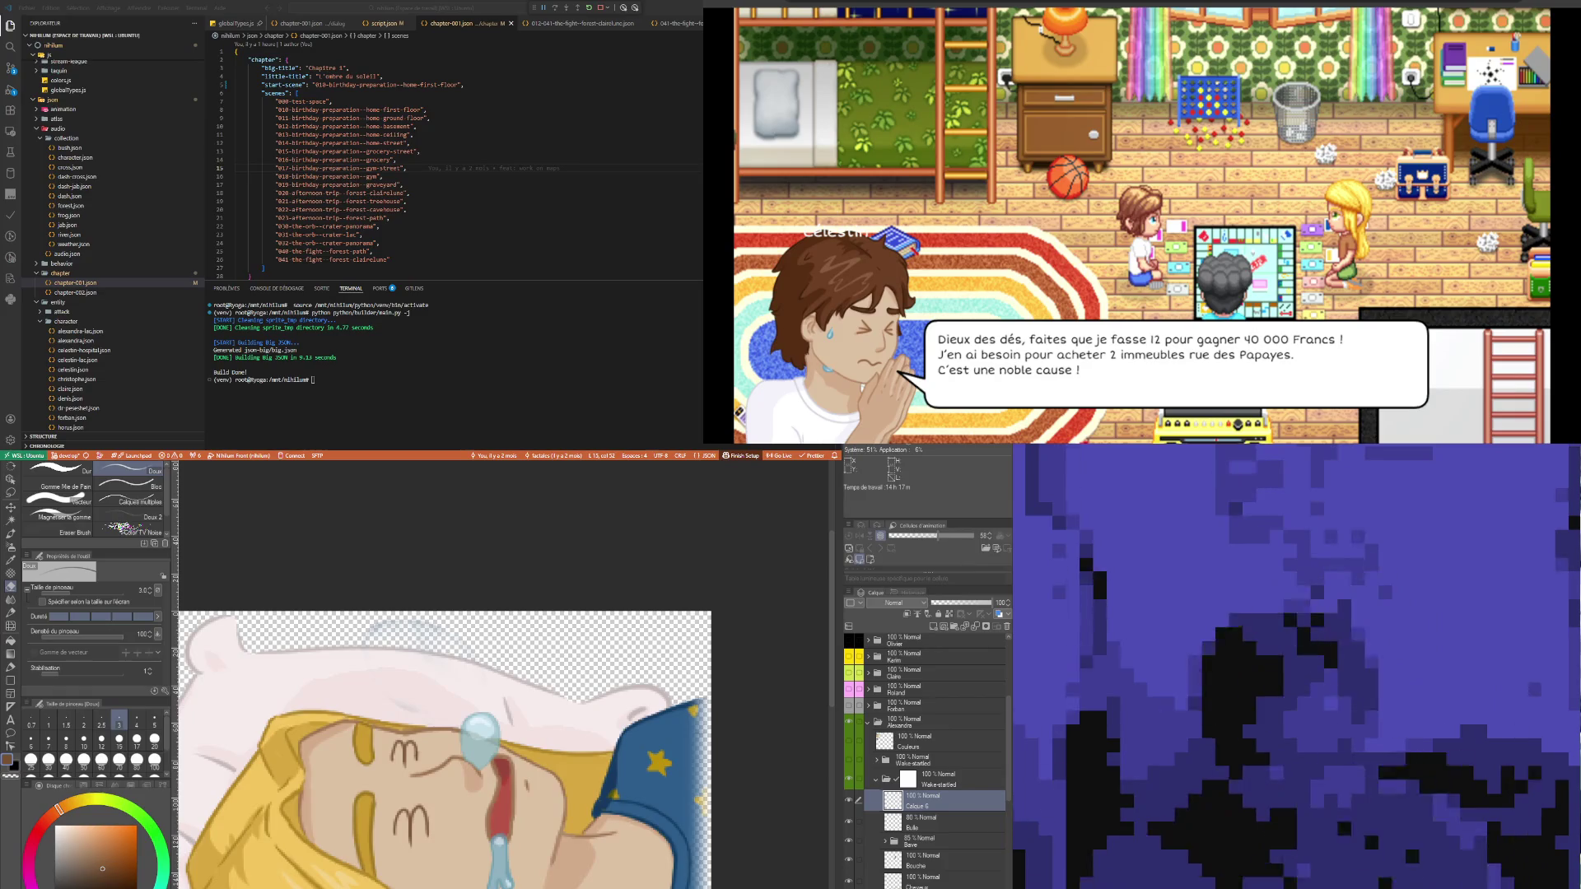
scroll(514, 637, "down", 2)
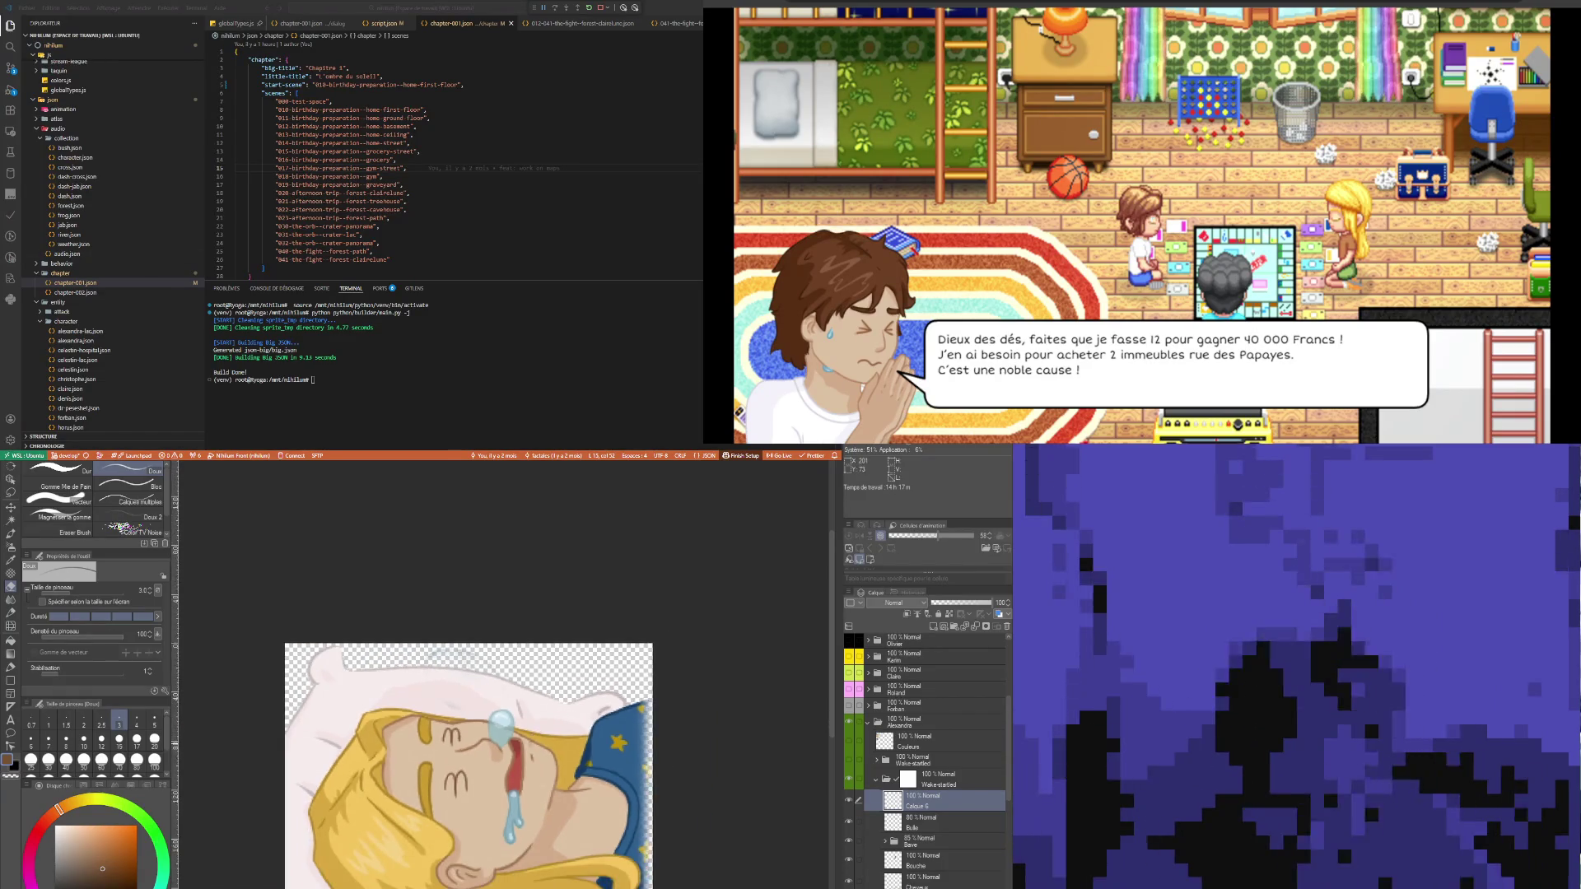
scroll(514, 637, "up", 2)
scroll(514, 637, "down", 2)
scroll(544, 724, "up", 1)
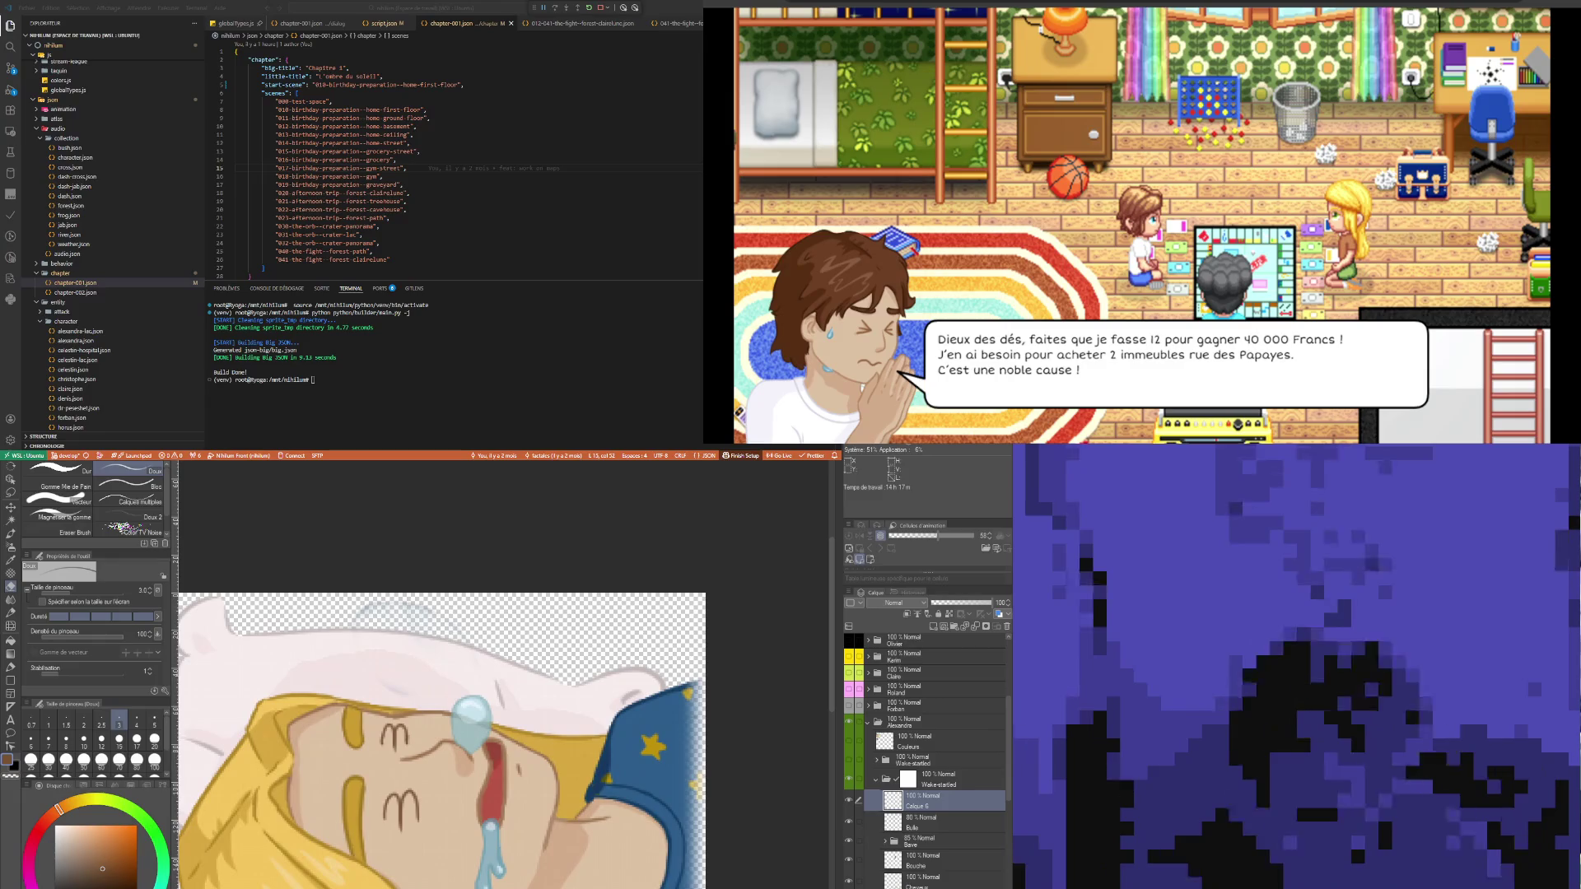
left_click(936, 781)
left_click(935, 804)
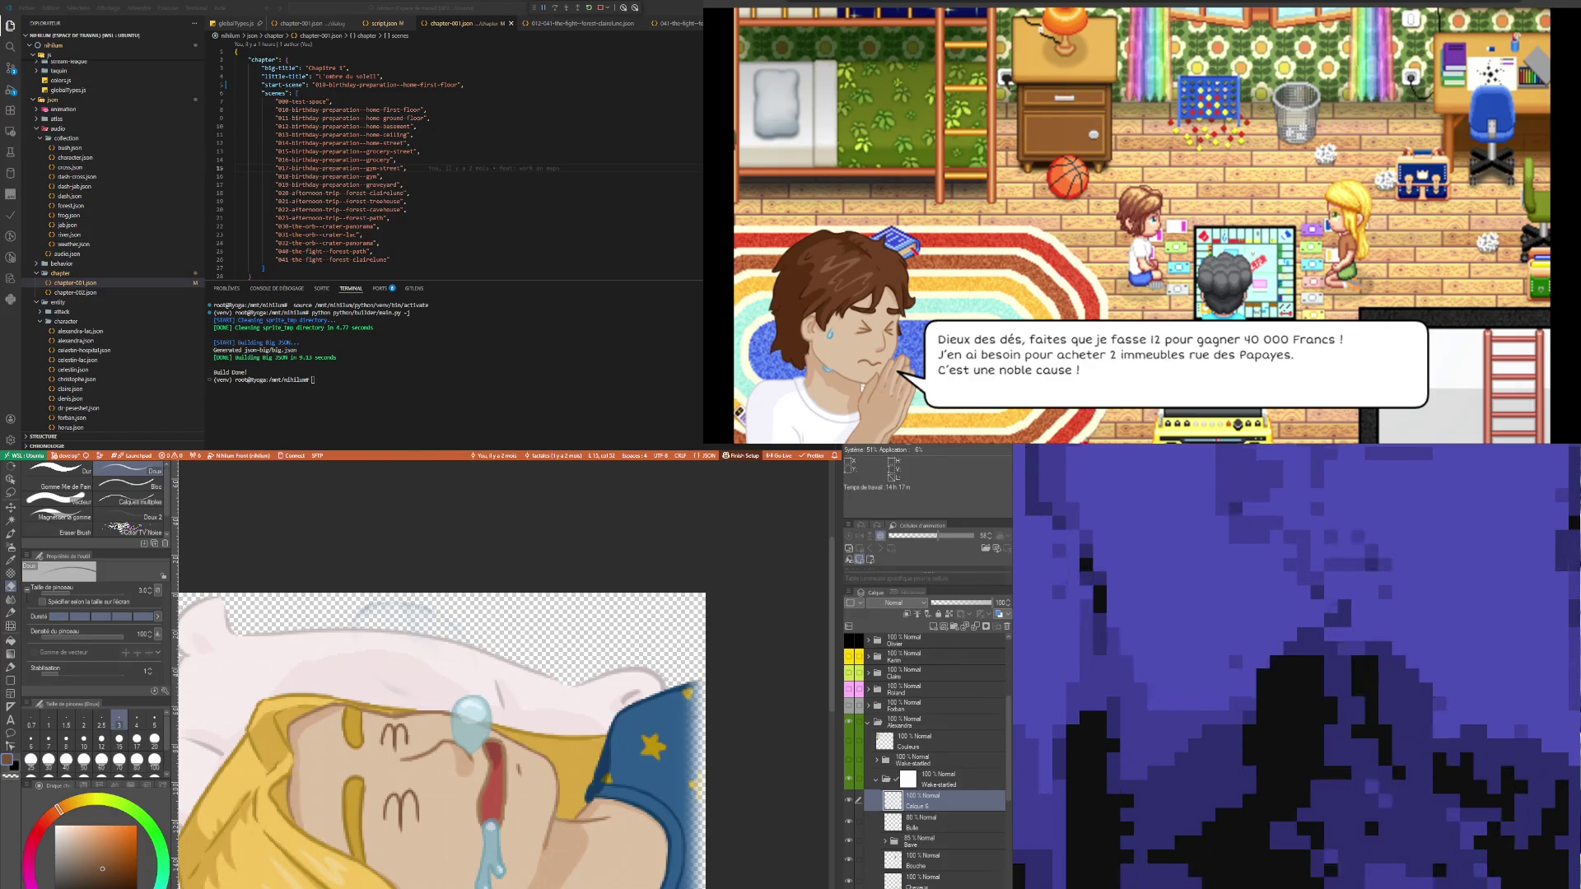
key("alt+bracketright")
scroll(407, 705, "down", 3)
scroll(407, 704, "up", 1)
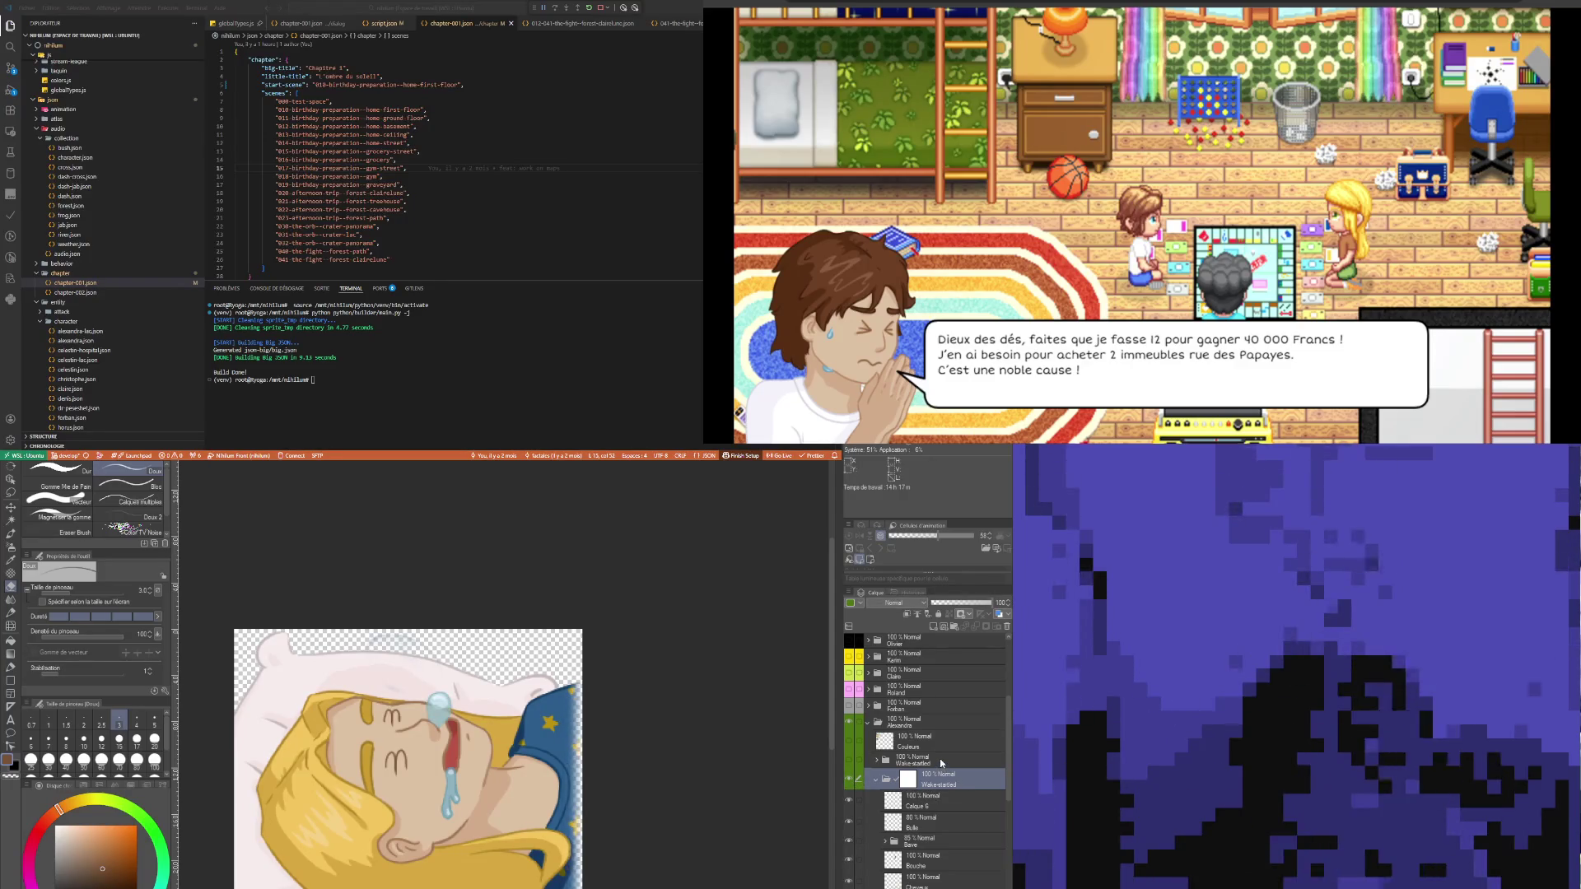
left_click(933, 802)
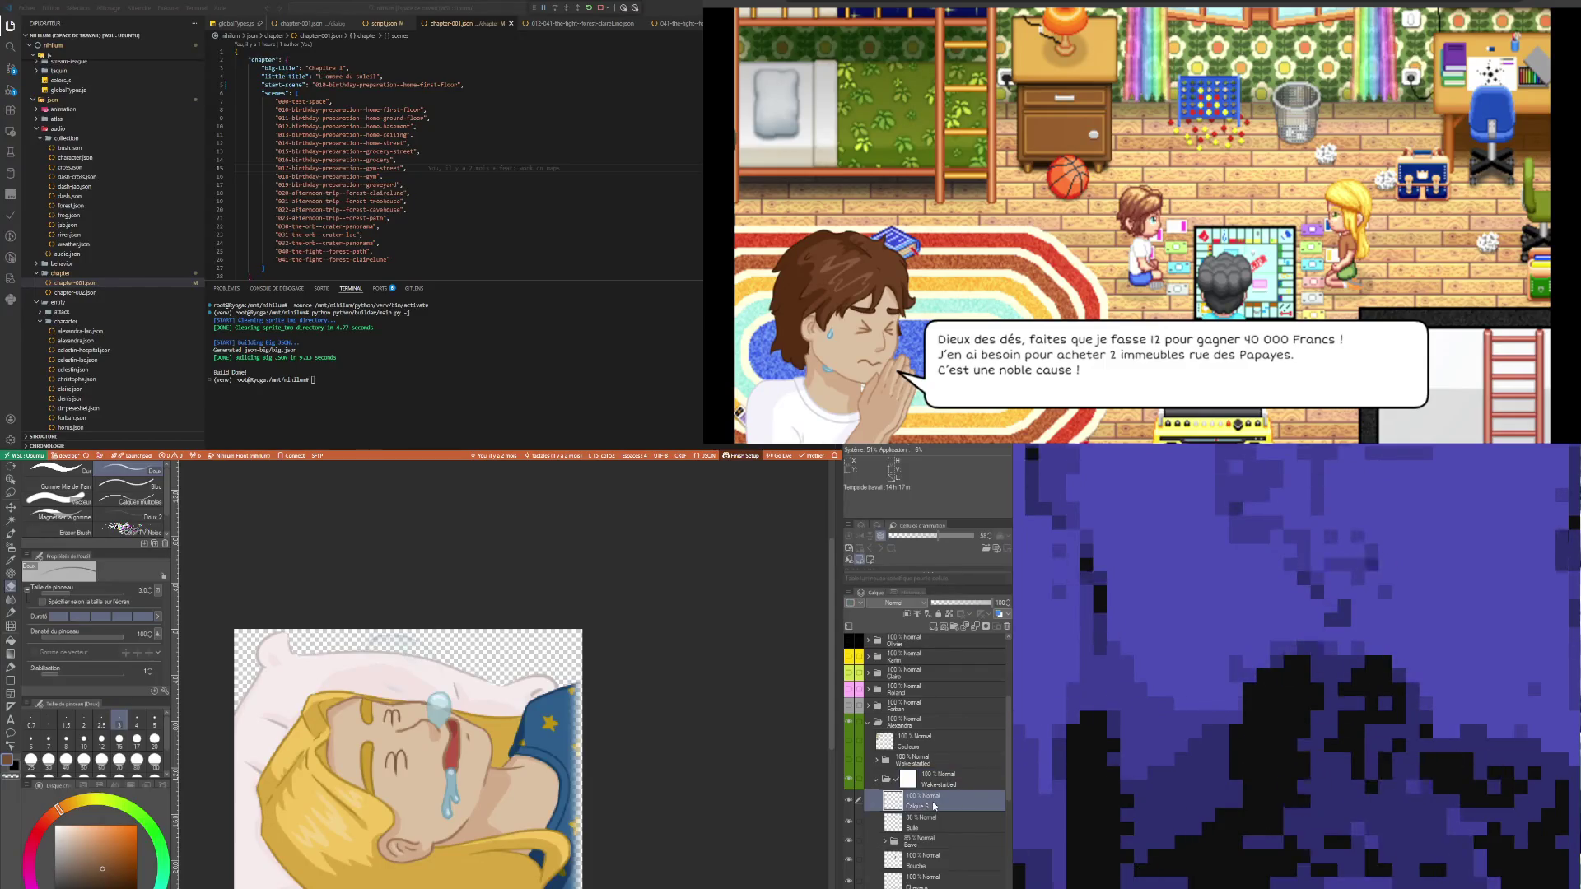
- Set the drawing colour to a dark blue-purple and switch to the Feutre précis marker
scroll(429, 744, "up", 3)
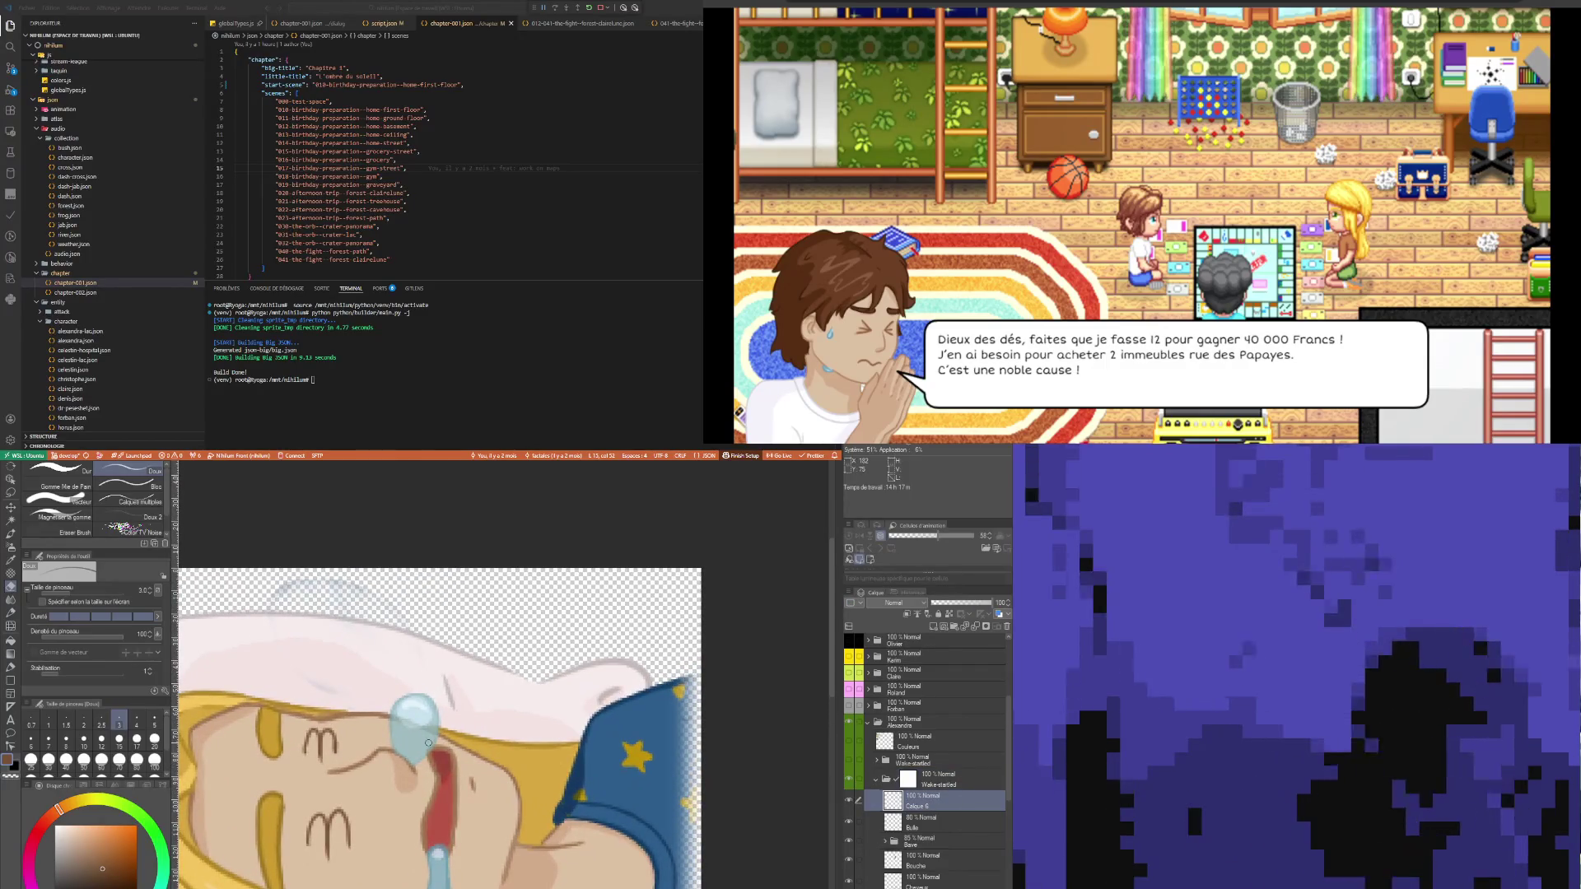
left_click(75, 885)
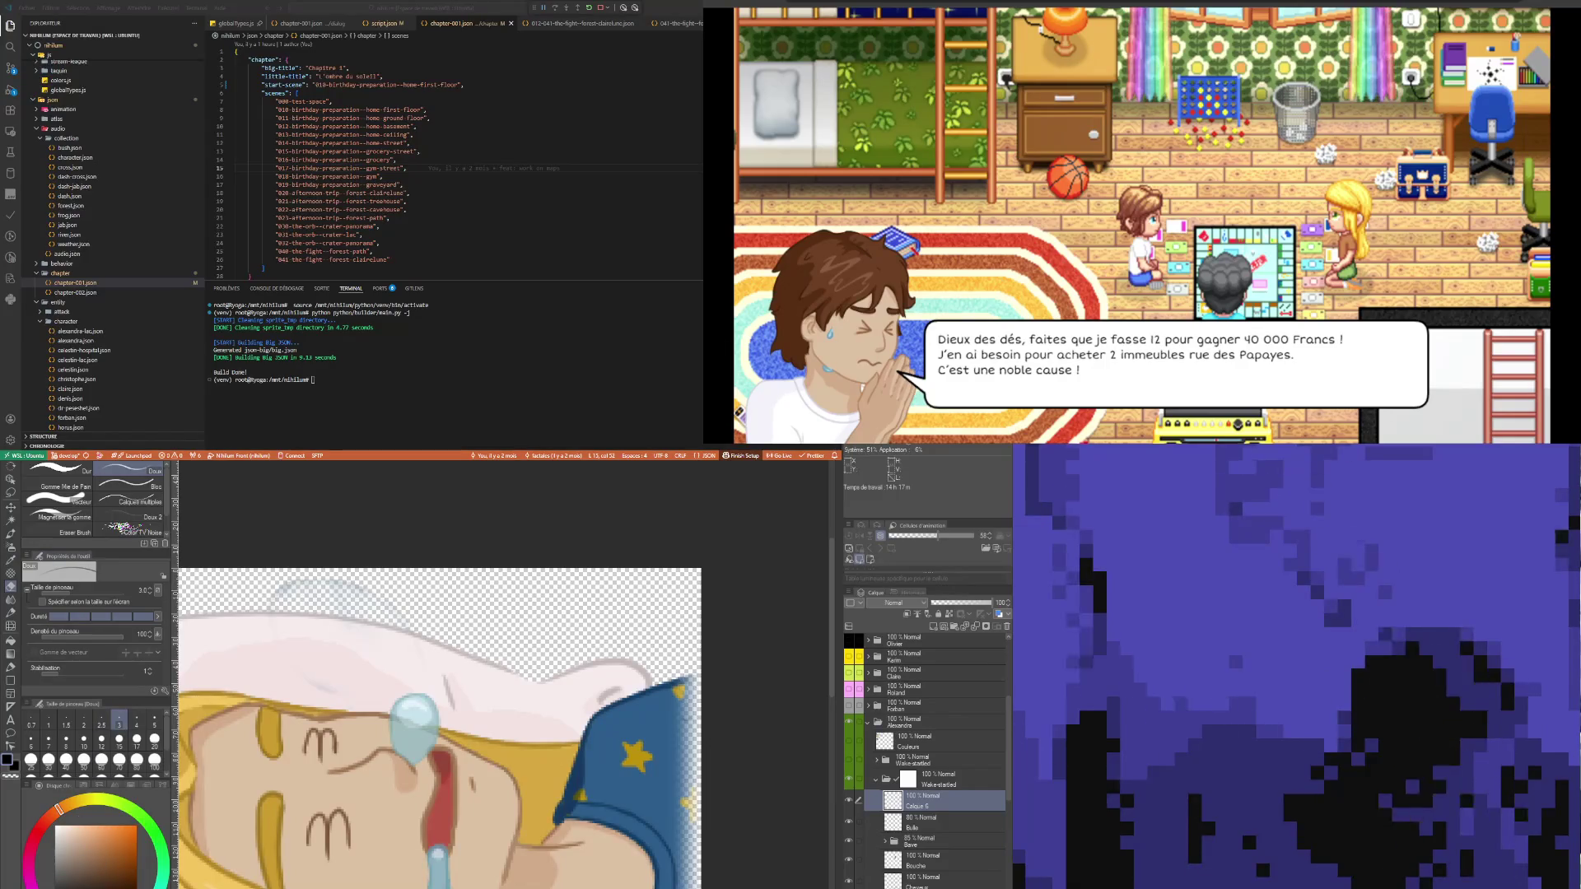
left_click(88, 882)
left_click(56, 875)
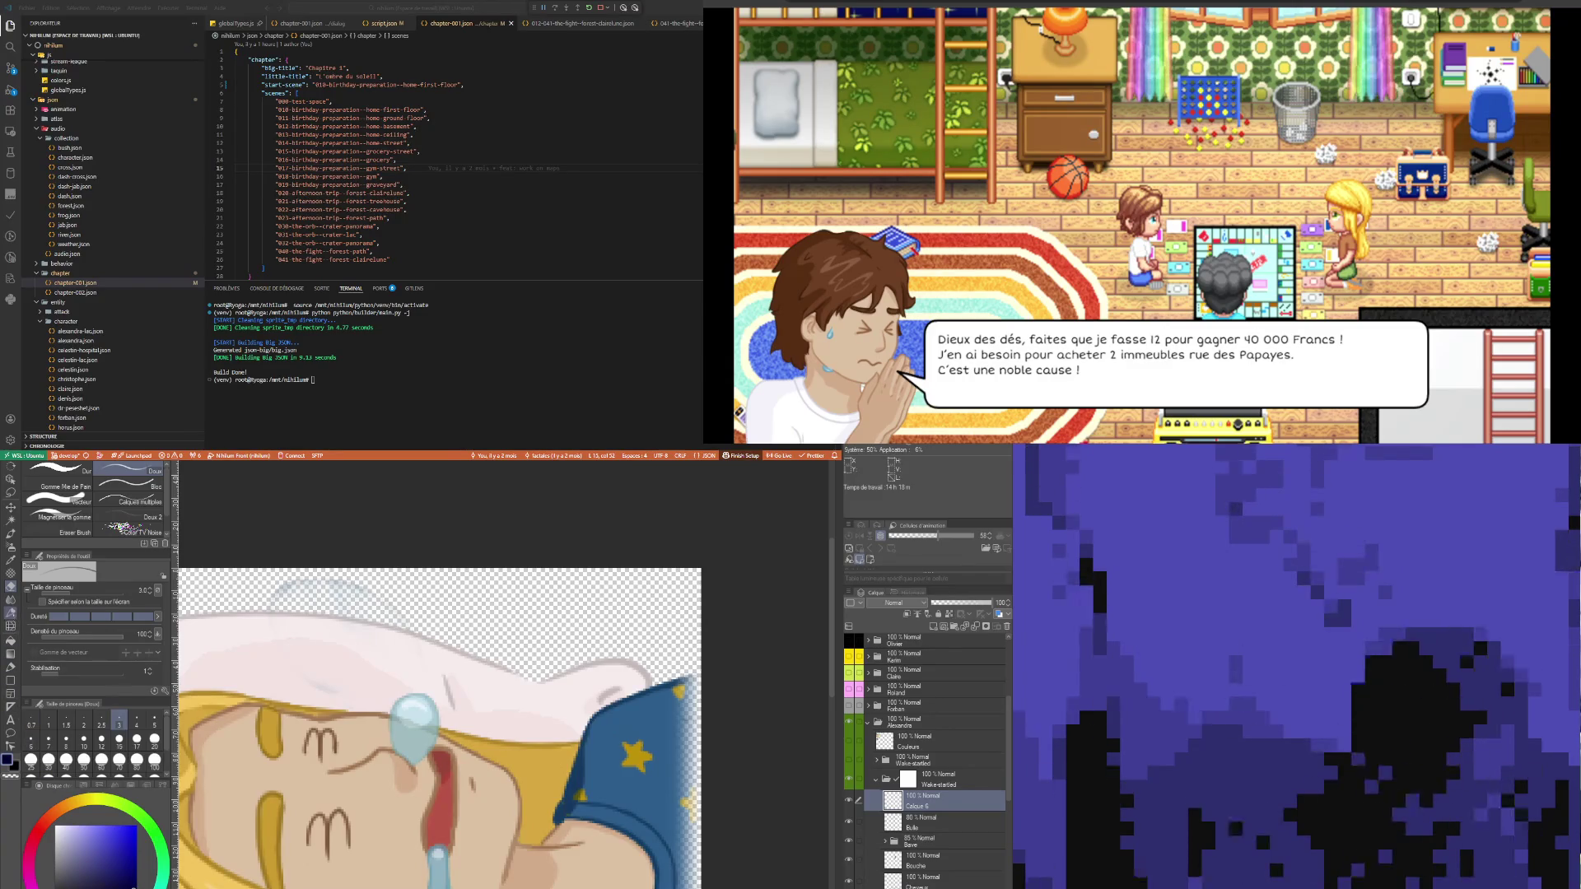
key("p")
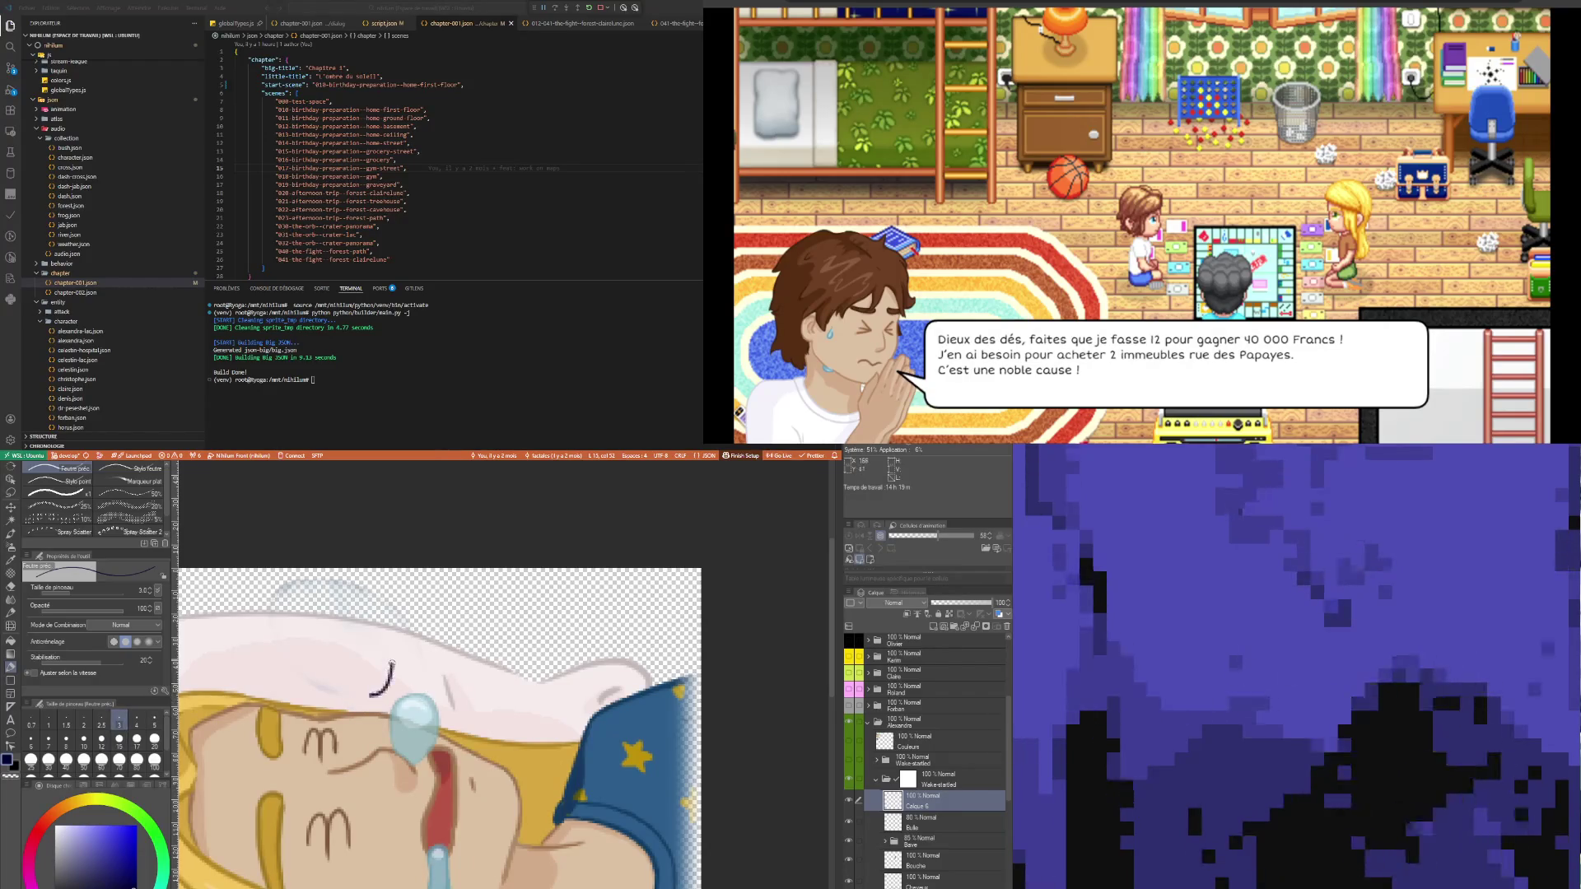
- Try several anger-mark strokes around the forehead drop, undoing each attempt
mouse_move(394, 664)
left_mouse_down()
mouse_move(452, 672)
mouse_move(471, 722)
mouse_move(443, 785)
left_mouse_up()
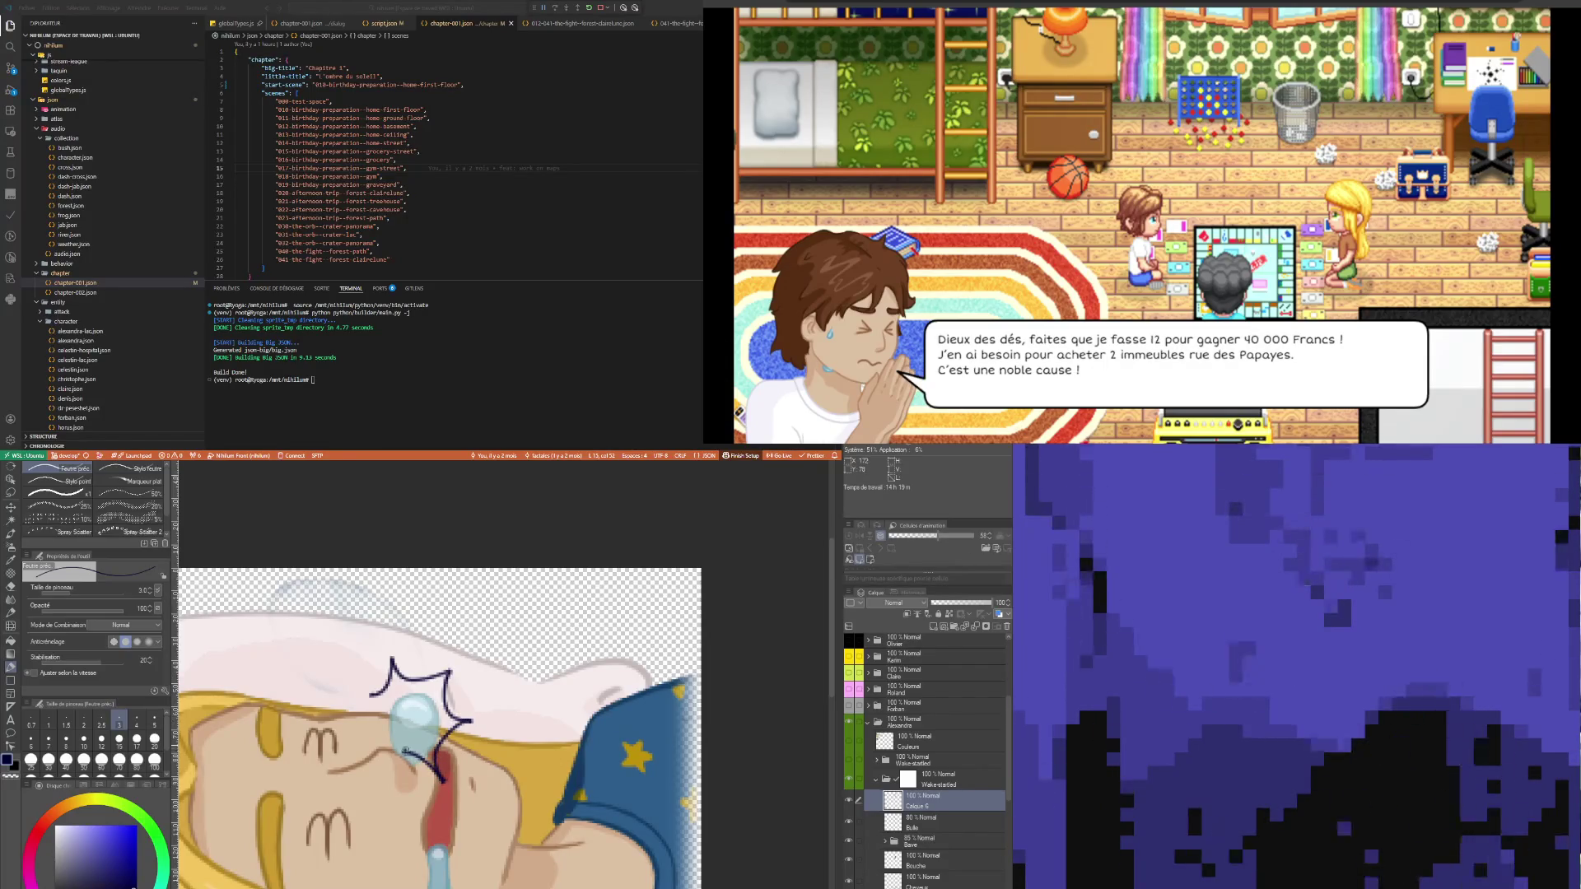
left_click_drag(400, 725, 360, 722)
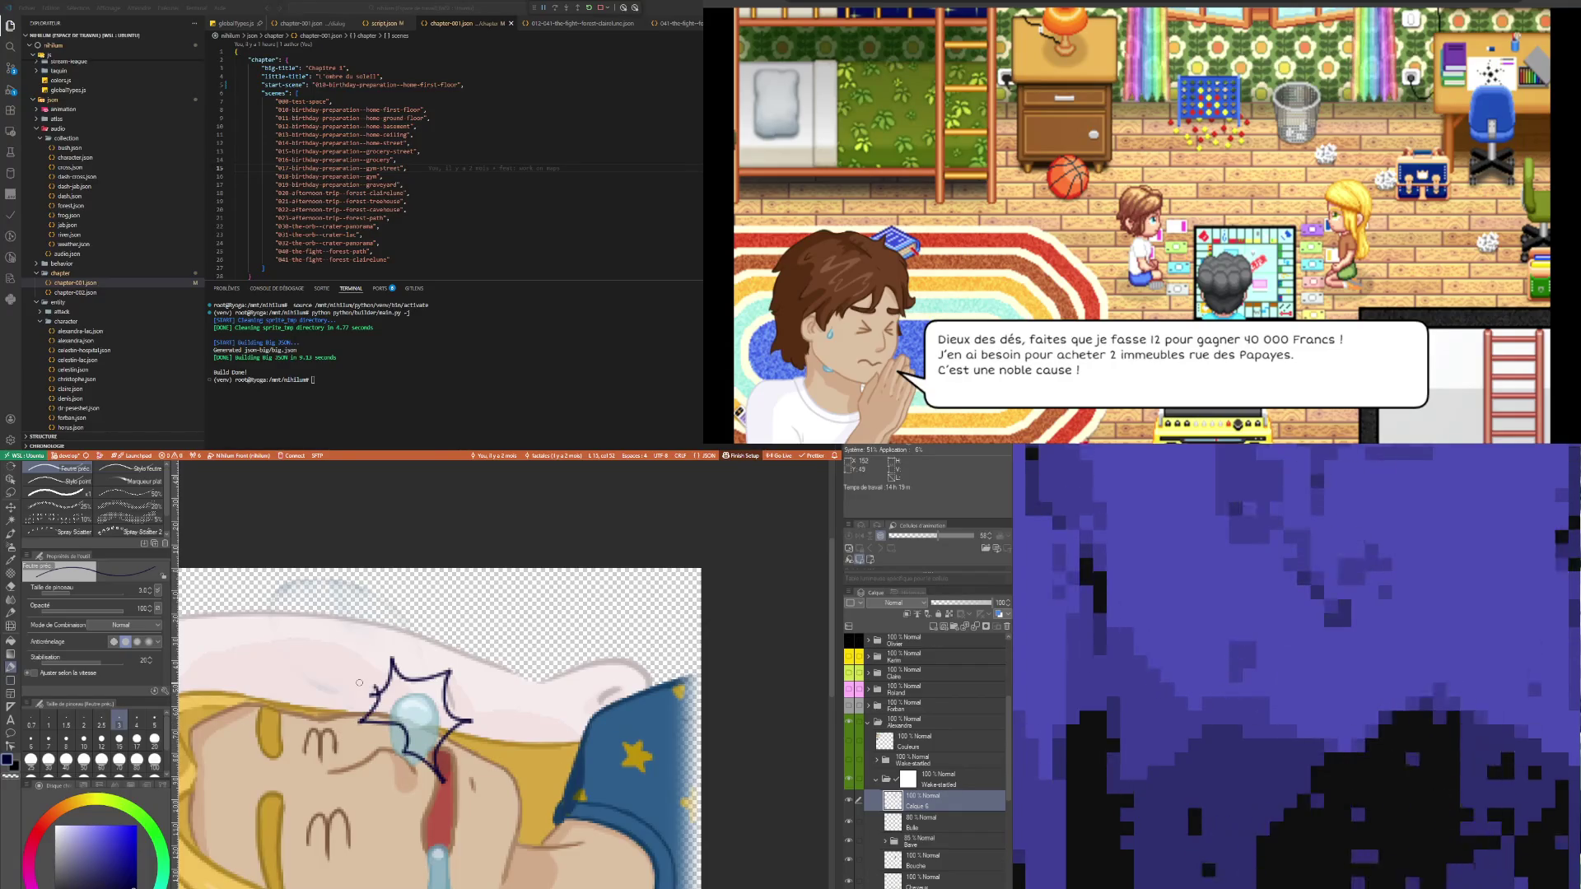
key("ctrl+z")
key("ctrl+z")
key("ctrl+z")
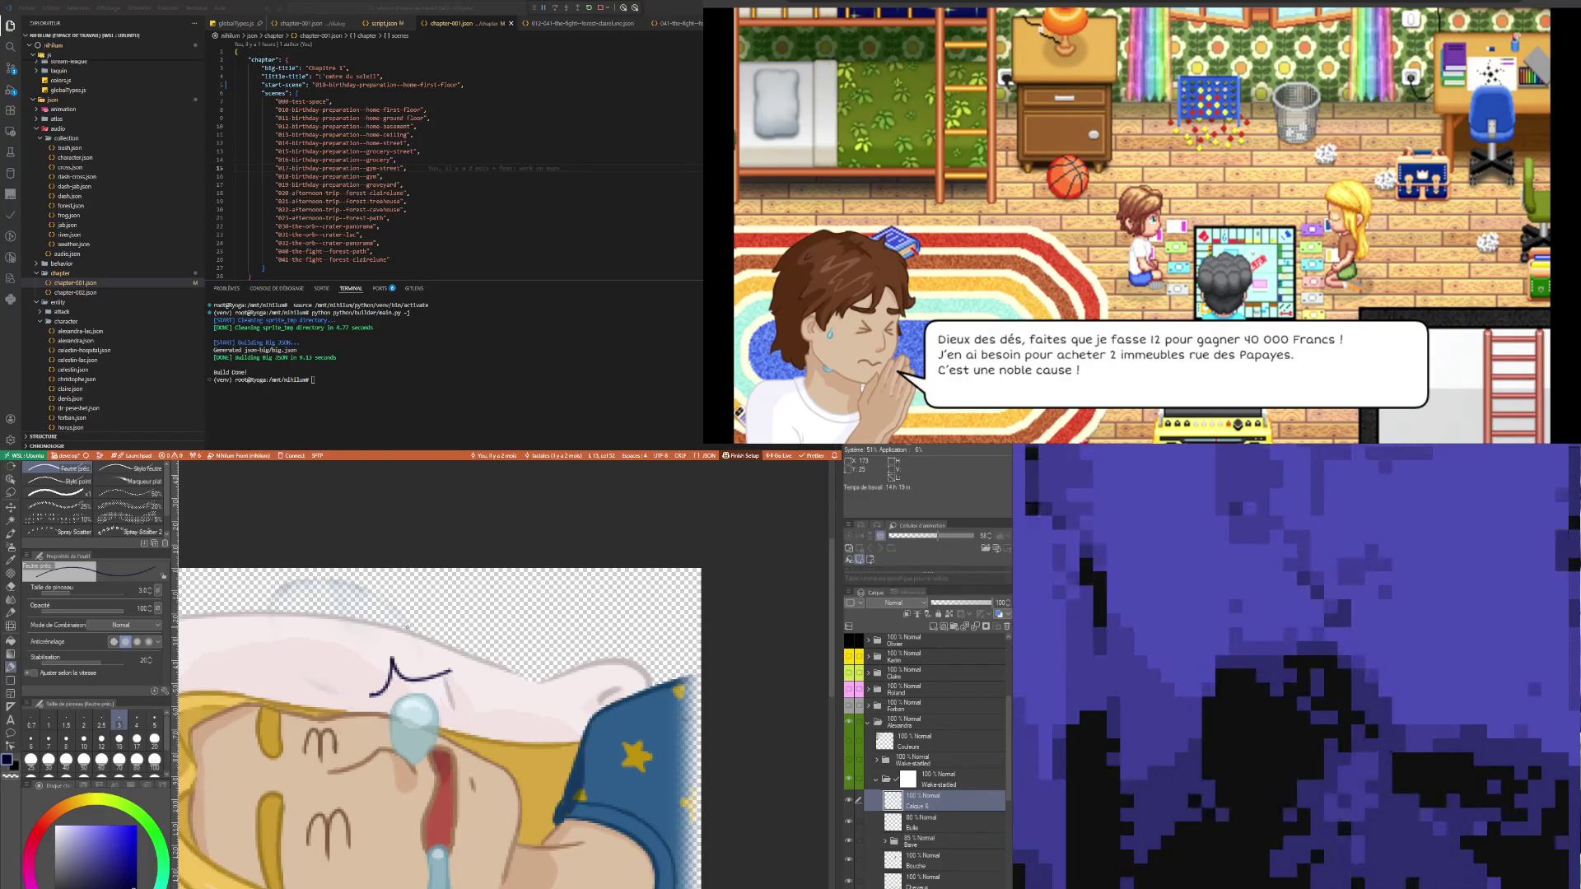
key("ctrl+z")
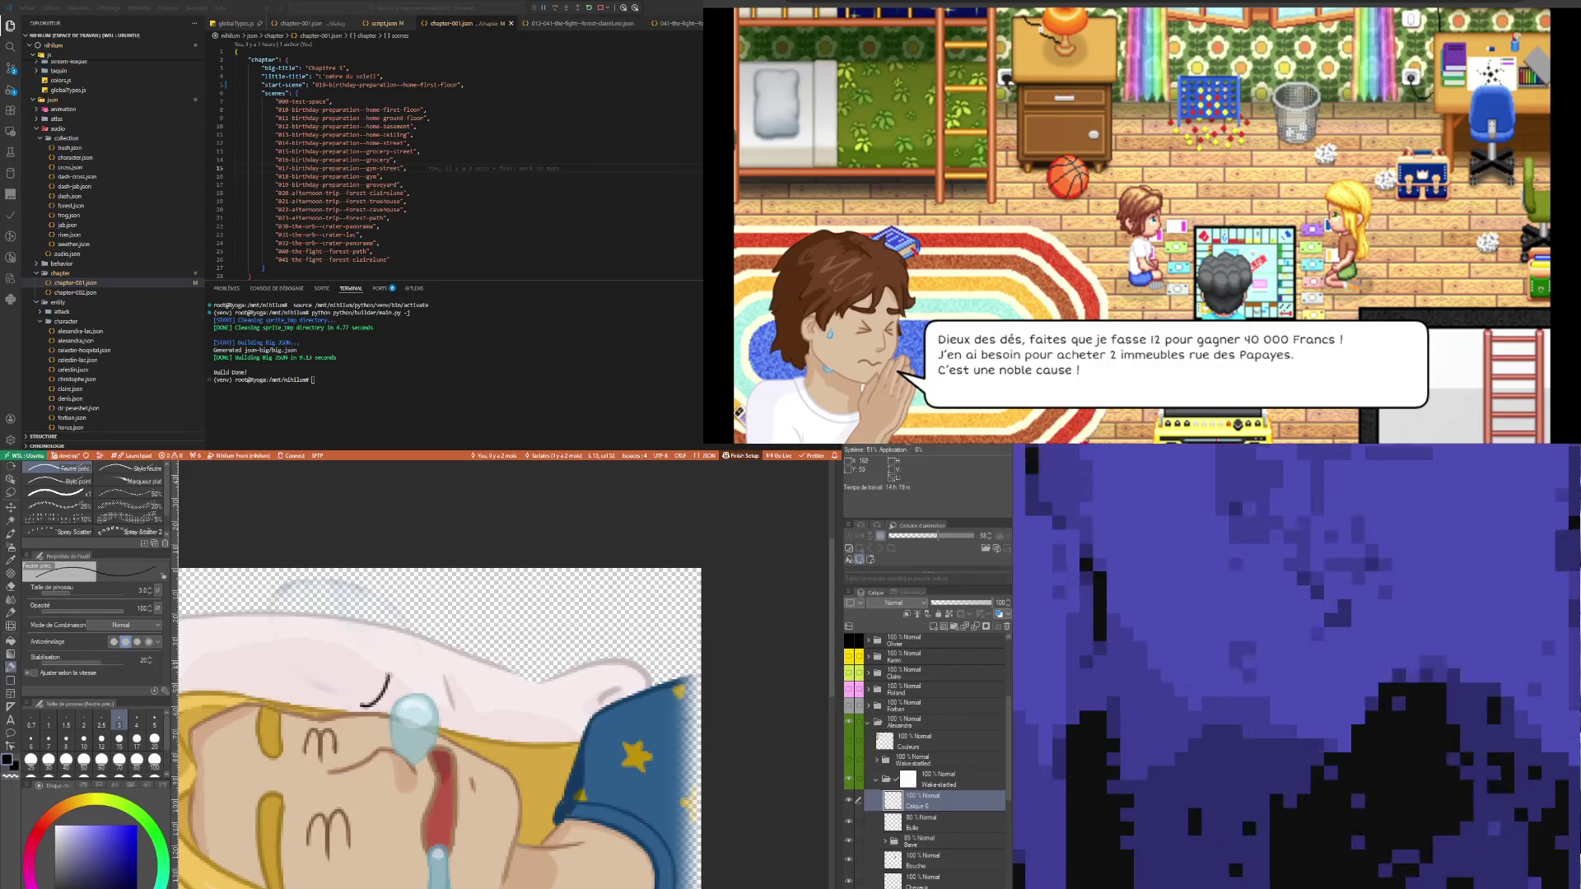
mouse_move(386, 682)
left_mouse_down()
mouse_move(449, 677)
mouse_move(456, 799)
left_mouse_up()
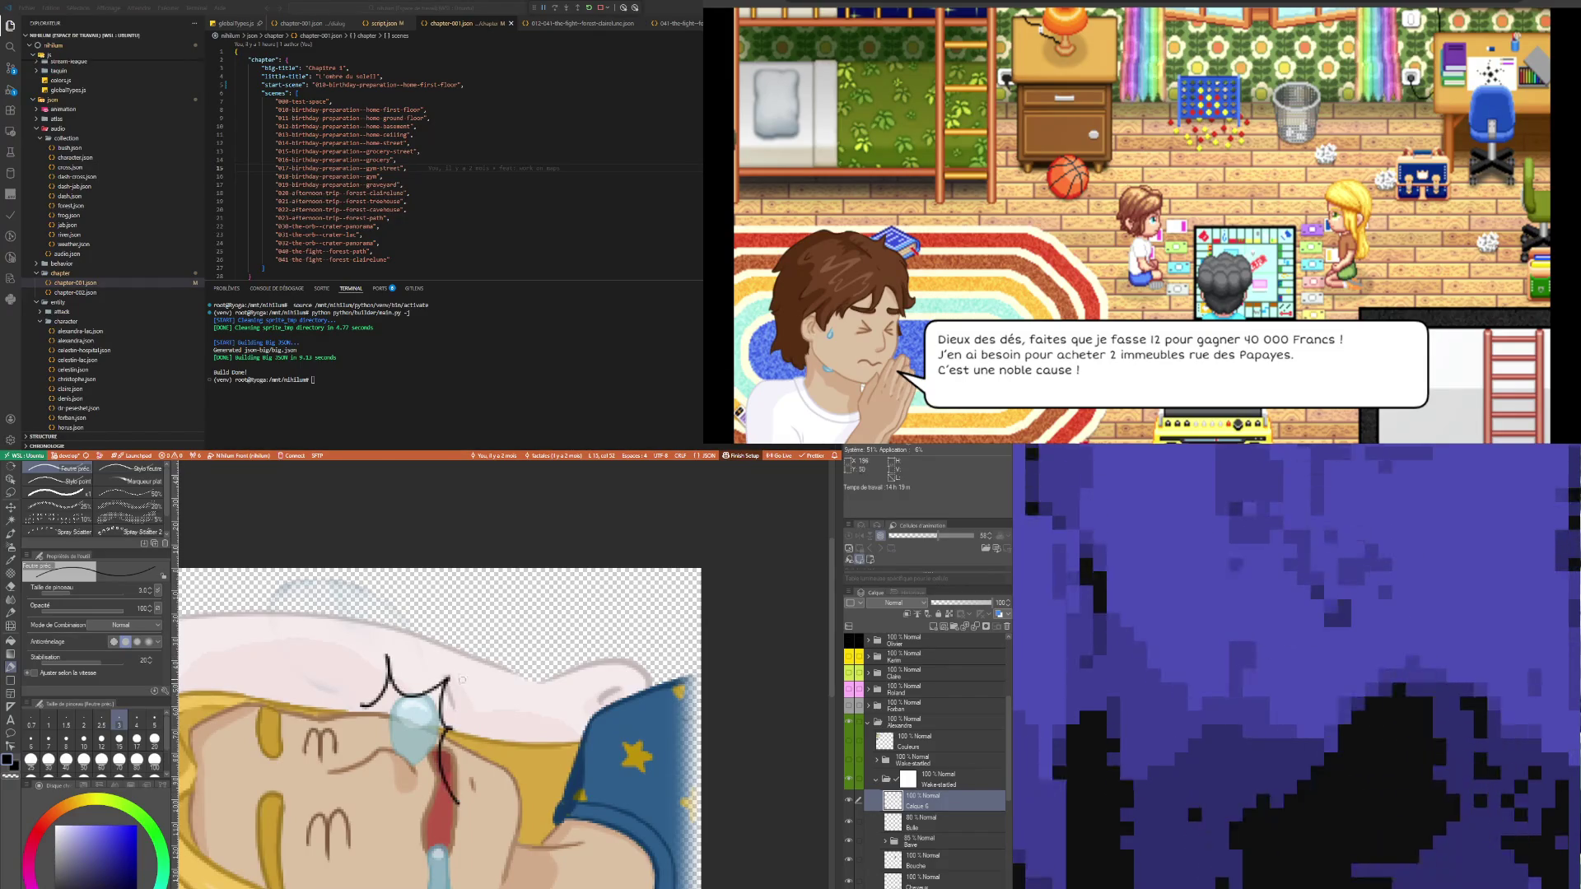
key("ctrl+z")
key("ctrl+z")
key("ctrl+z")
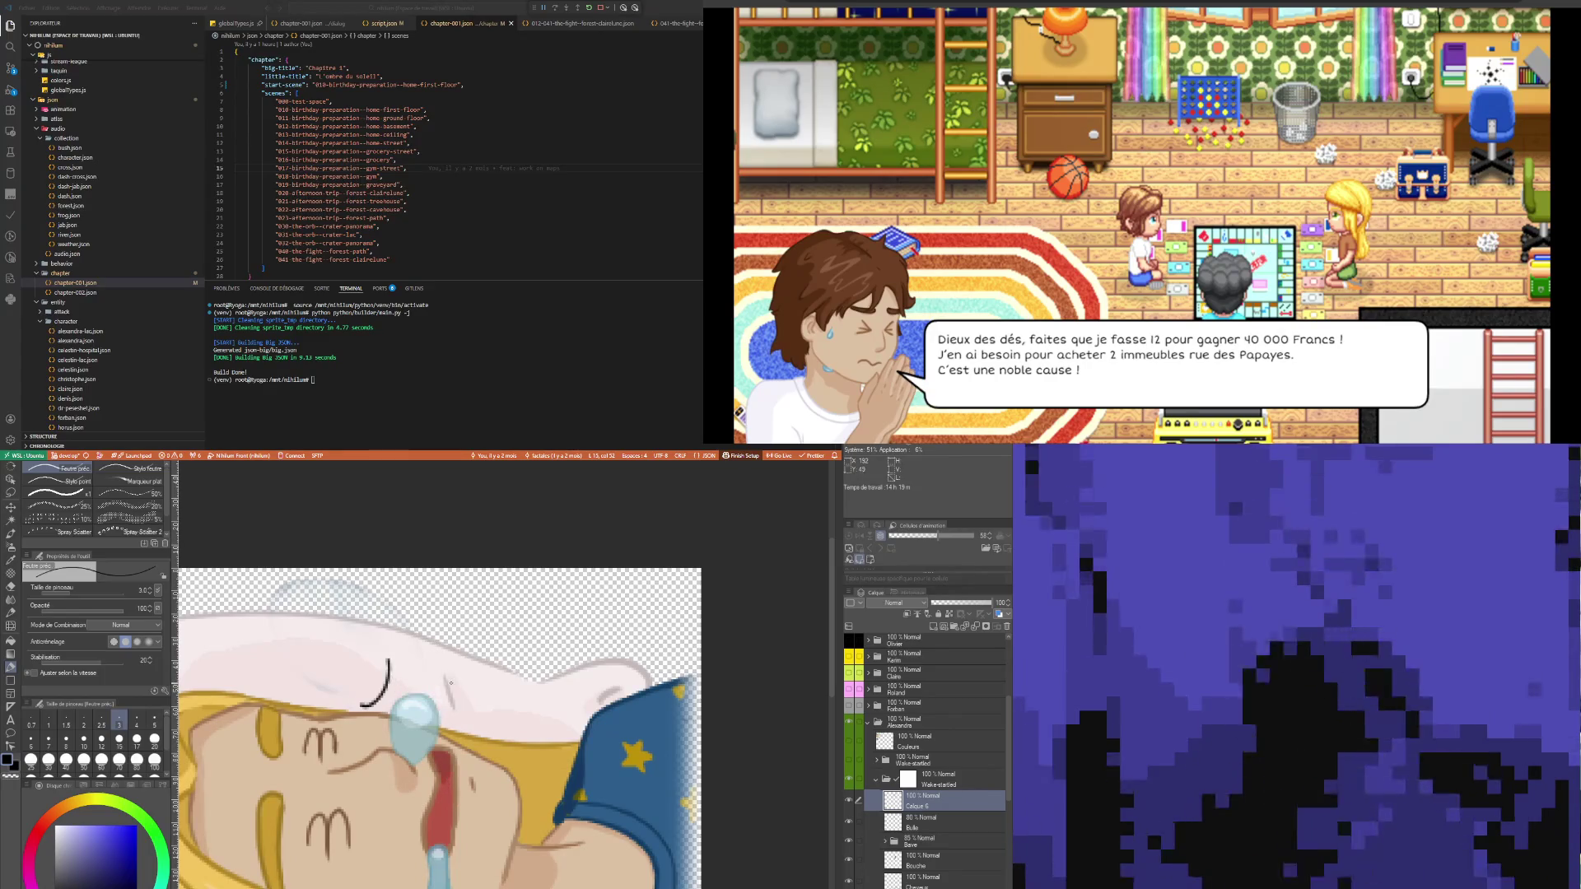
key("ctrl+z")
left_click_drag(394, 669, 452, 701)
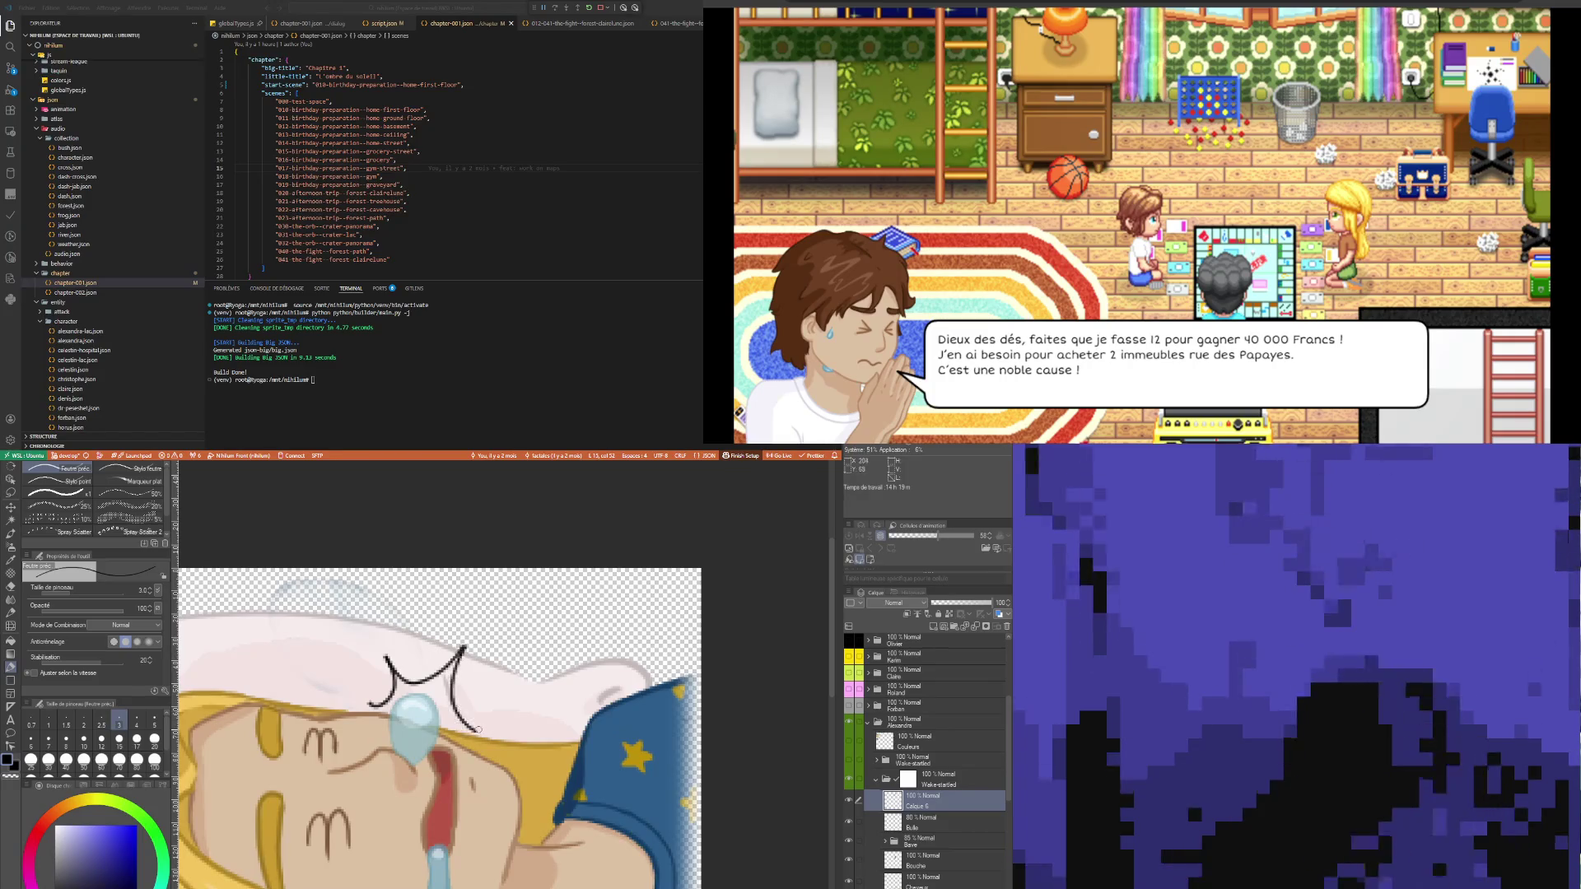
mouse_move(444, 731)
left_mouse_down()
mouse_move(449, 766)
mouse_move(381, 747)
left_mouse_up()
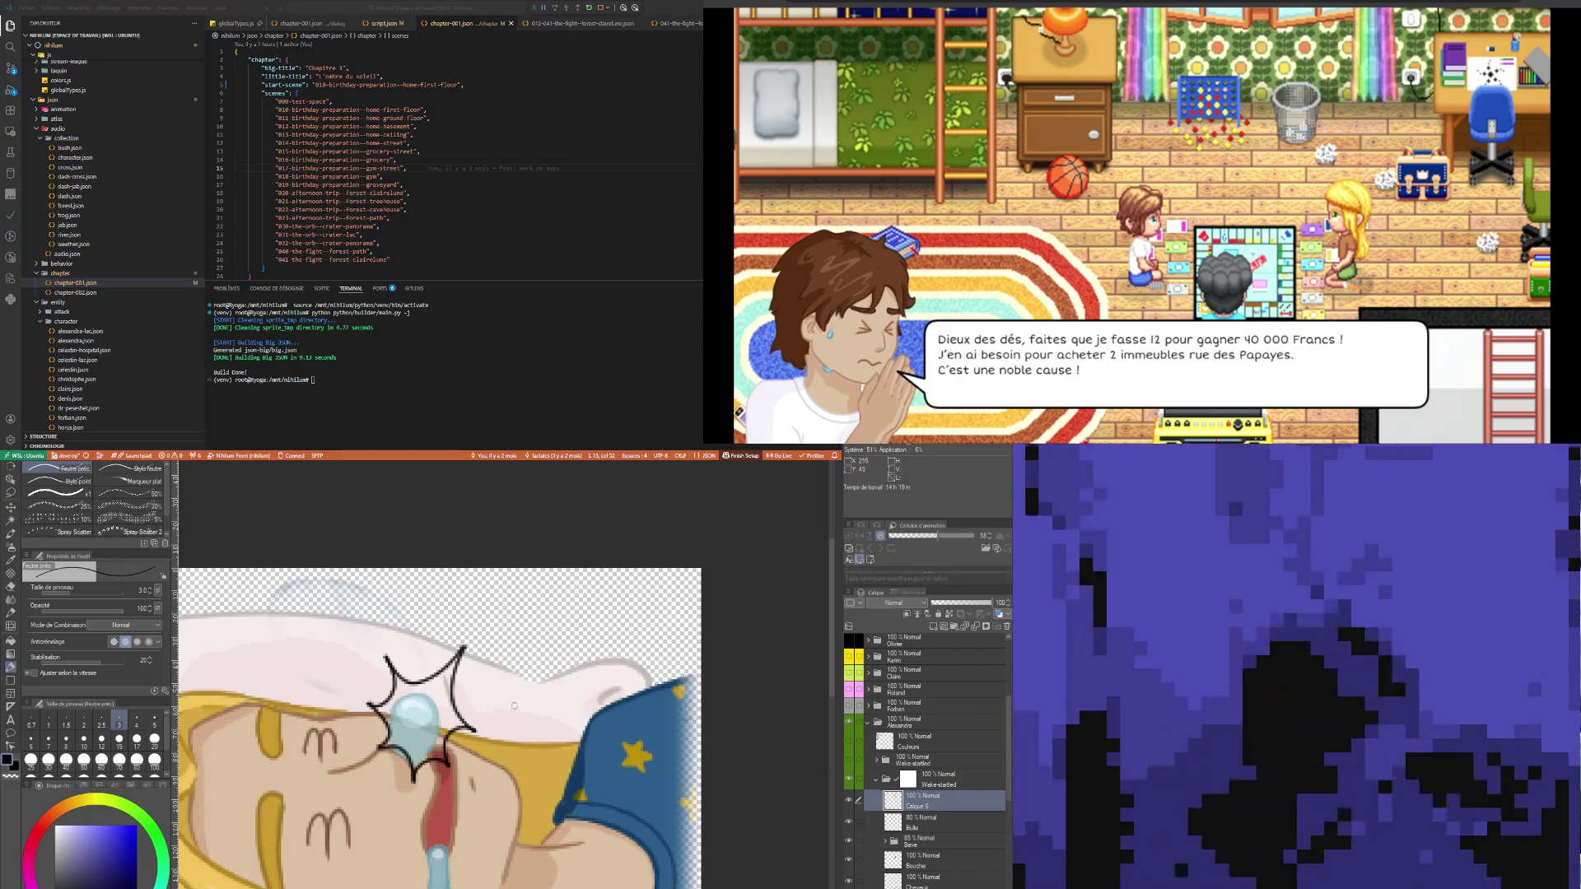
key("ctrl+z")
key("ctrl+z")
key("ctrl+z")
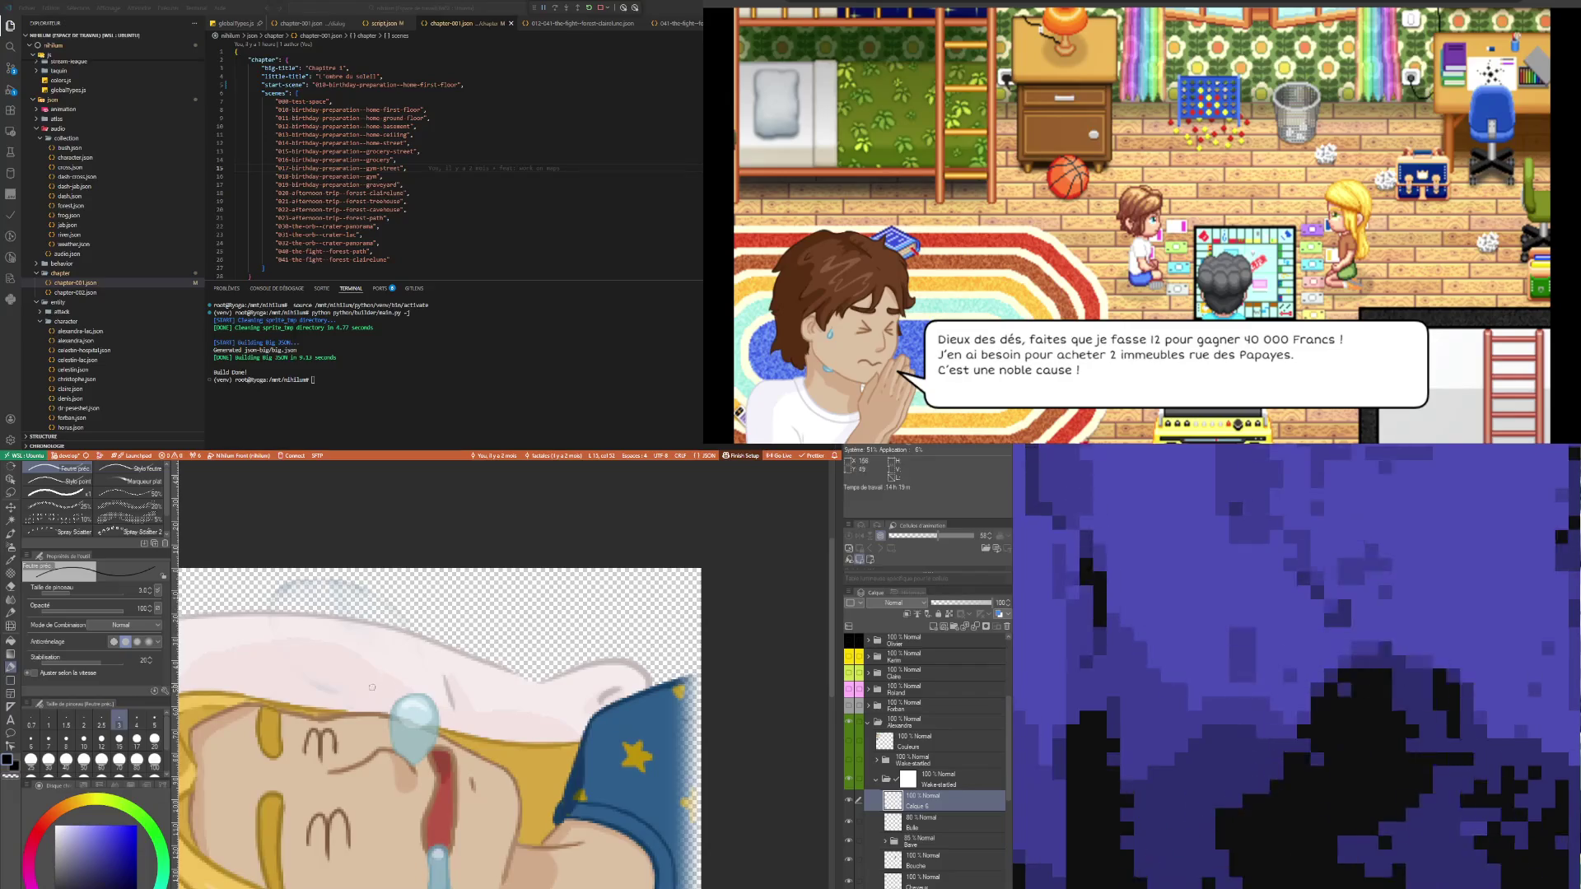
- Draw the spiky star outline on the forehead and thicken its left edge
mouse_move(375, 685)
left_mouse_down()
mouse_move(420, 661)
mouse_move(466, 697)
mouse_move(451, 730)
mouse_move(471, 771)
mouse_move(369, 747)
mouse_move(384, 713)
left_mouse_up()
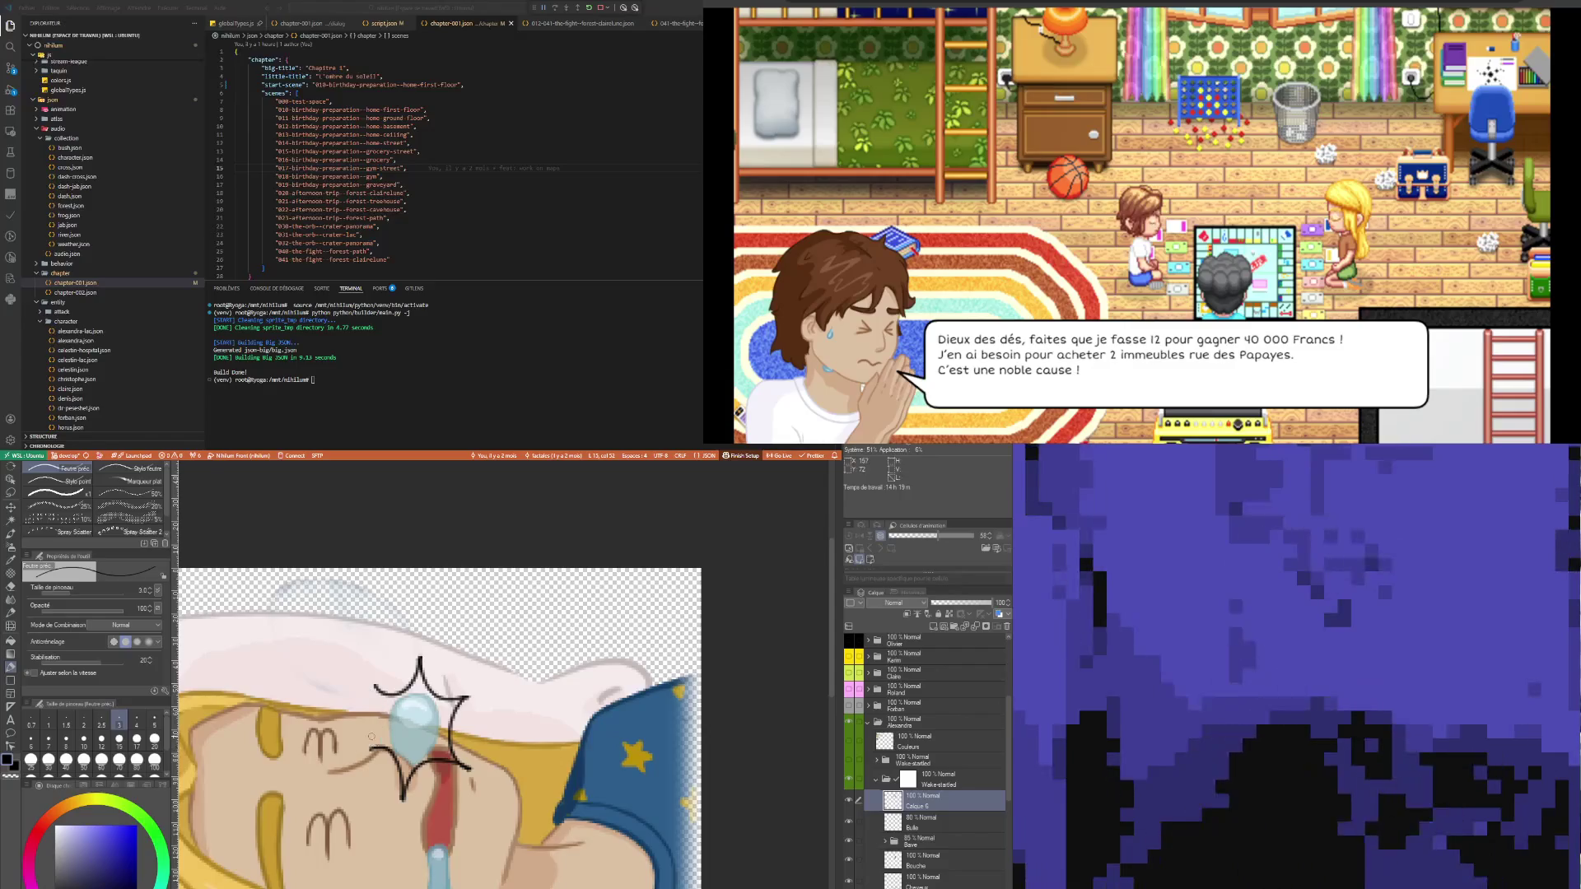
left_click_drag(371, 741, 374, 686)
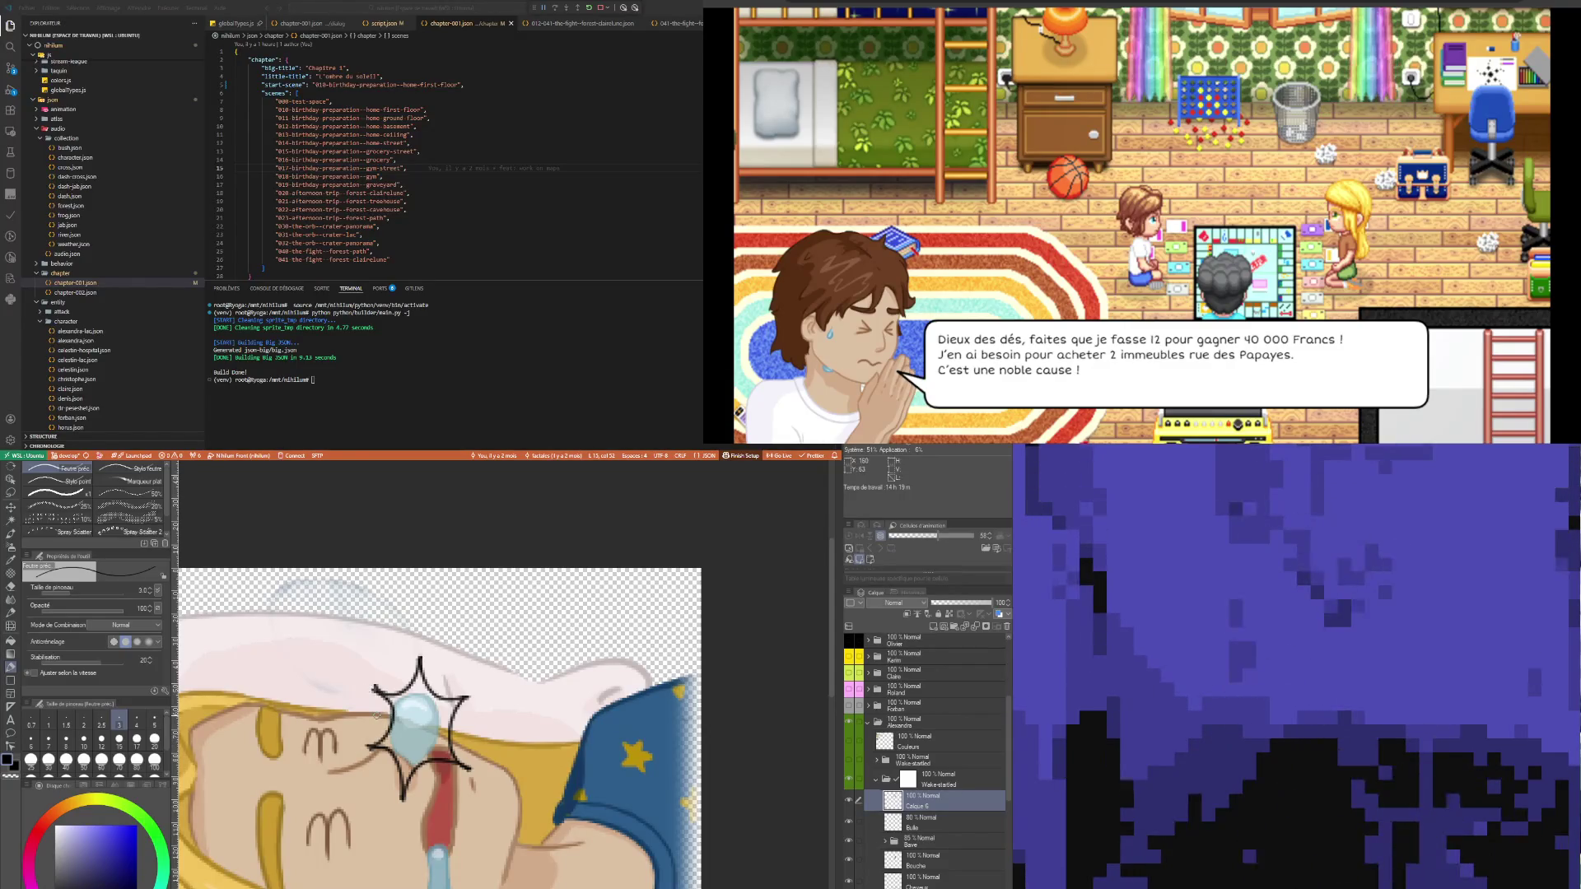
left_click_drag(386, 749, 365, 688)
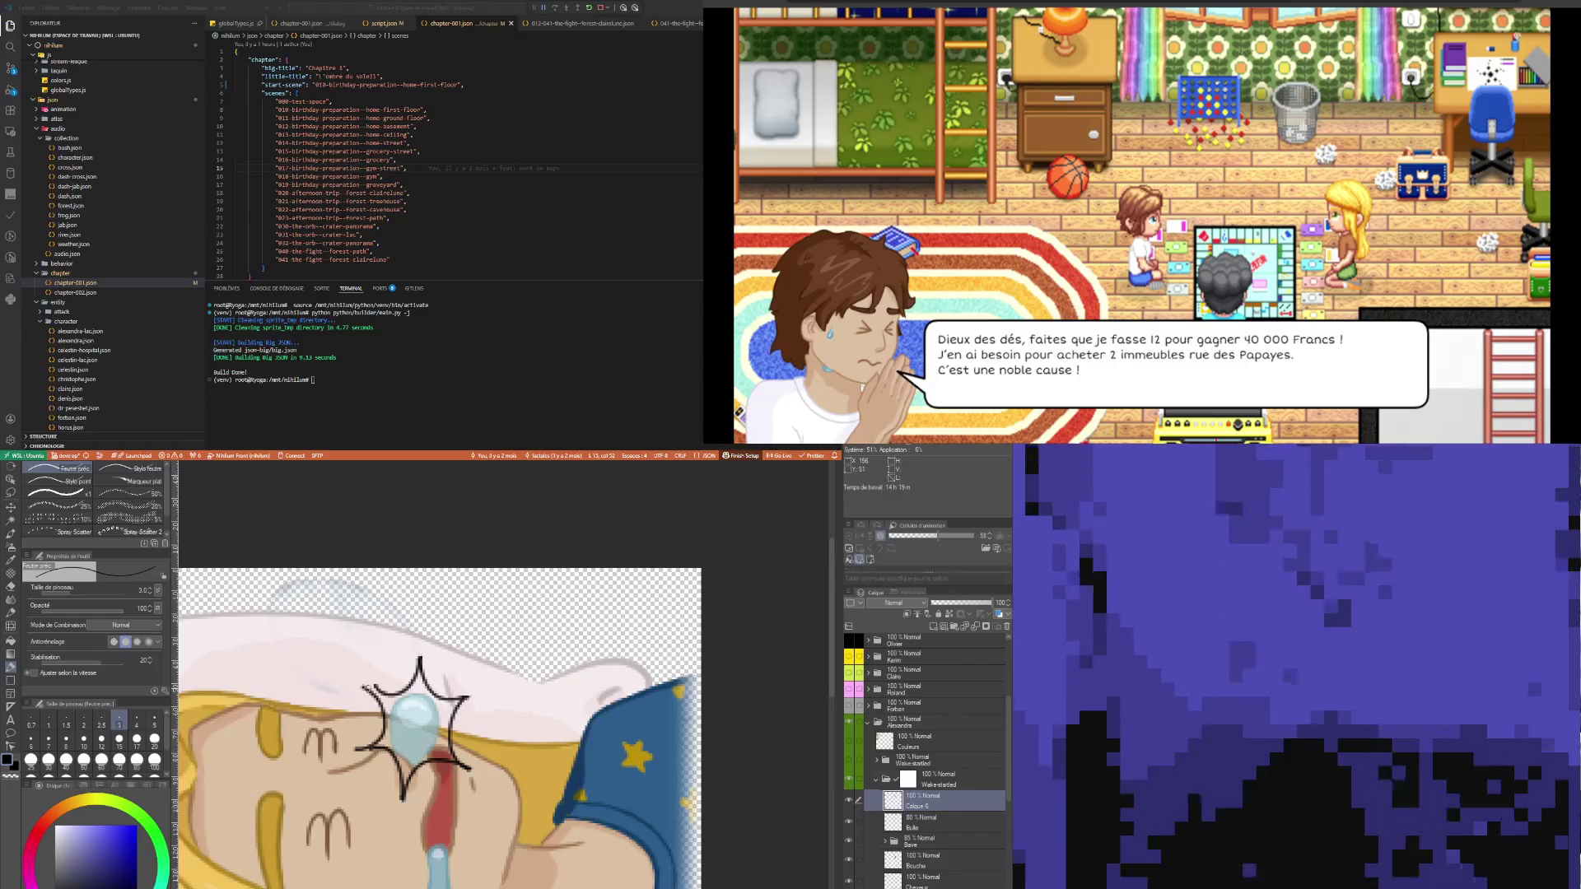
left_click_drag(355, 753, 388, 714)
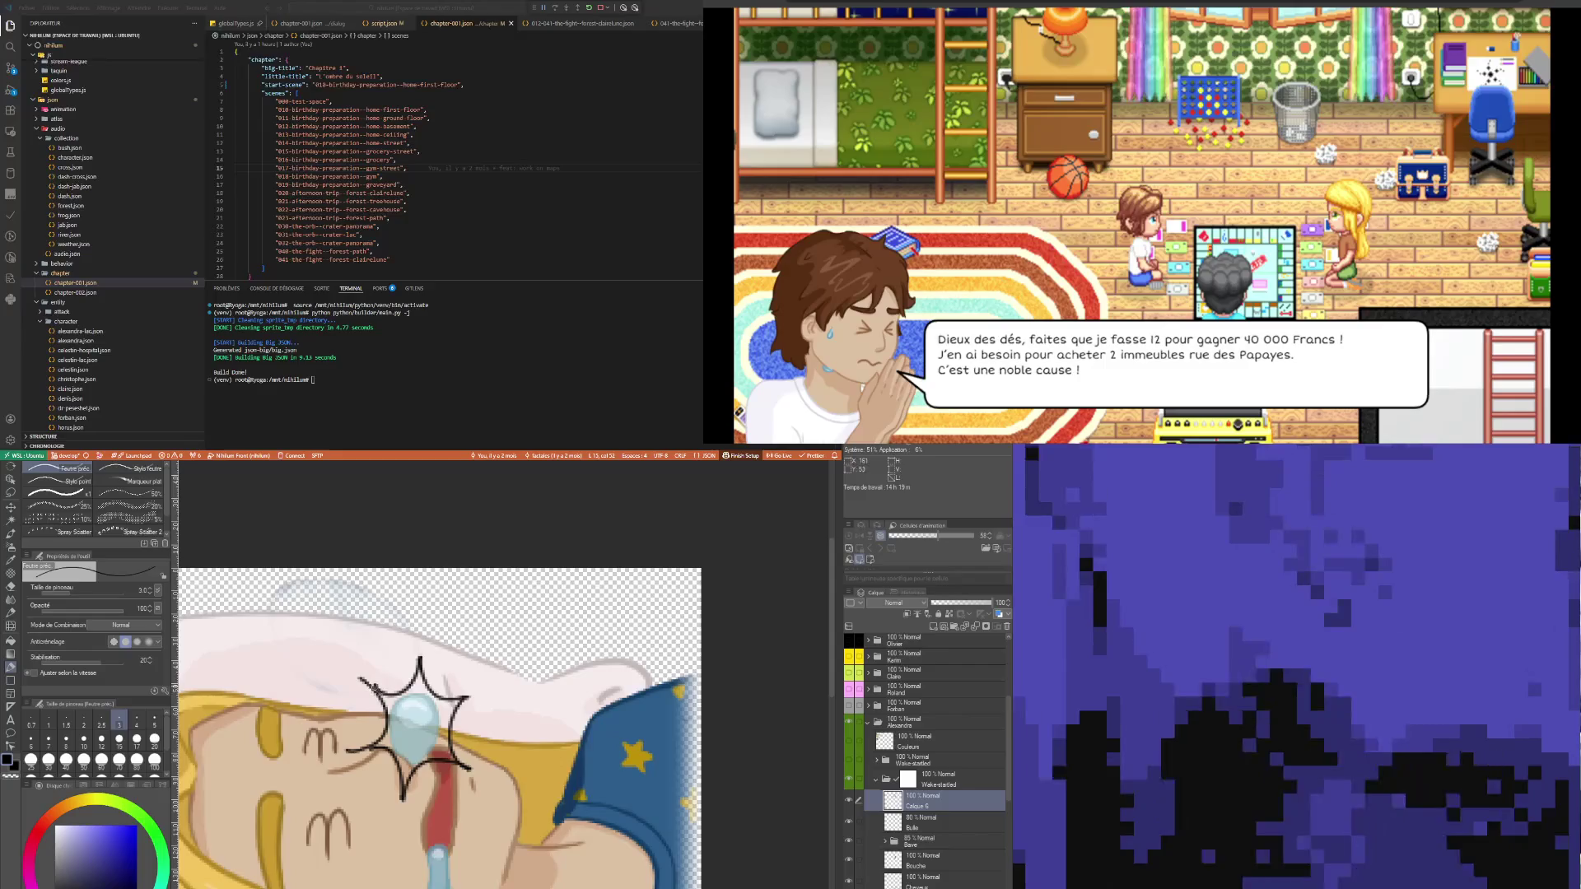
key("e")
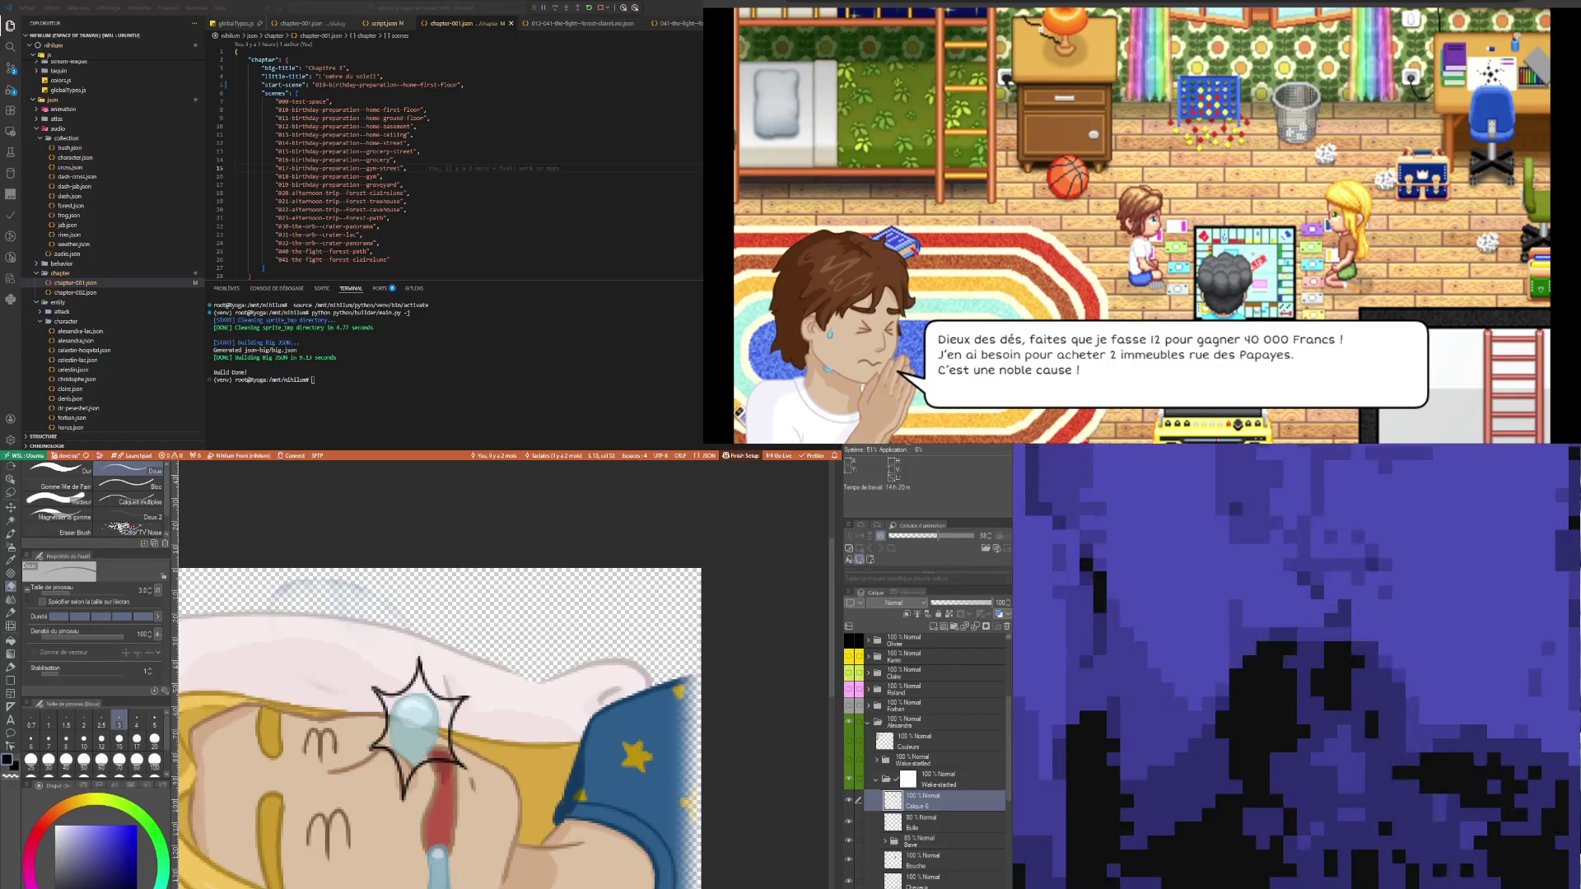
- Group a new empty Calque 9 with the star outline in folder eclatement, using white
left_click(933, 627)
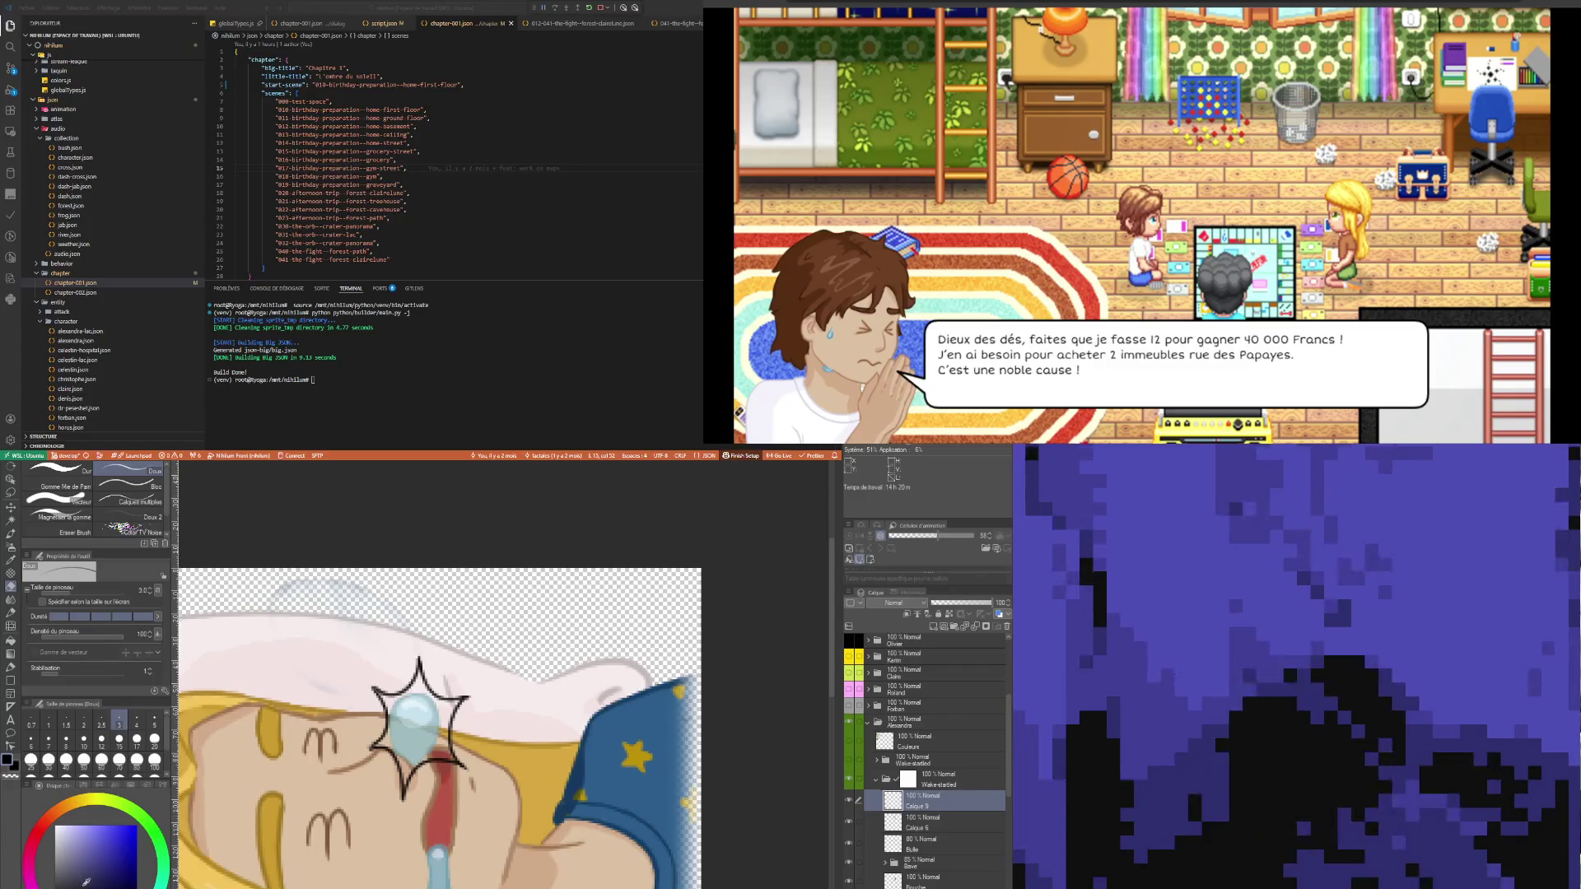
key("x")
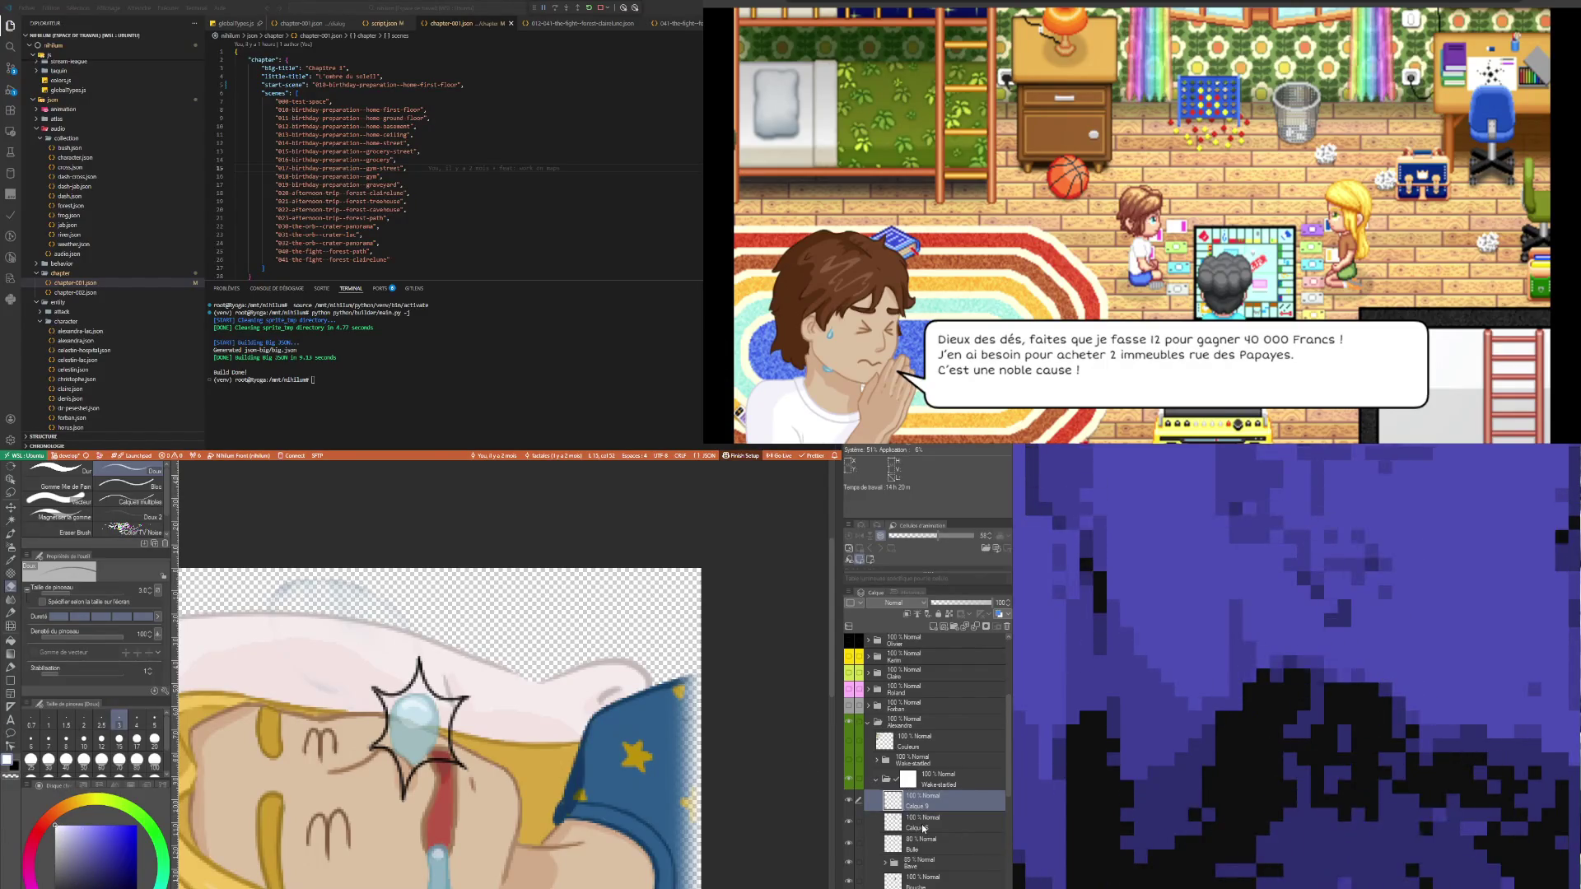
left_click(924, 825)
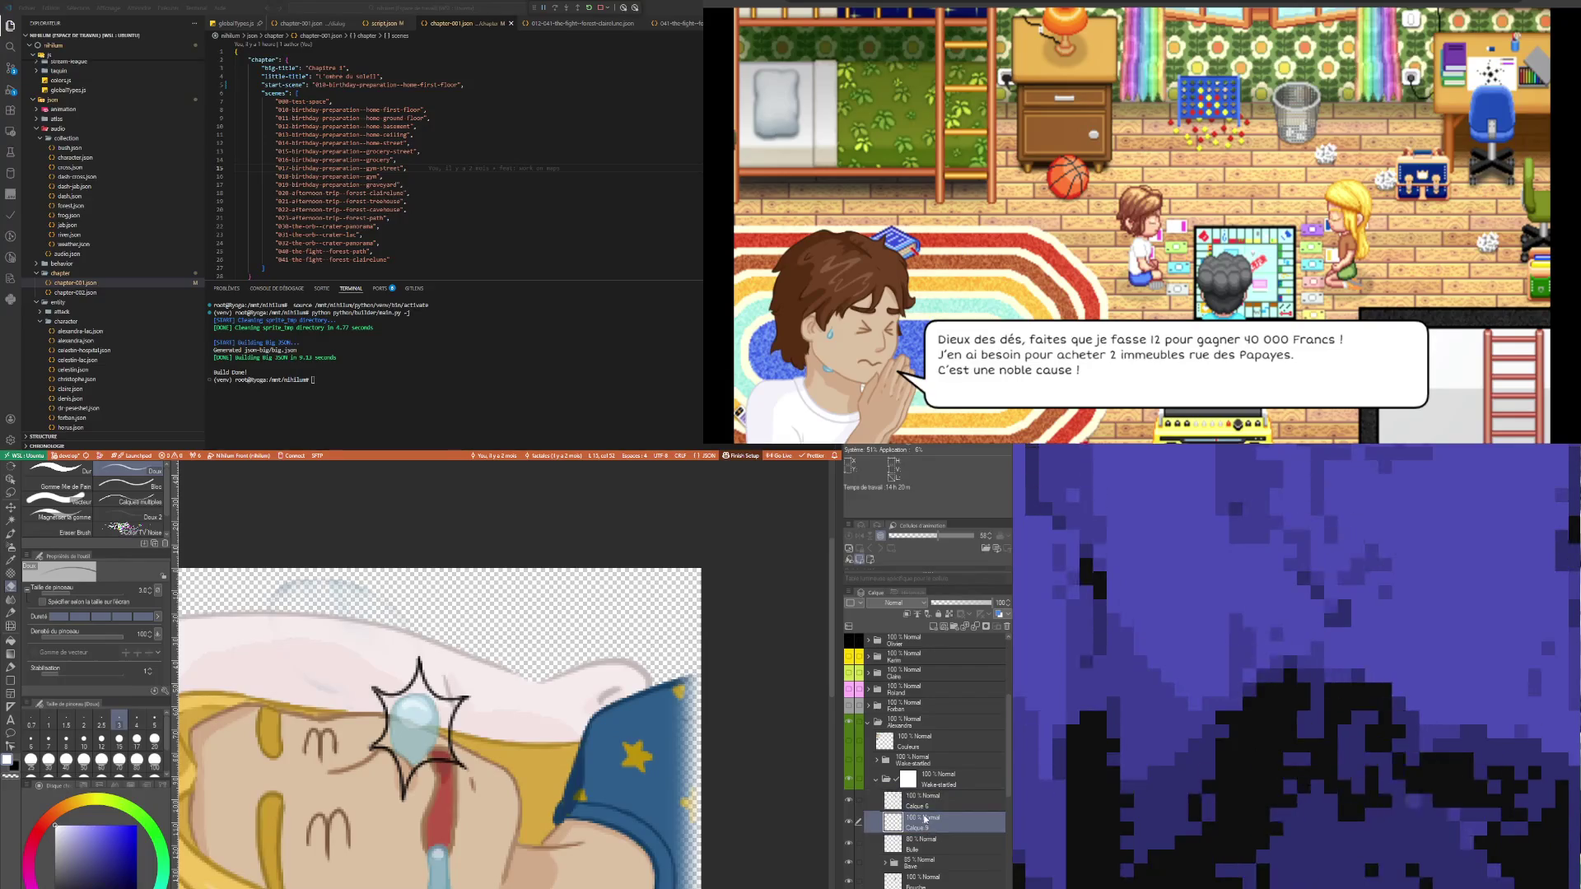
key("ctrl+g")
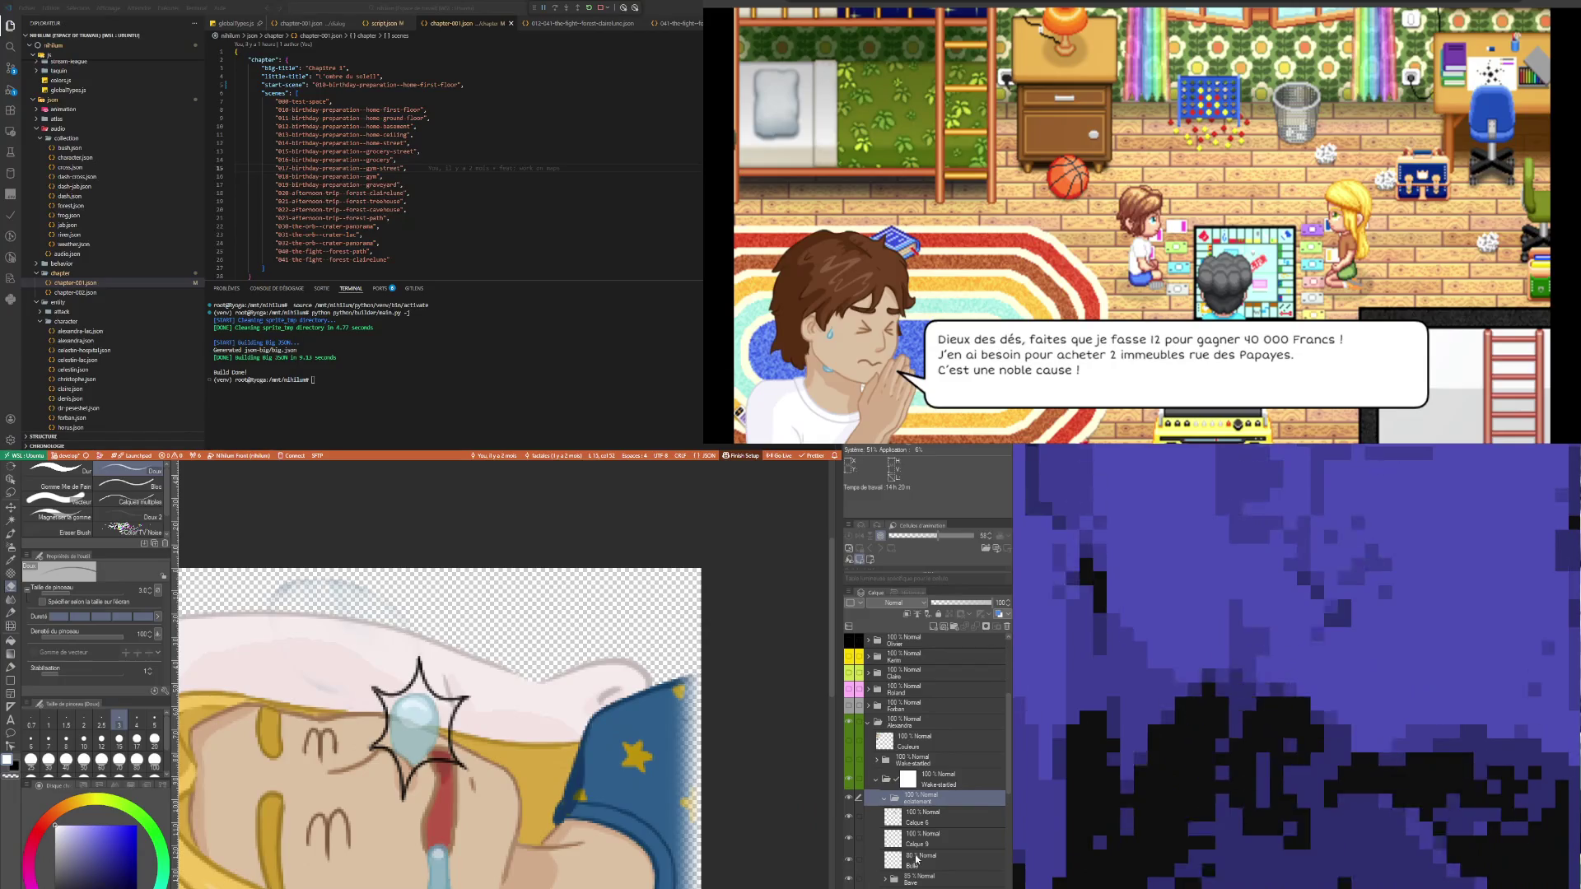
left_click(931, 818)
left_click(926, 839, "ctrl")
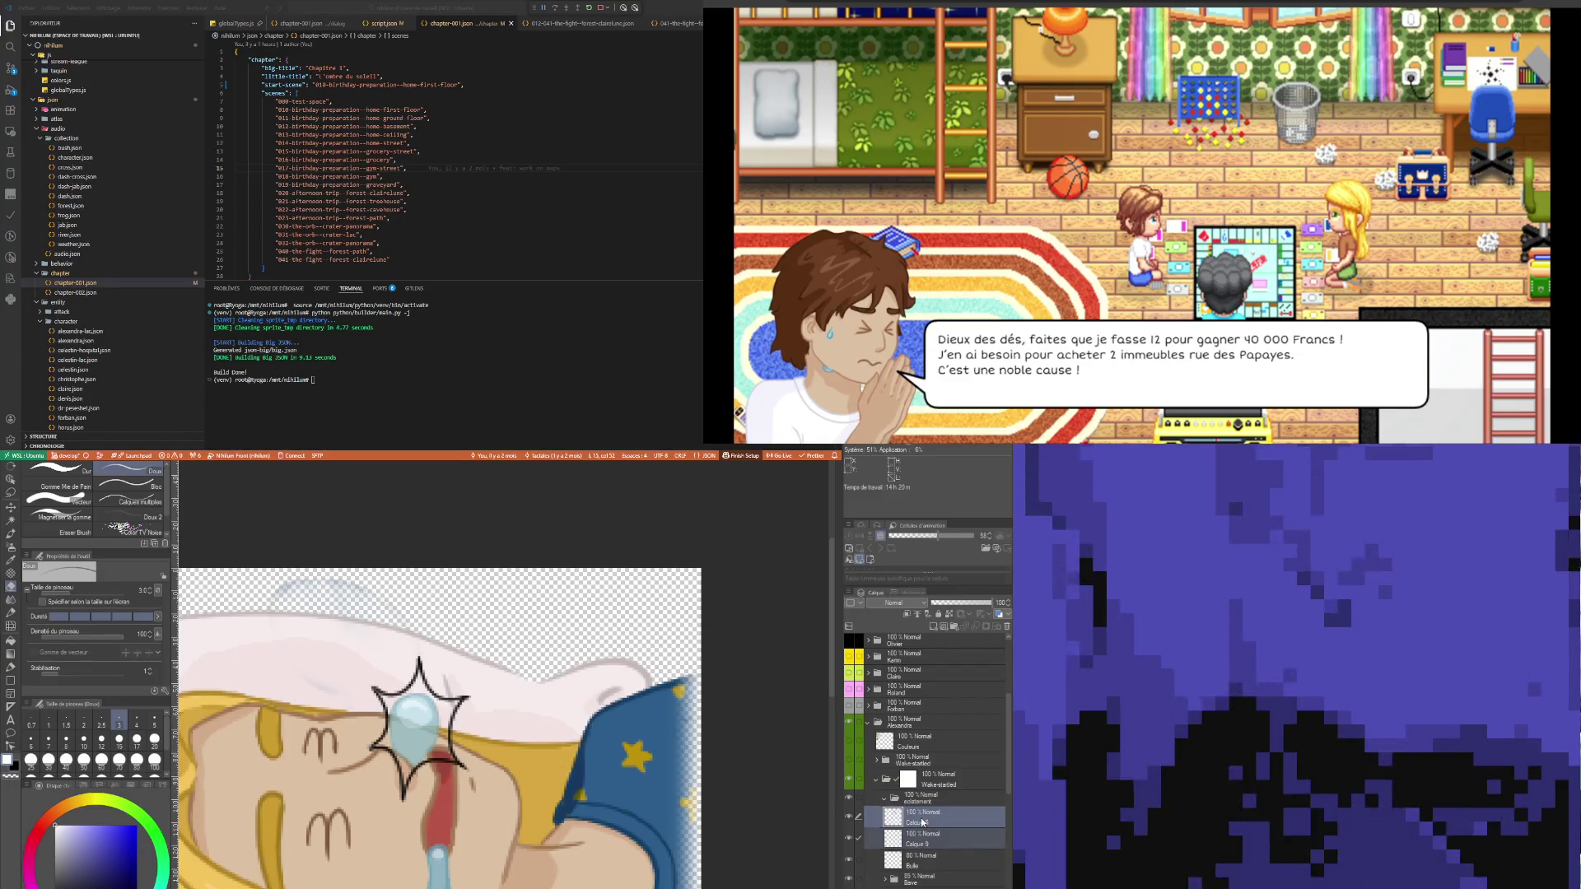
left_click(878, 832, "ctrl")
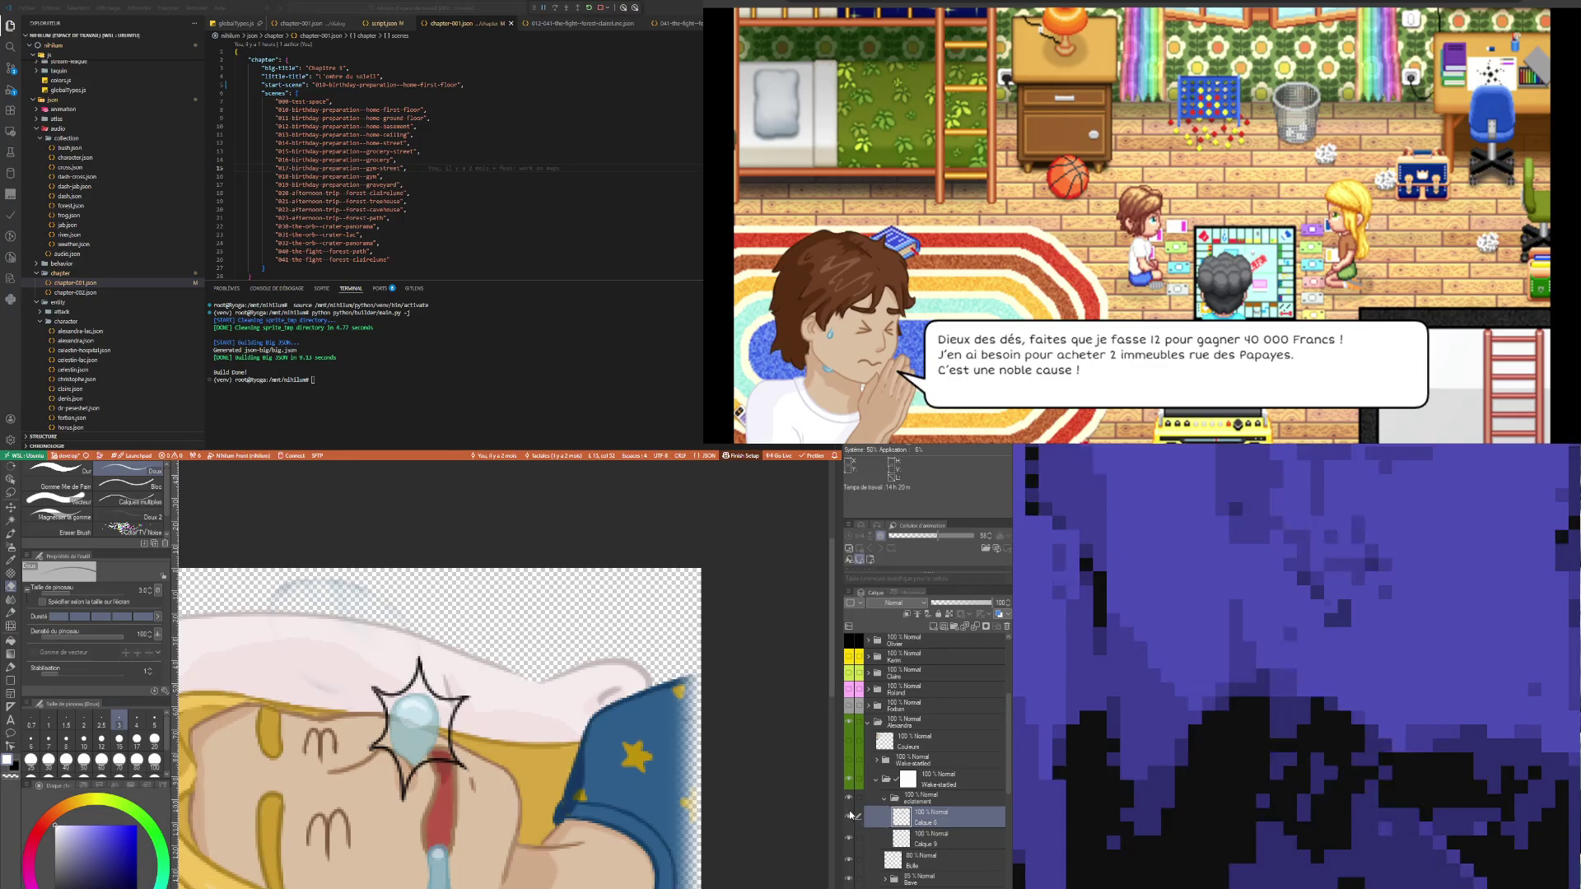
left_click(921, 843)
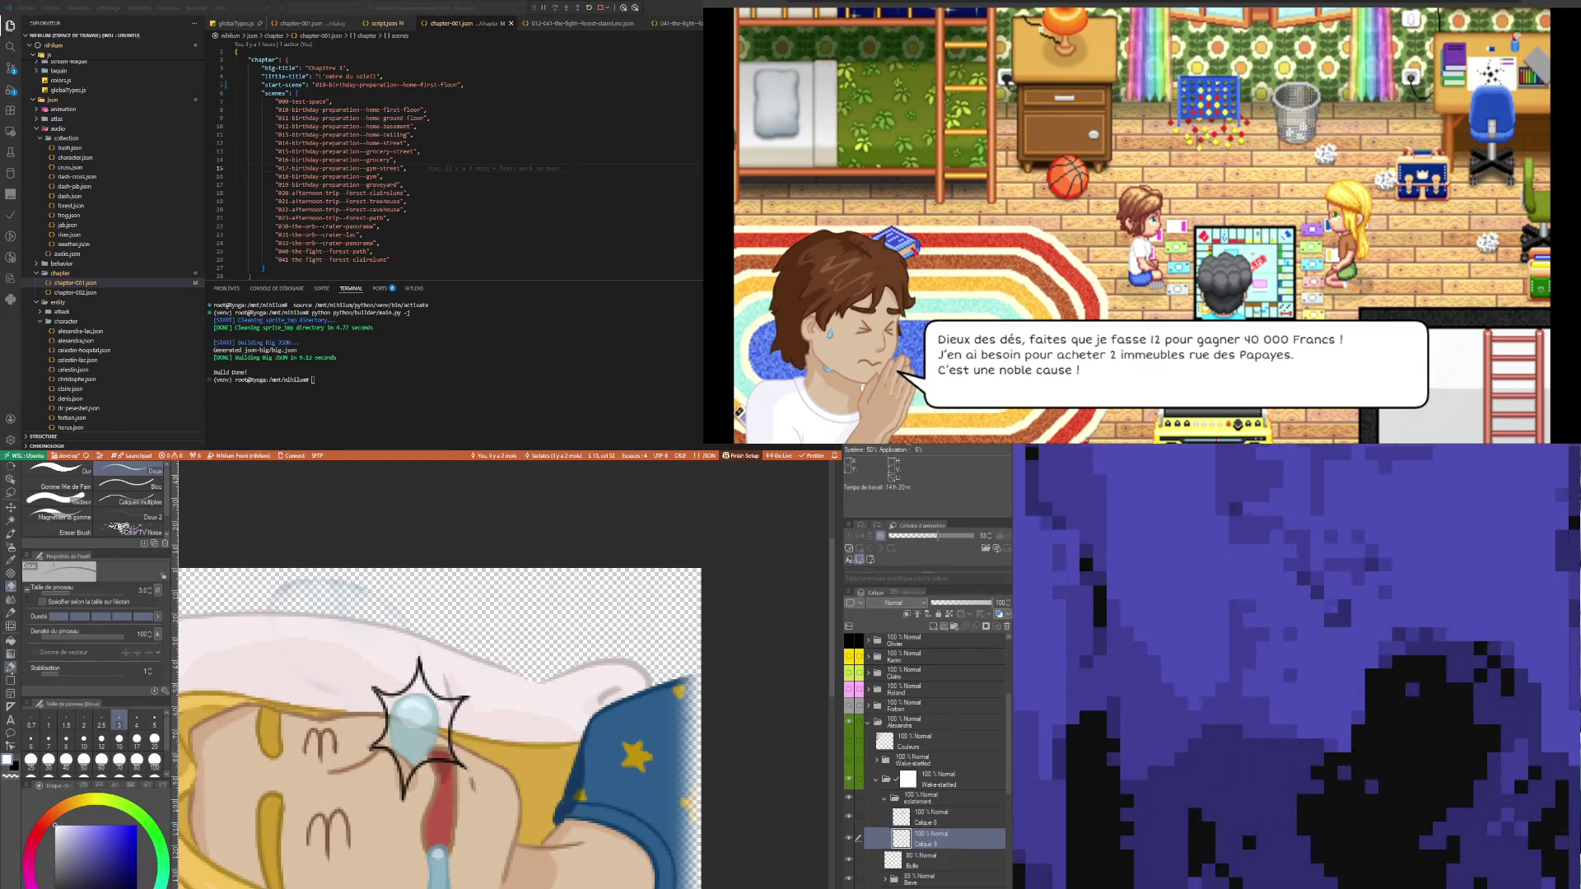
key("p")
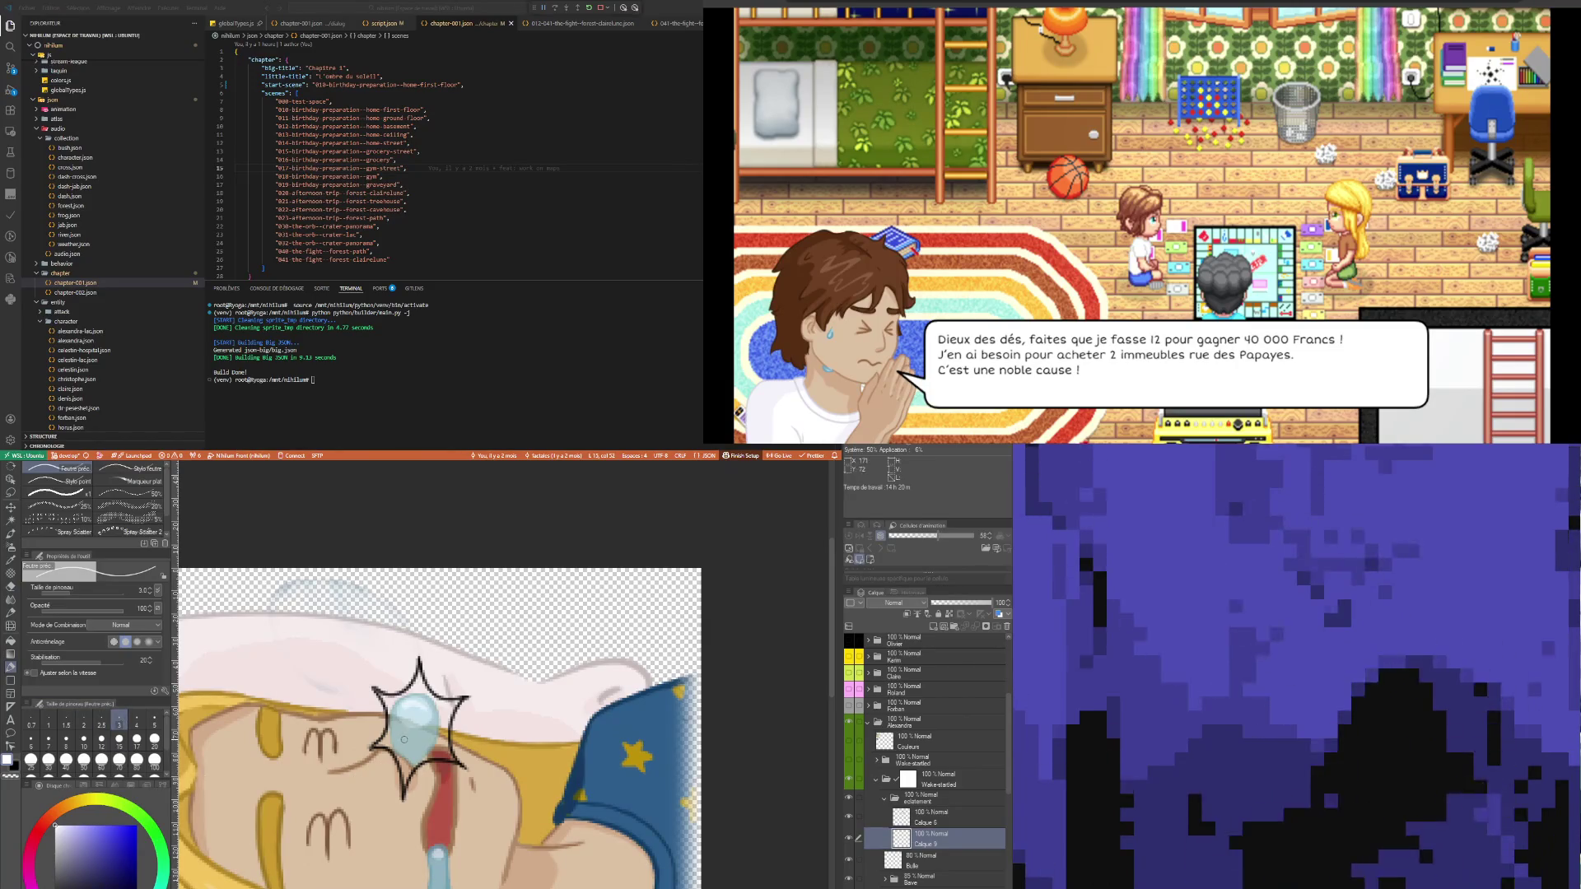
- Paint white inside the forehead star on Calque 9, narrowing the brush for the edges
left_click_drag(404, 739, 404, 718)
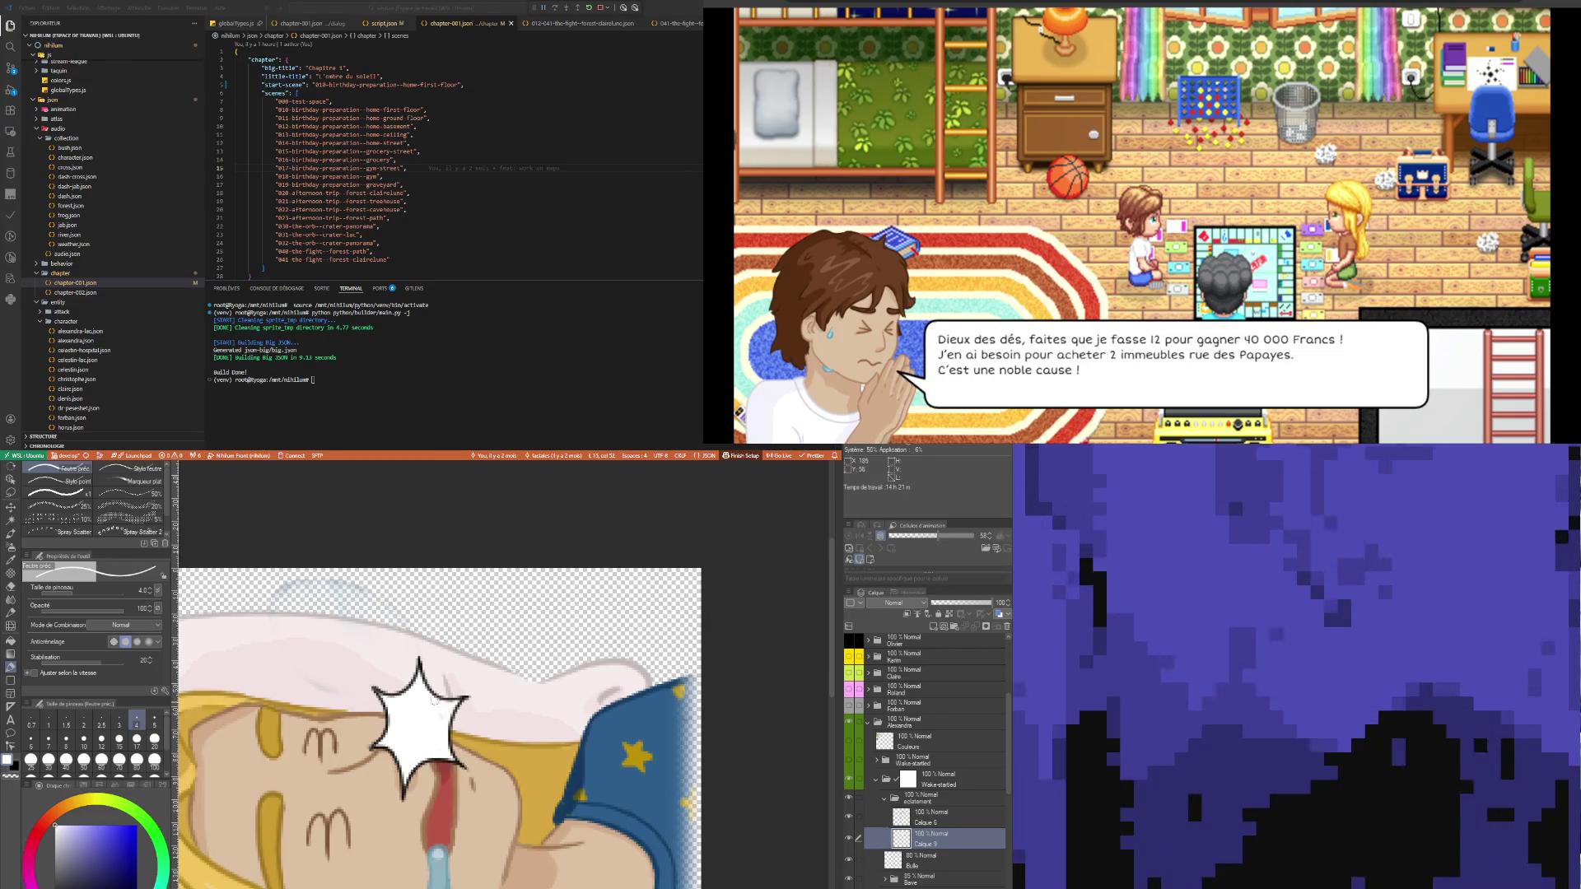
key("bracketleft")
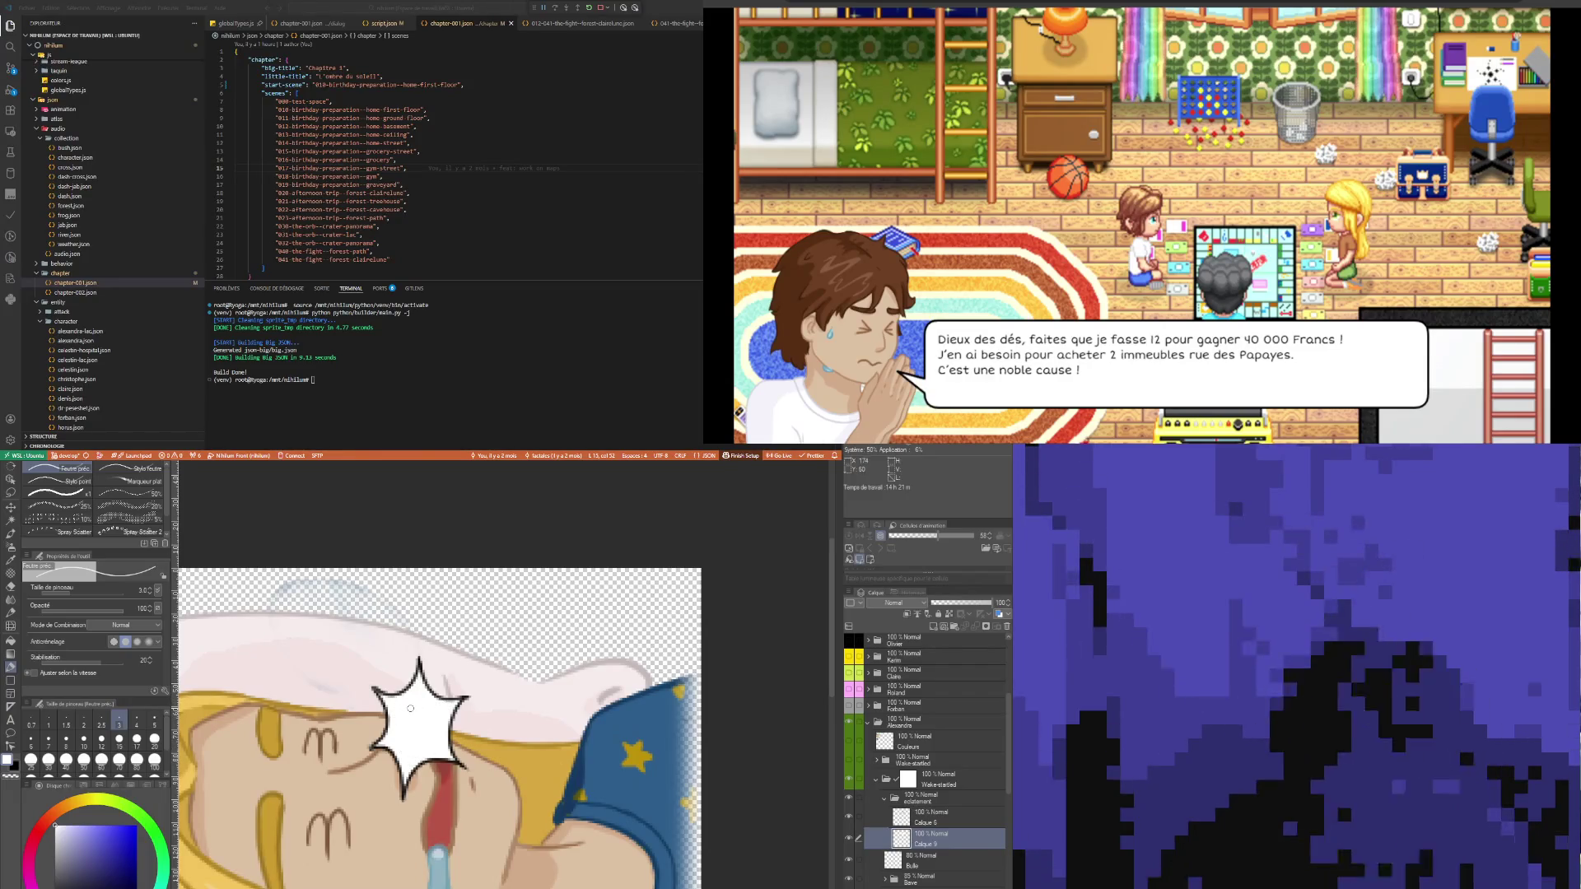
- Lower the star outline layer to 56% opacity and toggle its visibility to compare
scroll(407, 695, "down", 5)
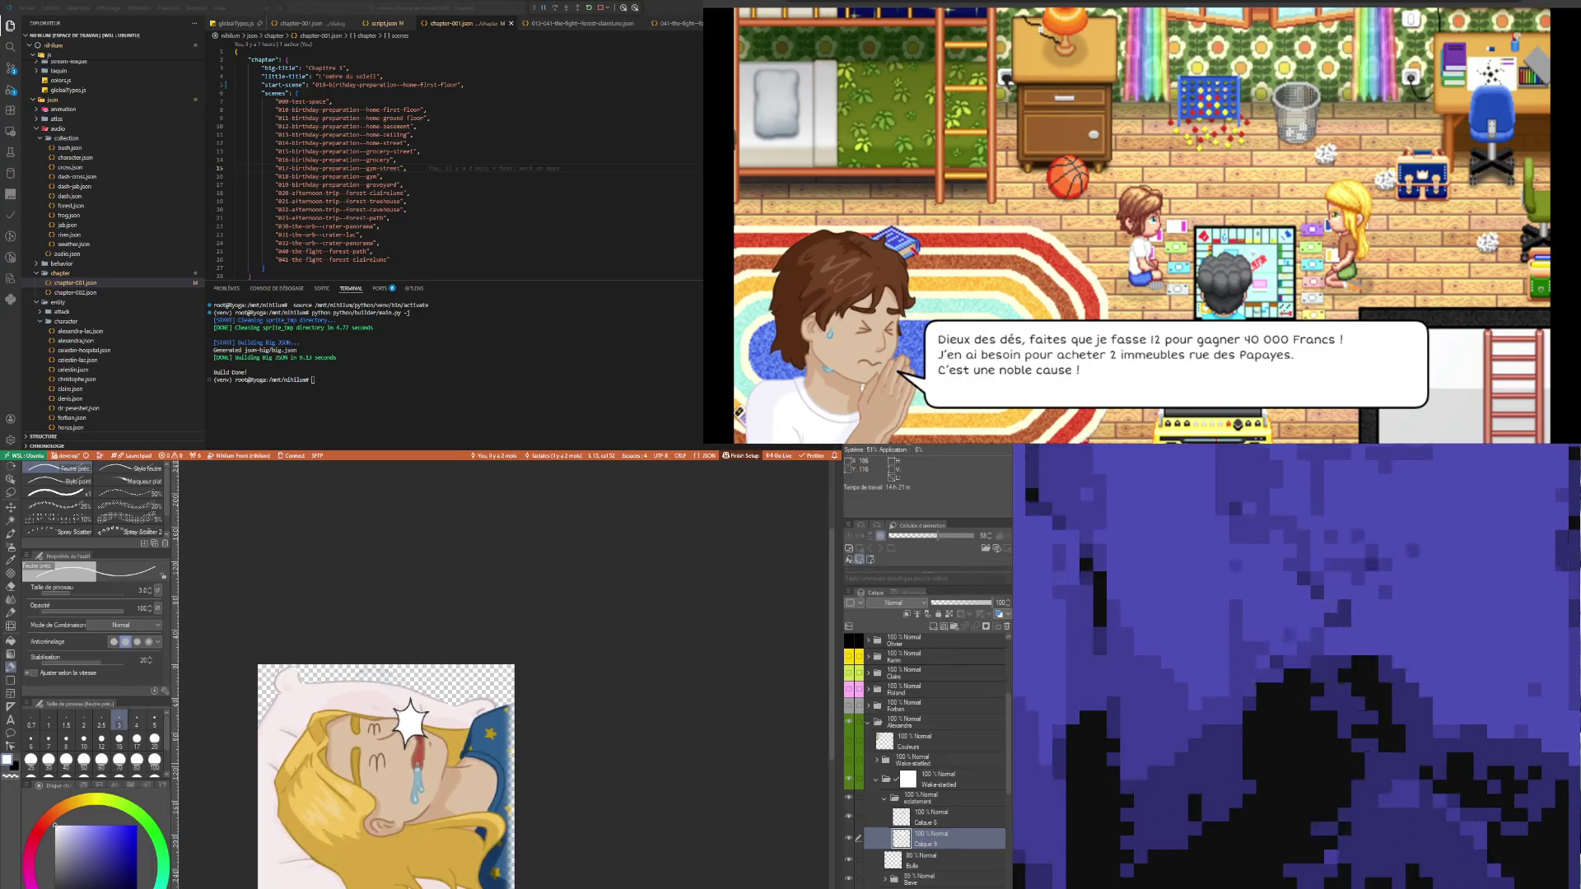
scroll(405, 718, "up", 1)
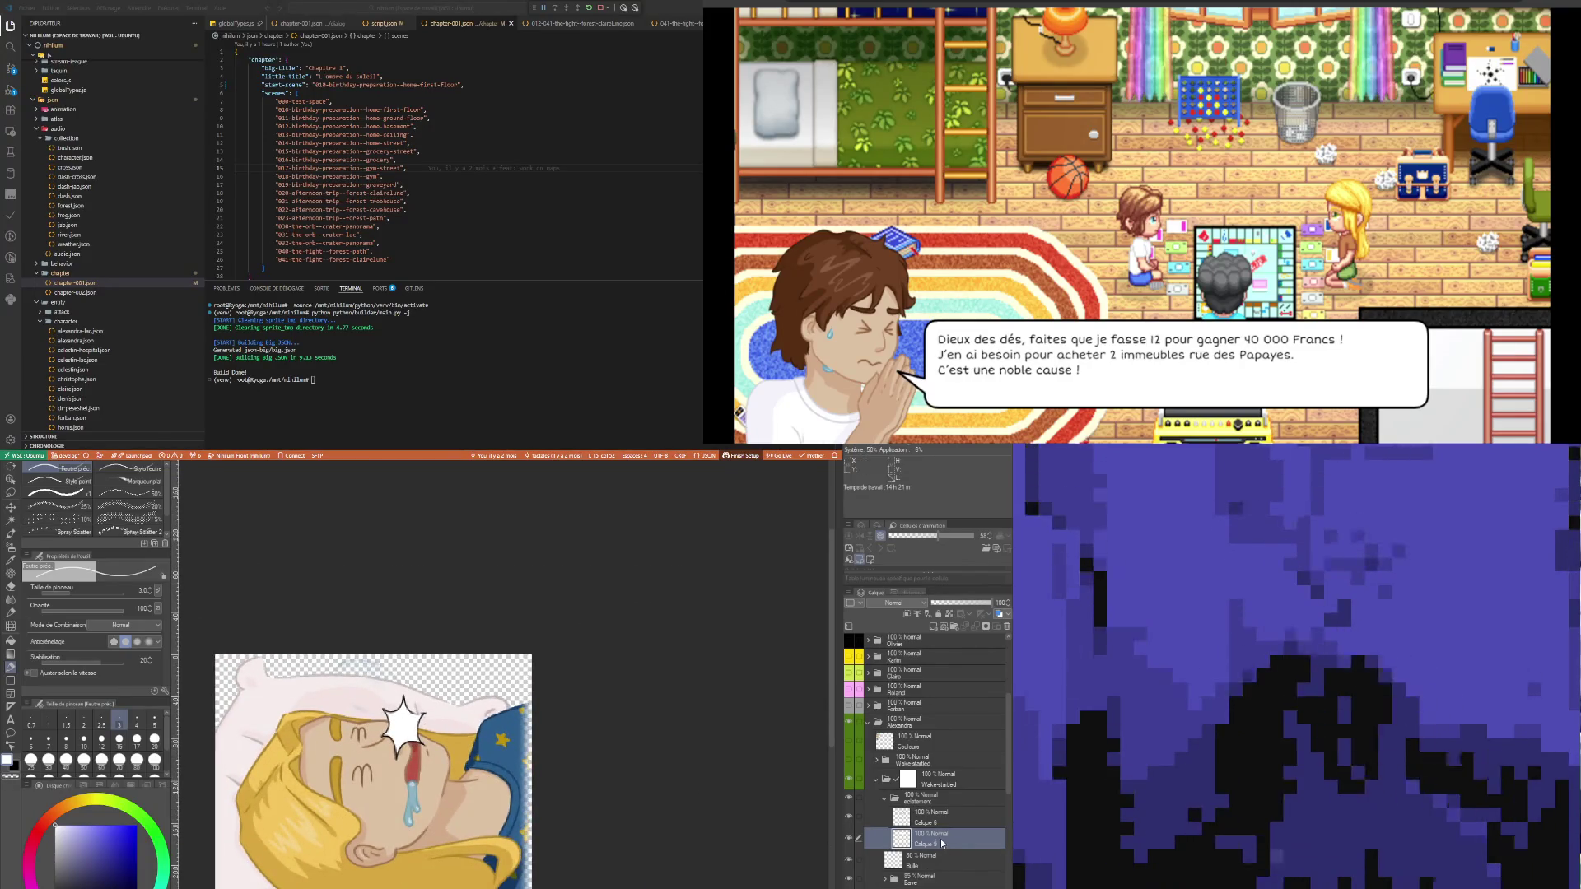
left_click(972, 608)
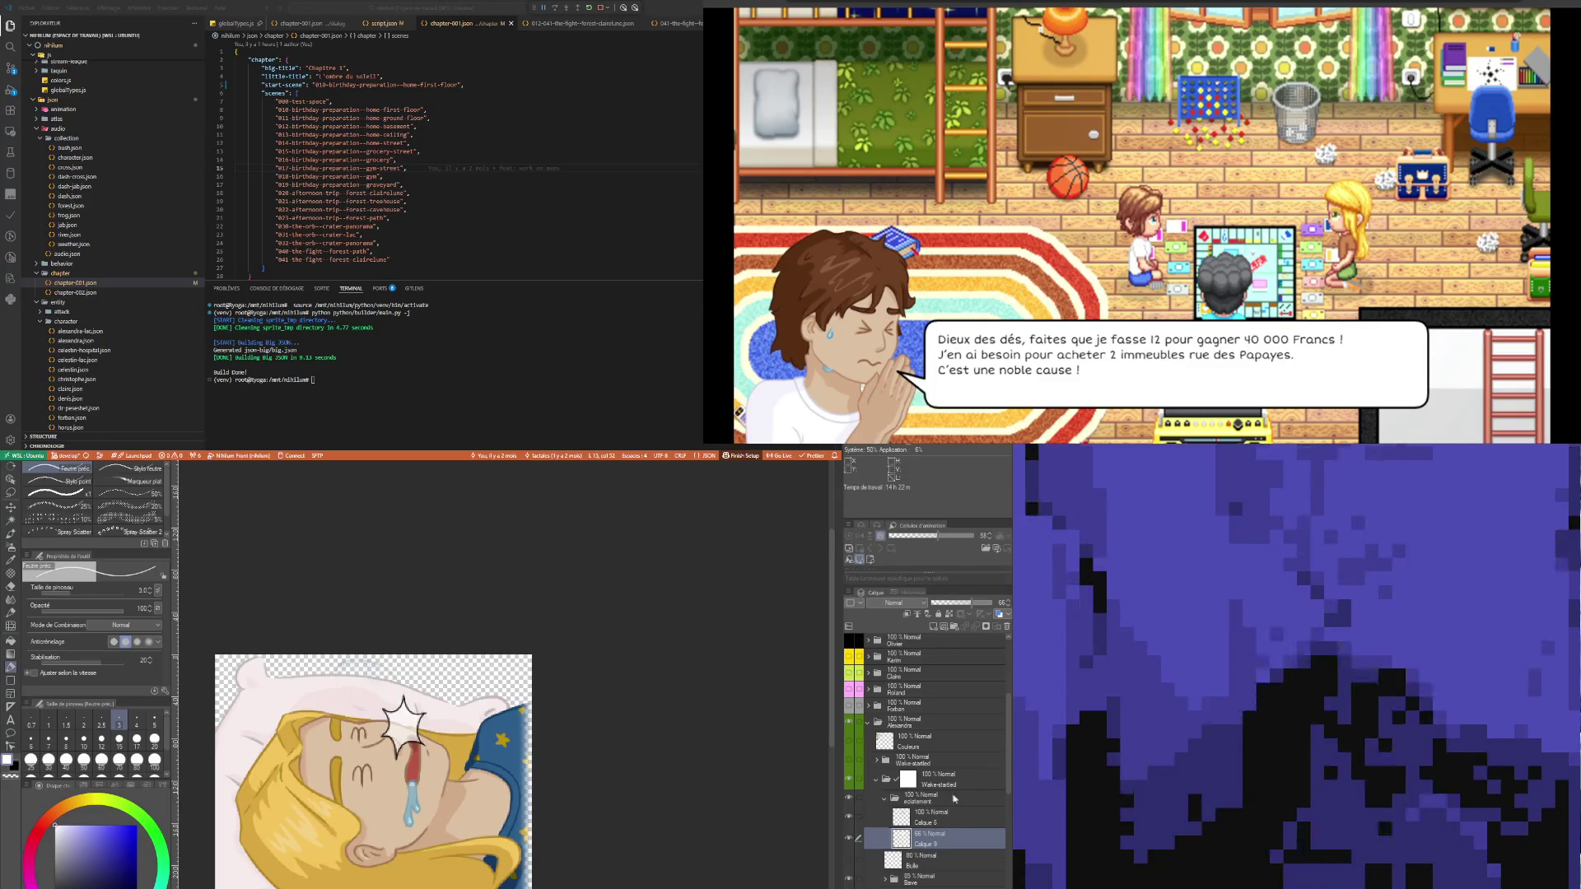
key("ctrl+z")
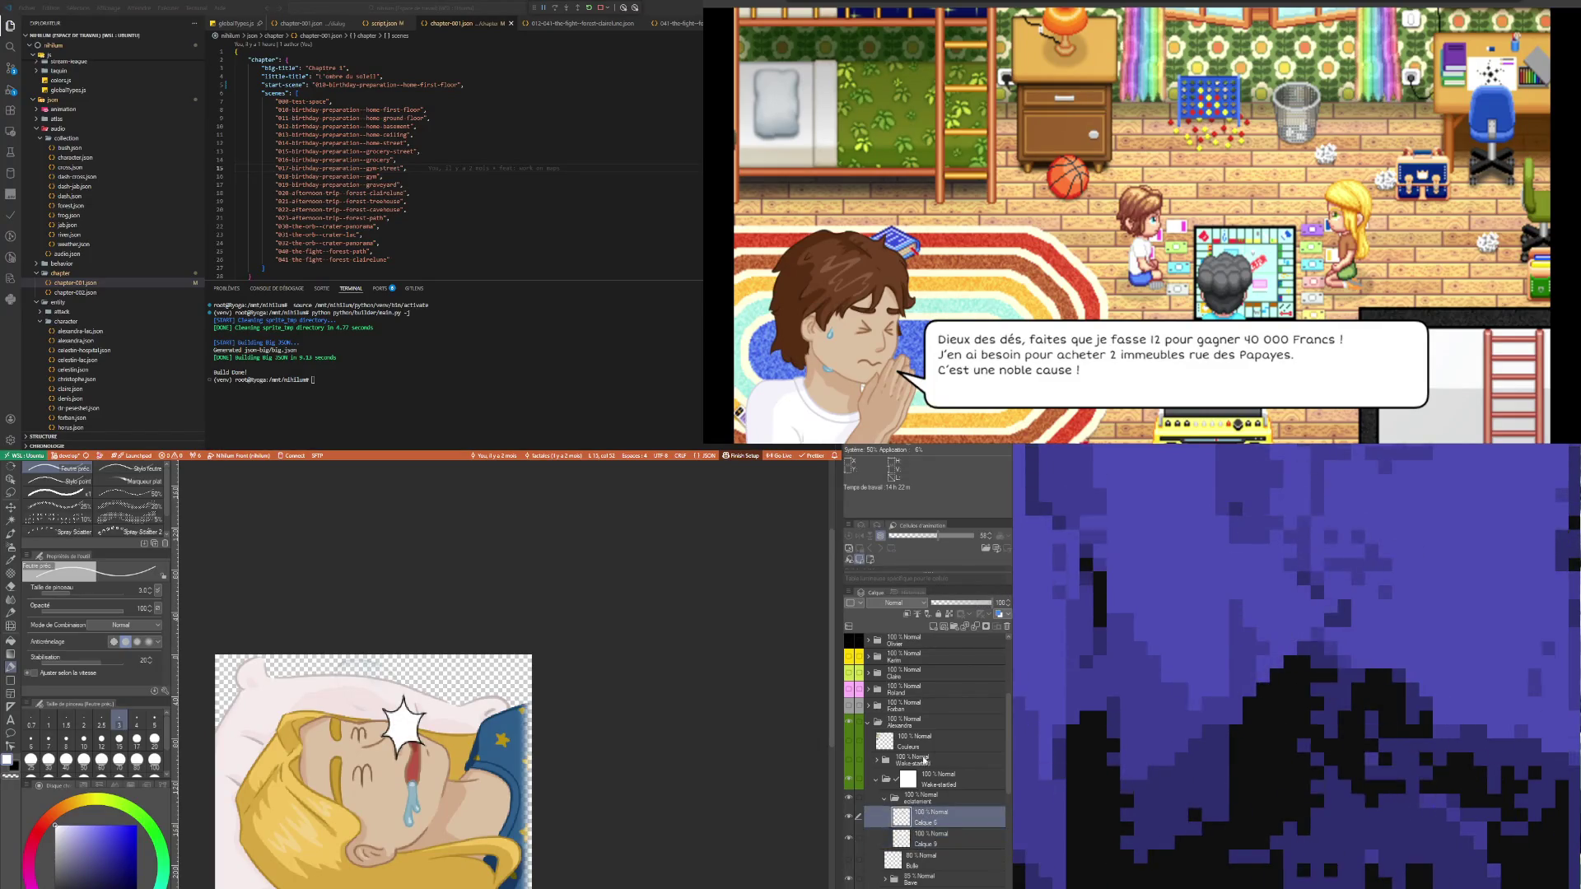
left_click(965, 602)
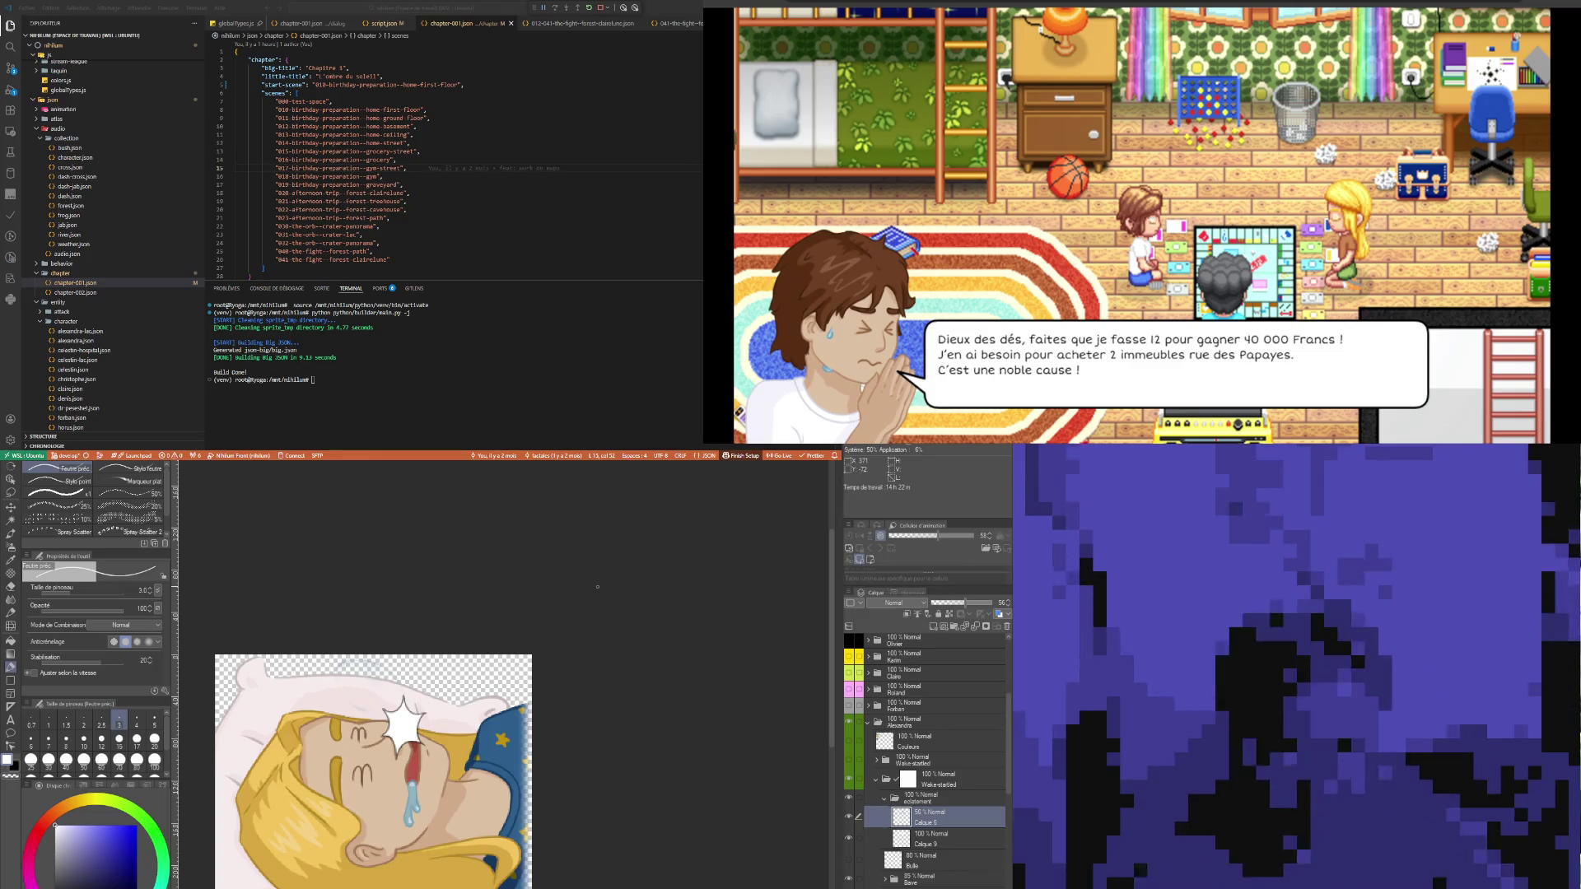
scroll(428, 741, "up", 5)
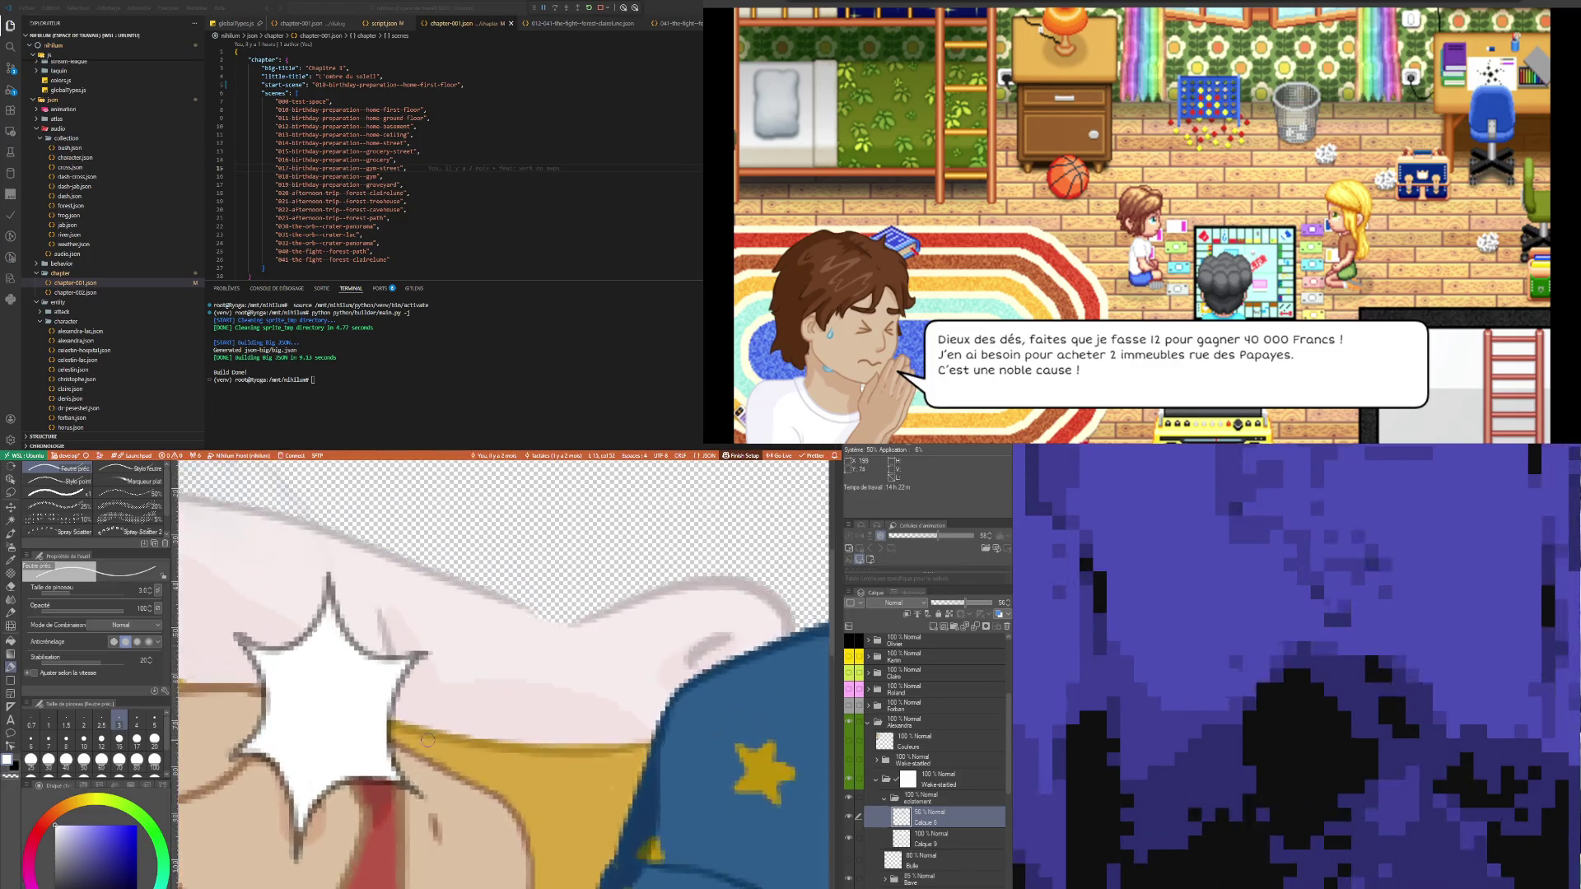
scroll(427, 741, "down", 5)
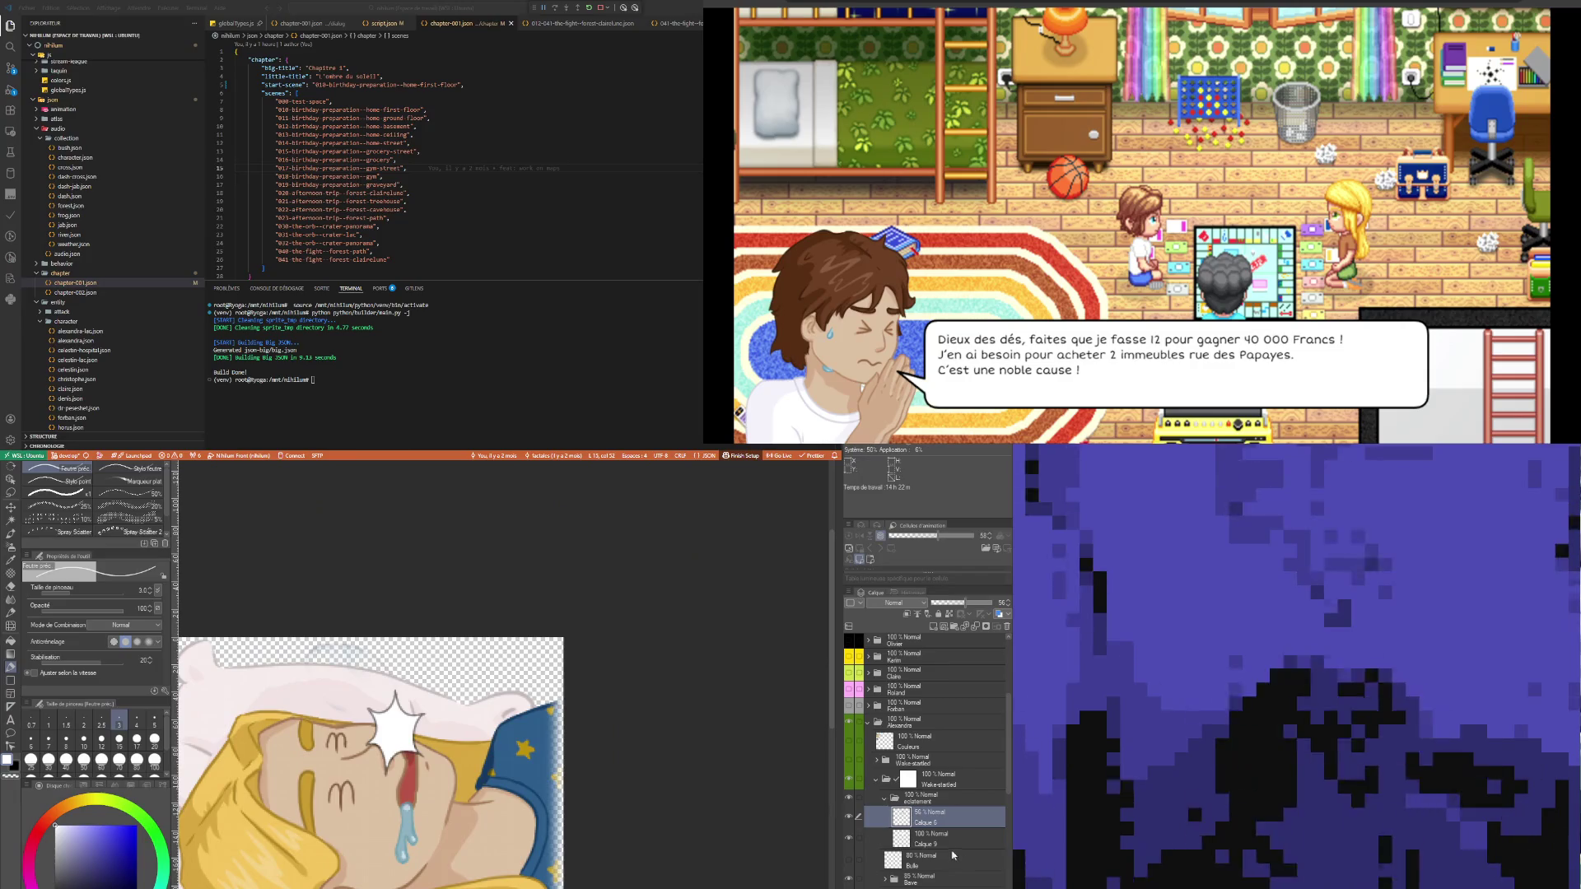
left_click(849, 816)
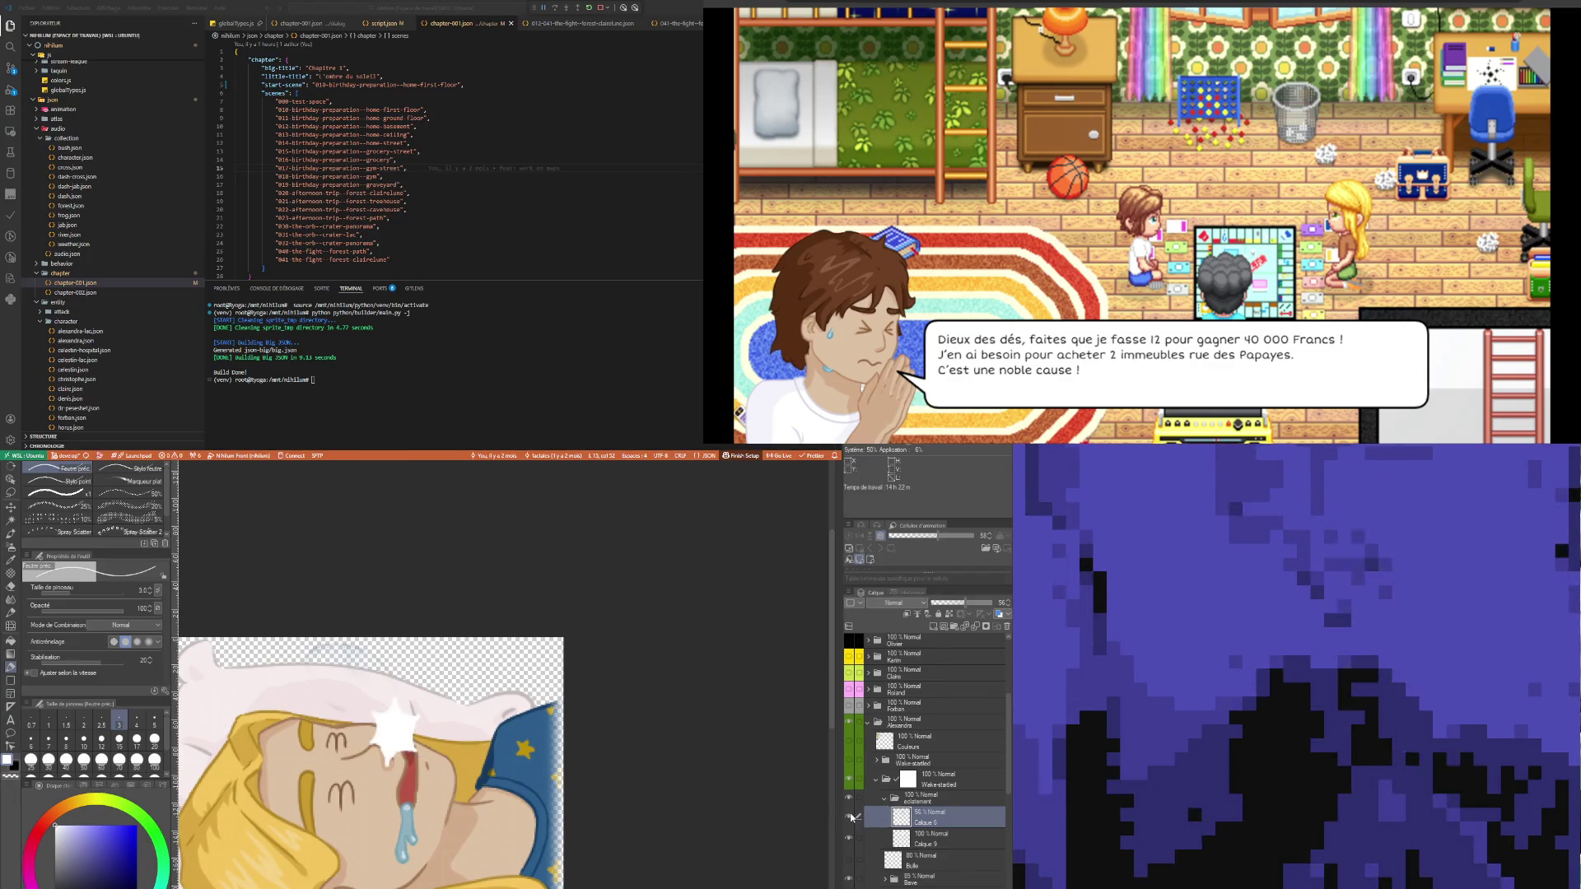
left_click(850, 816)
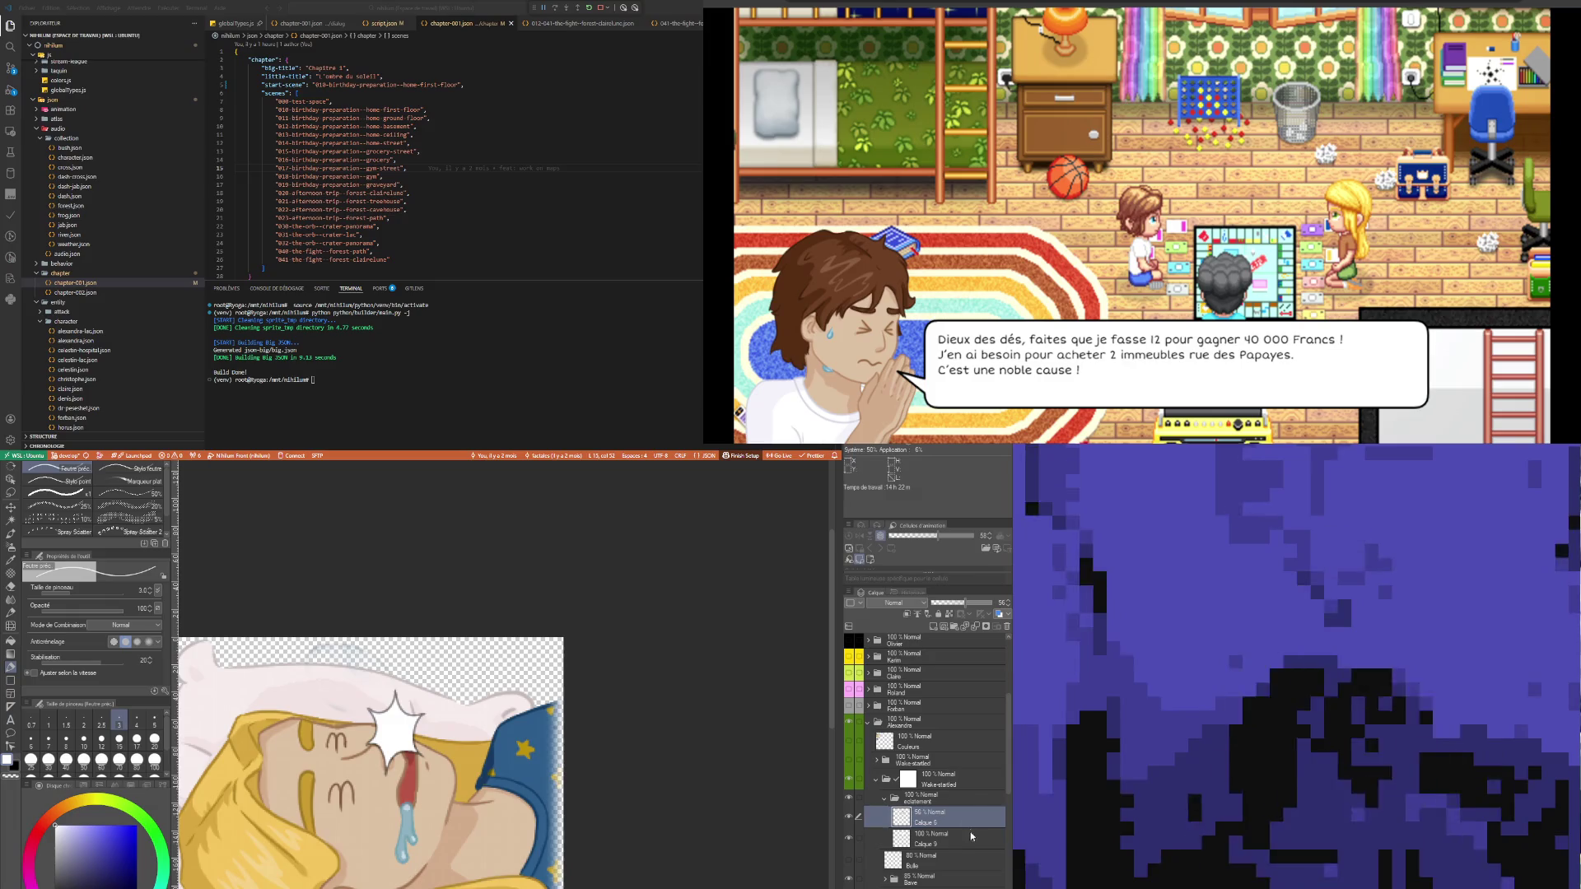
- Add a layer mask to the Calque 6 star outline and switch to the eraser for masking
left_click(960, 614)
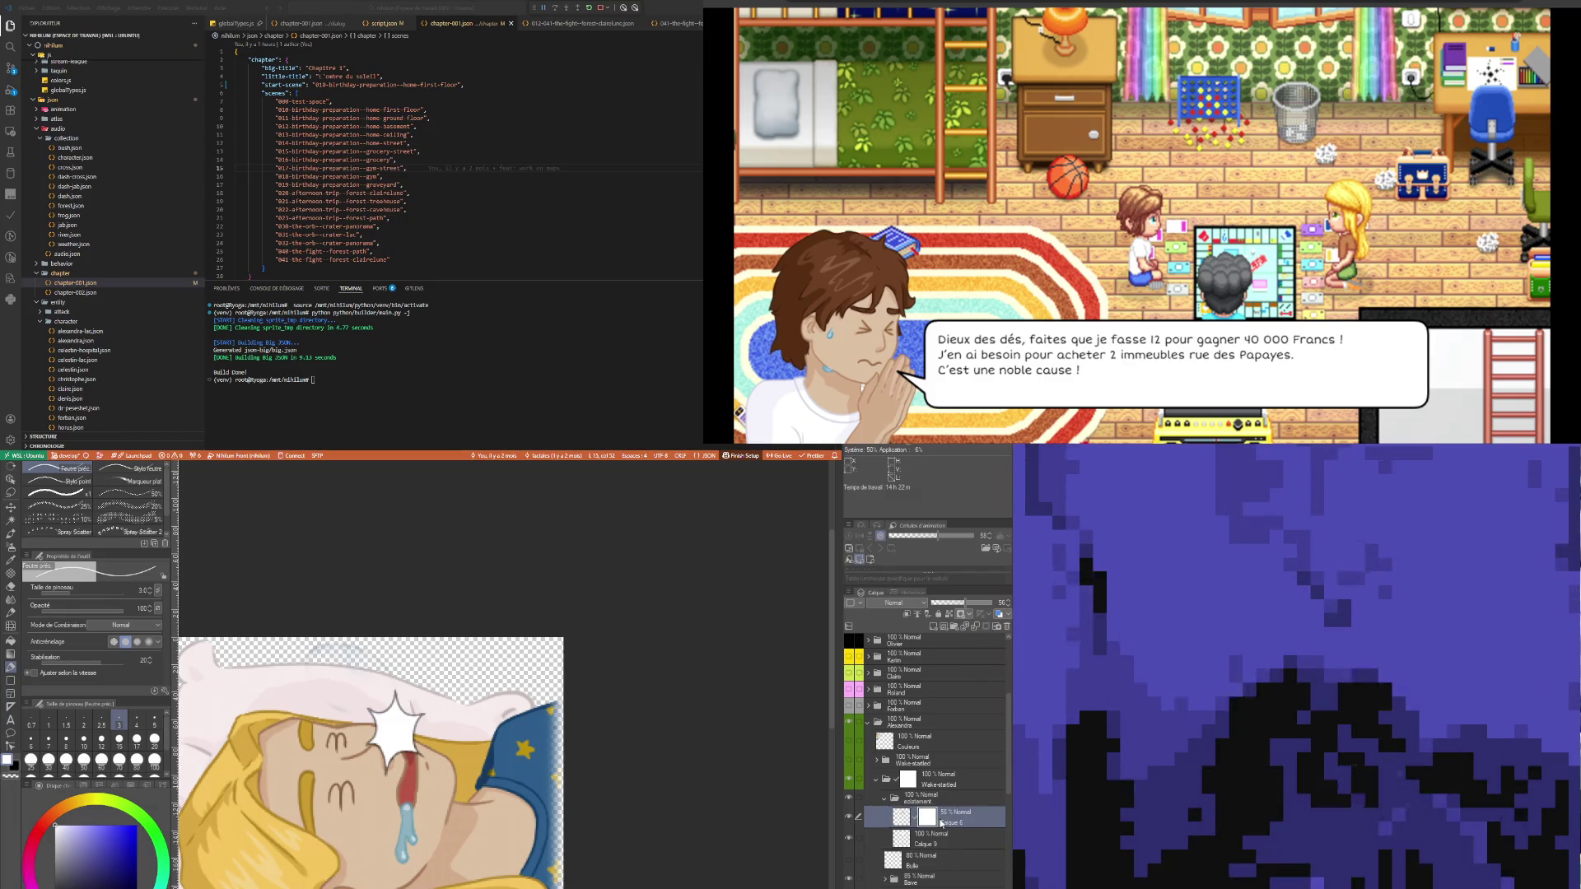
scroll(411, 797, "up", 3)
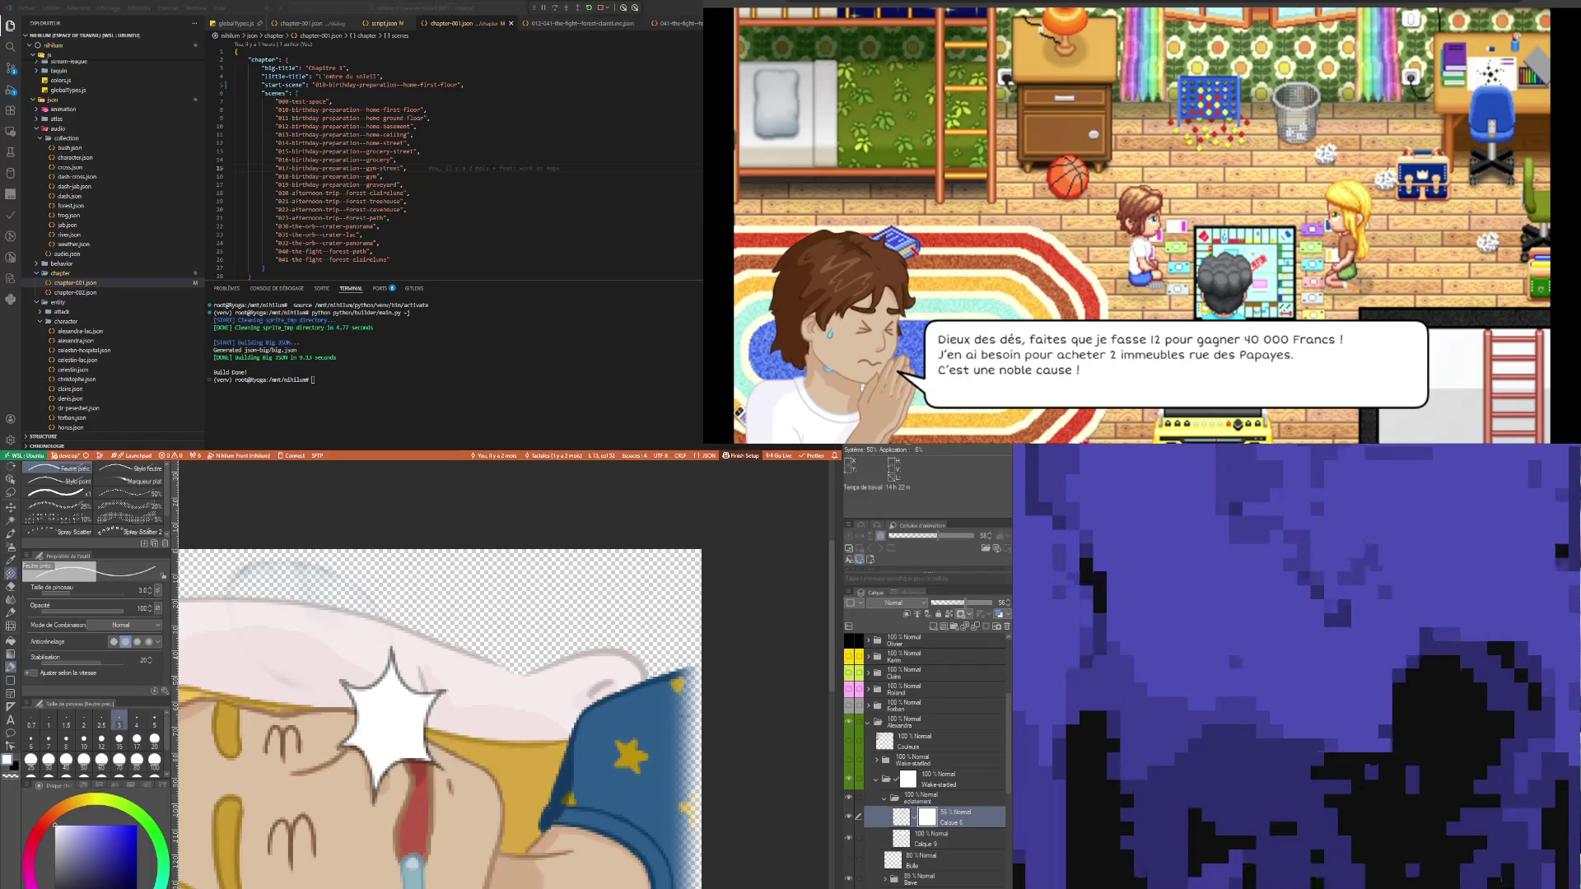
key("e")
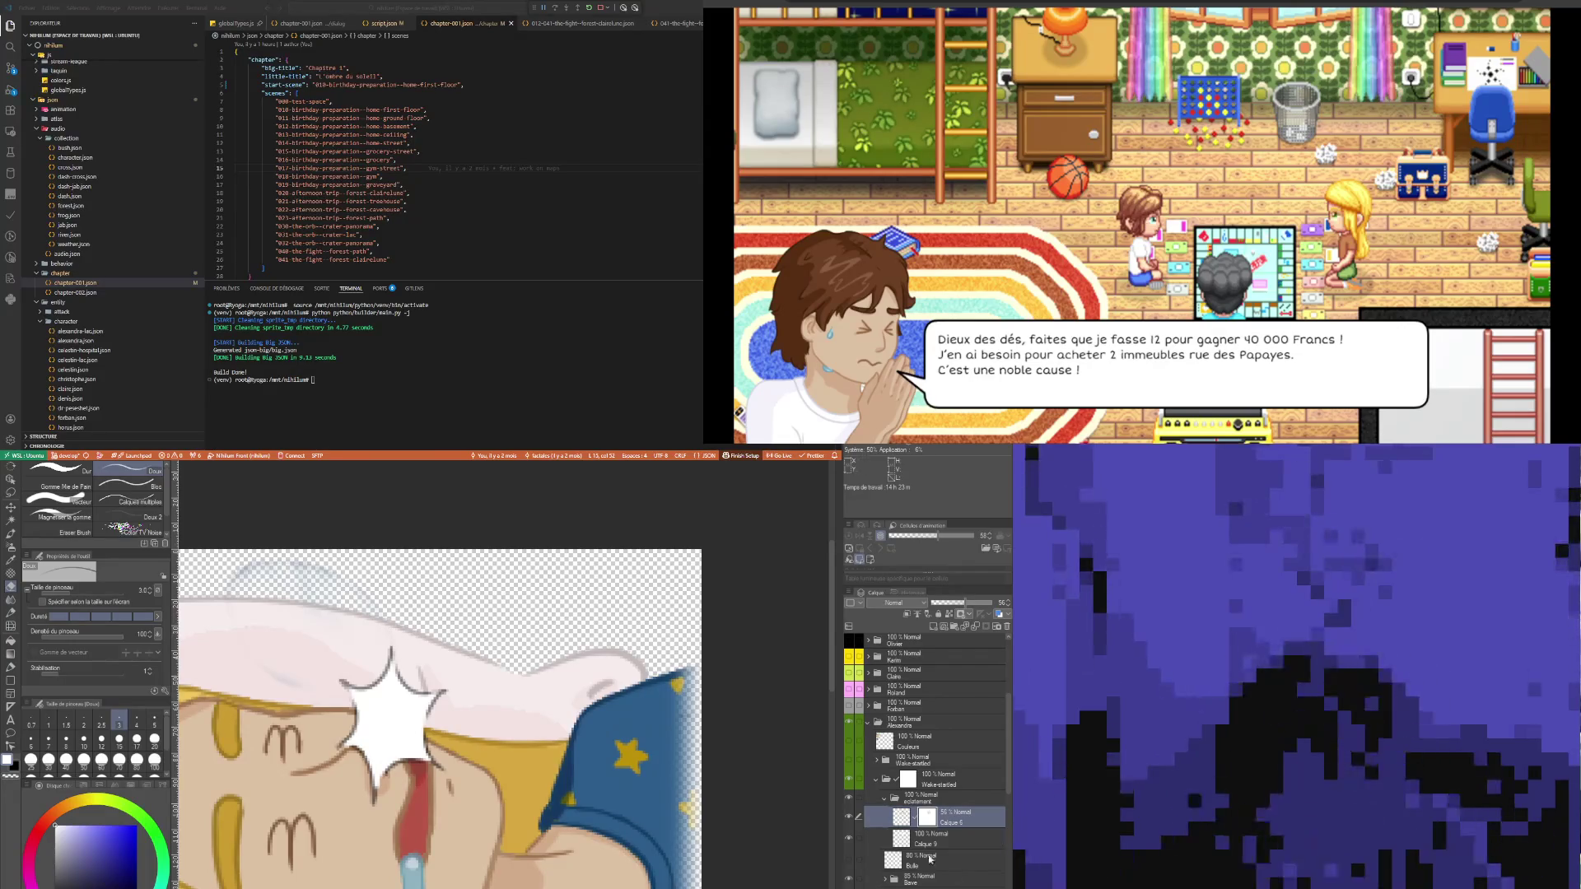
left_click(918, 797)
- Move the star burst slightly down and to the left
scroll(406, 655, "down", 4)
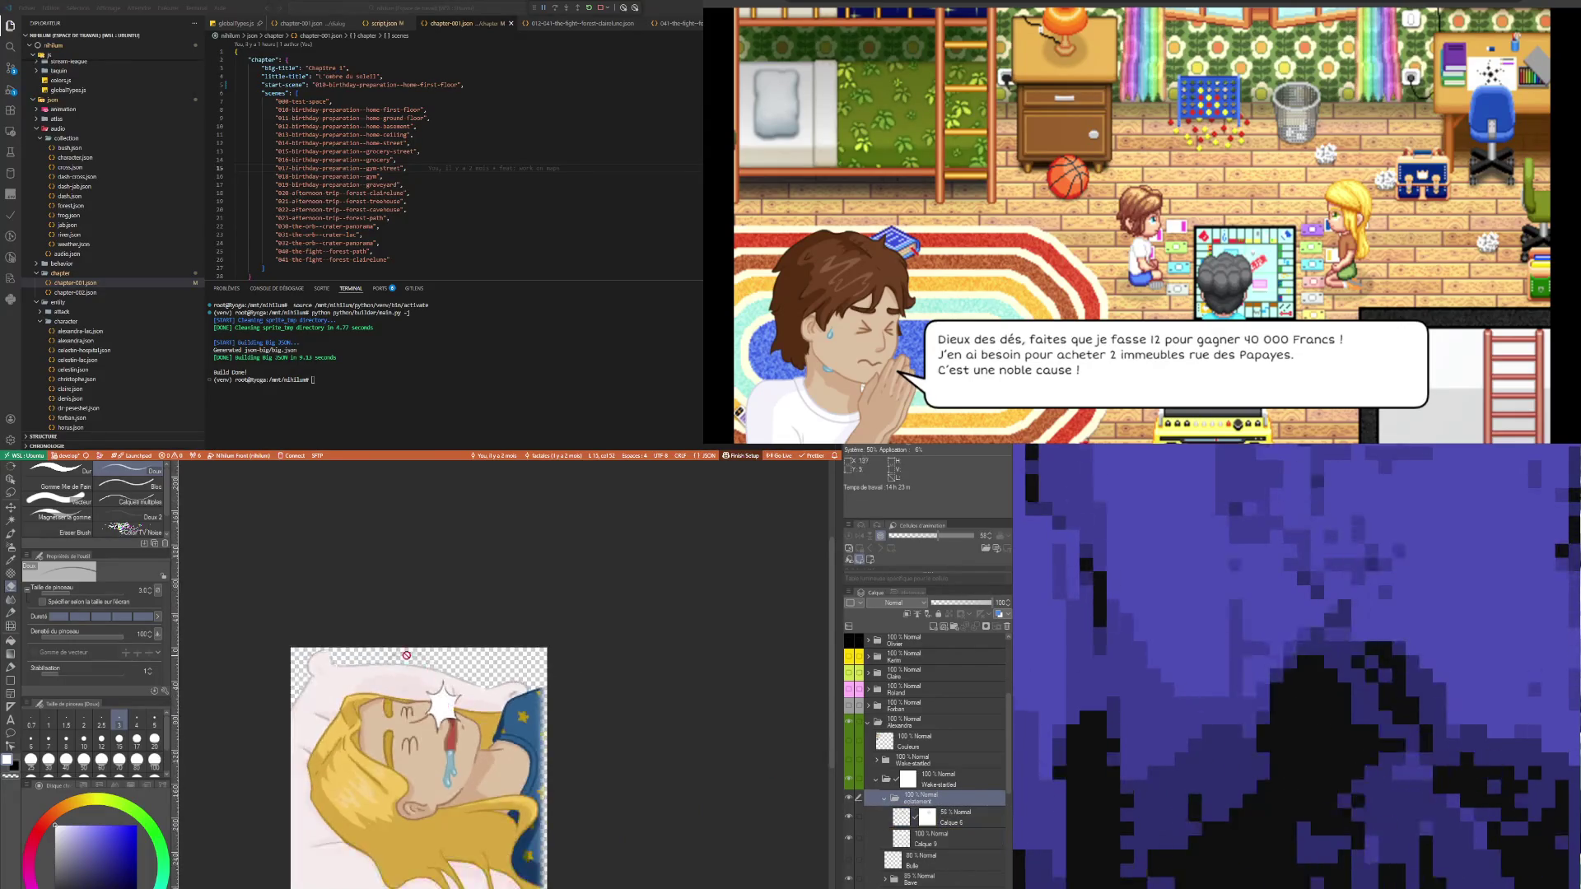
key("k")
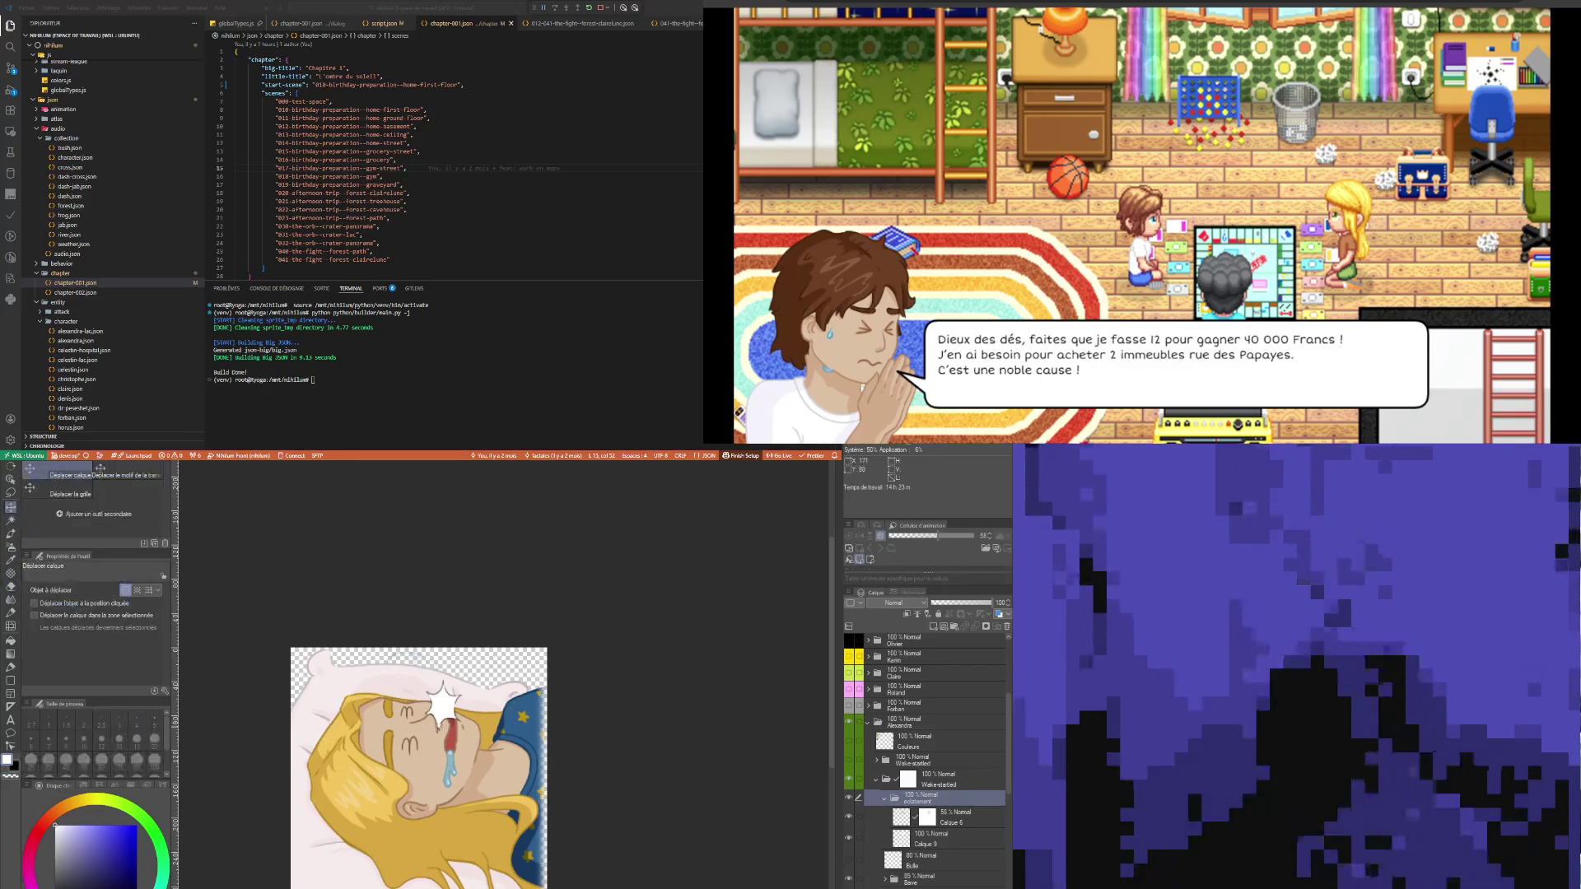
left_click_drag(438, 727, 441, 713)
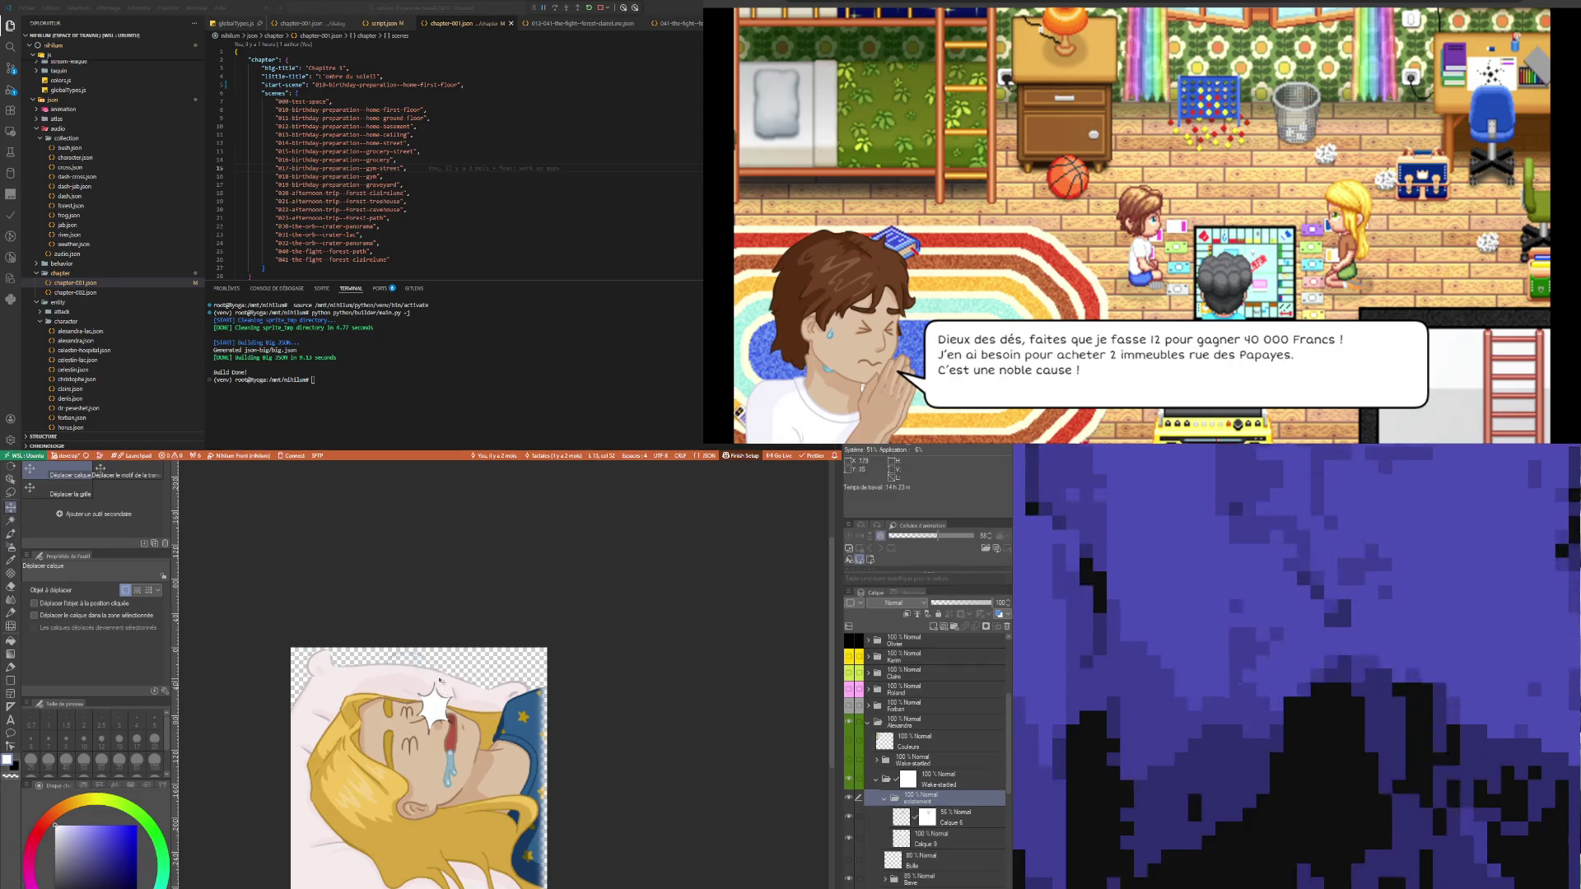
- Rename Calque 9 to 'Bords' and Calque 6 to 'Blanc' in the sparkle folder
scroll(439, 680, "up", 2)
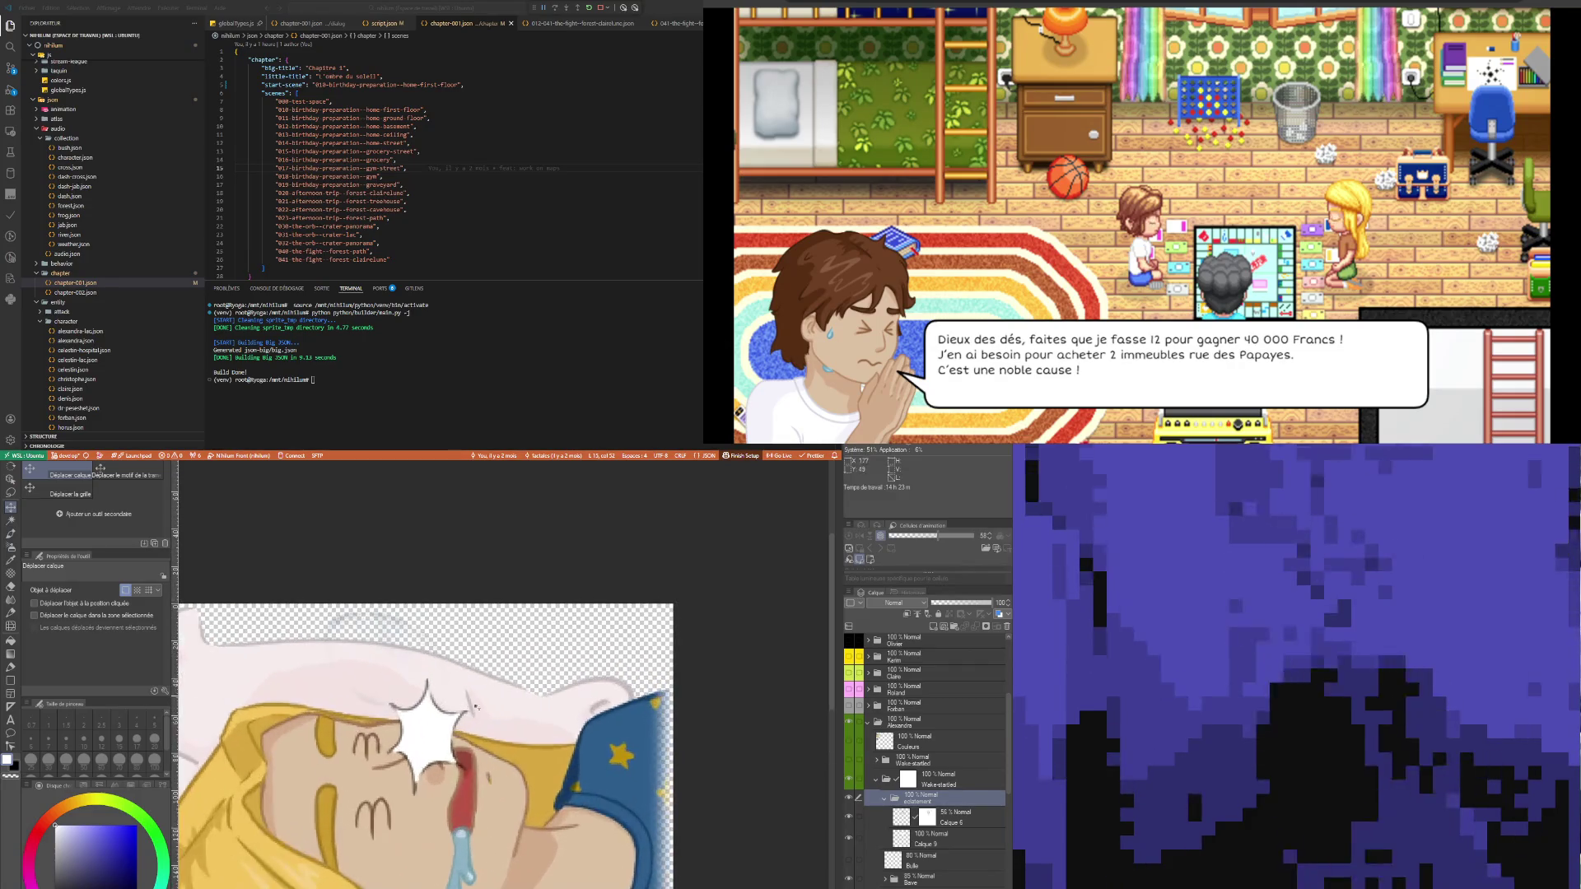
left_click(905, 821)
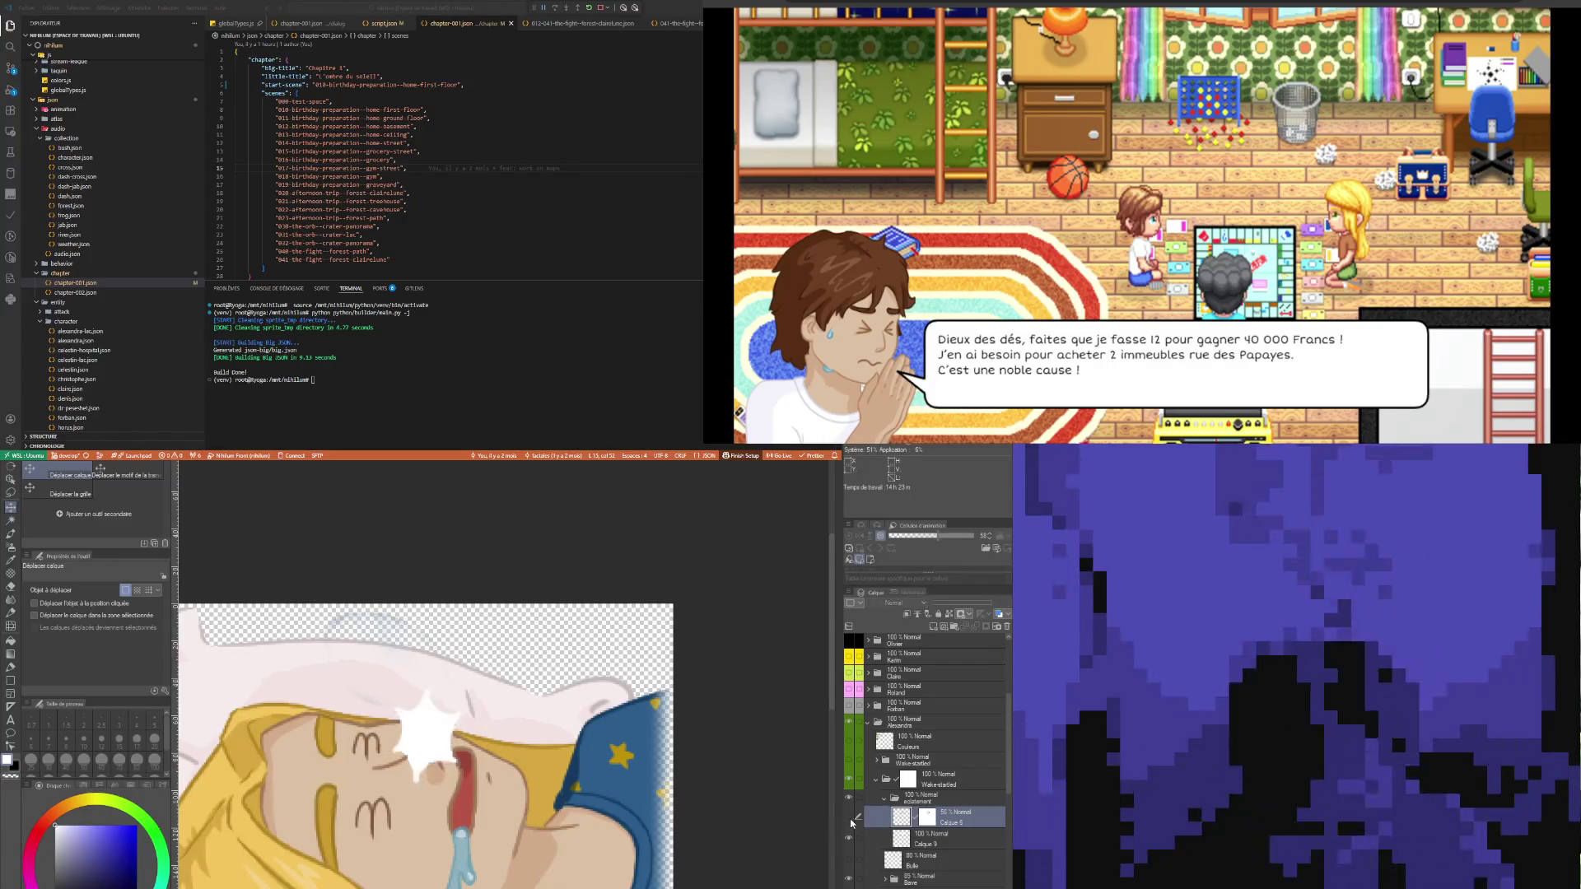
left_click(955, 840)
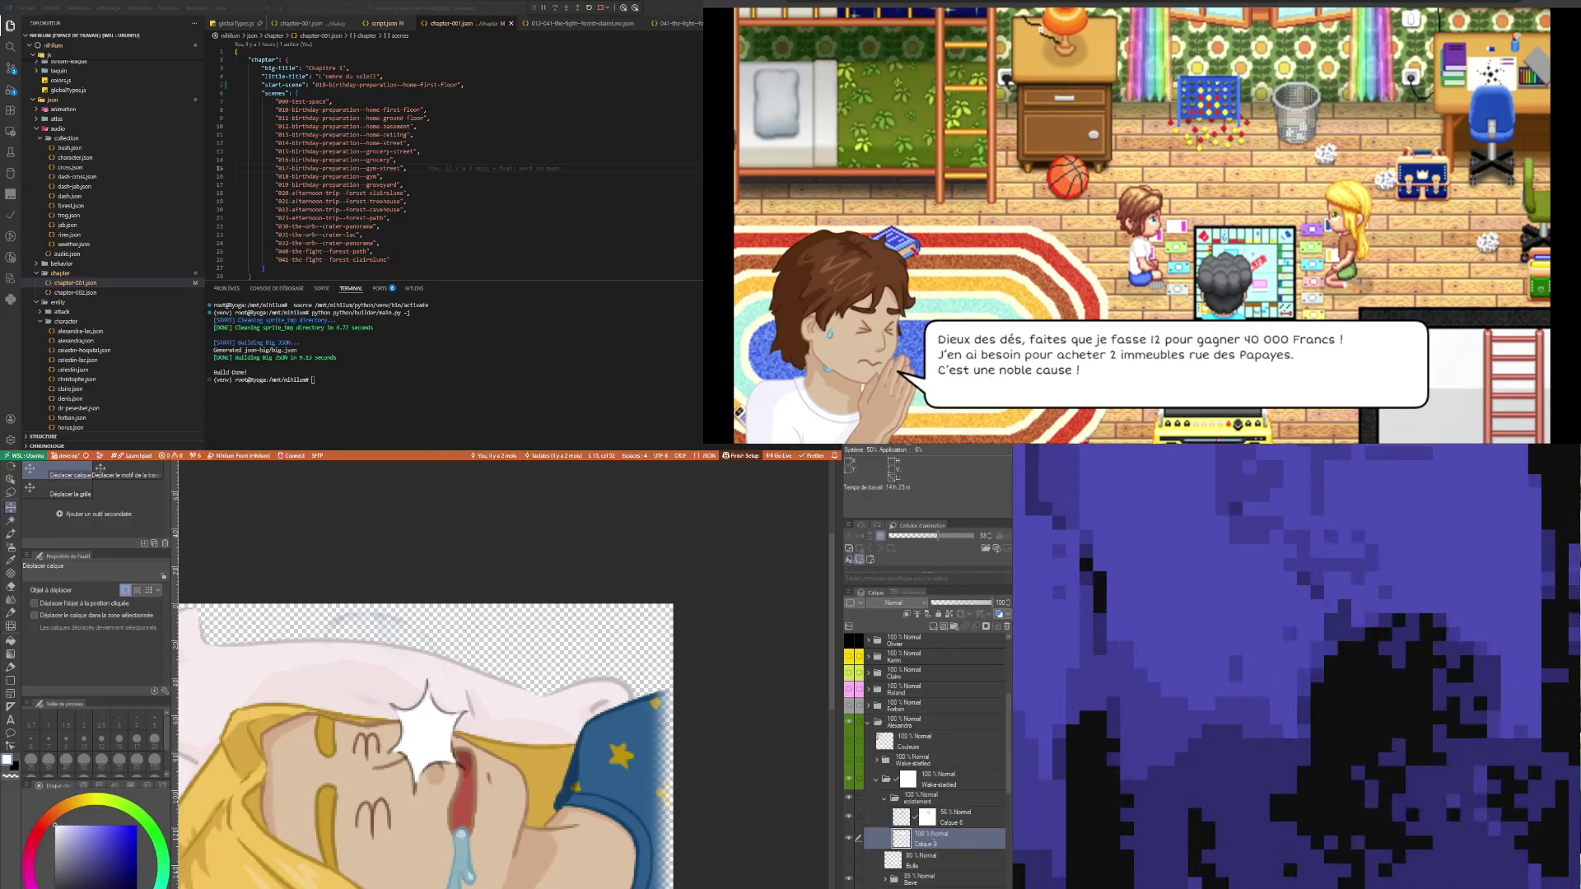
double_click(940, 844)
type("Bords")
key("Return")
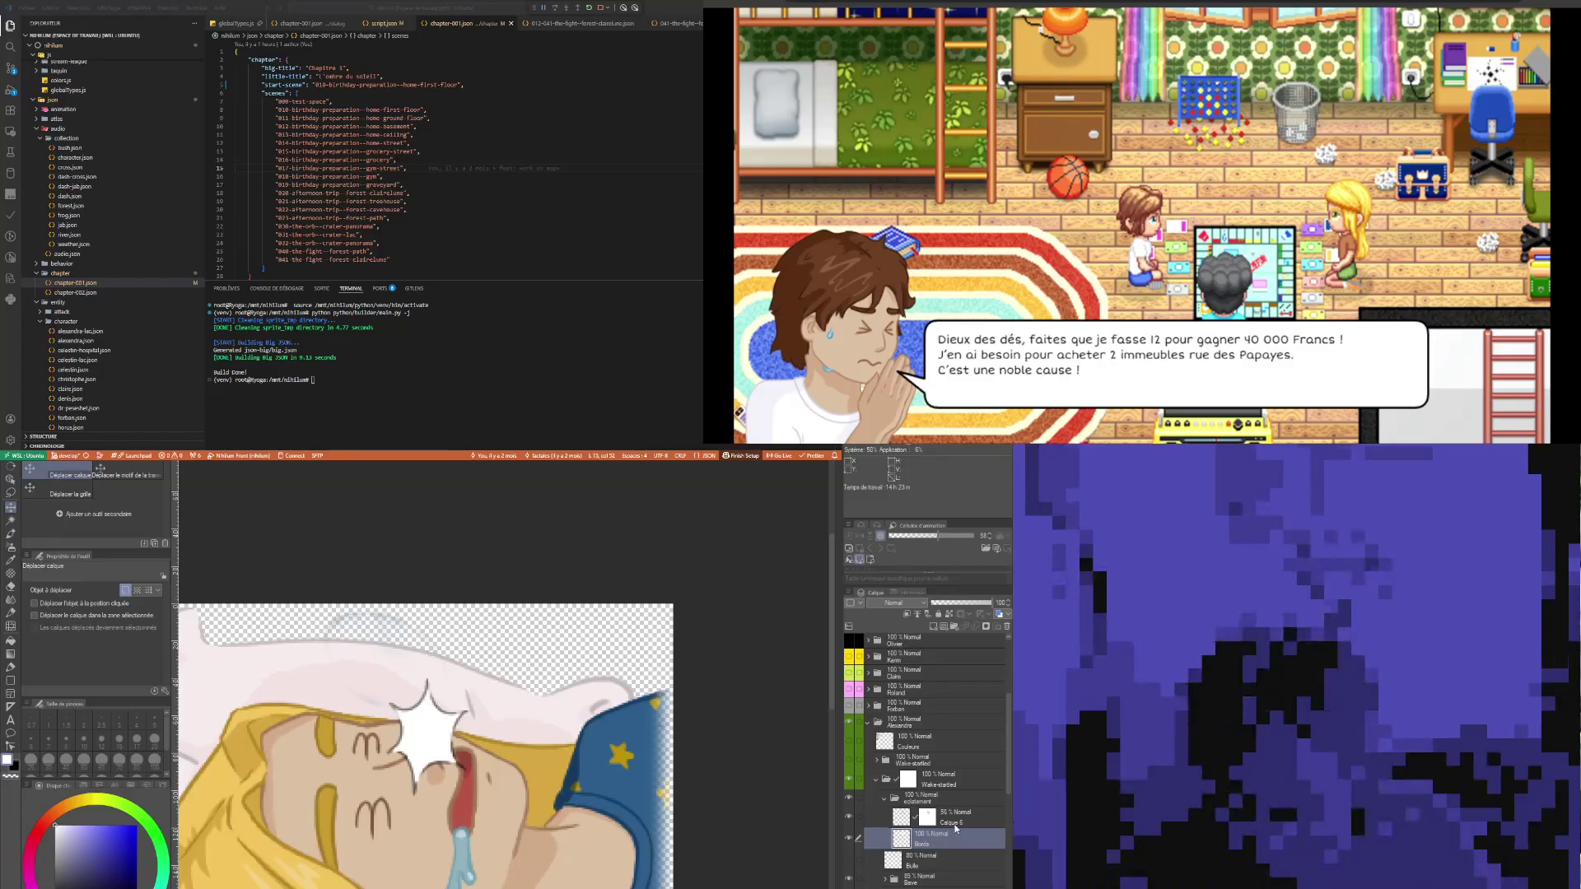
left_click(955, 823)
double_click(951, 822)
type("Blanc")
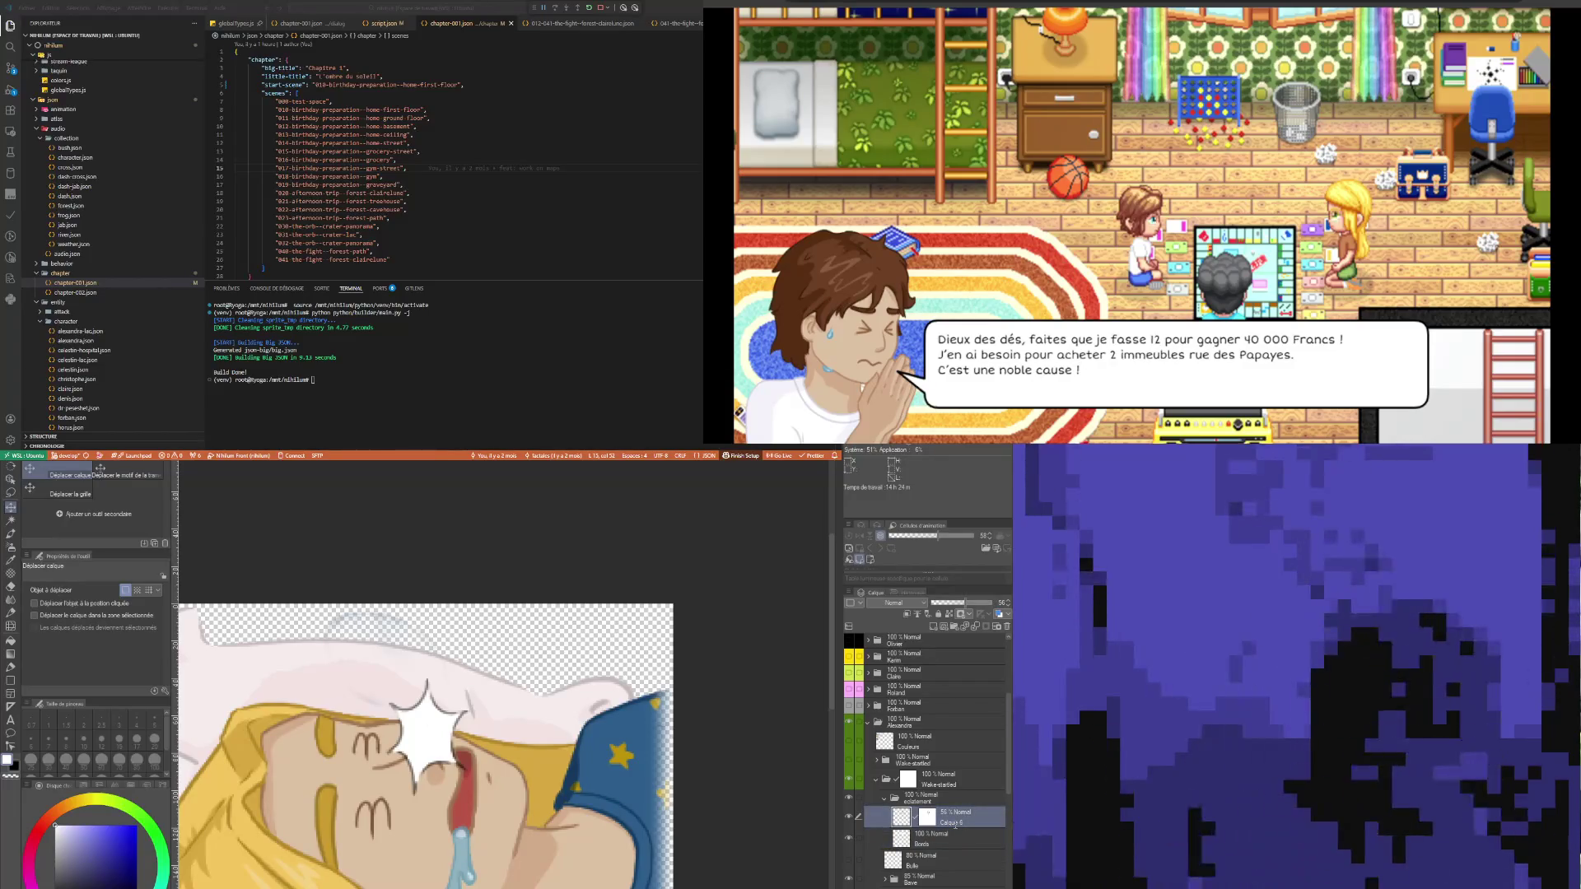
key("Return")
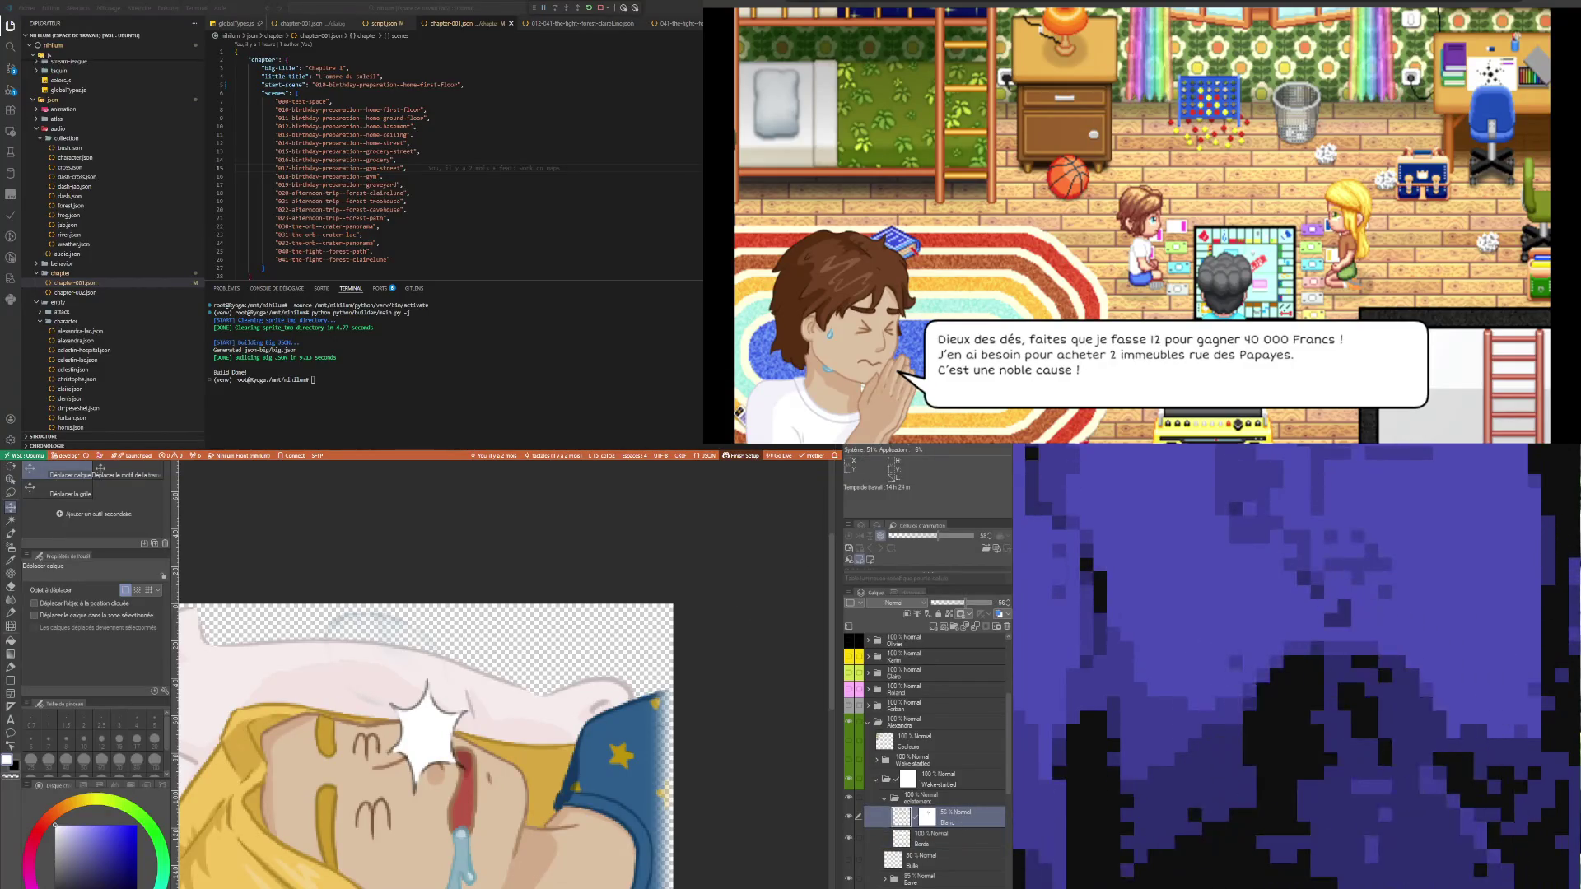
- Add a new empty layer above Blanc inside the eclatement folder
left_click(921, 800)
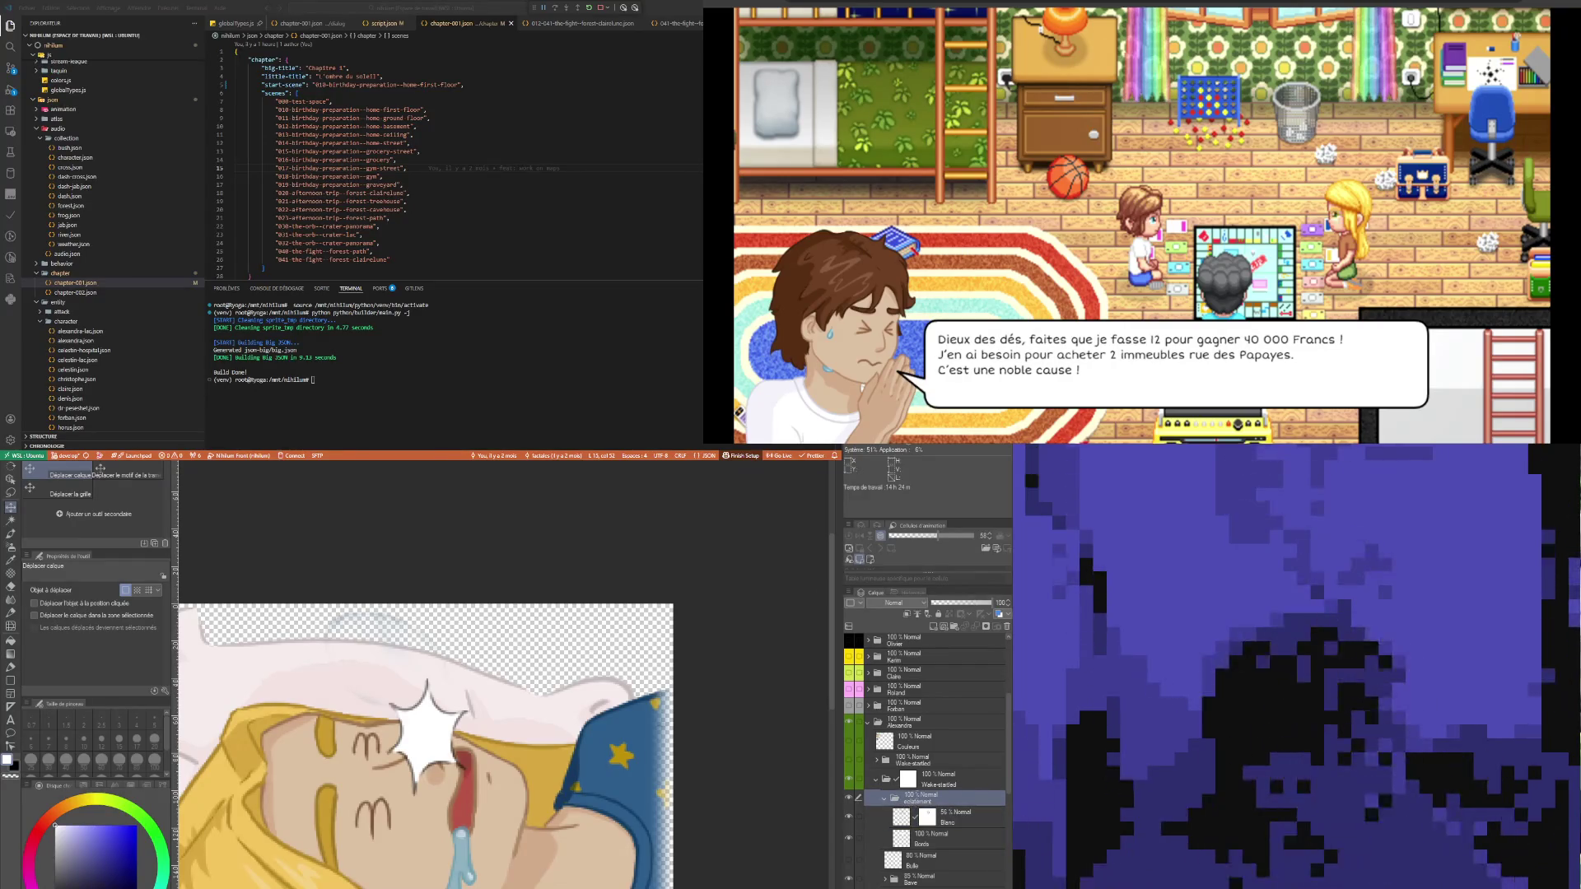
left_click(955, 817)
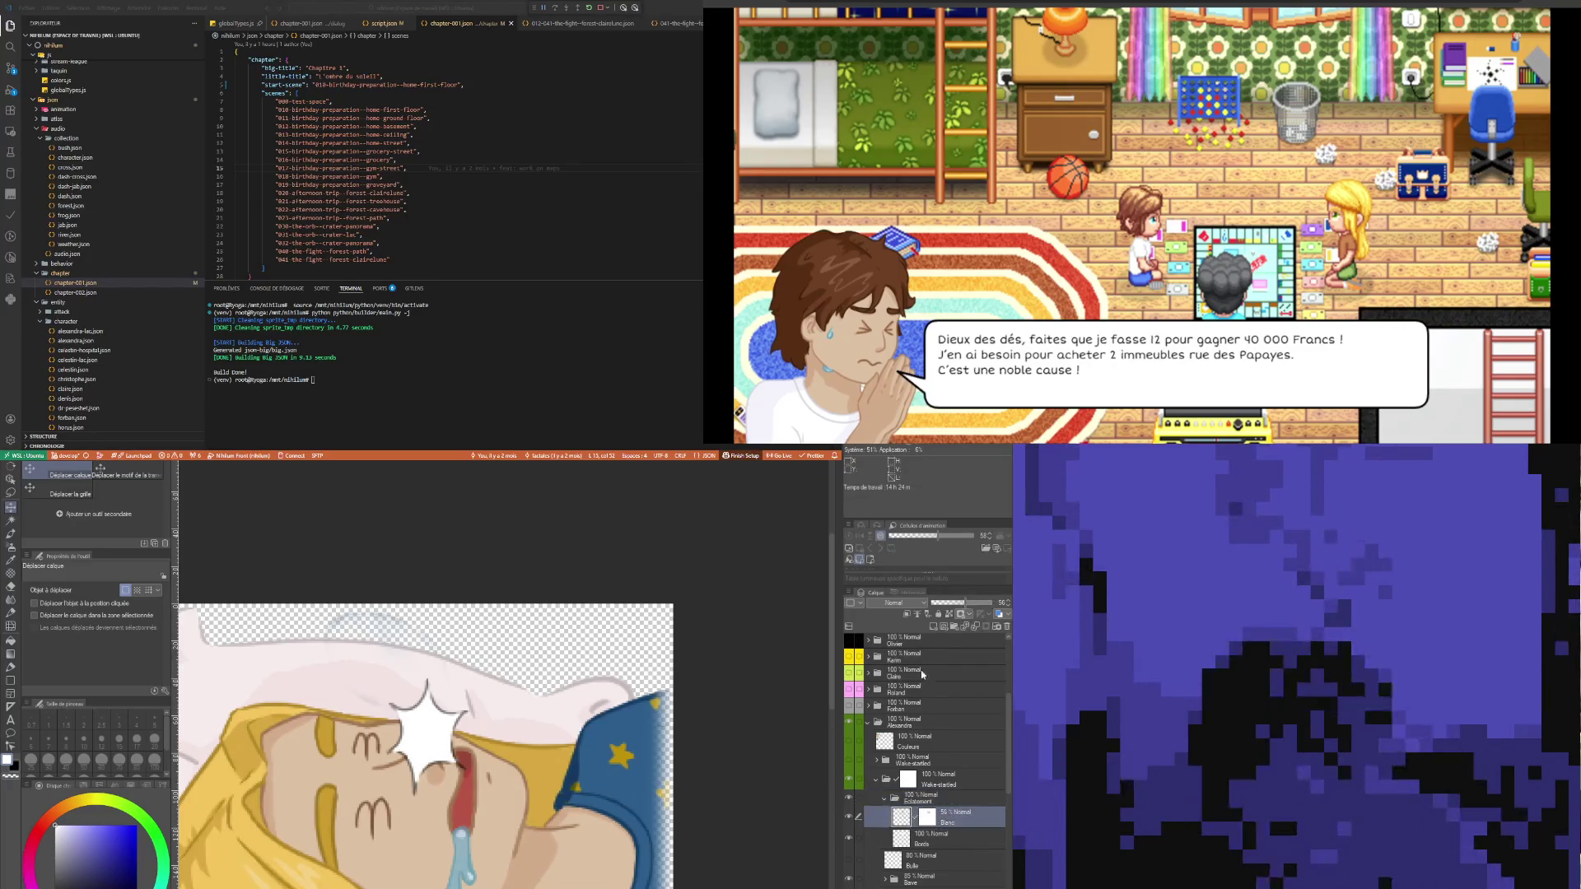
key("ctrl+shift+n")
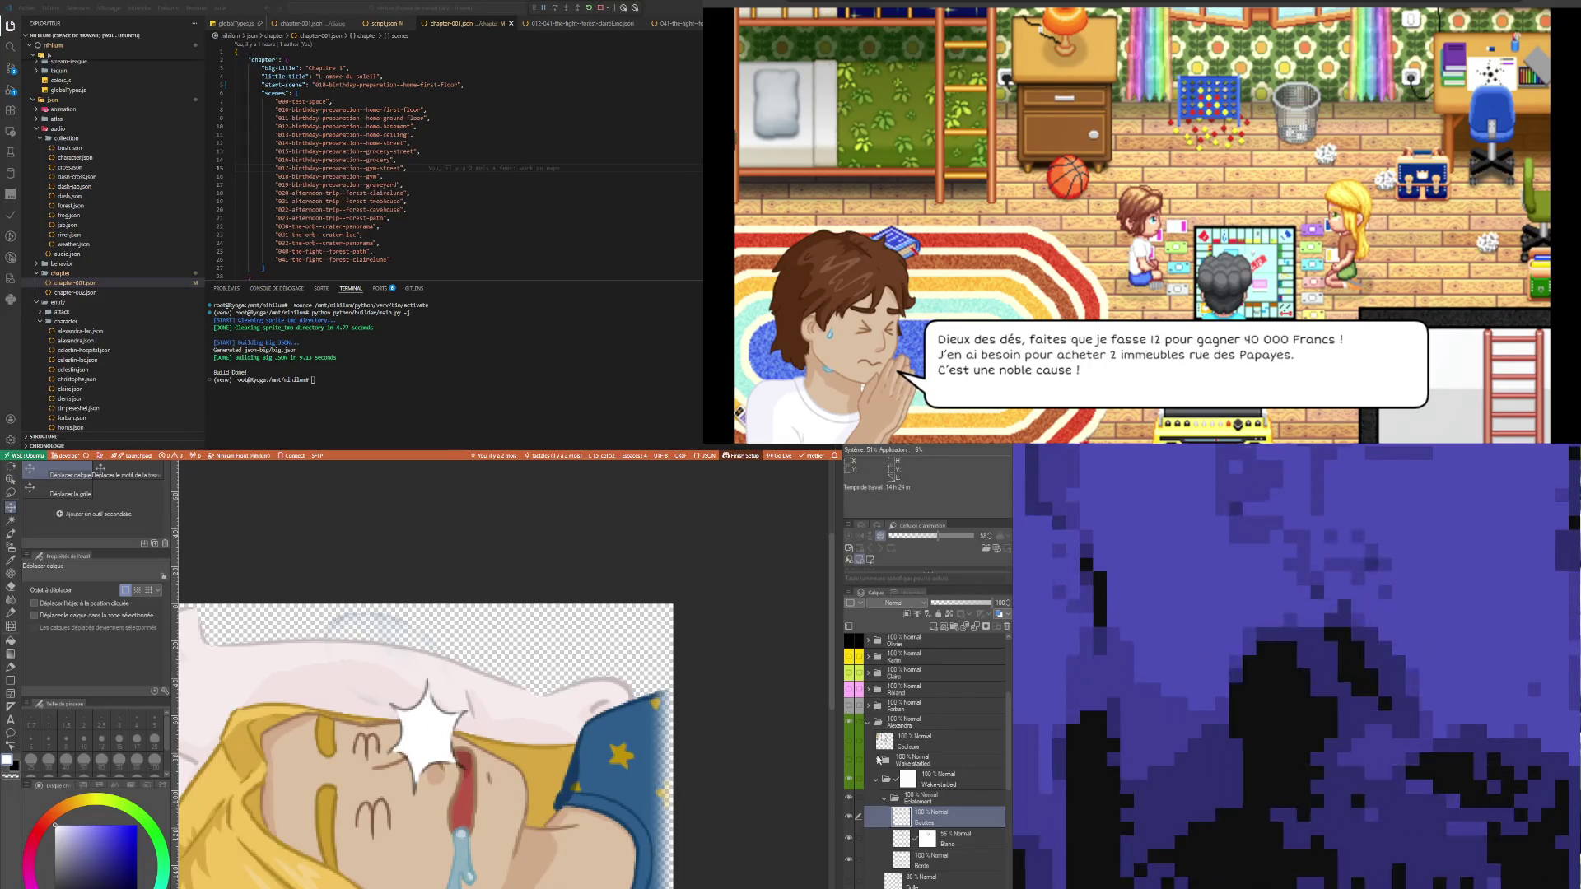
- Select the Bouche layer and toggle its visibility off and on to check it
scroll(306, 665, "up", 2)
scroll(306, 666, "down", 4)
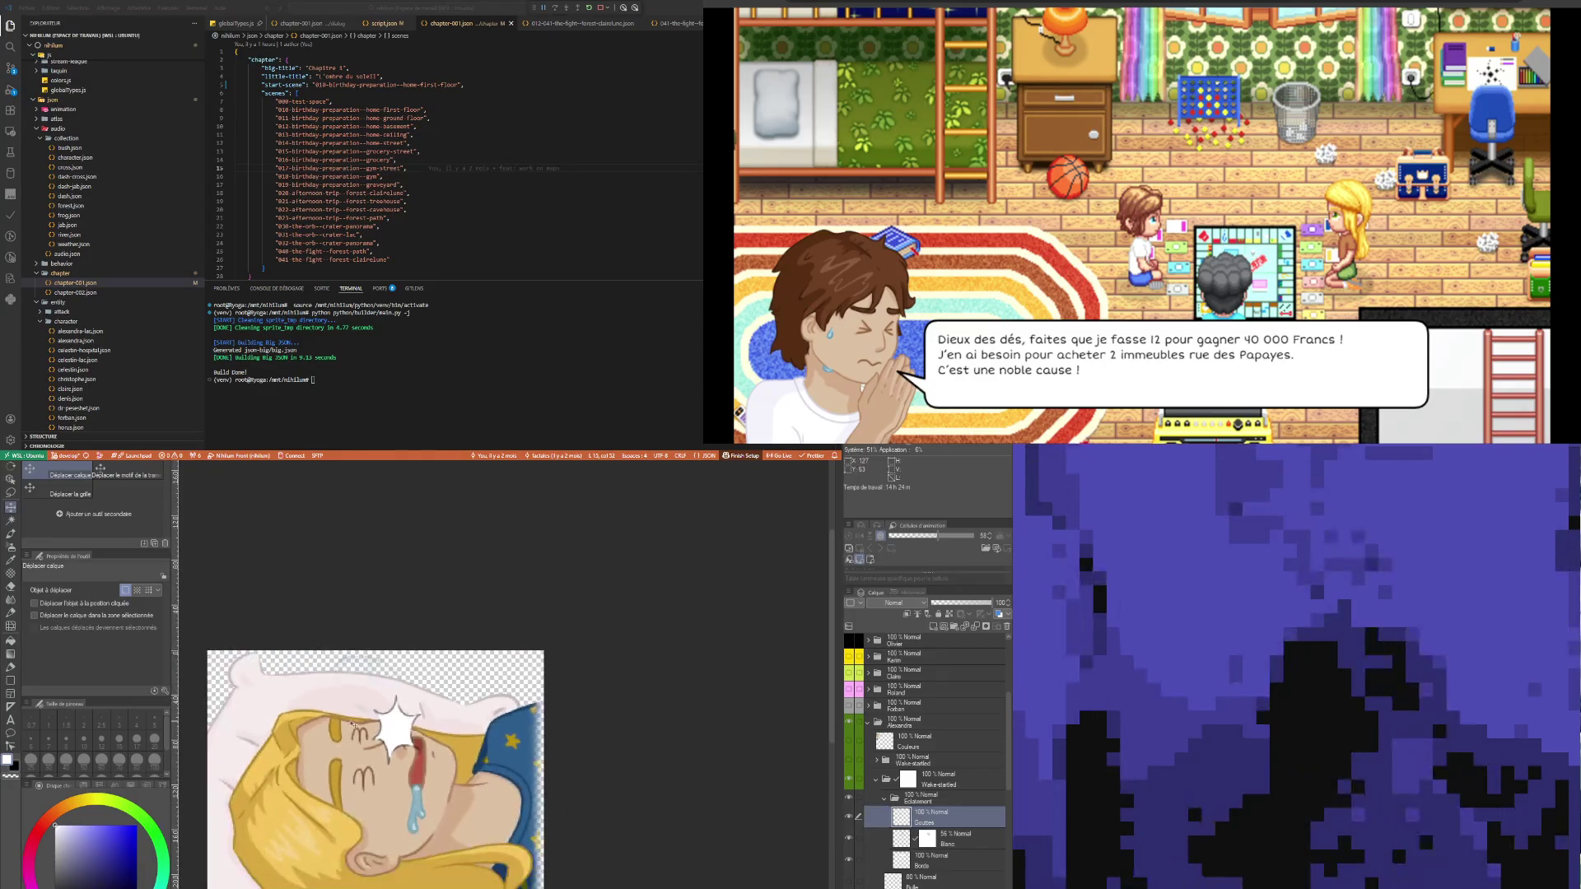
scroll(412, 741, "up", 2)
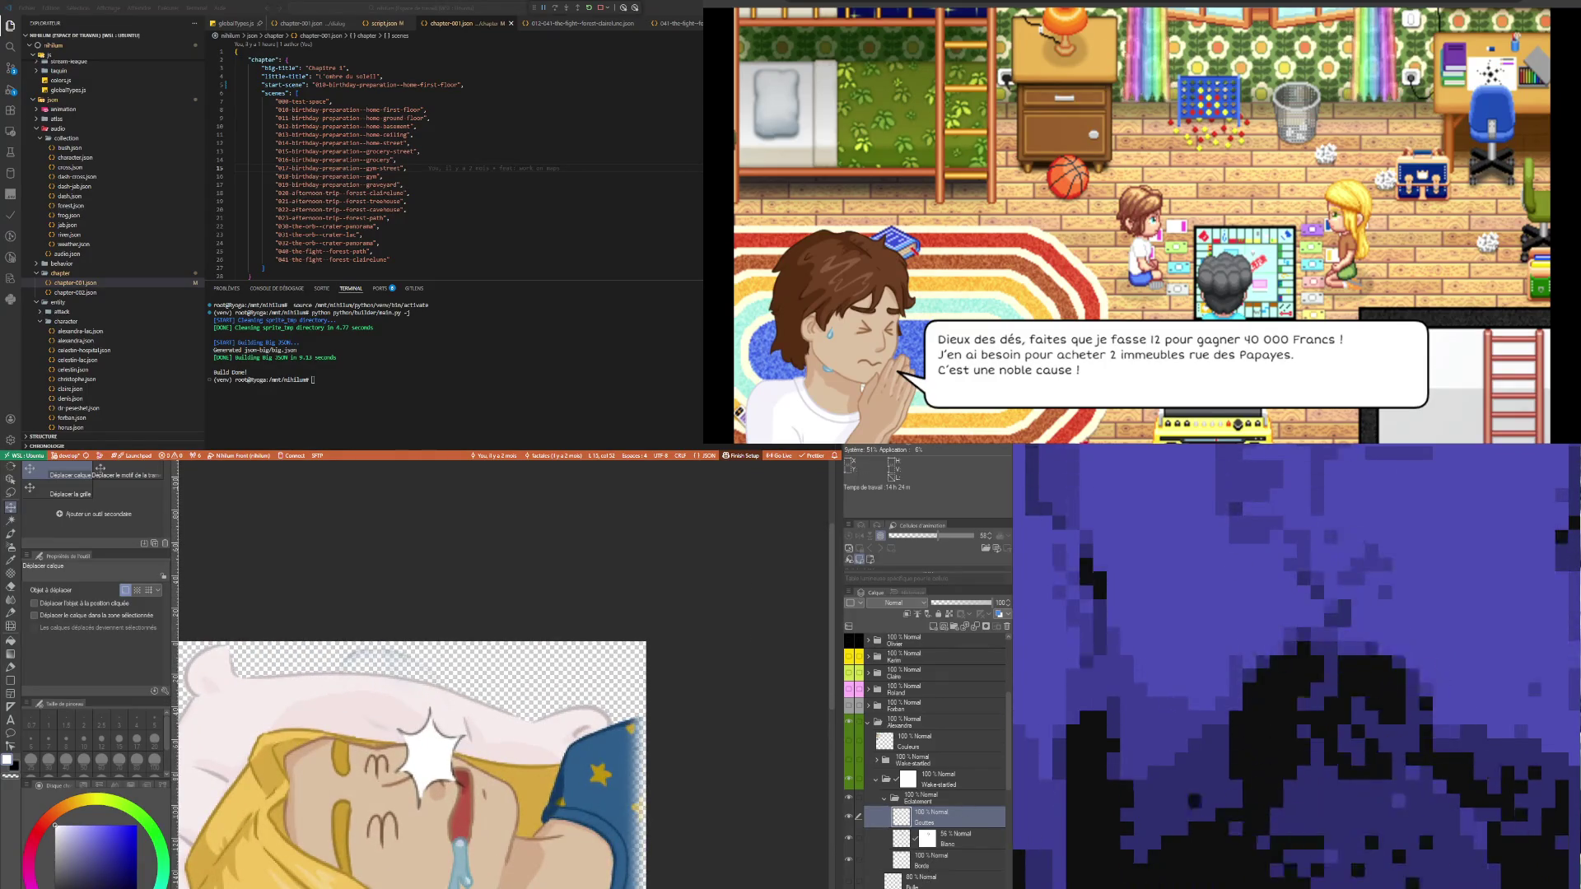
left_click(906, 880)
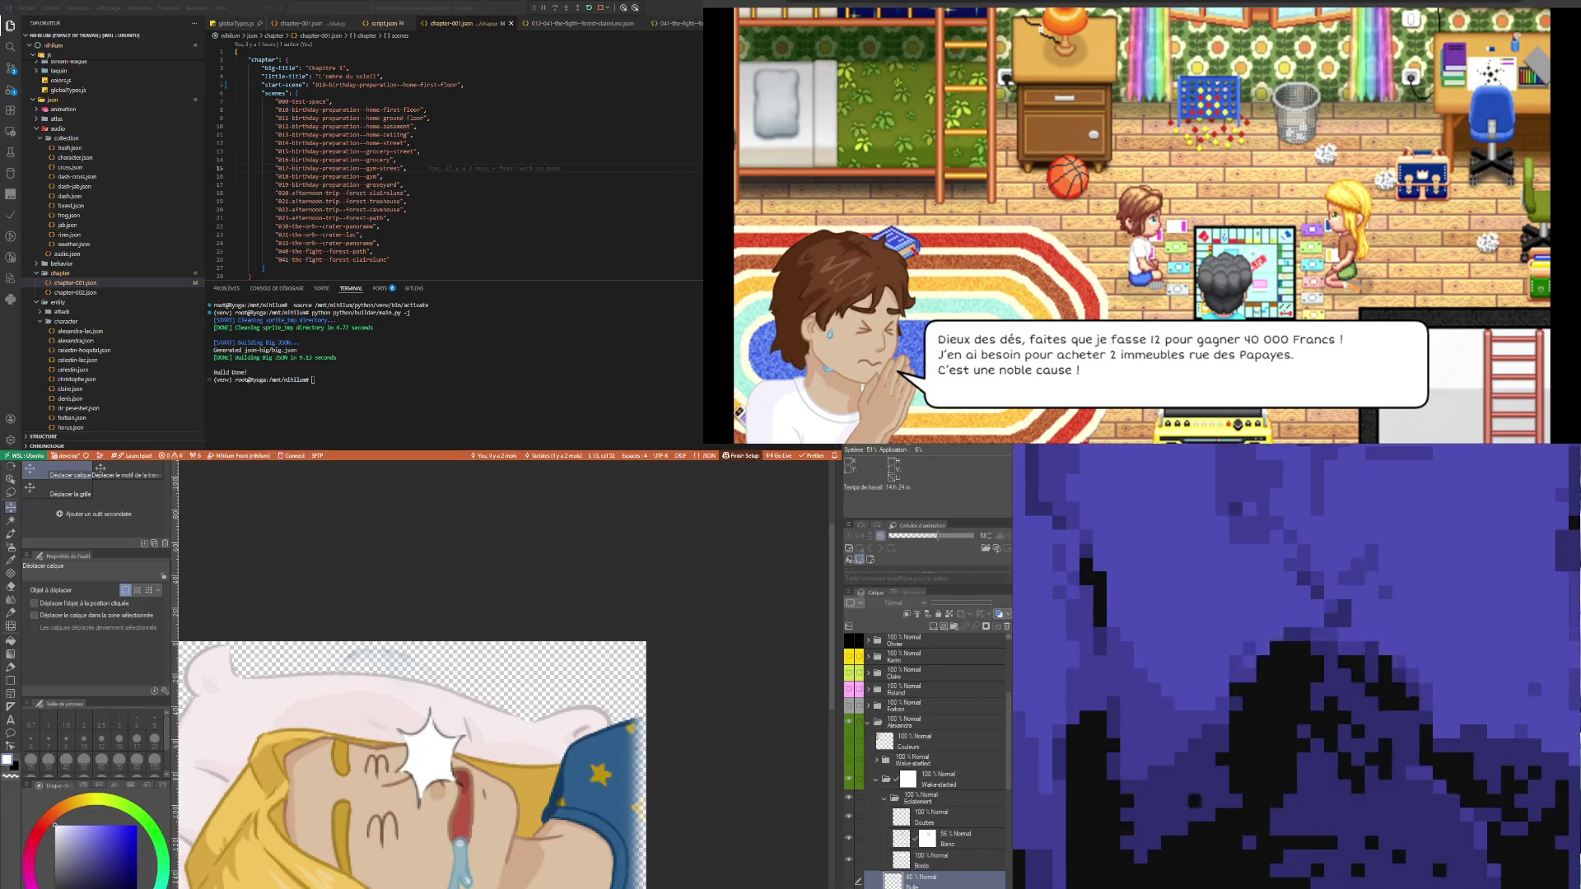
scroll(926, 782, "down", 2)
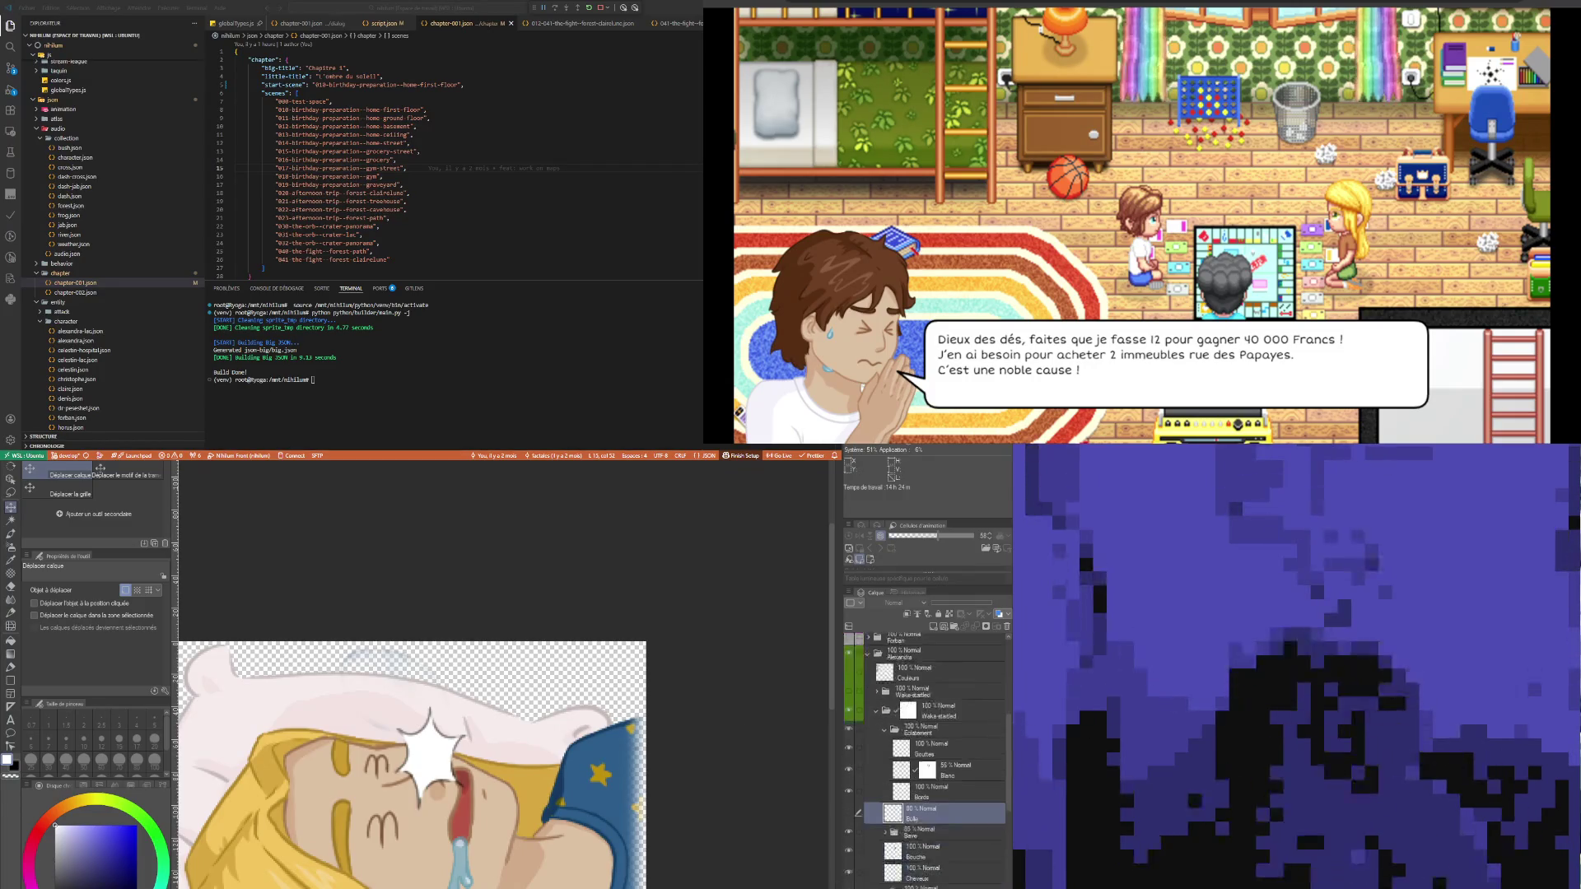
left_click(926, 851)
left_click(849, 852)
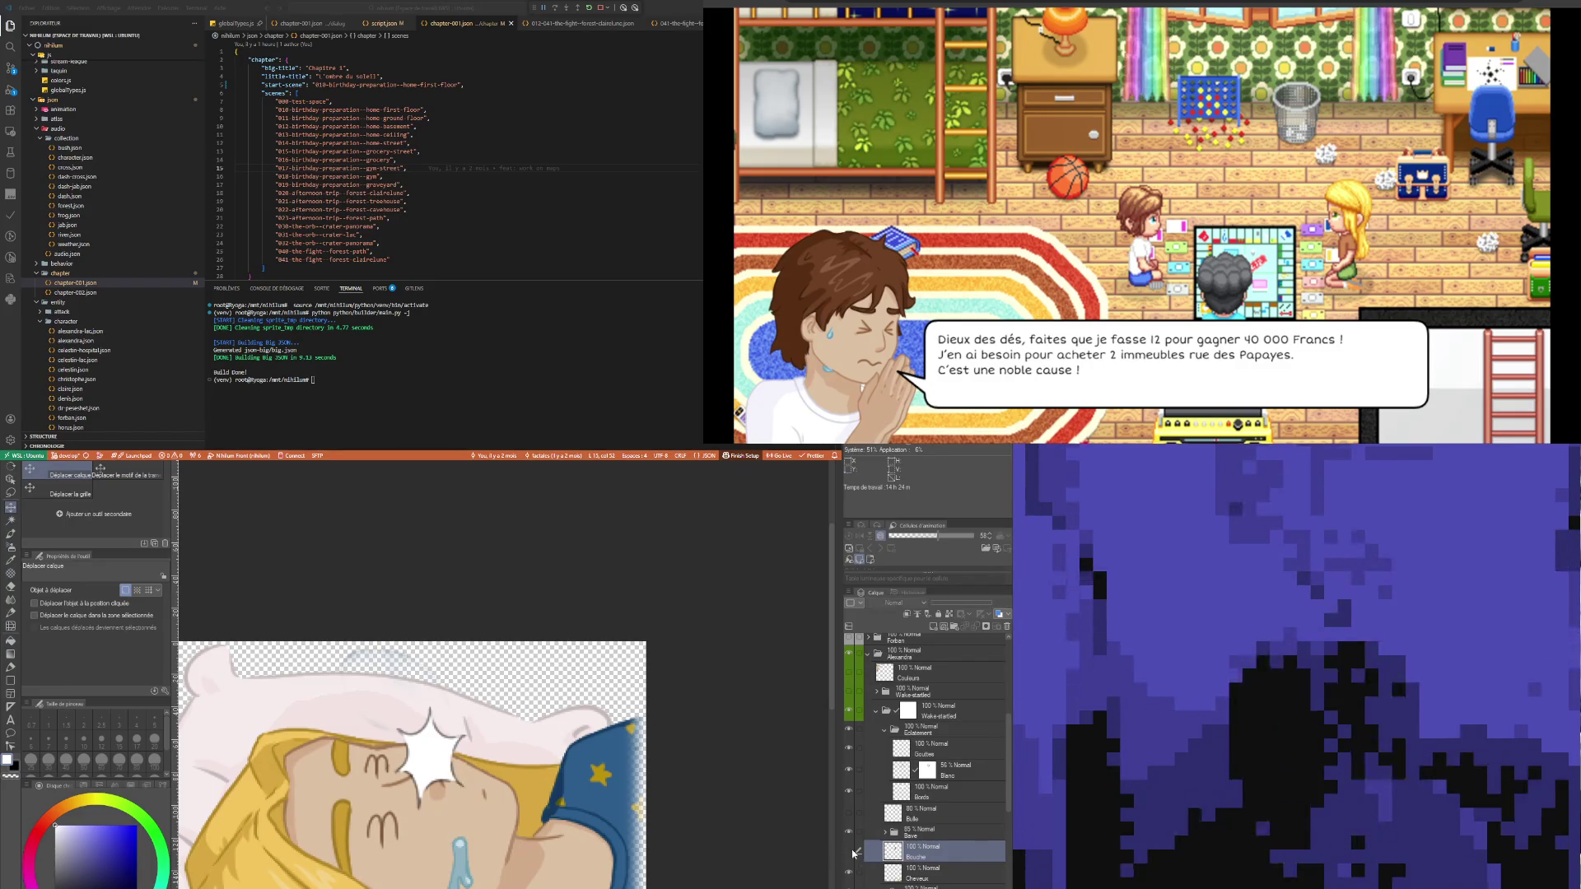
left_click(849, 852)
- Select the Cheveux layer and switch to freehand lasso selection
left_click(923, 873)
scroll(517, 684, "down", 1)
scroll(518, 684, "down", 1)
left_click(11, 492)
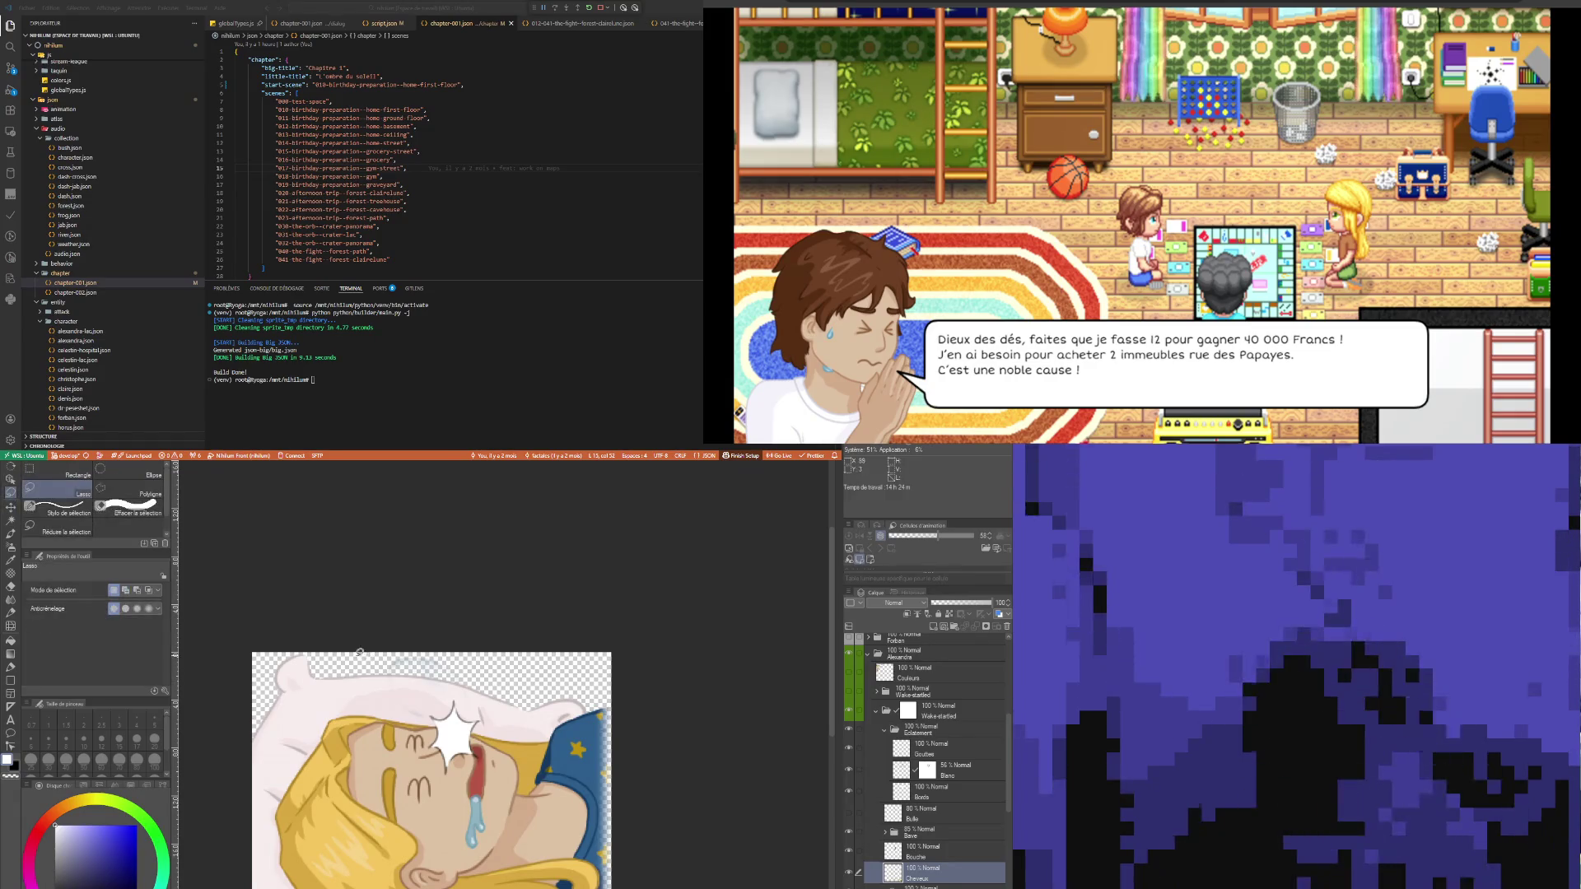
- Lasso-select the sparkle area along the drawing's top edge
left_click_drag(360, 649, 472, 642)
mouse_move(492, 695)
left_mouse_down()
mouse_move(482, 717)
mouse_move(431, 719)
mouse_move(352, 656)
left_mouse_up()
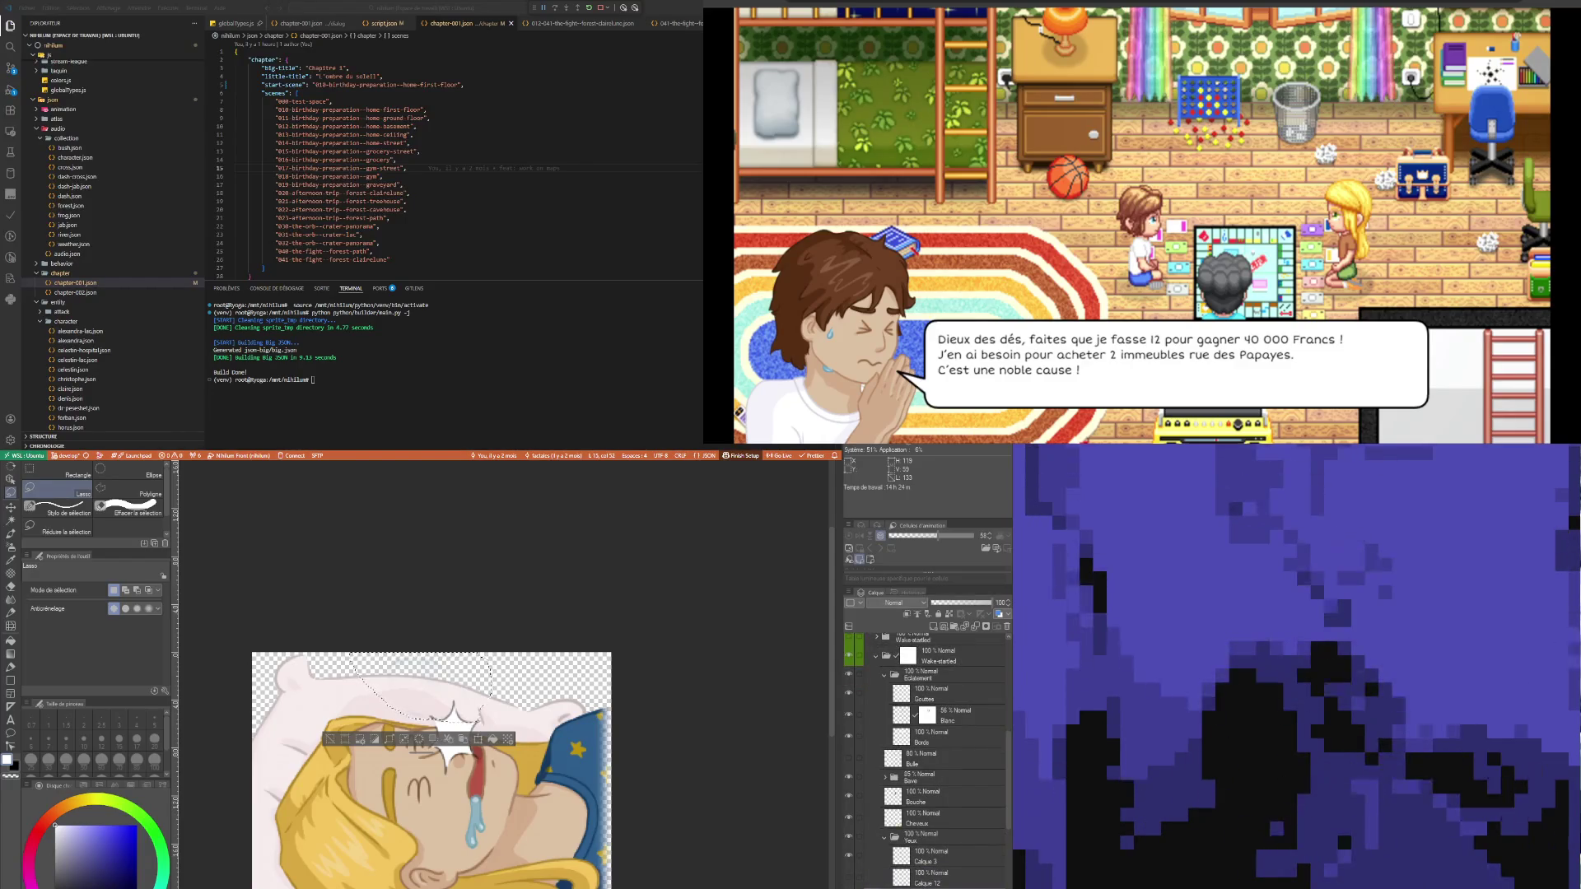
scroll(949, 884, "down", 3)
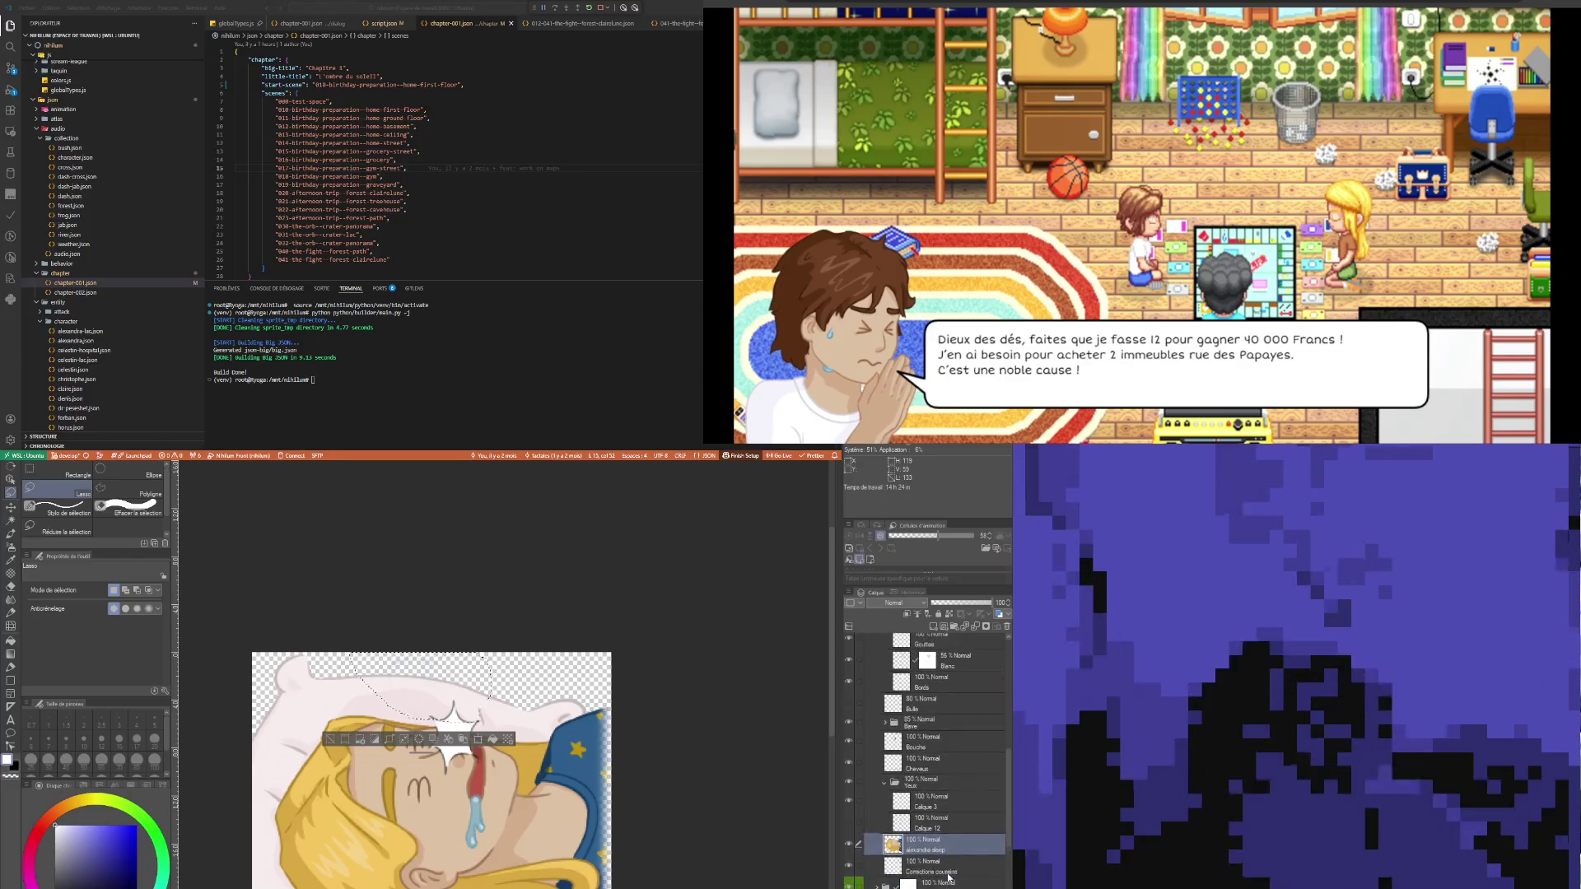
scroll(949, 879, "down", 2)
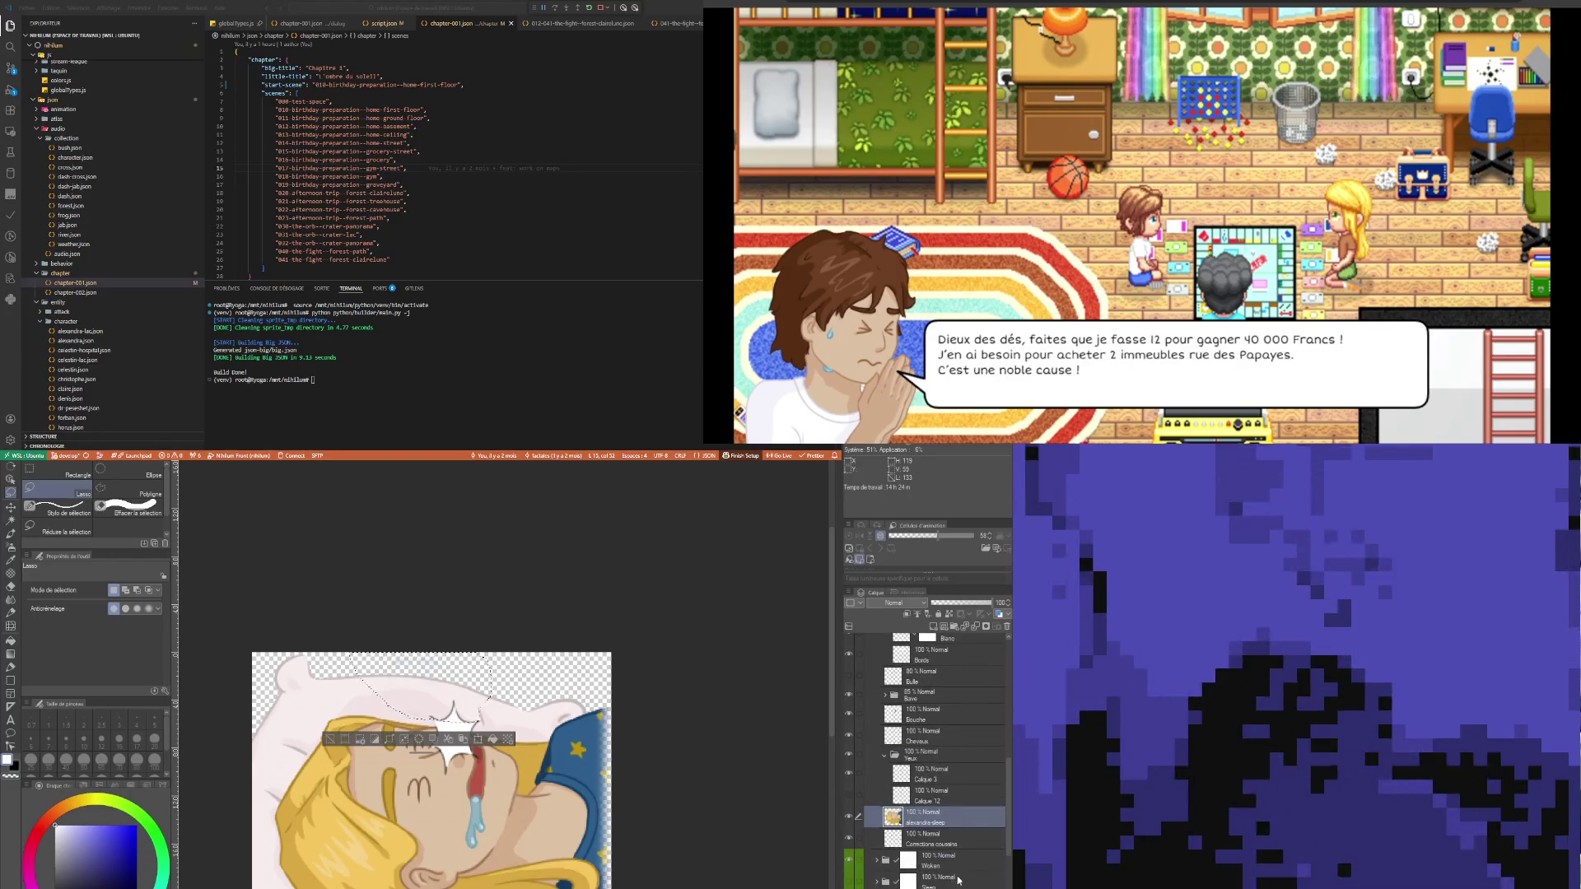
- Expand the Woken and Sleep folders to inspect their alexandra-sleep layers, then collapse Sleep
left_click(876, 861)
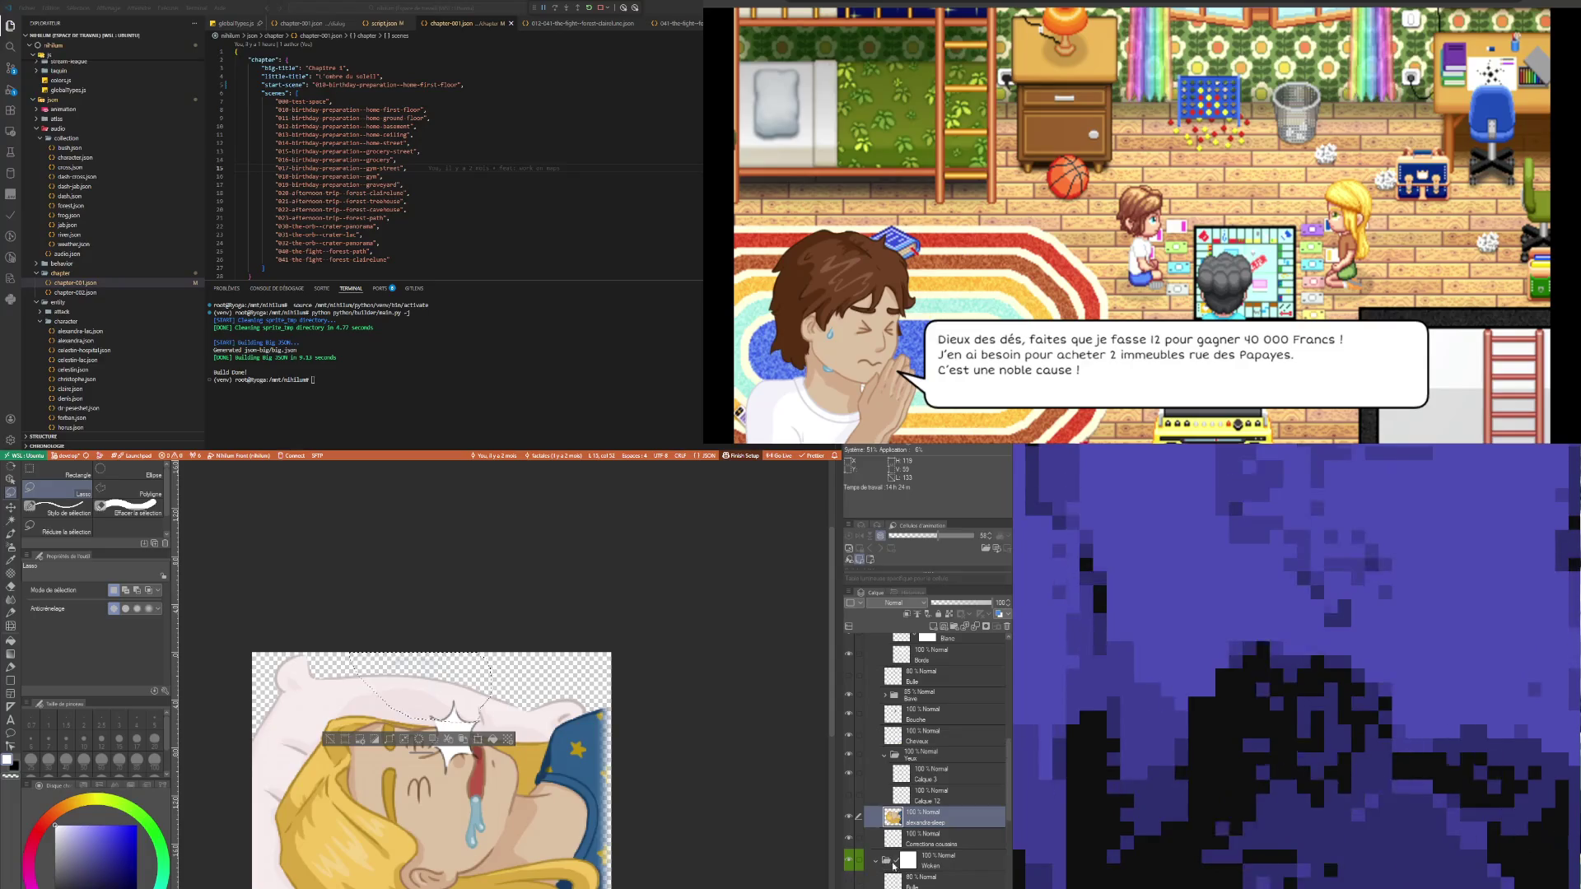
scroll(951, 881, "down", 8)
left_click(951, 878)
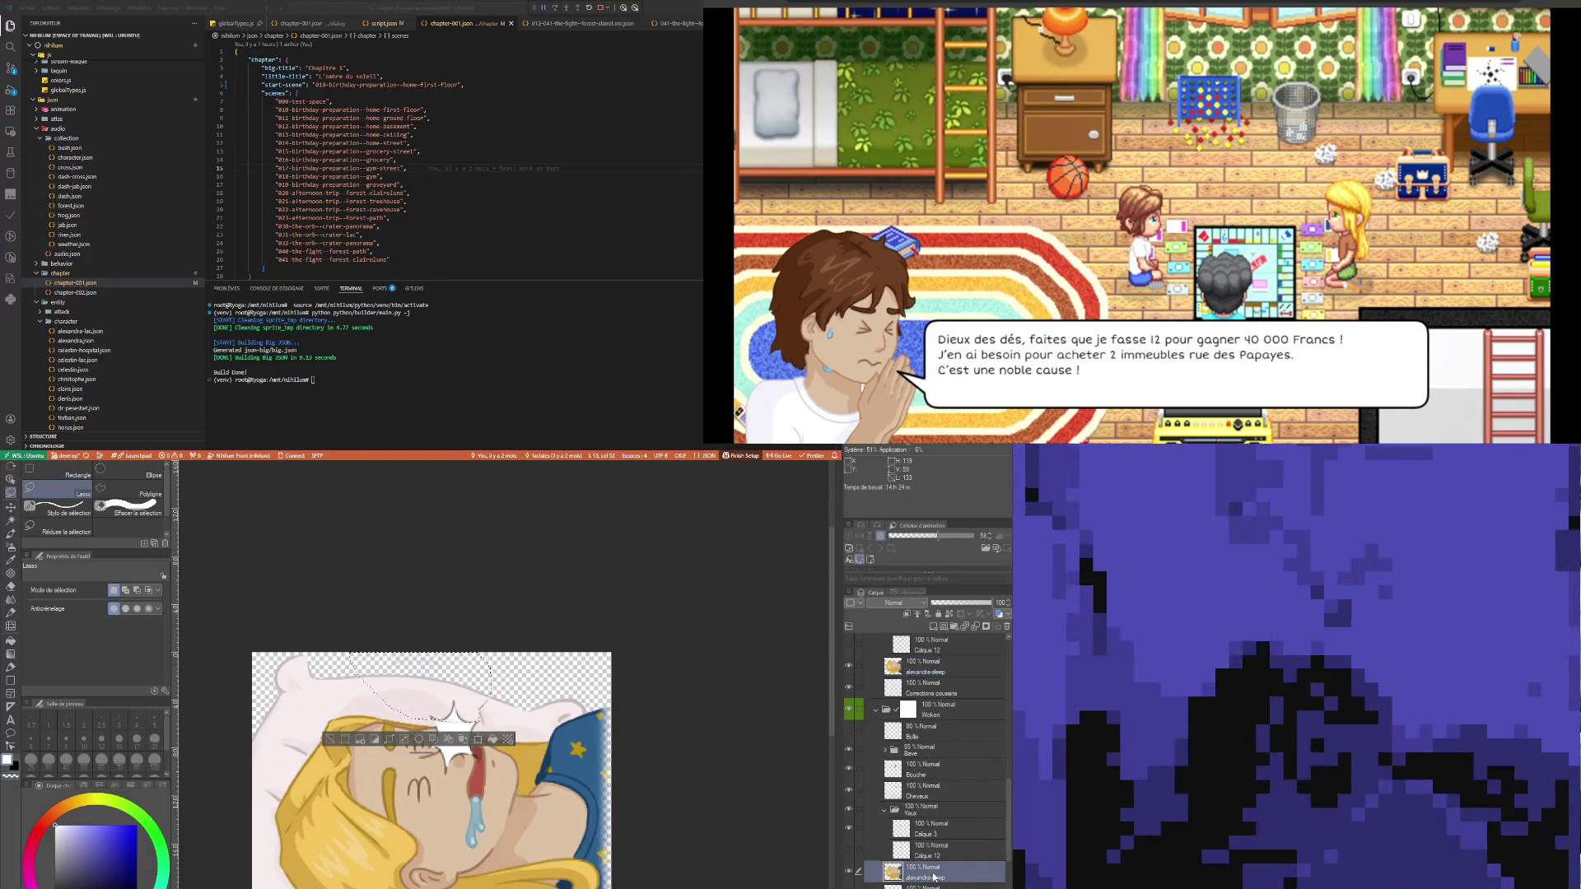
scroll(952, 880, "down", 4)
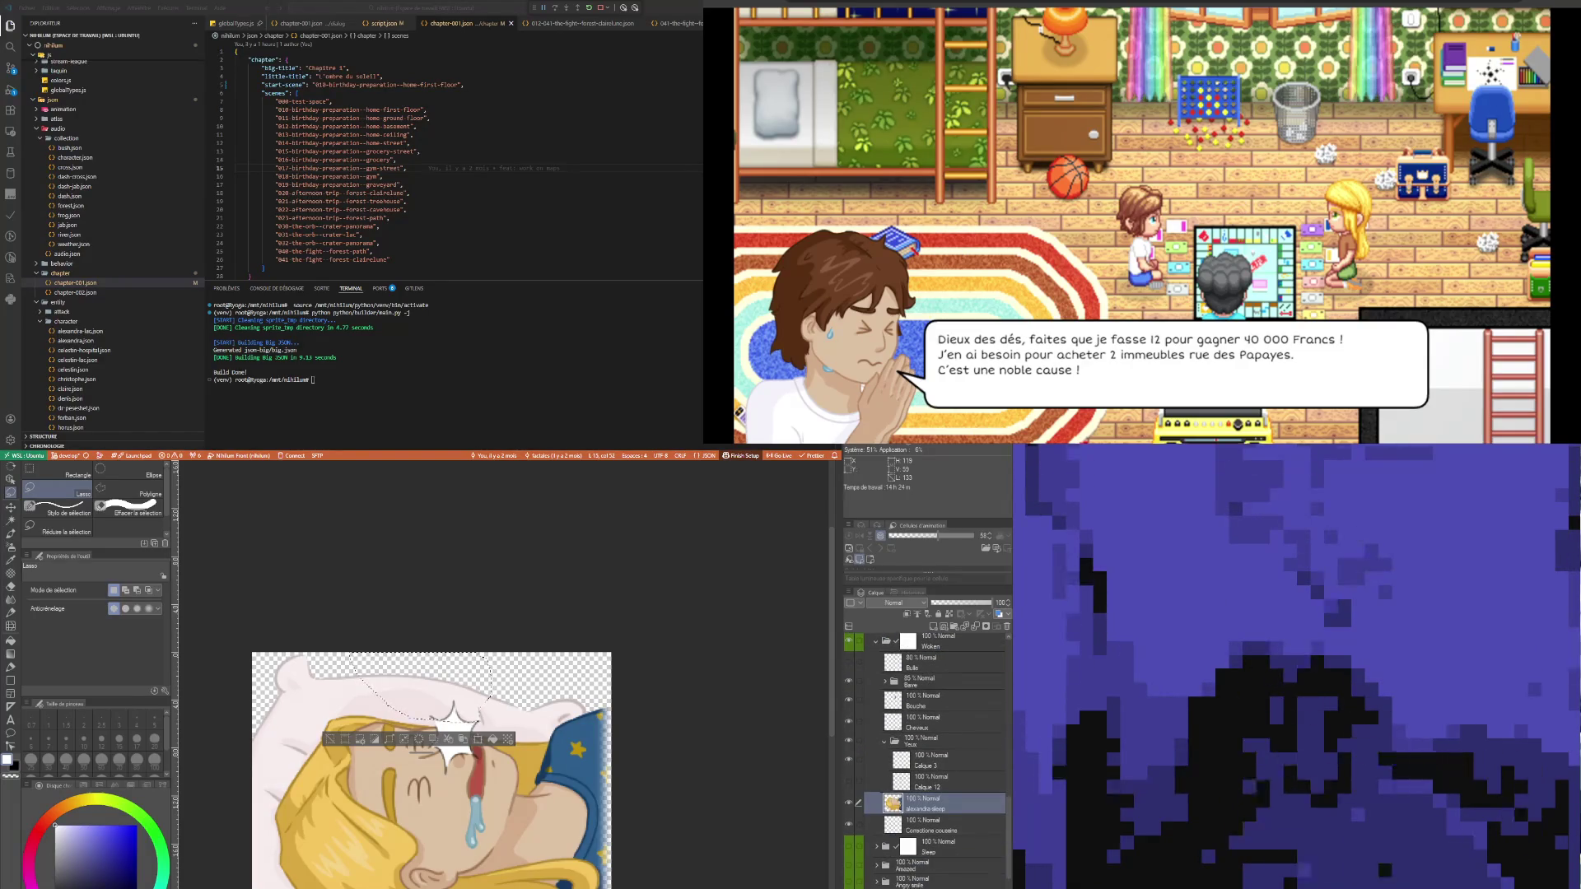
left_click(876, 847)
scroll(931, 863, "down", 2)
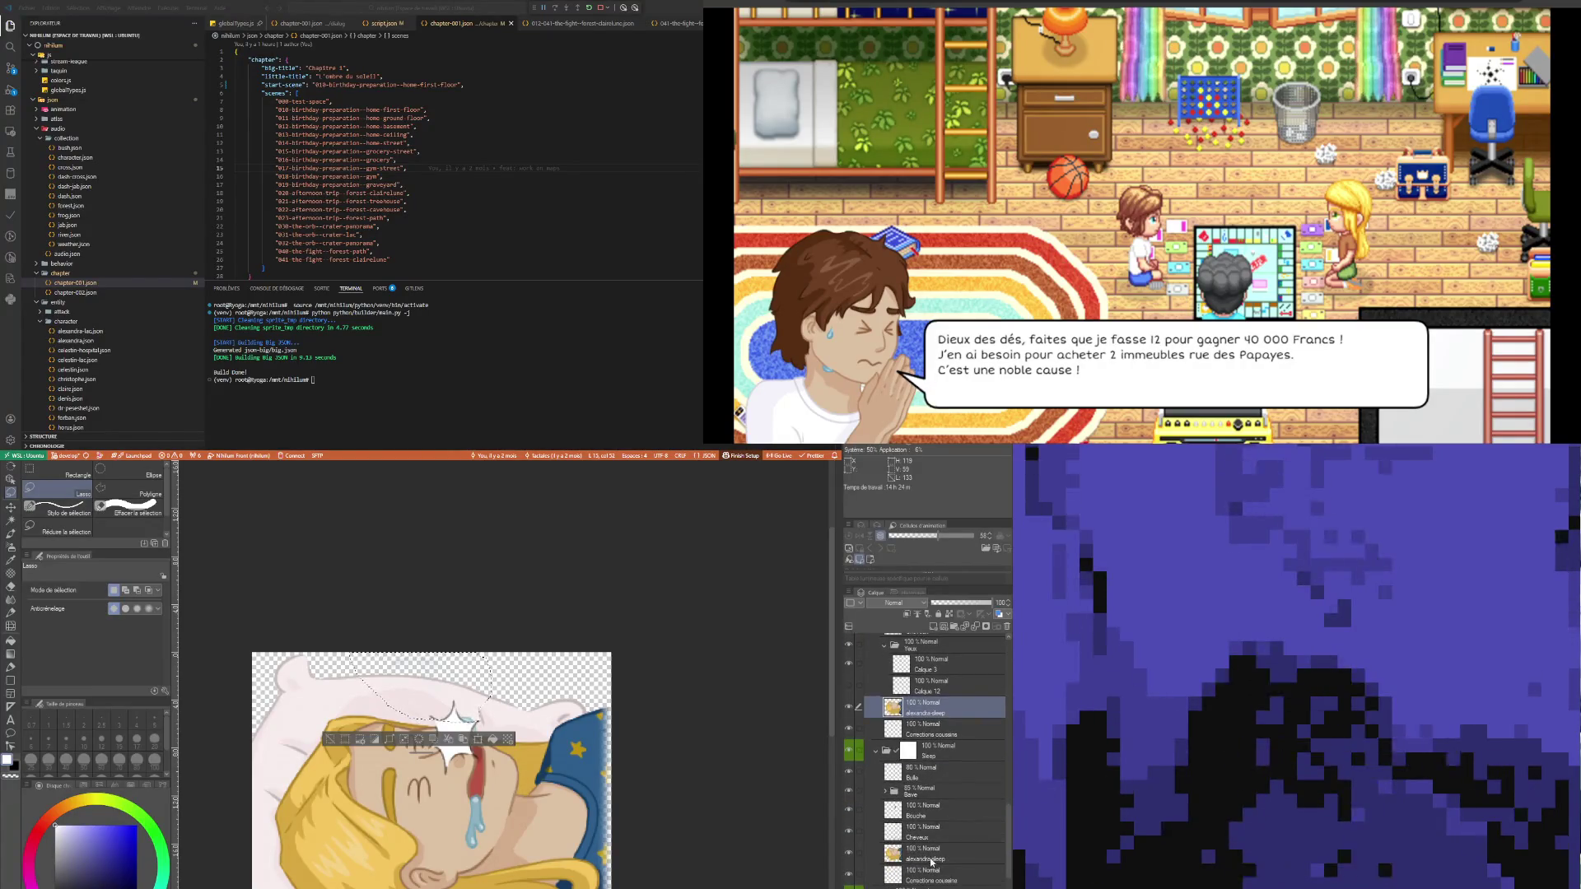
left_click(932, 859)
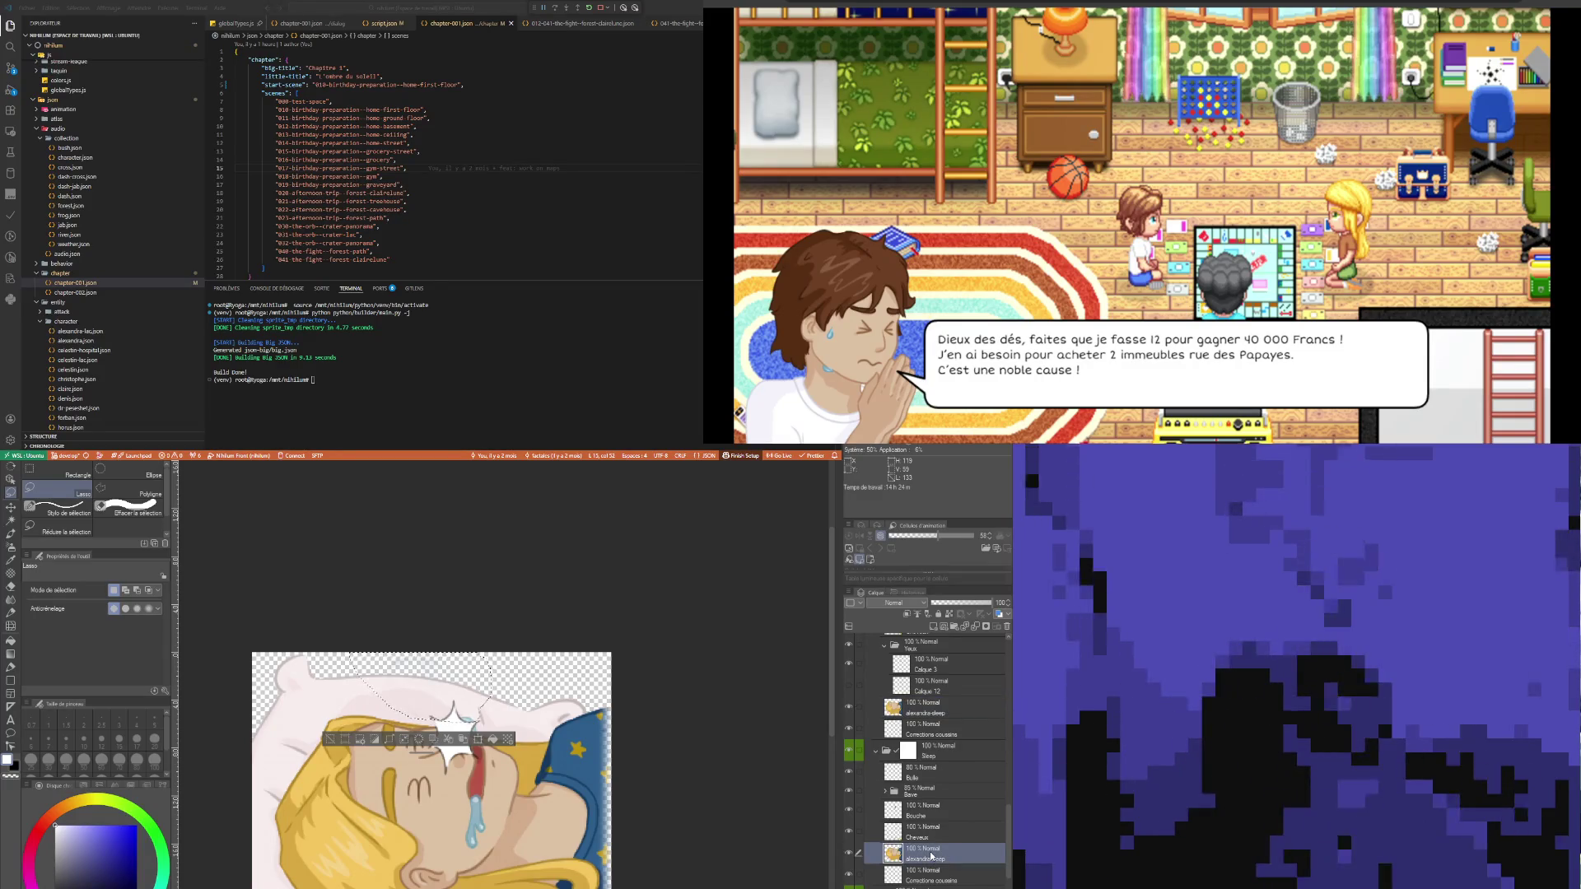
left_click(876, 751)
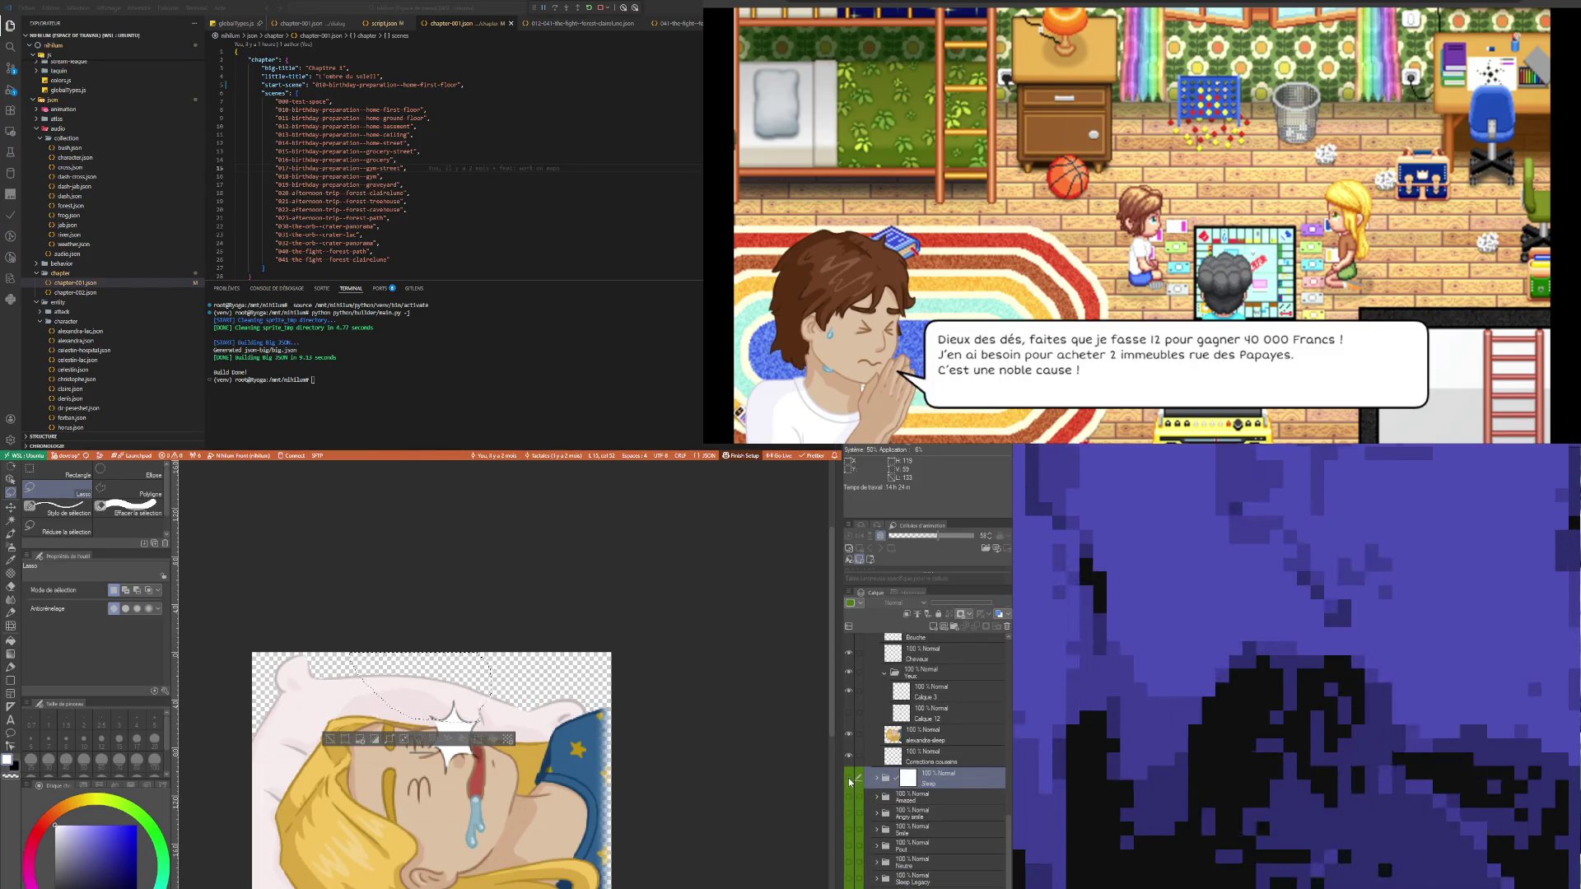
- Toggle the Woken folder's visibility and collapse it
scroll(850, 783, "up", 3)
left_click(849, 709)
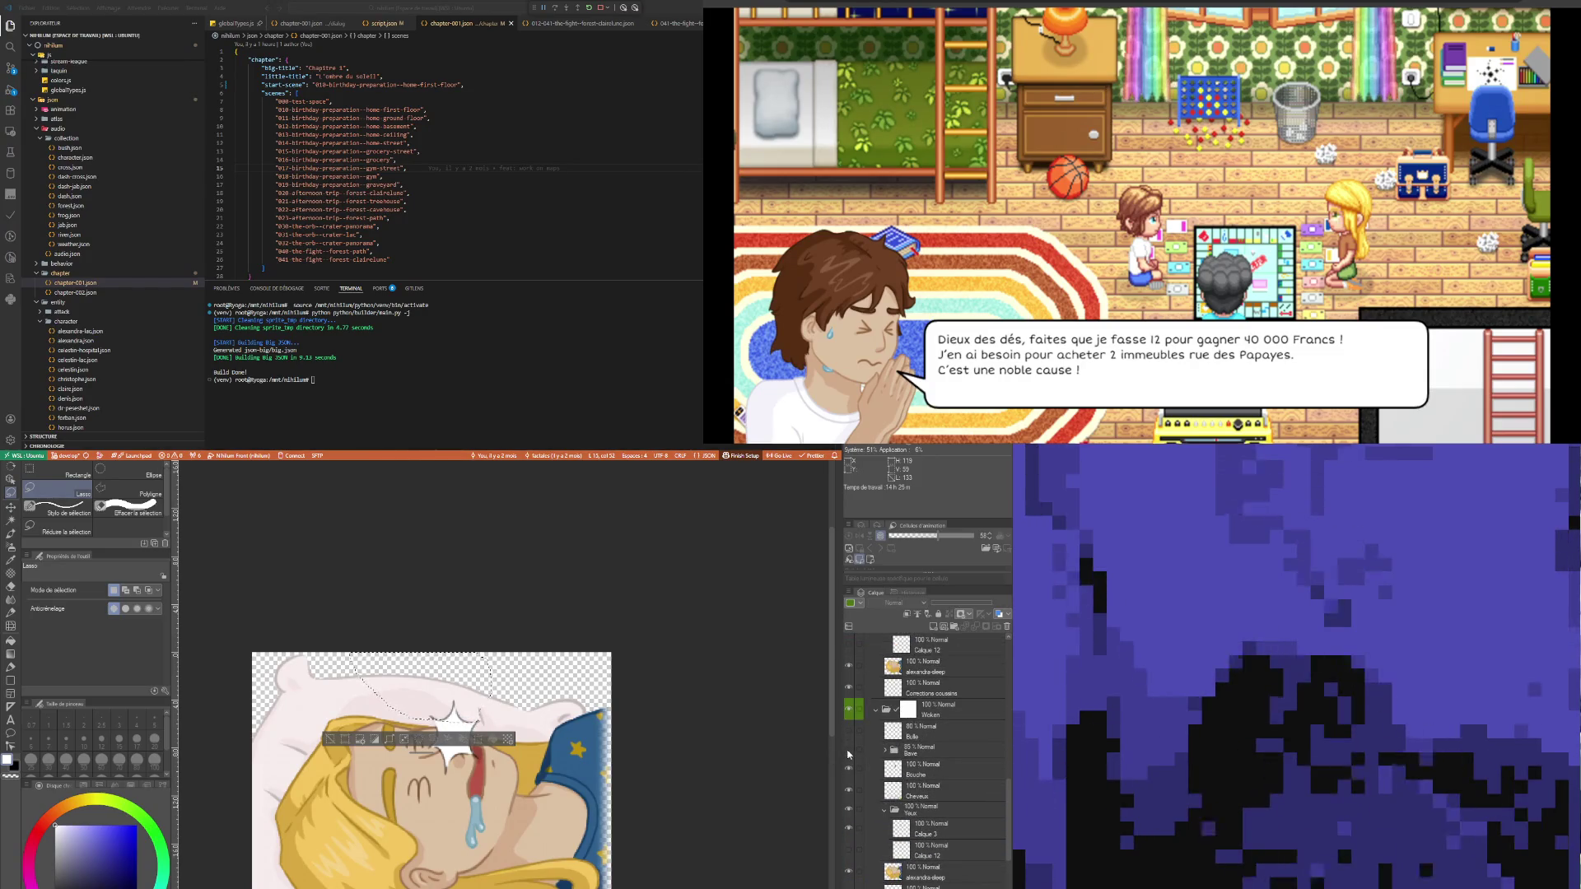
scroll(916, 787, "up", 2)
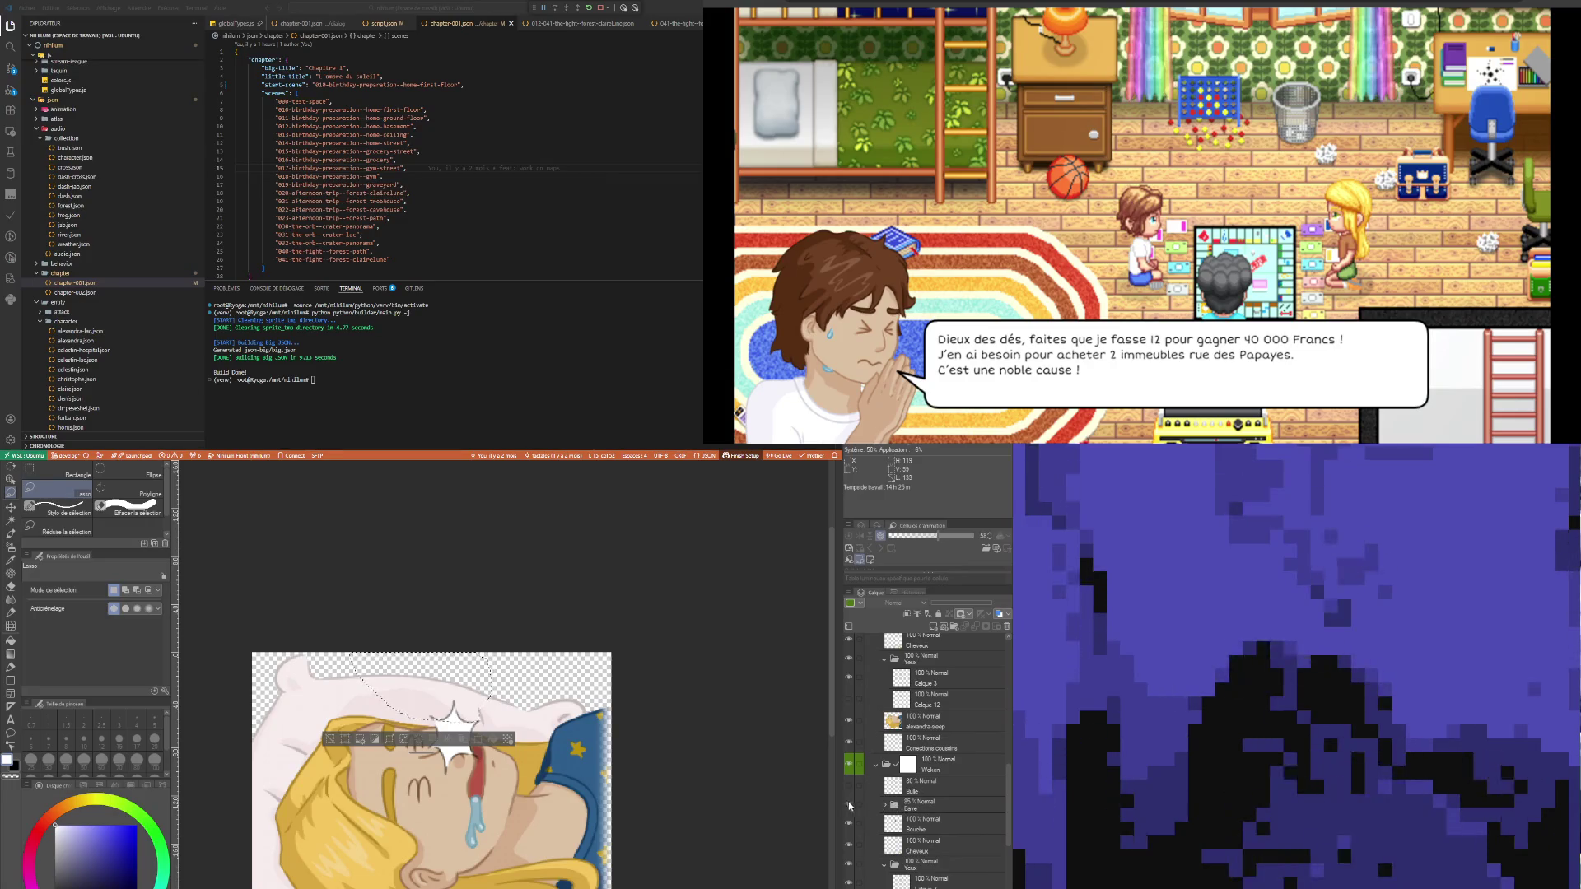
left_click(878, 766)
scroll(906, 766, "up", 10)
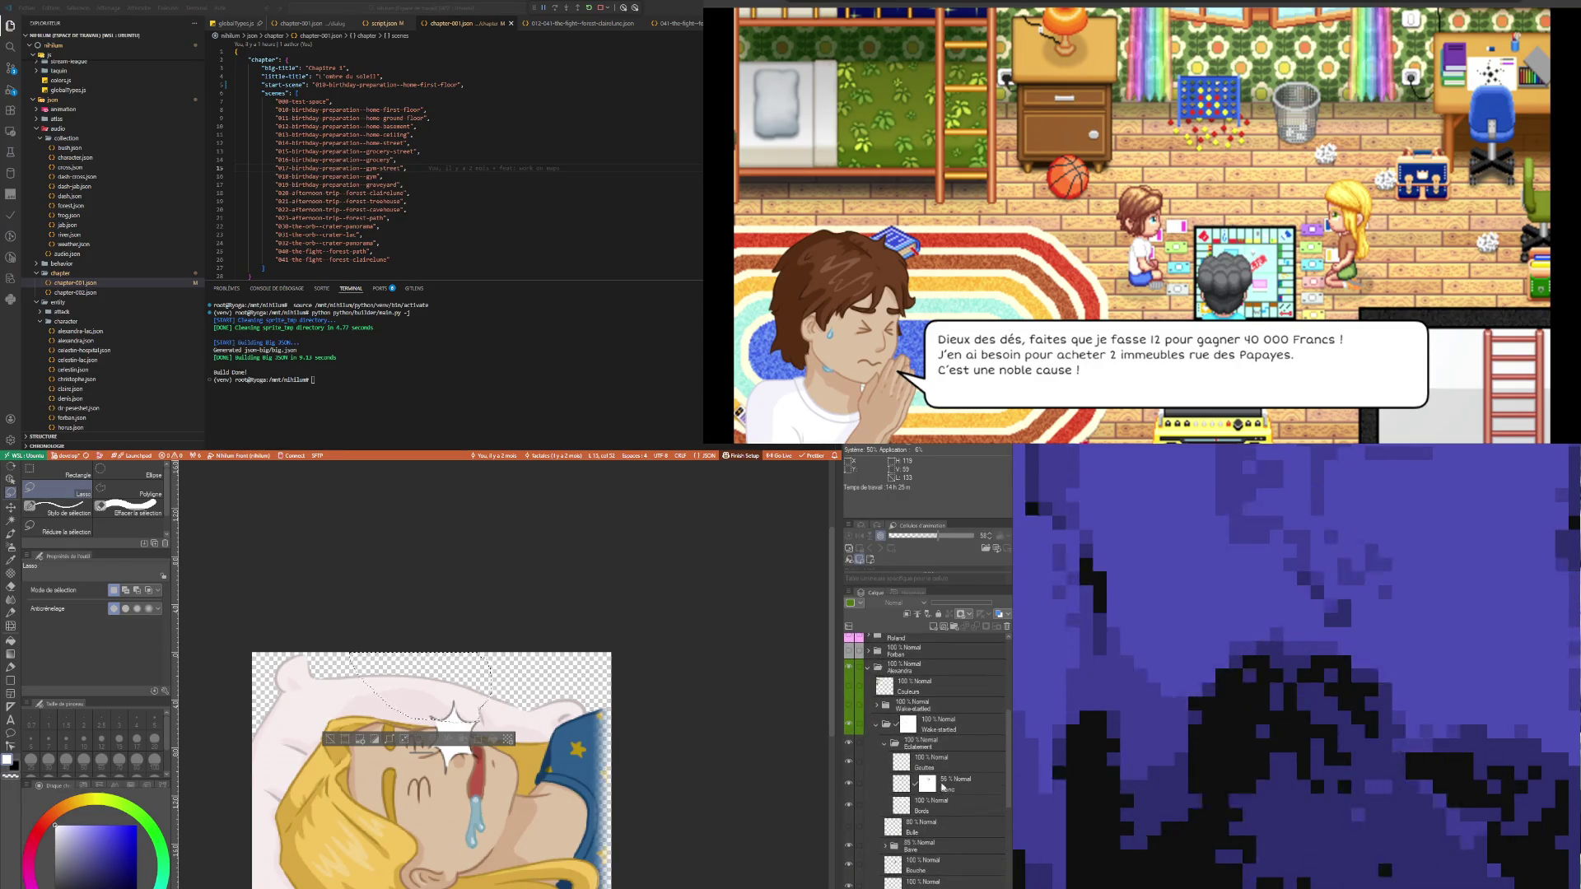
scroll(943, 787, "down", 2)
- Select the Gouttes layer, clear the lasso selection, and zoom in on the starburst
left_click(937, 801)
scroll(934, 785, "down", 2)
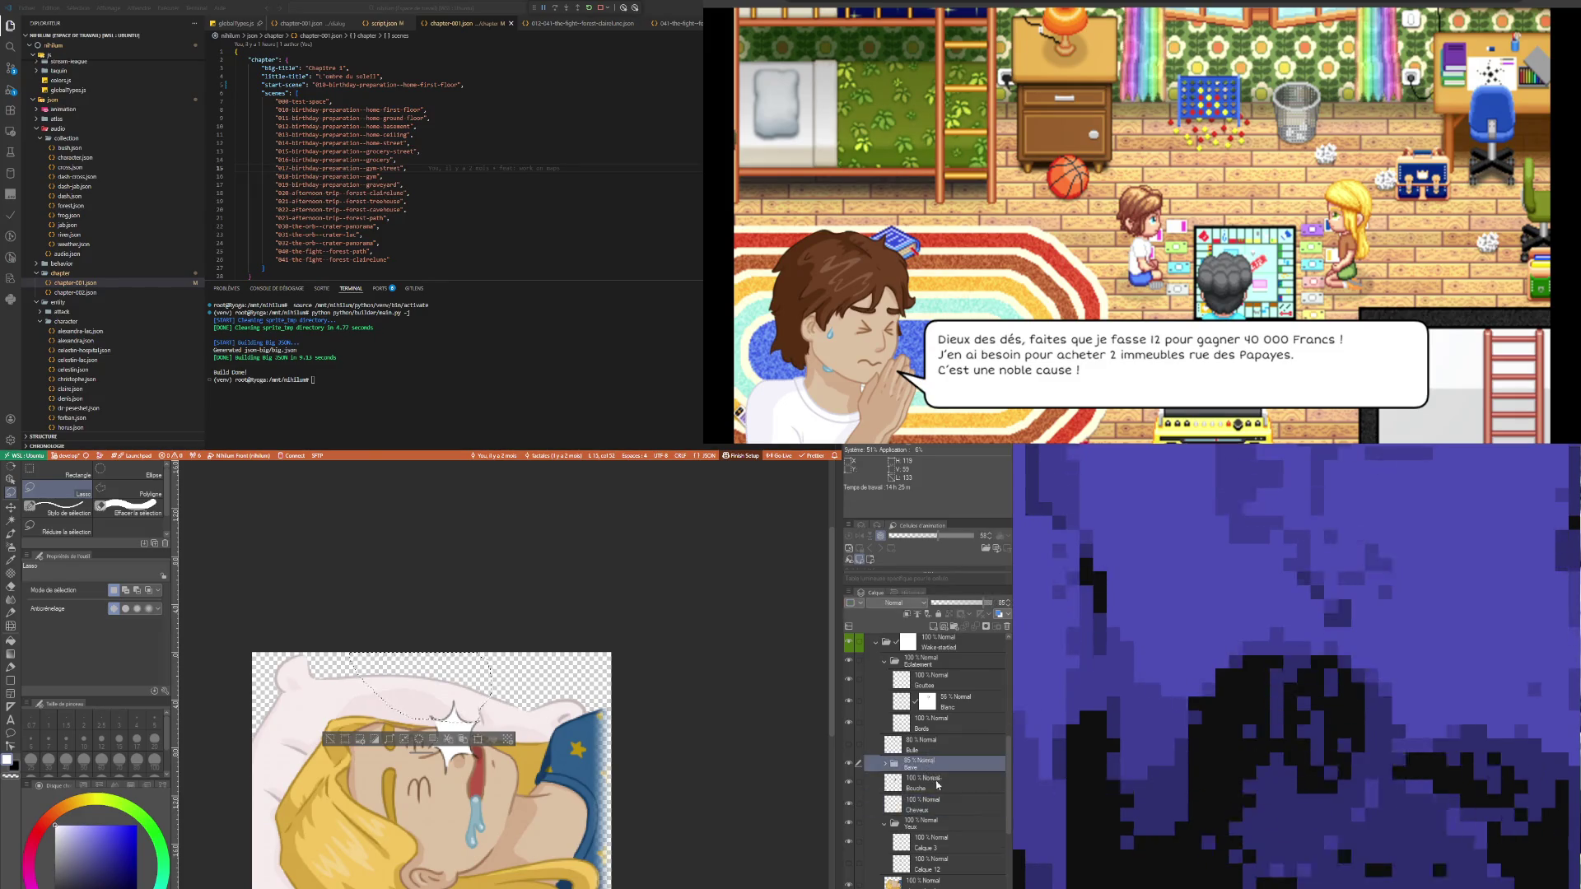
scroll(935, 785, "up", 2)
left_click(935, 779)
left_click(934, 737)
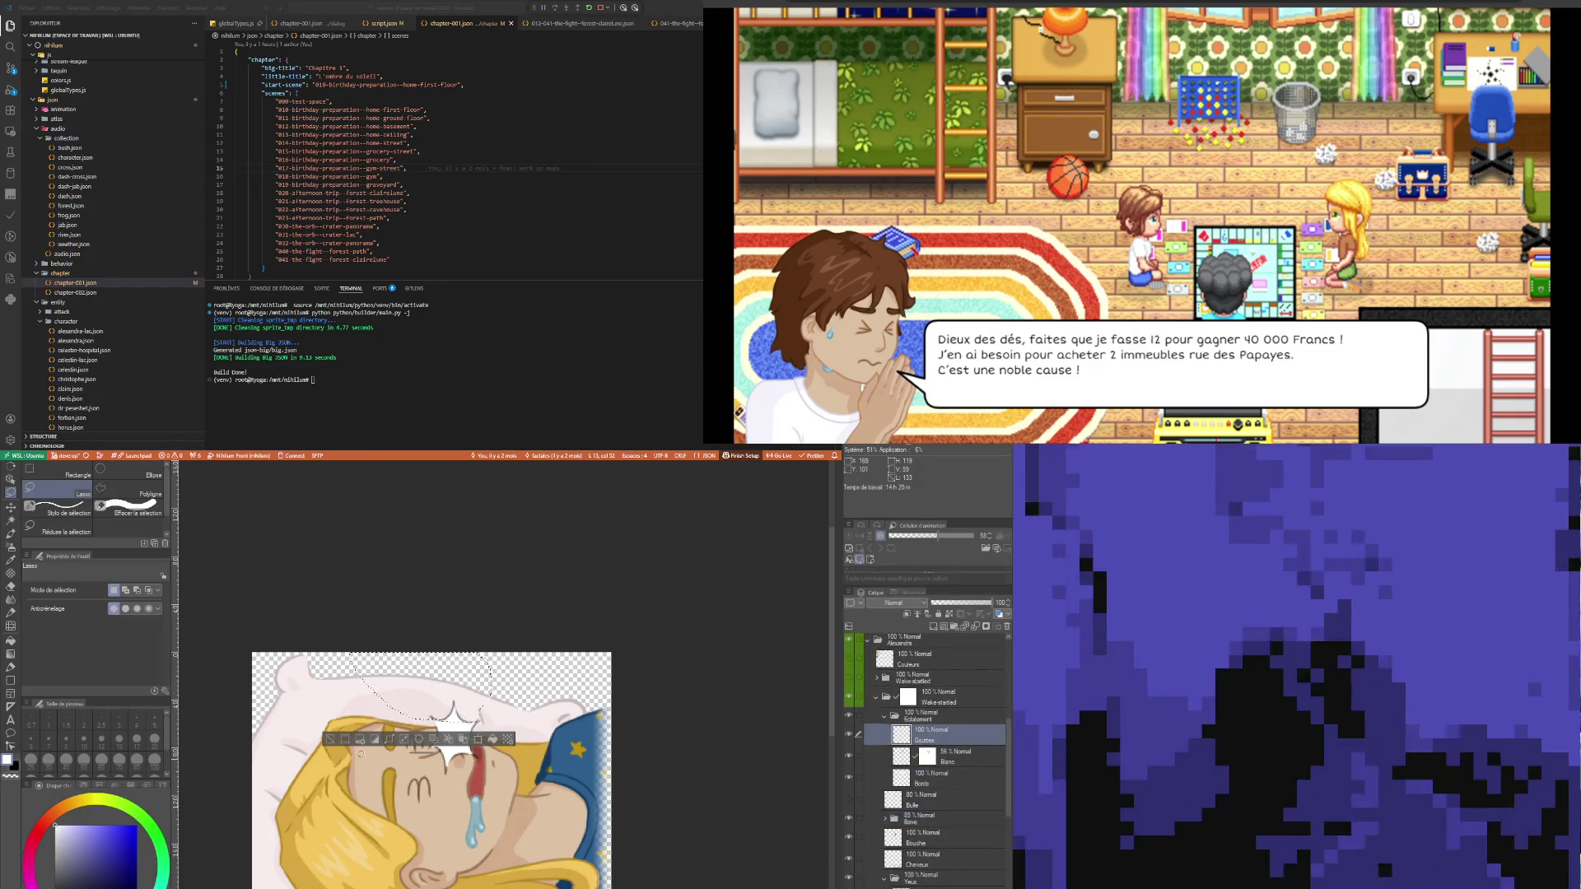
left_click(326, 744)
scroll(395, 741, "up", 2)
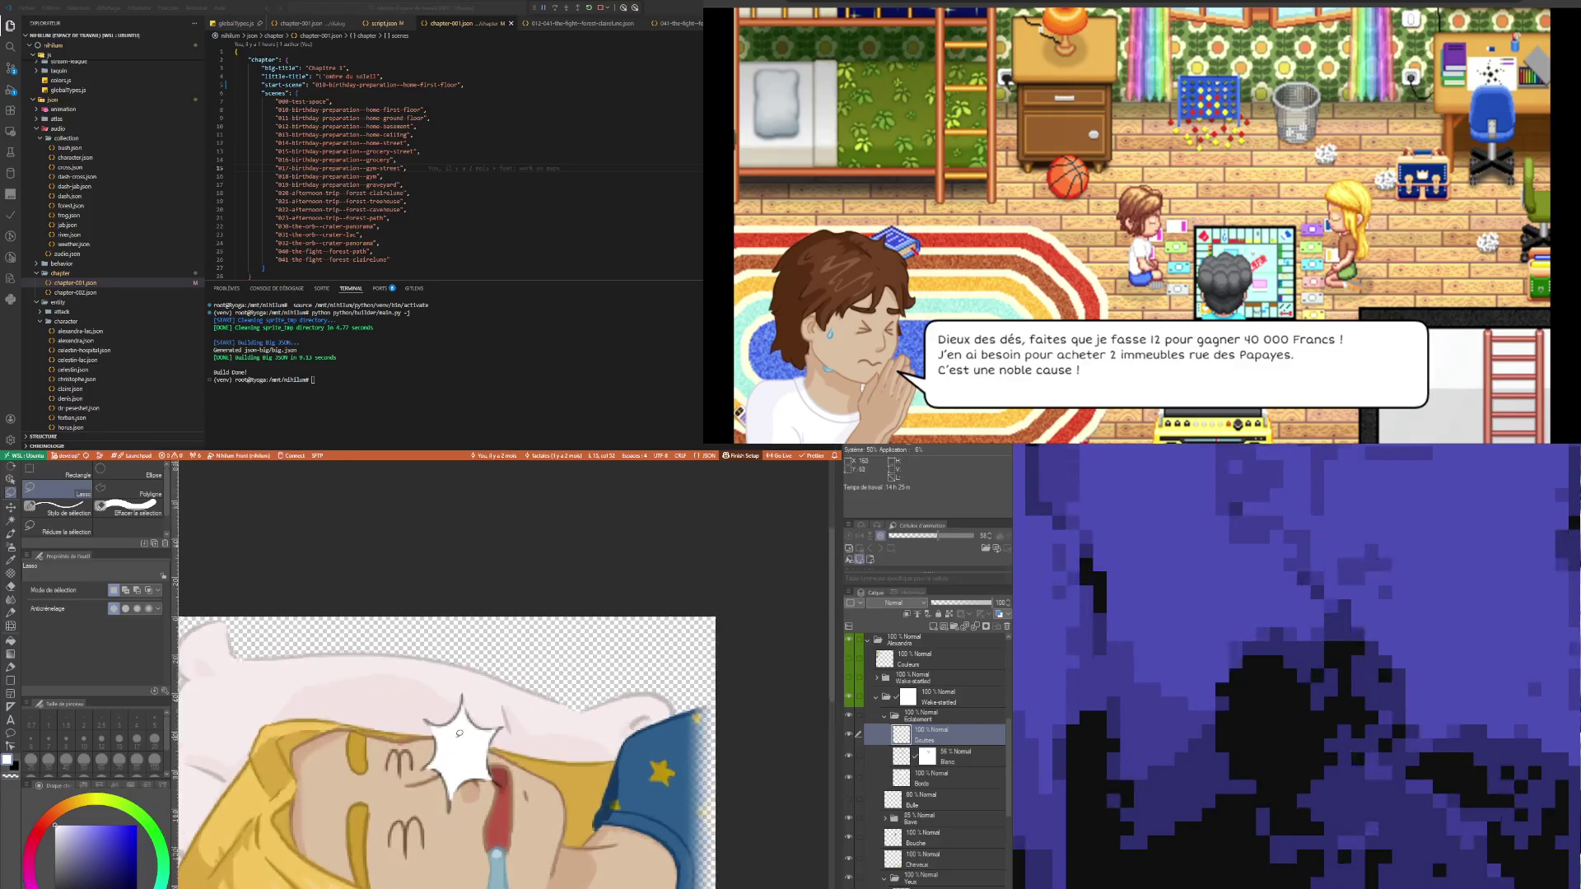
scroll(483, 731, "down", 3)
scroll(484, 732, "up", 4)
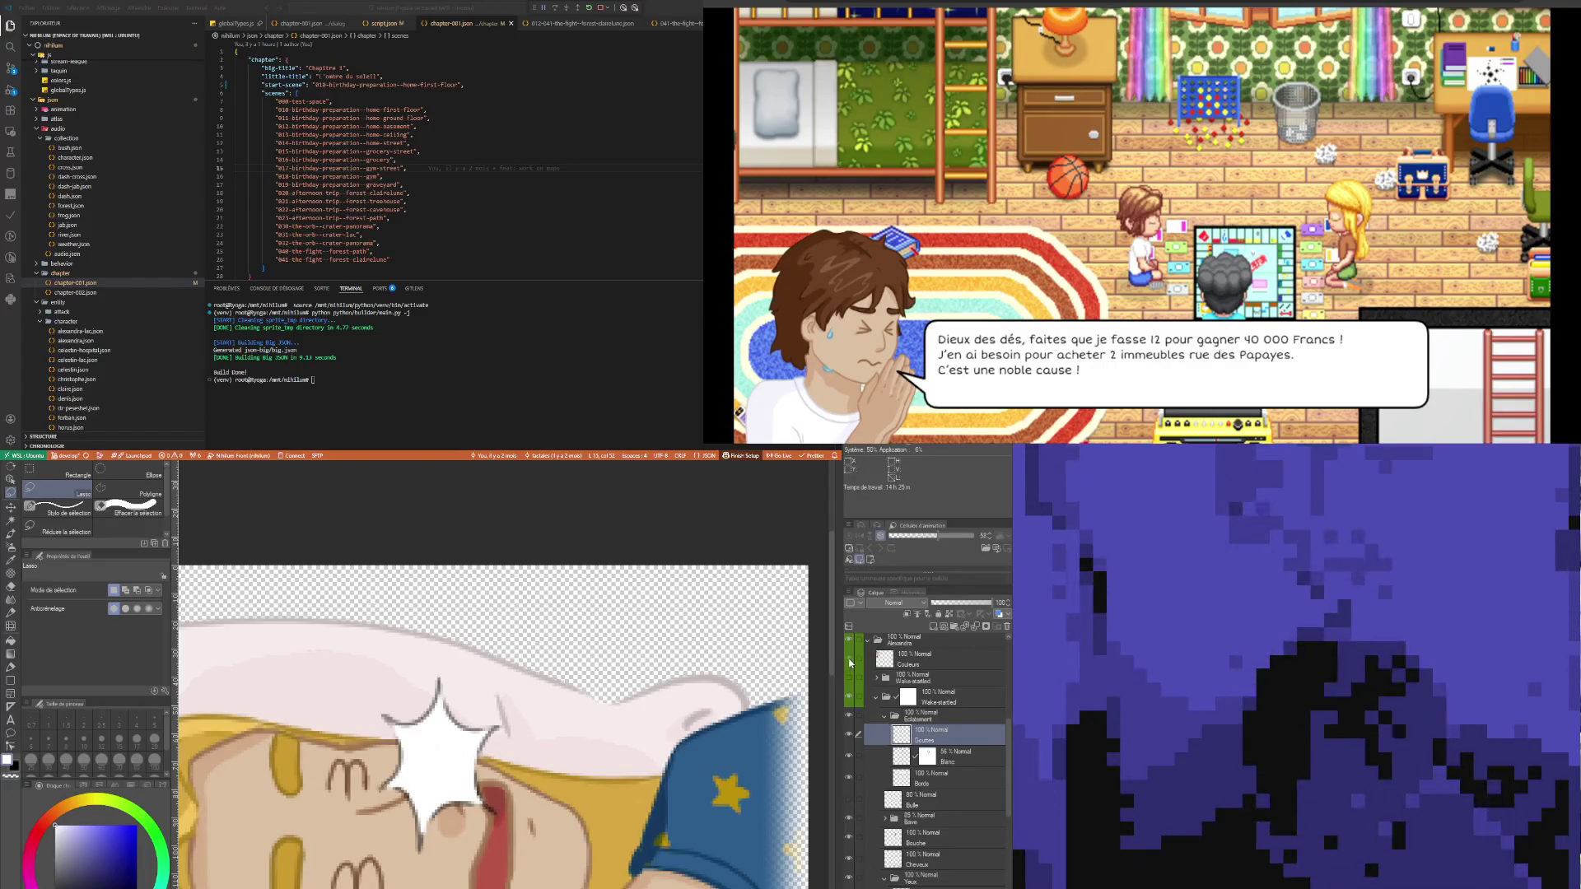
- Pick the light steel-blue palette colour and set the fine pen to size 3
left_click(12, 560)
left_click(303, 597)
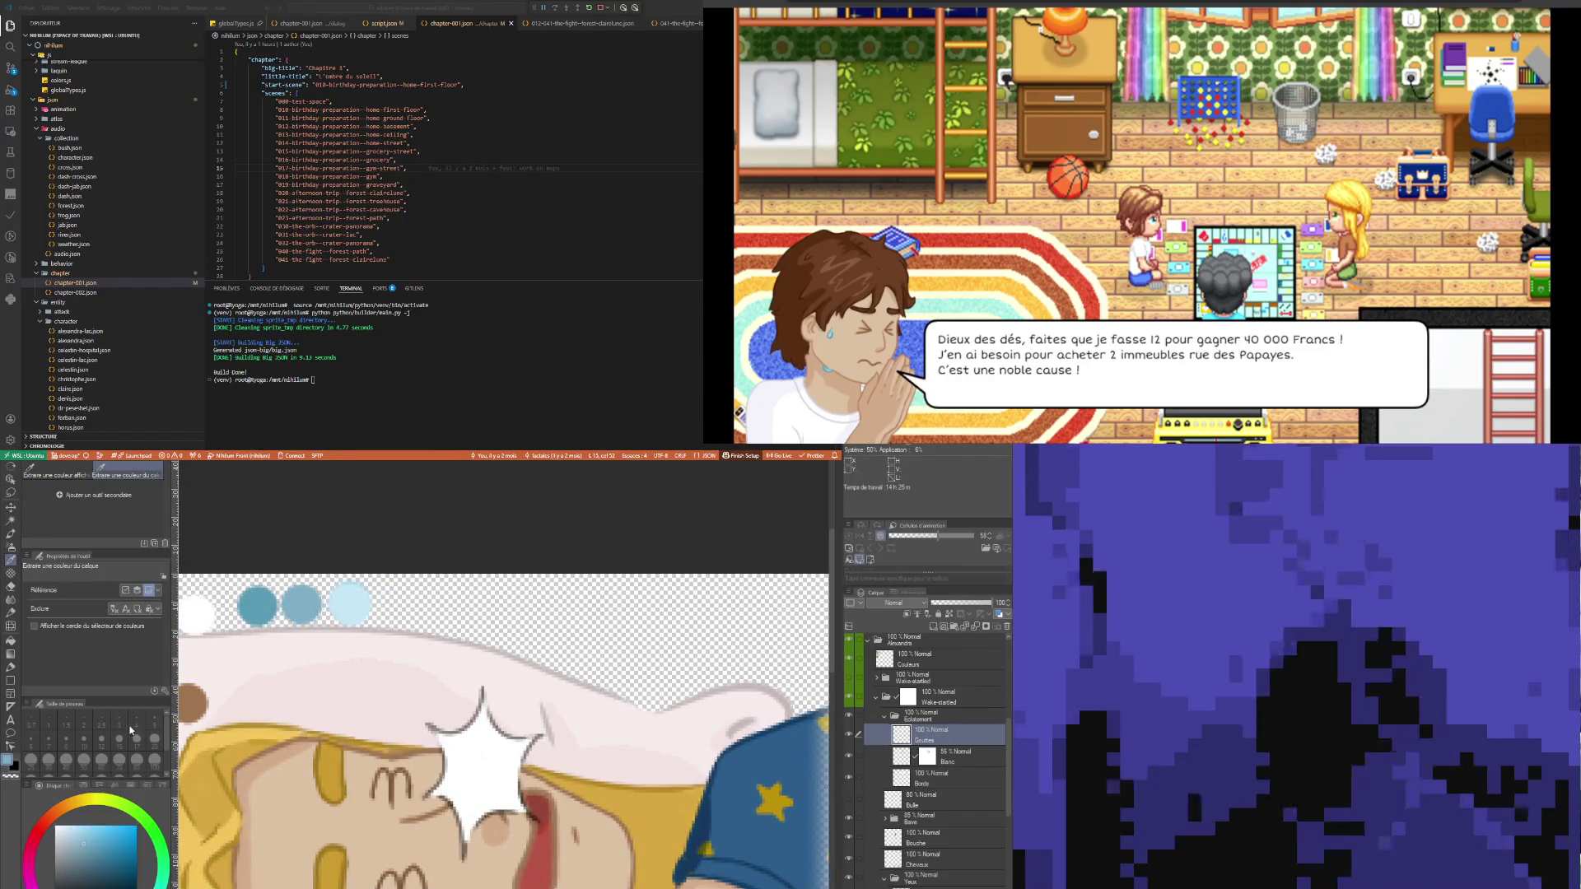
left_click(16, 672)
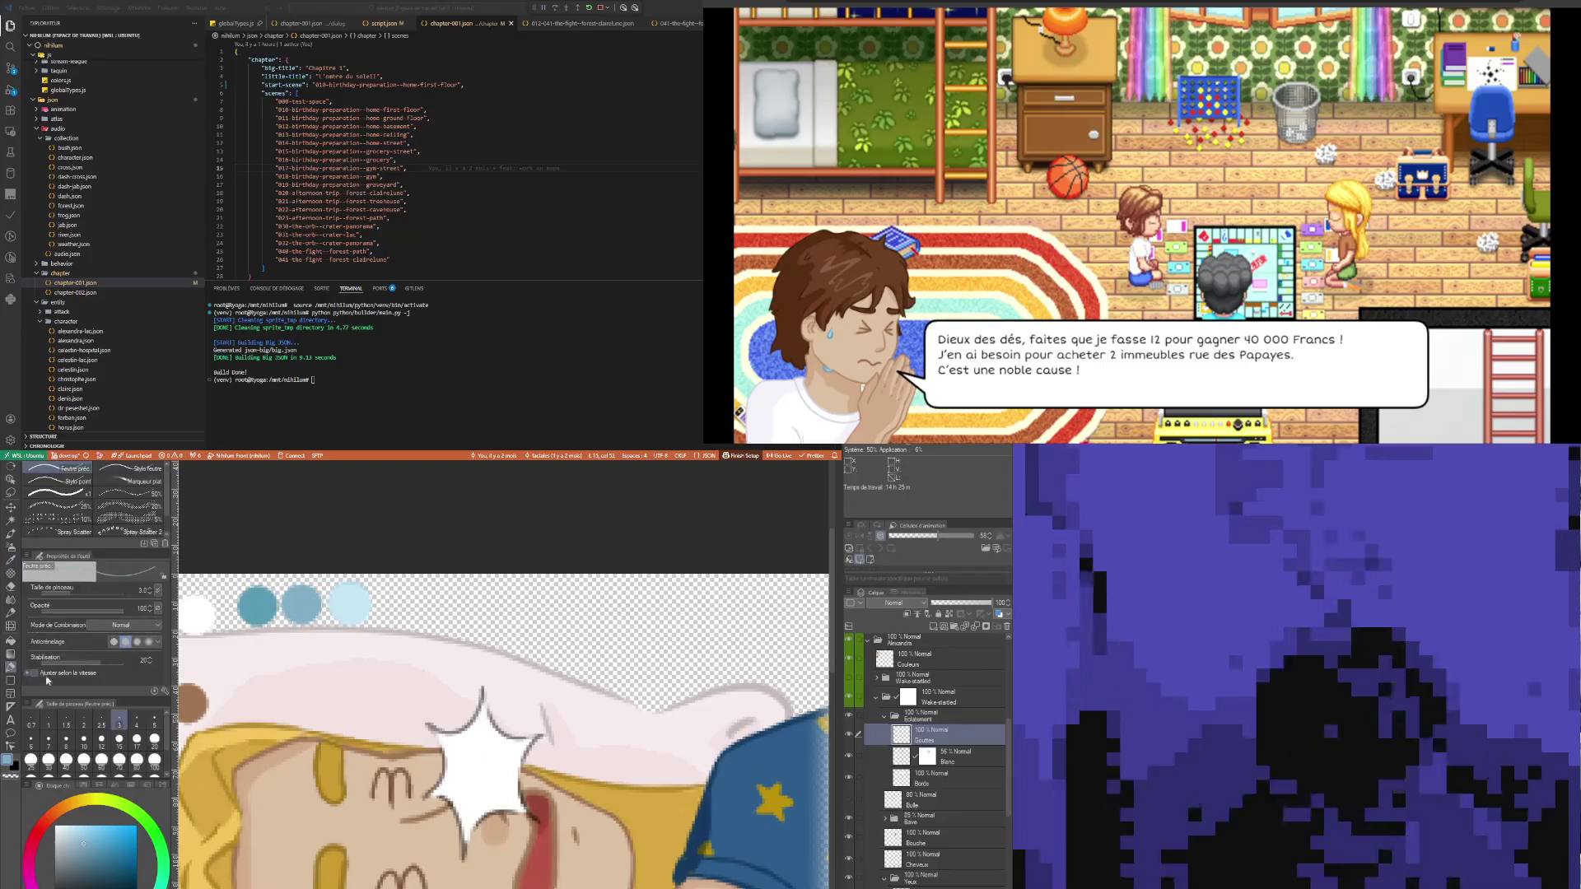
left_click(155, 722)
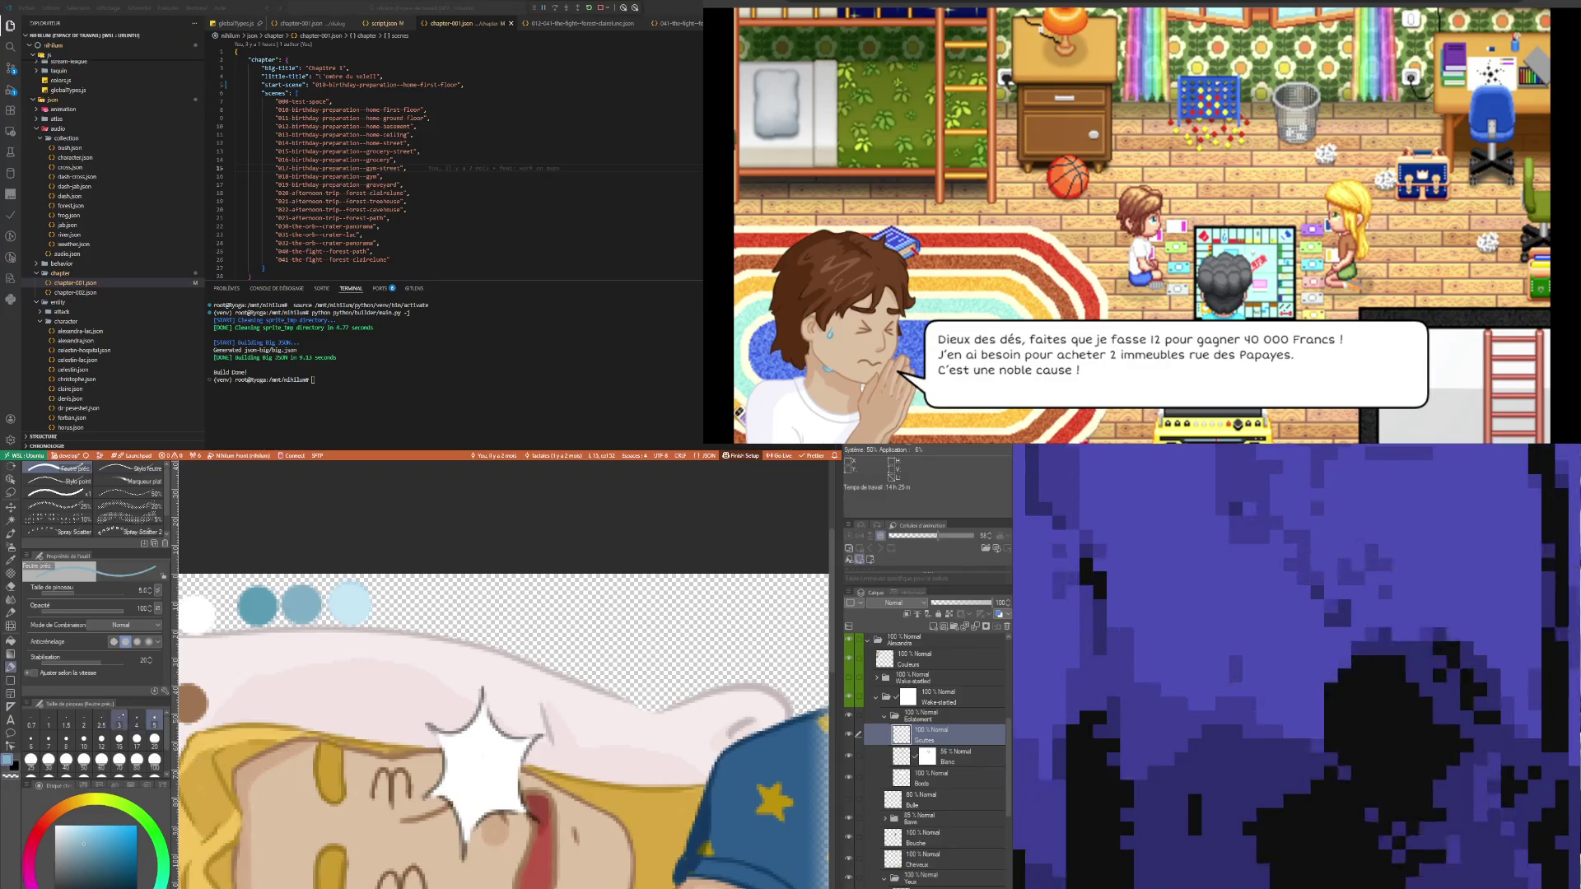
left_click(120, 723)
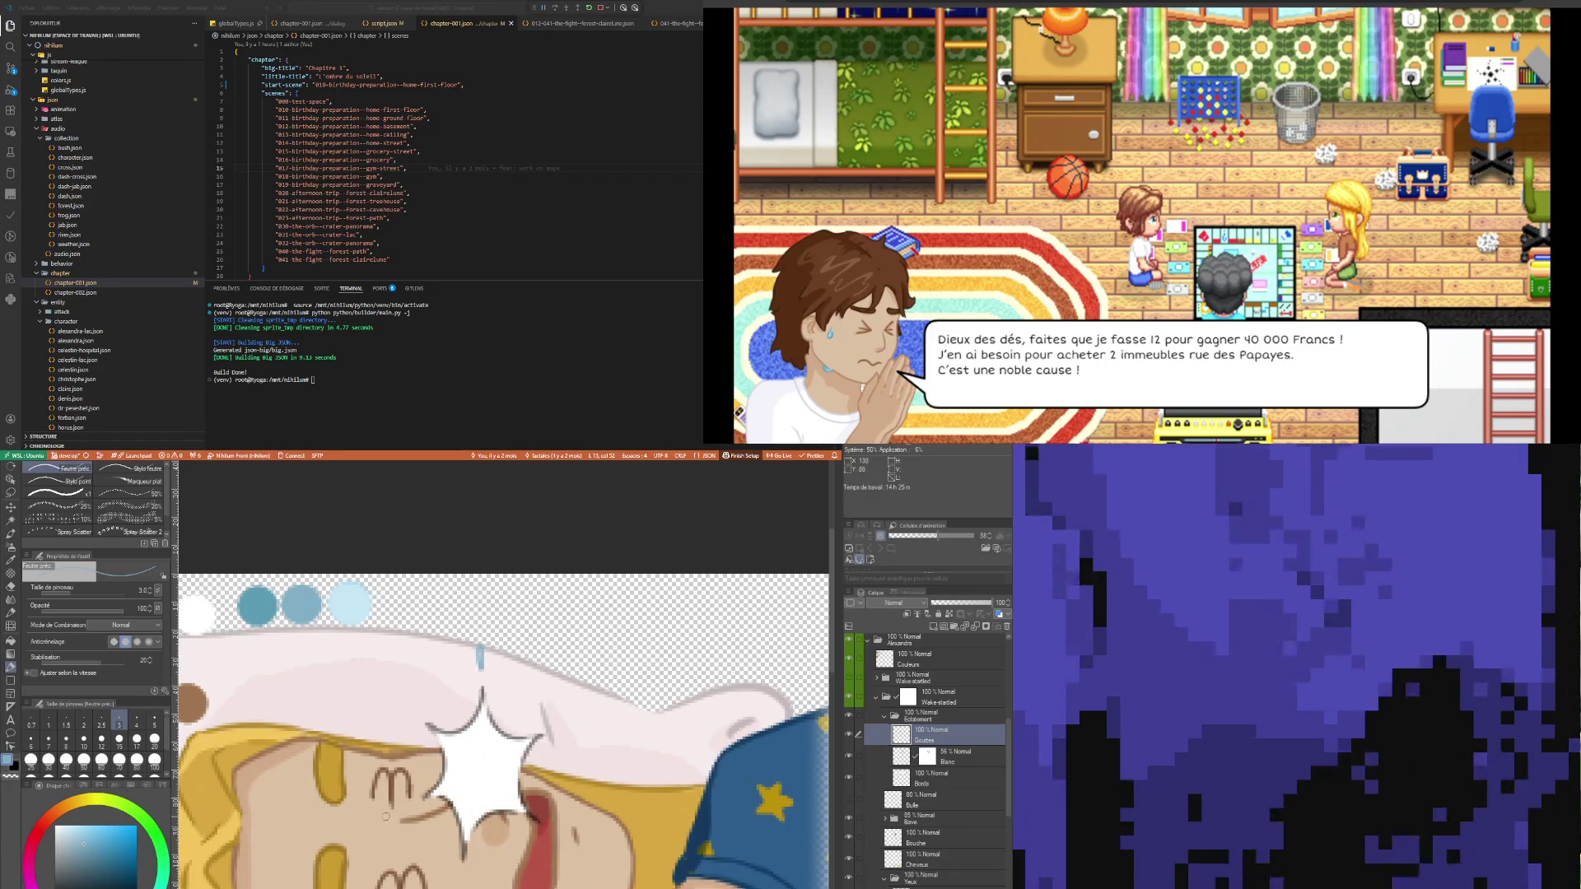
- Paint three small light-blue drops around the face, thinning the brush to 2.5
left_click_drag(379, 796, 376, 806)
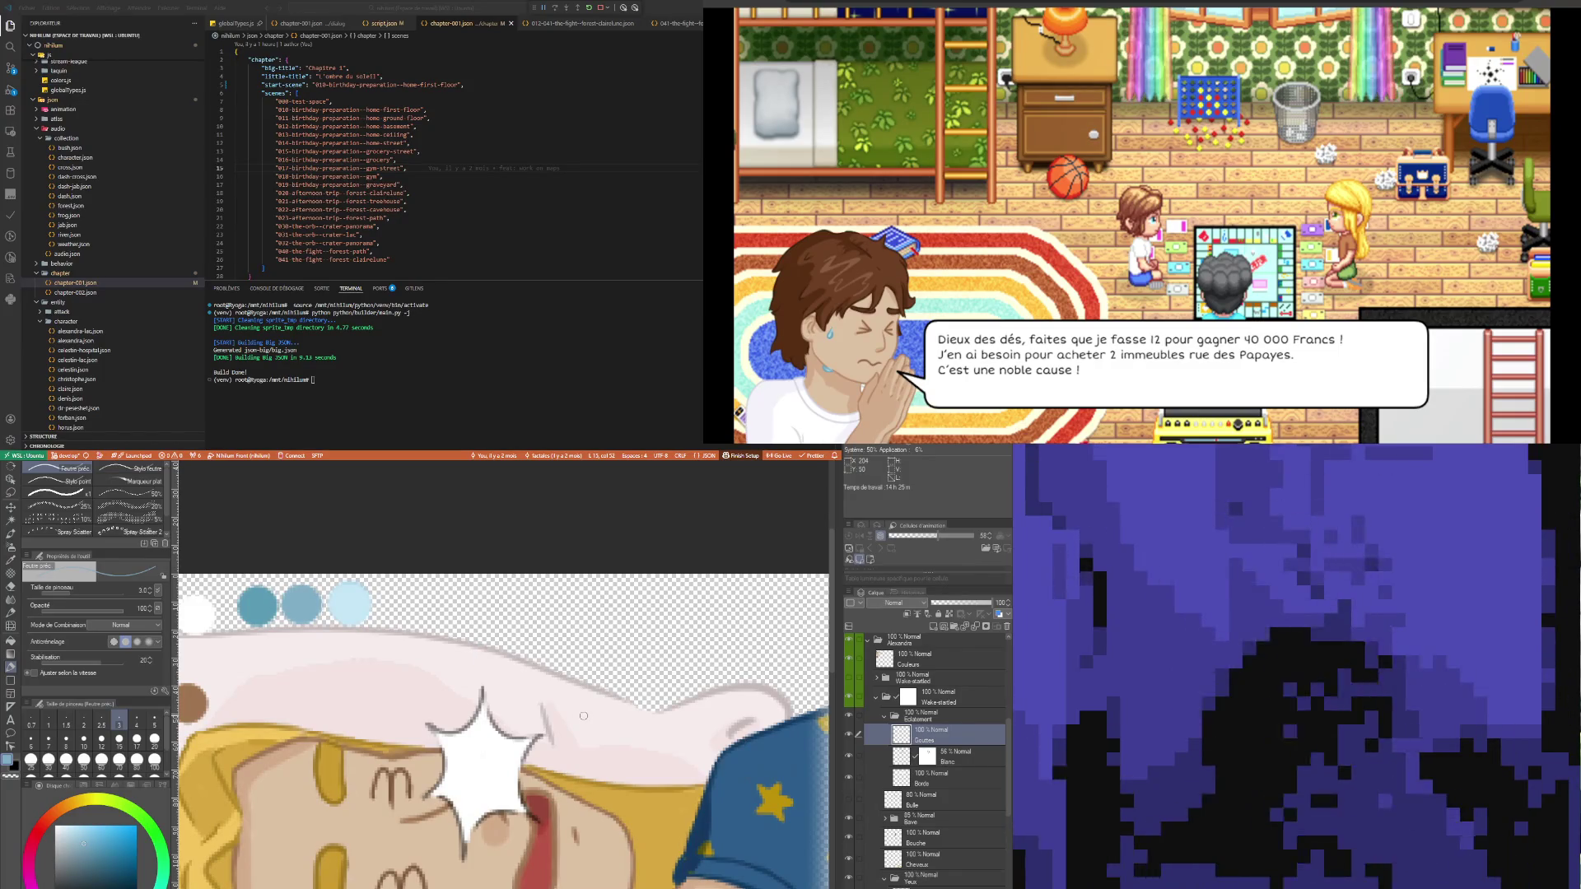
key("bracketleft")
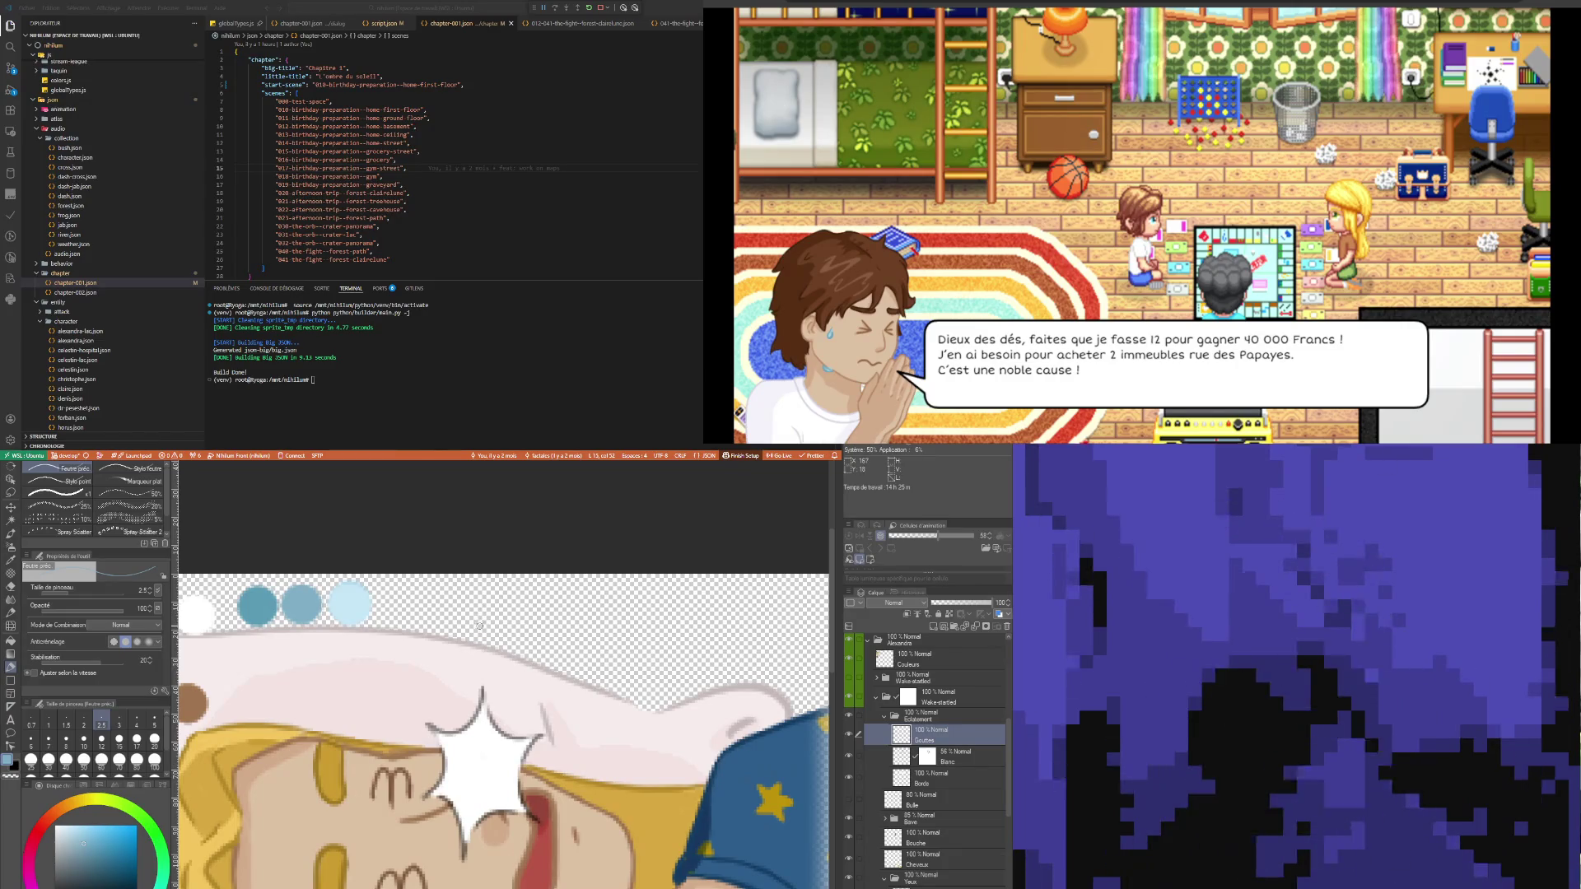
left_click_drag(477, 614, 479, 626)
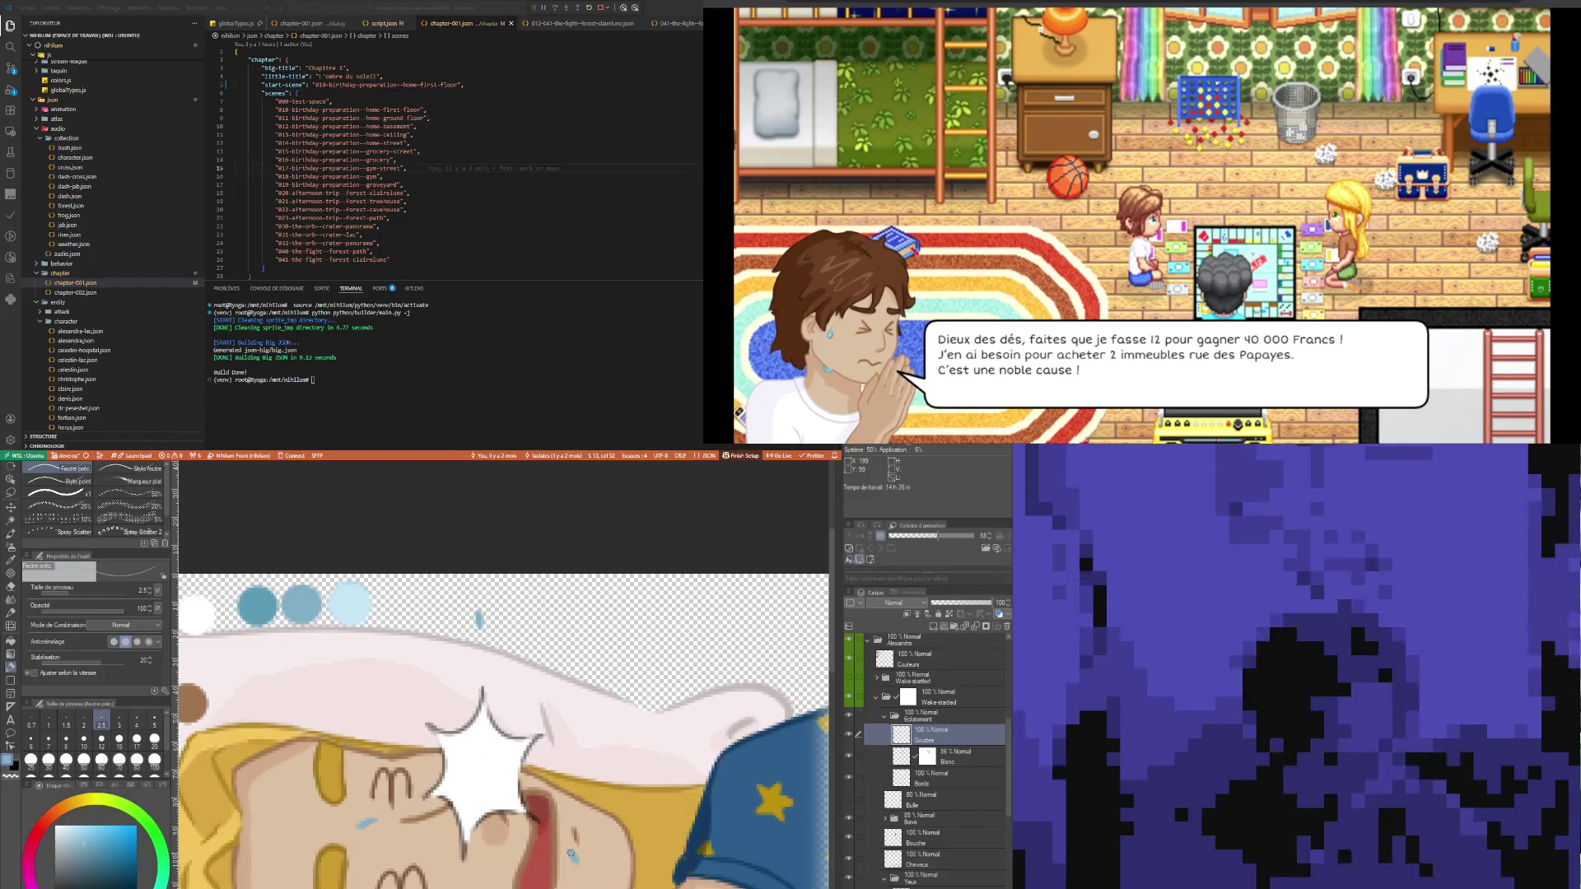
scroll(570, 853, "down", 3)
scroll(537, 879, "up", 2)
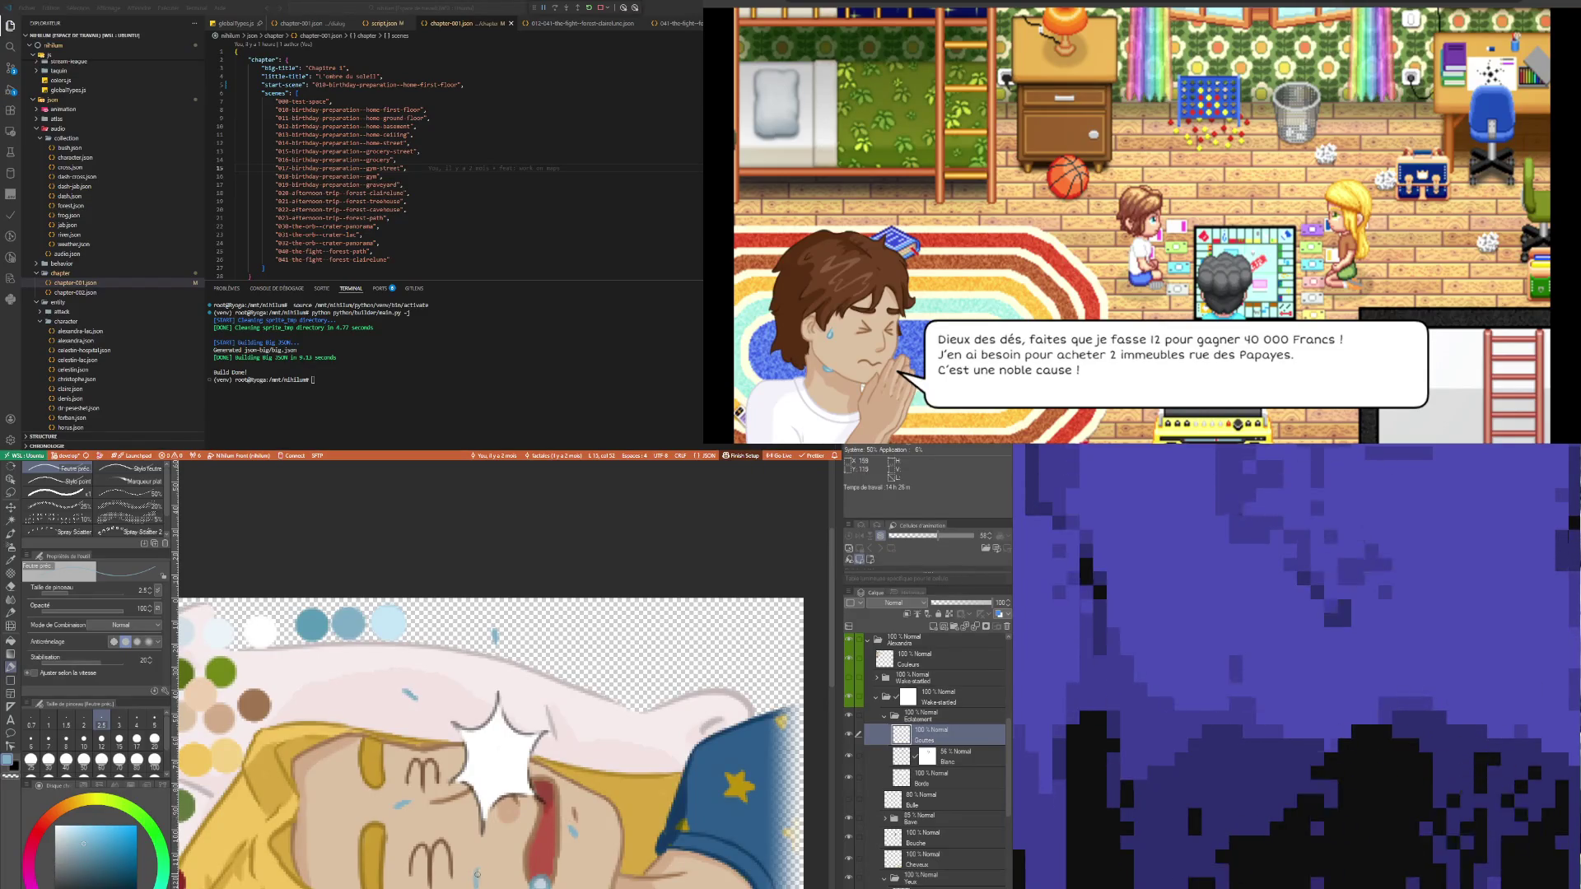
left_click_drag(583, 710, 579, 713)
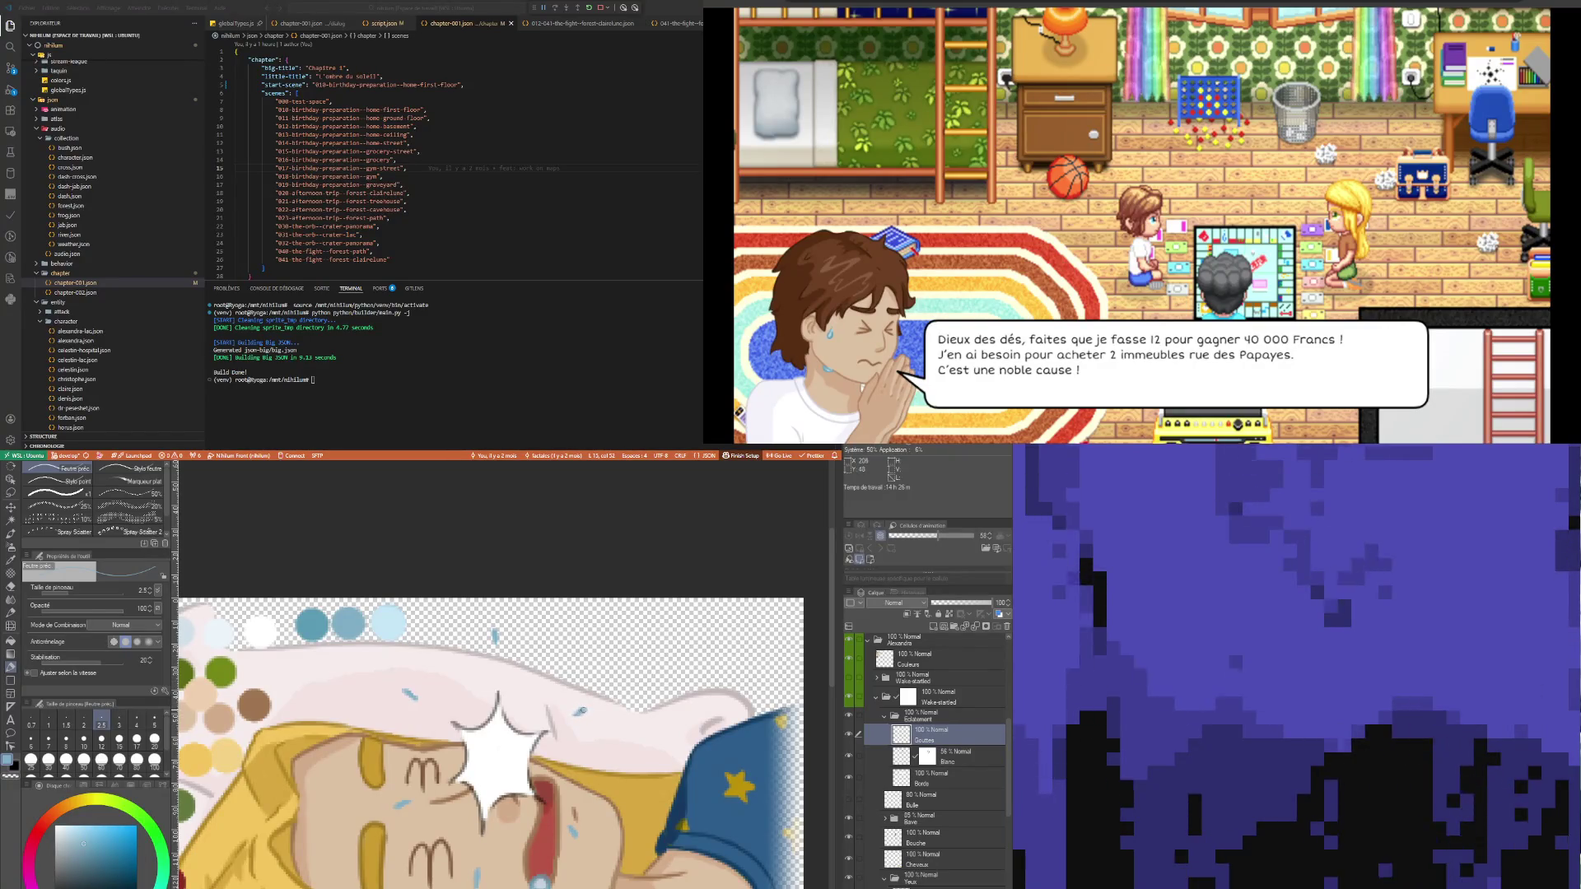
scroll(461, 737, "down", 5)
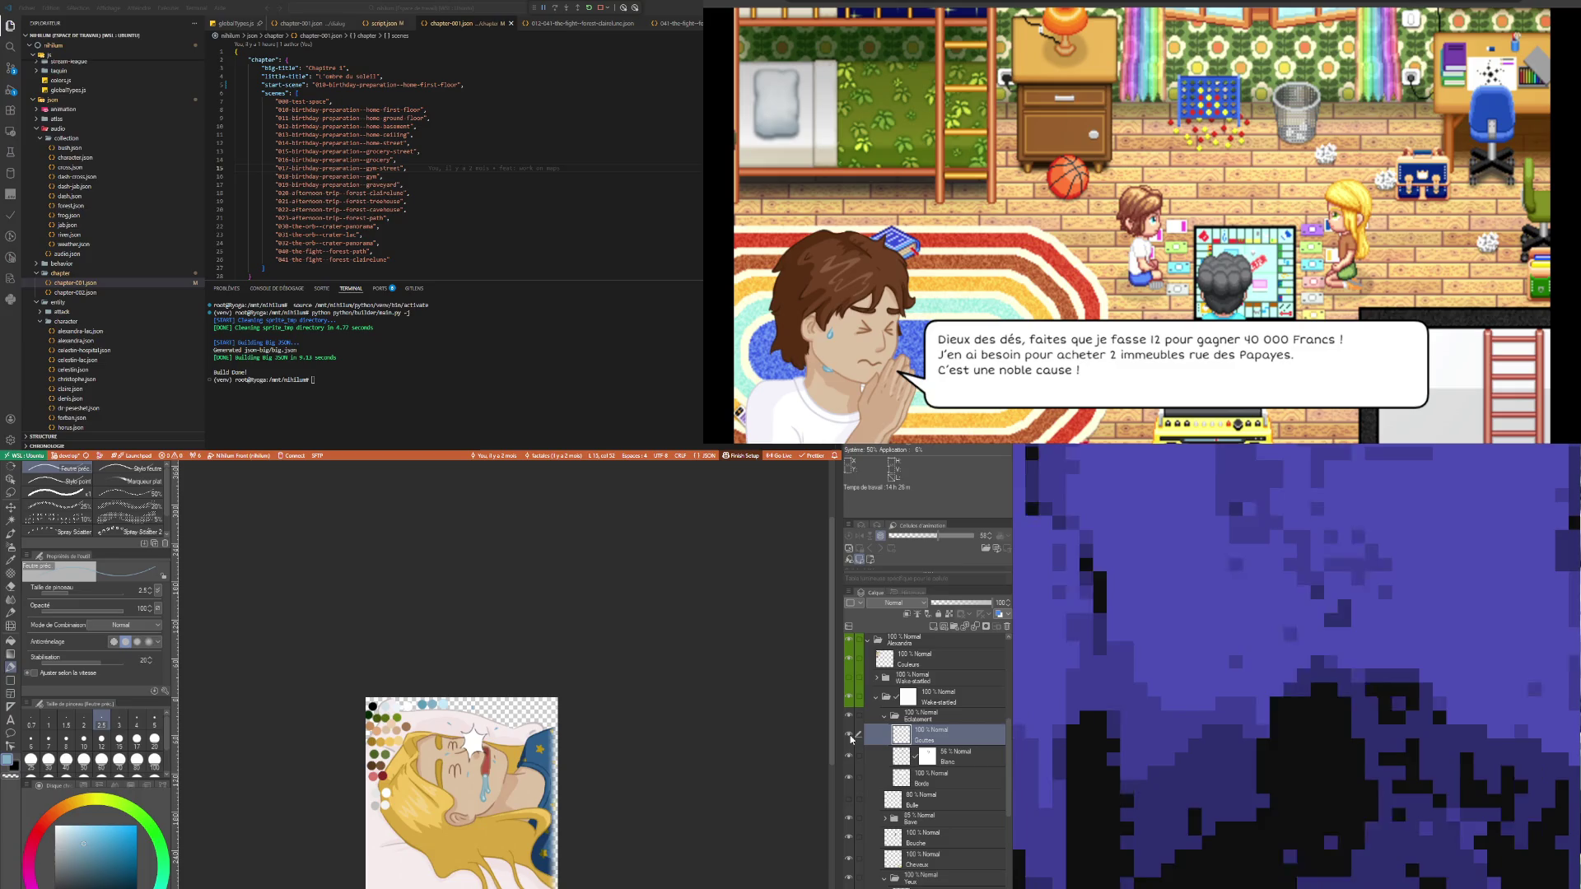
- Hide the Couleurs palette layer and lower the drops layer's opacity to 40%
scroll(657, 755, "up", 1)
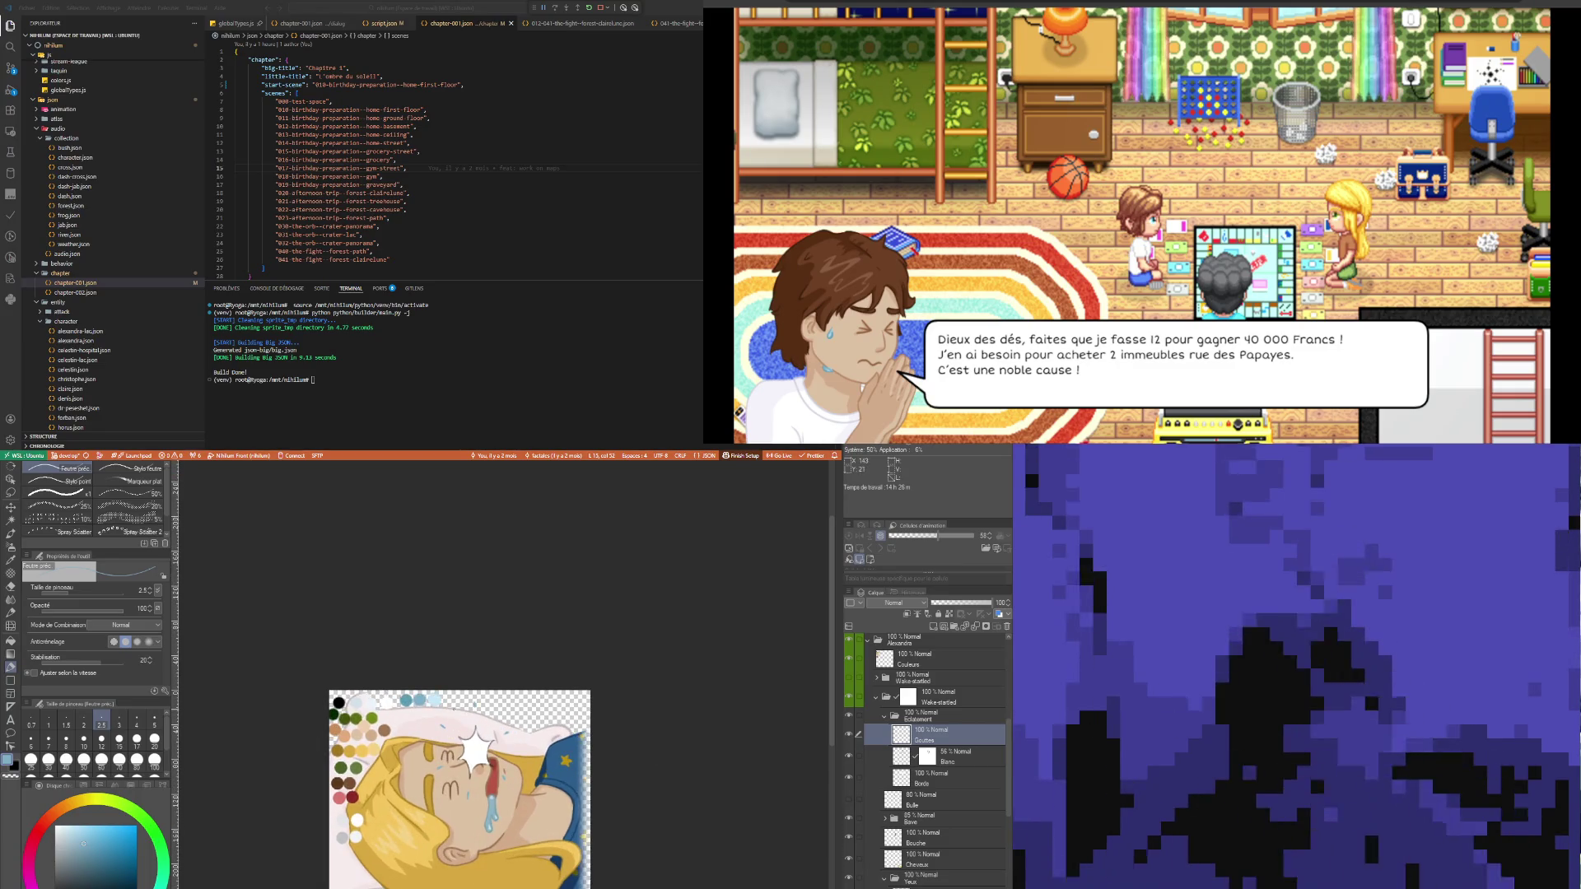
scroll(657, 754, "up", 1)
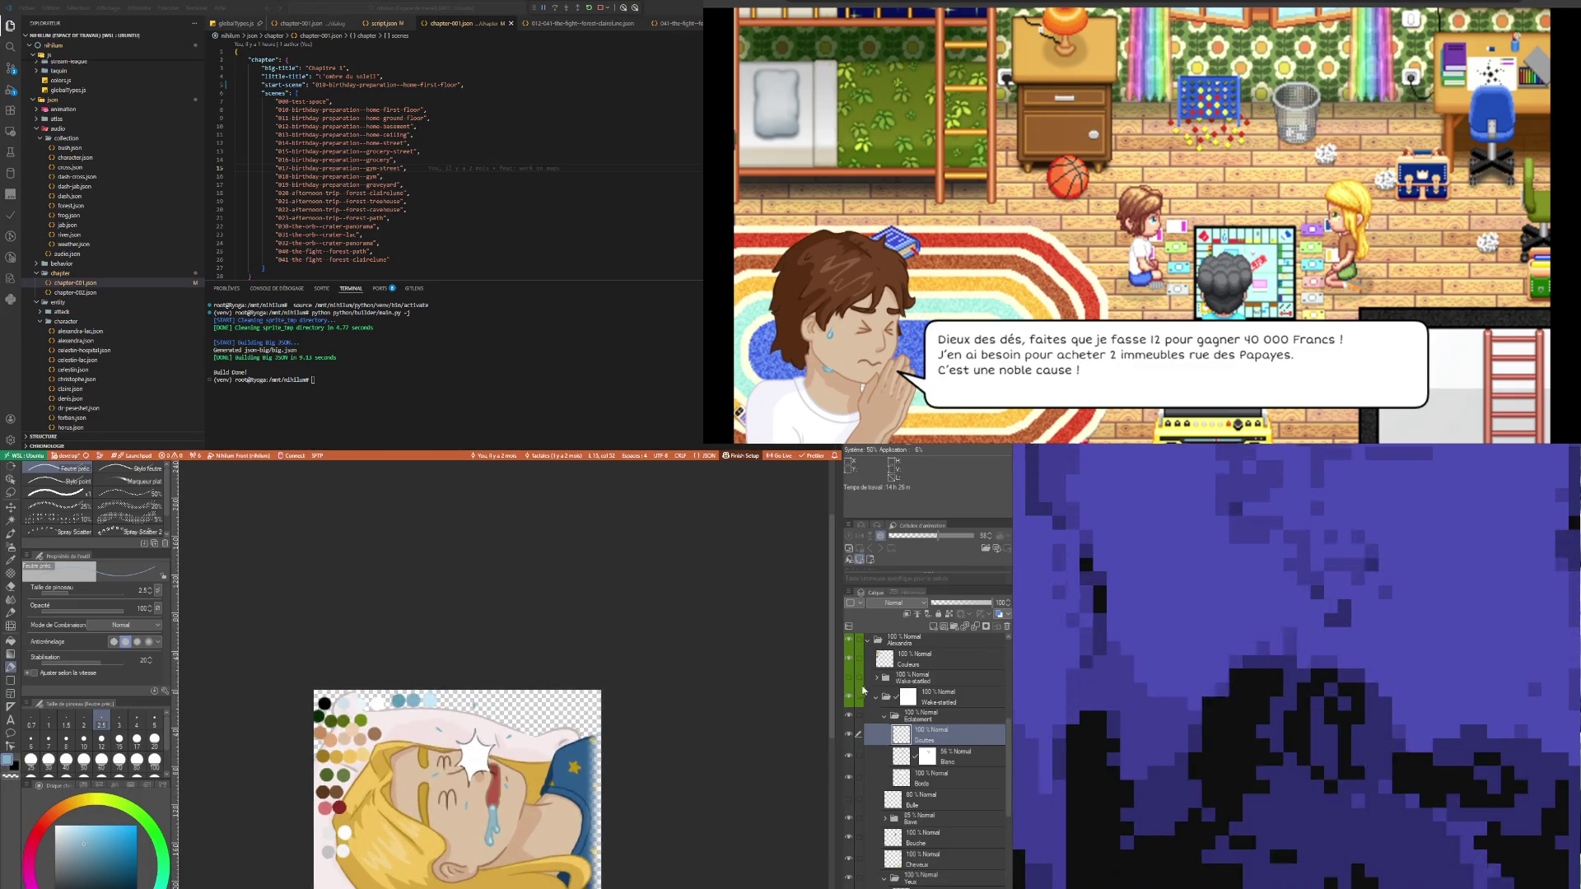
left_click(850, 662)
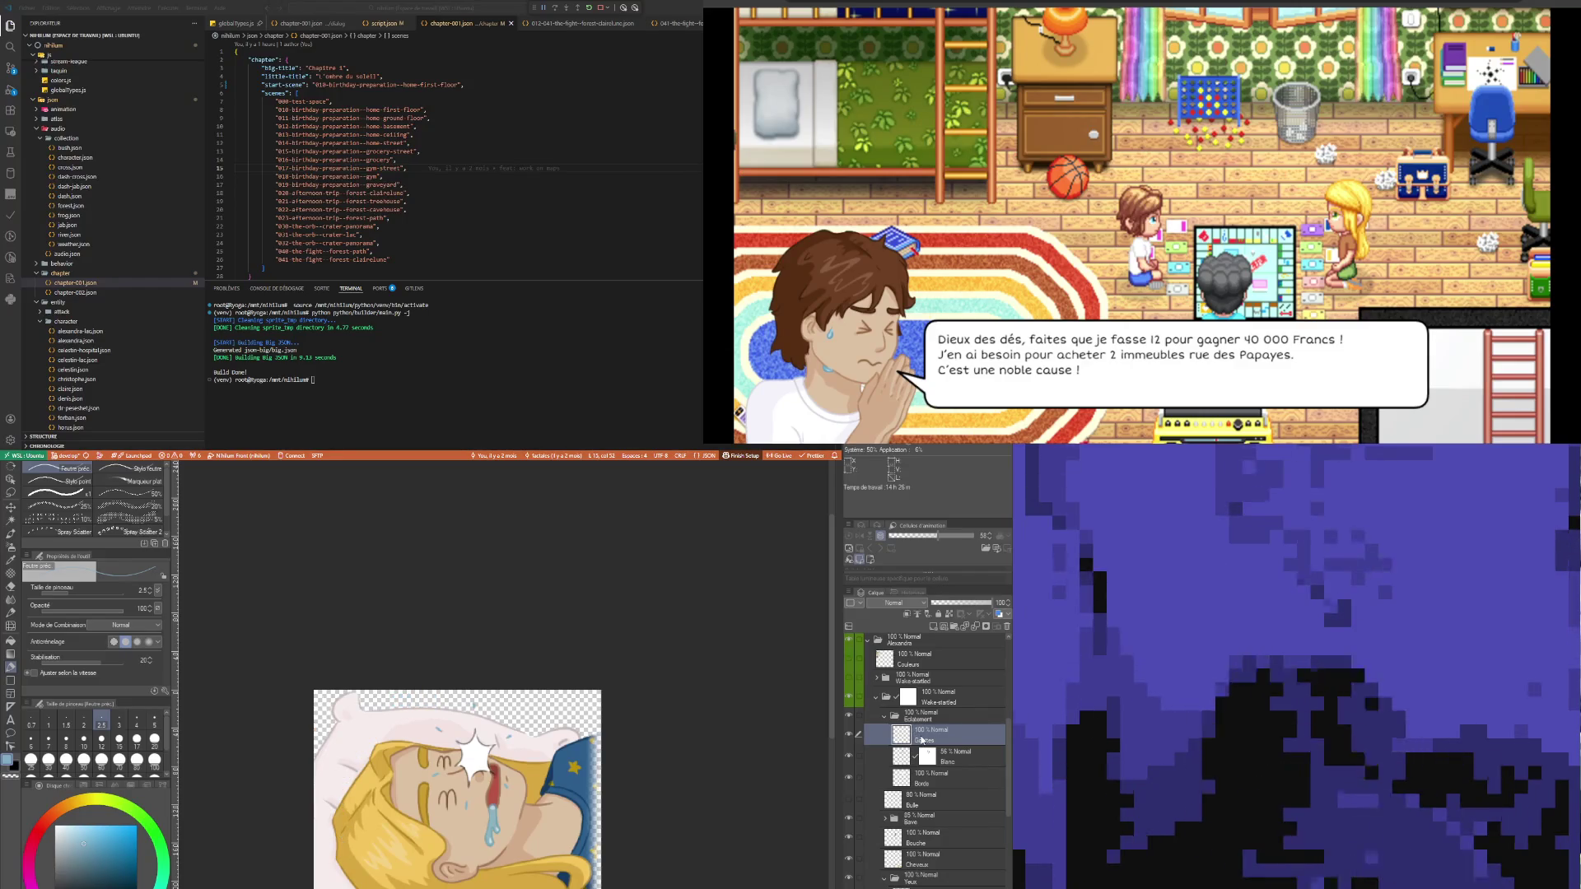
left_click_drag(974, 601, 956, 612)
- Make lasso selections near the eye and the drawing's top, then deselect
key("m")
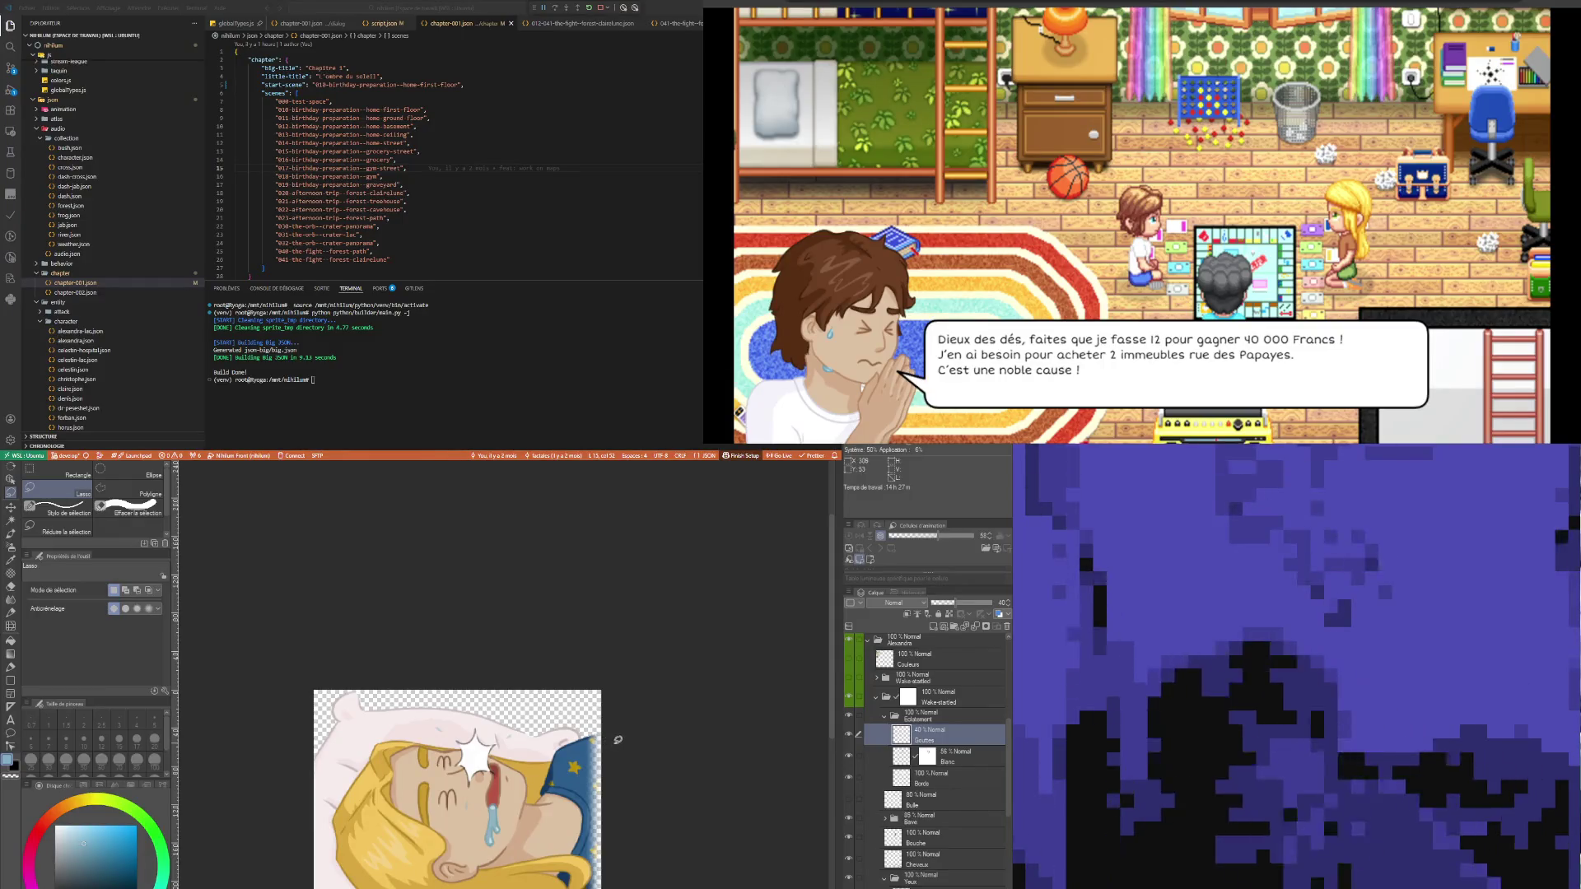
left_click_drag(436, 756, 434, 791)
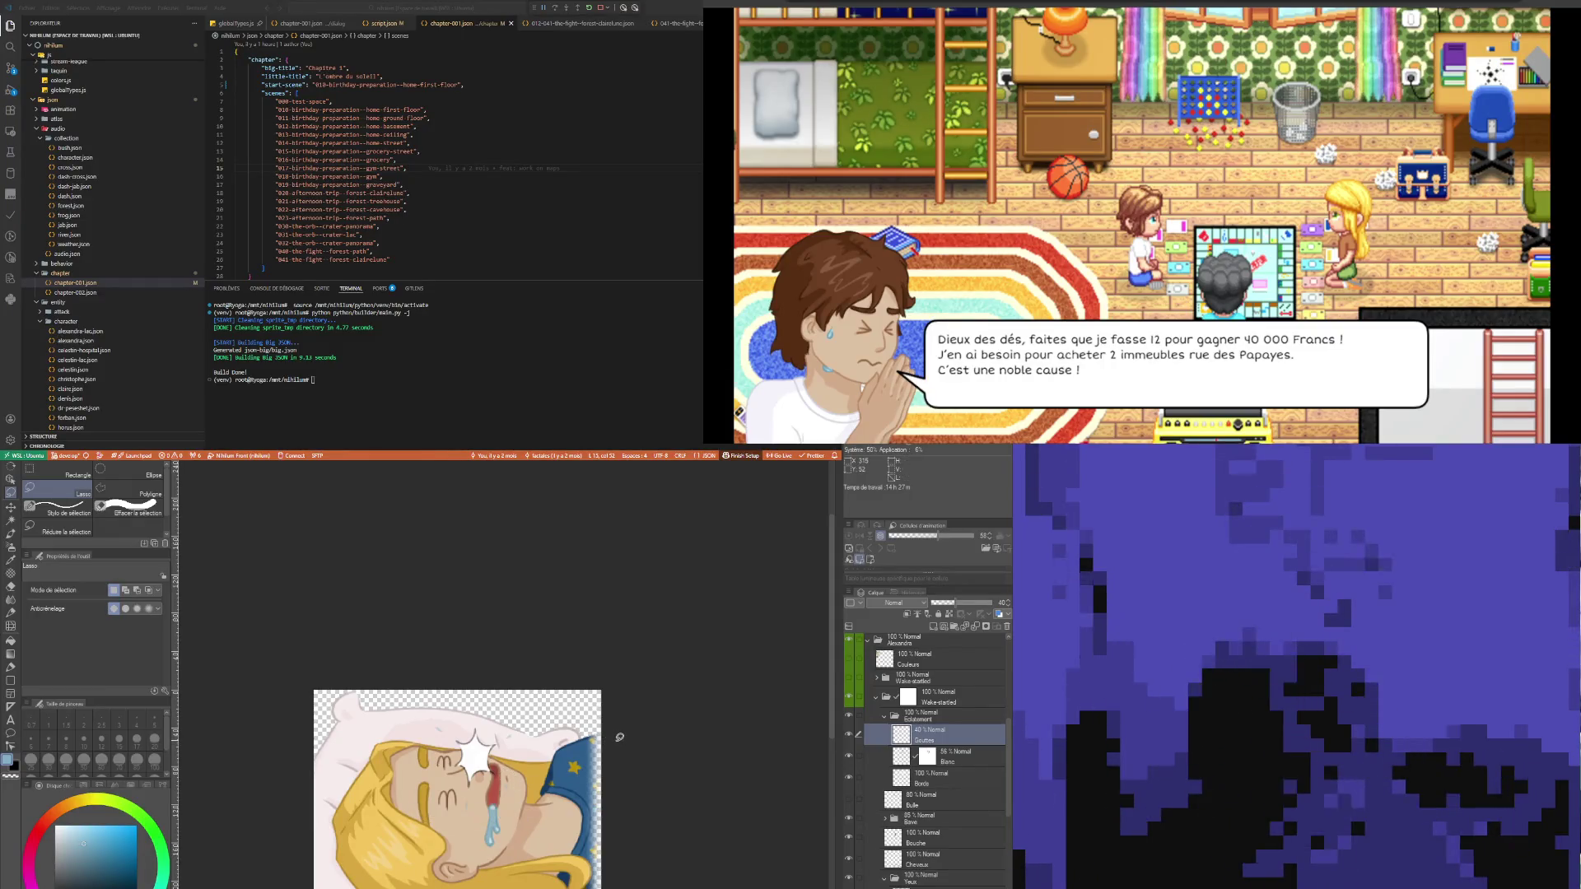
left_click_drag(469, 701, 473, 718)
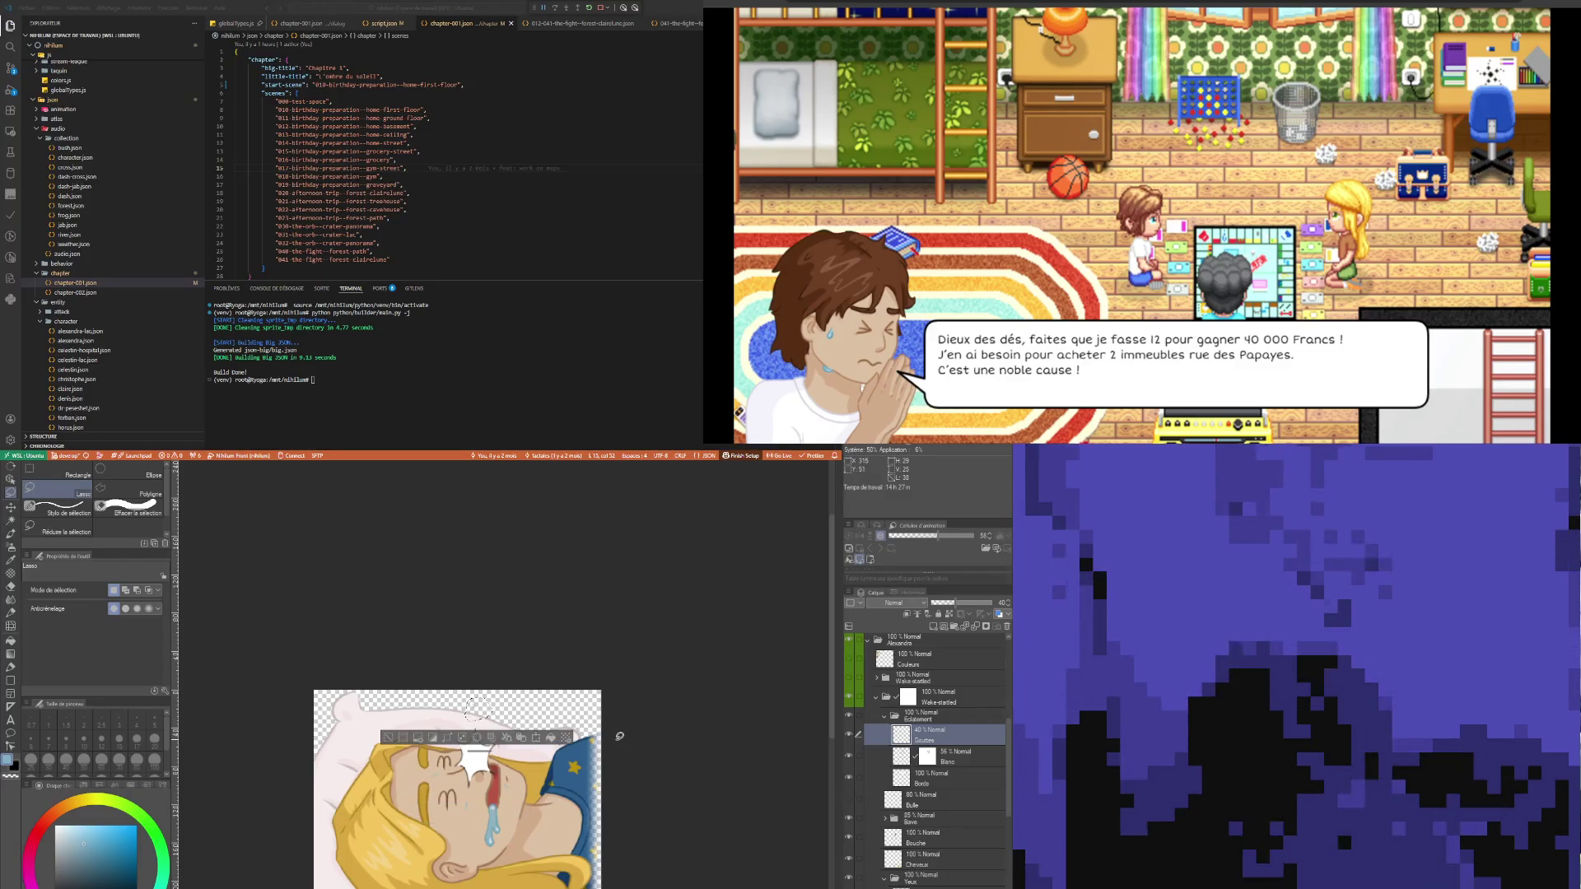
left_click(655, 694)
scroll(636, 686, "down", 1)
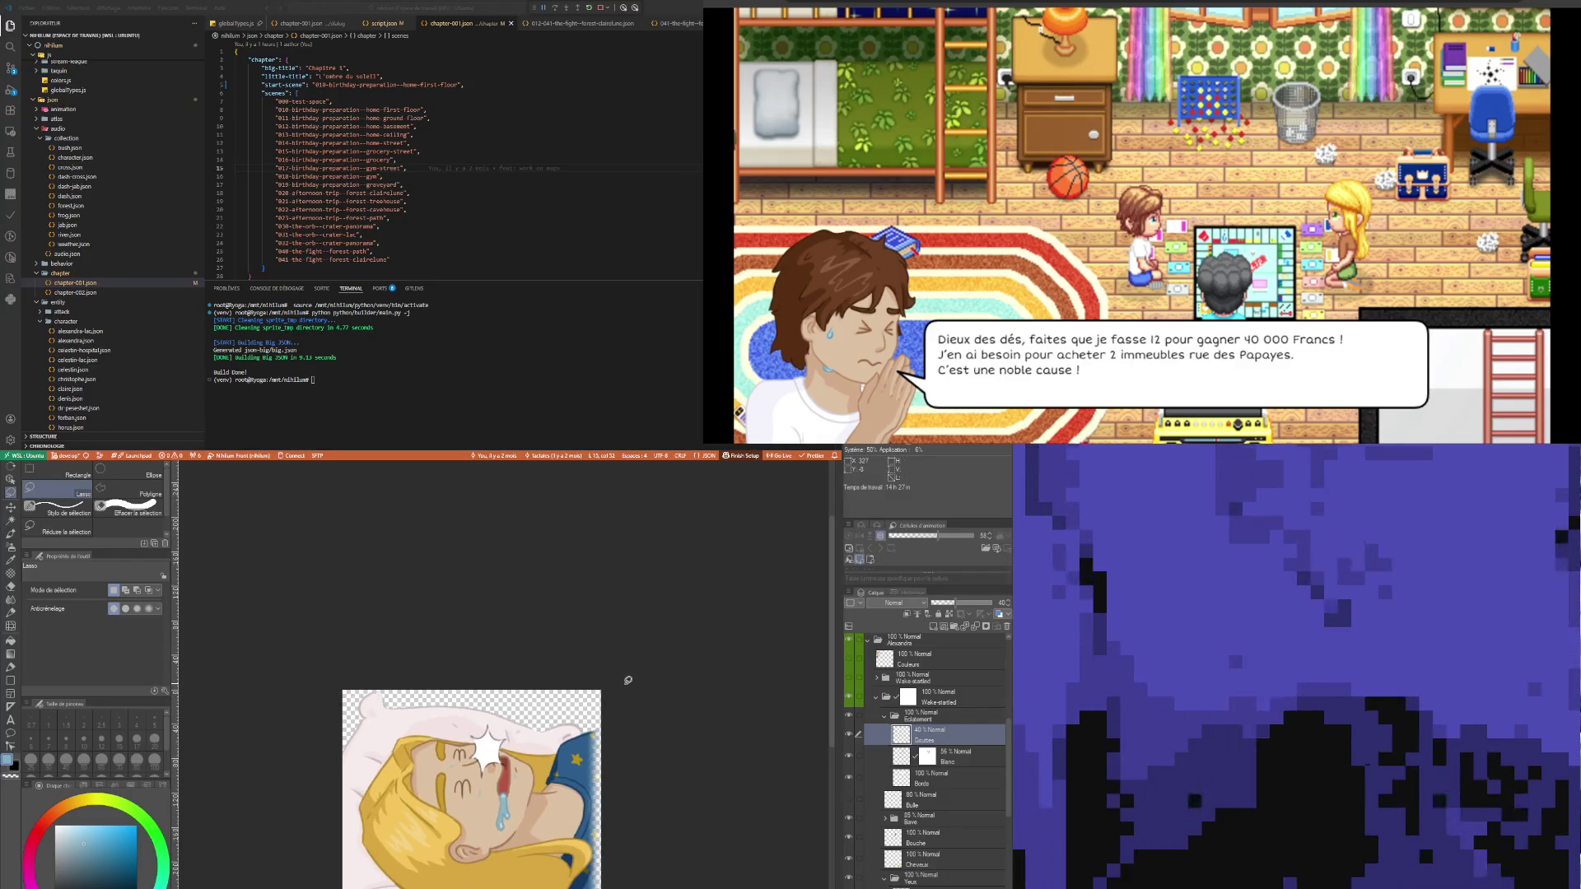
scroll(629, 680, "down", 1)
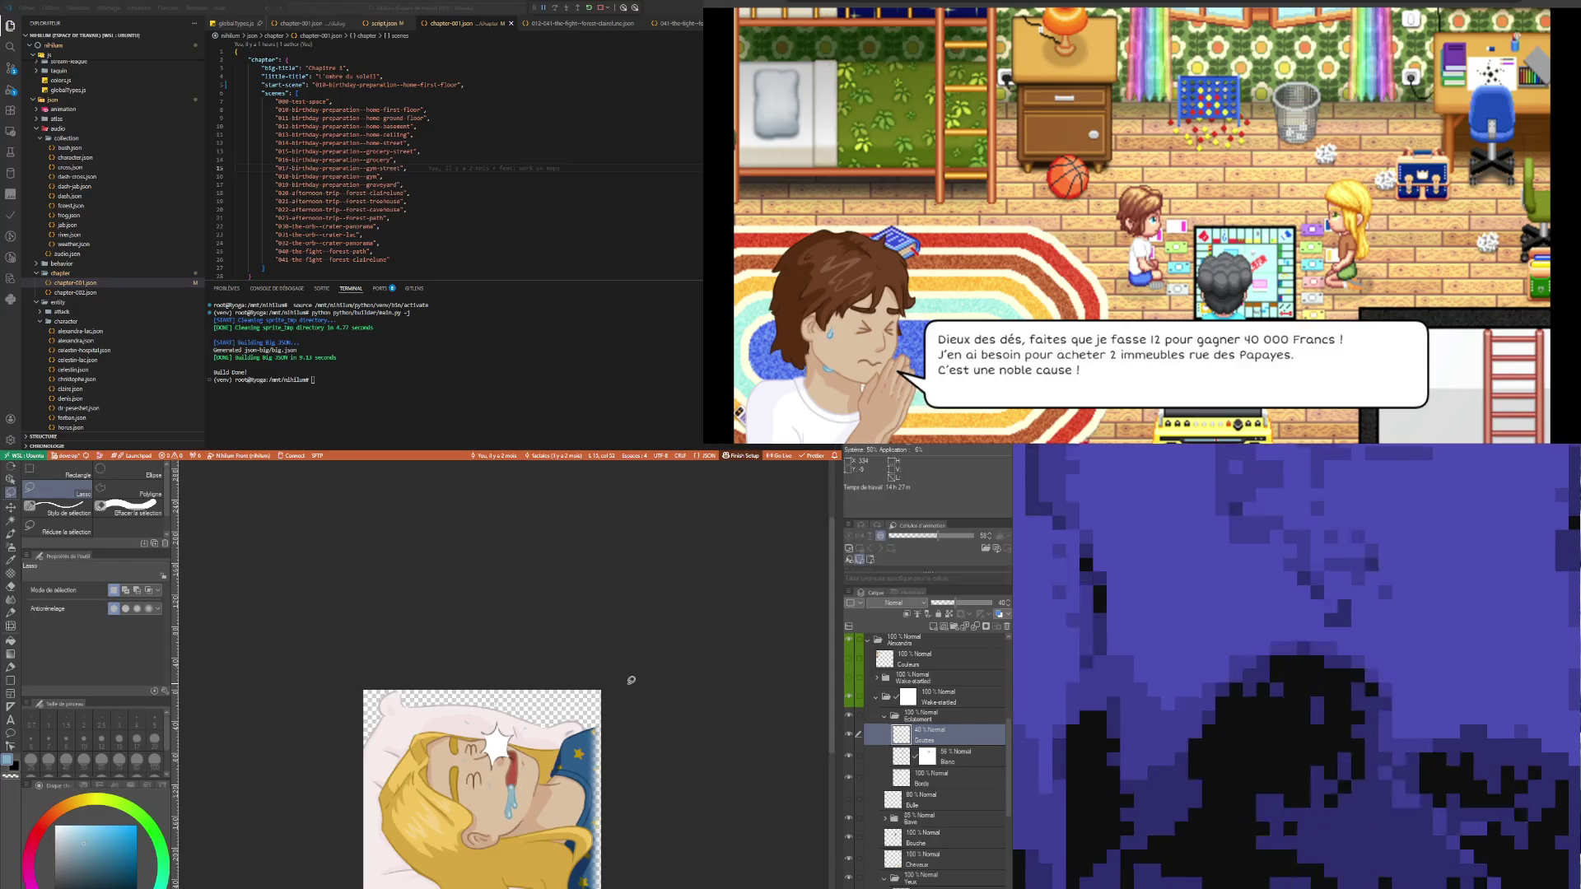
scroll(631, 680, "up", 1)
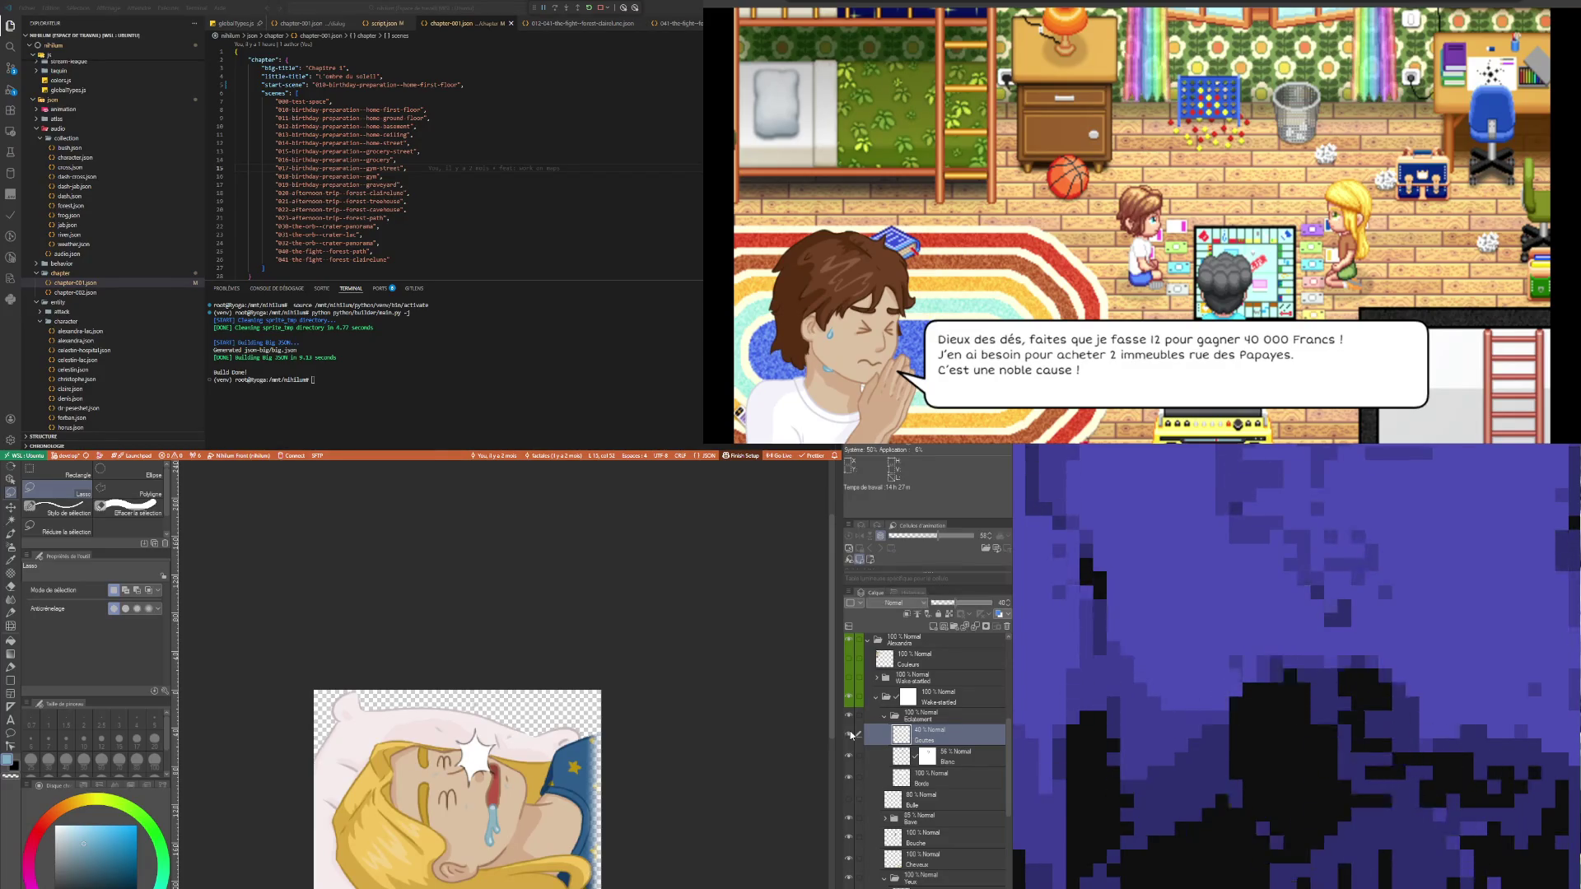
scroll(550, 705, "down", 2)
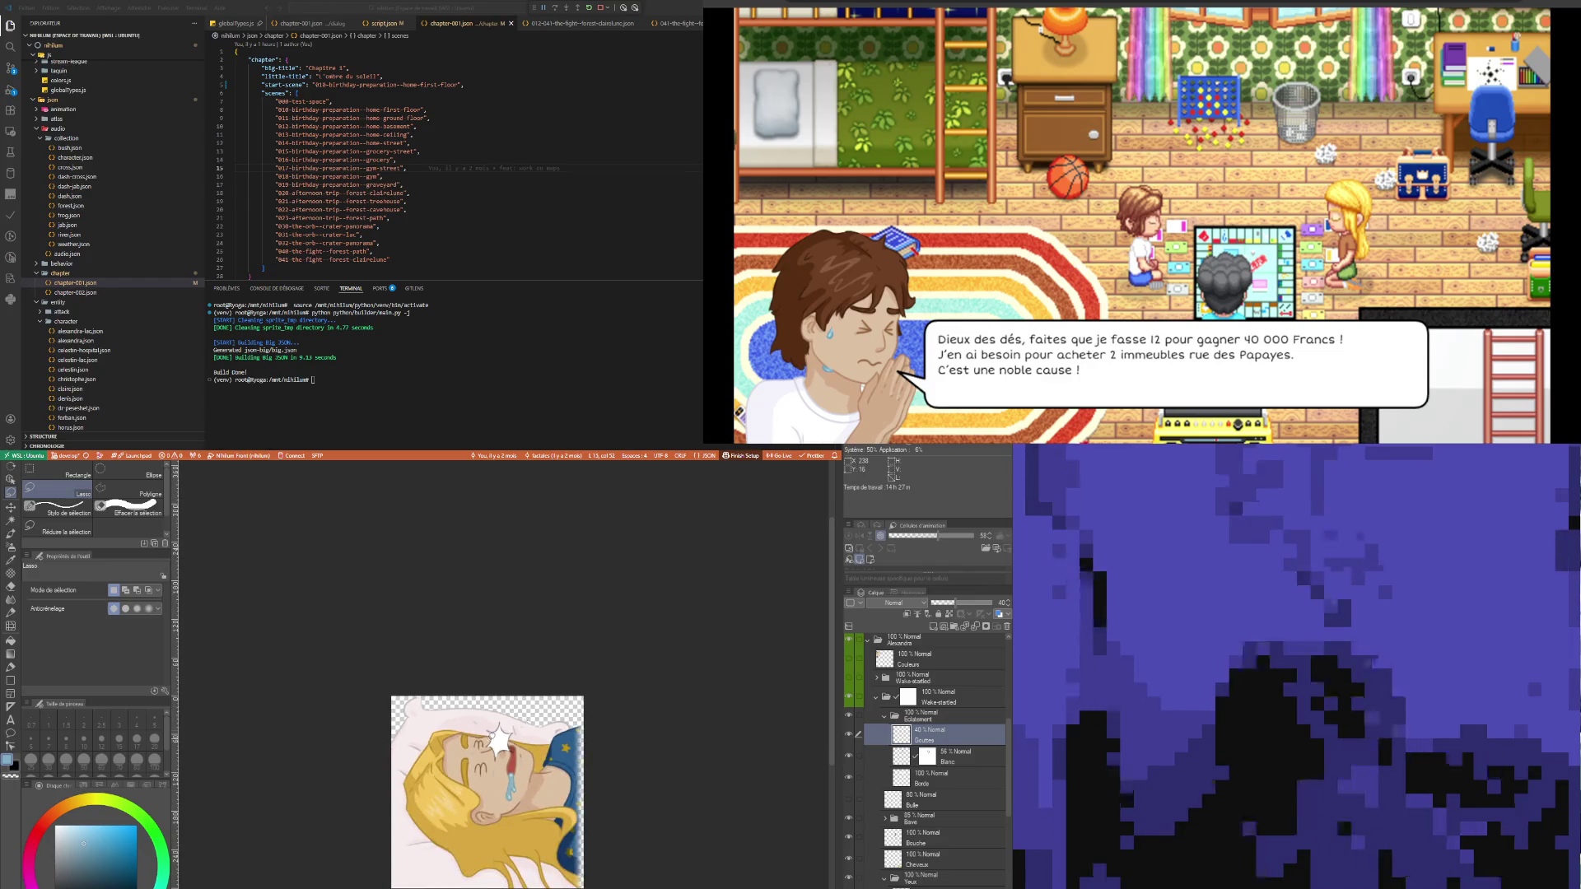
scroll(464, 763, "up", 2)
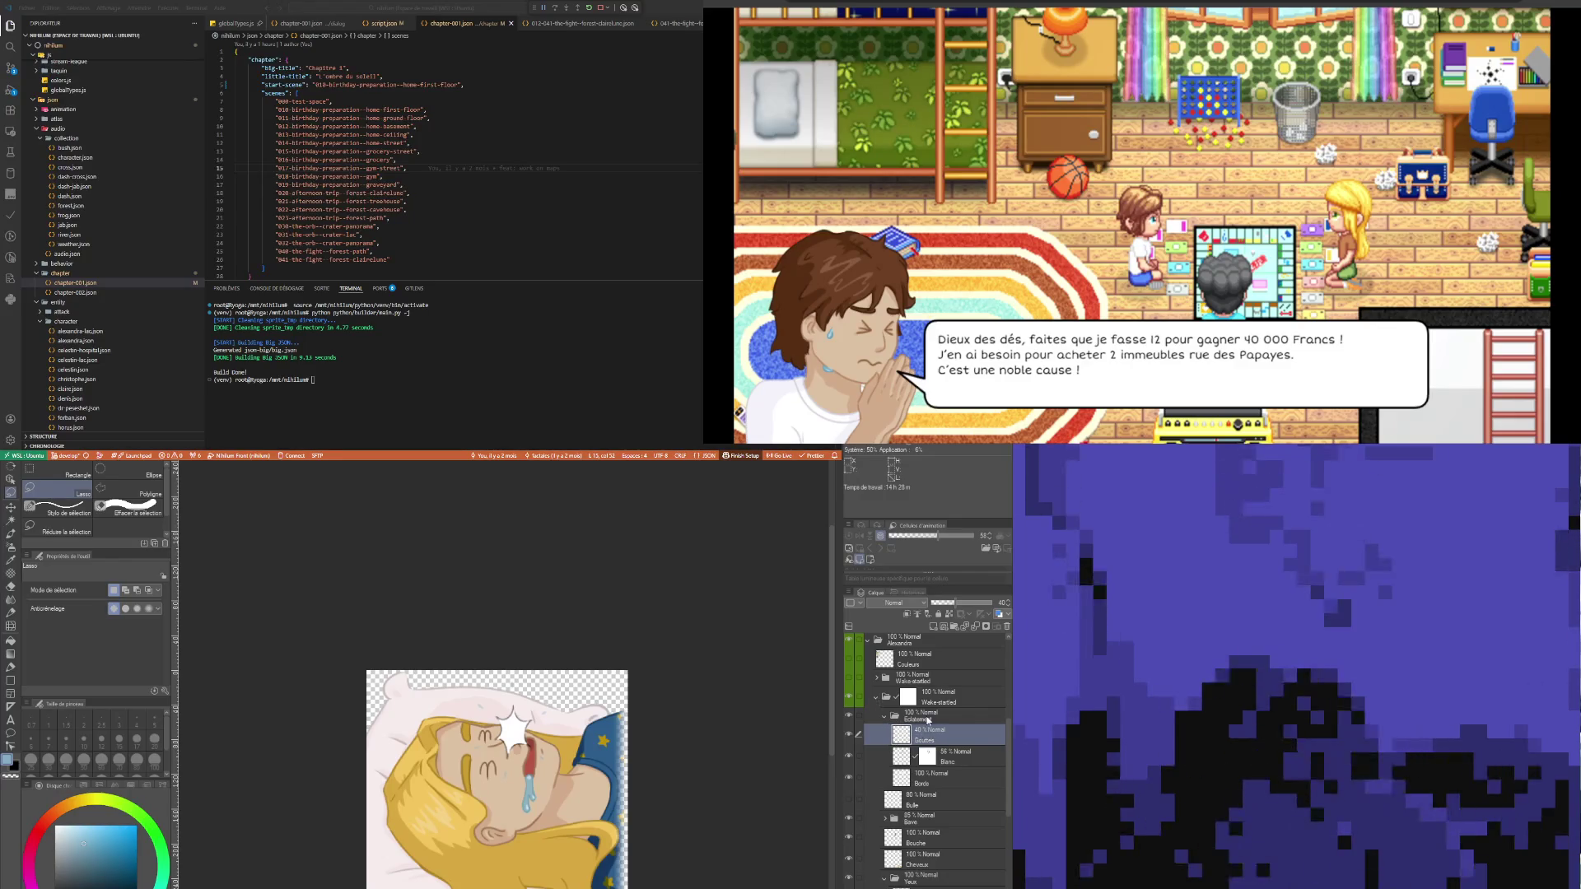
- Hide and collapse the Alexandra folder to view the Celestin folder, then re-expand Alexandra
left_click(928, 720)
scroll(890, 691, "up", 1)
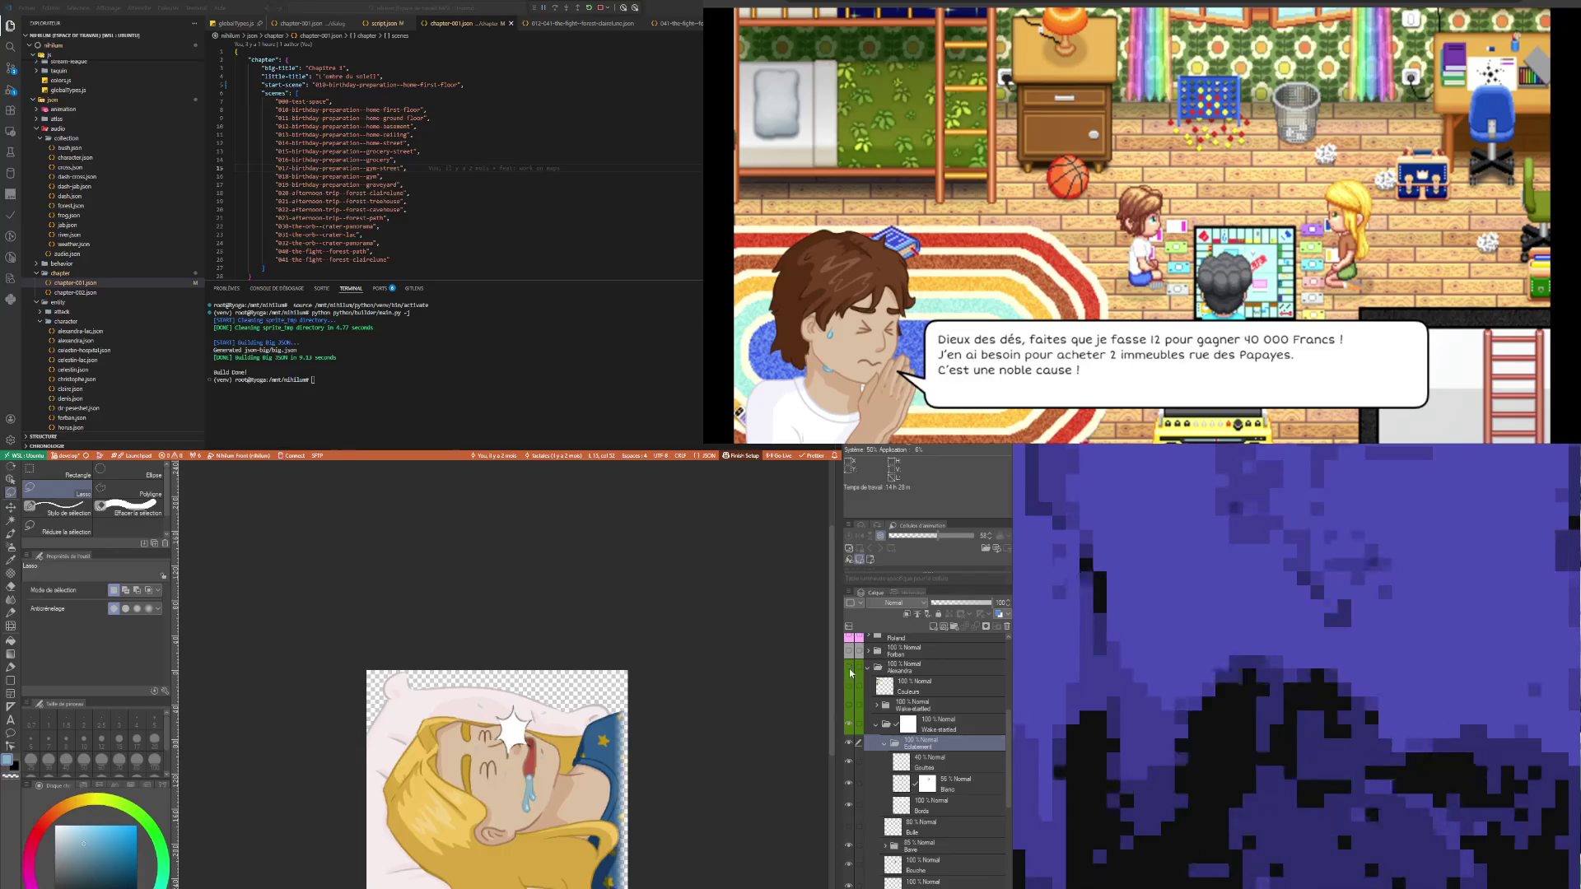
left_click(851, 672)
left_click(869, 669)
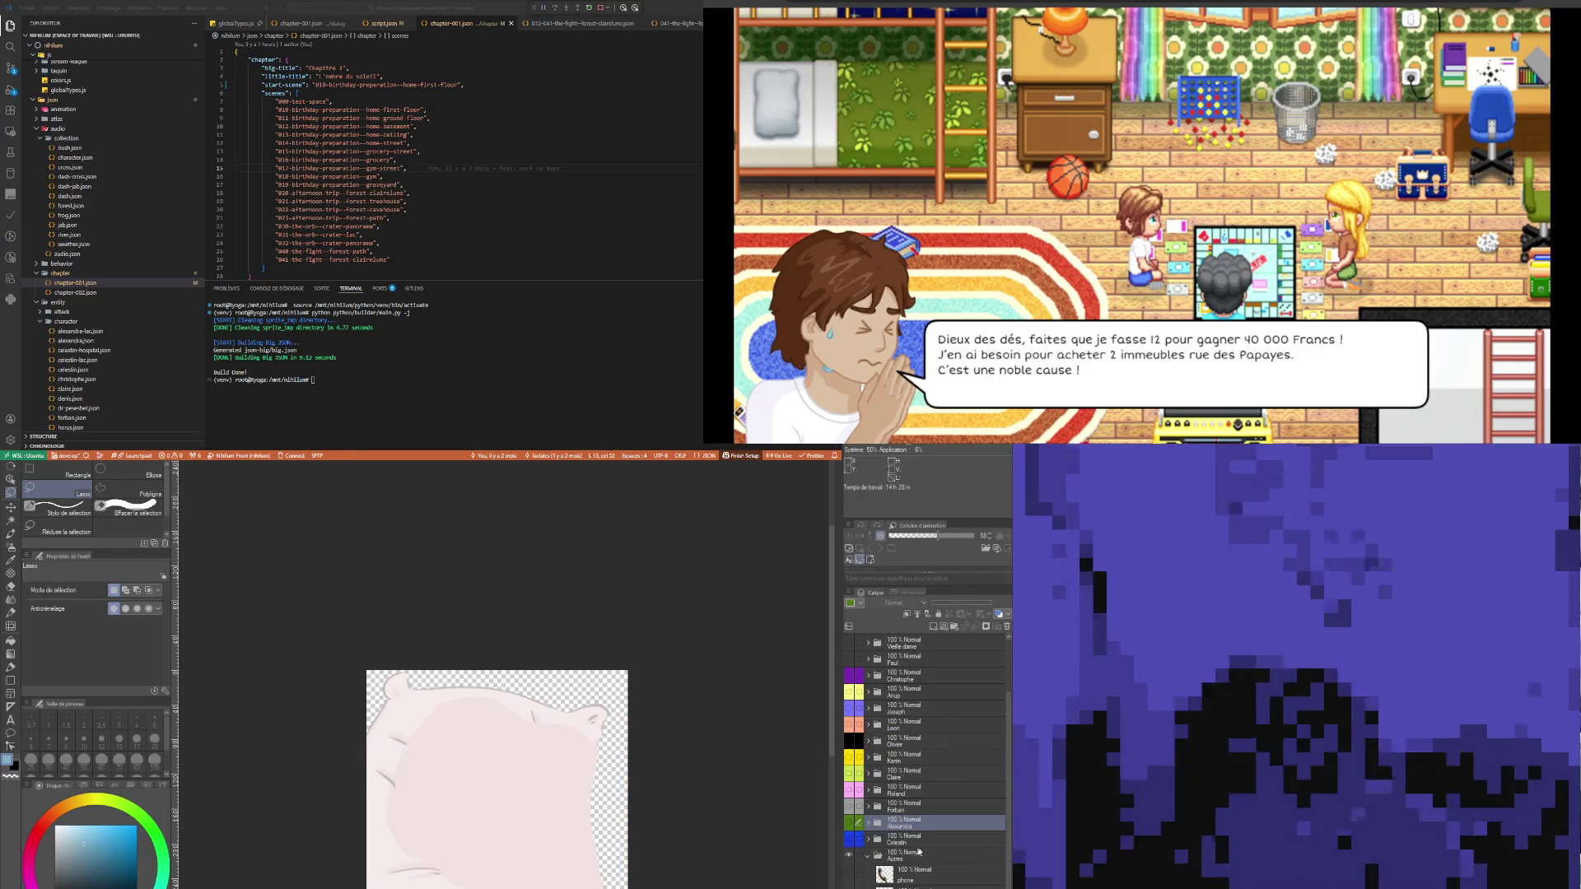
left_click(917, 842)
left_click(868, 822)
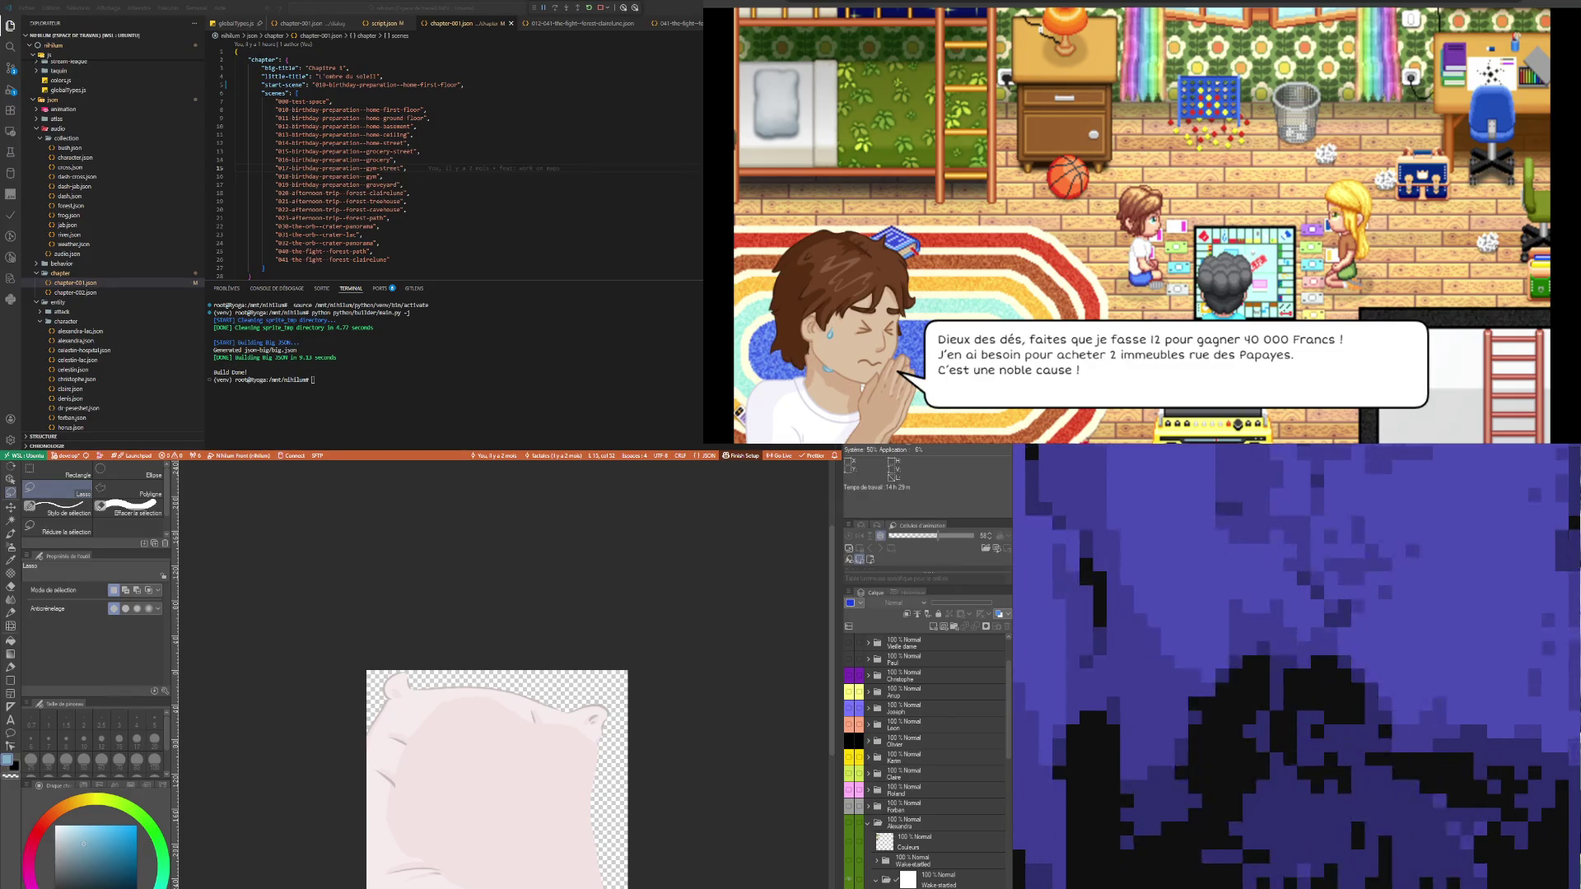
- Collapse the Wake-startled expression folder and make Alexandra visible again
left_click(880, 823)
scroll(879, 826, "down", 1)
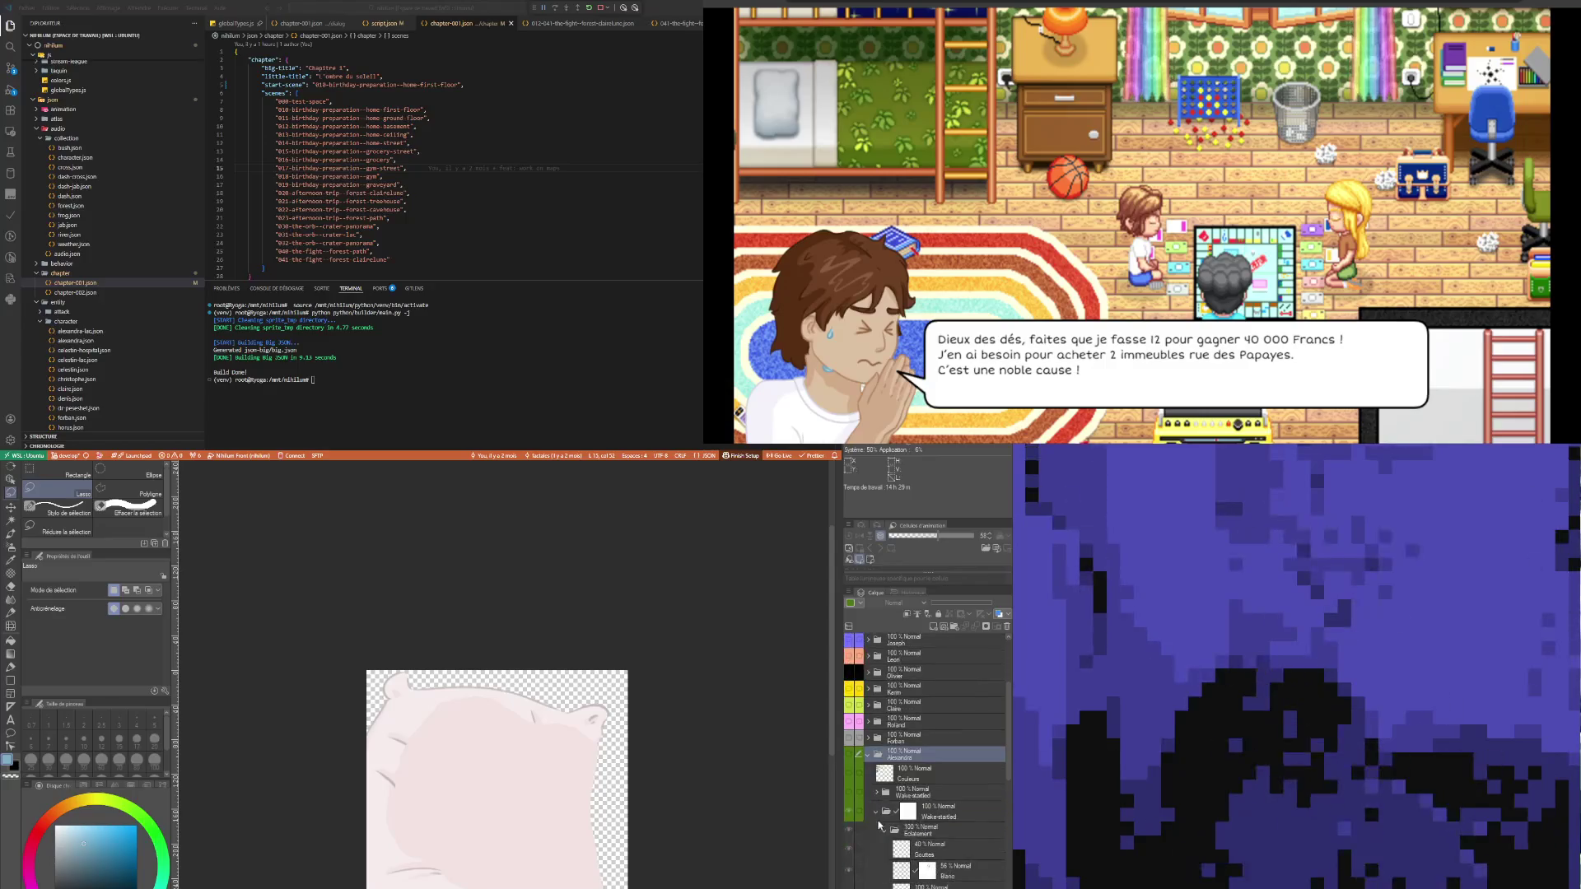
left_click(876, 812)
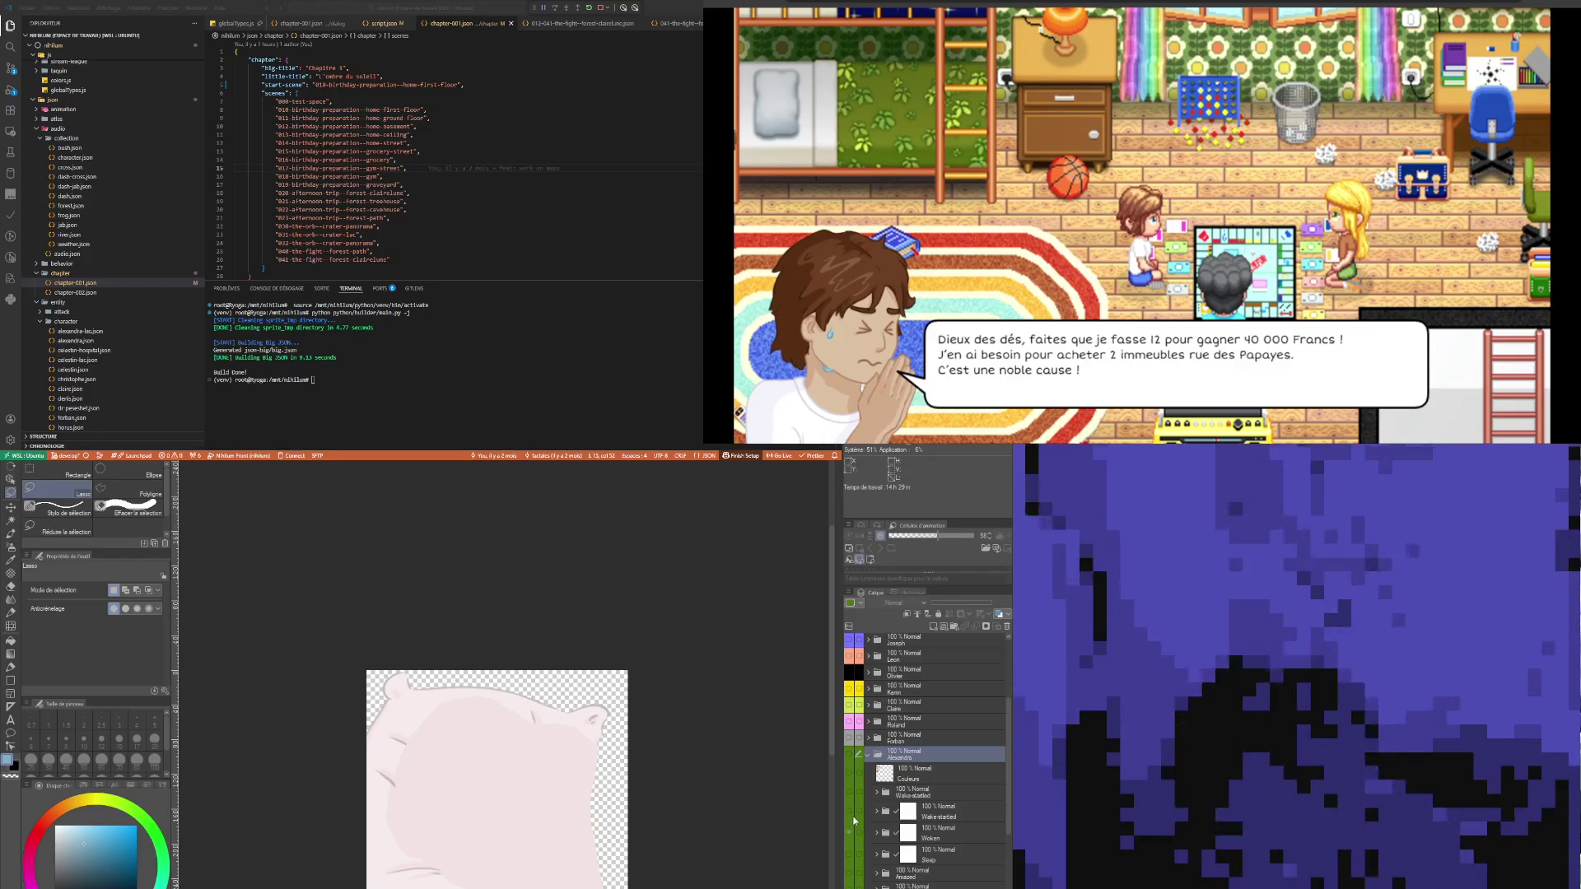
left_click(850, 754)
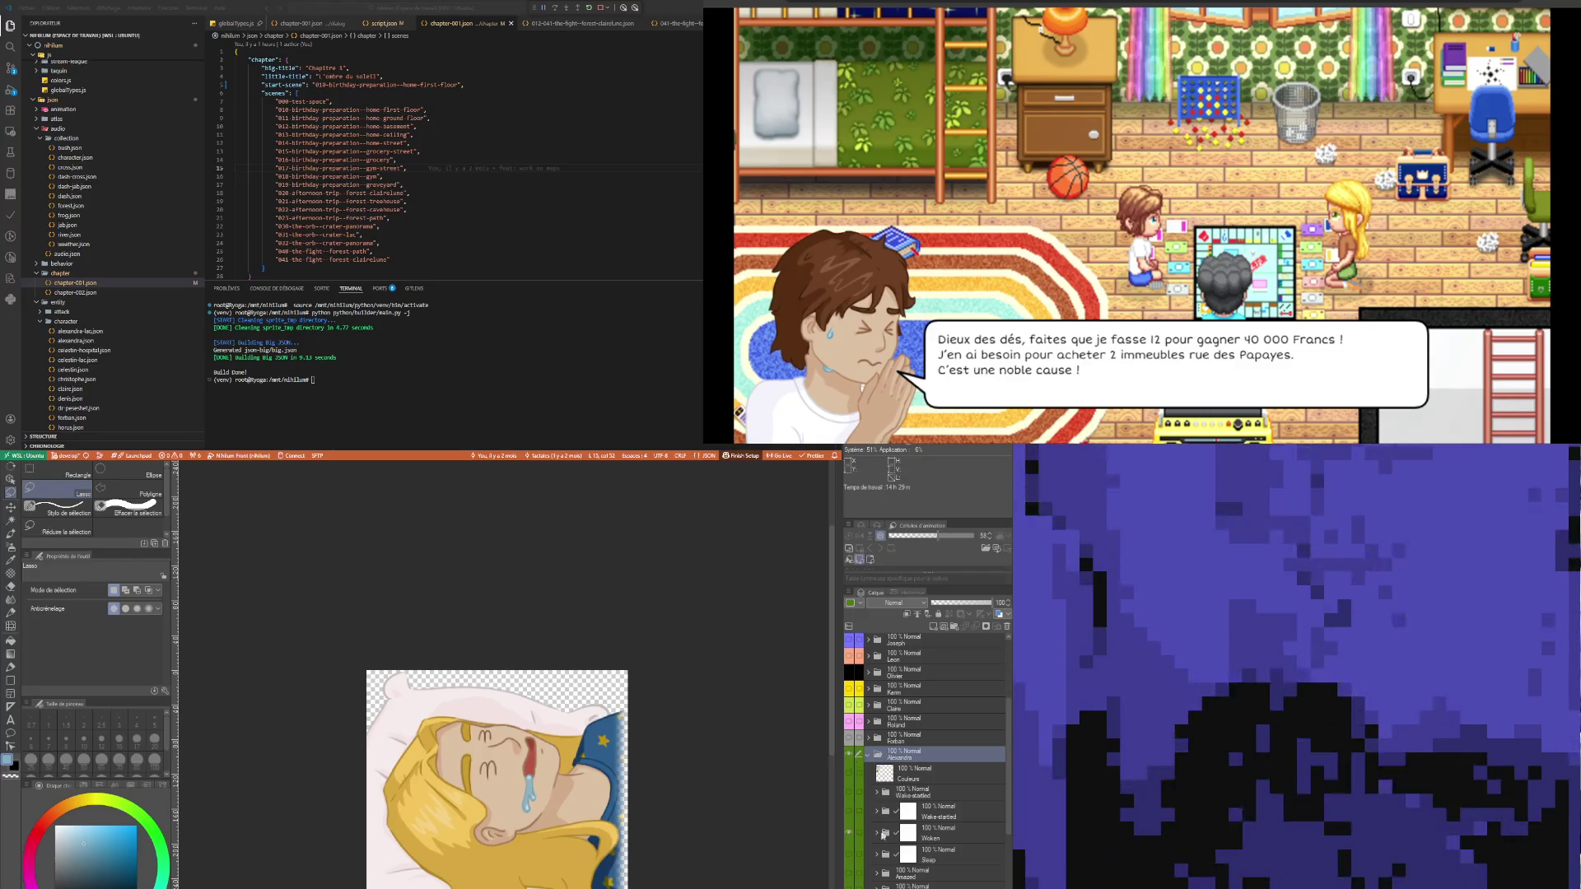
- Hide the current expression, turn on the Sleep expression, then select the Wake-startled layer
left_click(849, 833)
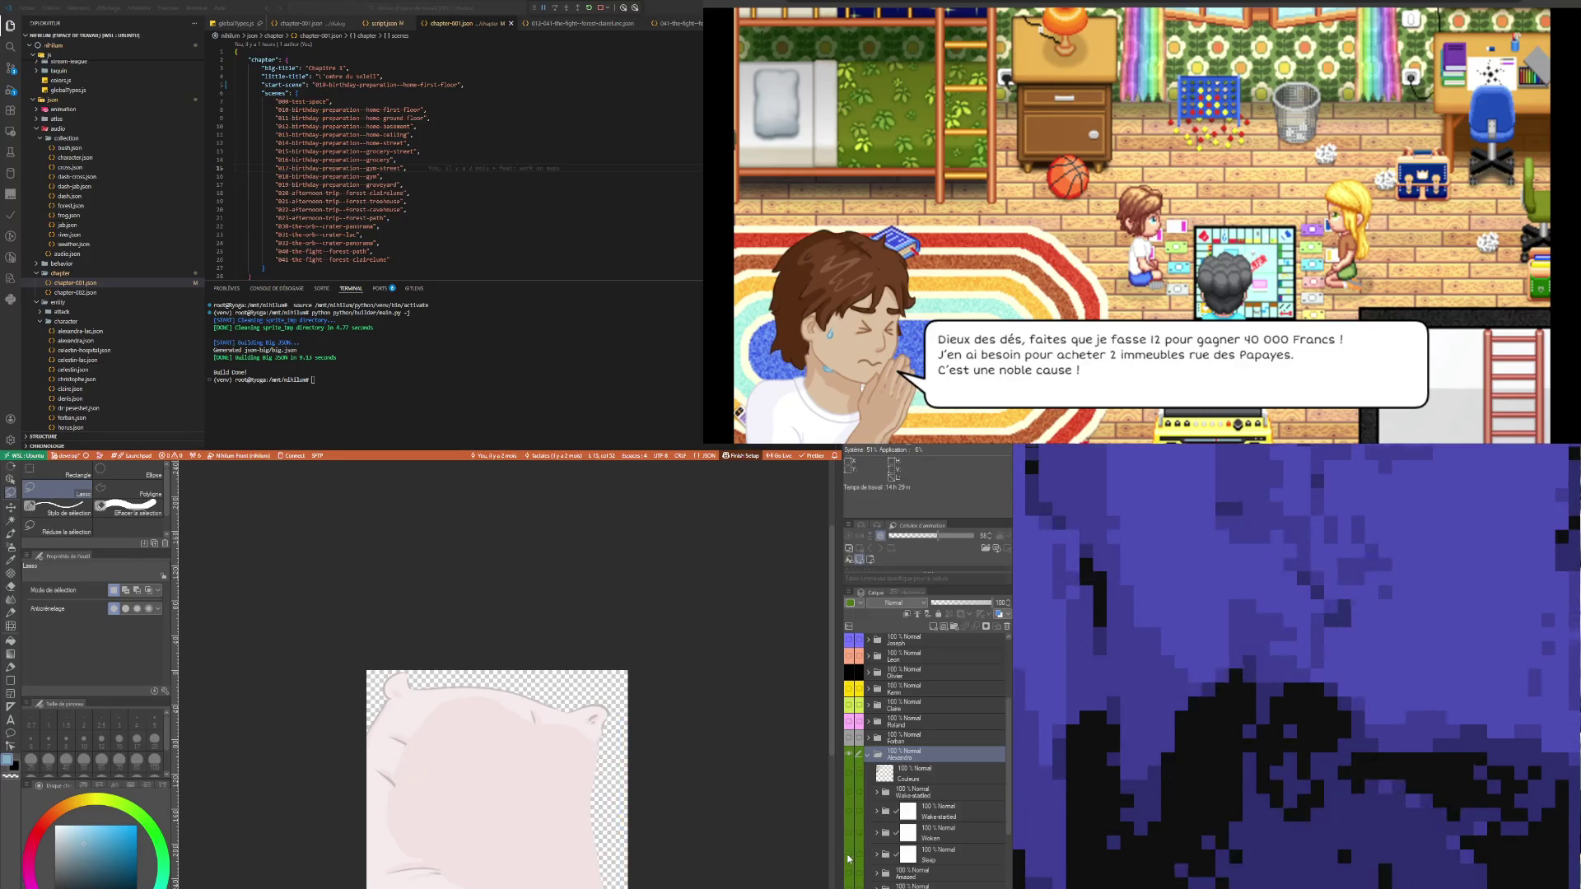
left_click(849, 855)
left_click(936, 858)
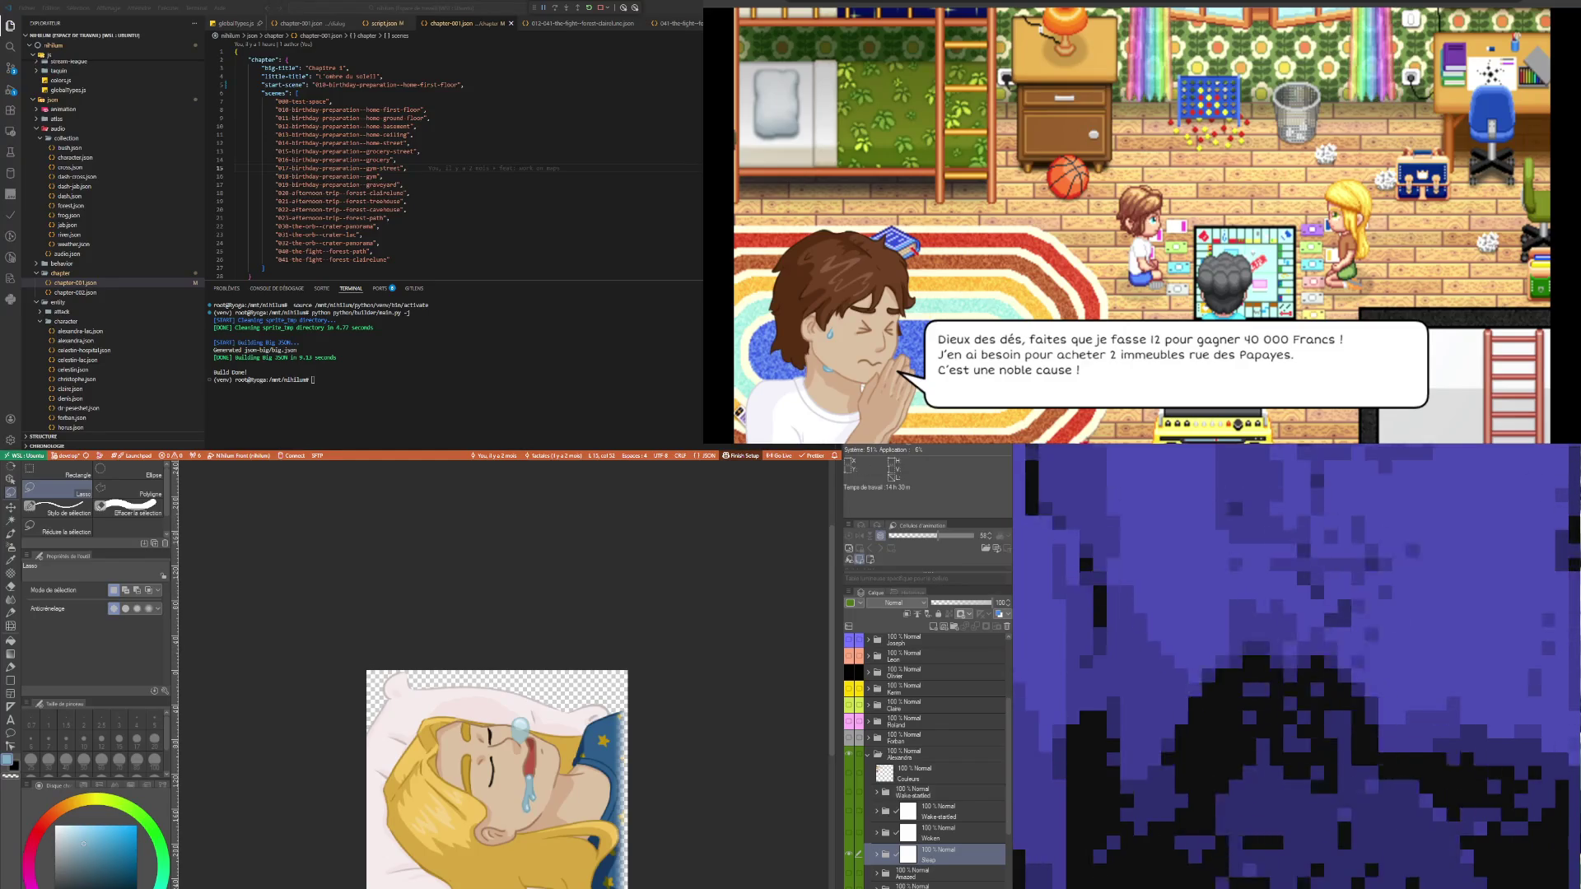
left_click(934, 811)
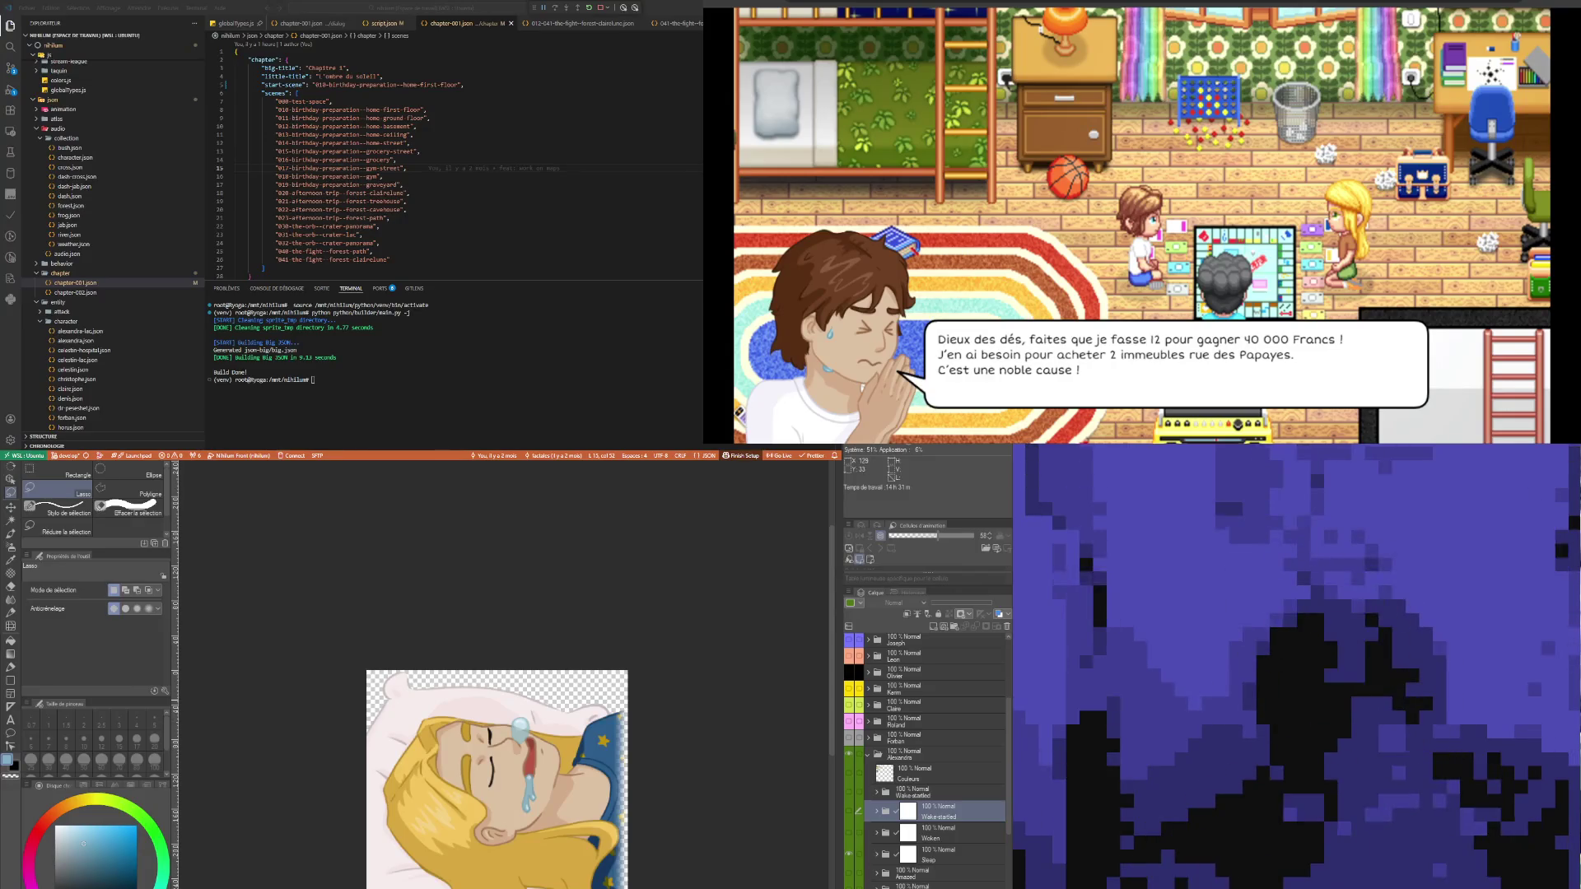
- Zoom into the girl's face and back out, then select the Alexandra folder
scroll(542, 785, "up", 5)
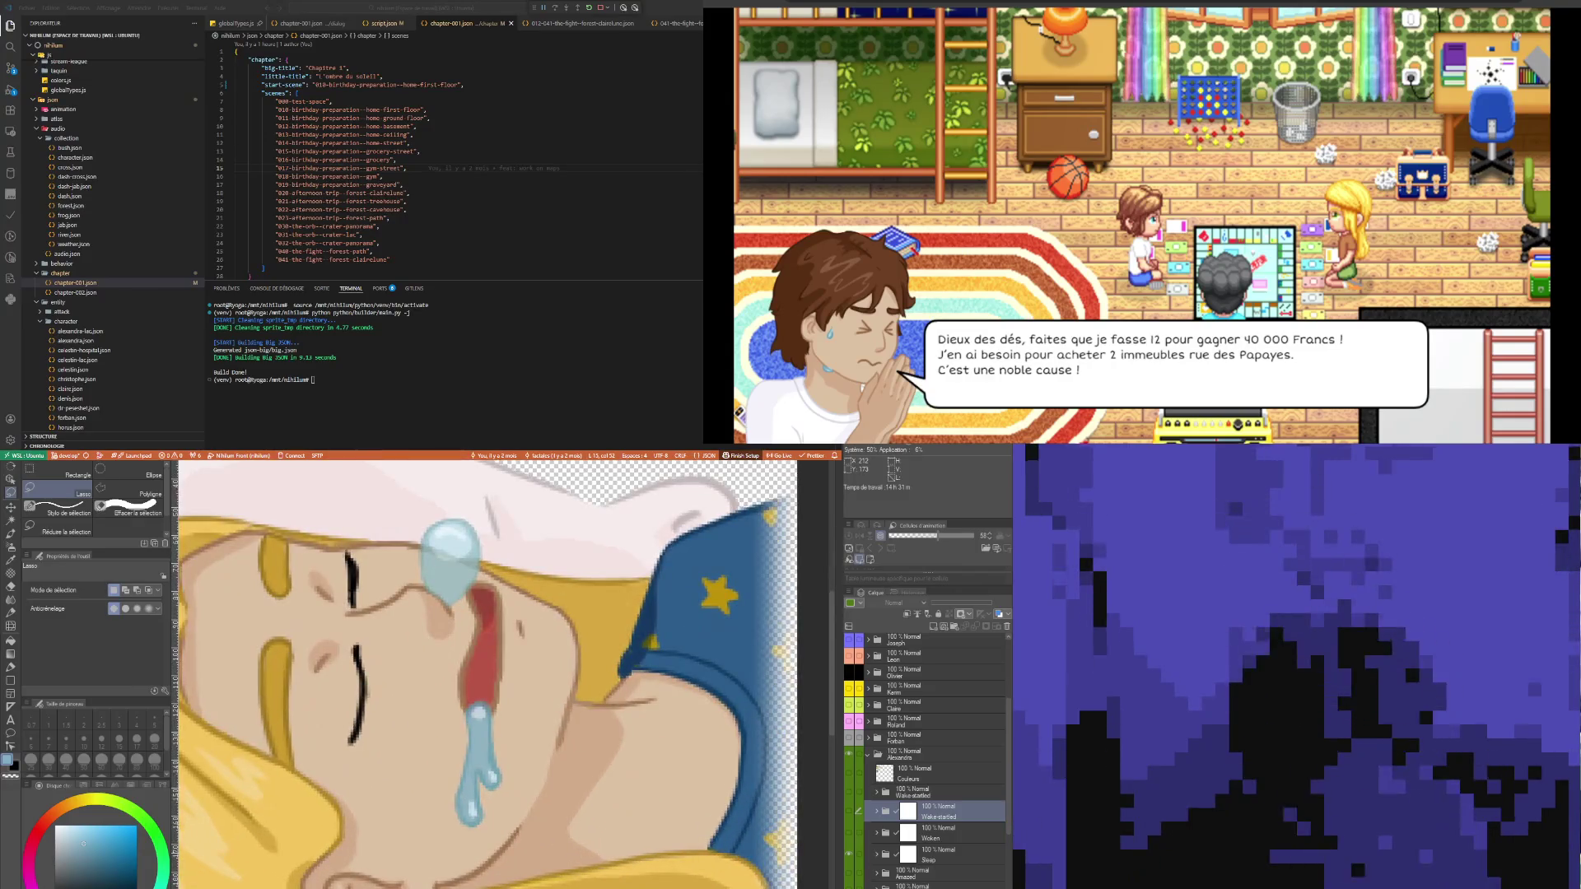
scroll(439, 731, "down", 5)
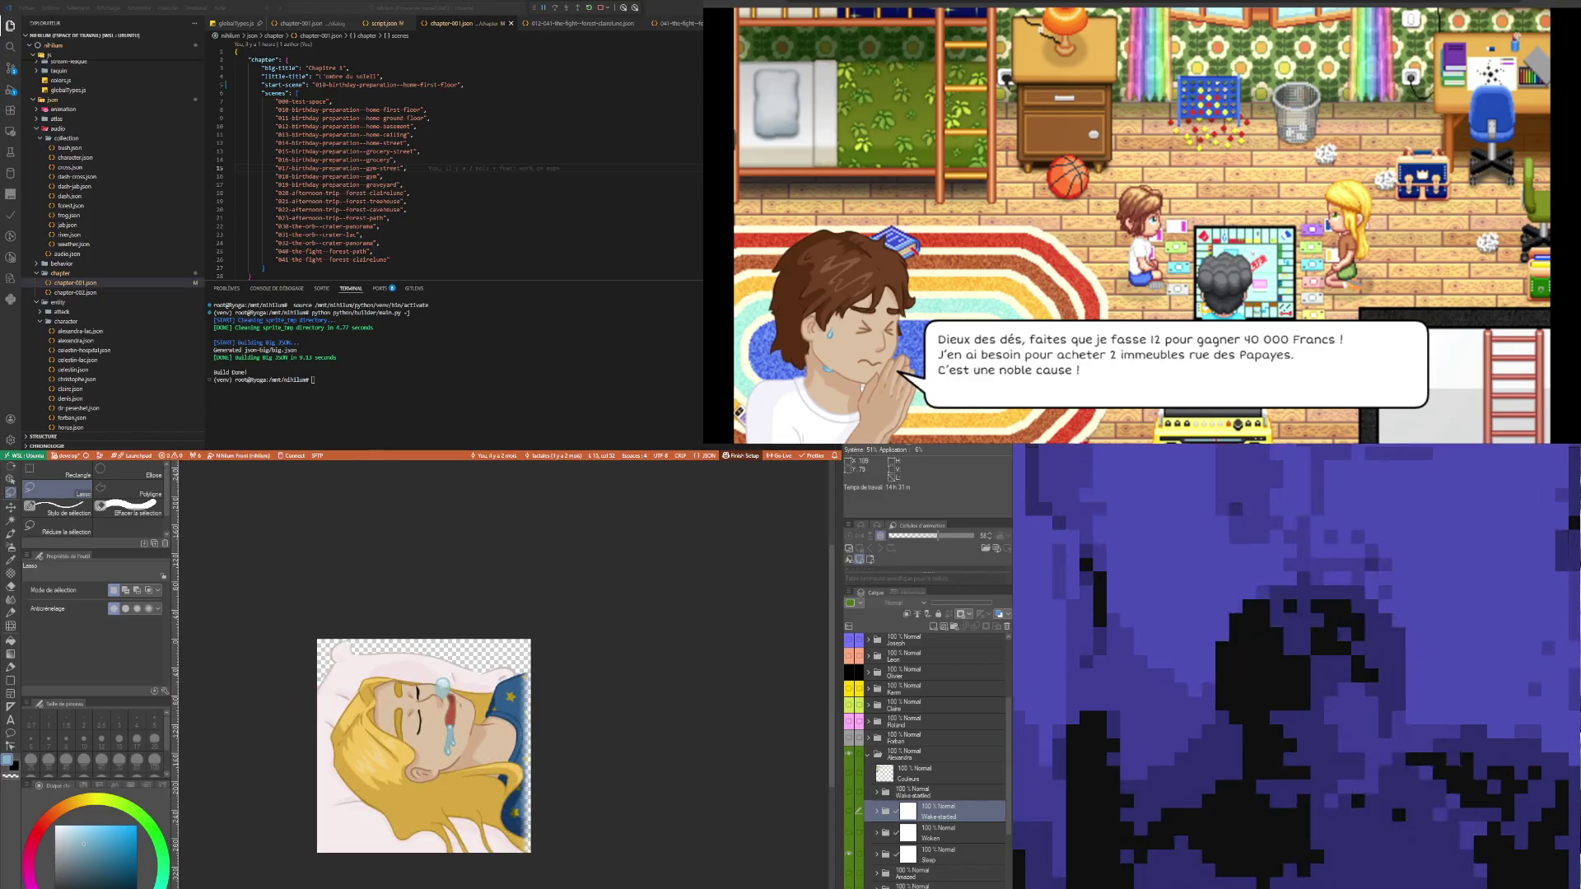
scroll(402, 694, "up", 1)
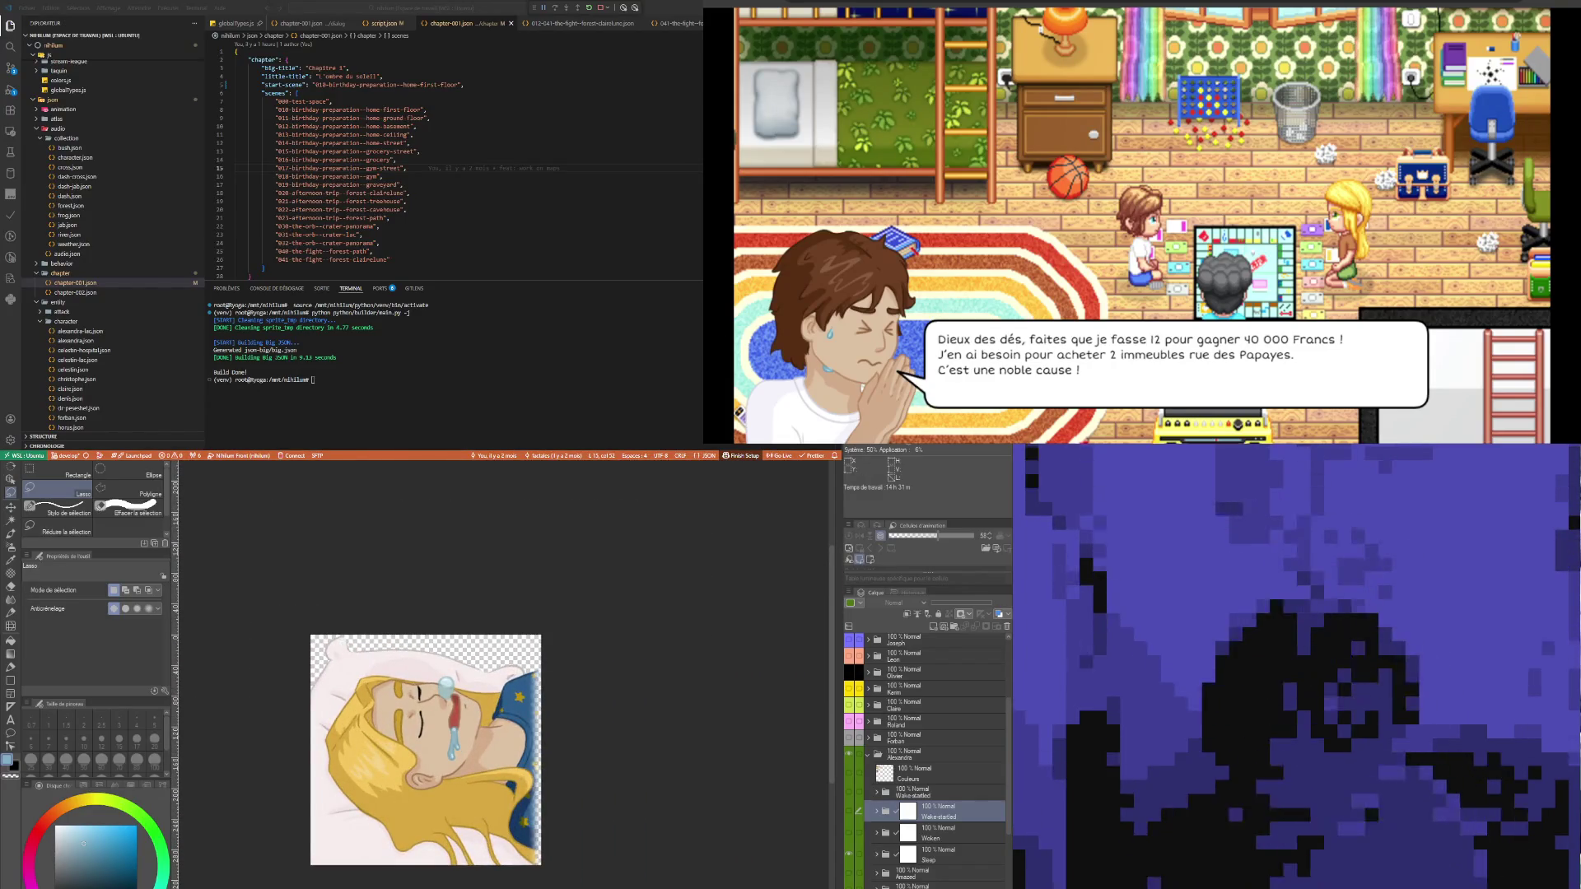
left_click(906, 755)
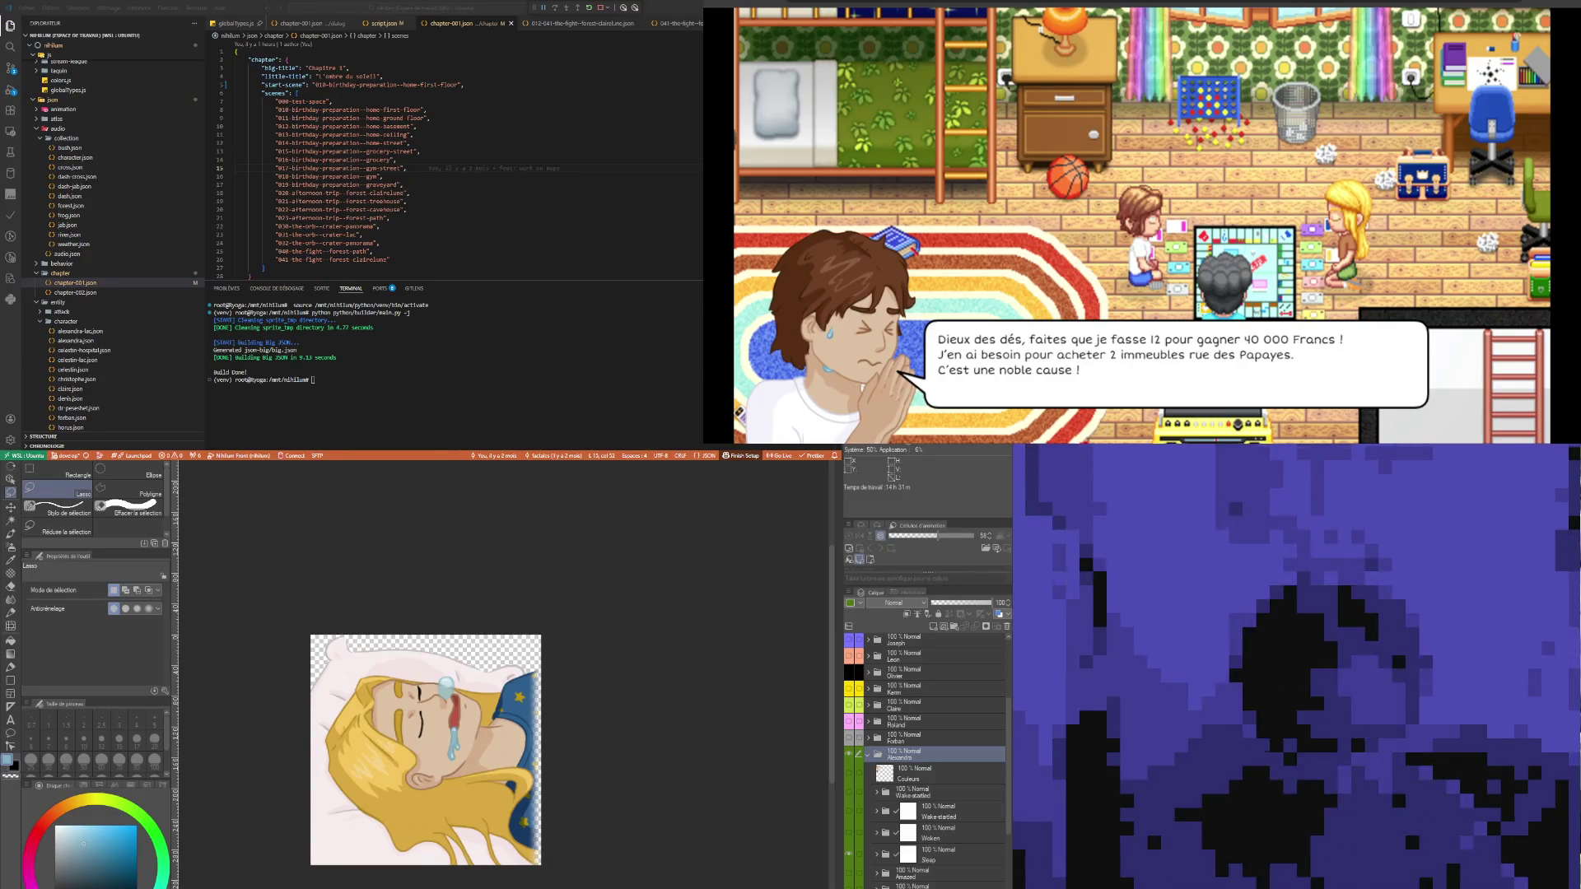
- Rerun the previous build command in the VS Code terminal with '-r' appended
key("alt+Tab")
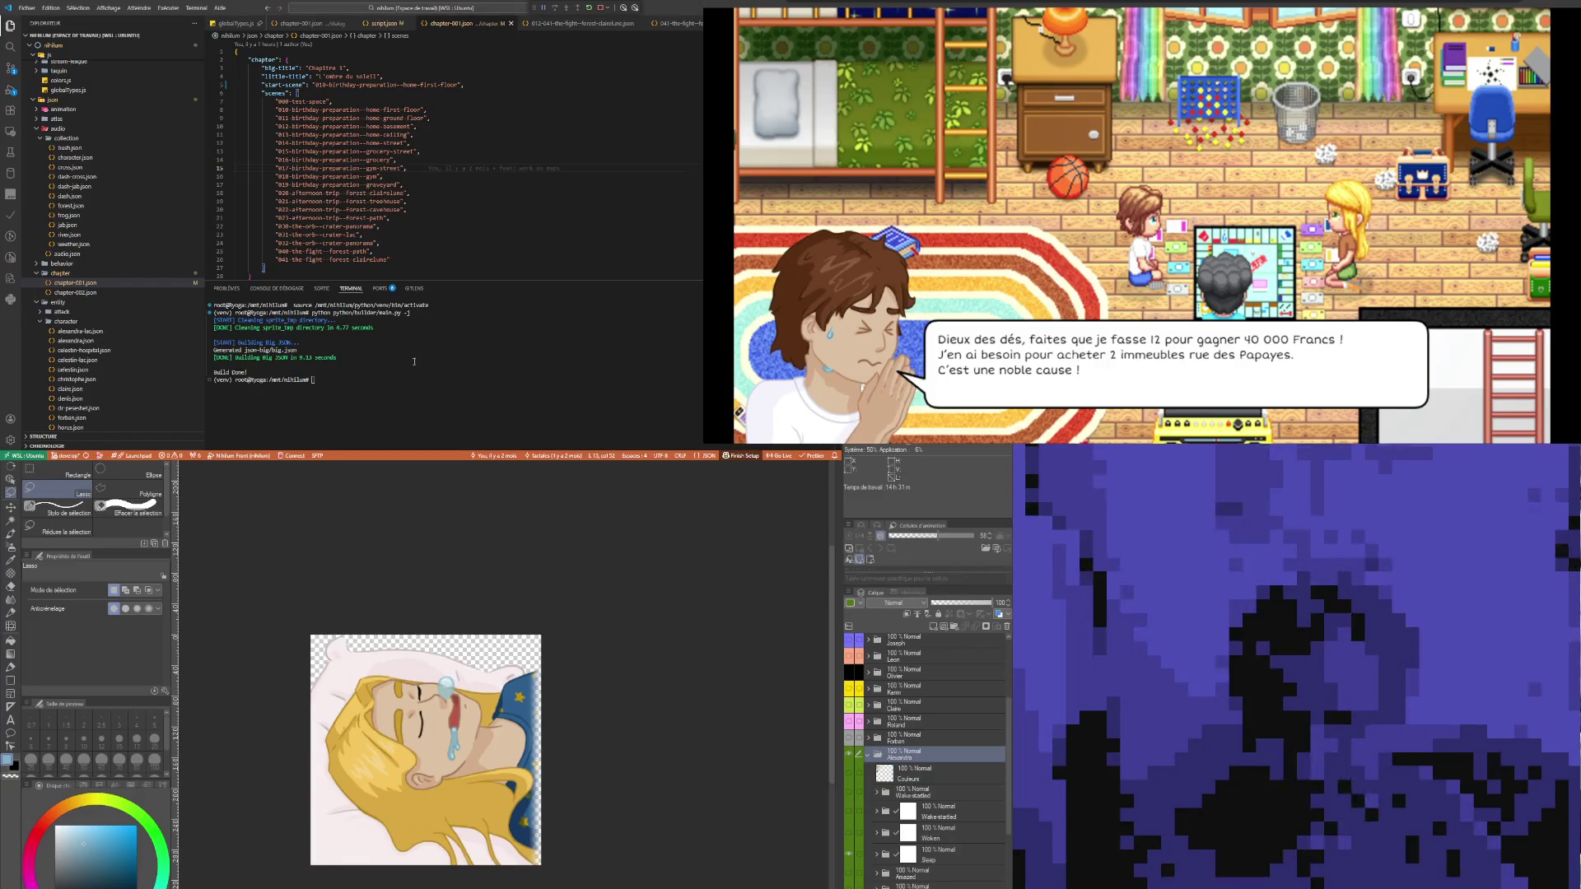
key("Up")
type("-r")
key("Return")
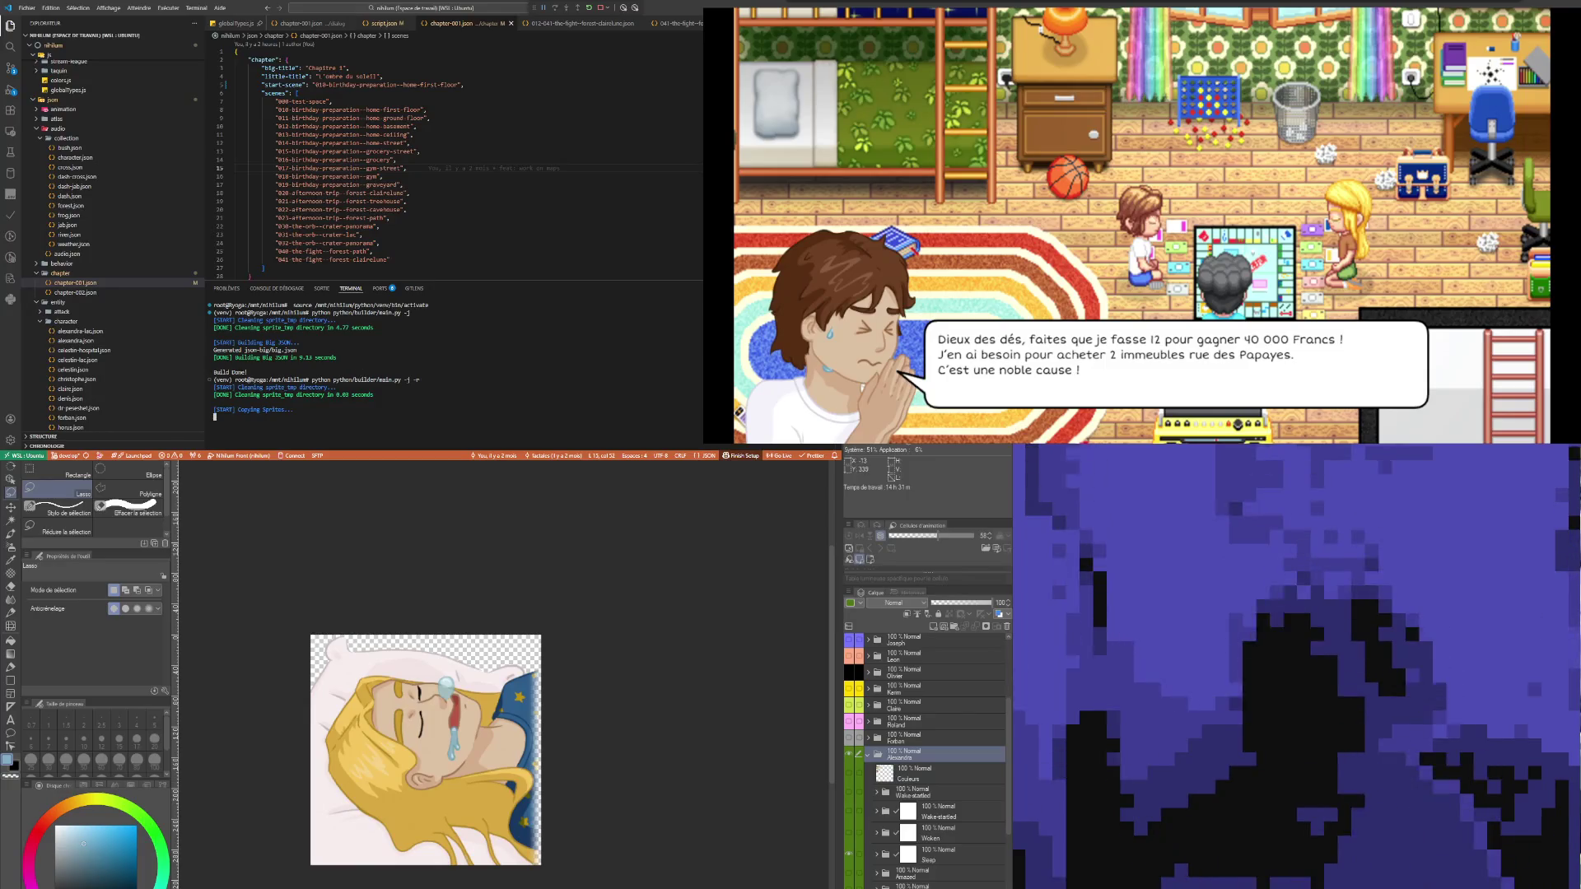
key("alt+Tab")
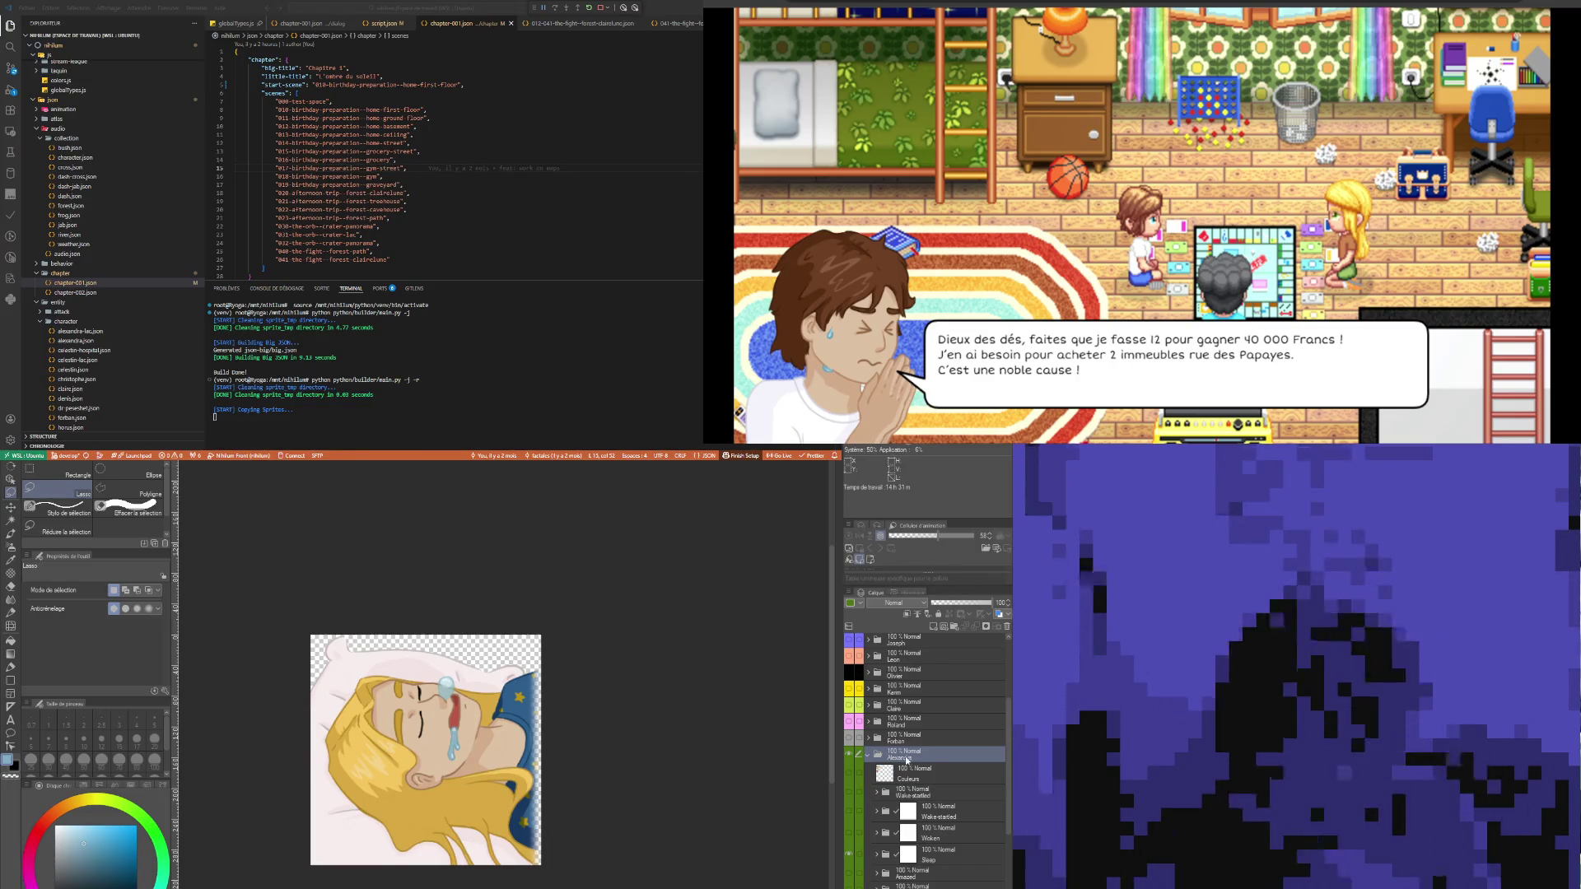
- Collapse Alexandra's folder and hide the sleeping blonde girl from the canvas
left_click(868, 755)
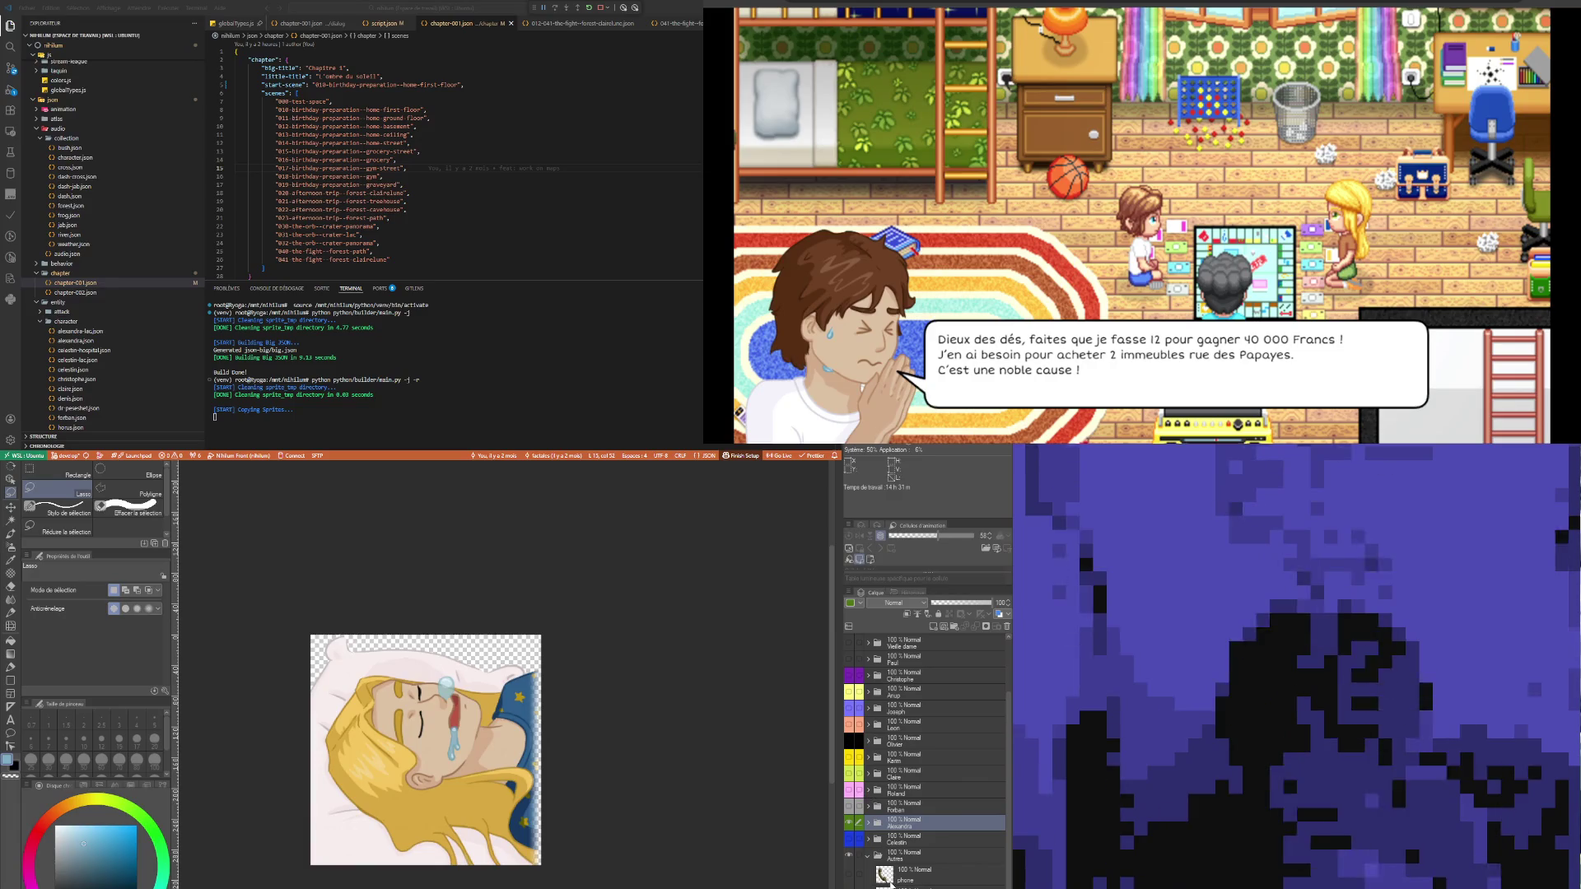
left_click(850, 824)
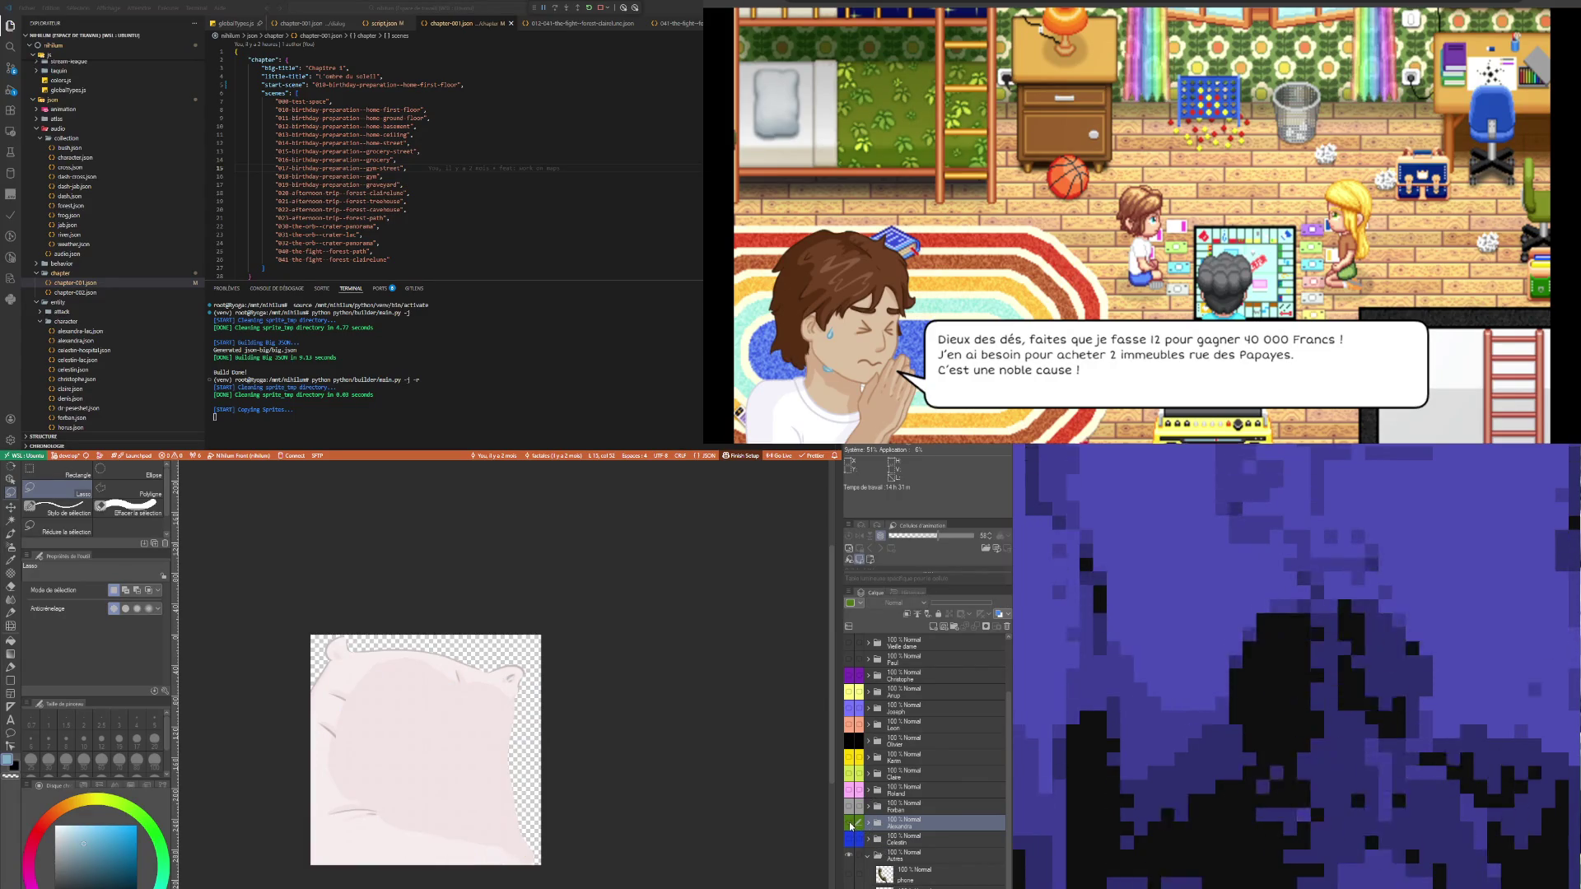
left_click(850, 823)
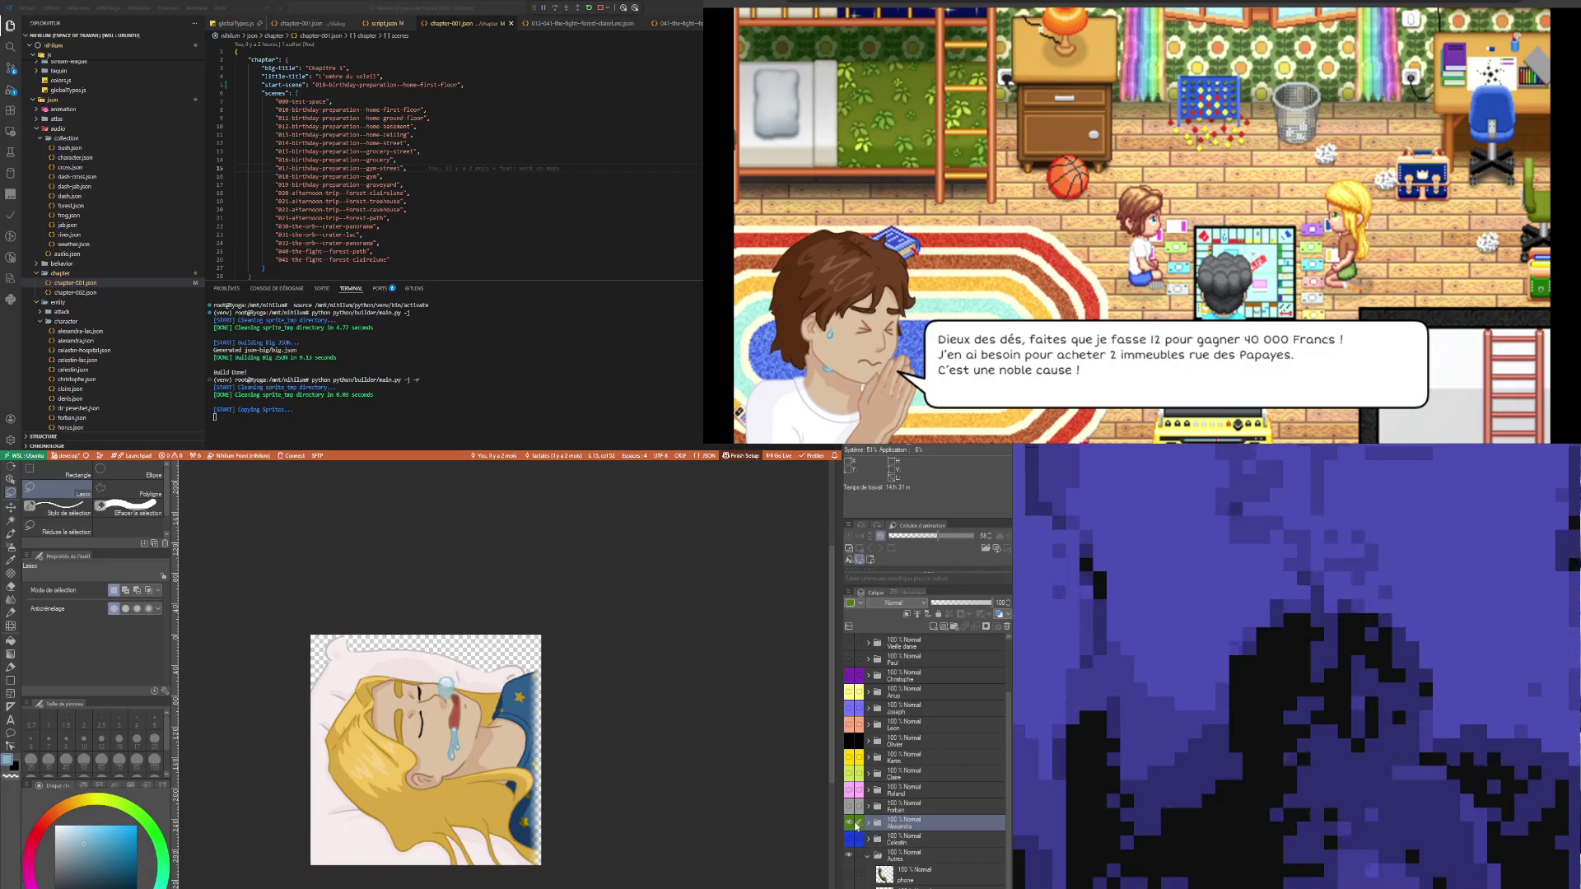
left_click(851, 824)
- Make the boy's Celestin folder visible and expand it to show its expression layers
left_click(880, 841)
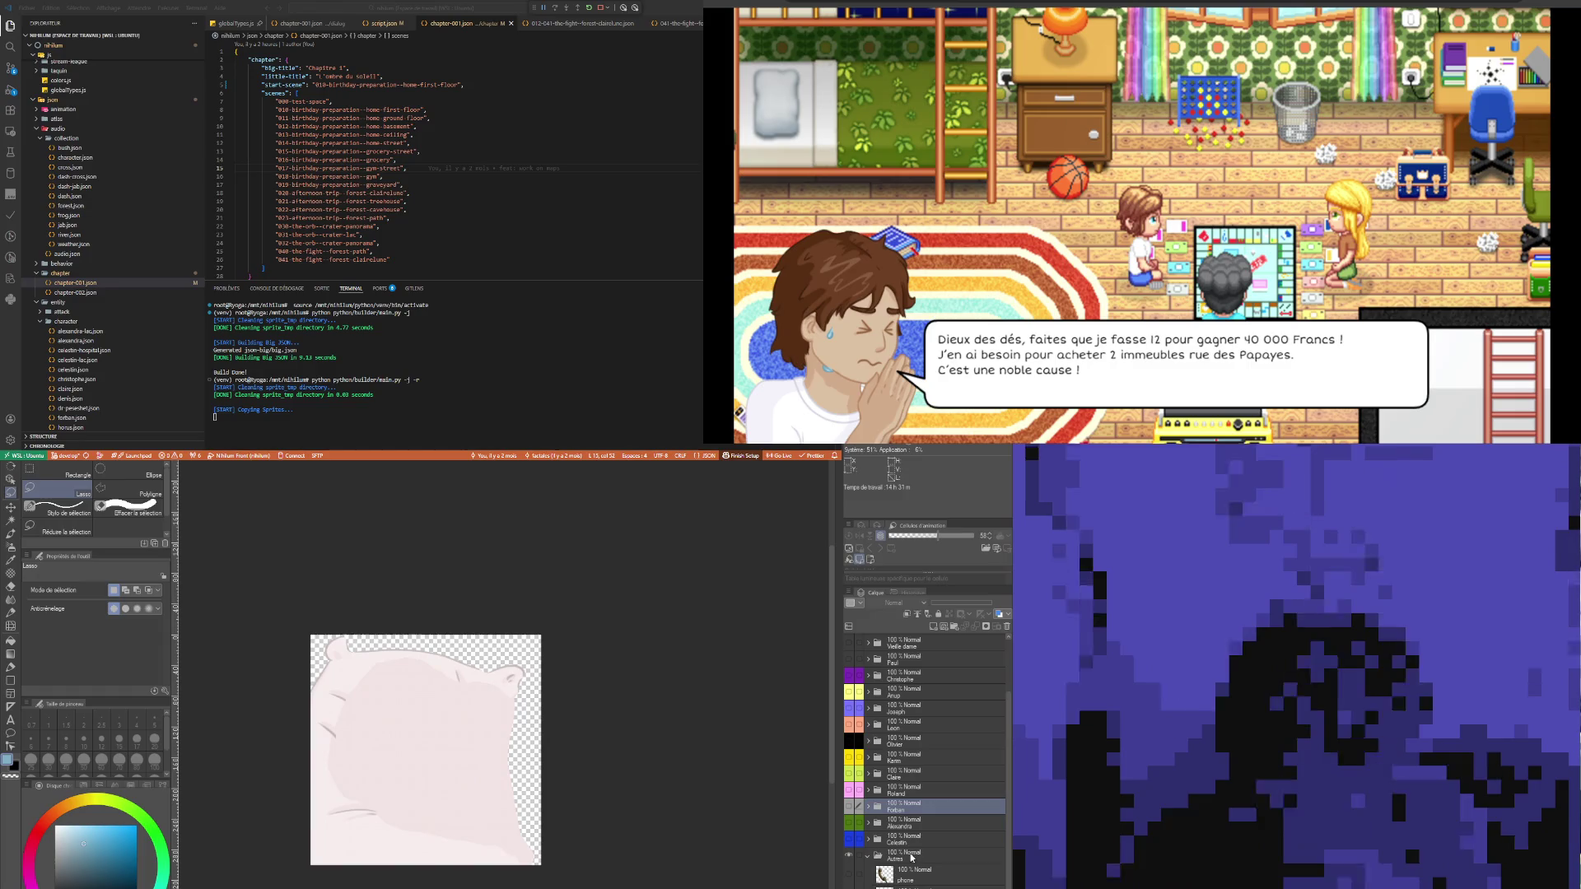
left_click(850, 839)
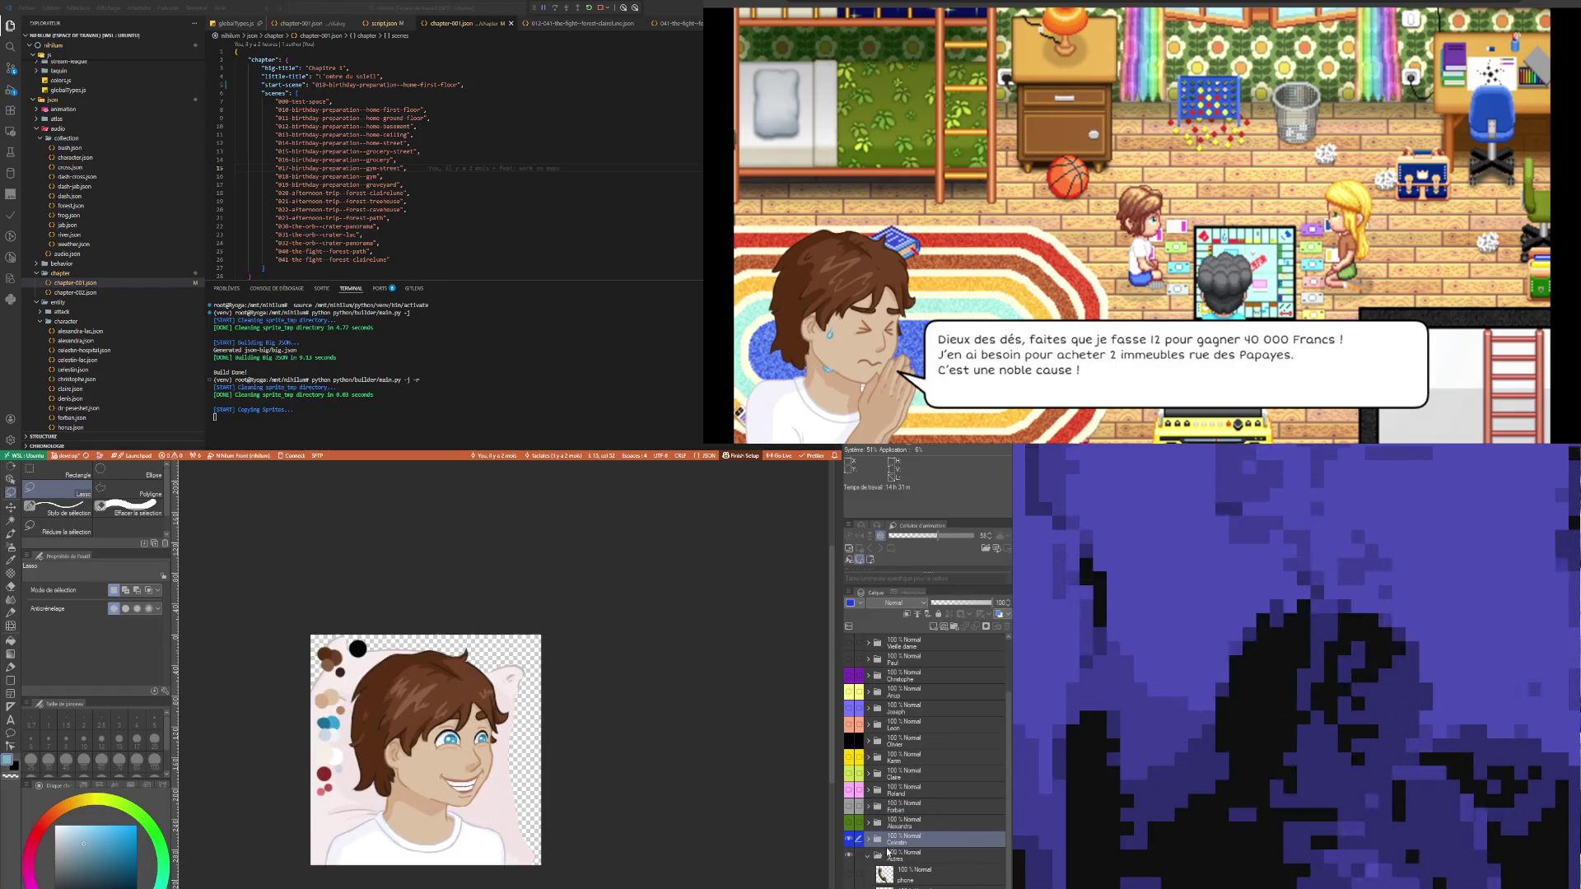
left_click(871, 840)
scroll(915, 815, "down", 3)
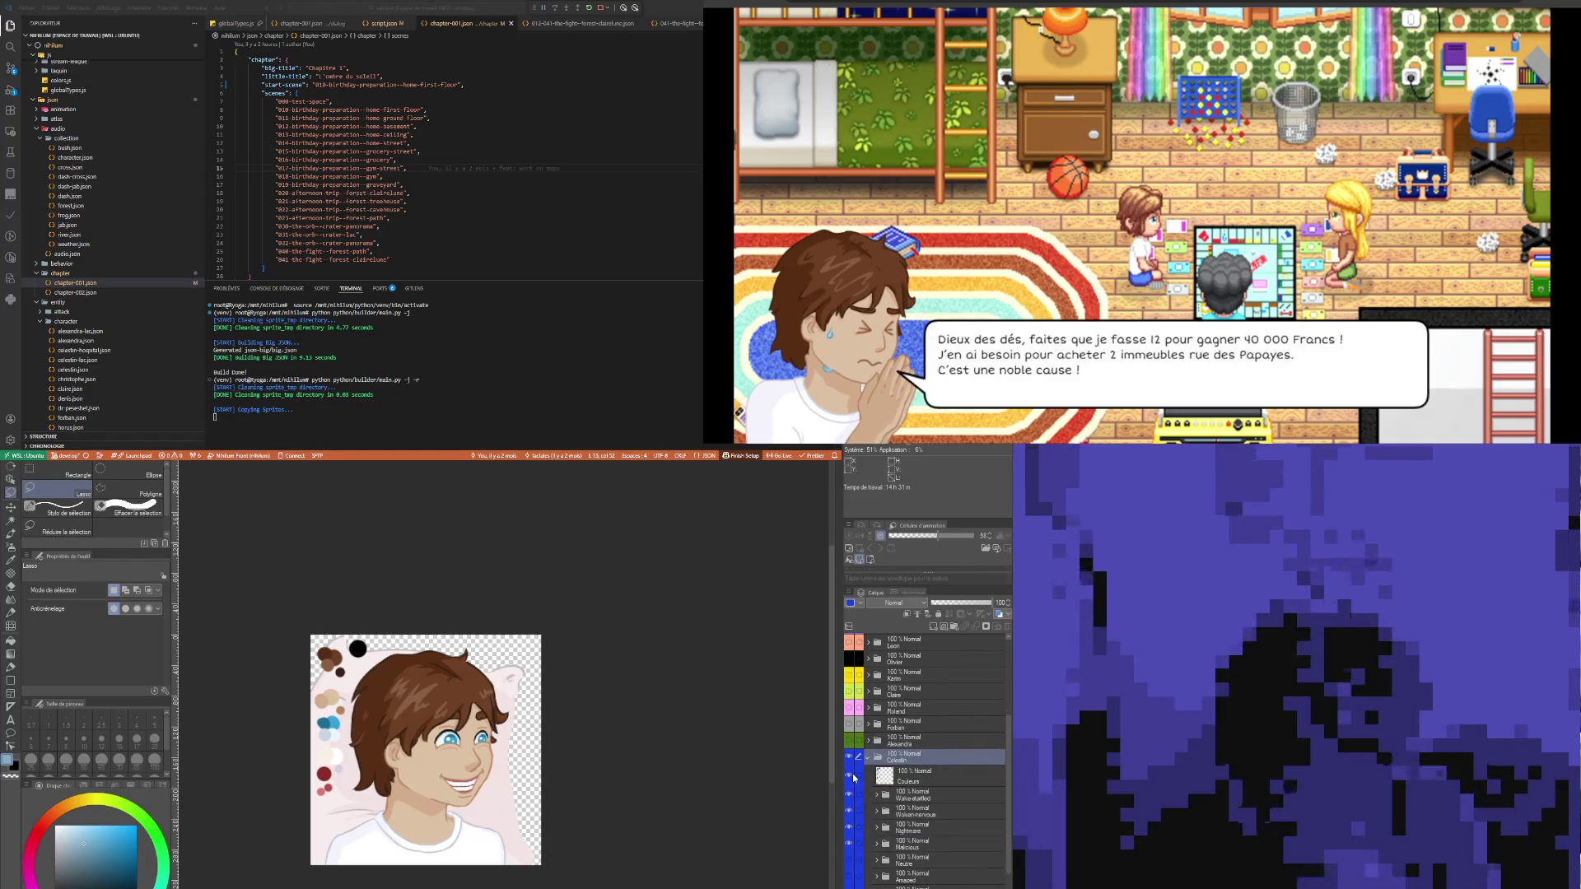
- Hide the boy's upright portrait drawing and zoom the canvas out
left_click(848, 845)
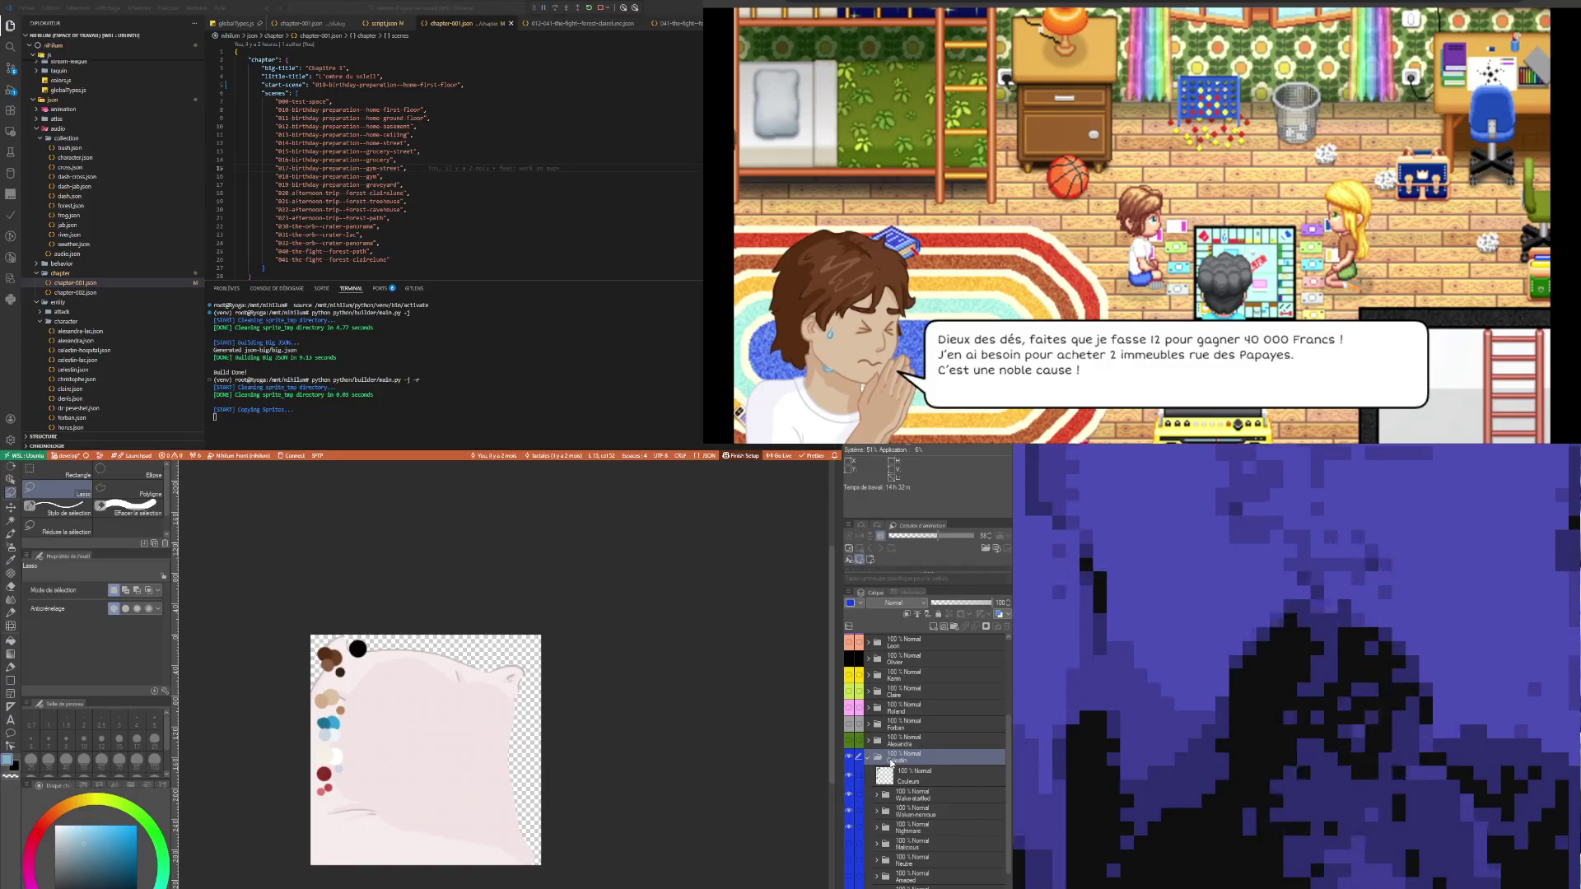
key("ctrl+minus")
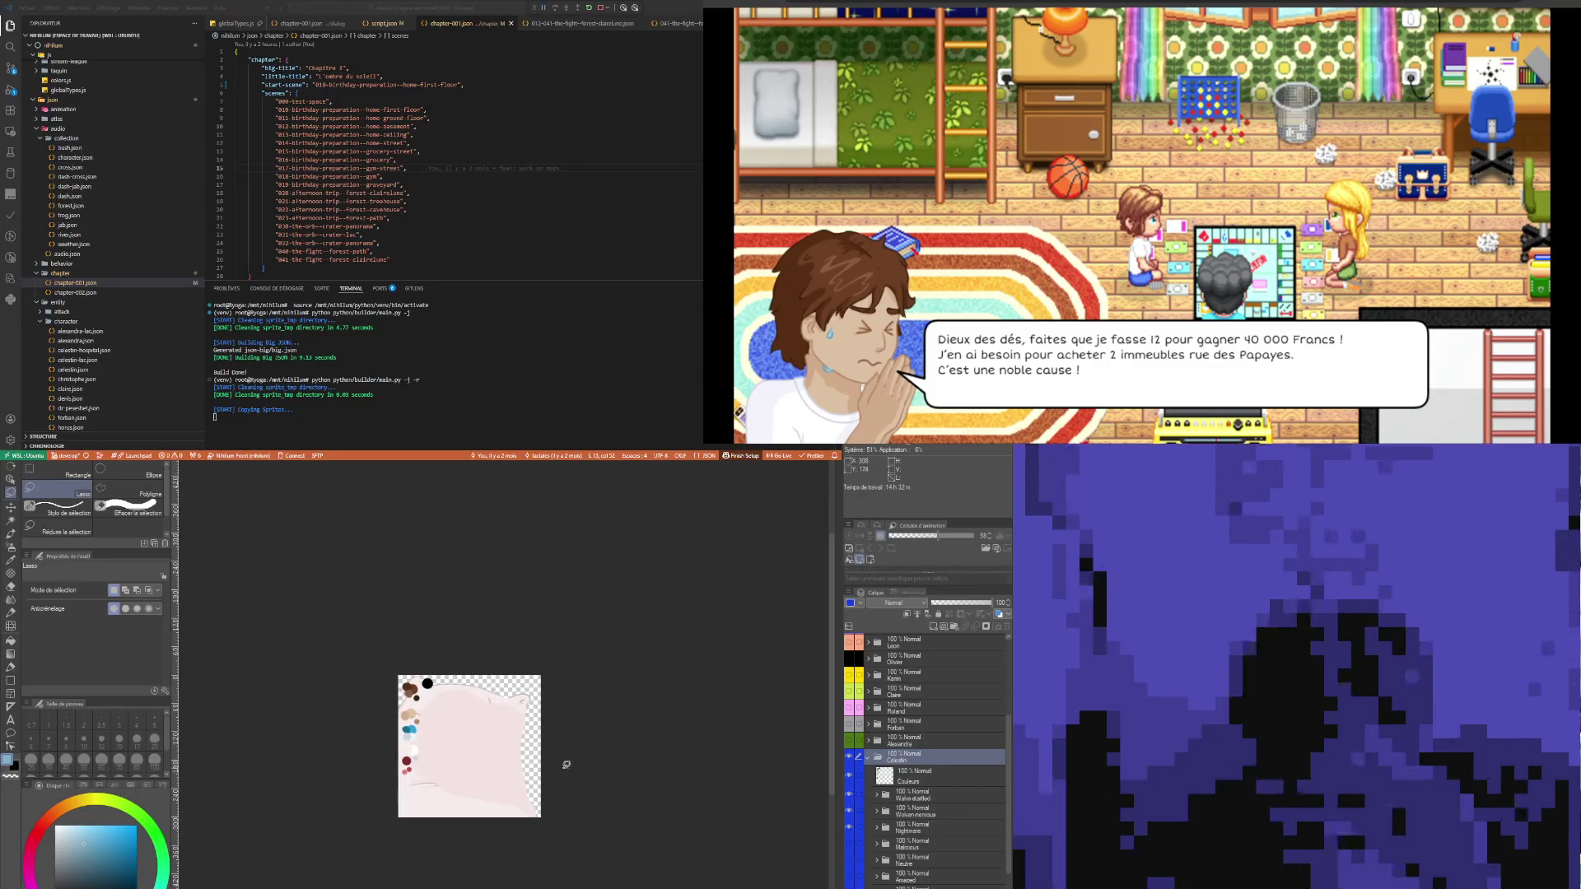
scroll(911, 818, "down", 3)
scroll(911, 818, "down", 2)
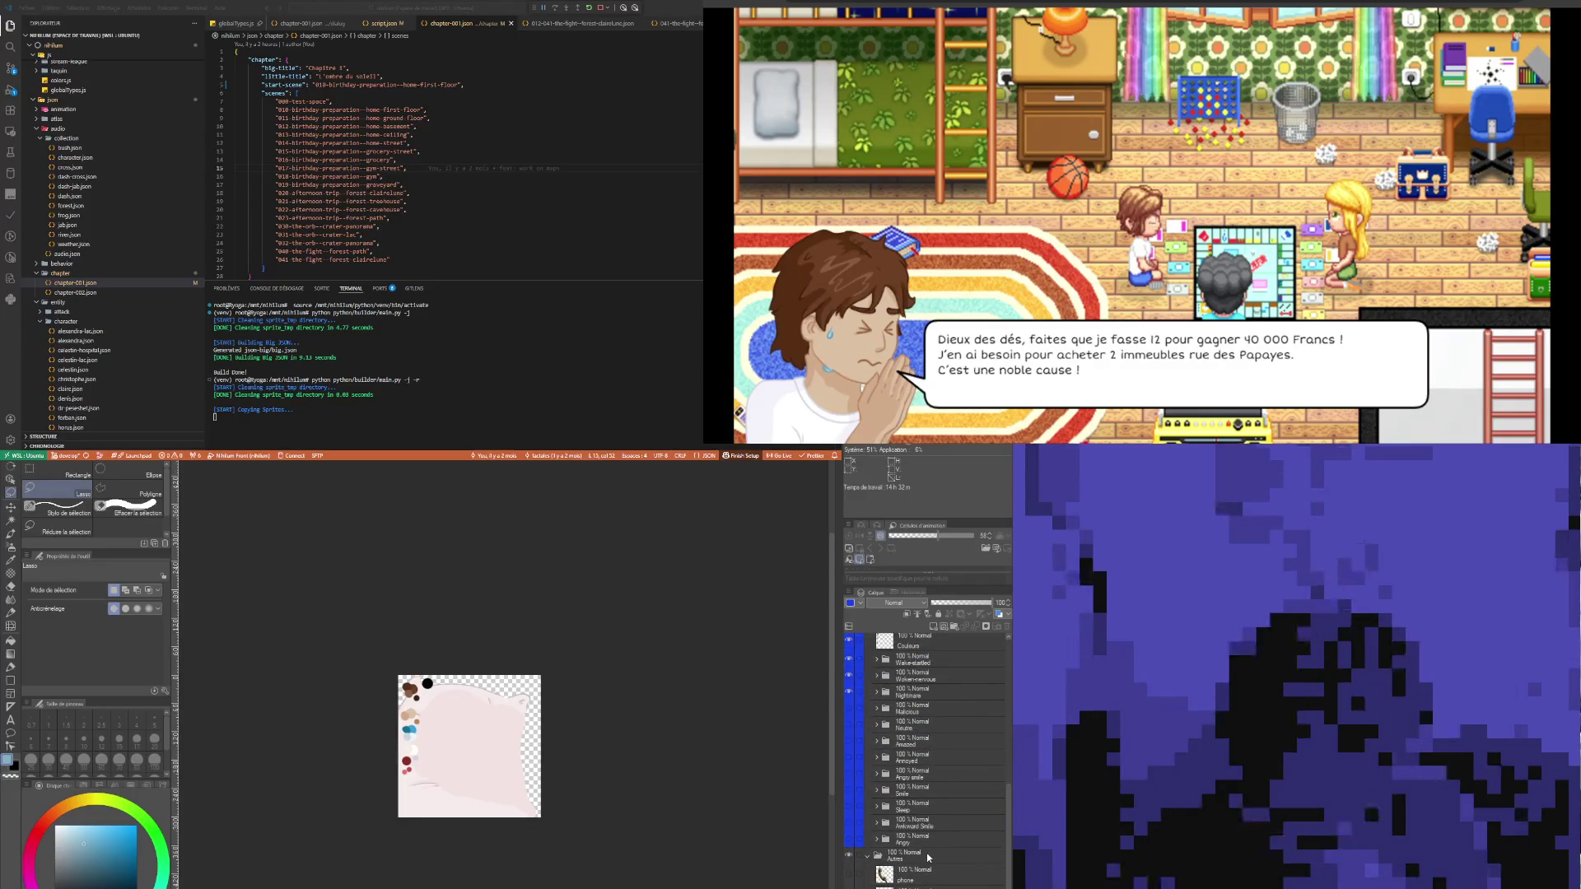
scroll(926, 852, "up", 4)
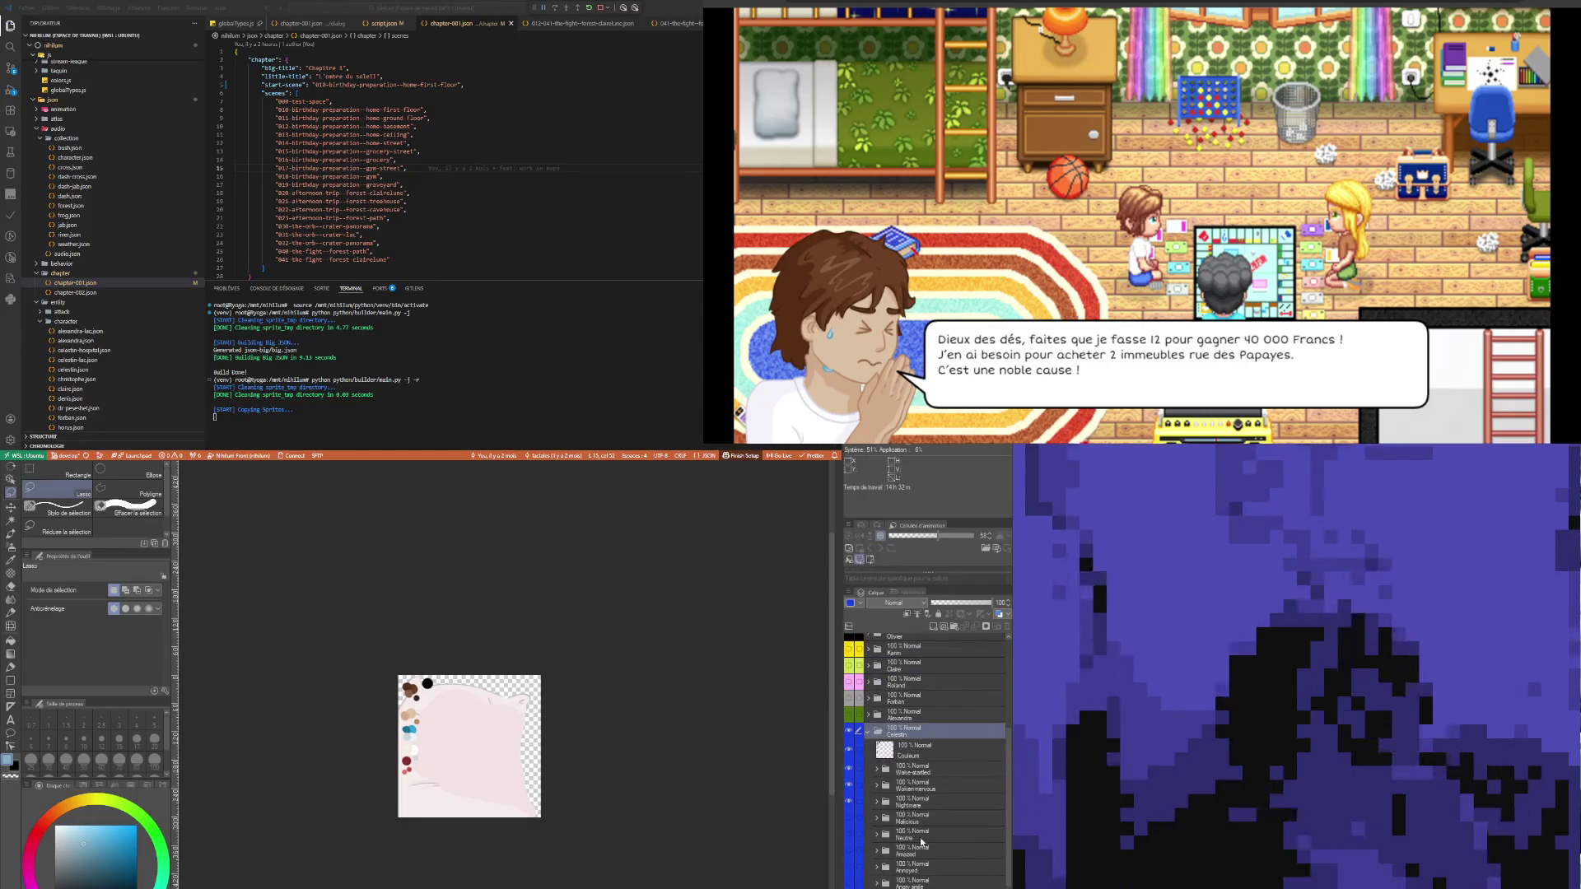
scroll(921, 840, "up", 2)
- Open the Wake-startled folder and preview its drawing, leaving it hidden
left_click(877, 810)
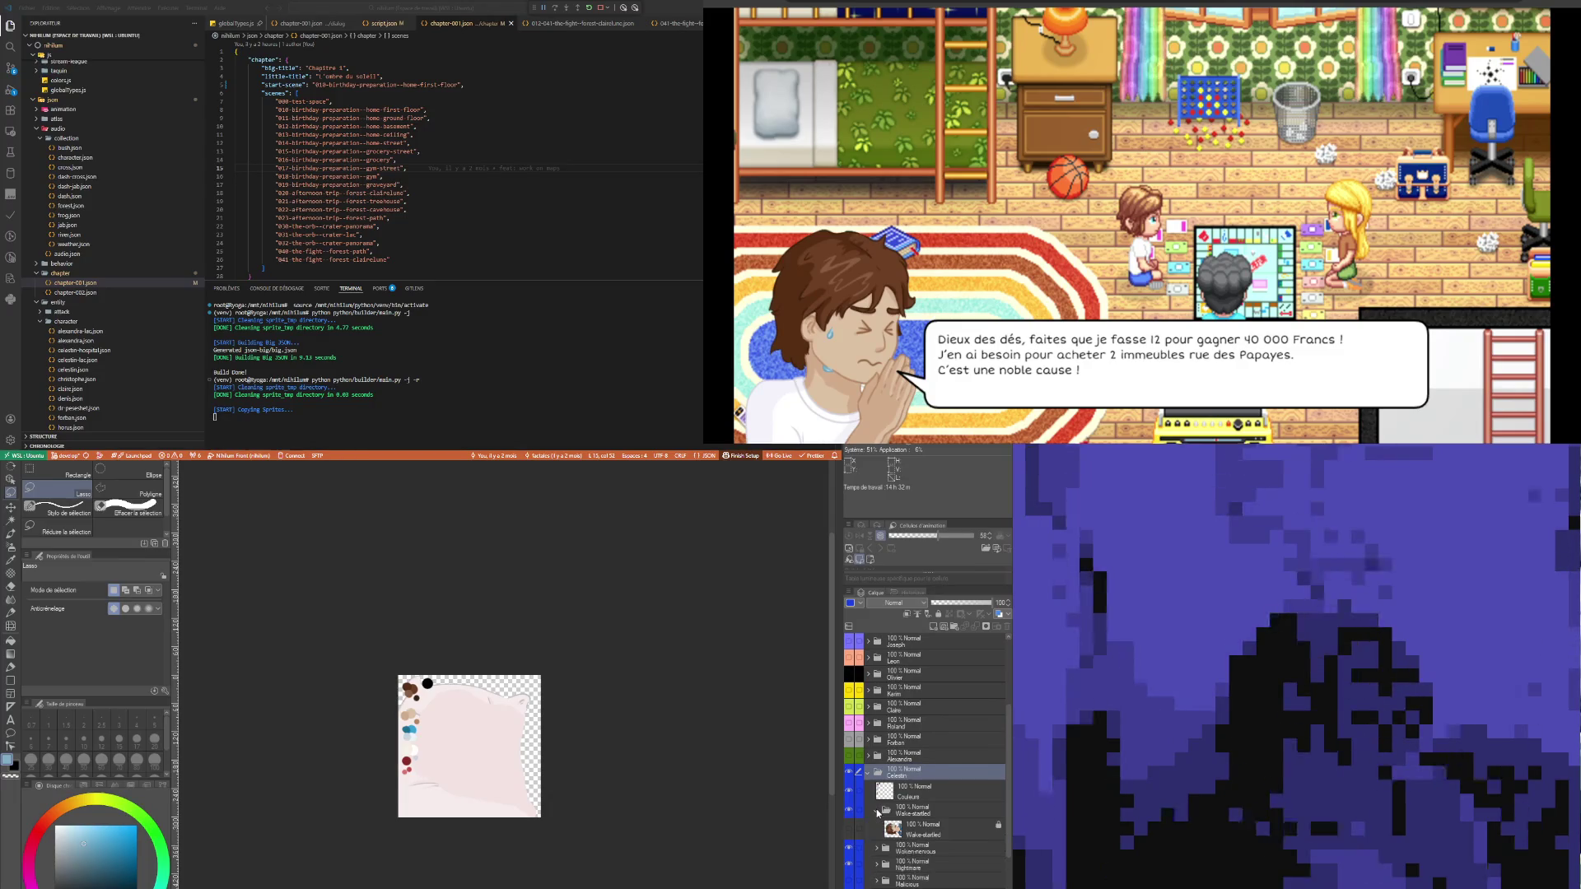
left_click(851, 834)
left_click(849, 829)
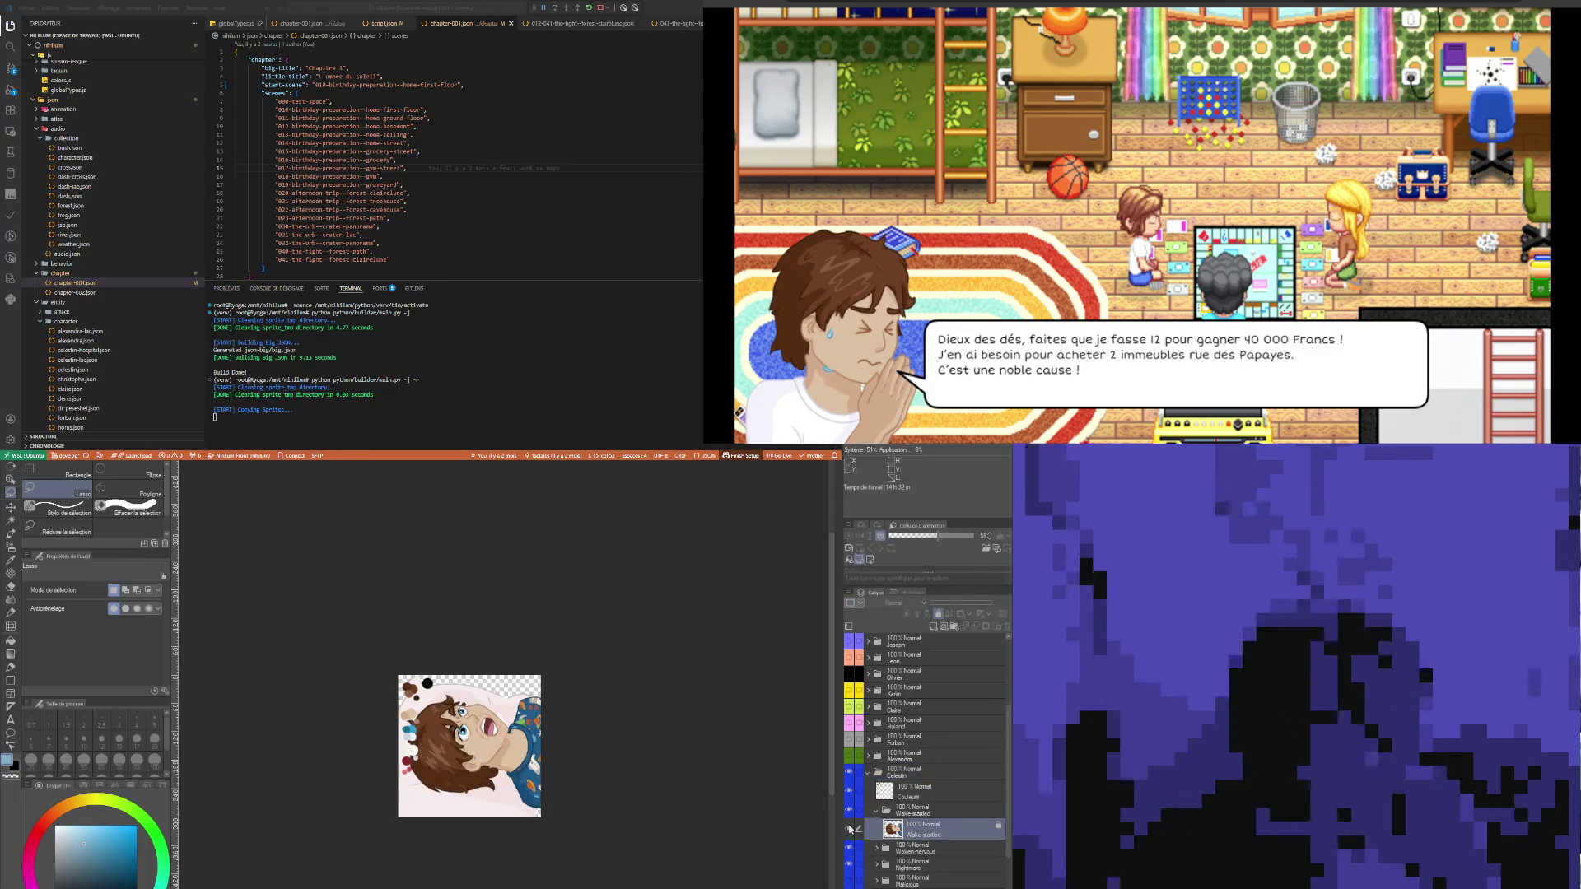
left_click(850, 830)
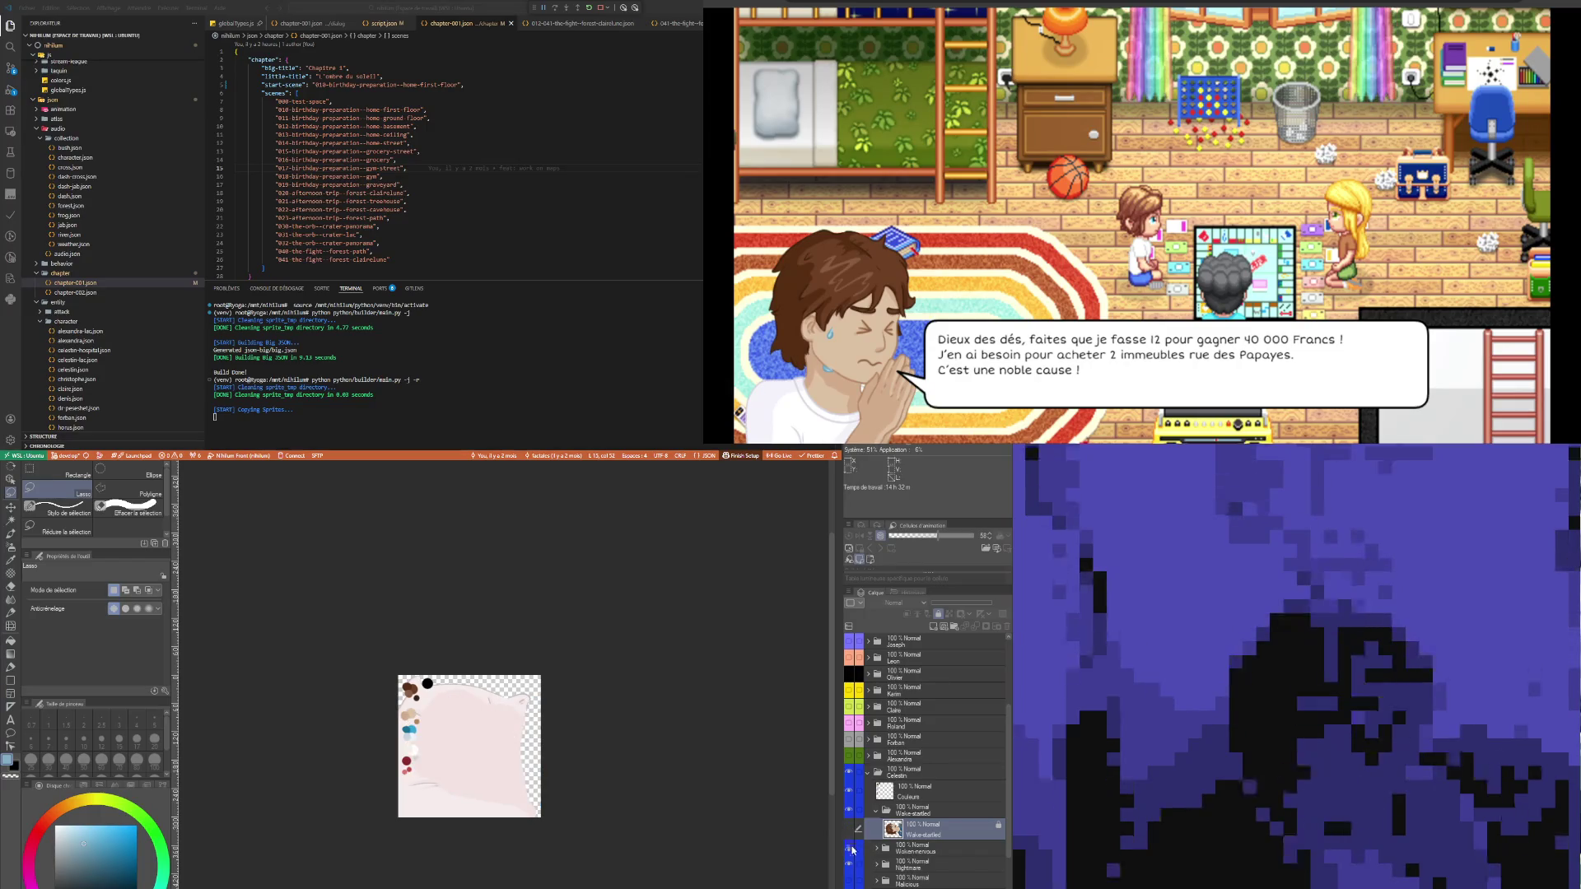
left_click(850, 829)
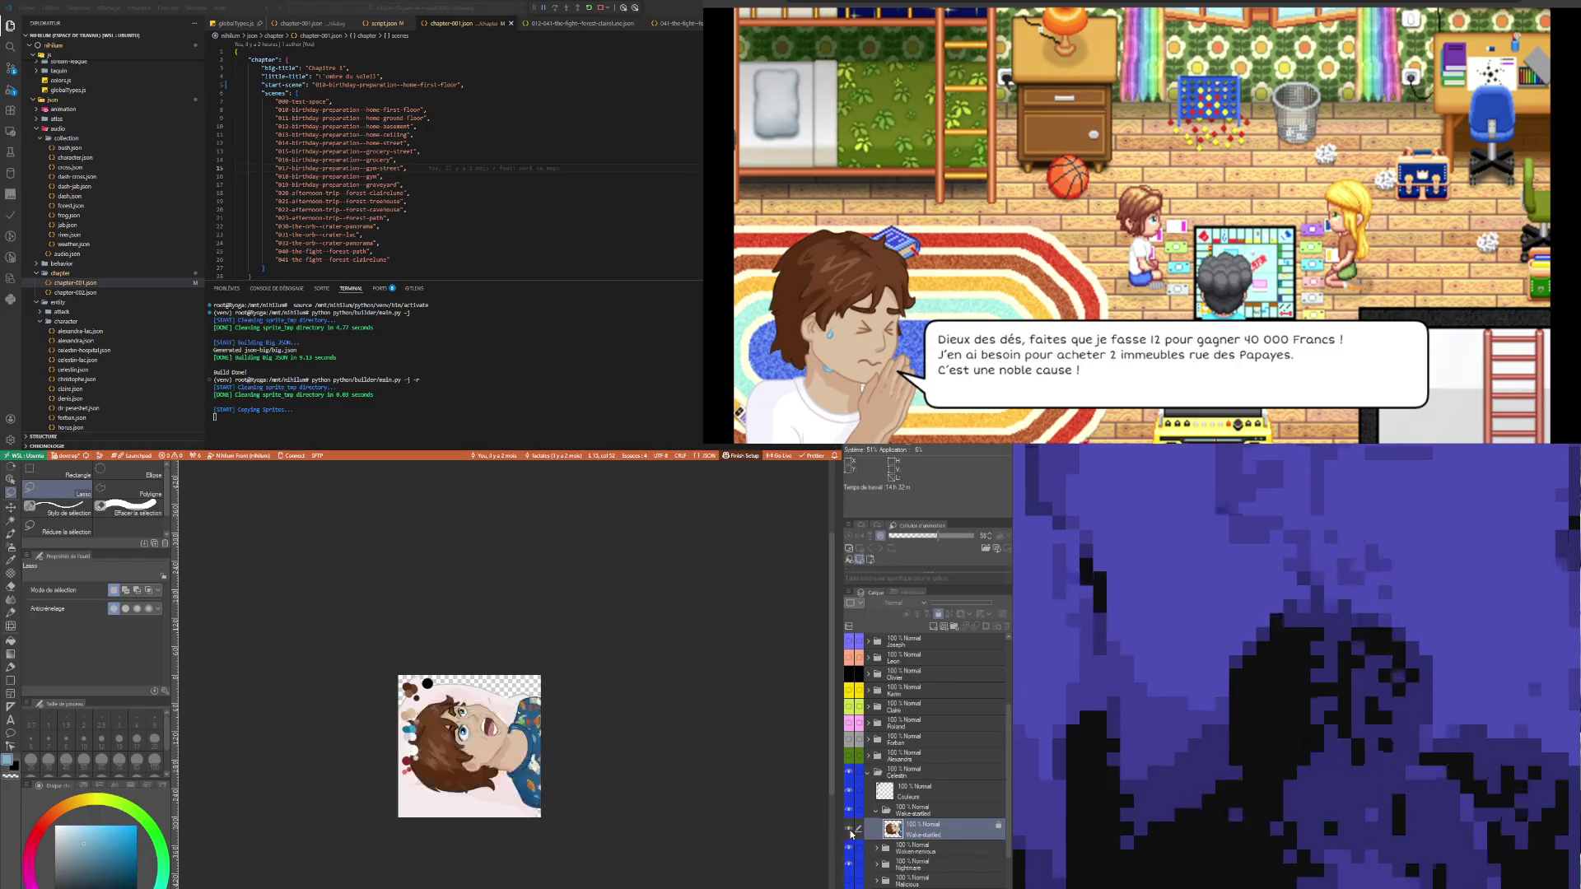
left_click(850, 830)
- Show the boy's lying Nightmare pose on the pillow and collapse Wake-startled
left_click(914, 857)
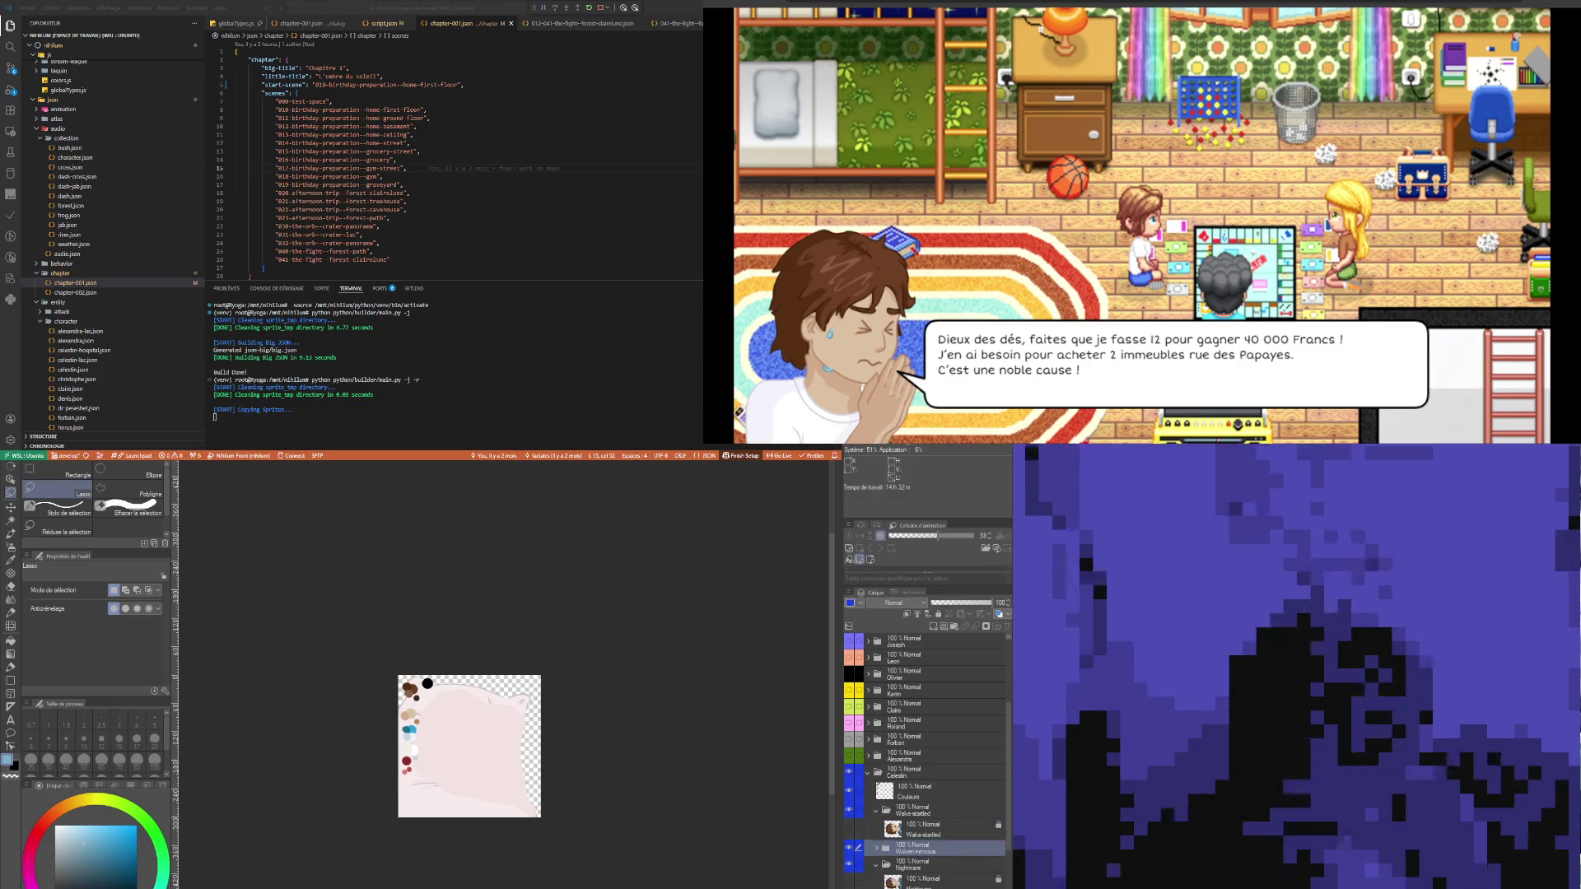
left_click(915, 880)
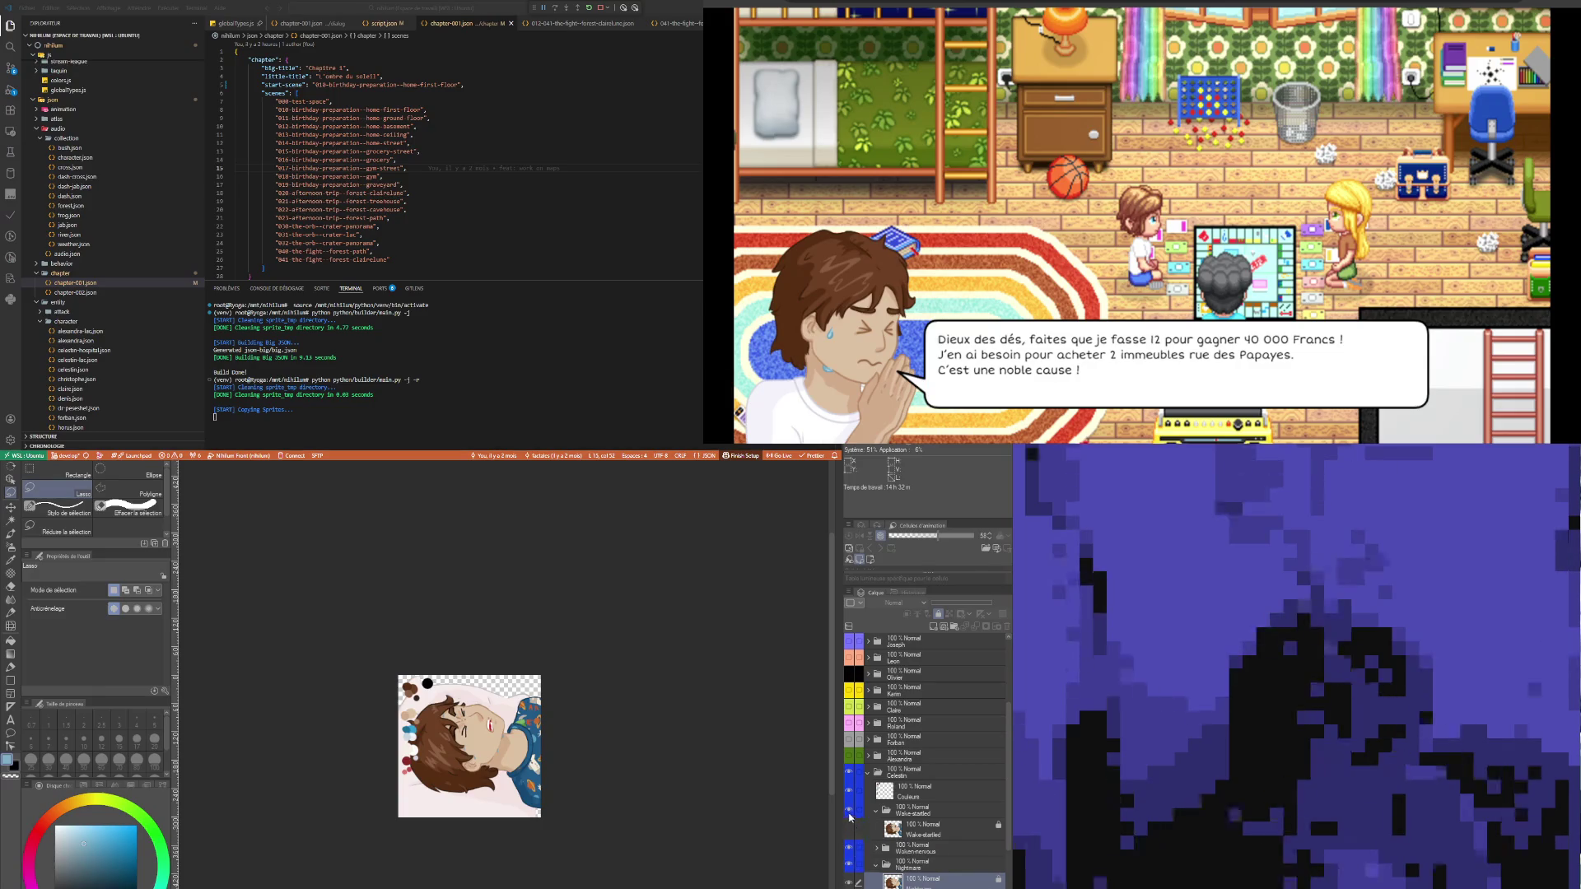
left_click(875, 812)
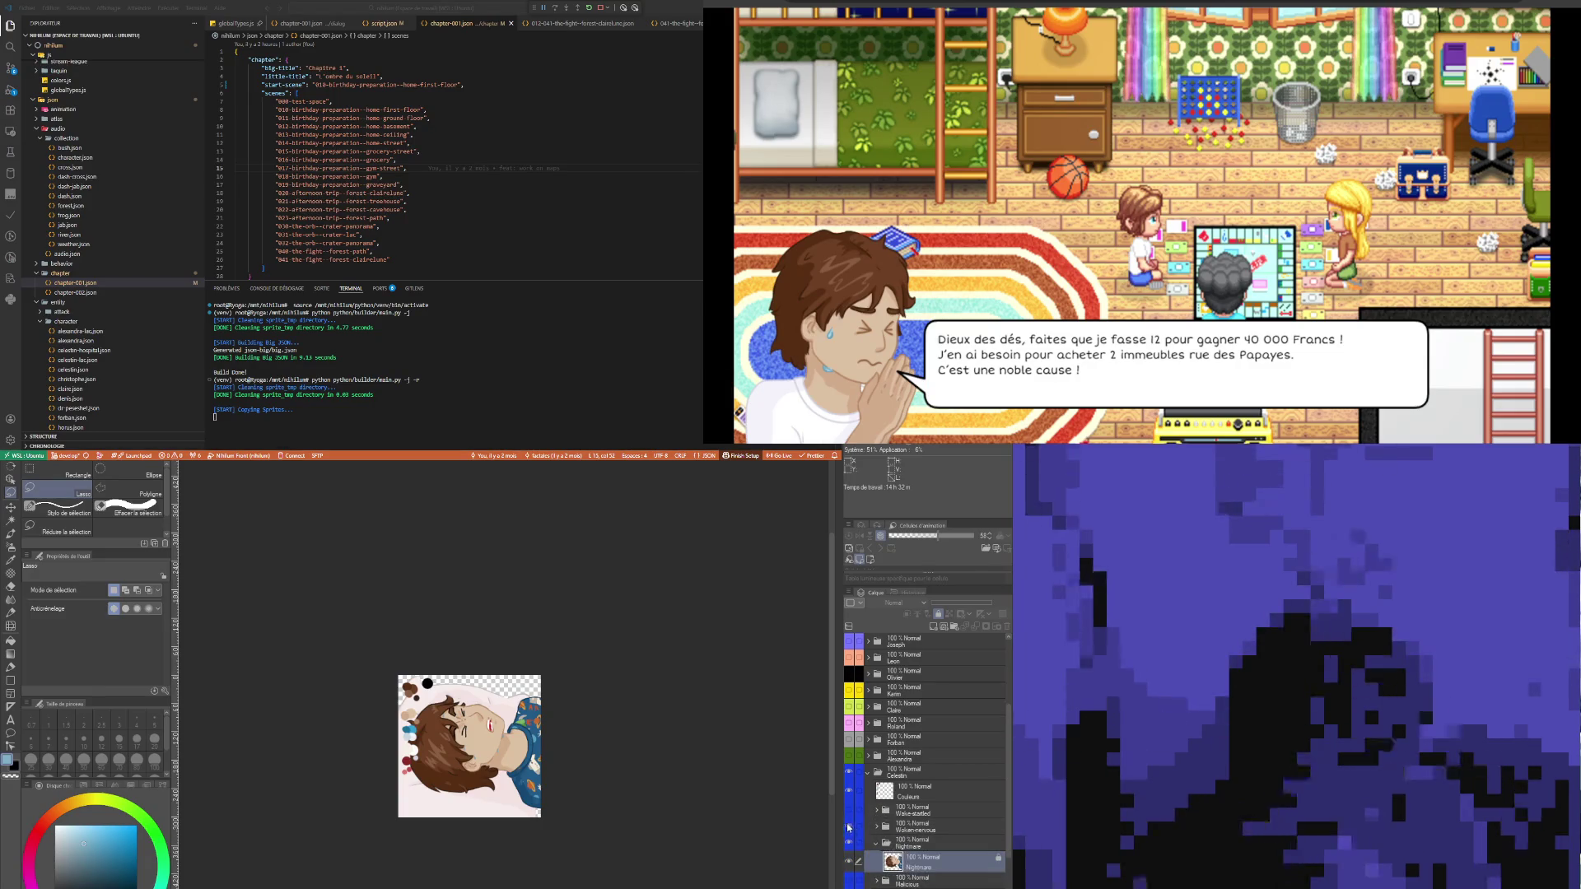
scroll(451, 749, "up", 4)
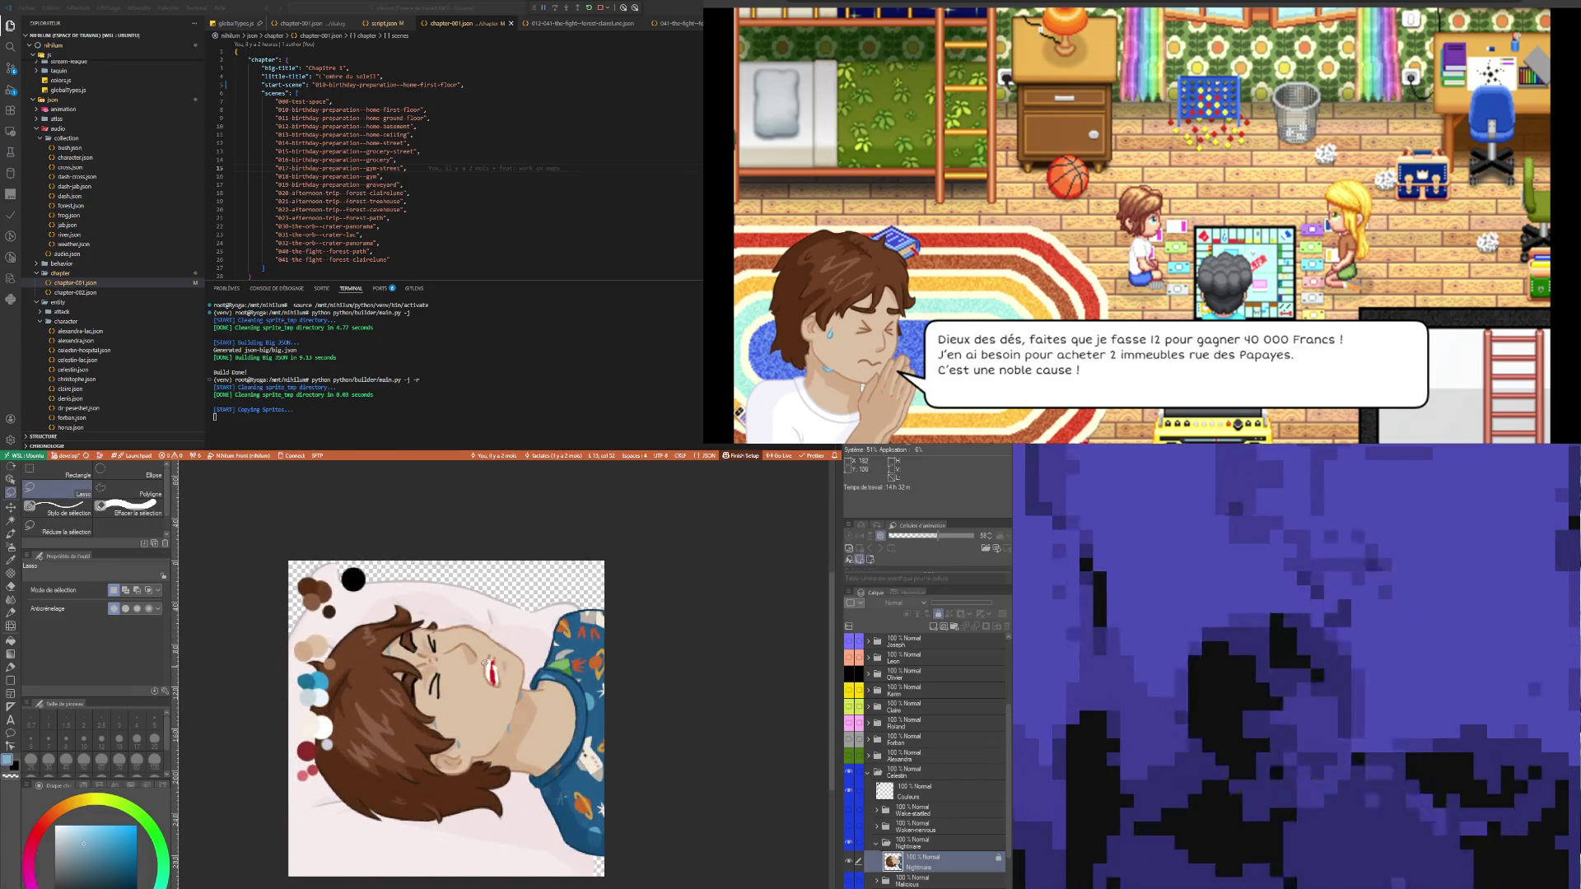
scroll(484, 662, "down", 3)
scroll(445, 663, "up", 2)
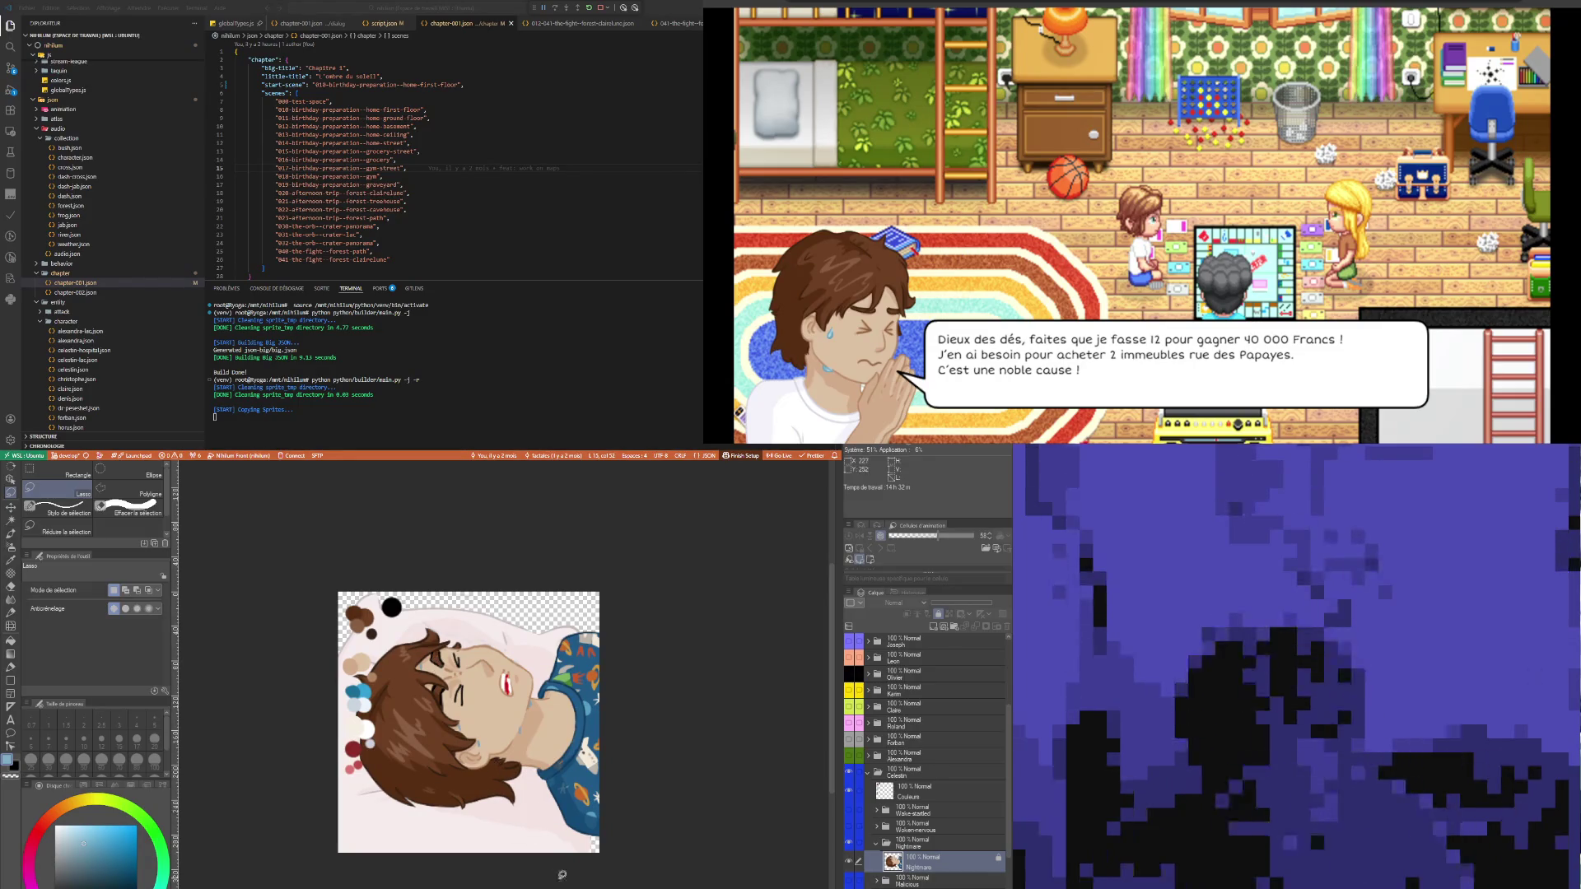
scroll(559, 872, "up", 2)
scroll(562, 806, "down", 1)
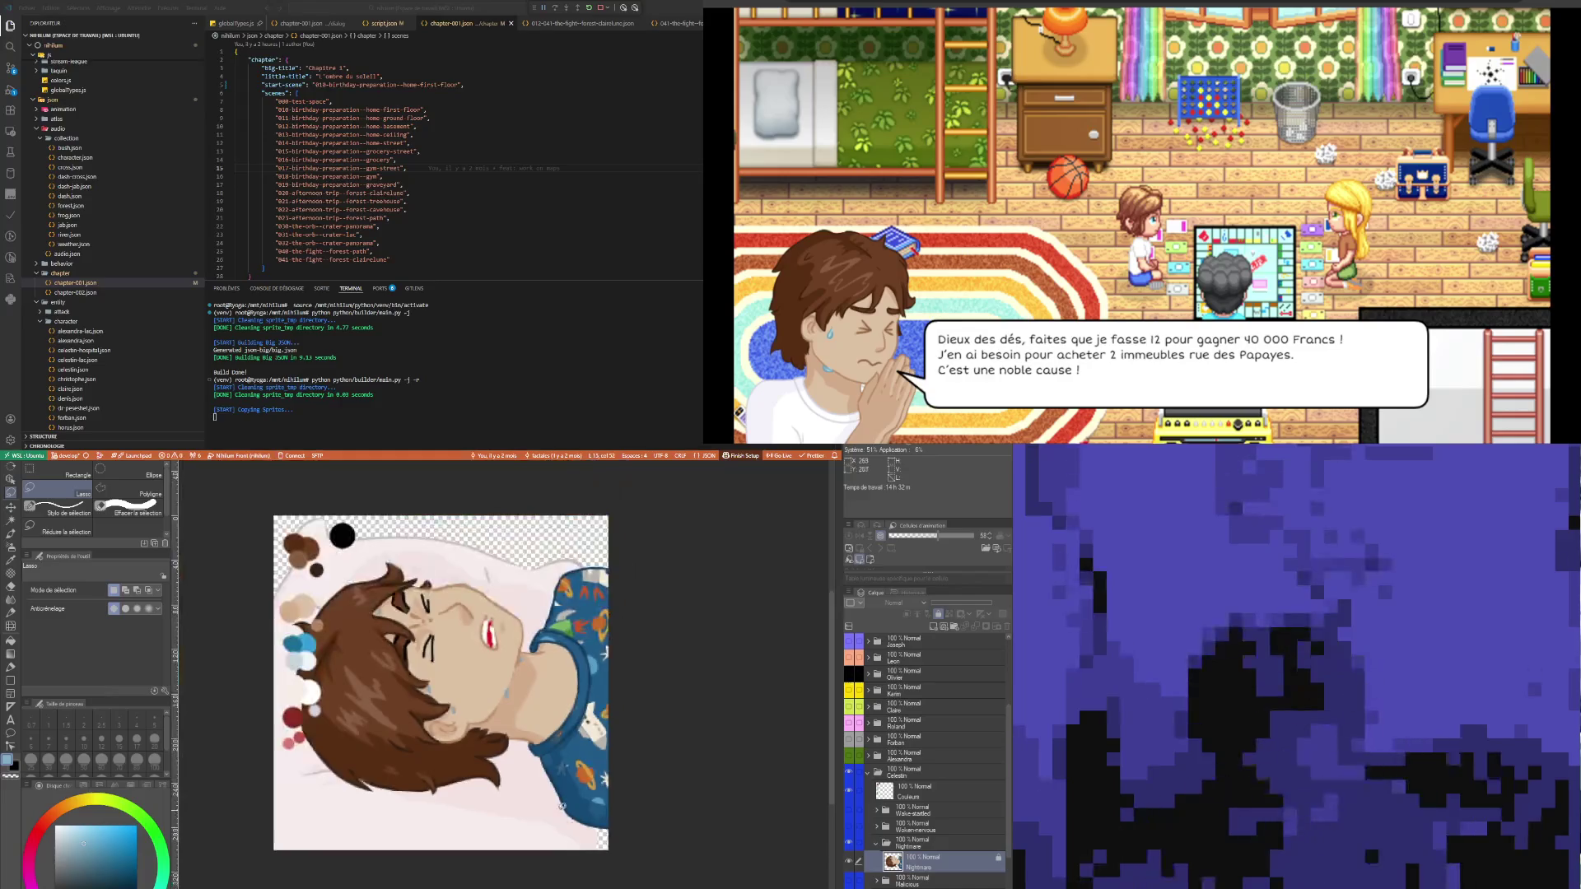
scroll(562, 807, "down", 2)
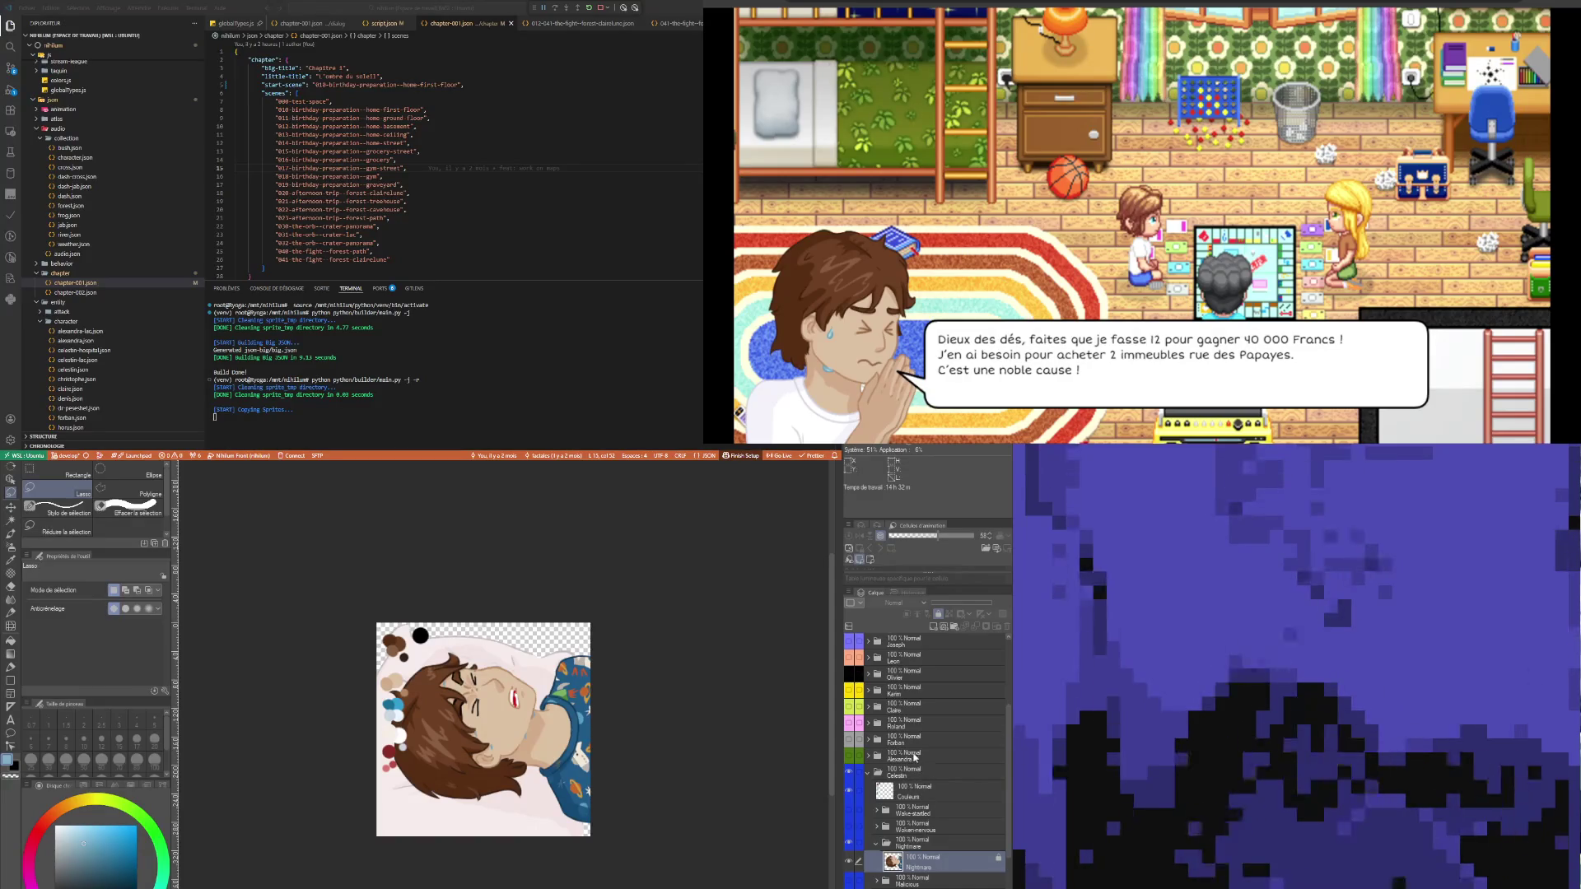
- Expand Alexandra's folder and select its Wake-startled folder and layer
left_click(915, 752)
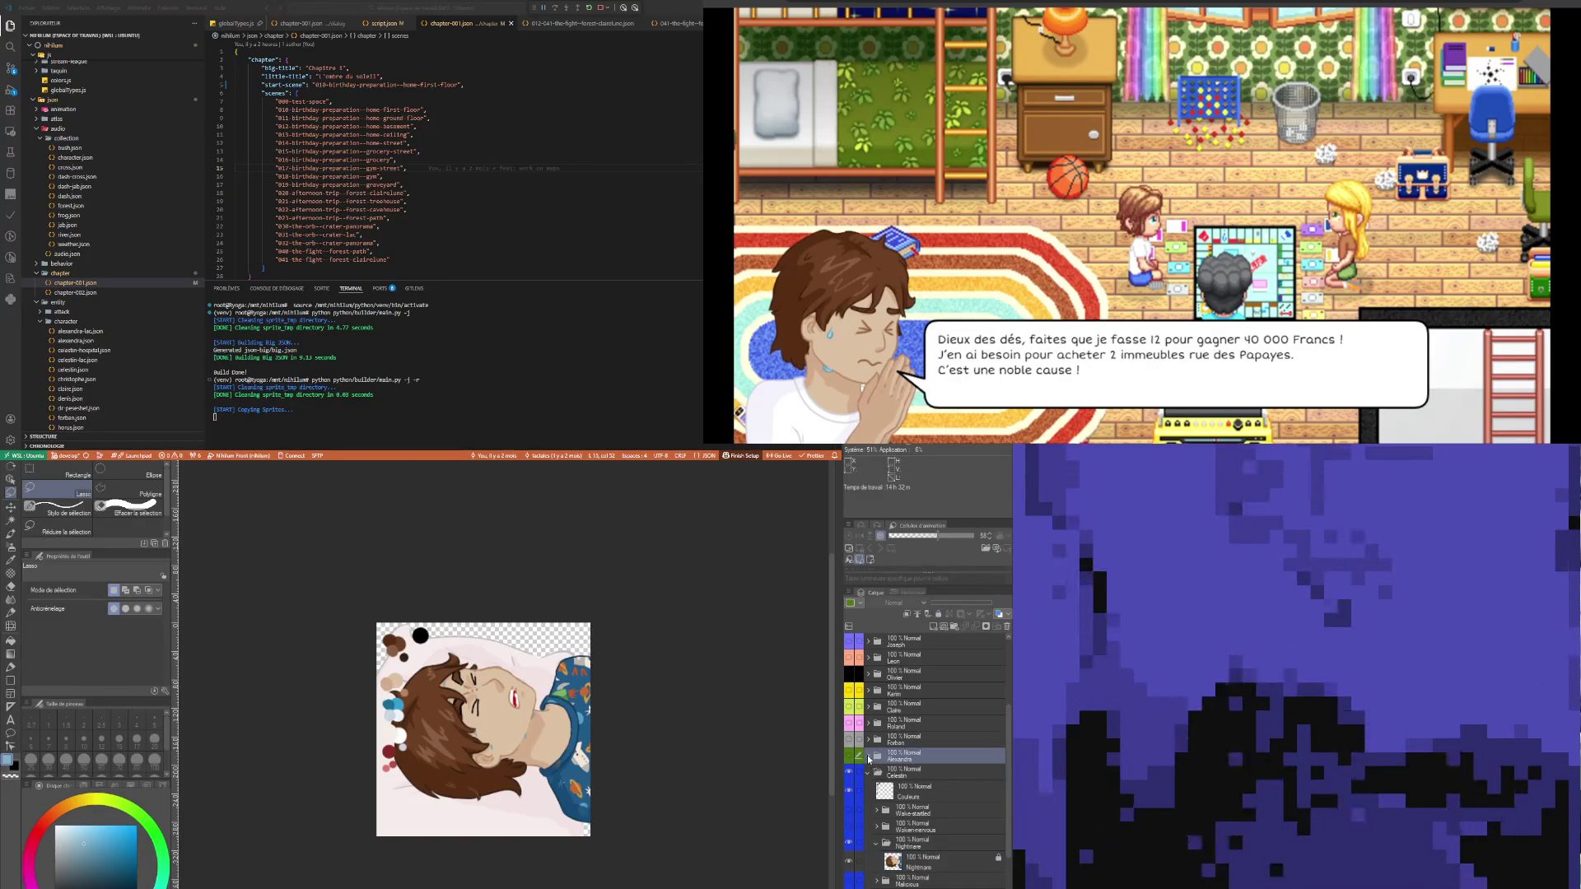
left_click(868, 757)
left_click(925, 795)
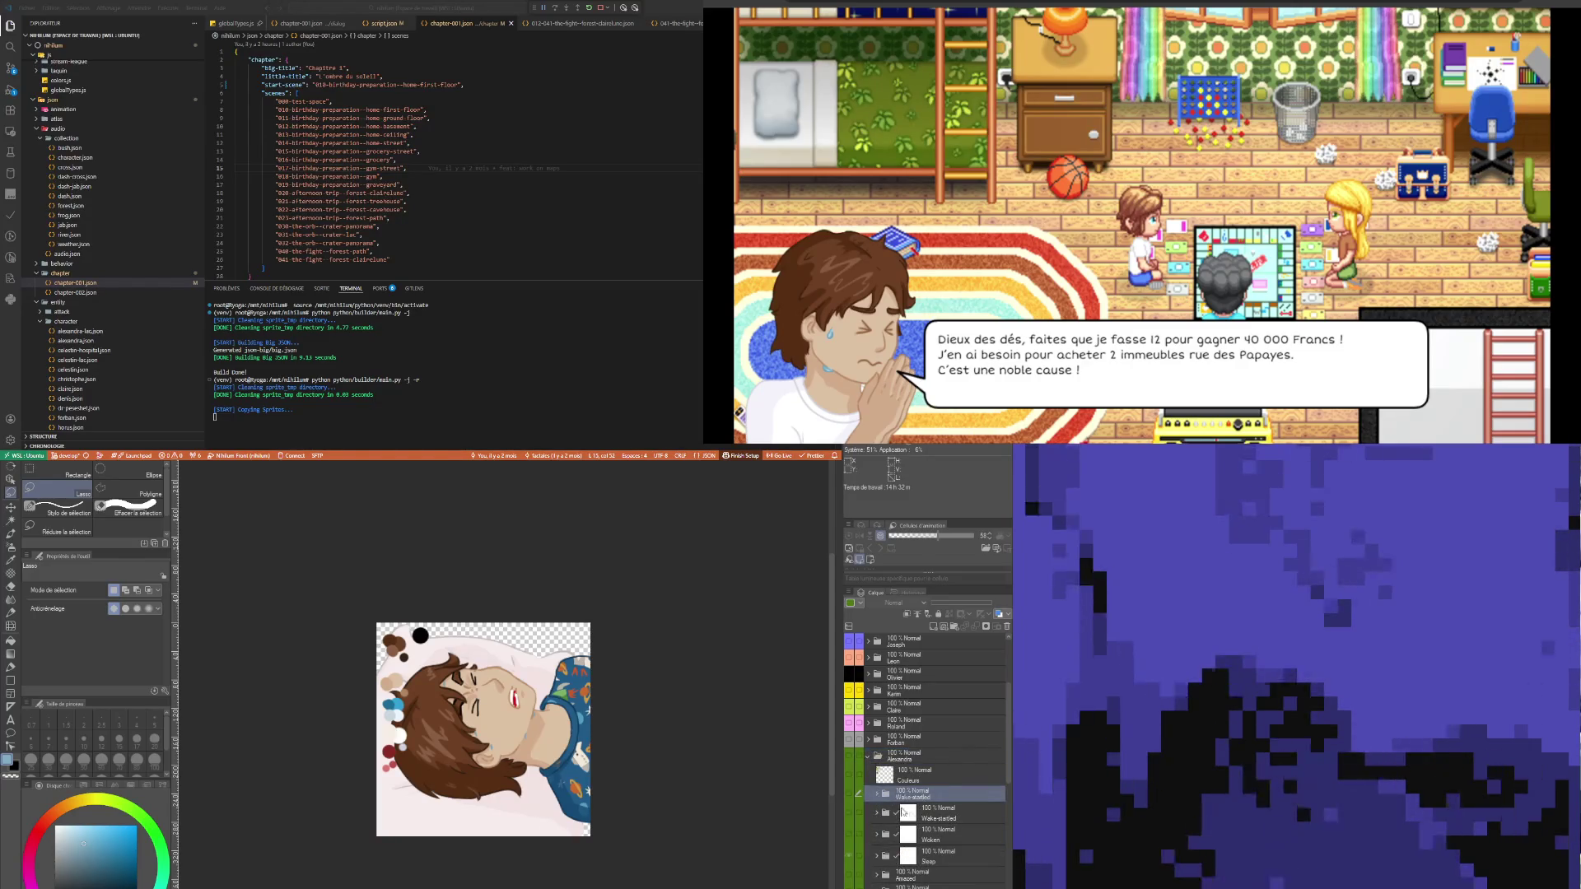
left_click(911, 814)
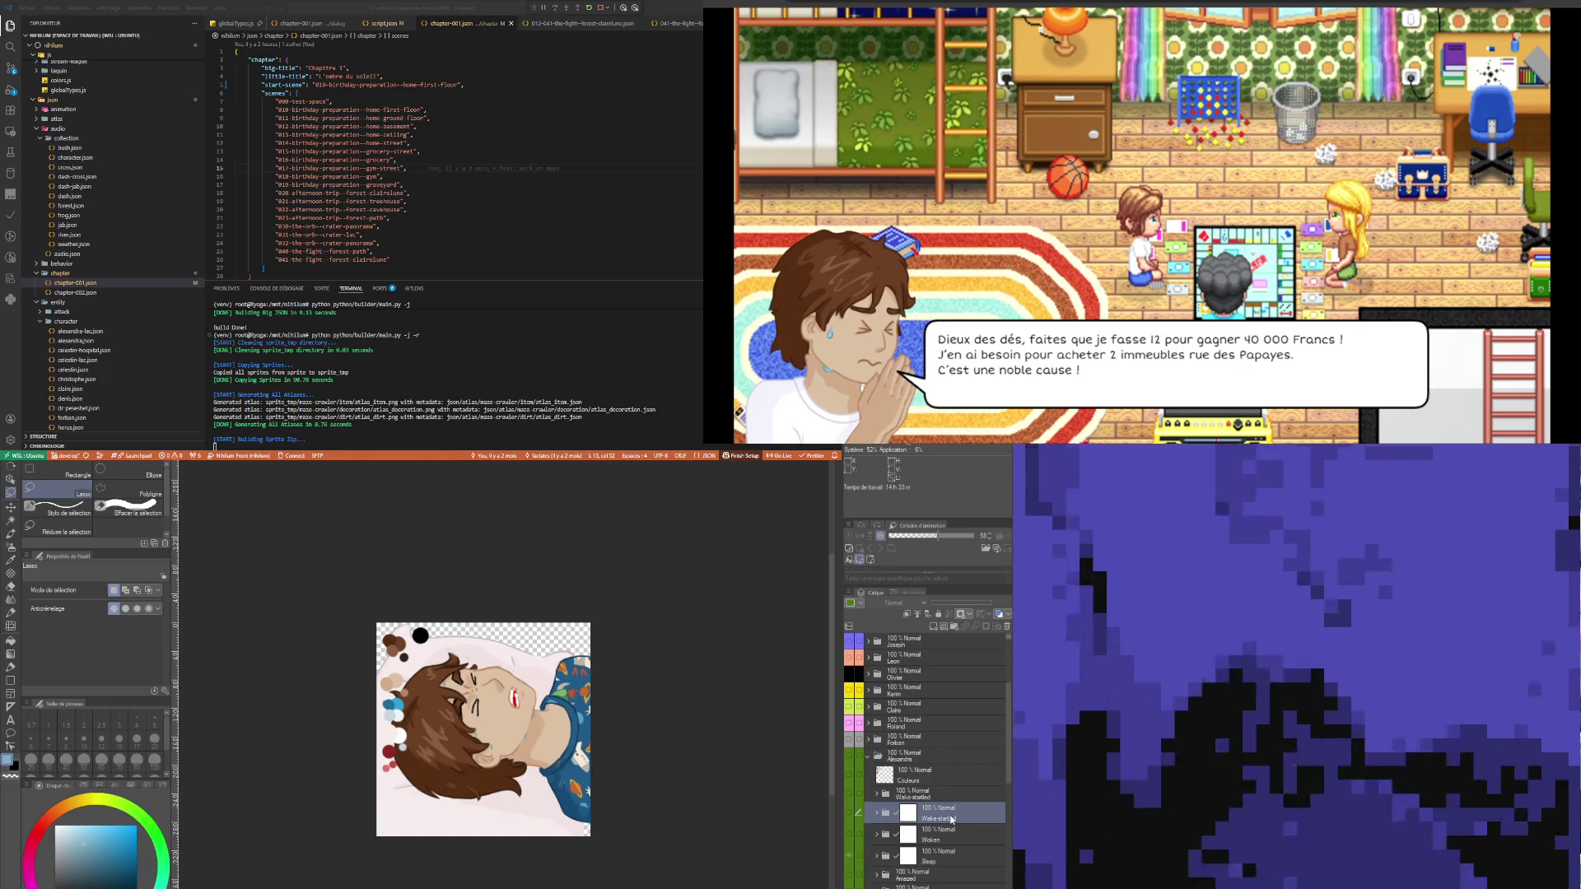
- Duplicate the Wake-startled layer, then undo the extra copy
key("ctrl+c")
key("ctrl+v")
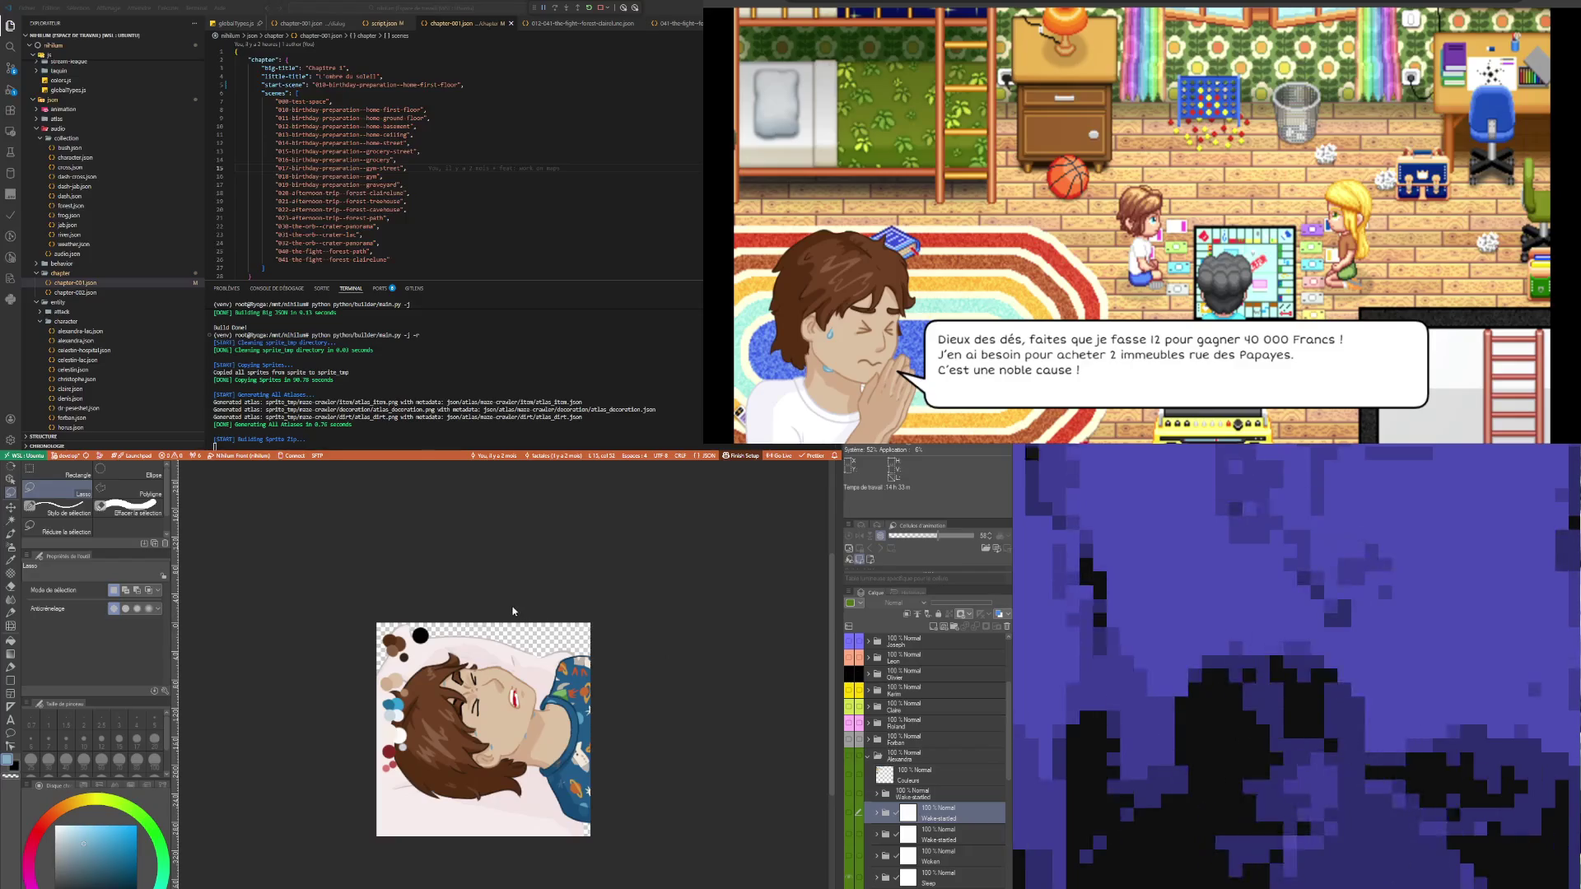
key("ctrl+e")
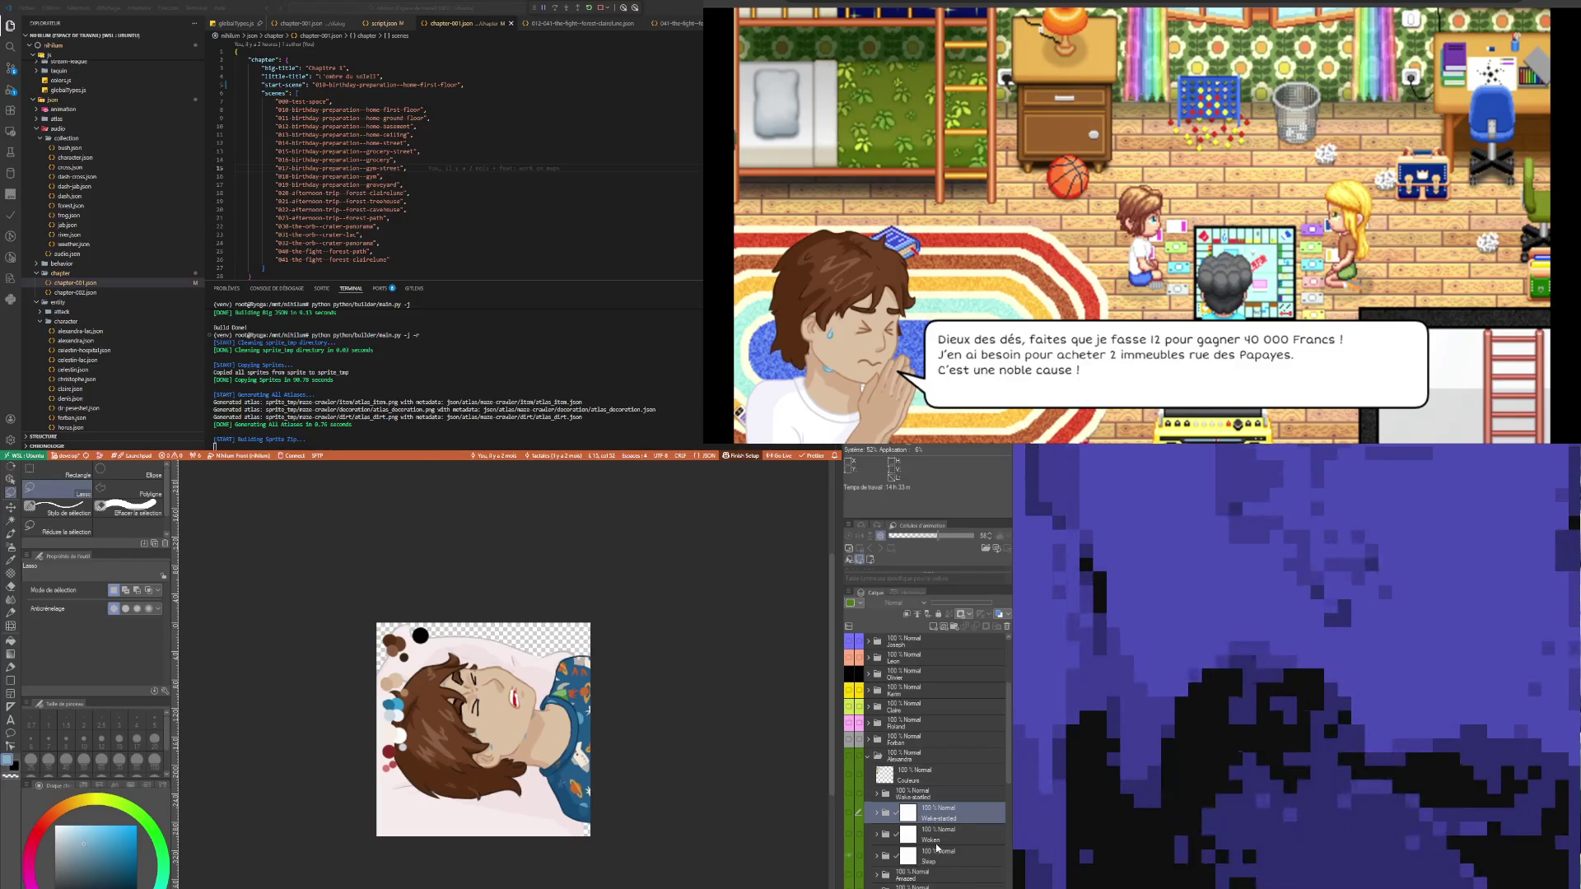
- Select Celestin's Nightmare layer and hide it, leaving only the pillow
scroll(936, 843, "down", 5)
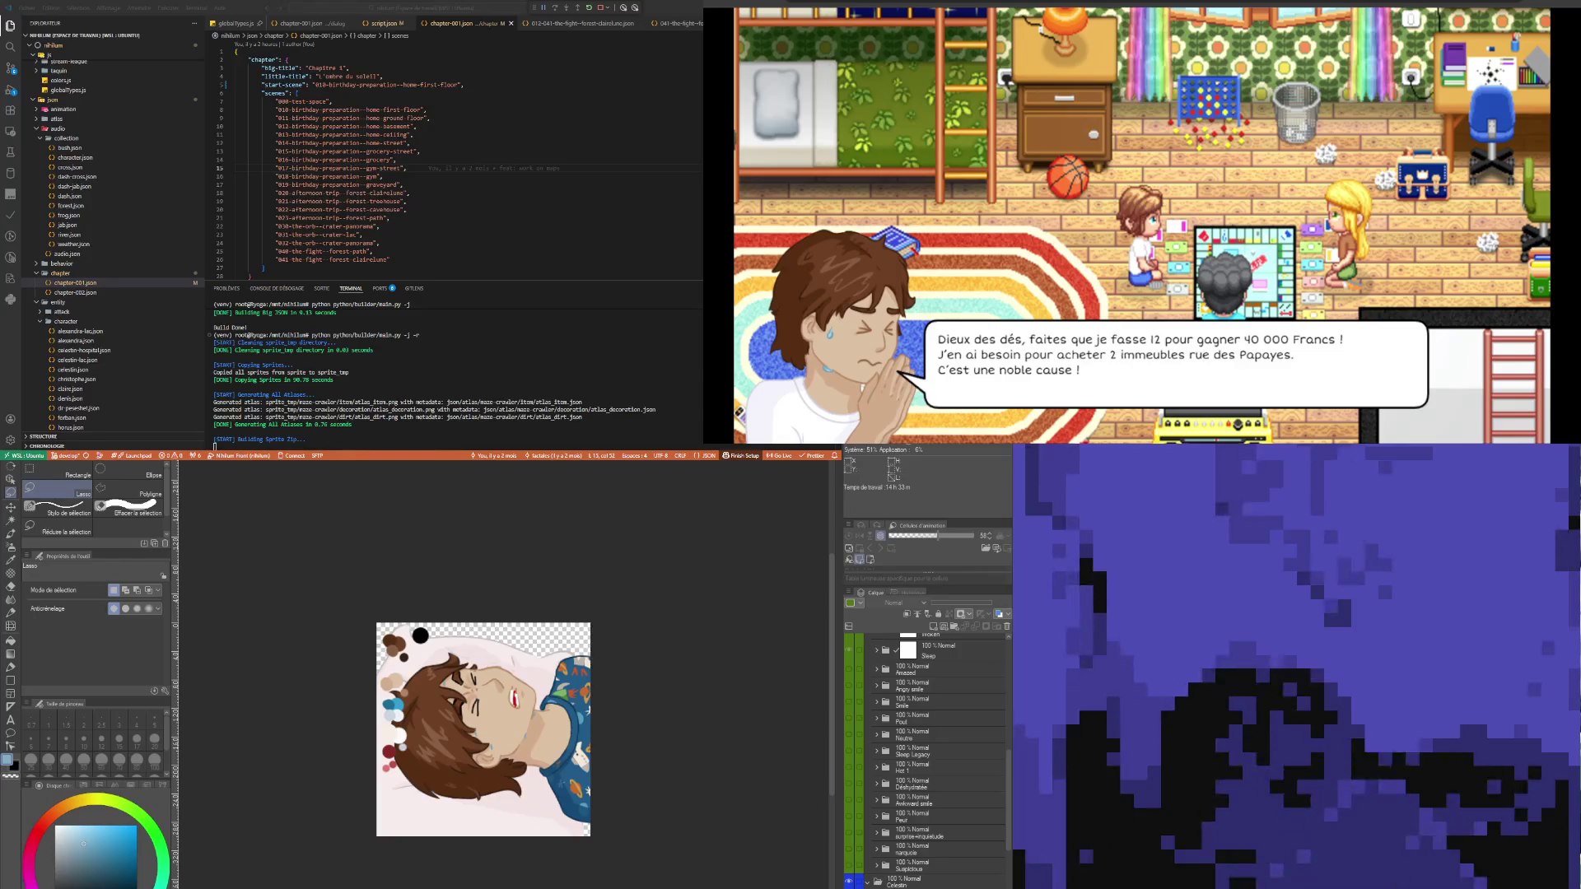
scroll(922, 824, "down", 2)
left_click(922, 881)
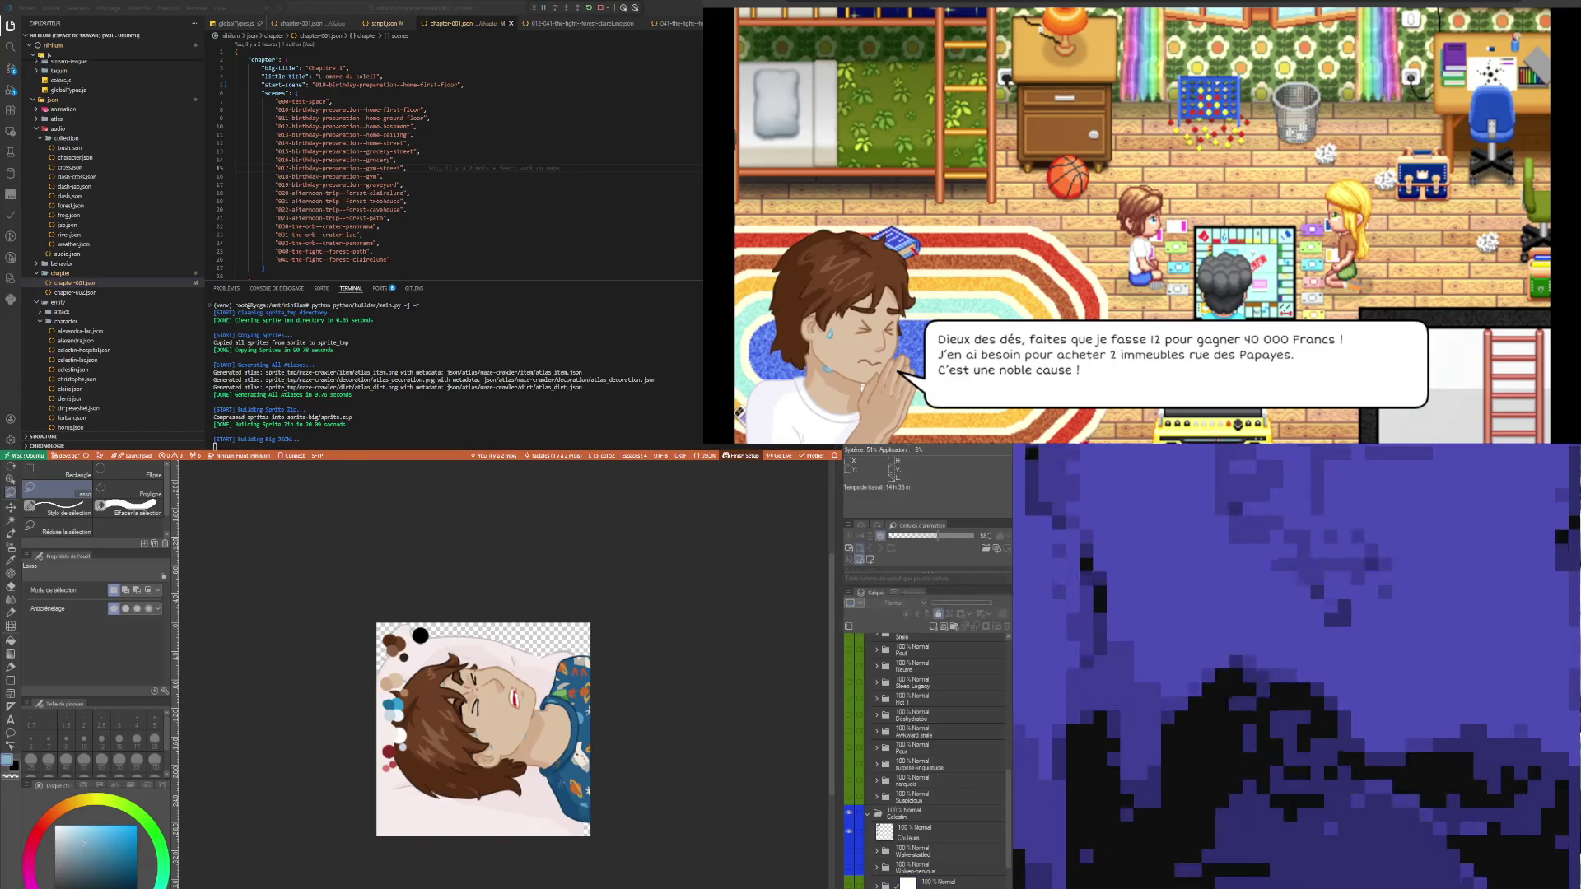
left_click(917, 881)
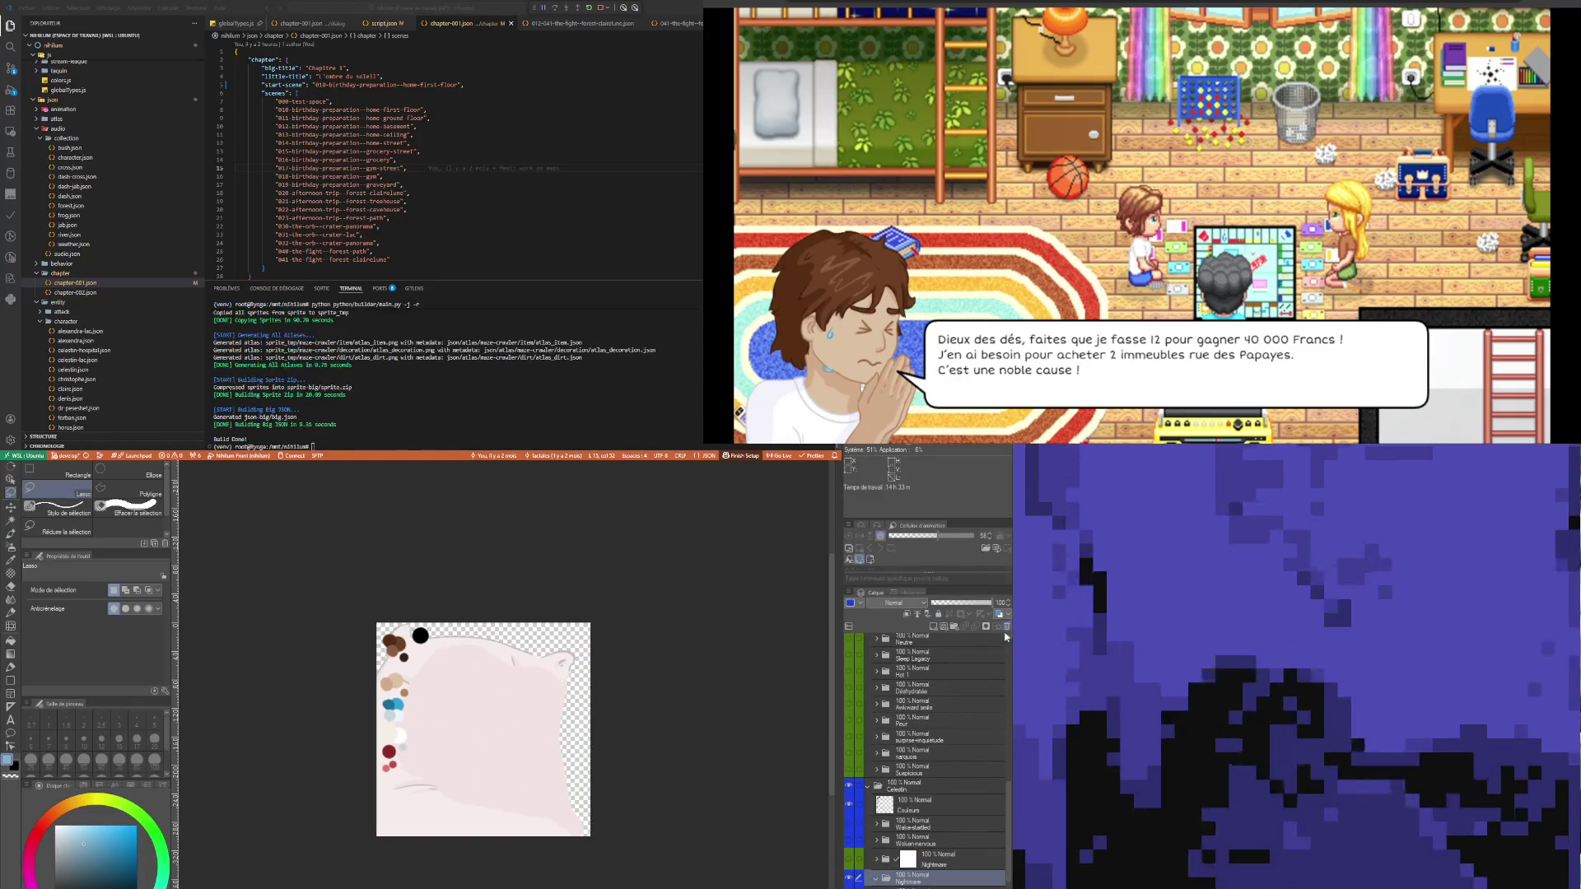
- Expand the Nightmare folder and select its Bulle layer and Eclatement folder
left_click(878, 859)
left_click(906, 861)
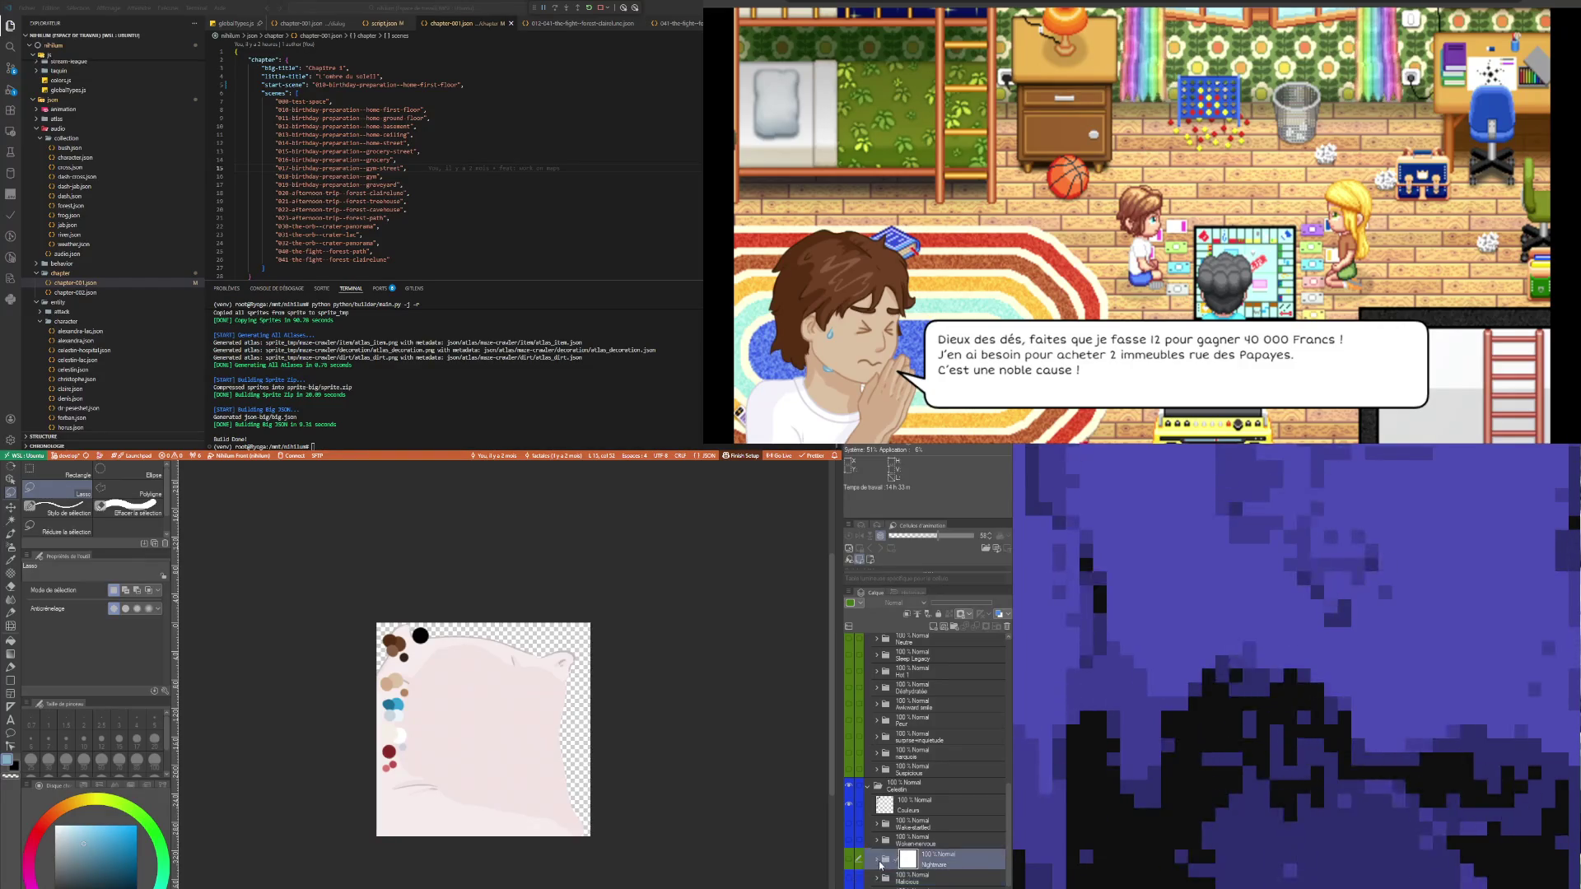
left_click(877, 859)
left_click(916, 878)
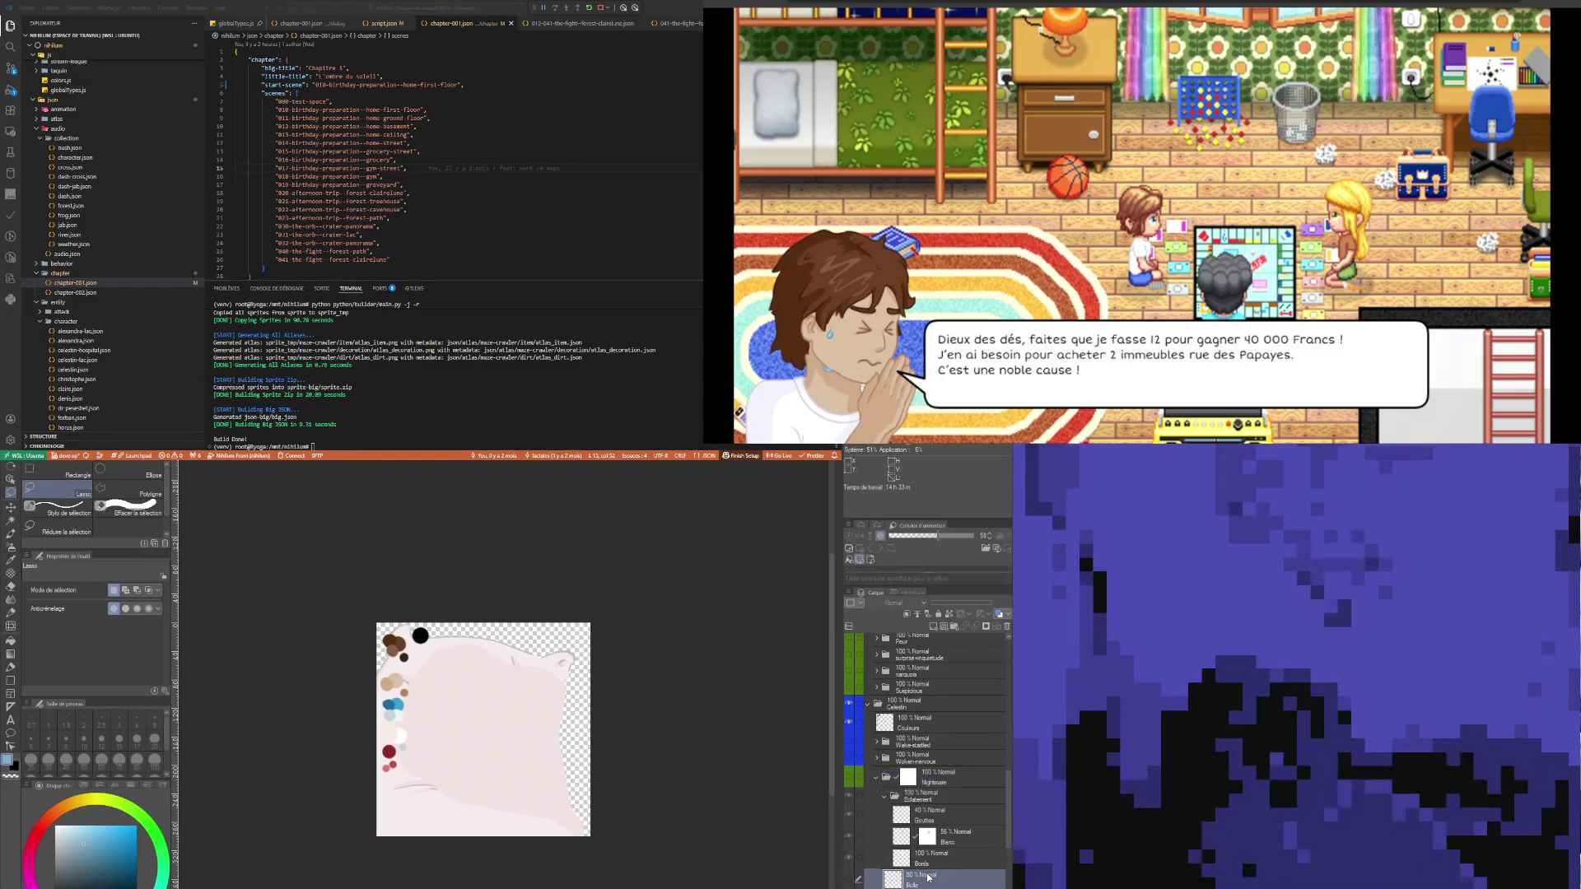
left_click(931, 778)
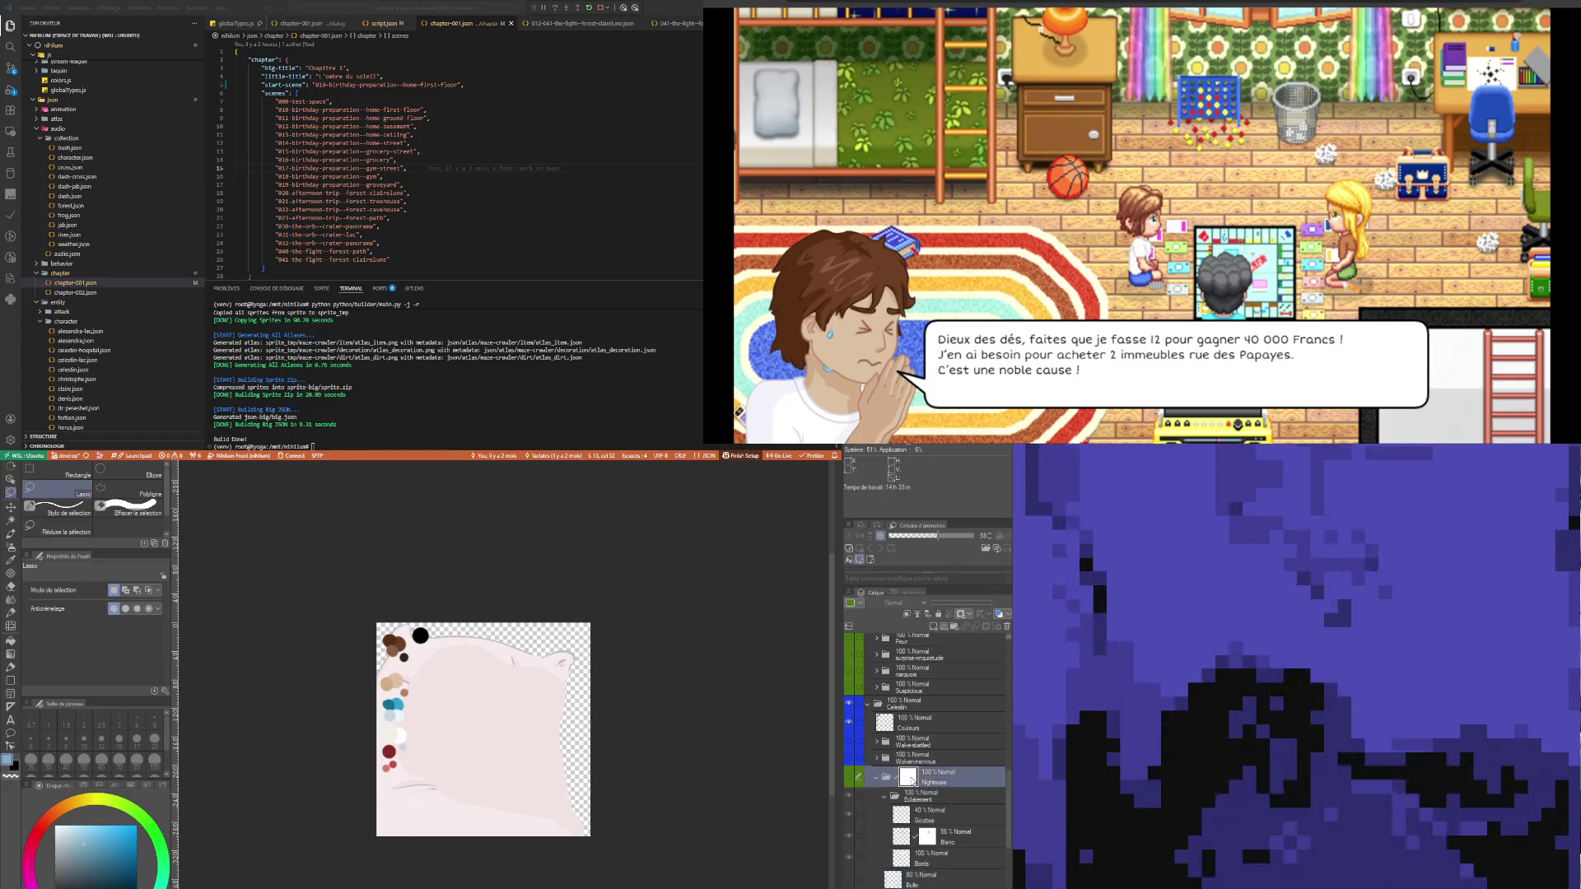
left_click(913, 797)
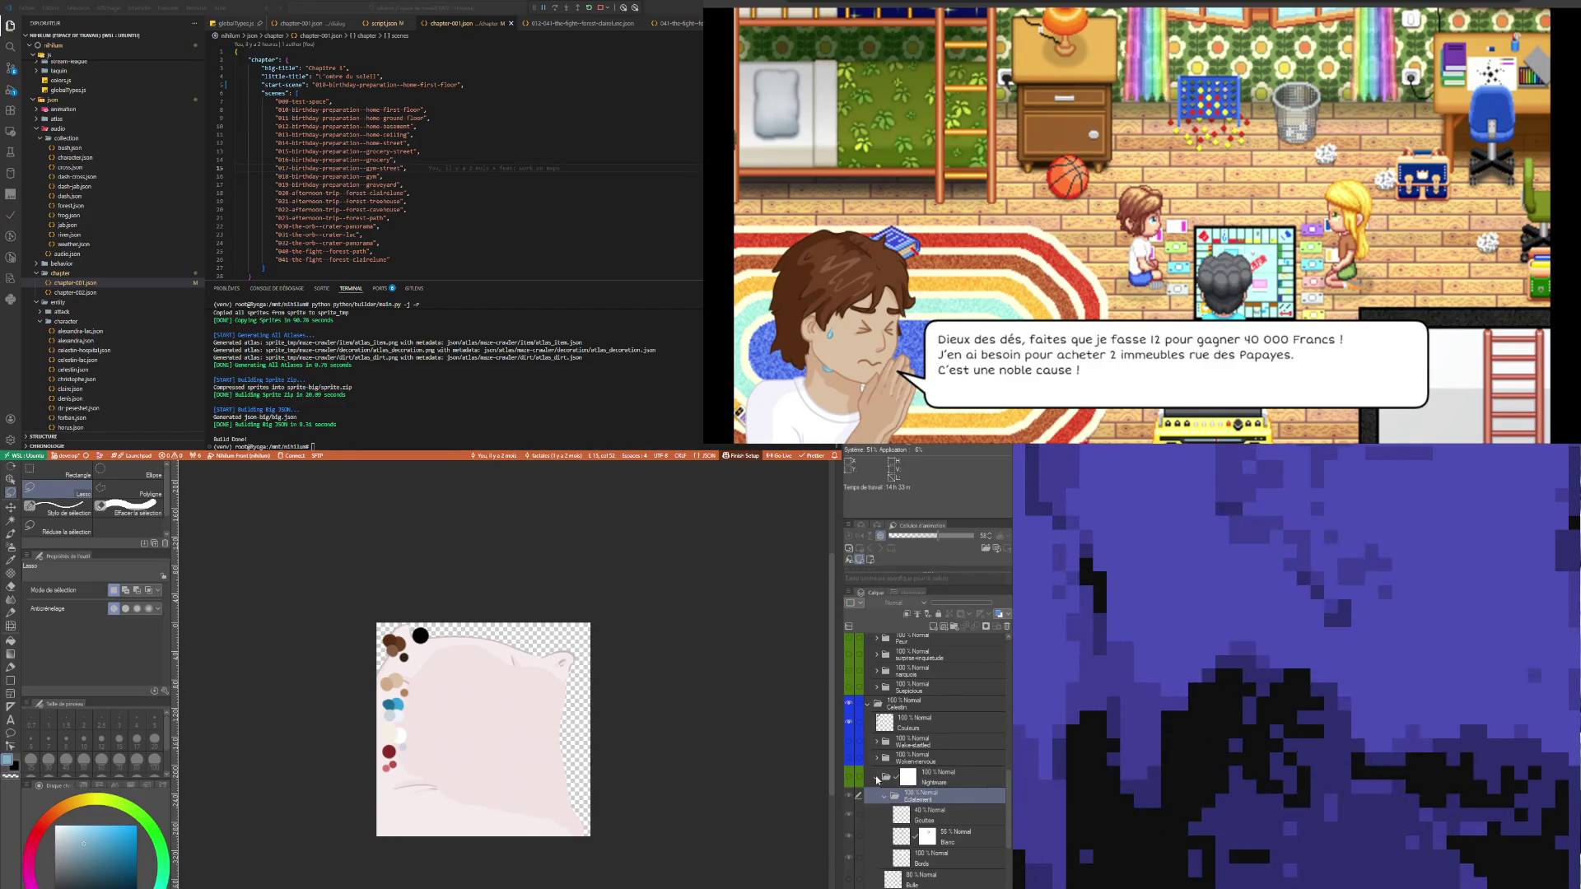
- Delete the Eclatement folder, Bulle layer and Bave folder from Nightmare
scroll(927, 758, "down", 3)
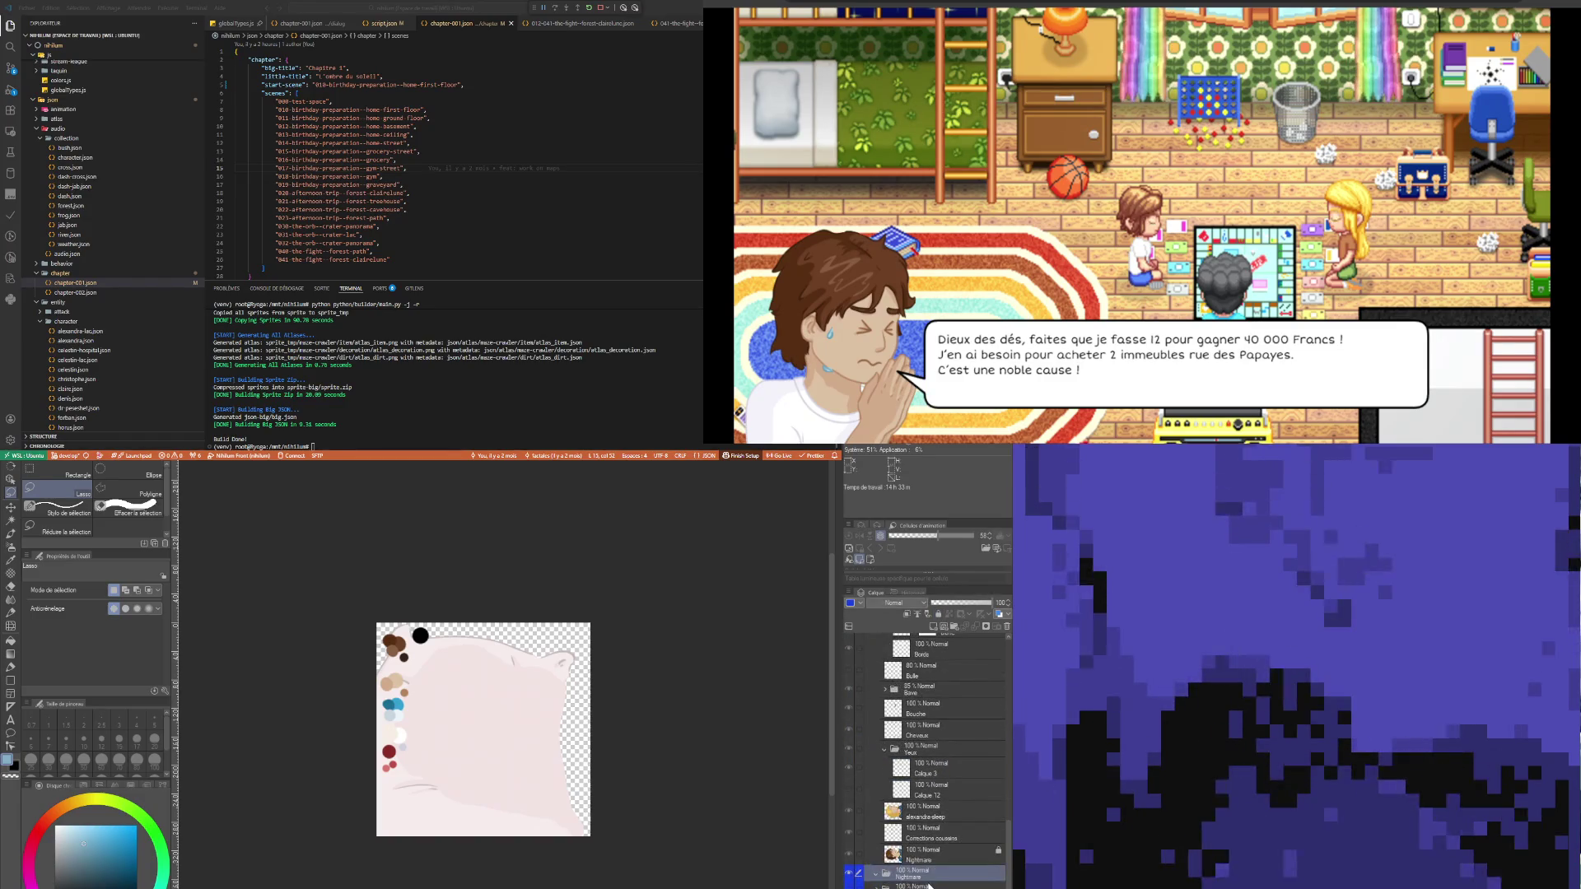
left_click(937, 856)
scroll(937, 790, "up", 3)
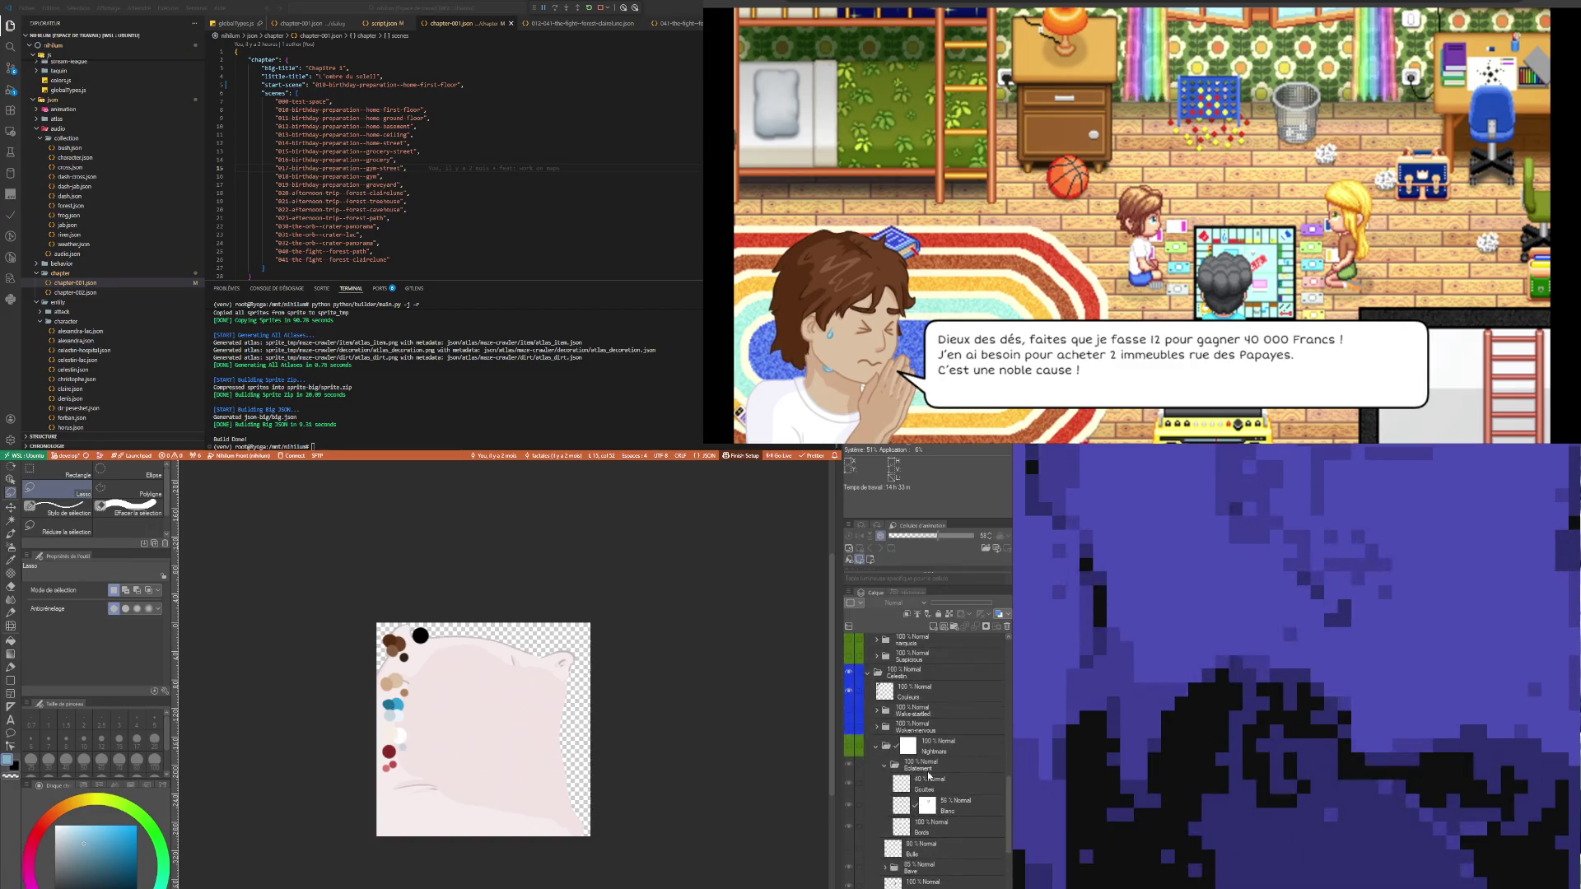
left_click(883, 765)
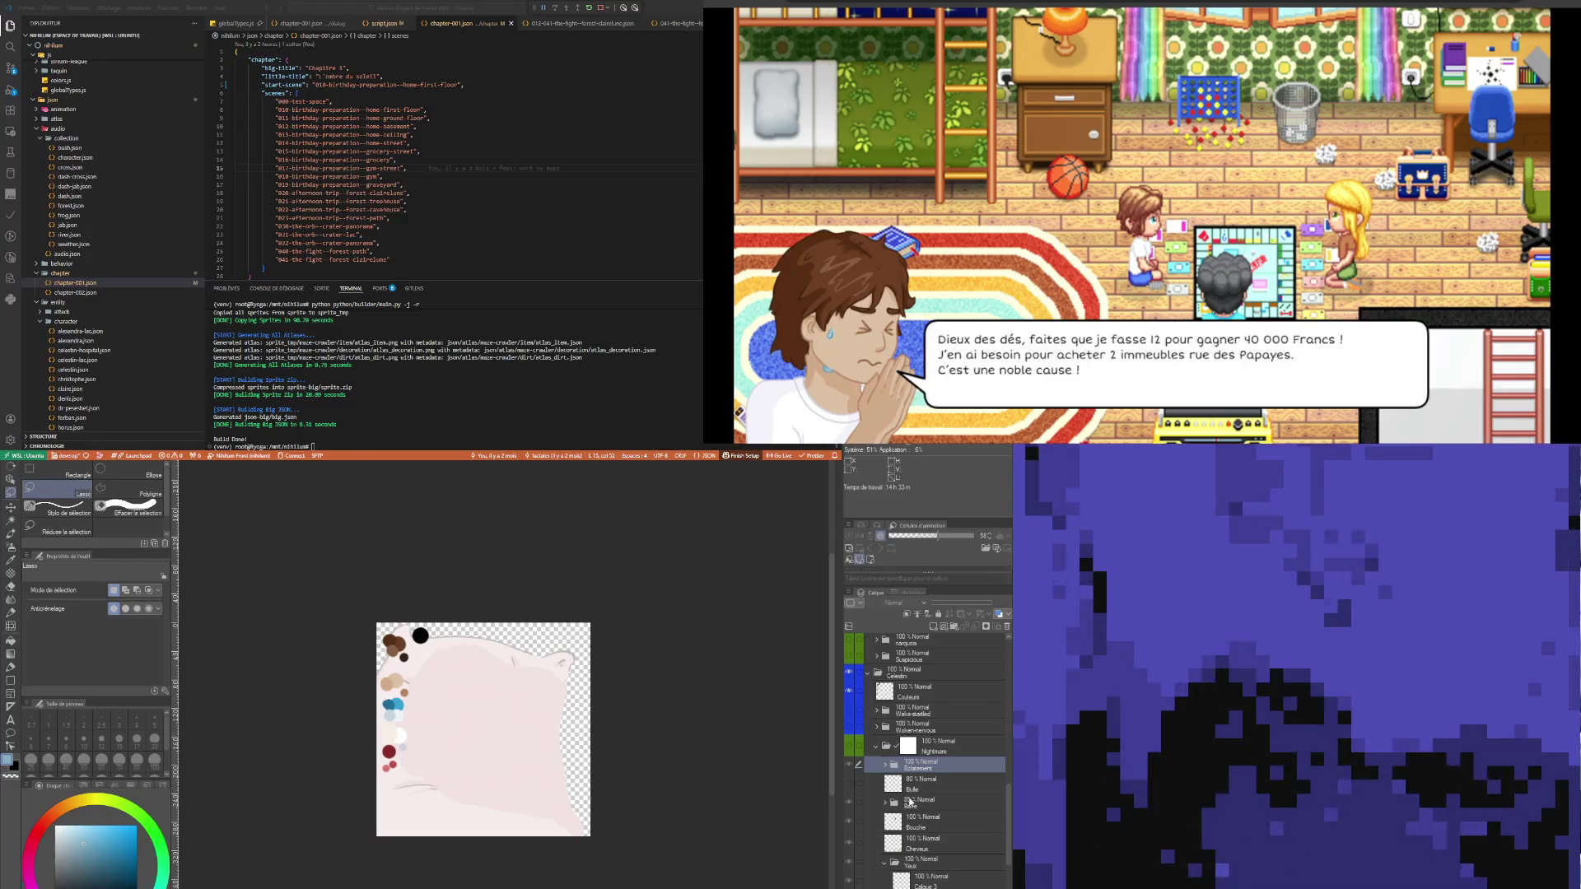
left_click(1006, 627)
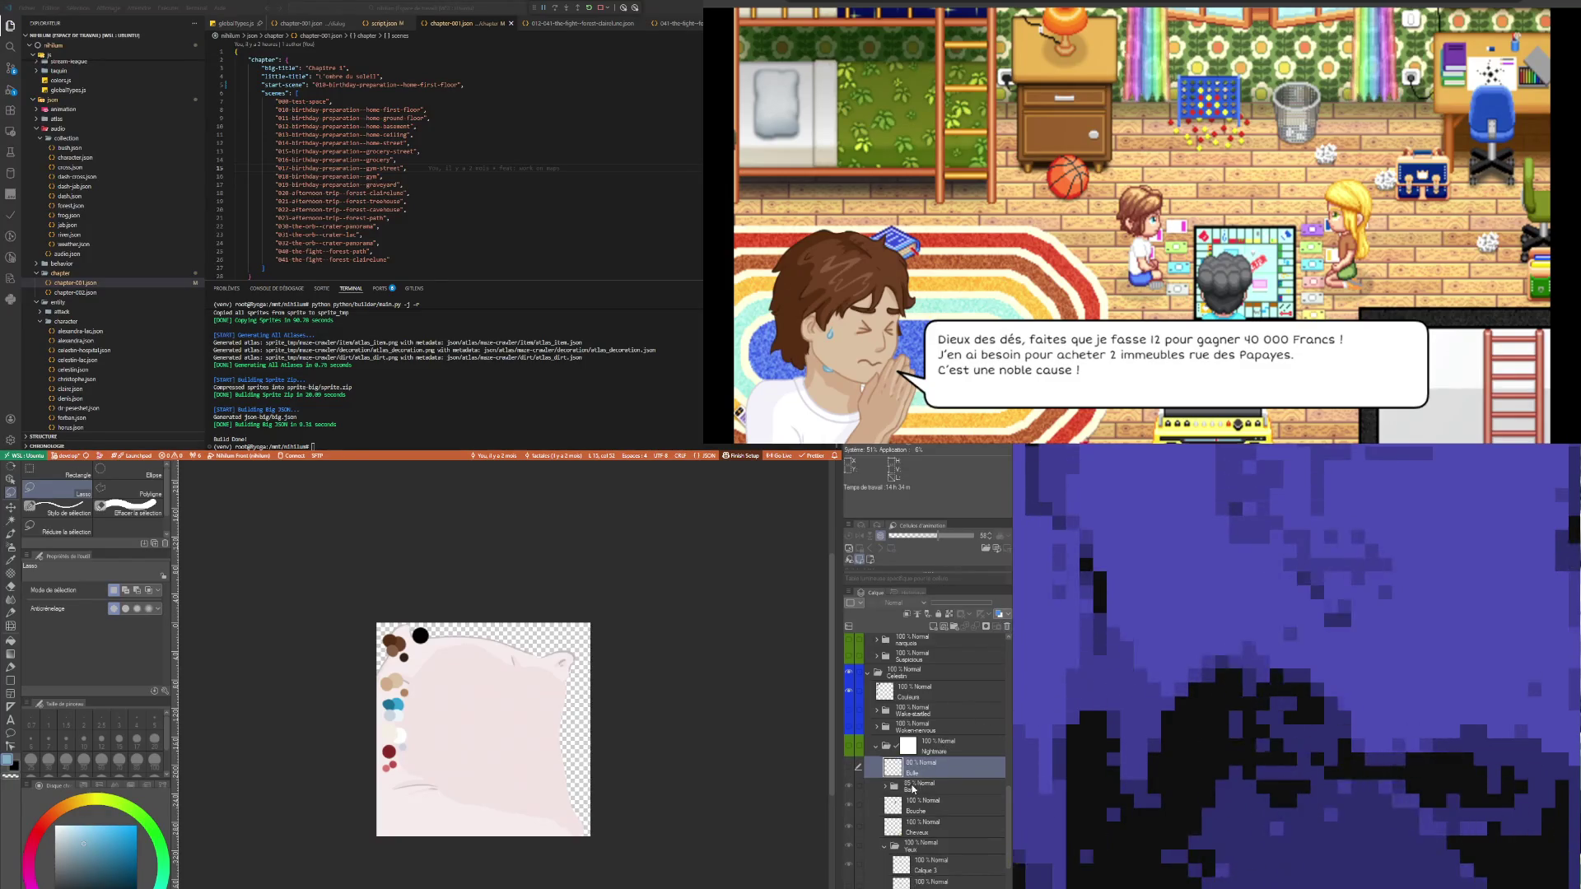
left_click(1007, 627)
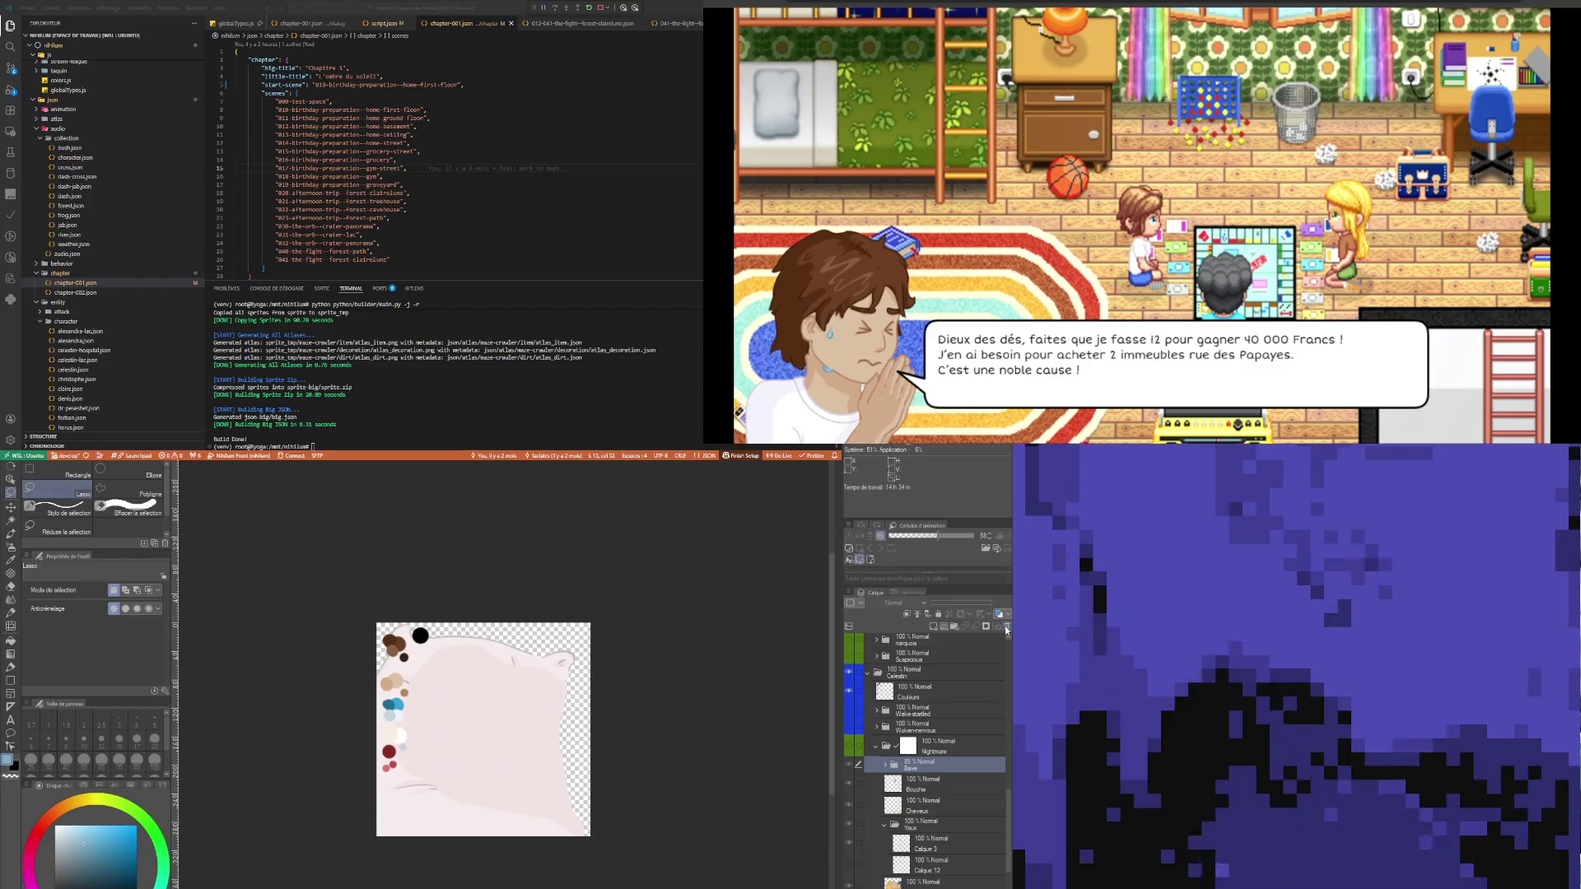
left_click(1006, 628)
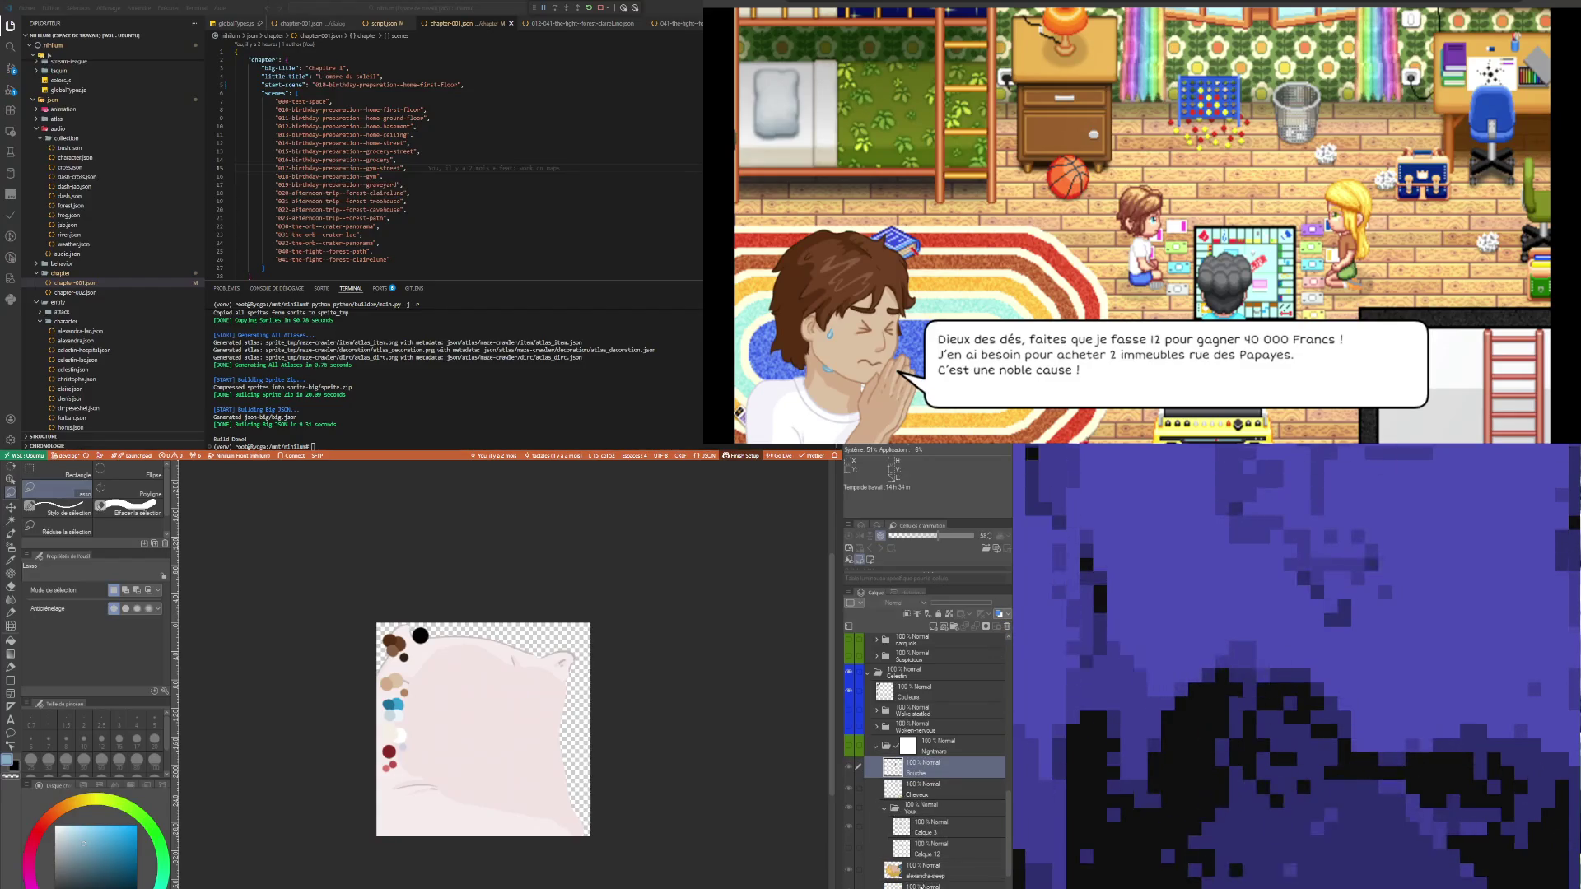
- Select the leftover layers from alexandra-sleep through Bouche
left_click(894, 885)
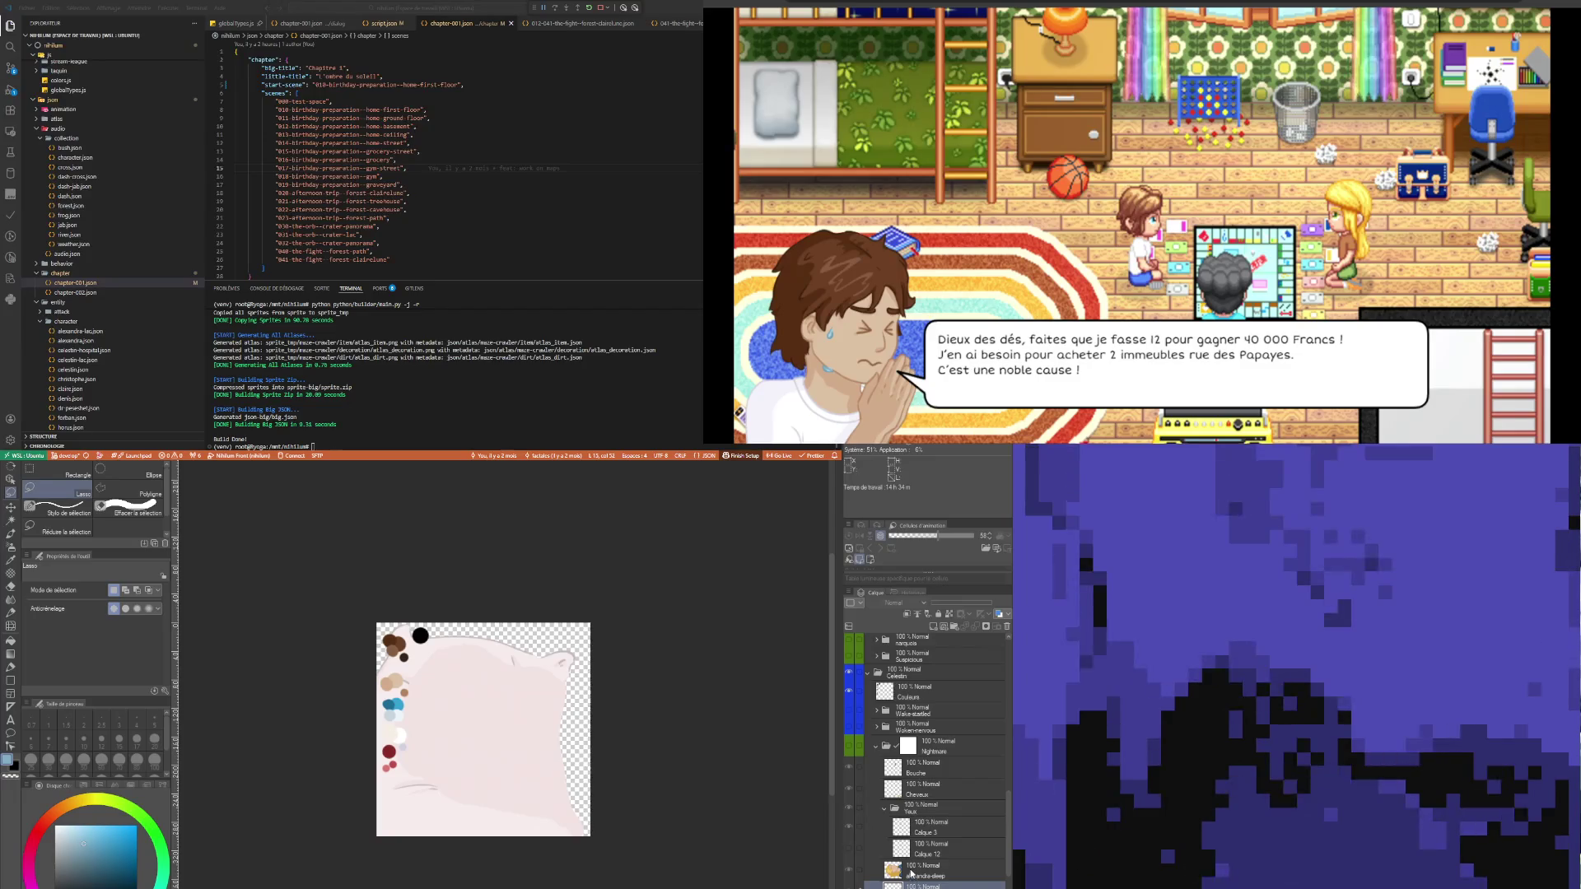
left_click(888, 874)
left_click(923, 766, "shift")
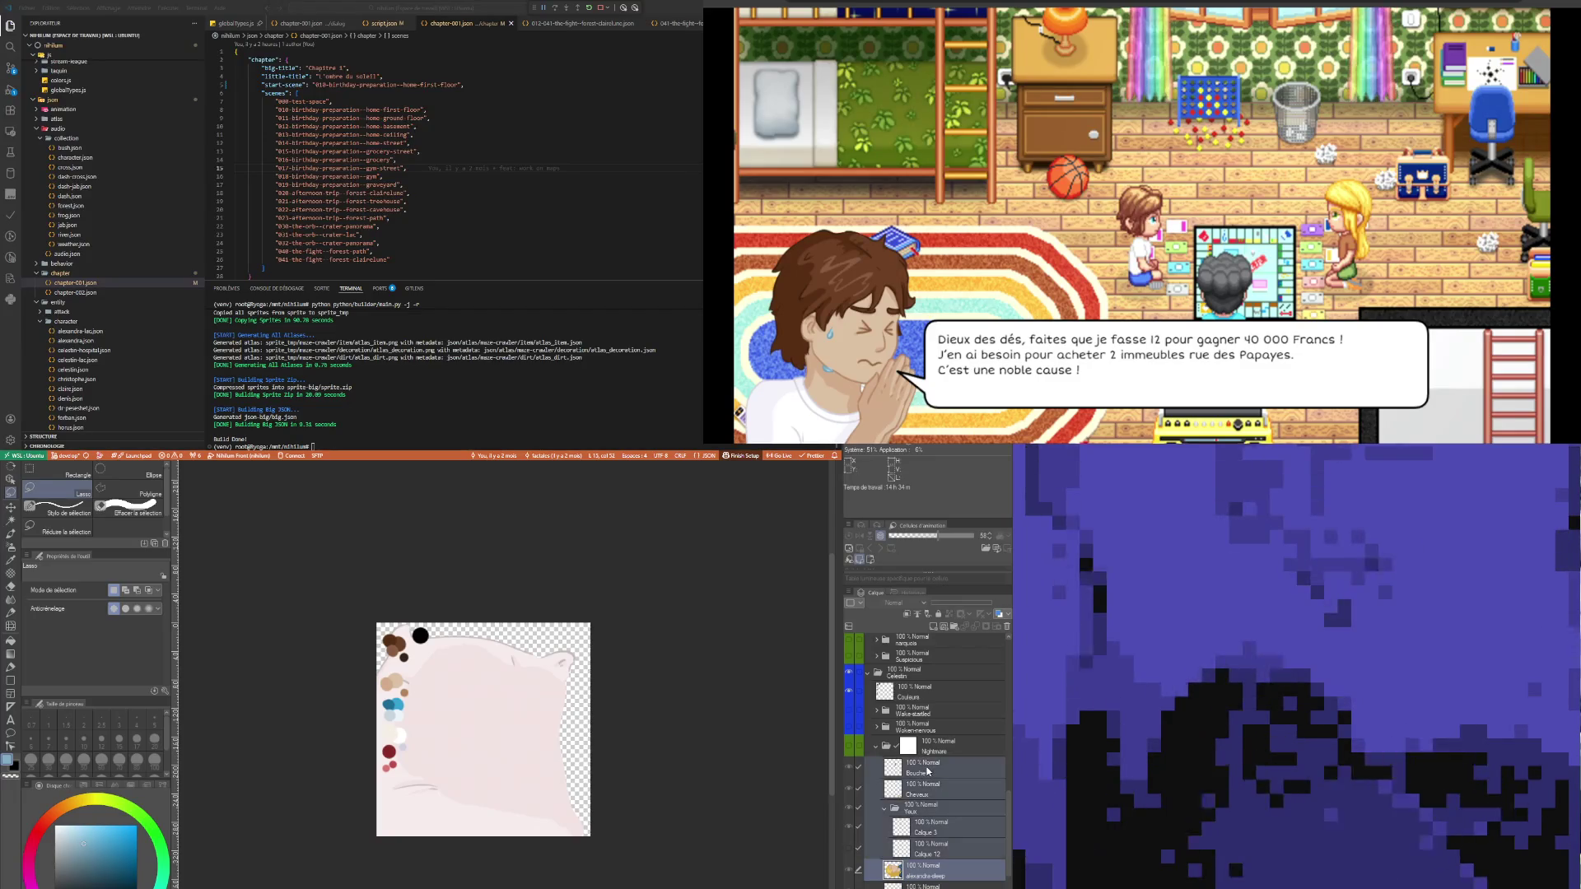
- Delete the selected leftover layers and make the Nightmare drawing visible again
left_click(1006, 629)
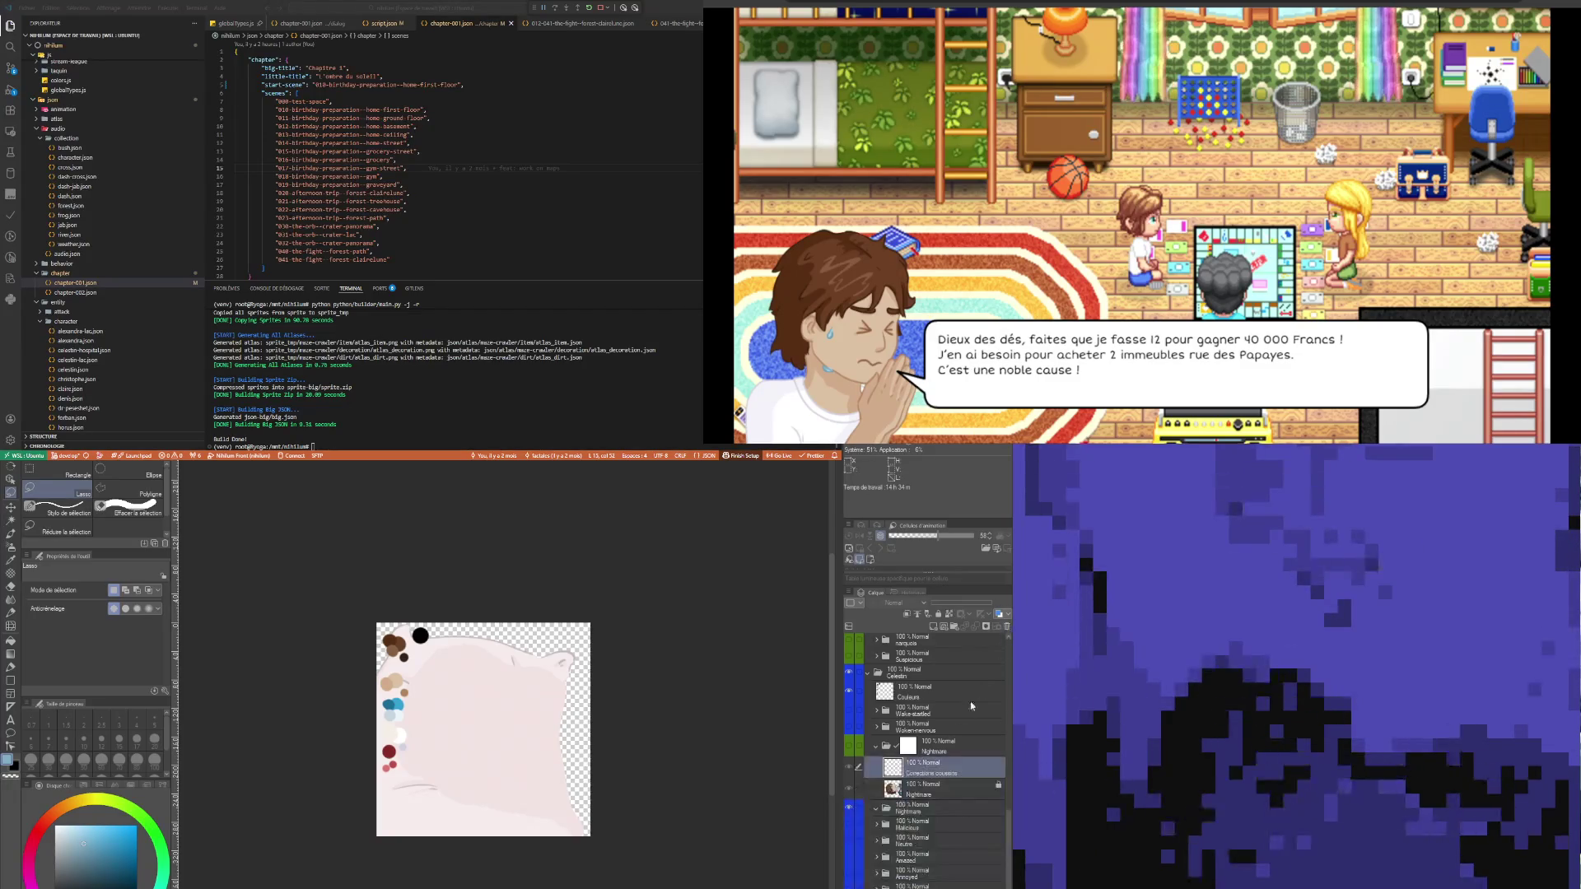
left_click(924, 789)
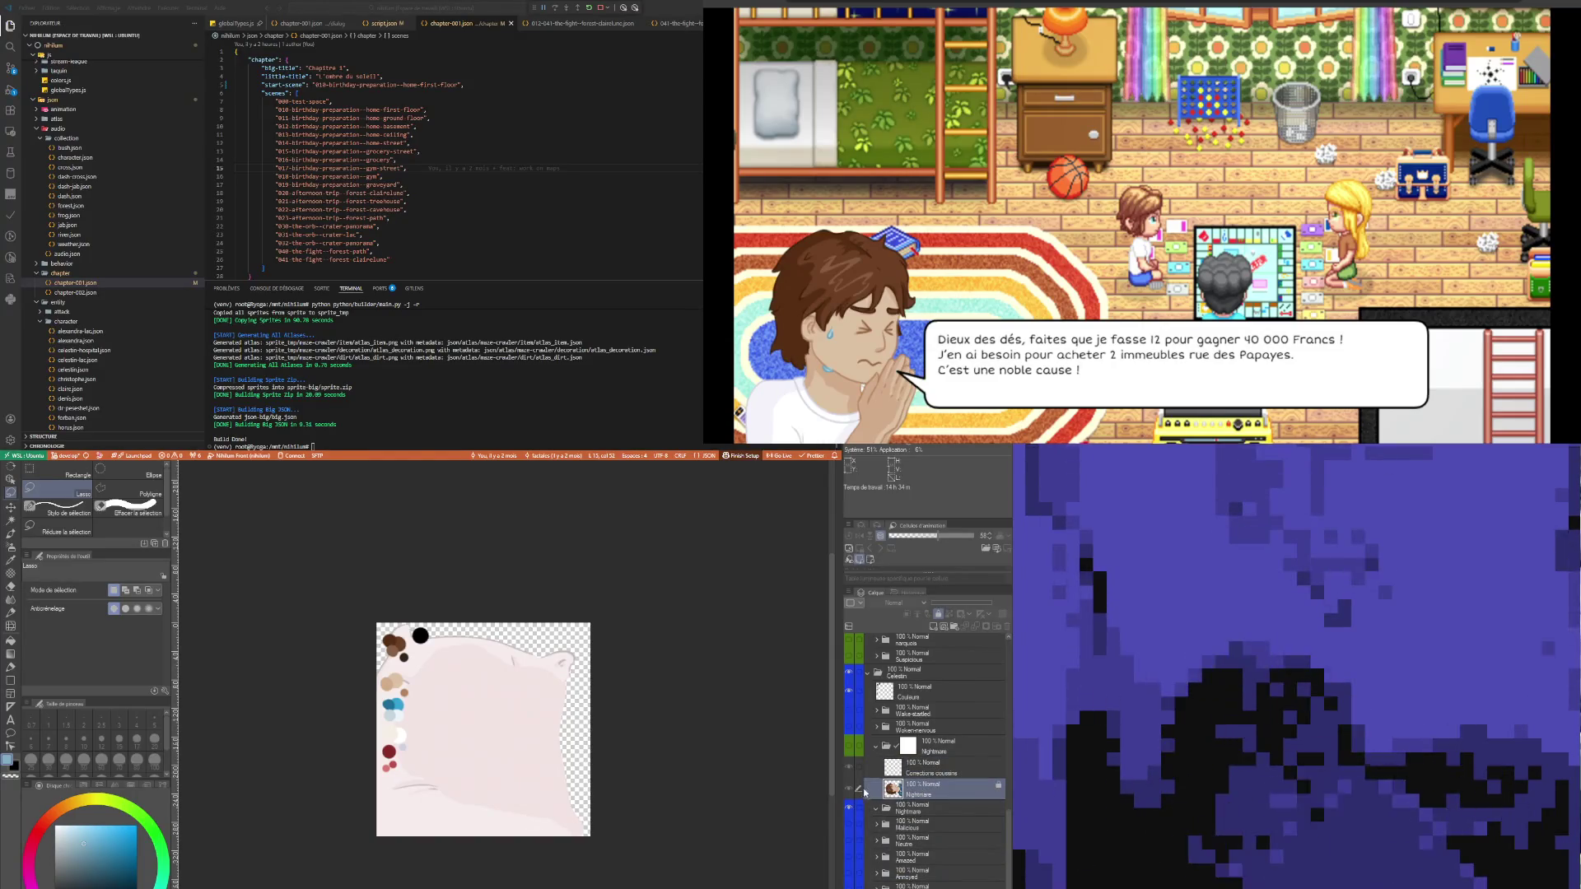
left_click(850, 748)
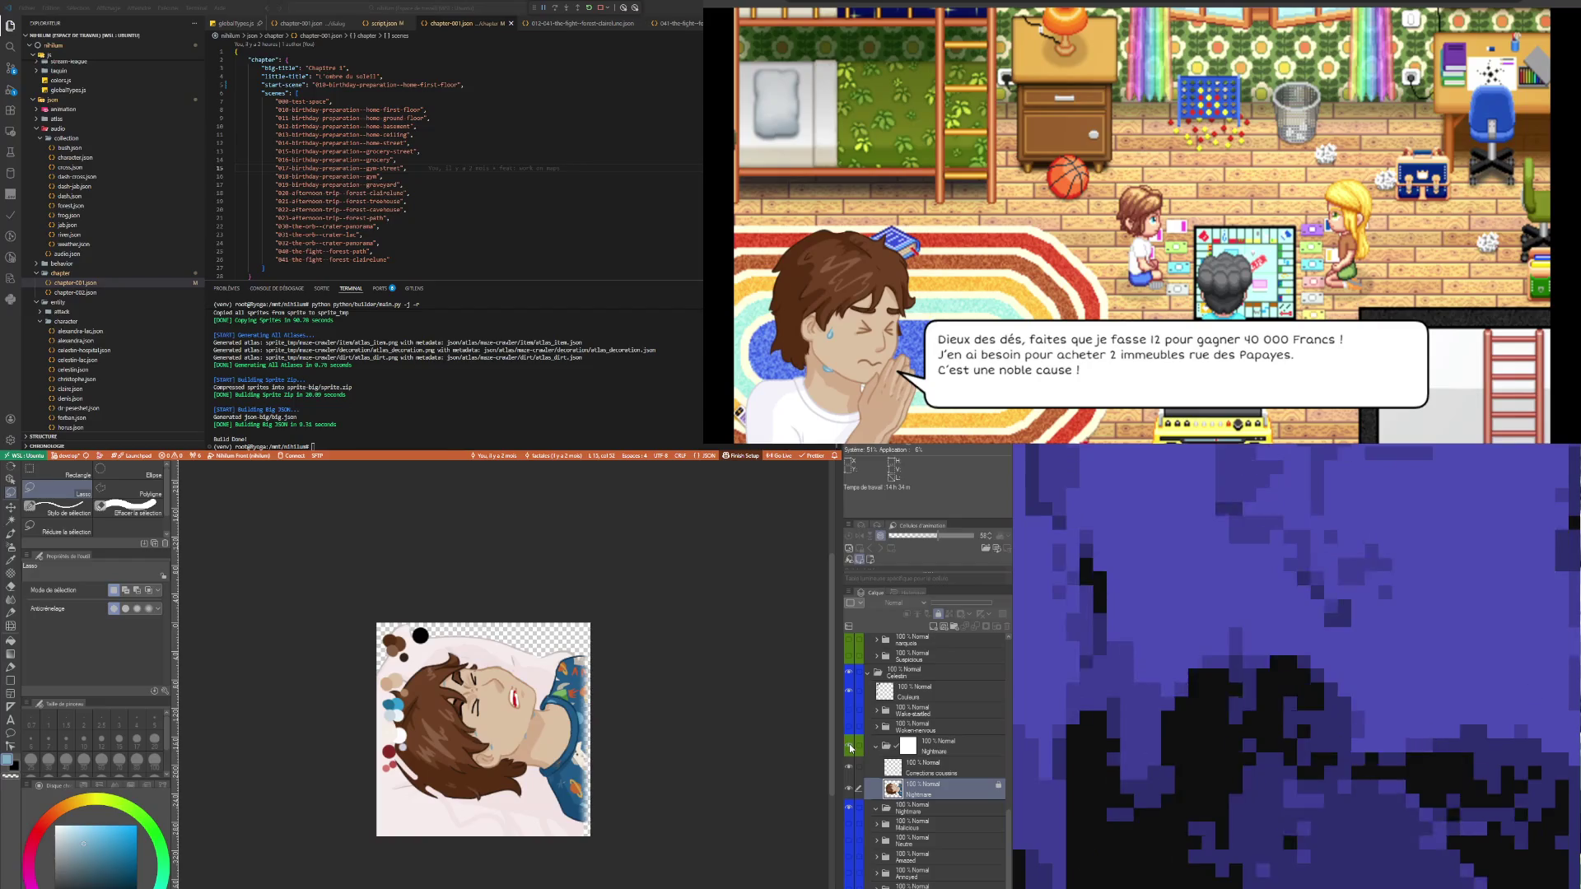
- Hide Corrections coussins, unlock Nightmare and delete the colour swatch dots
left_click(920, 767)
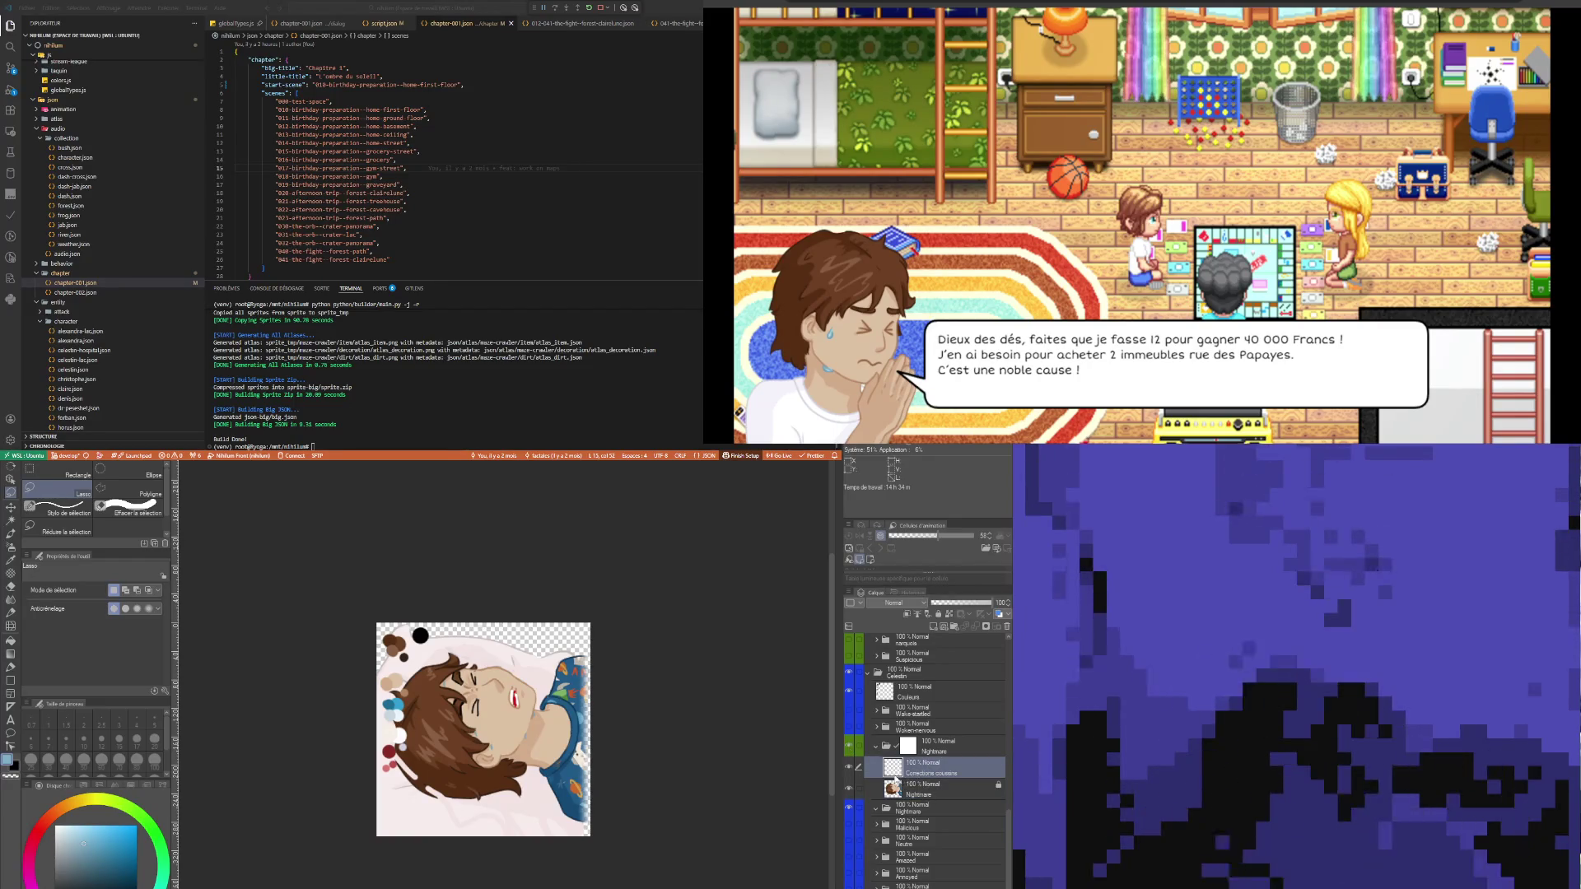
left_click(848, 768)
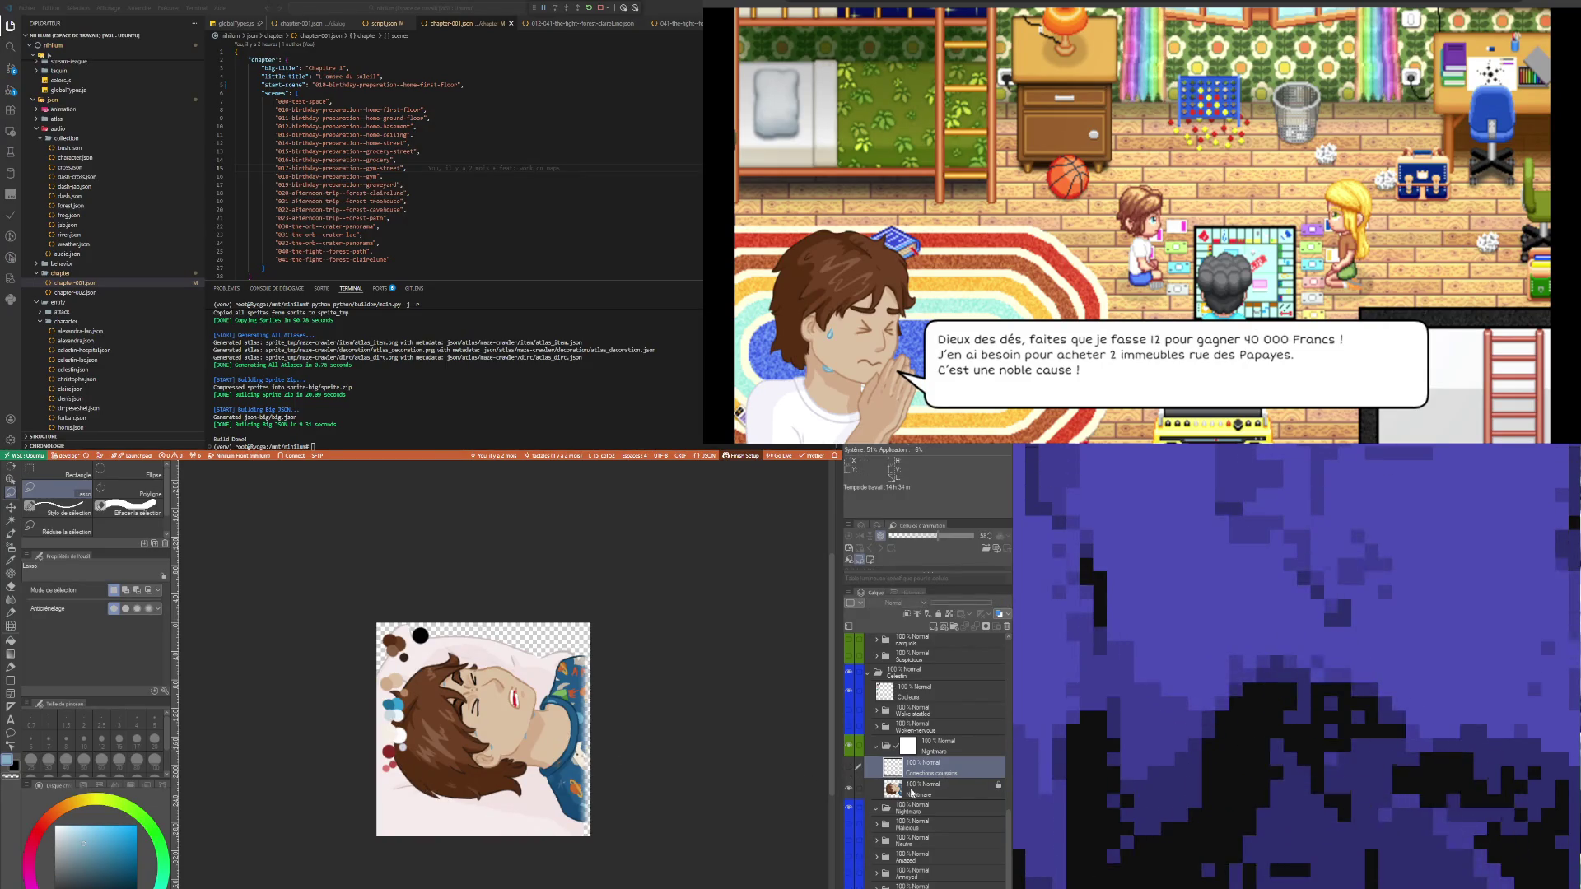
left_click(912, 791)
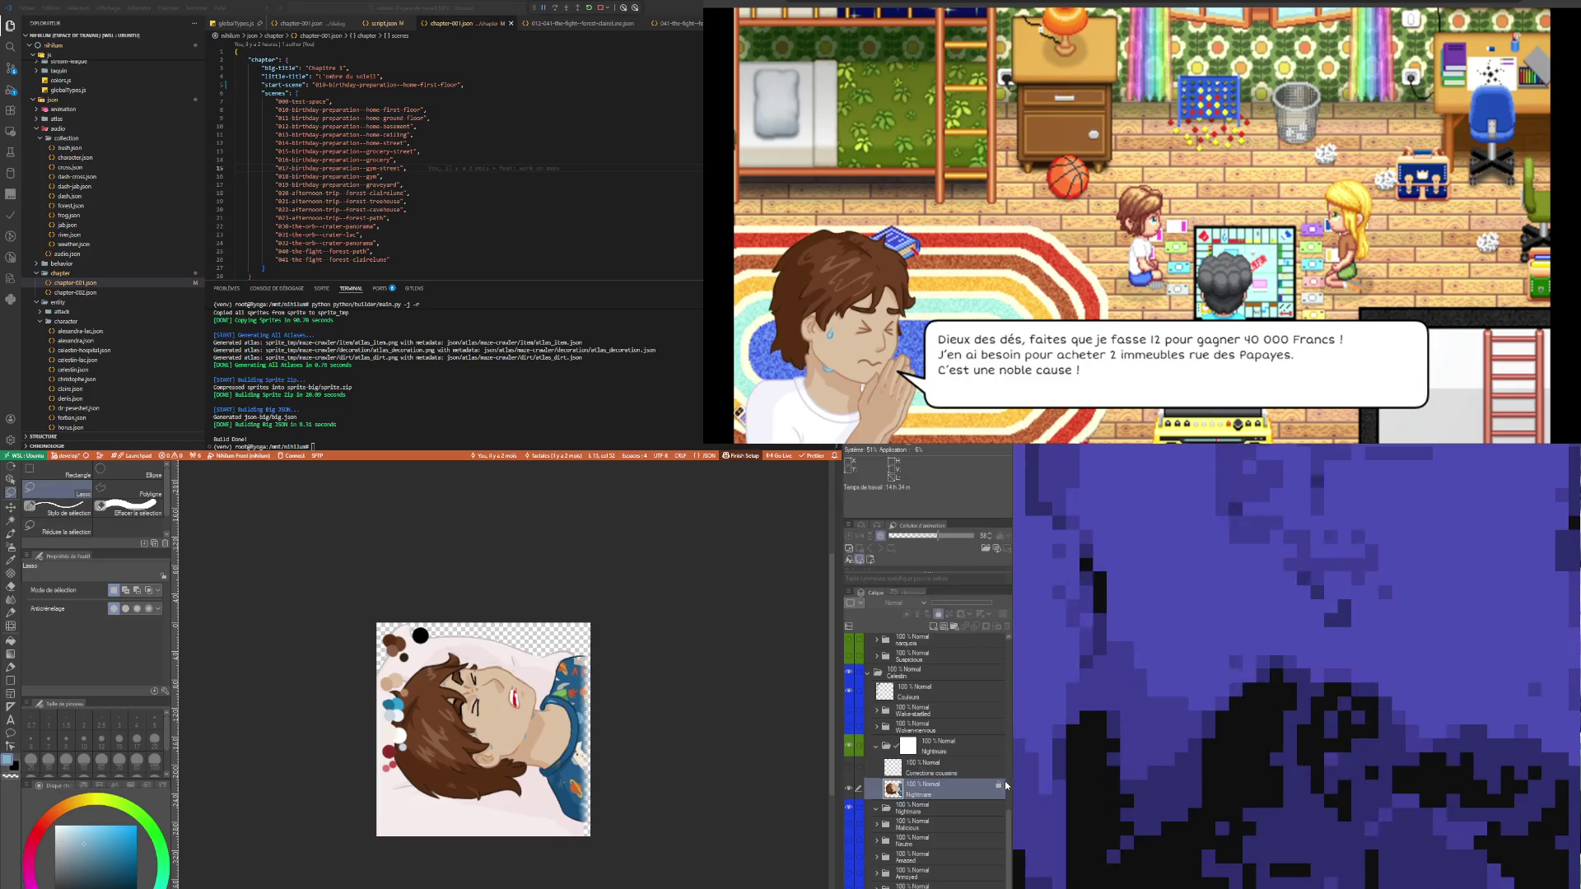
left_click(939, 618)
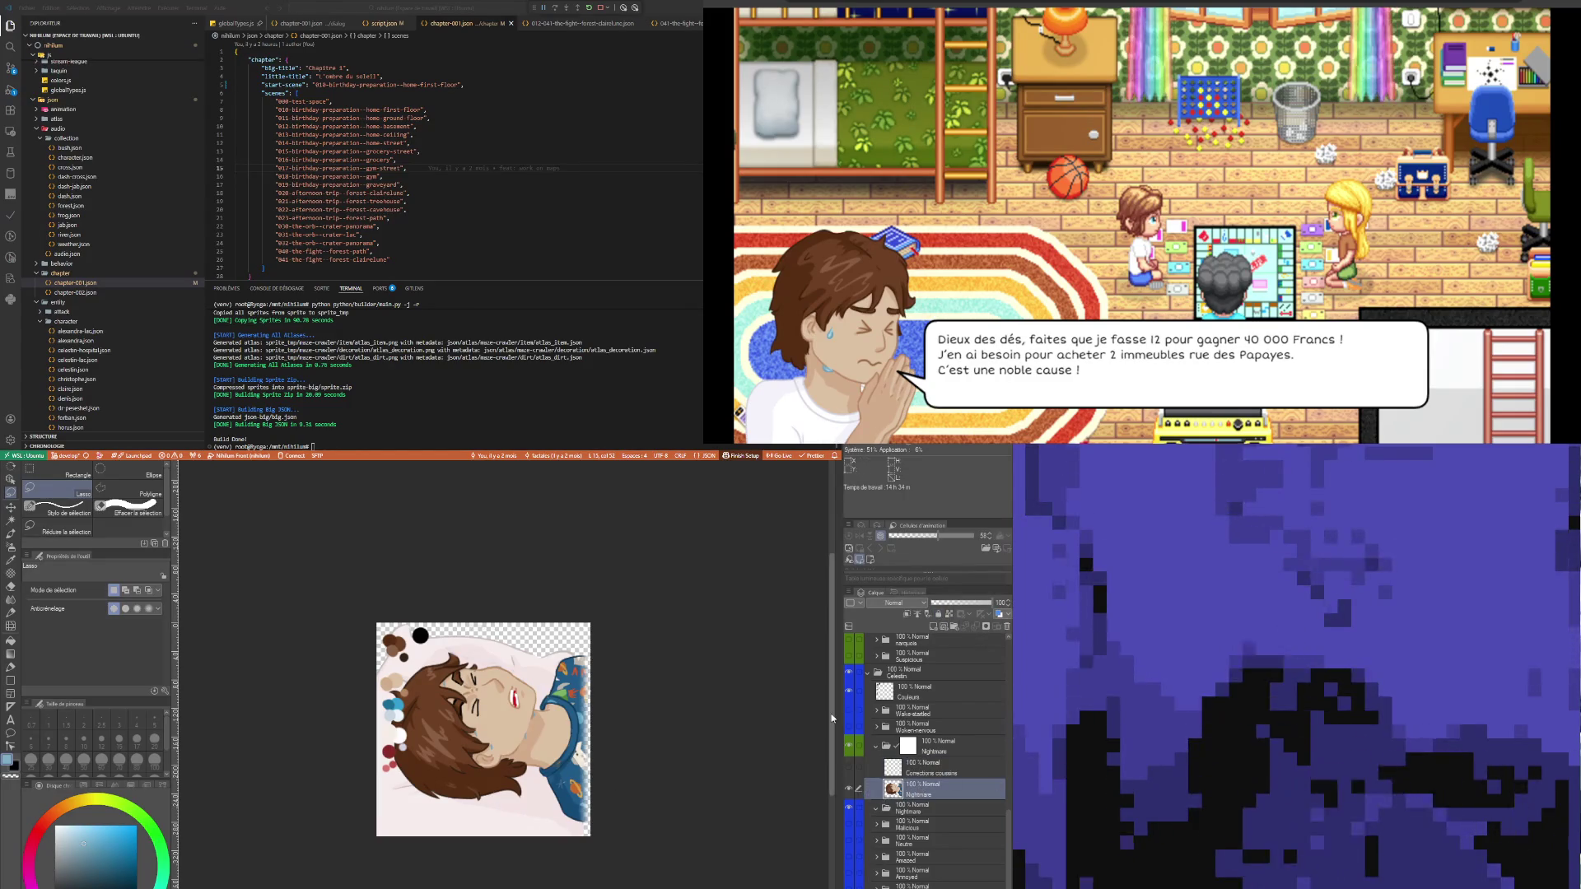
key("Delete")
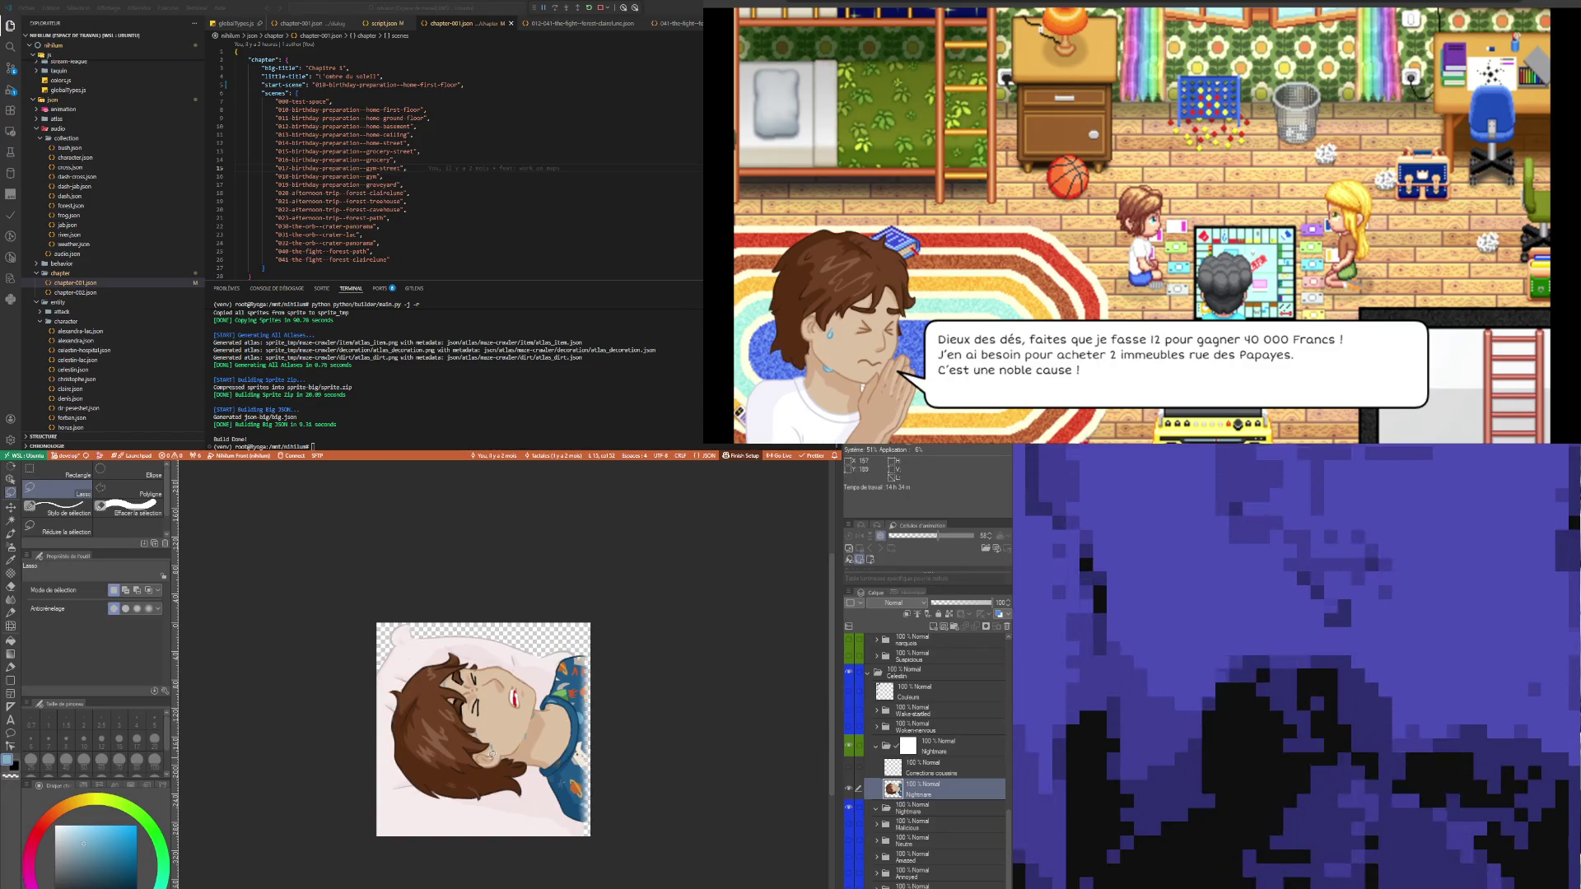
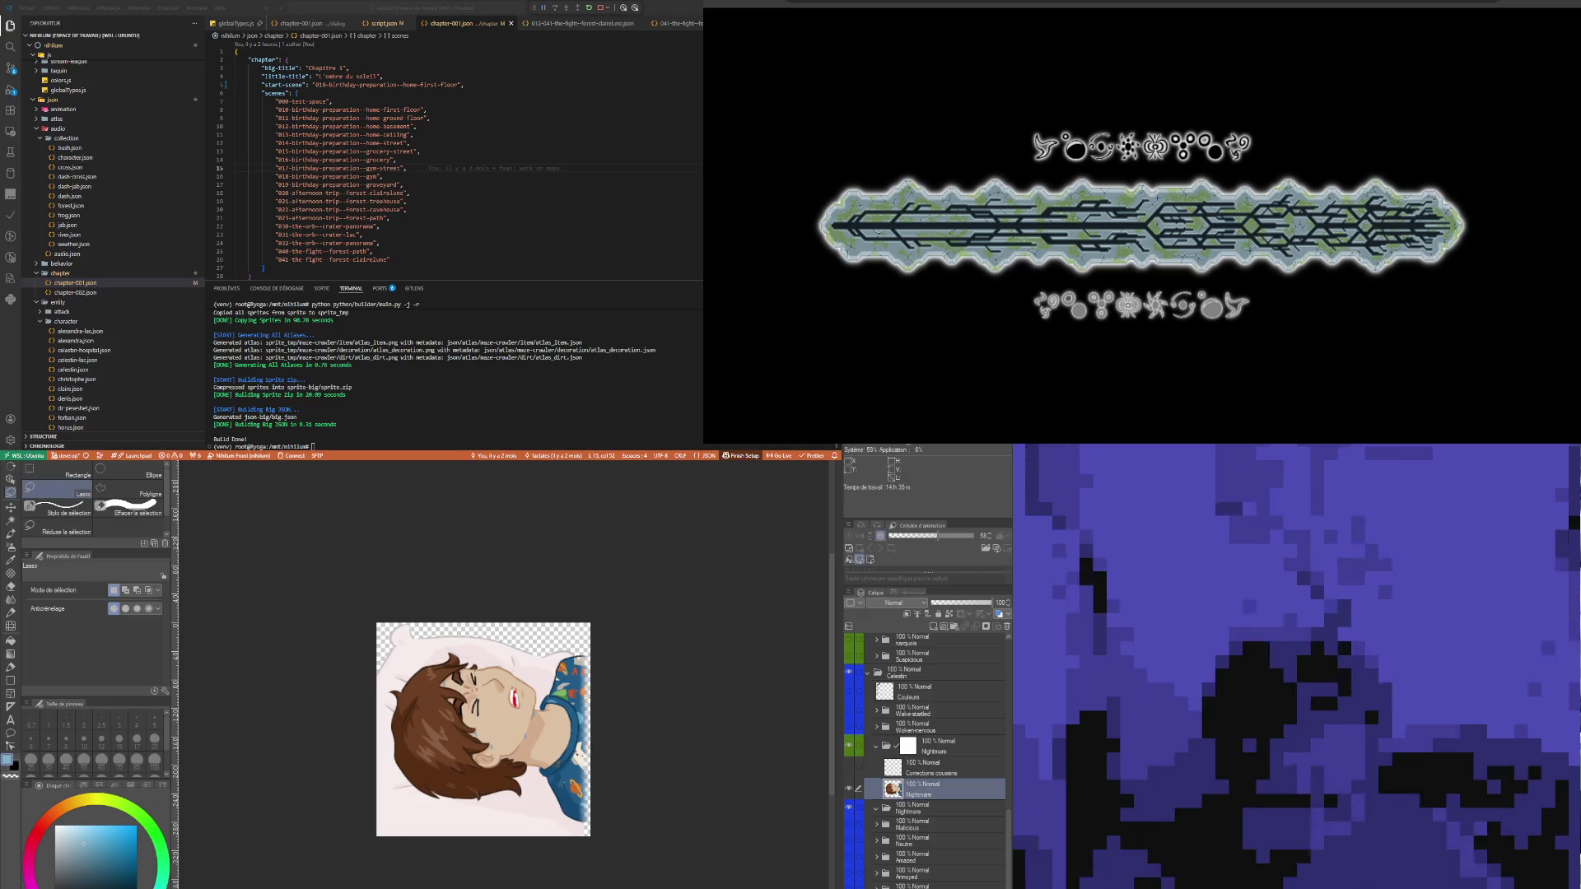
- Add a new raster layer above the Nightmare layer of the sleeping-boy portrait
scroll(521, 750, "up", 1)
scroll(491, 727, "up", 2)
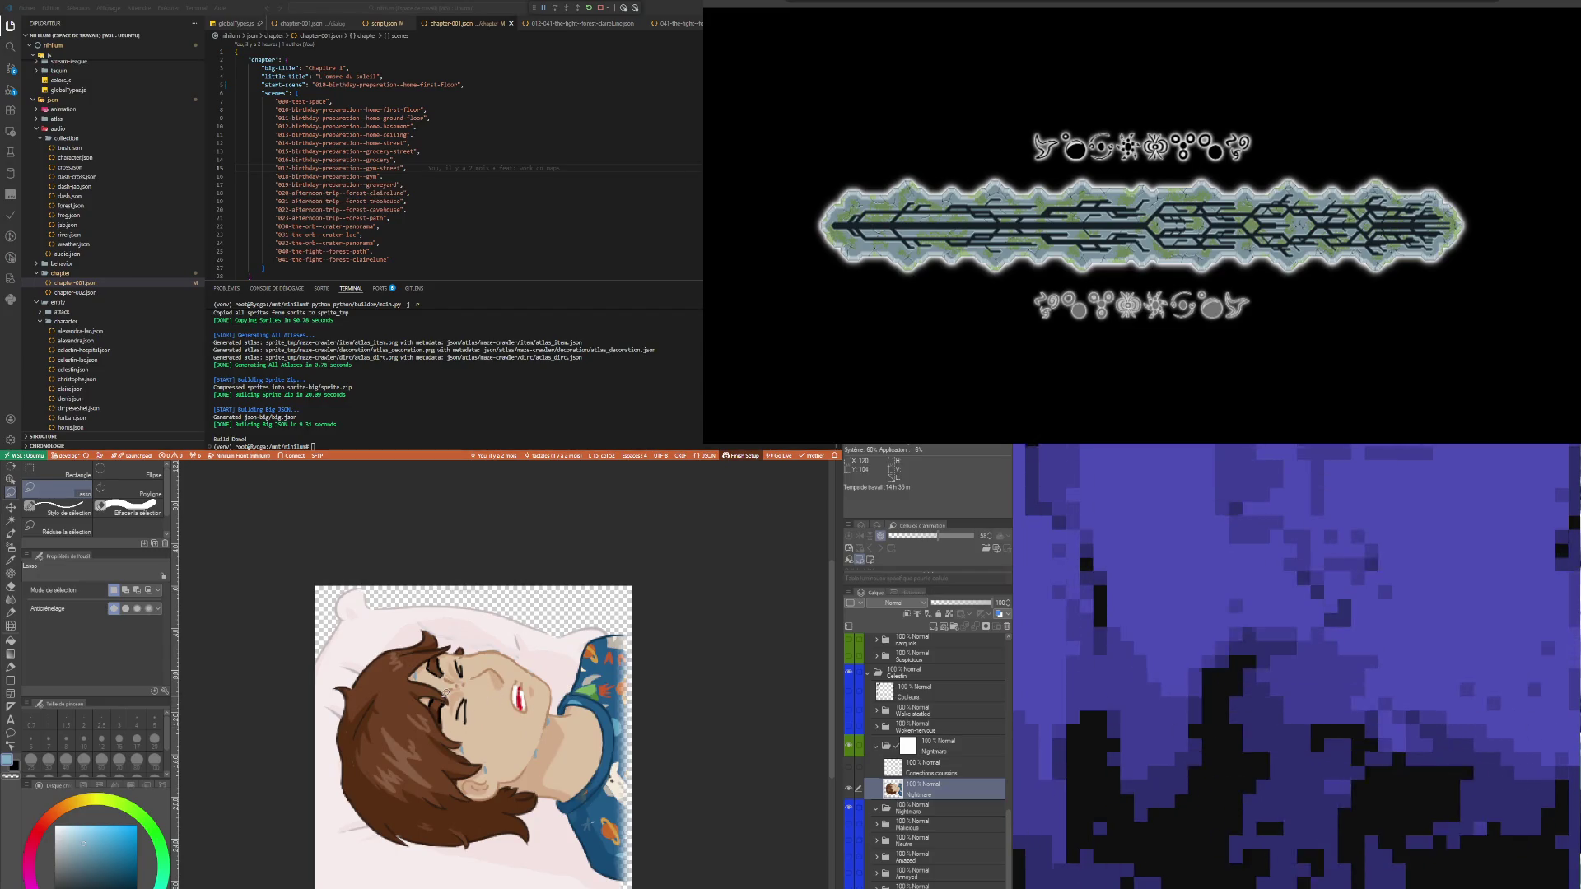
scroll(572, 675, "up", 2)
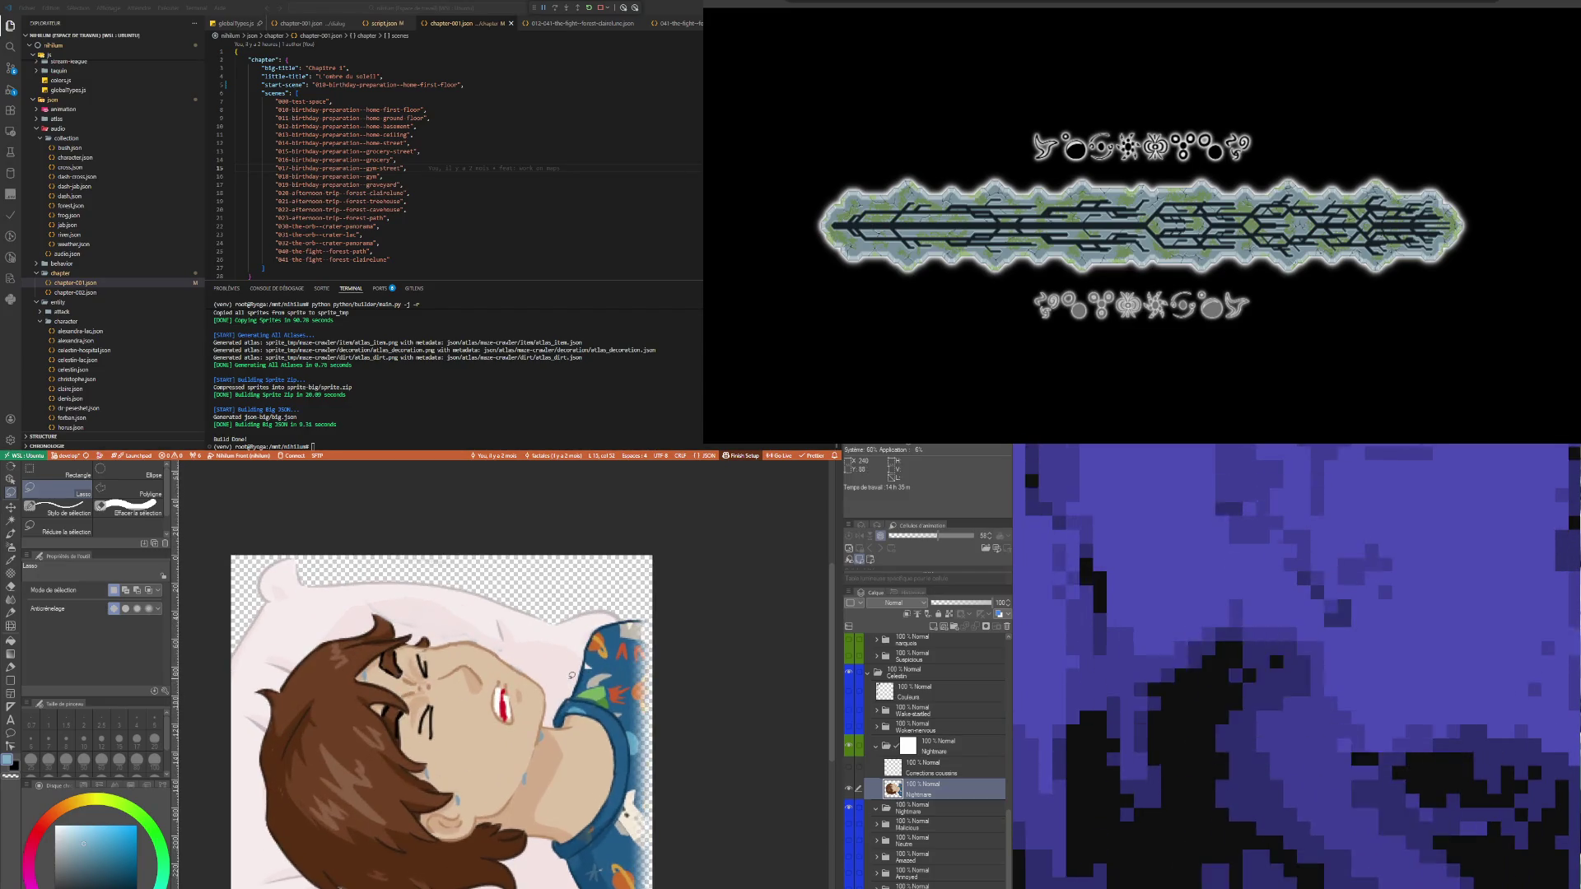
scroll(478, 669, "down", 2)
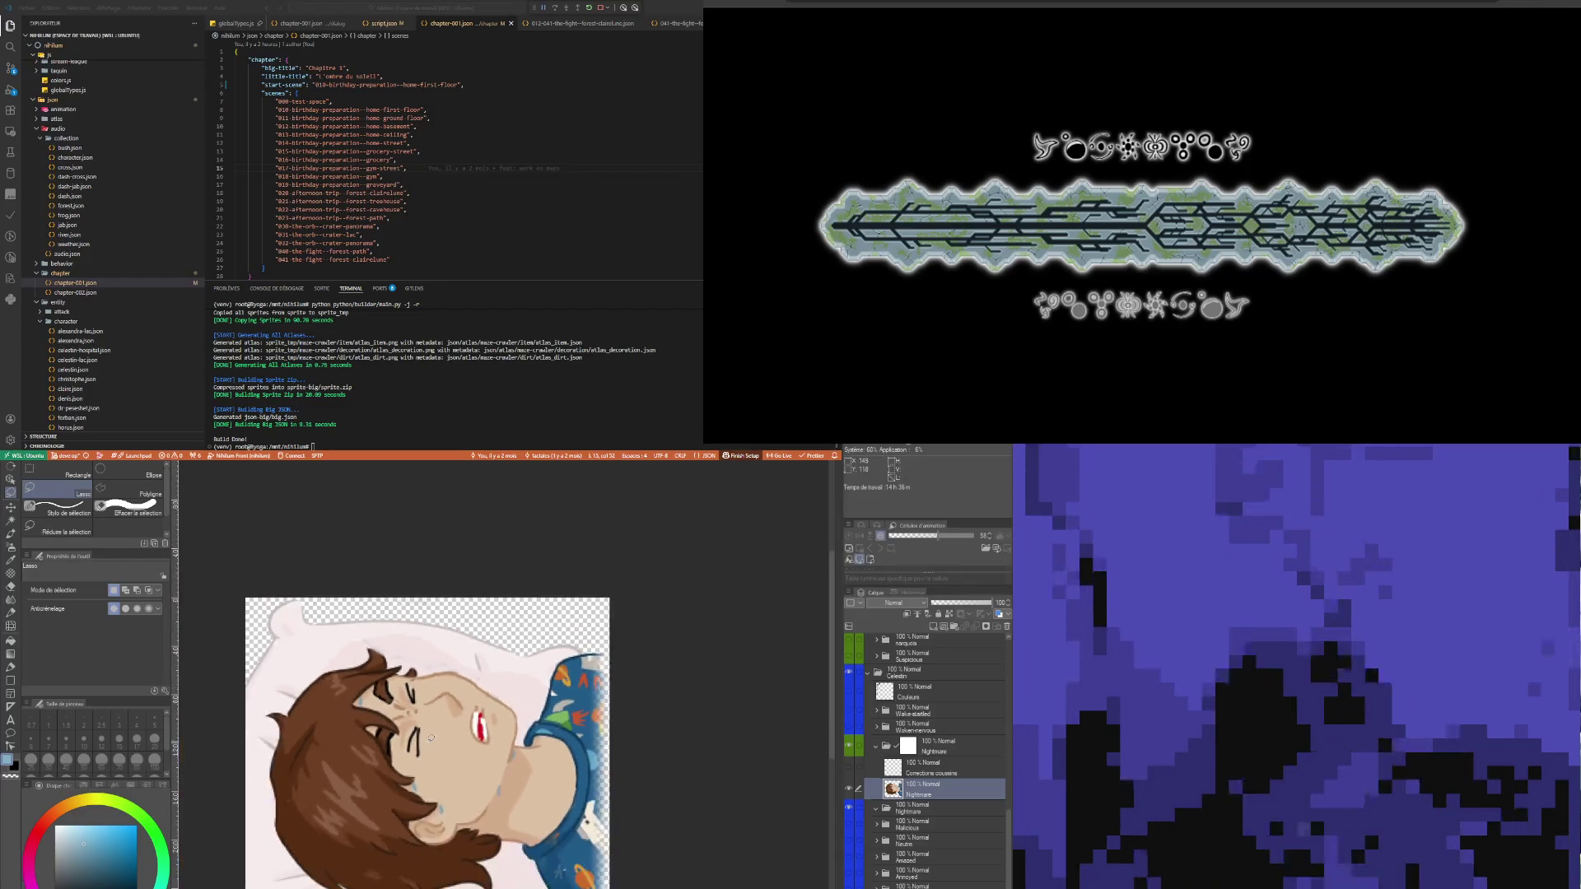
scroll(413, 740, "up", 4)
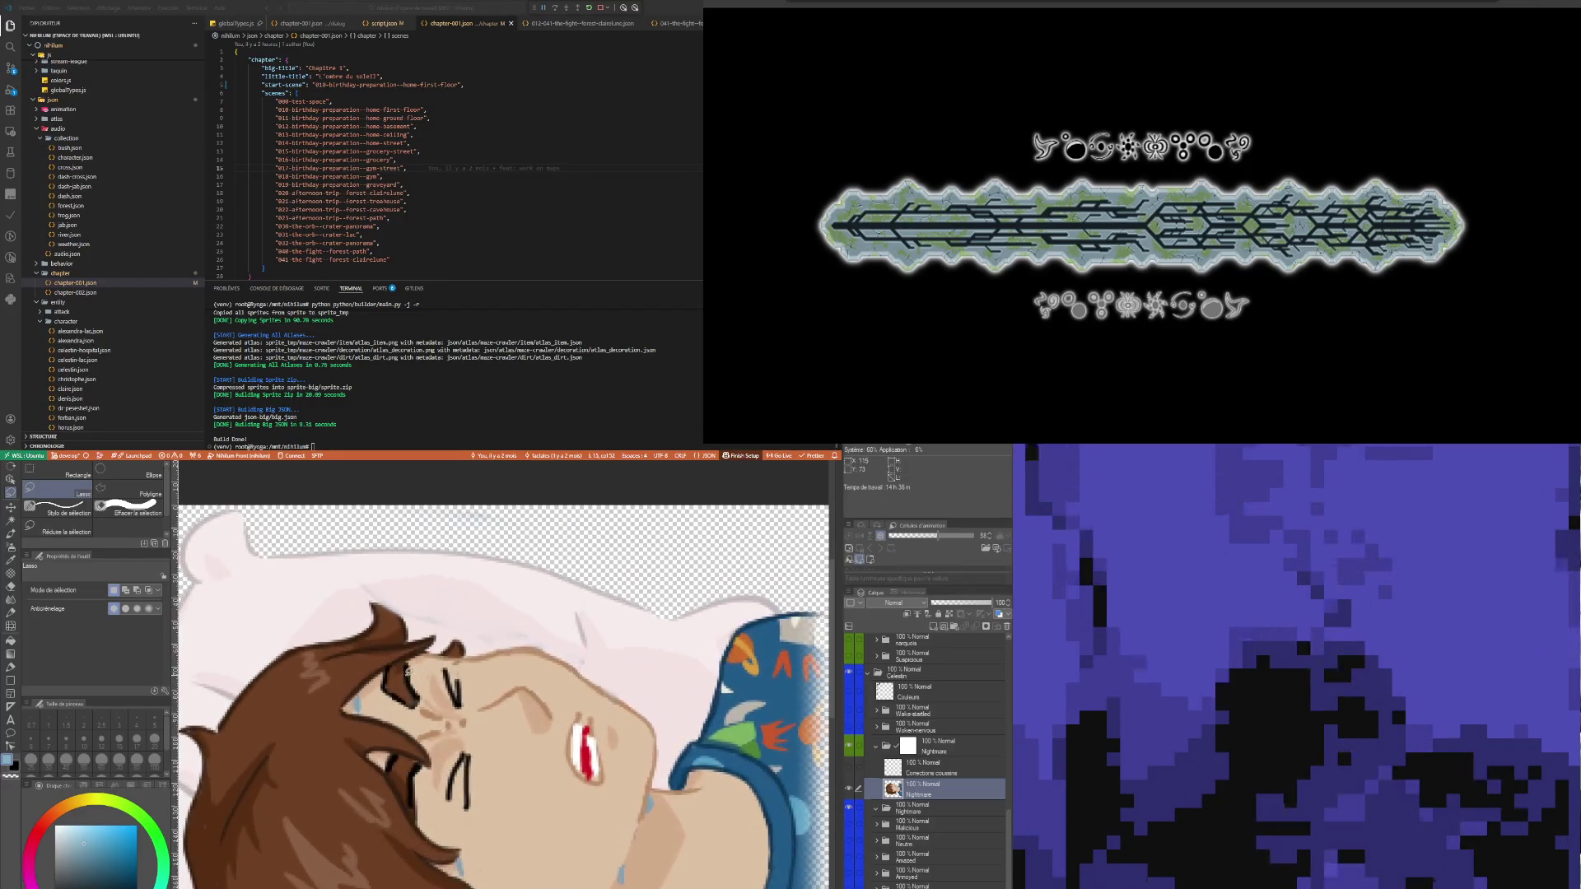
scroll(369, 680, "down", 2)
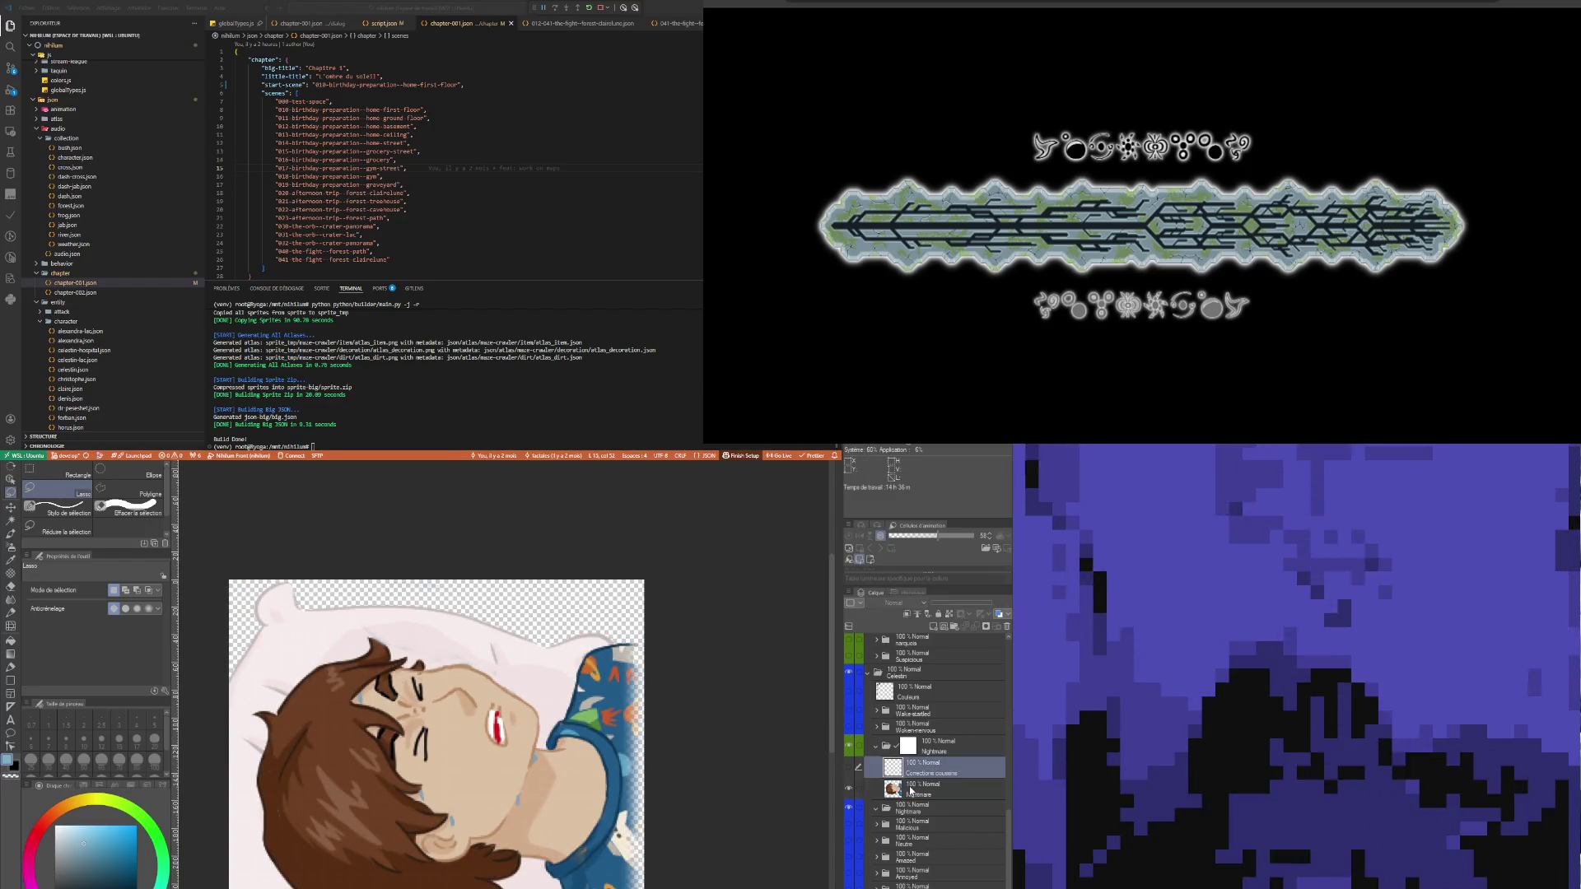
left_click(934, 627)
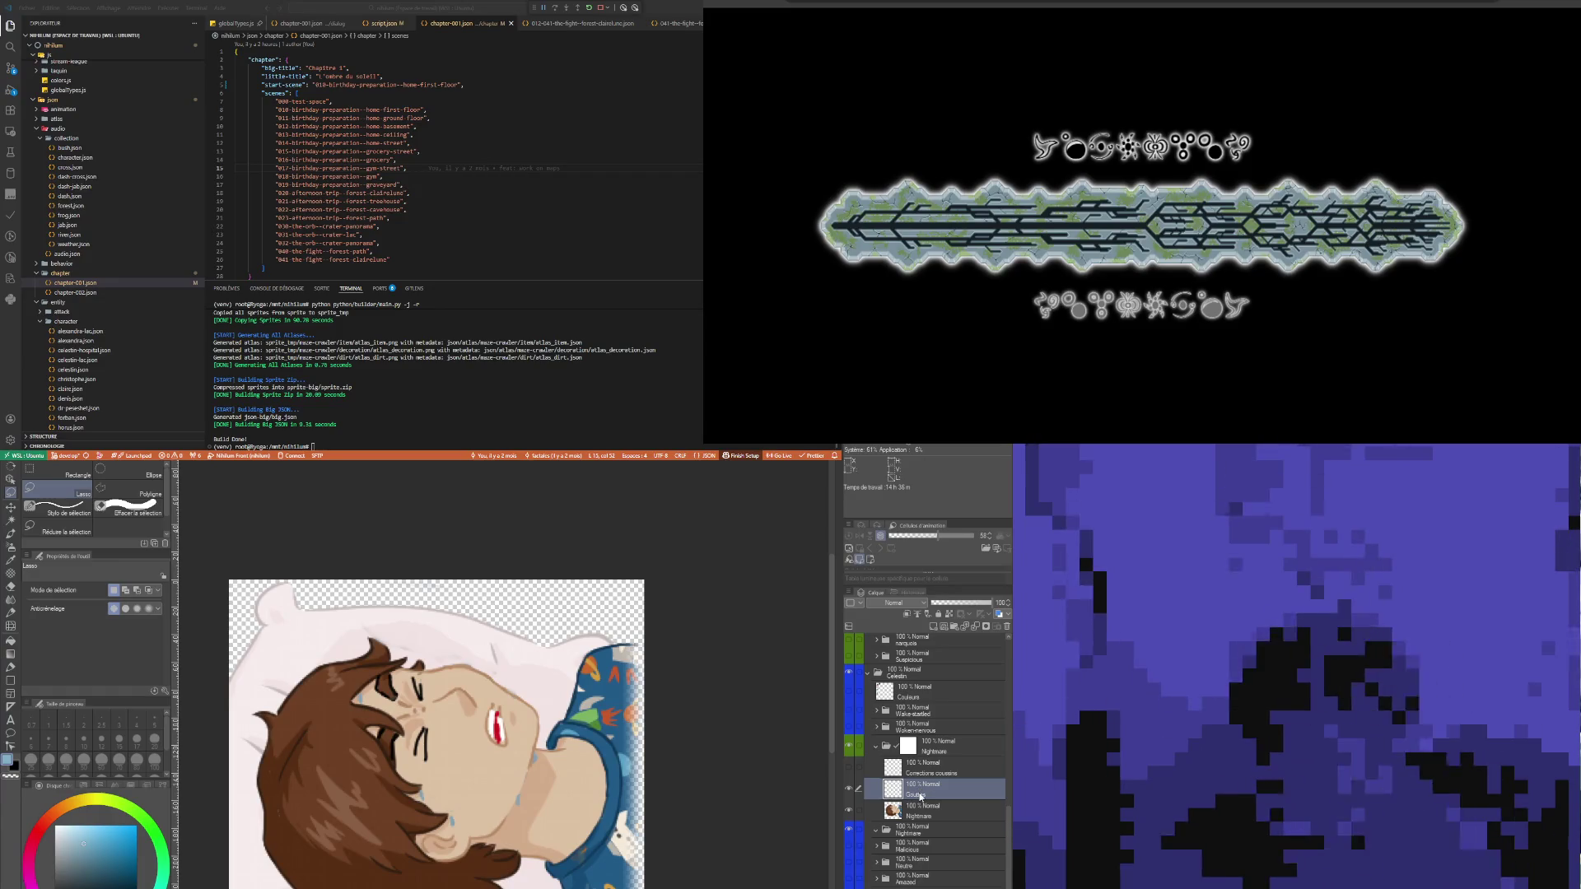
- Rename the new layer to 'Sueur'
double_click(960, 794)
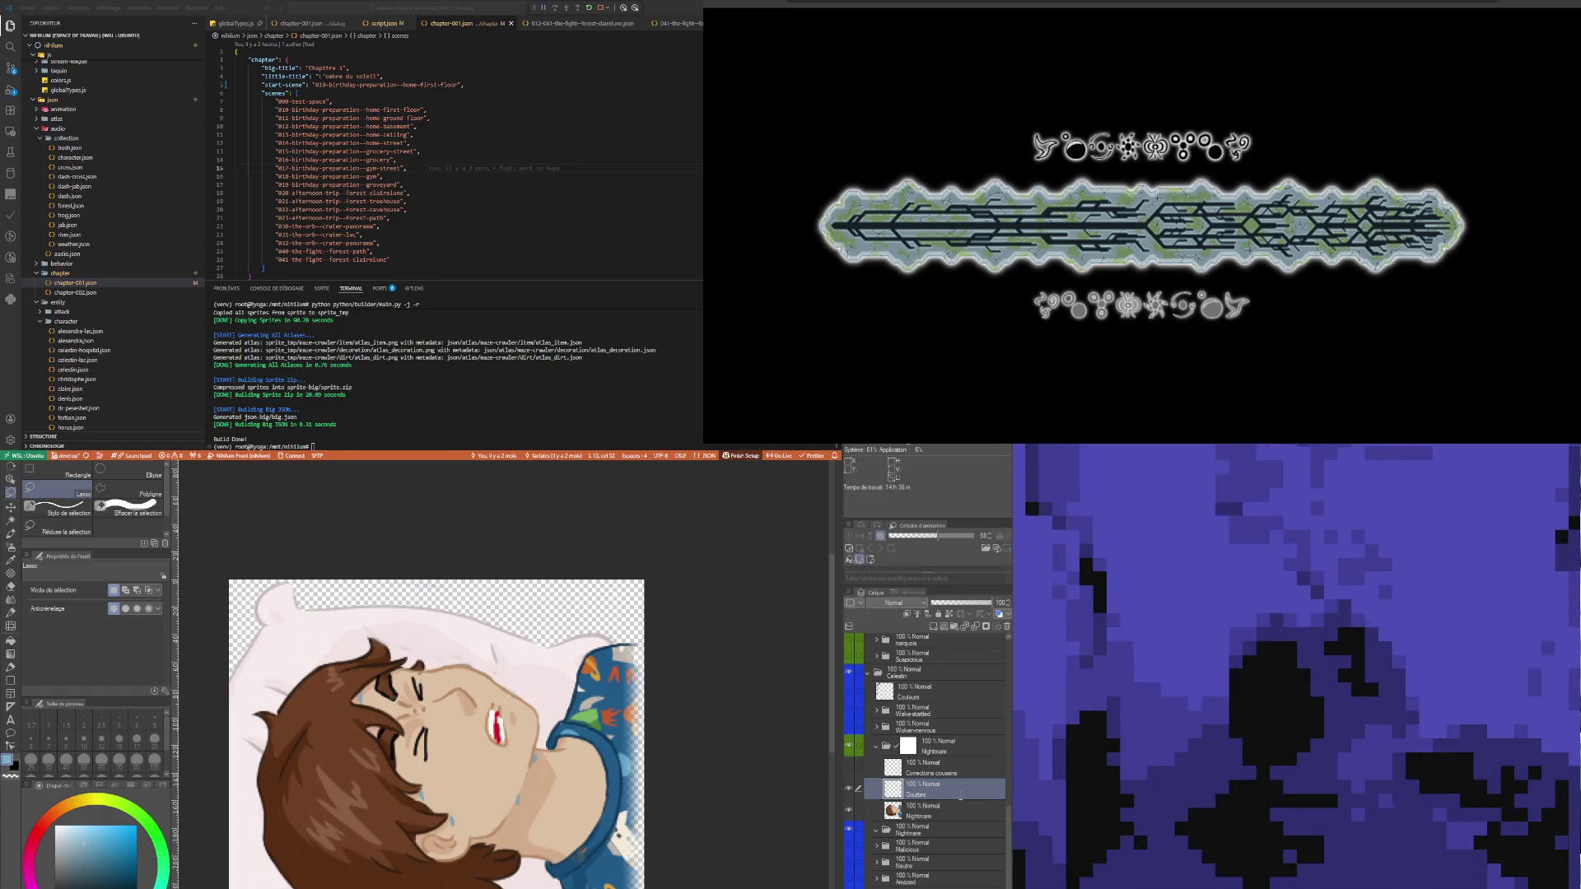
type("Sueur")
key("Return")
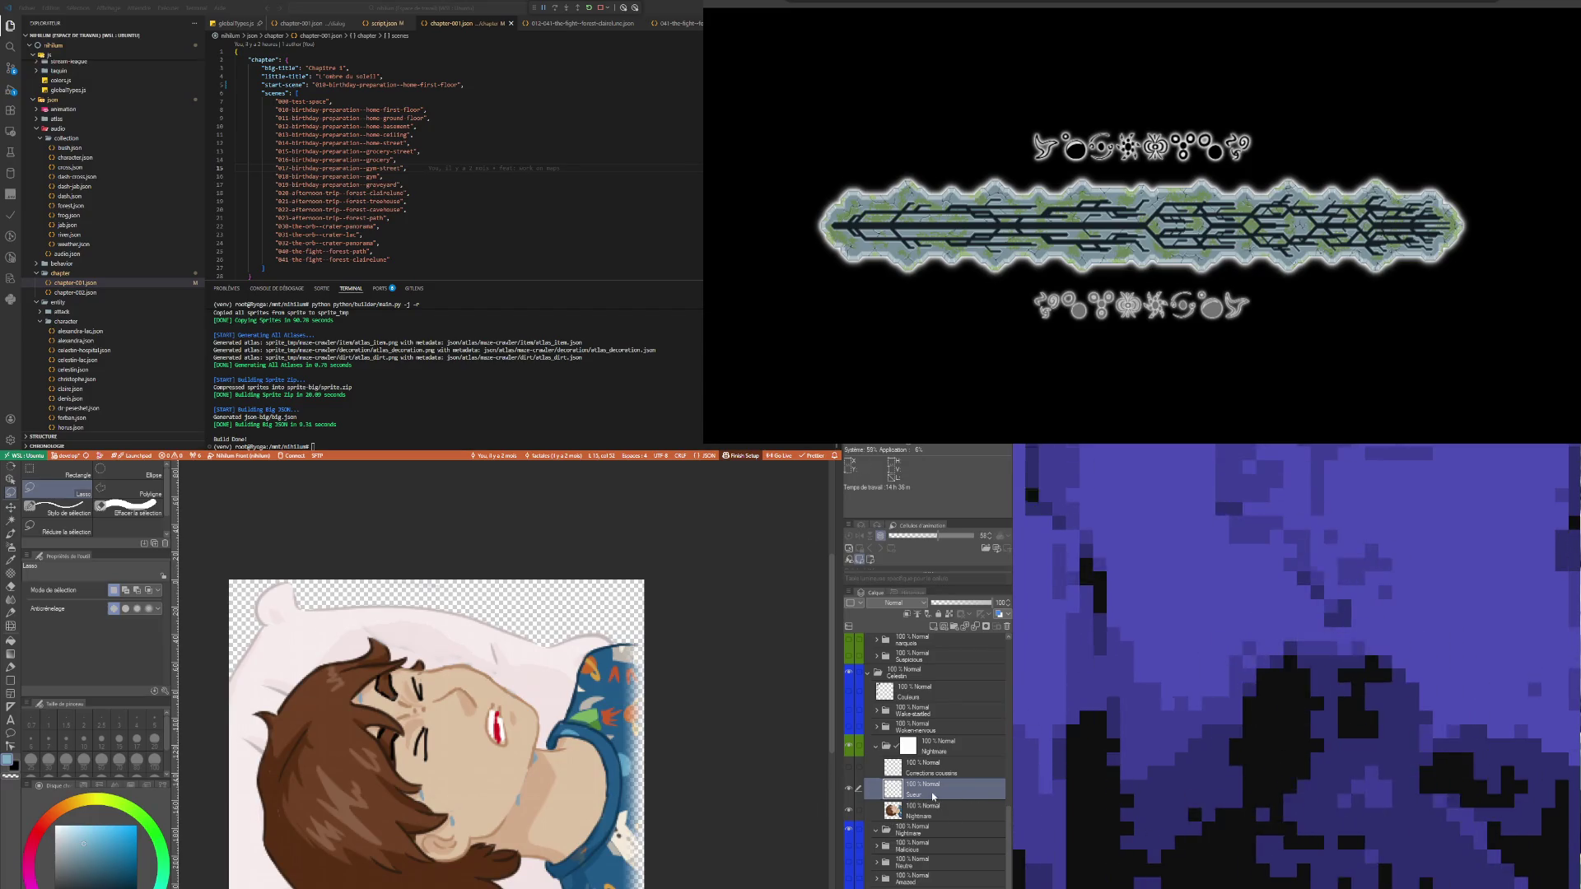
scroll(420, 741, "up", 4)
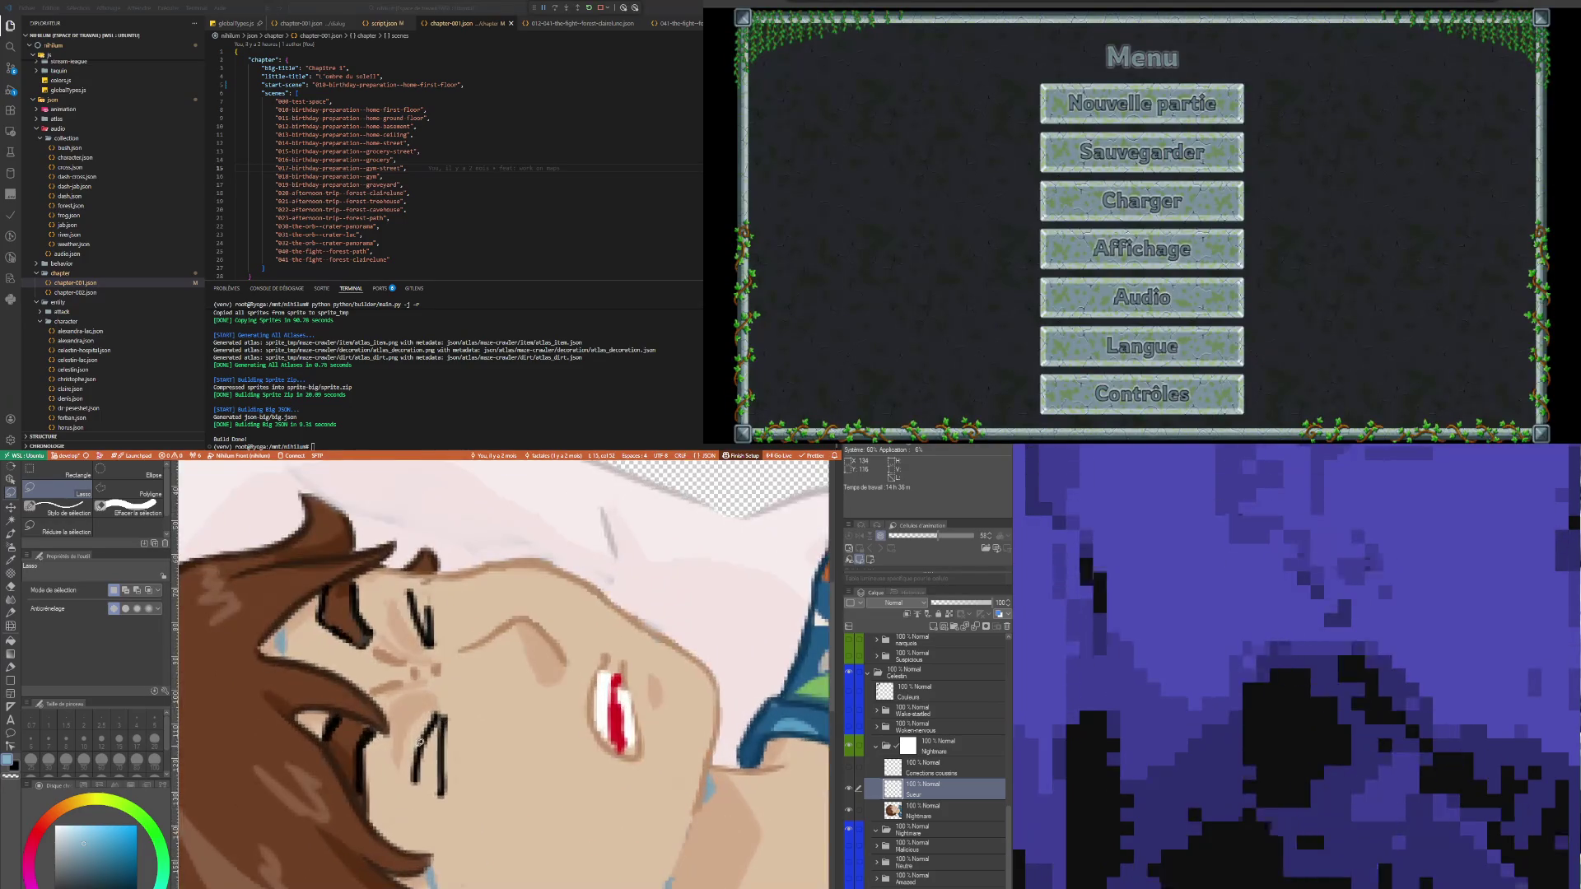
scroll(420, 741, "down", 5)
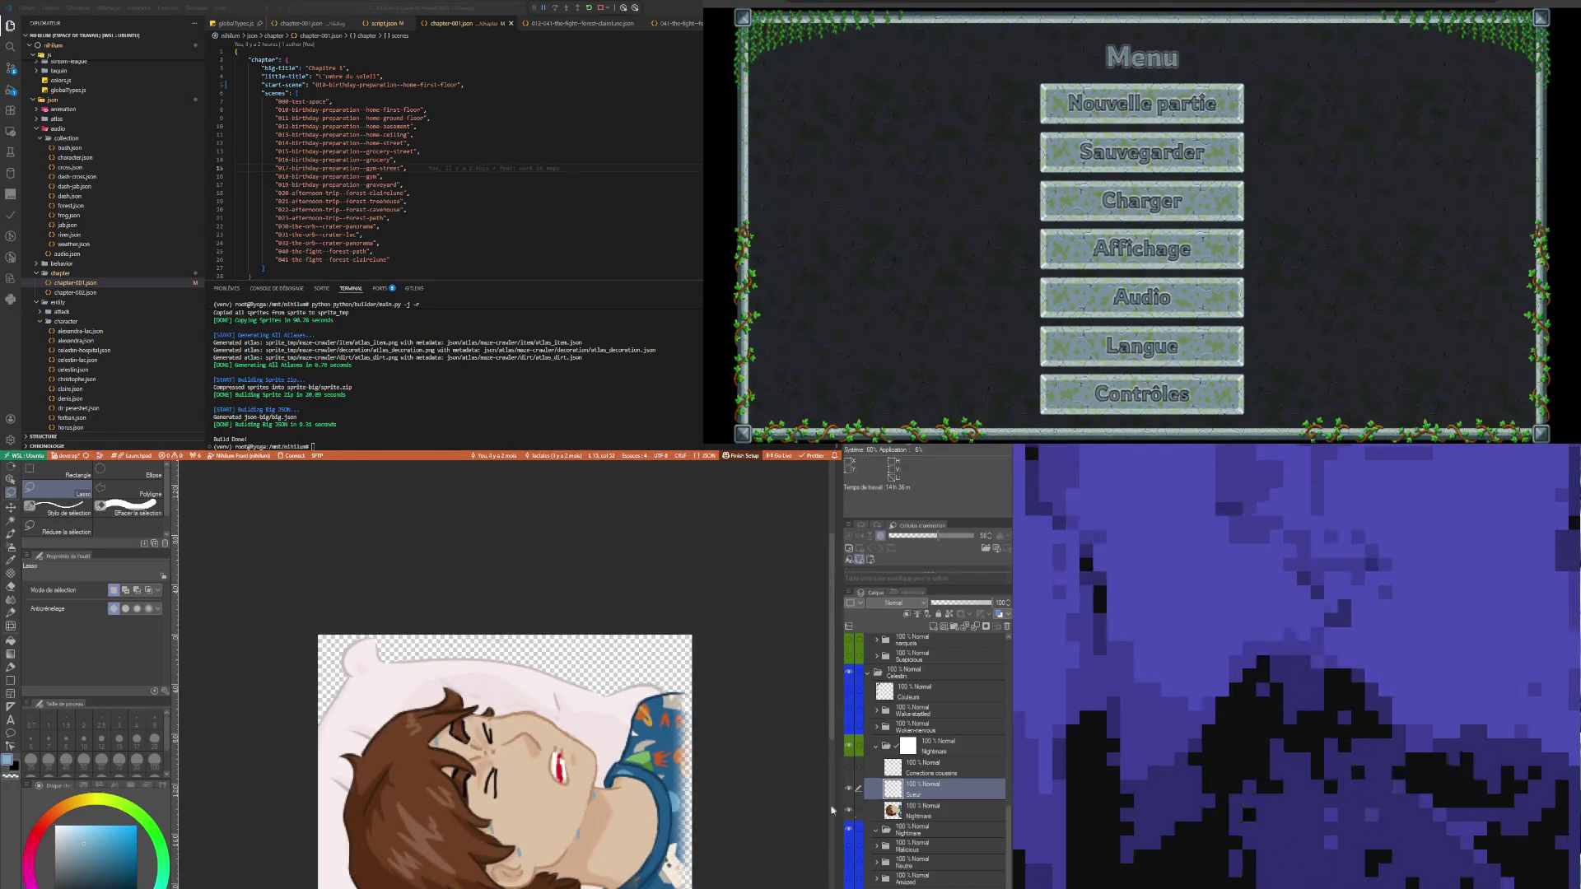
scroll(545, 805, "up", 1)
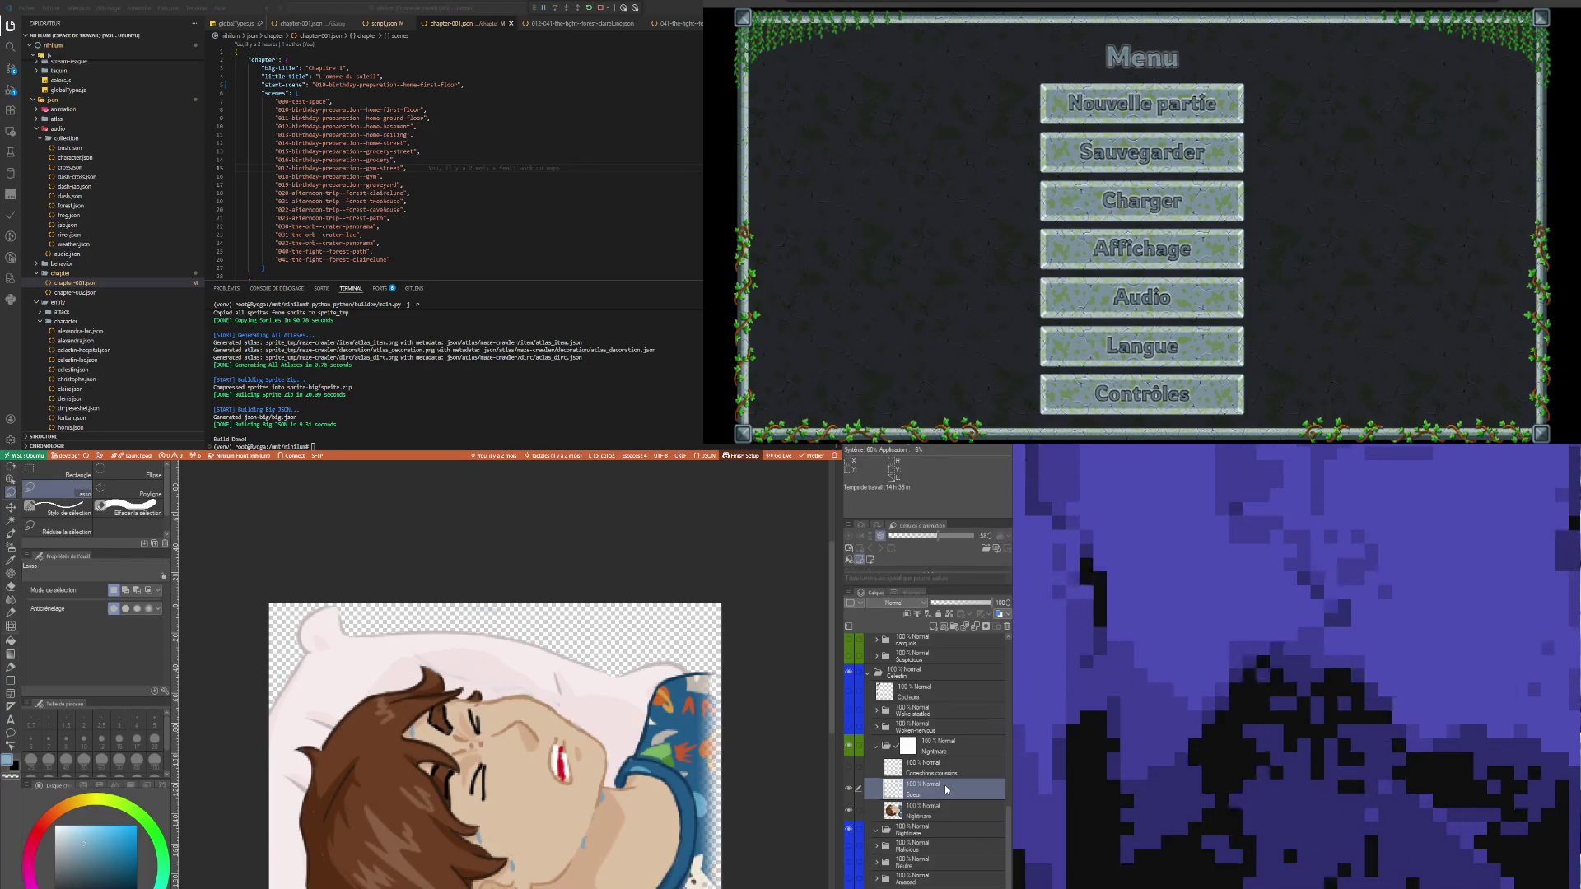
- Select the Nightmare layer, briefly hide and reshow it, and begin lassoing the boy's face
left_click(912, 818)
scroll(506, 763, "up", 2)
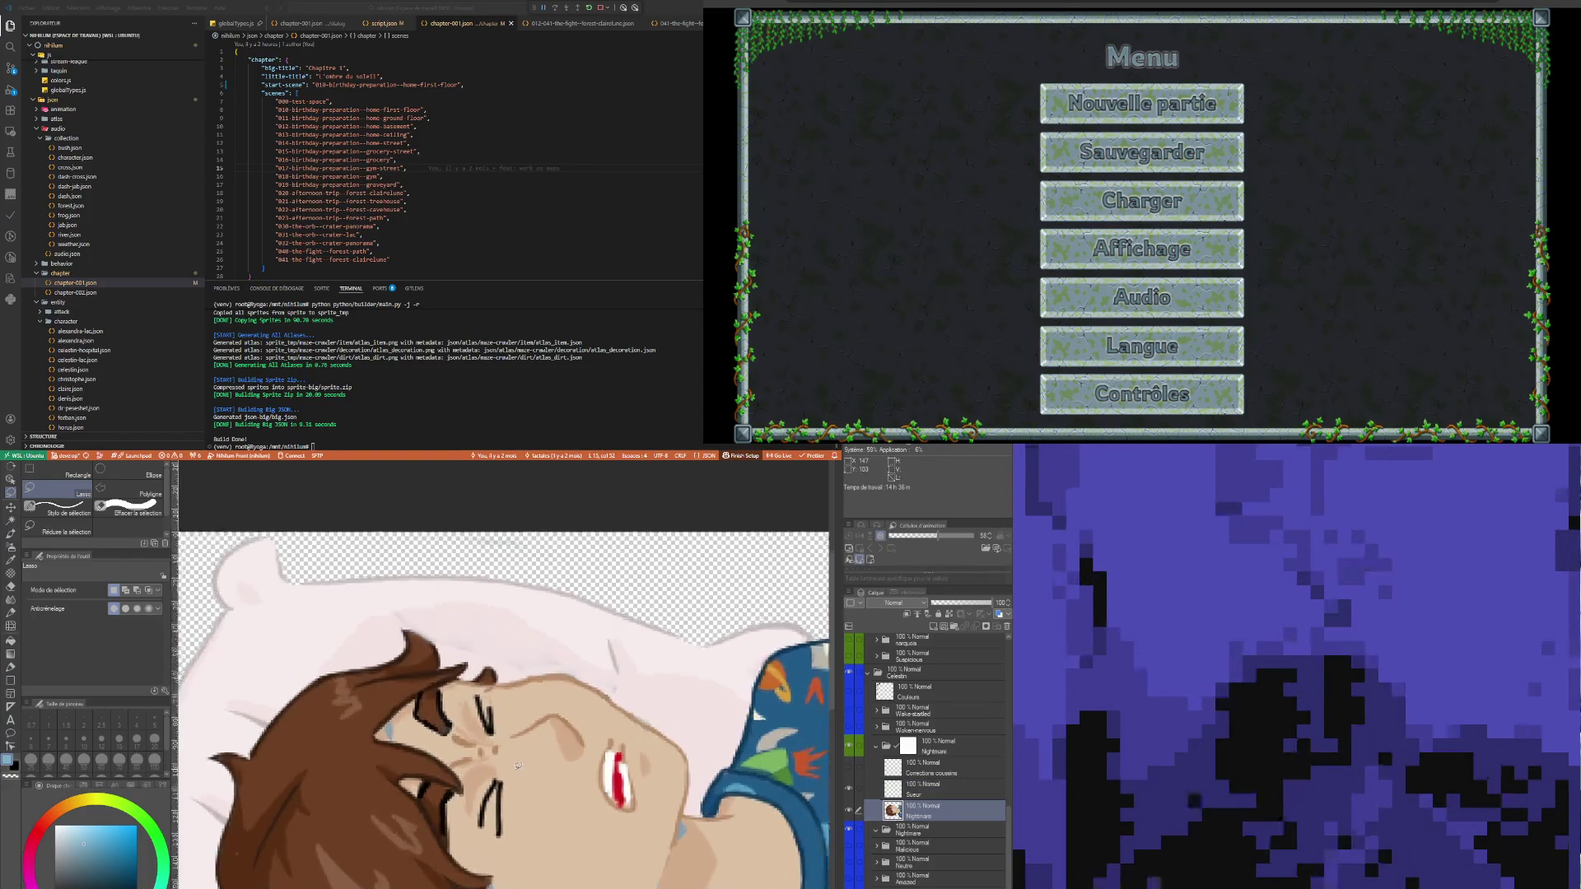
scroll(489, 751, "down", 1)
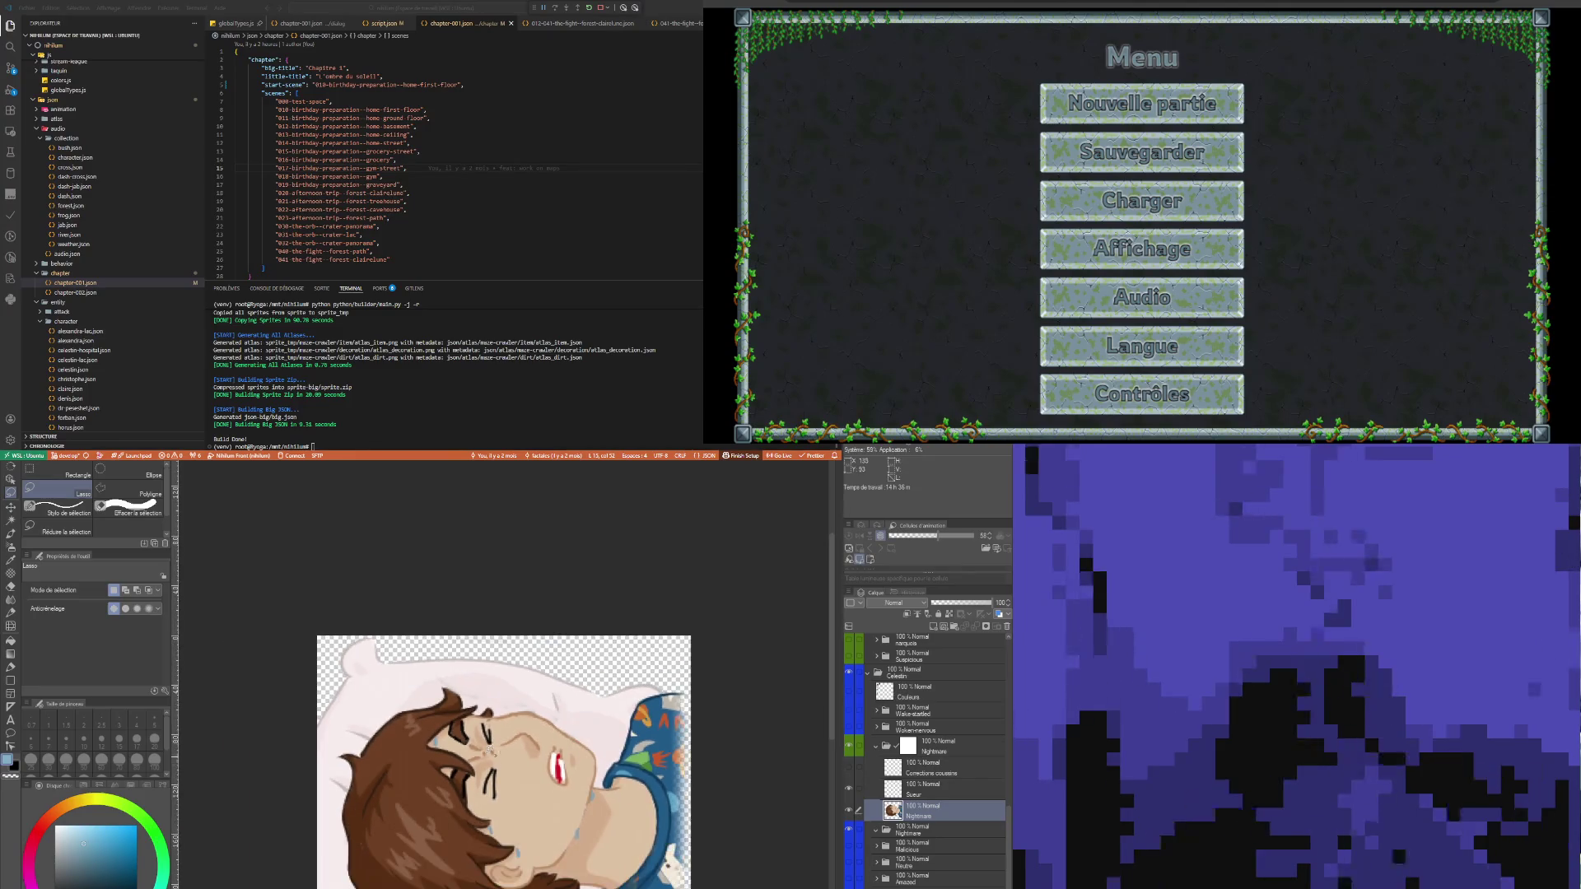
scroll(489, 751, "up", 3)
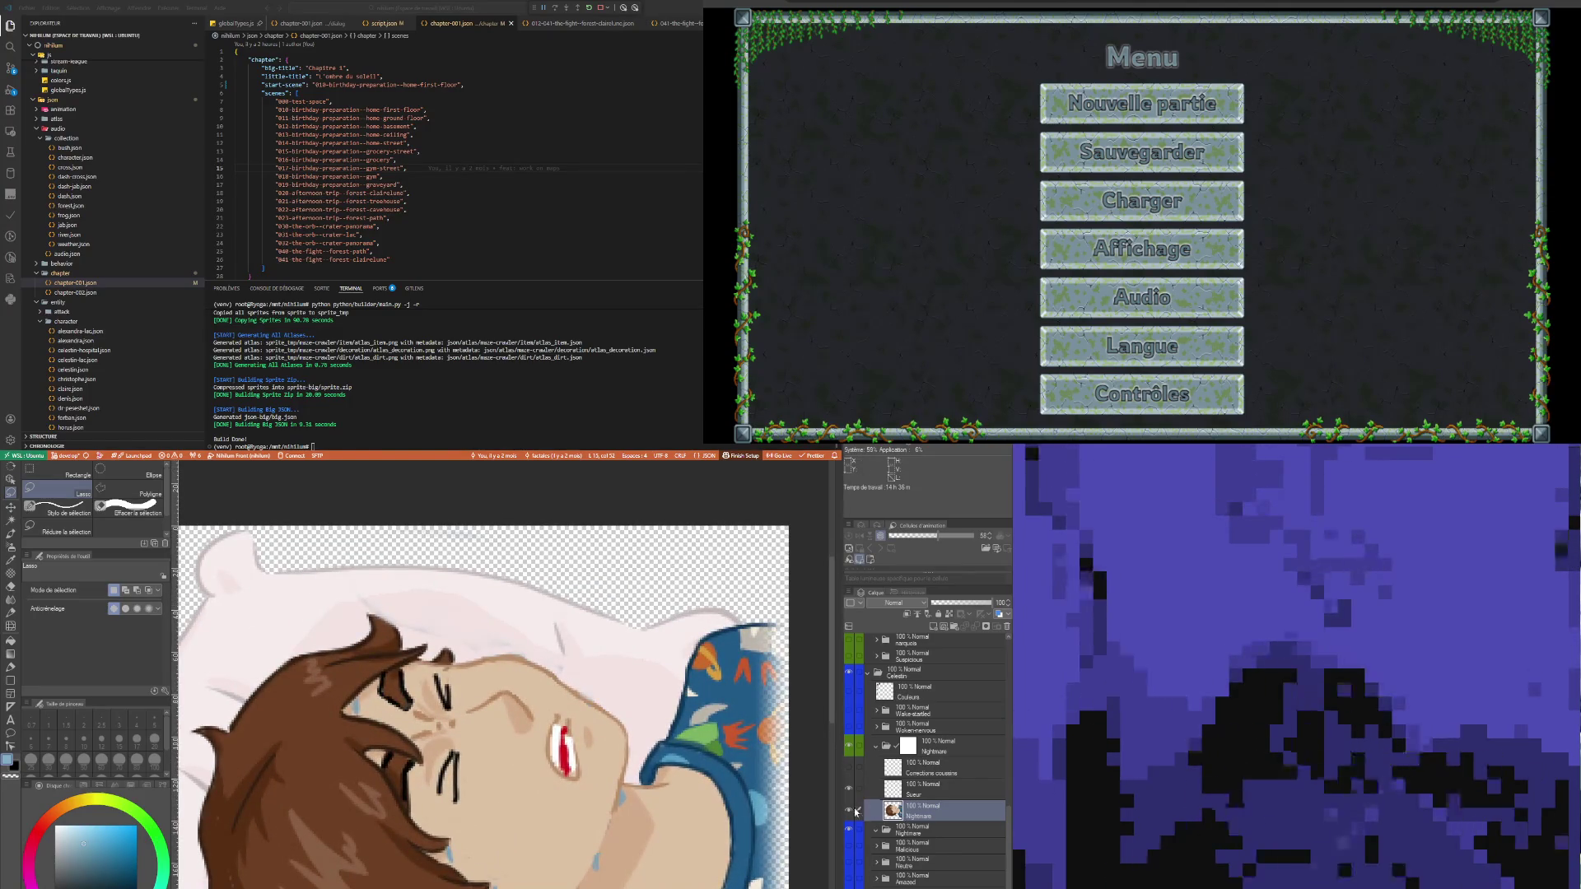
left_click(850, 811)
left_click(850, 812)
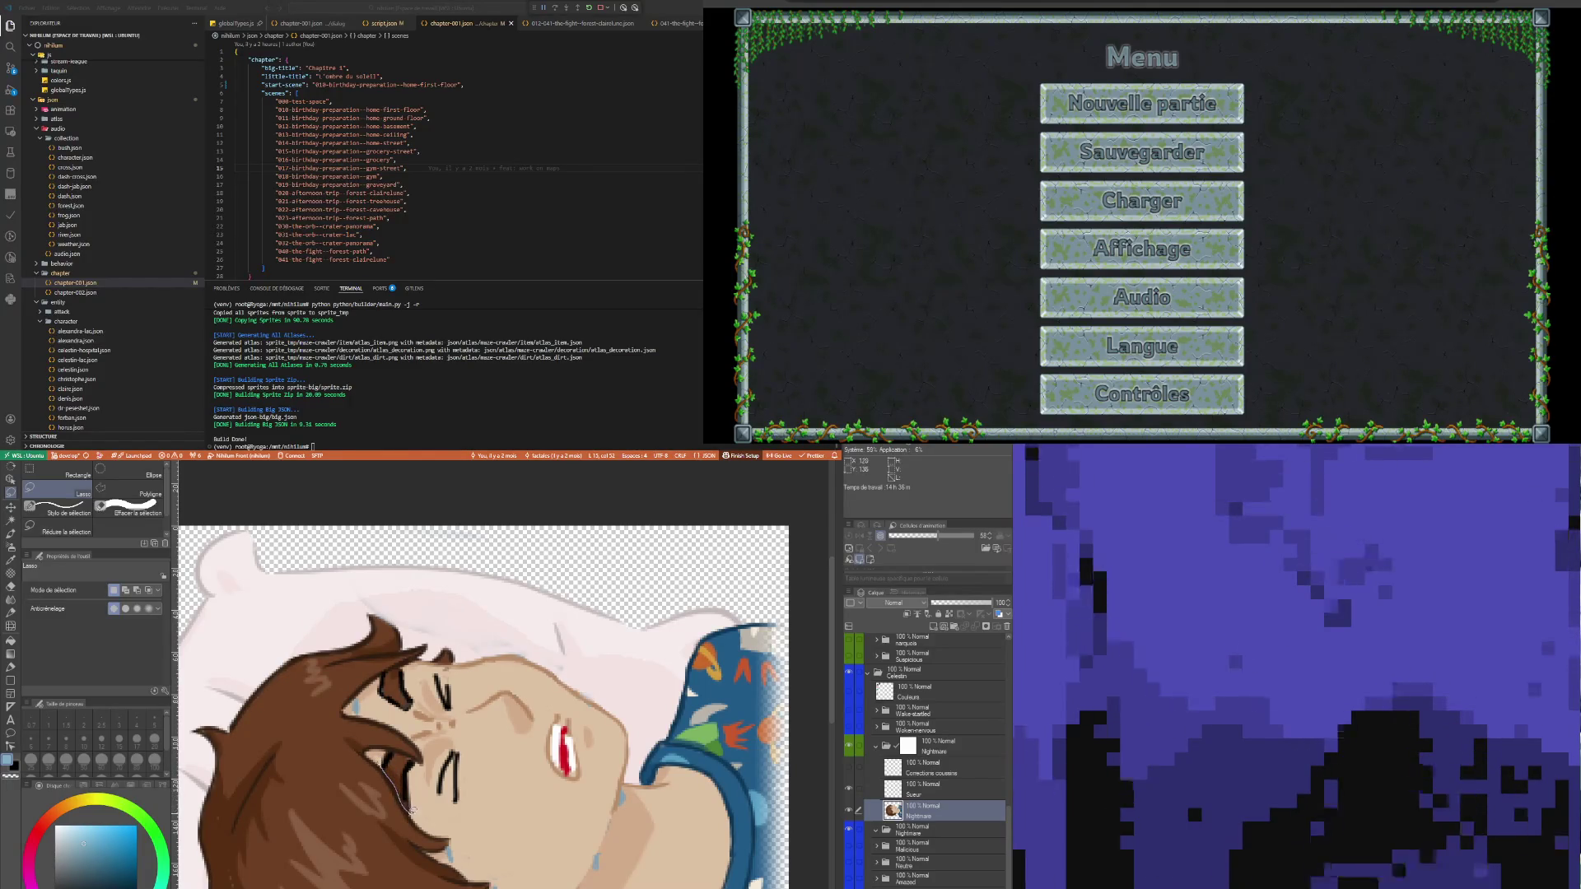
left_click_drag(534, 800, 565, 804)
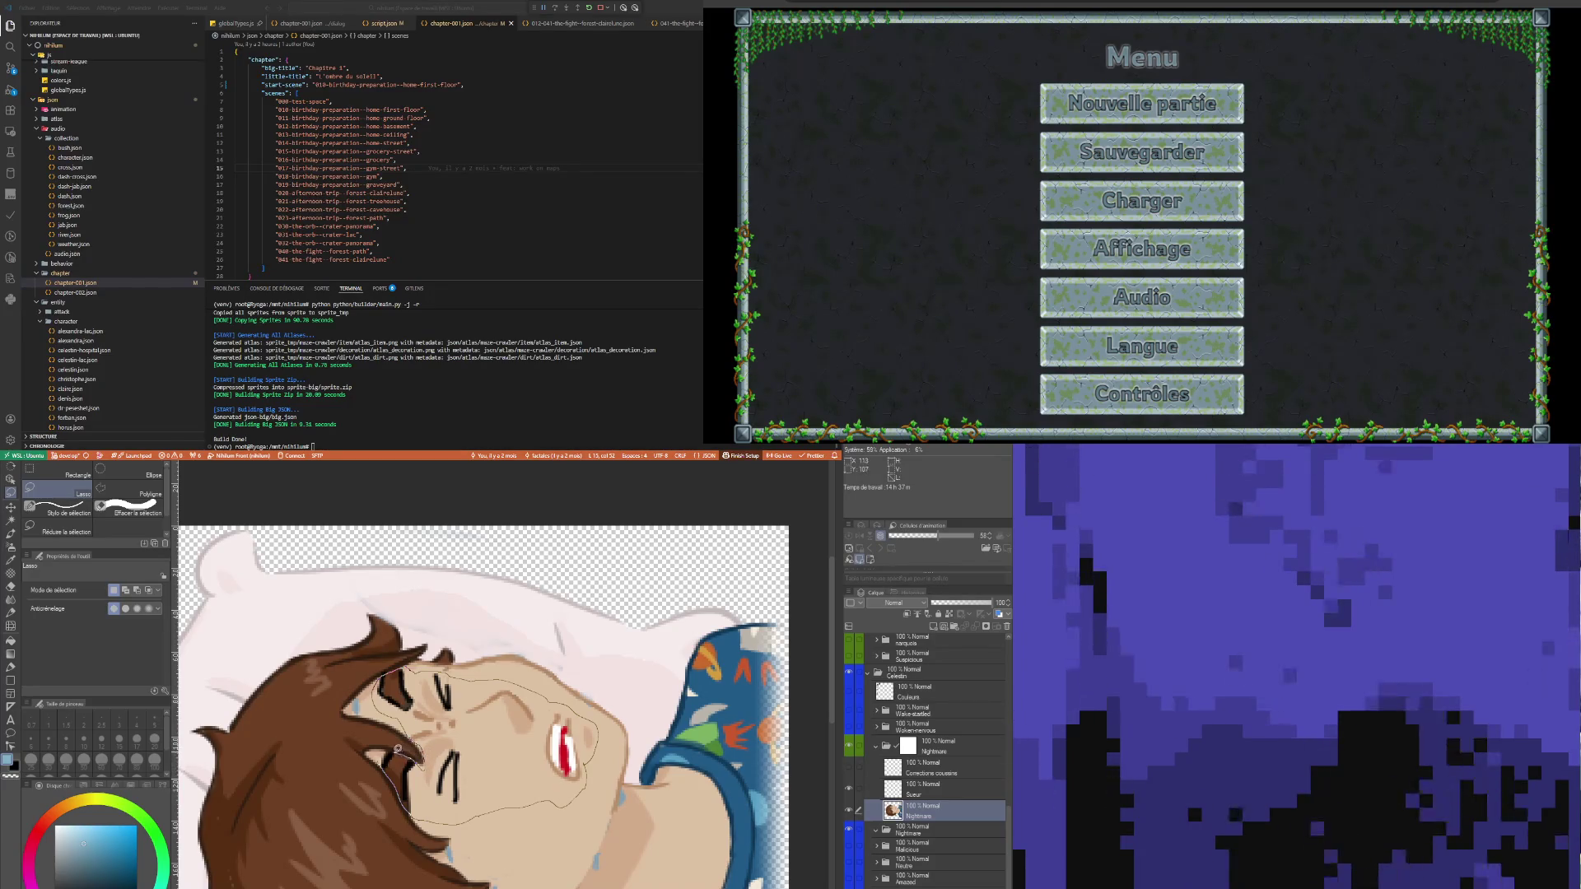
- Cut the lassoed face out of the Nightmare layer and paste it onto a new layer
left_click_drag(387, 742, 381, 677)
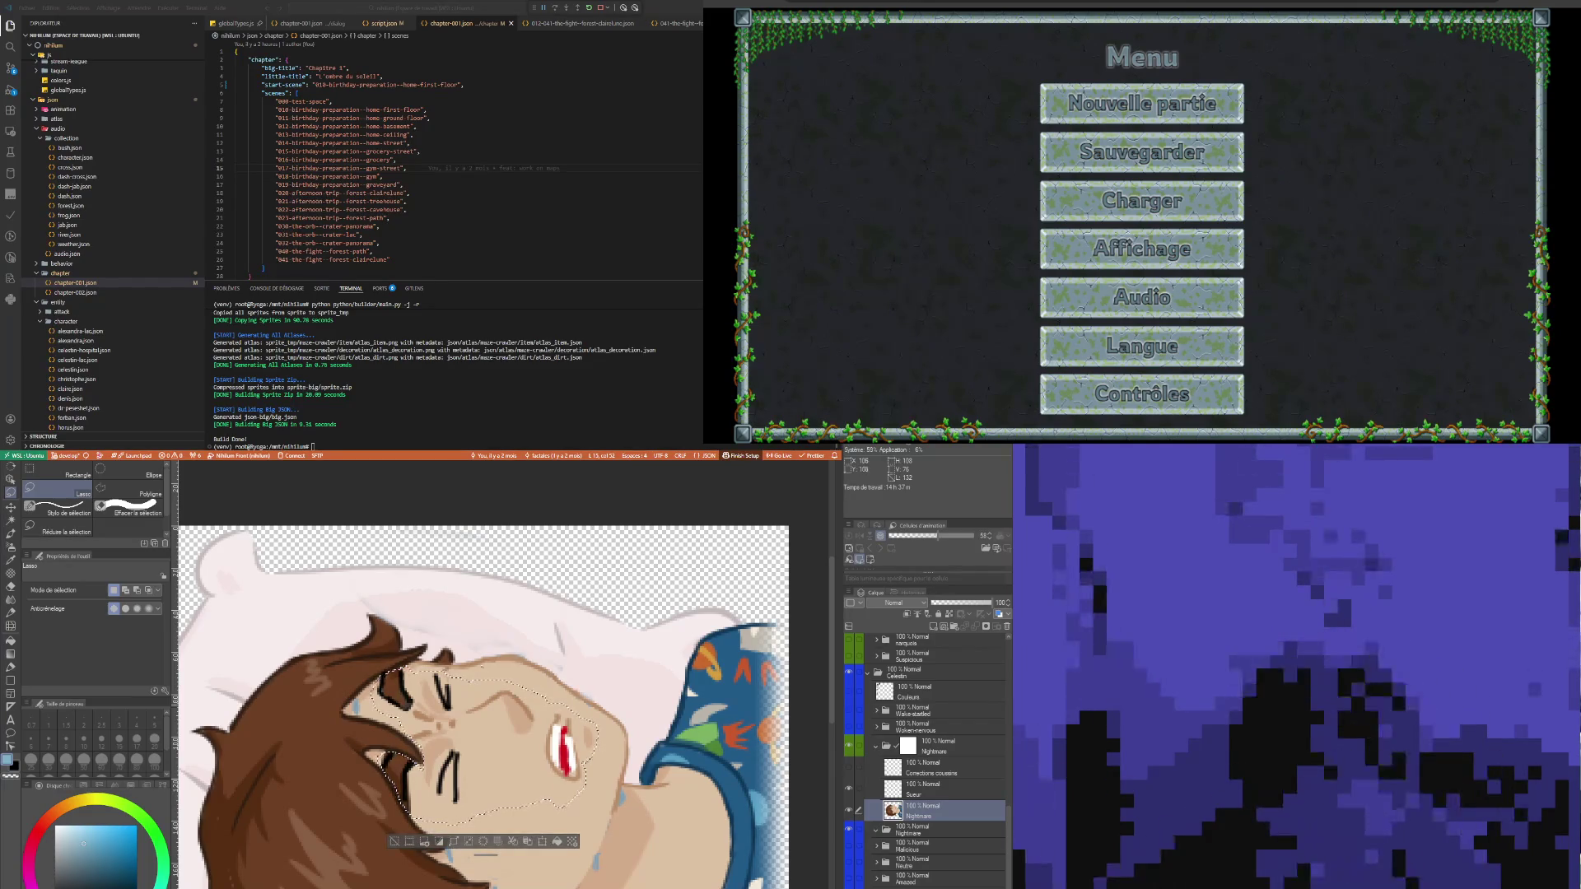
key("ctrl+minus")
key("ctrl+minus")
key("ctrl+minus")
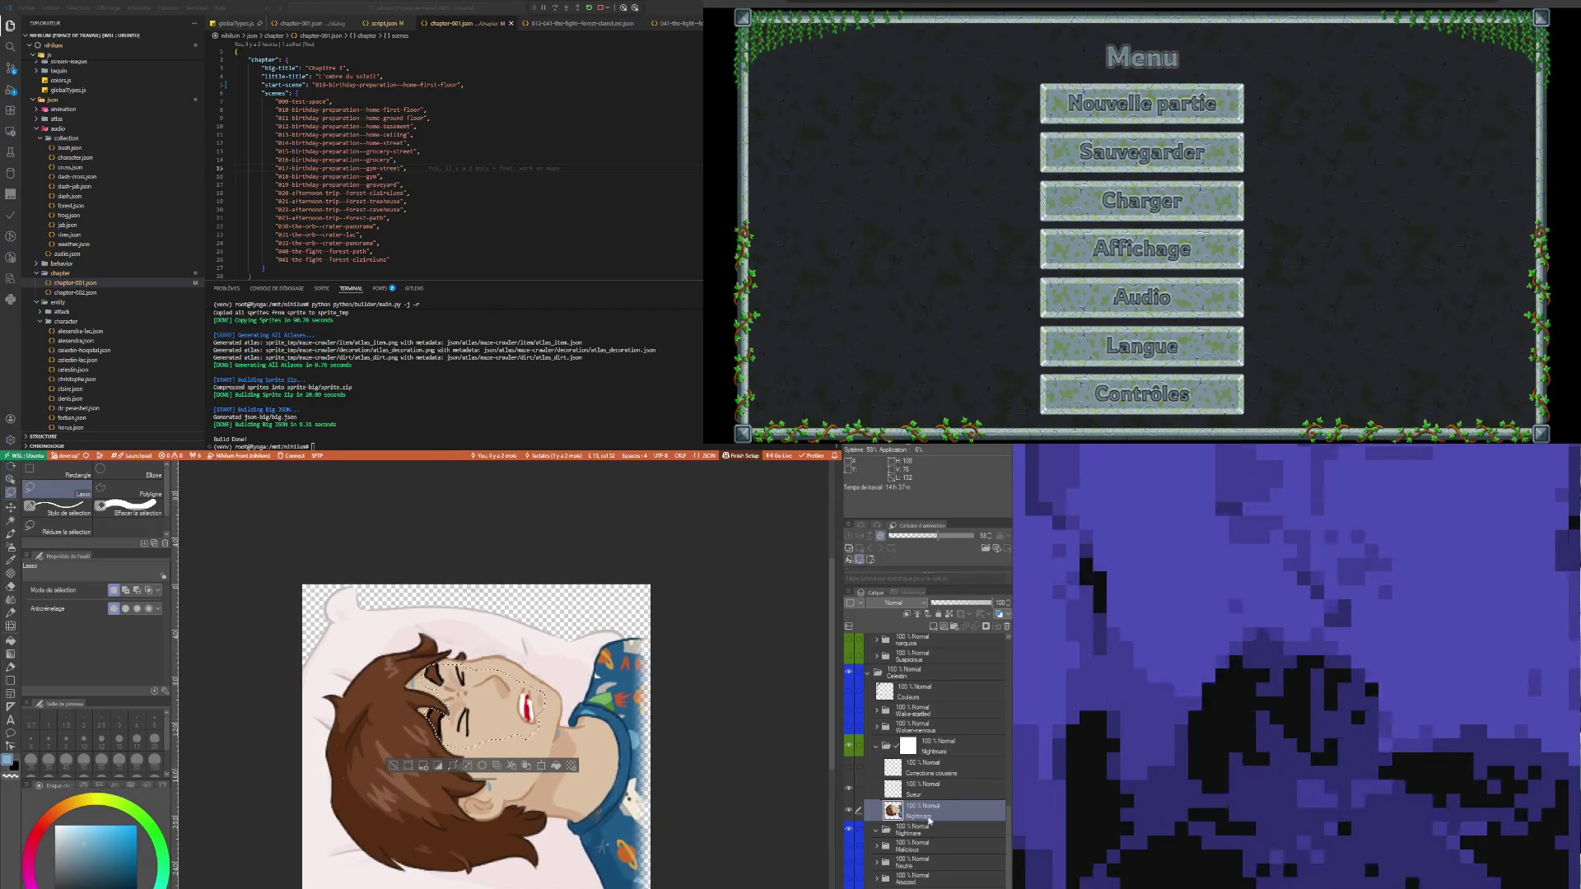
key("Delete")
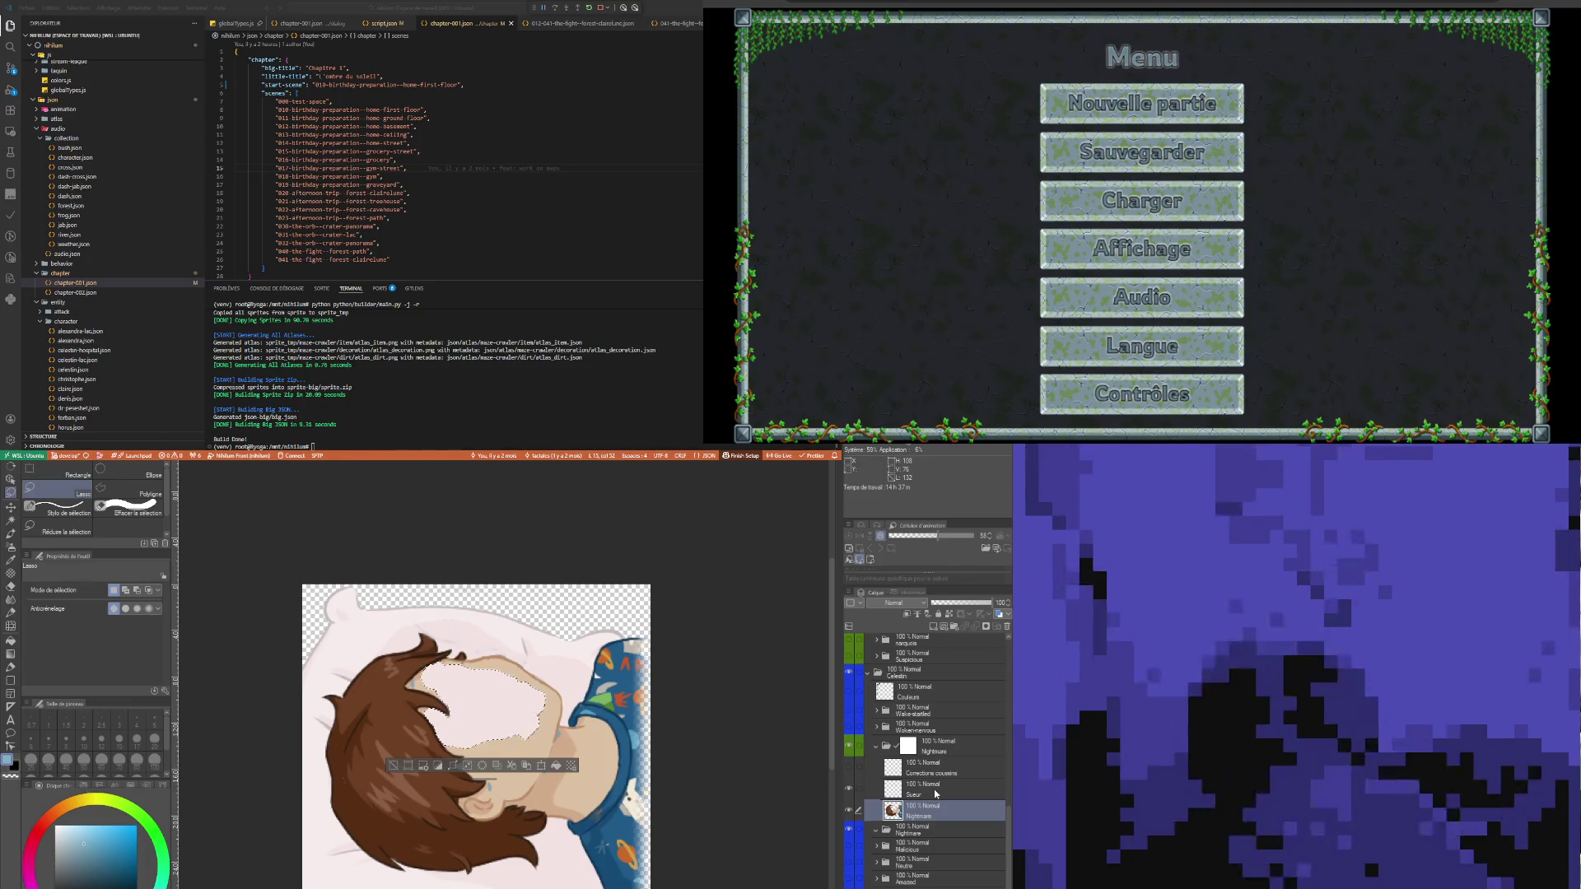
left_click(934, 789)
left_click(925, 809)
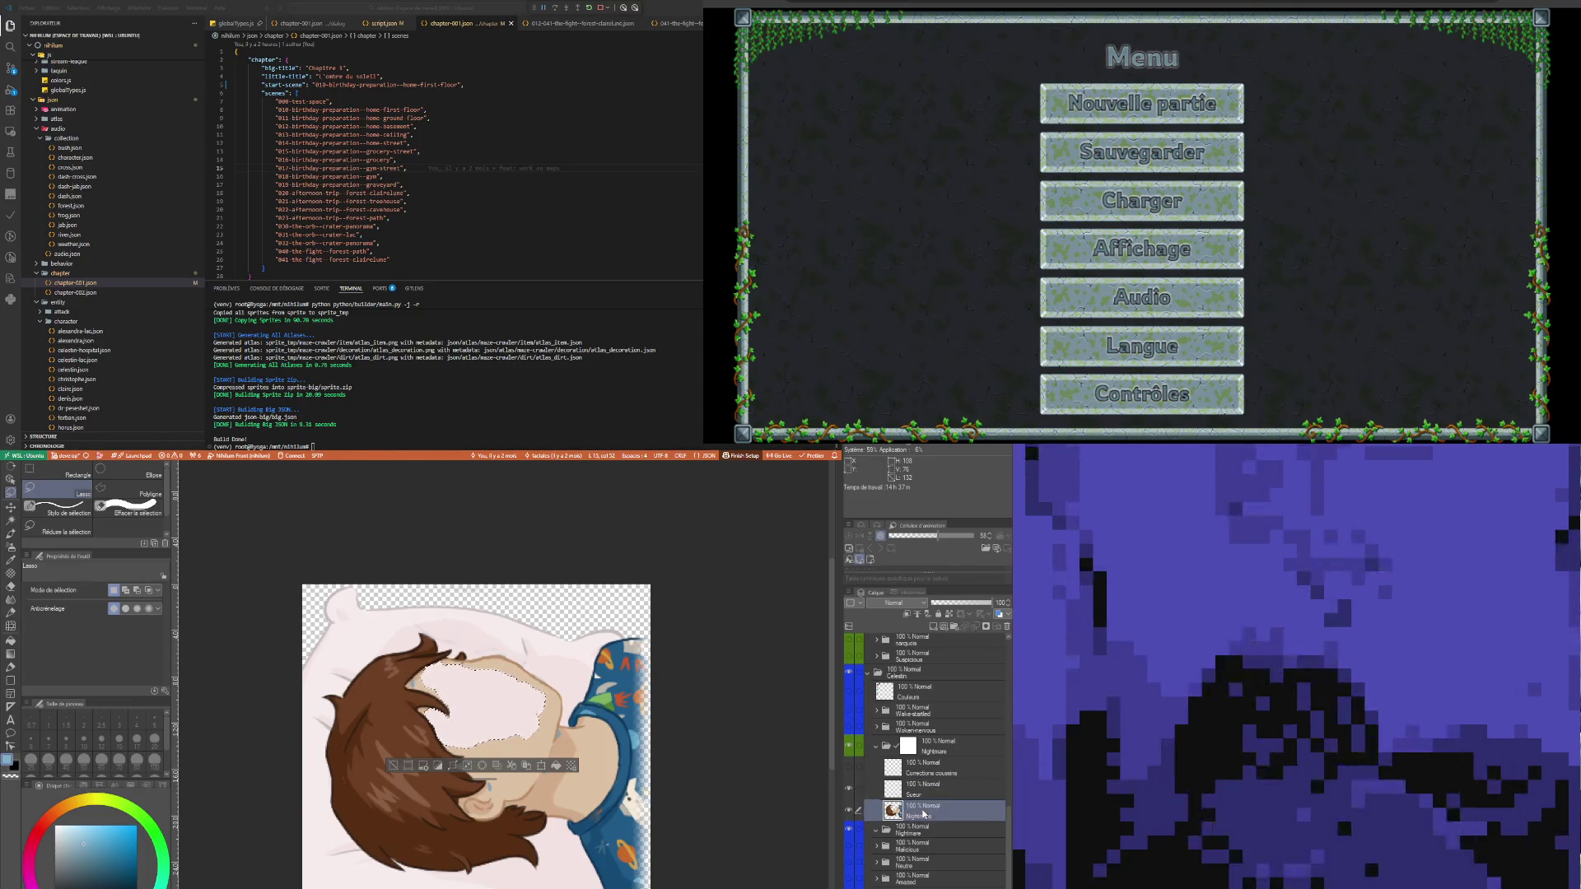
key("ctrl+c")
key("ctrl+v")
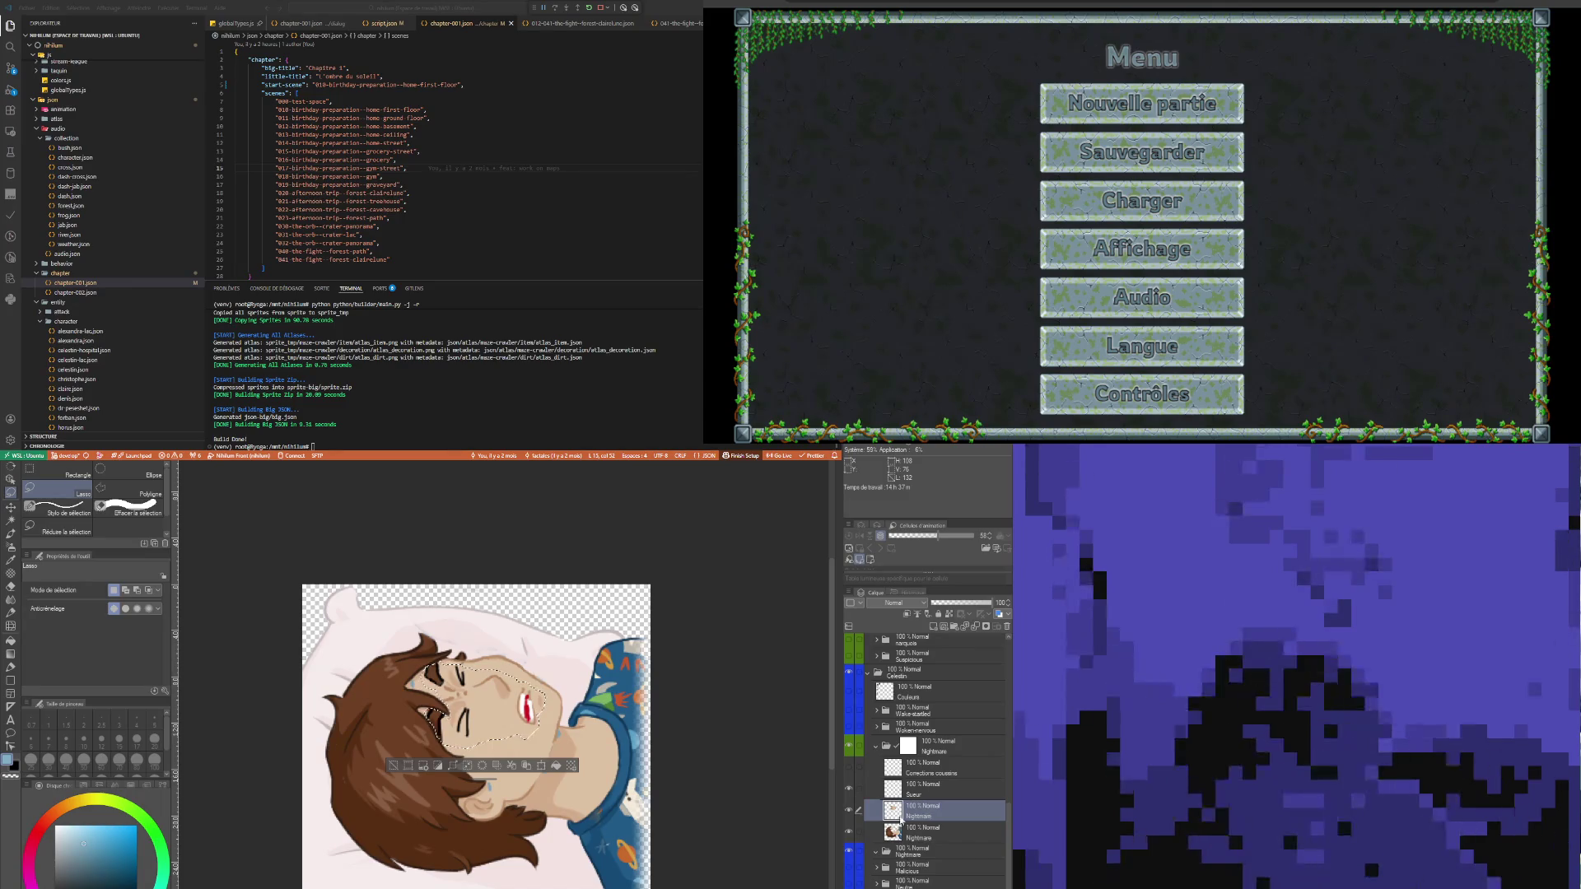
- Rename the pasted face layer 'Visage' and drop the selection
double_click(919, 816)
type("Visage")
key("Return")
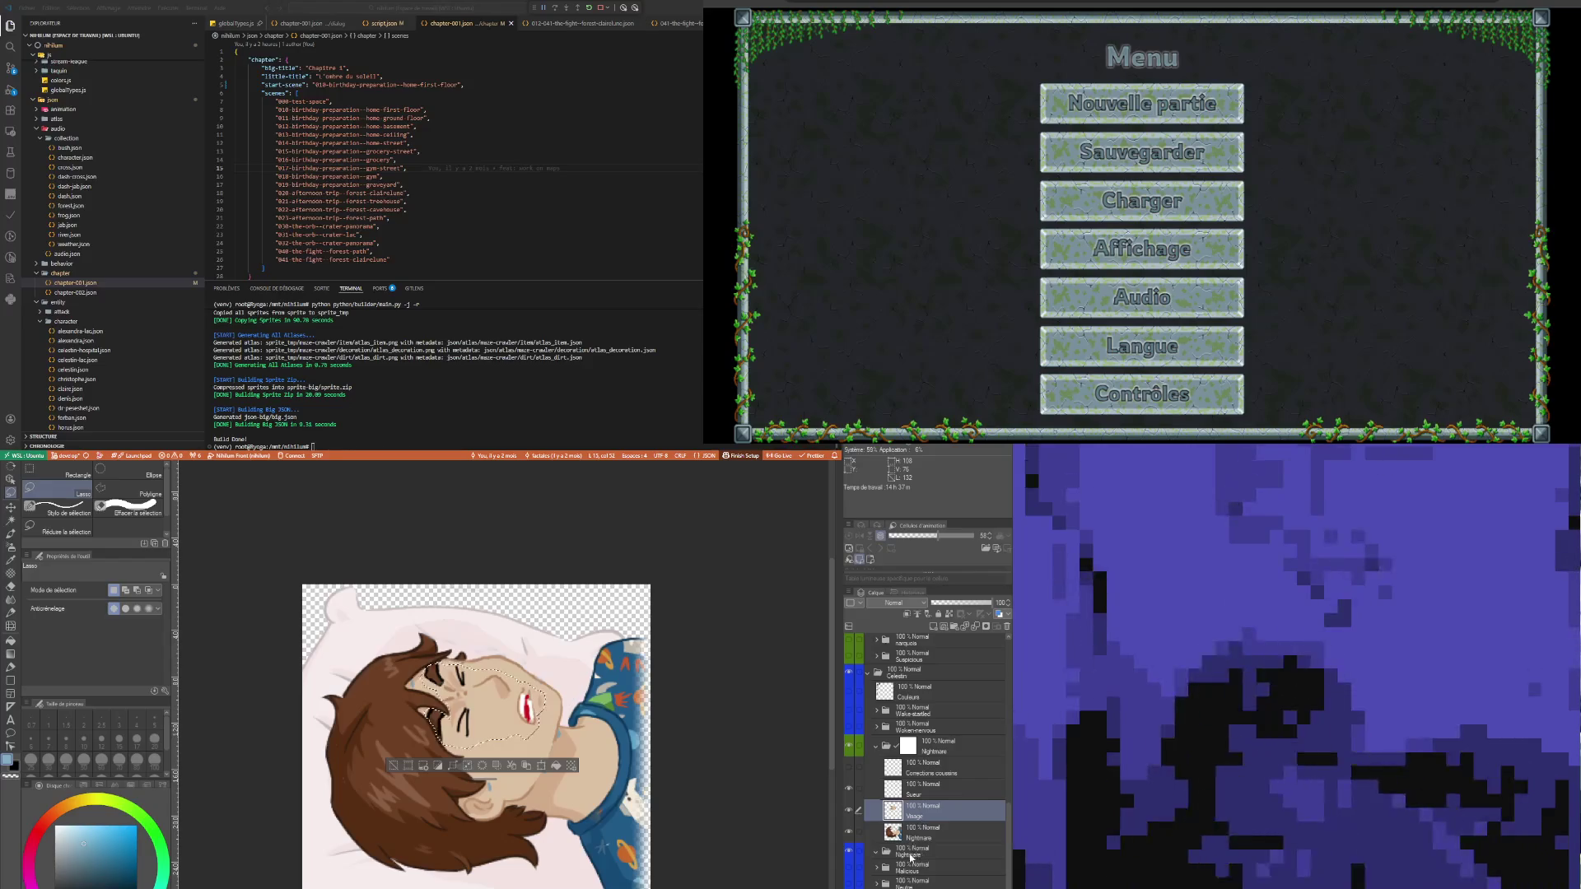
left_click(393, 766)
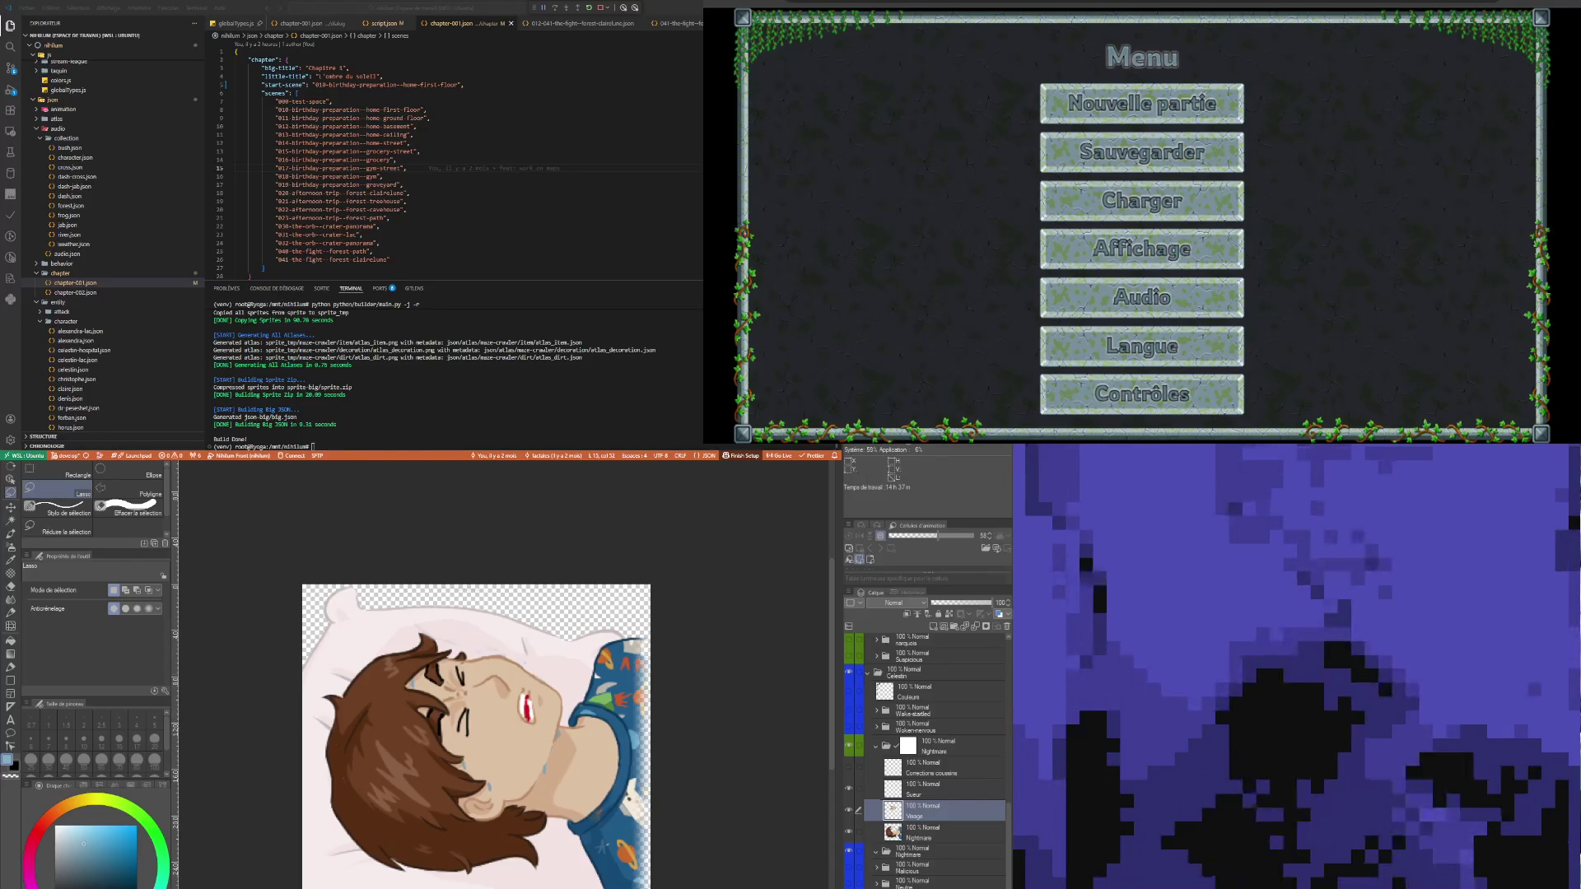
left_click(1143, 104)
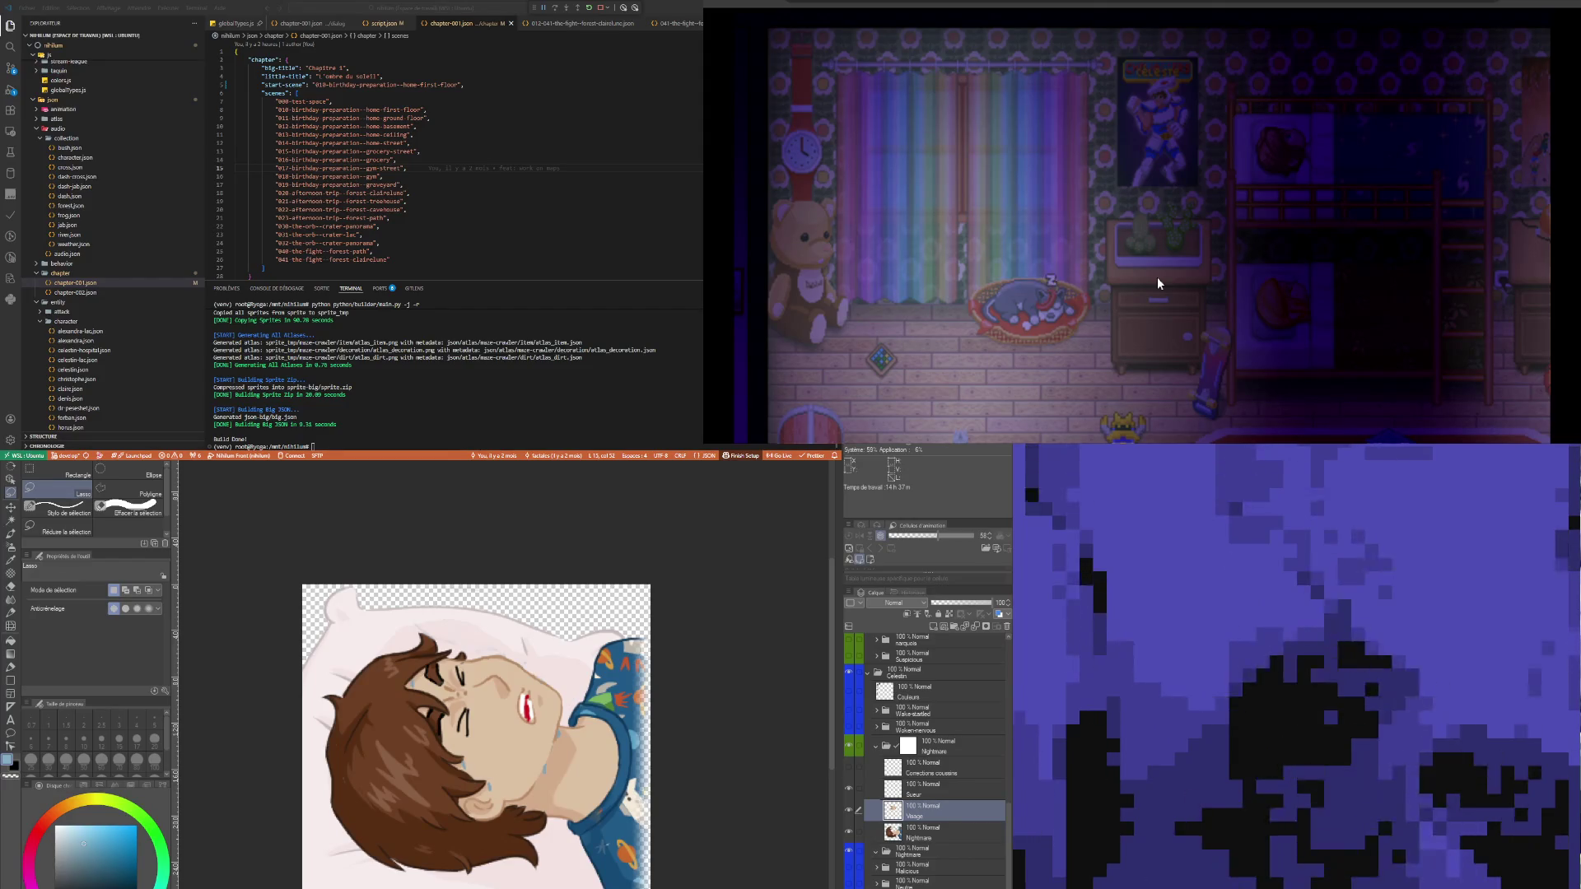
- Advance the bedroom dialogue through six lines to 'Il va bien falloir car il est 4h du mat..'
left_click(1113, 255)
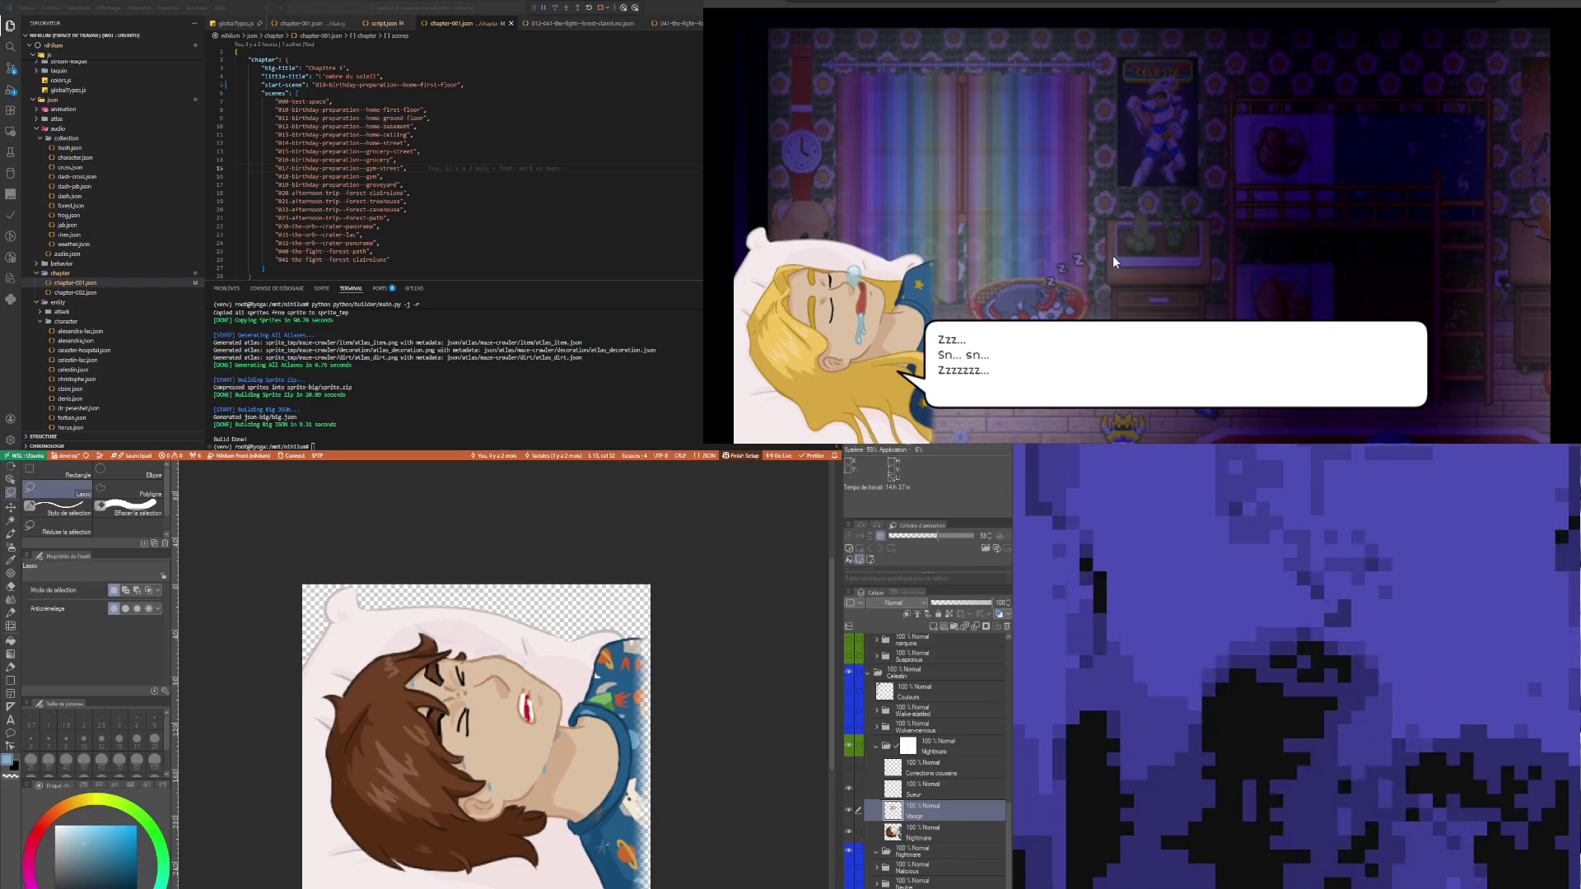
left_click(1113, 255)
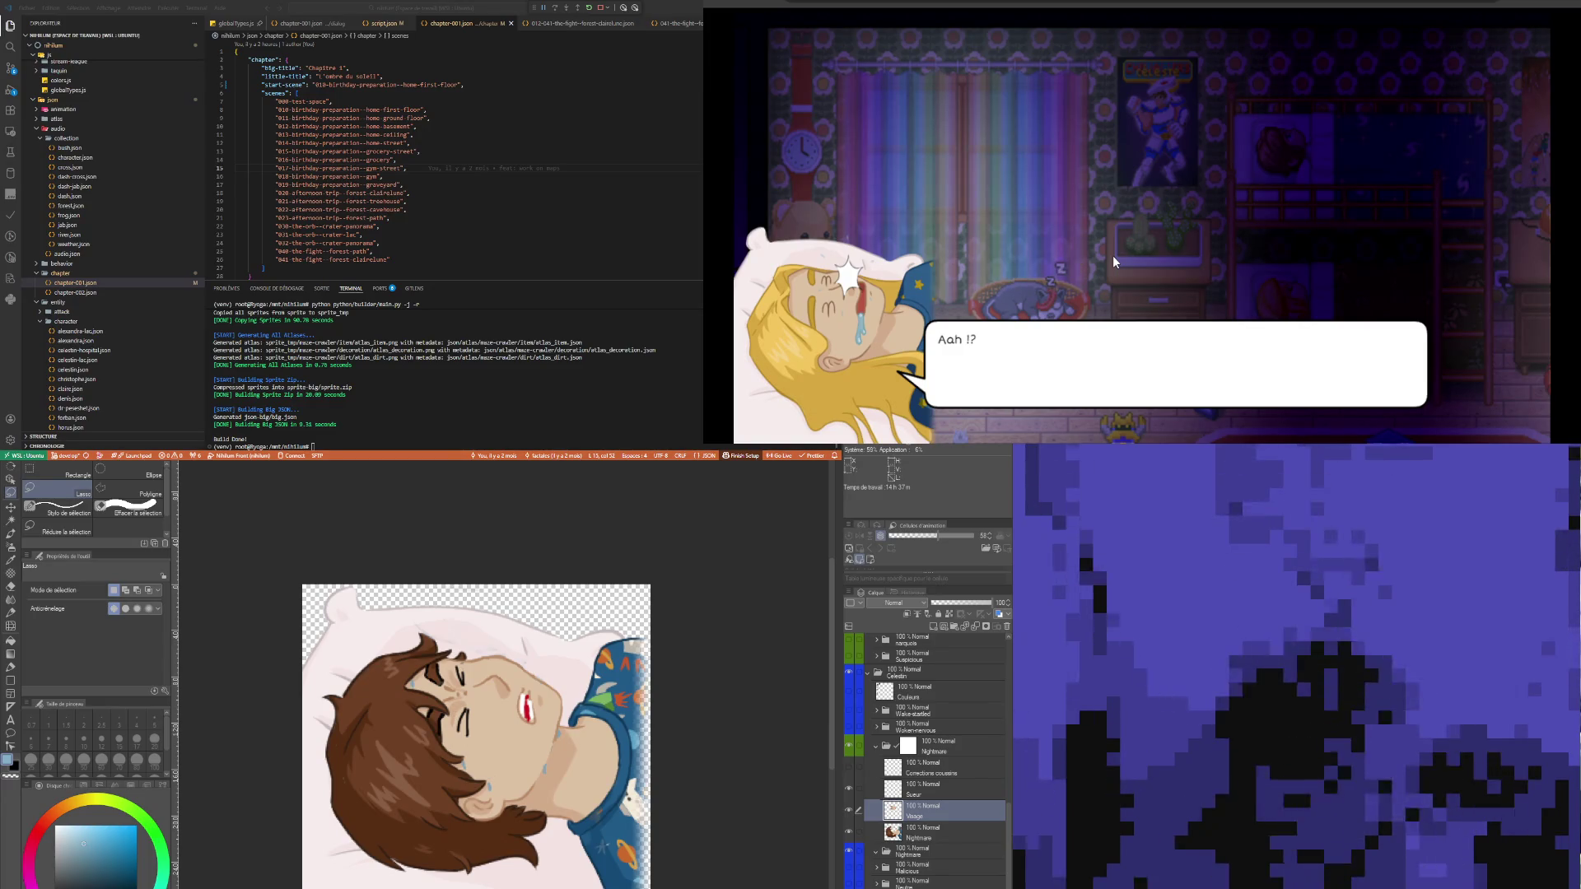
left_click(1113, 256)
left_click(1114, 255)
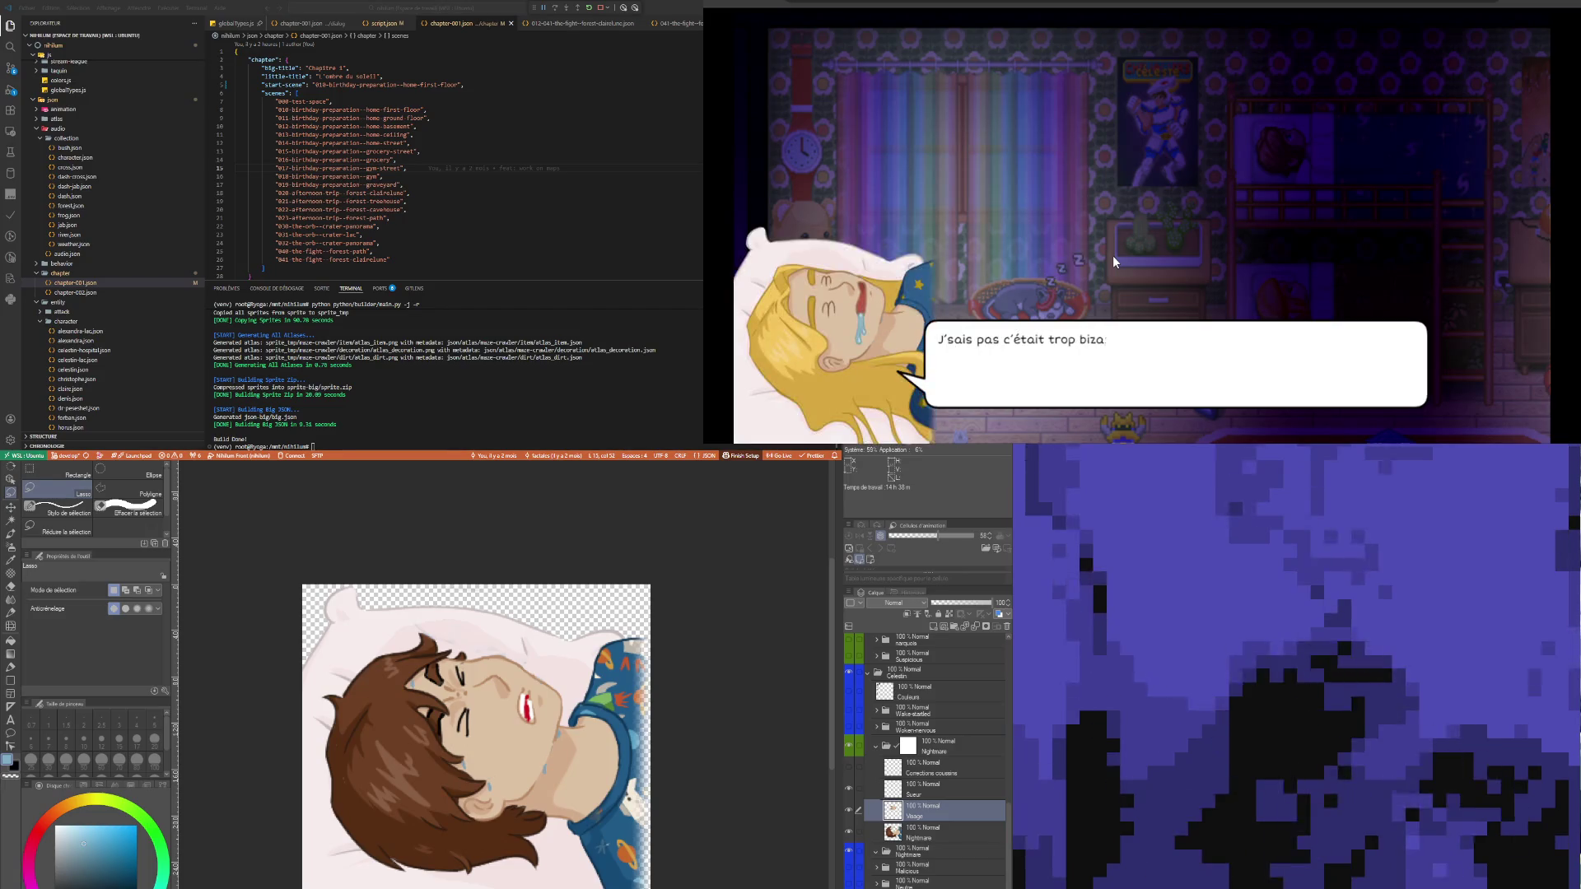
left_click(1114, 260)
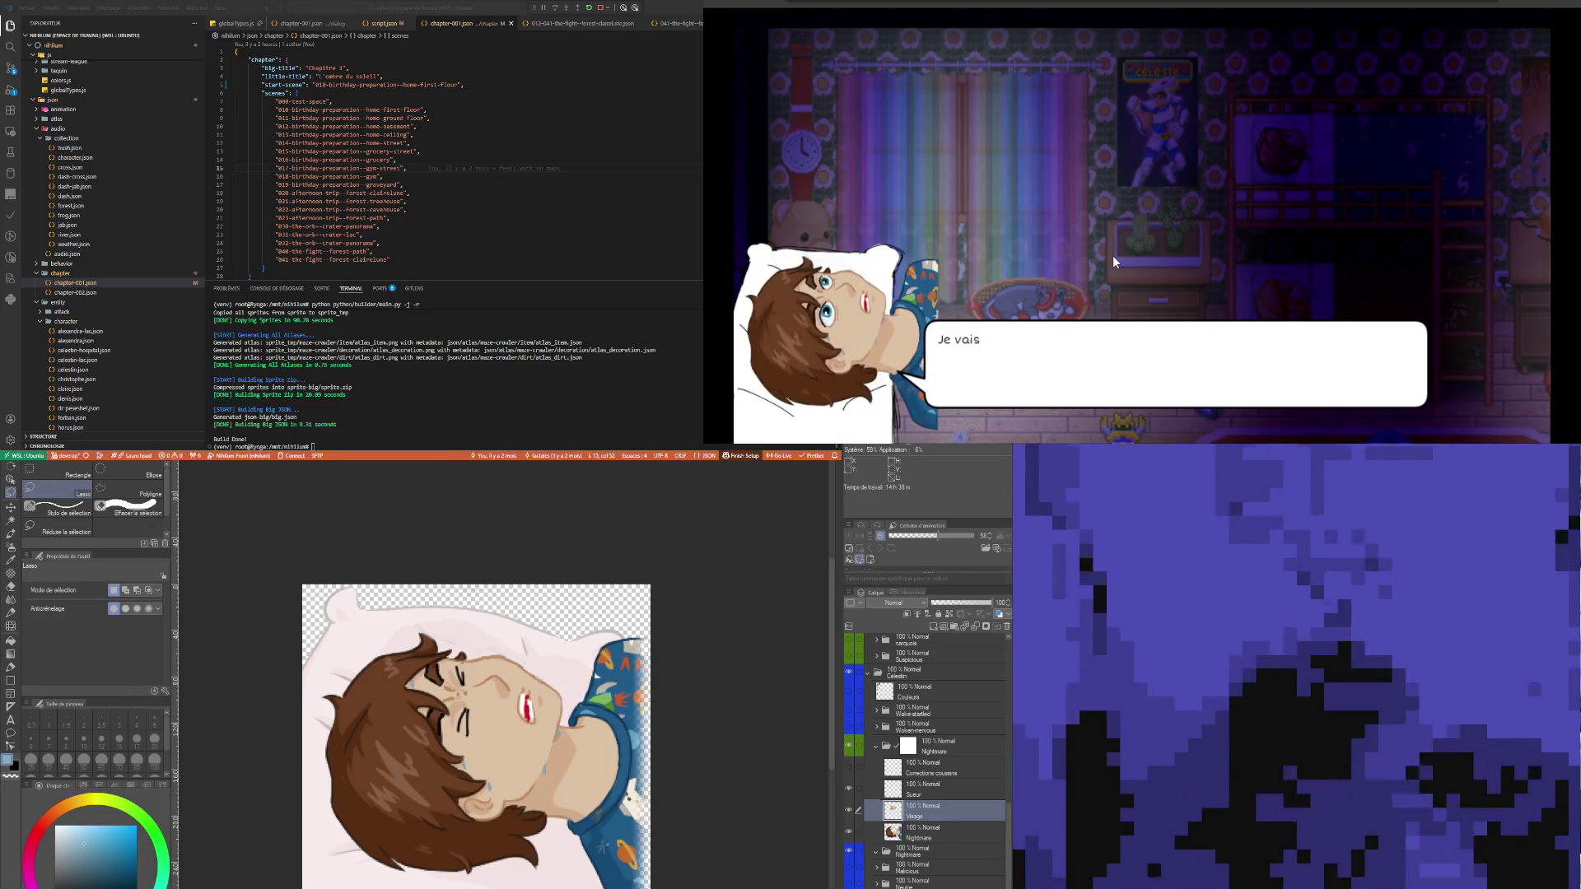
left_click(1114, 261)
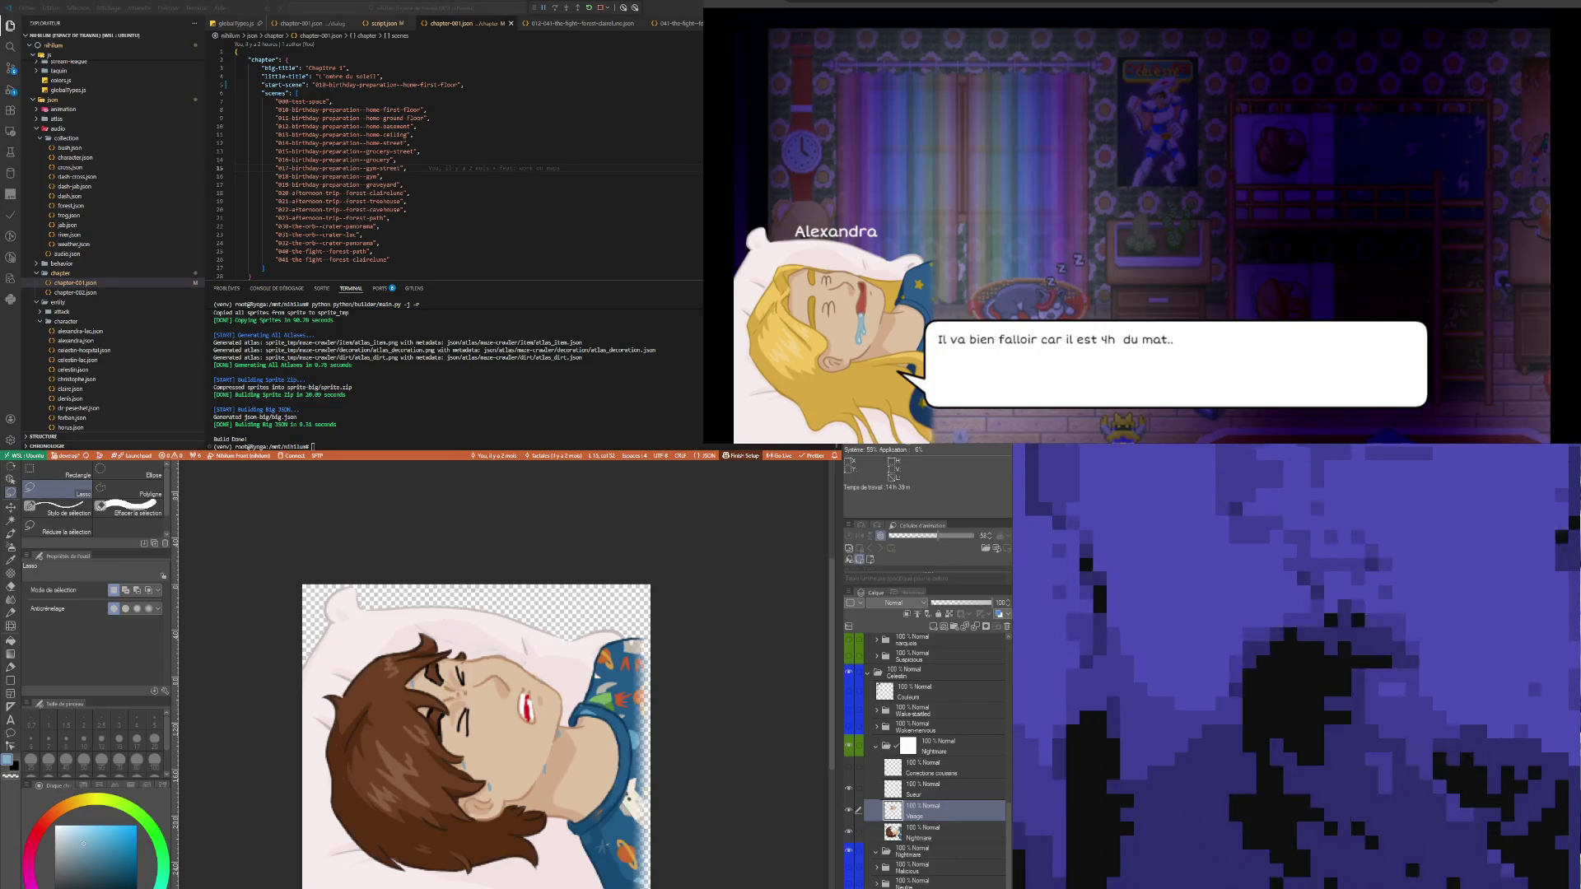
scroll(498, 723, "up", 1)
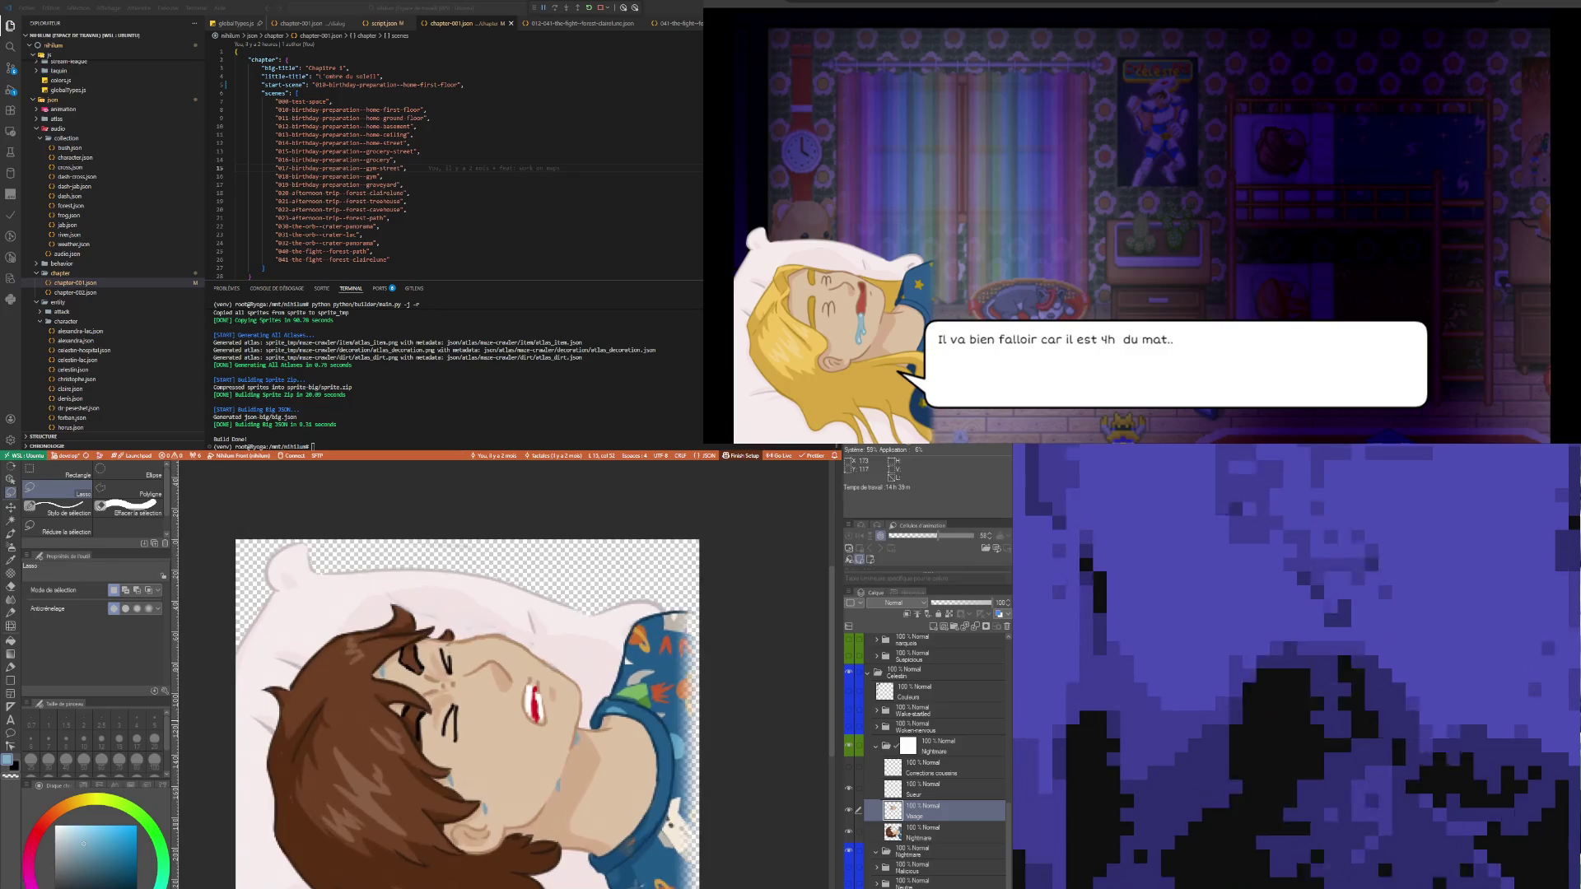
scroll(499, 803, "up", 1)
scroll(498, 803, "down", 1)
scroll(498, 803, "up", 3)
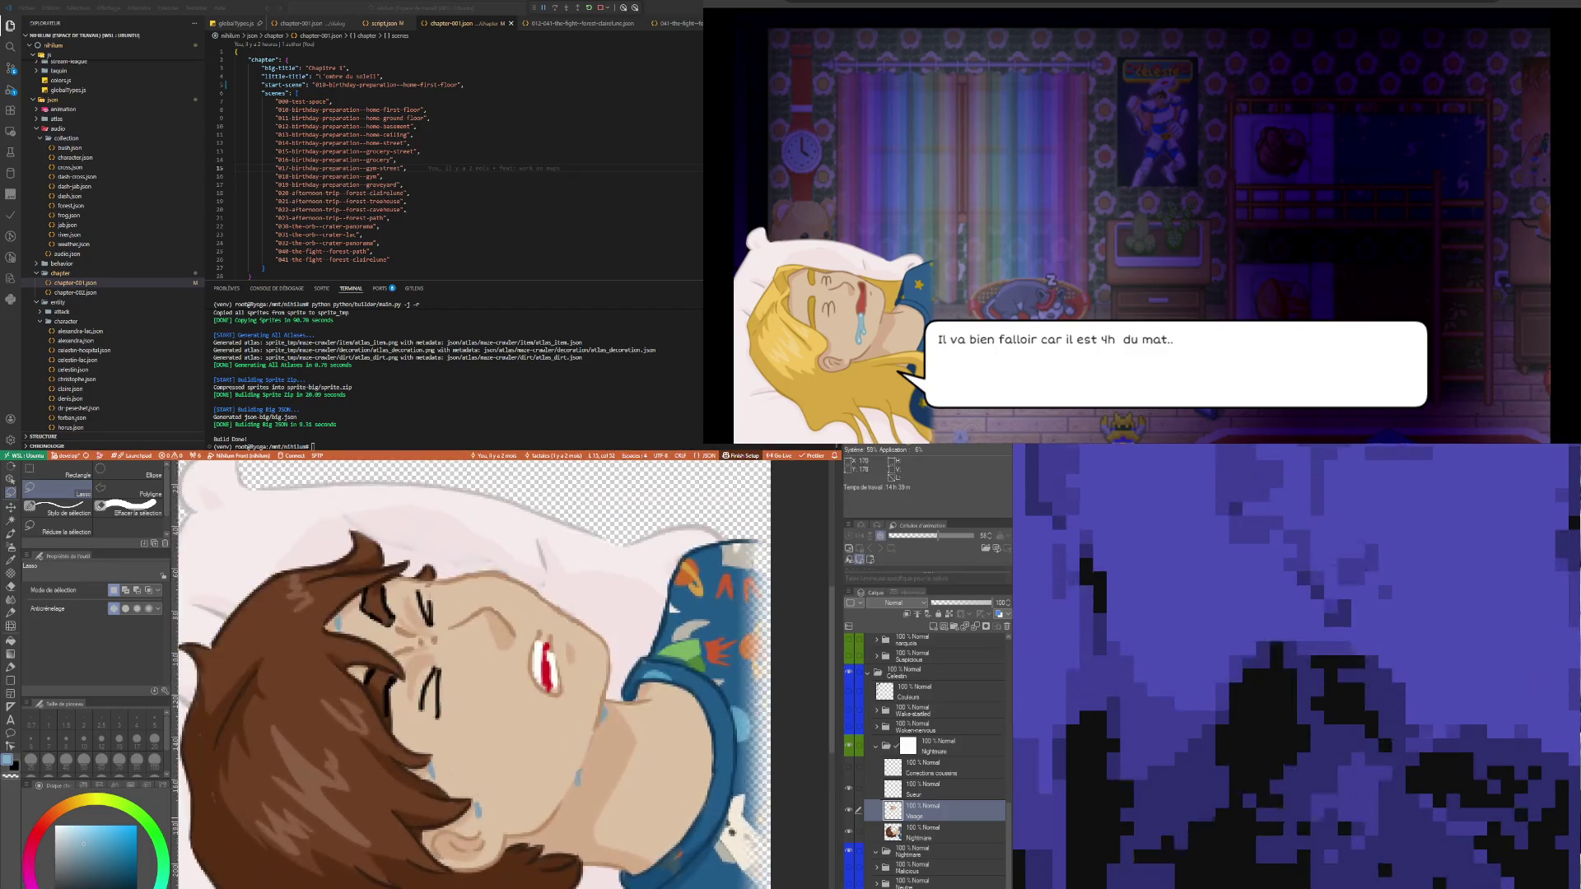
scroll(531, 746, "up", 1)
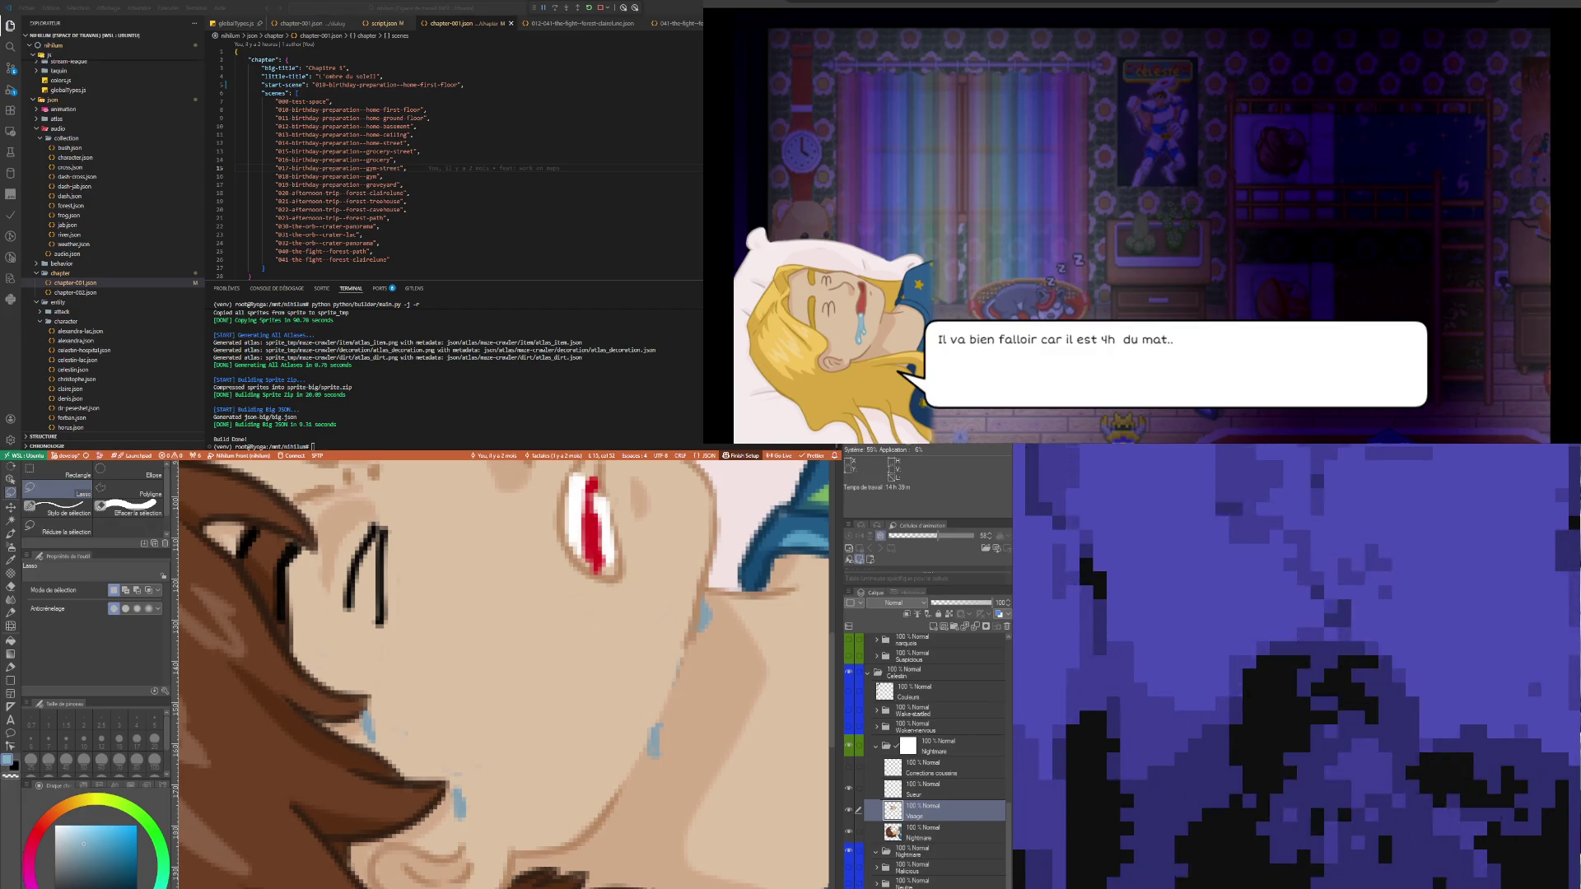
key("i")
scroll(485, 630, "down", 5)
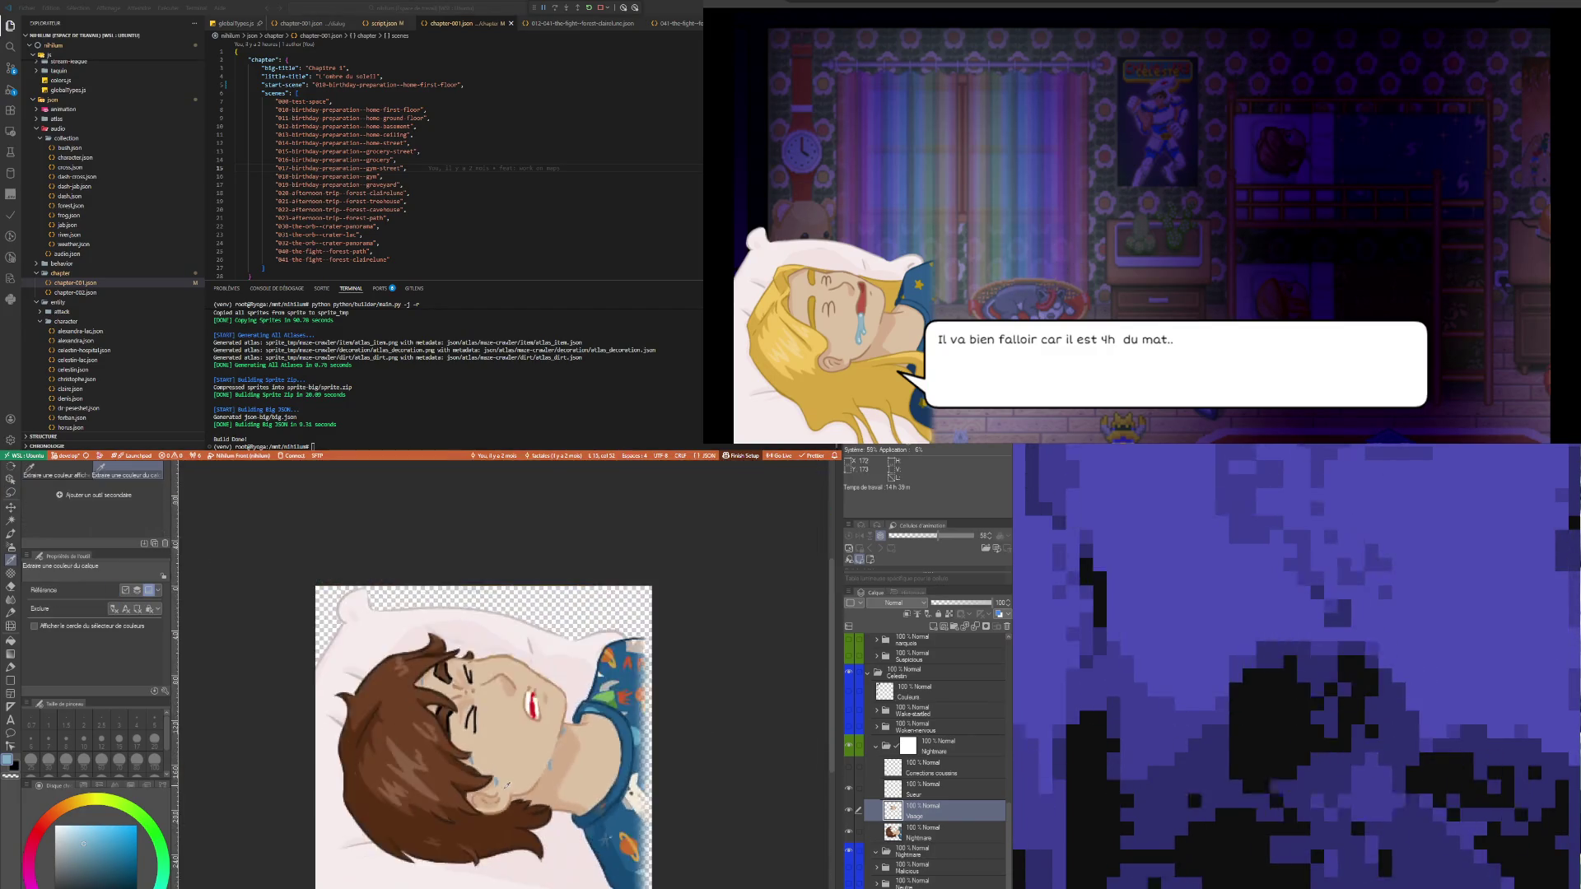
scroll(497, 779, "up", 1)
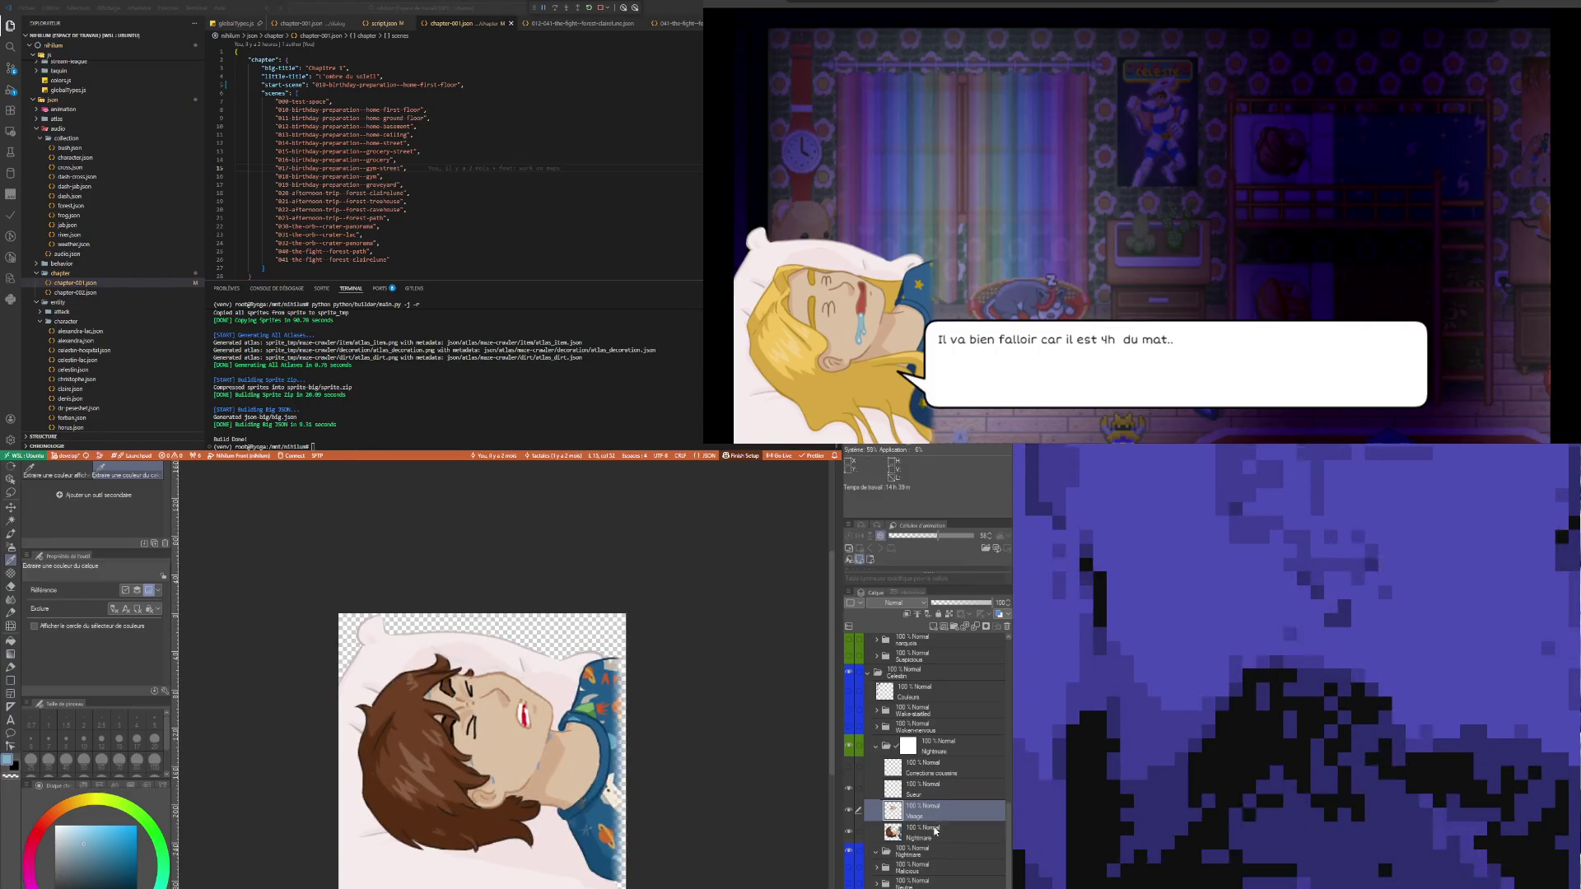
left_click(936, 832)
scroll(935, 832, "down", 2)
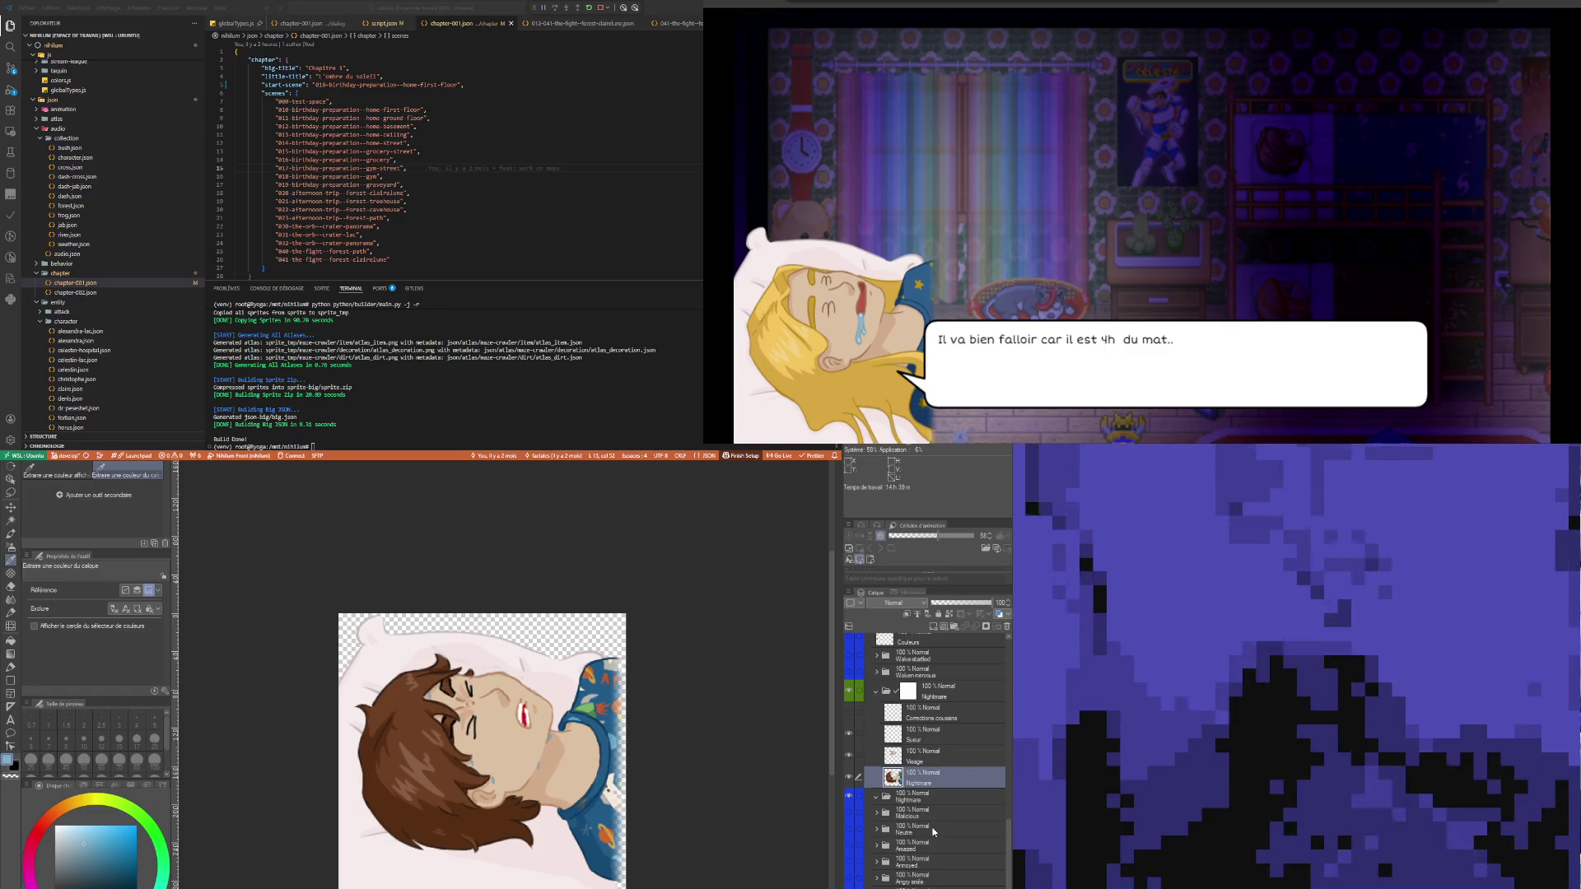
scroll(466, 666, "up", 4)
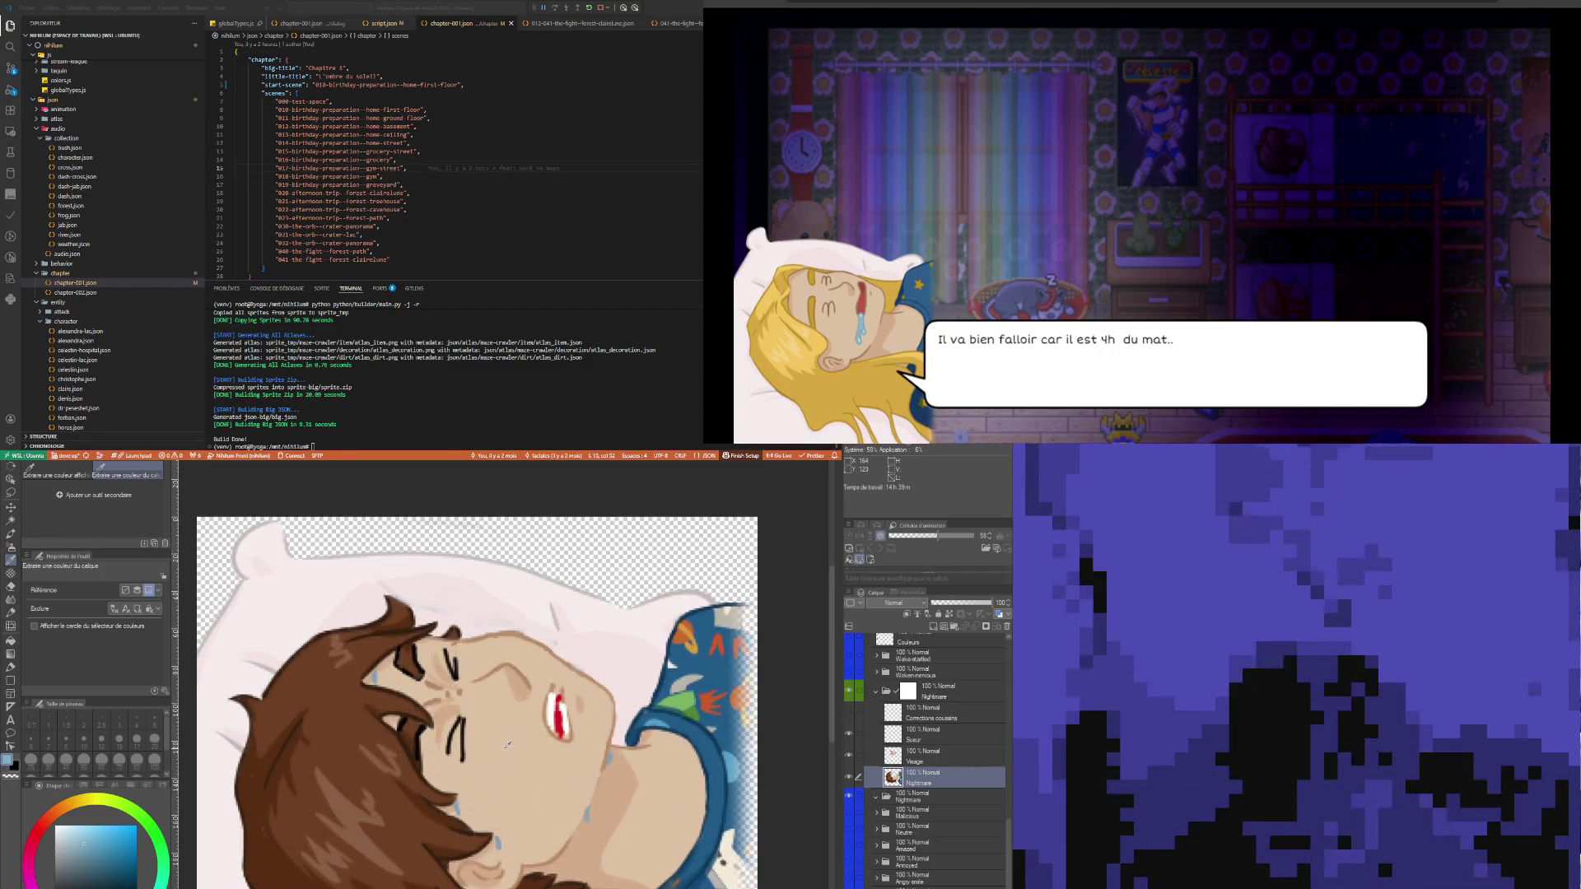
scroll(508, 745, "down", 4)
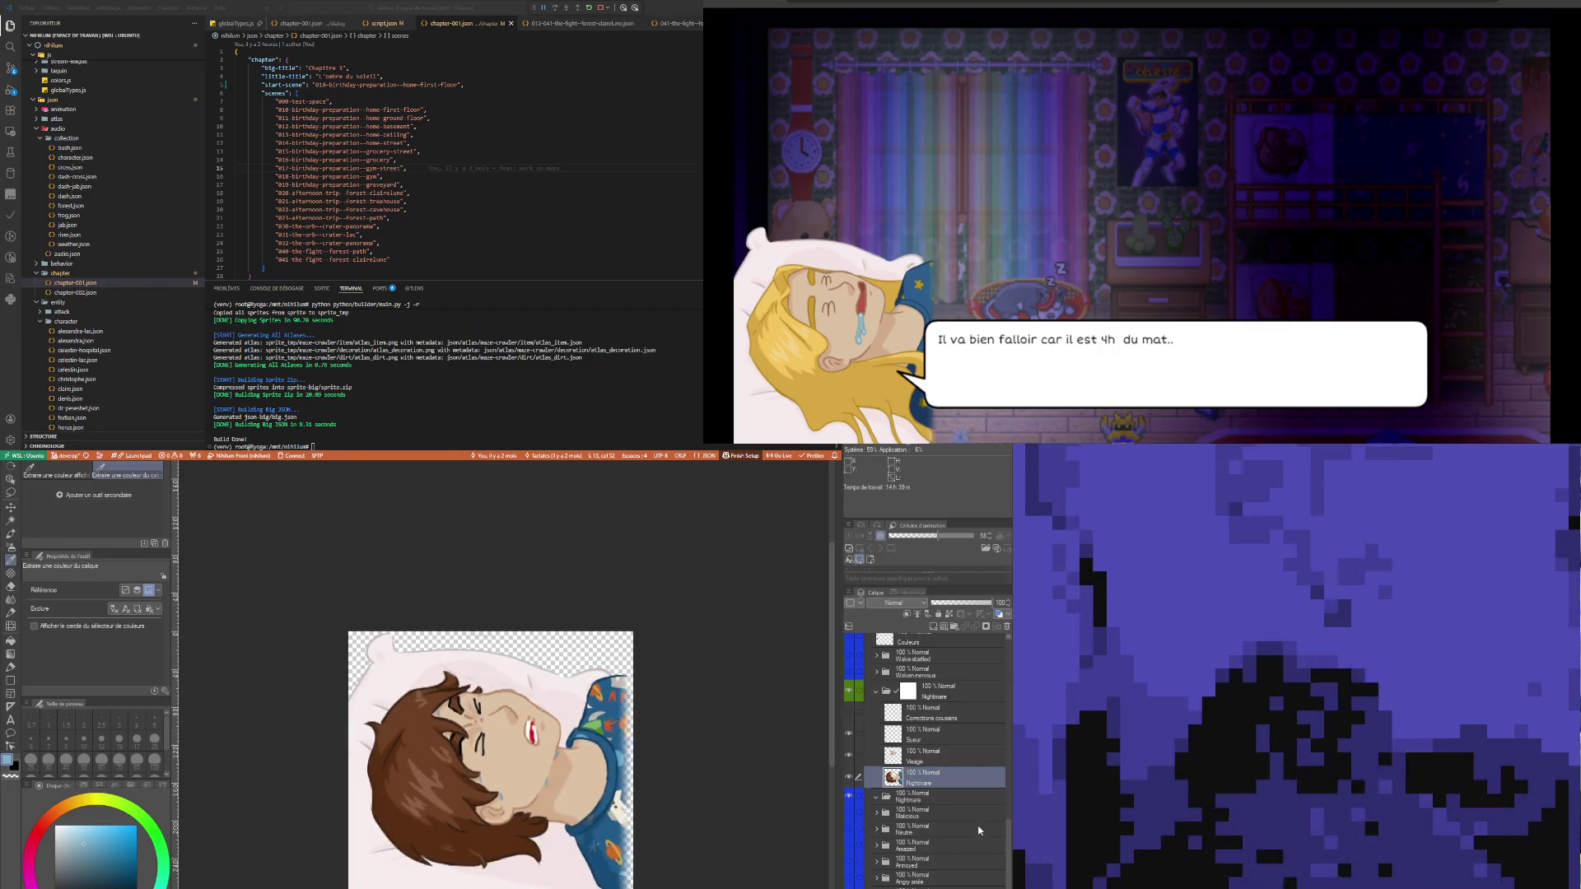
left_click(934, 804)
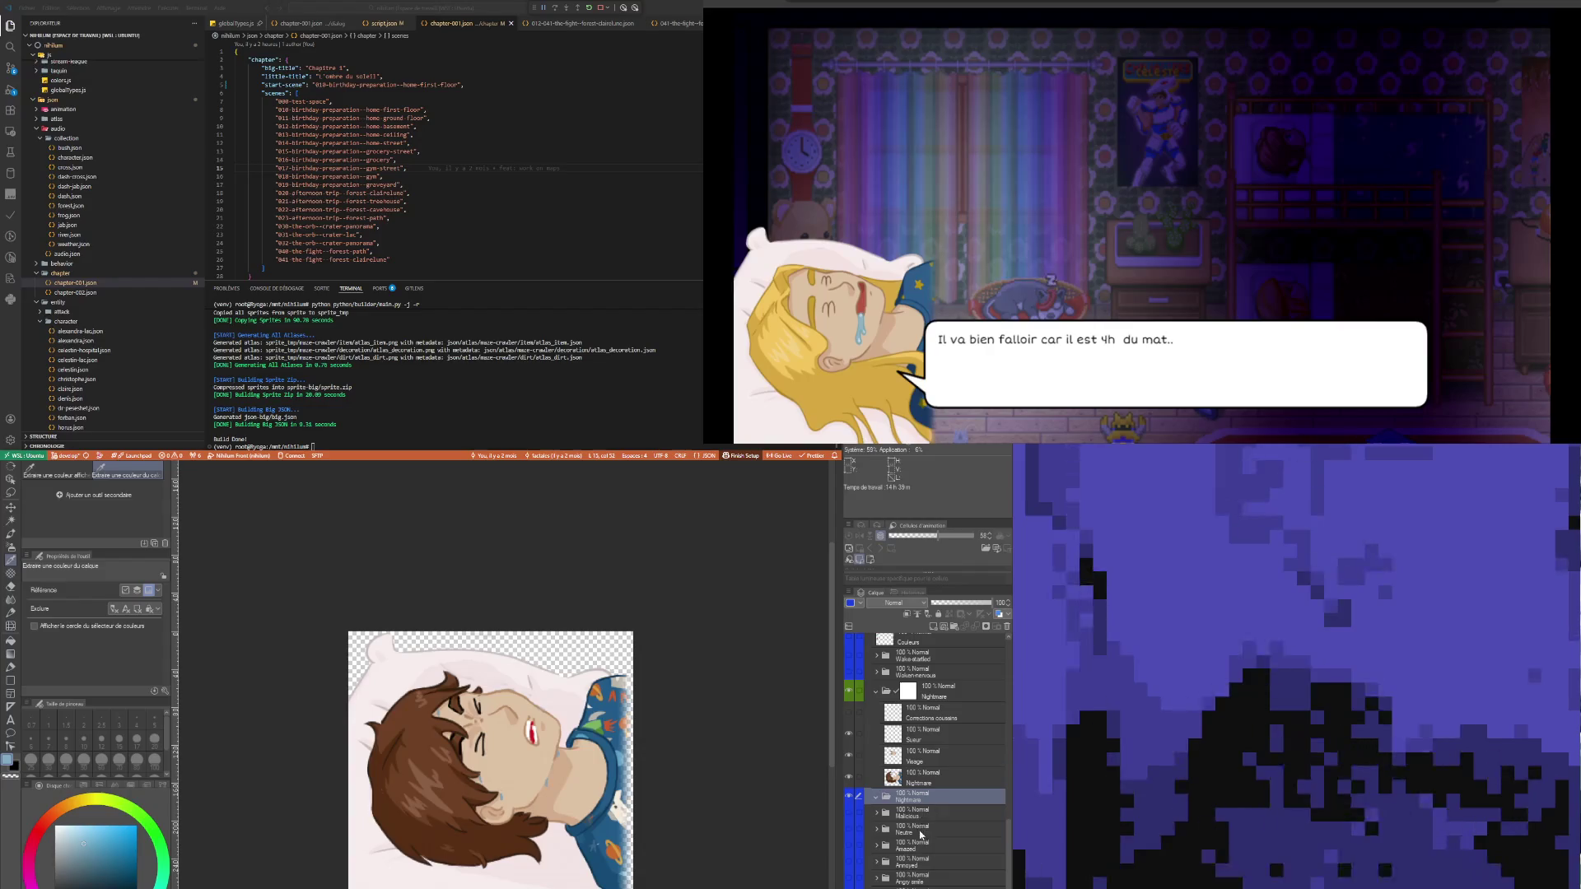
left_click(852, 694)
scroll(871, 884, "down", 1)
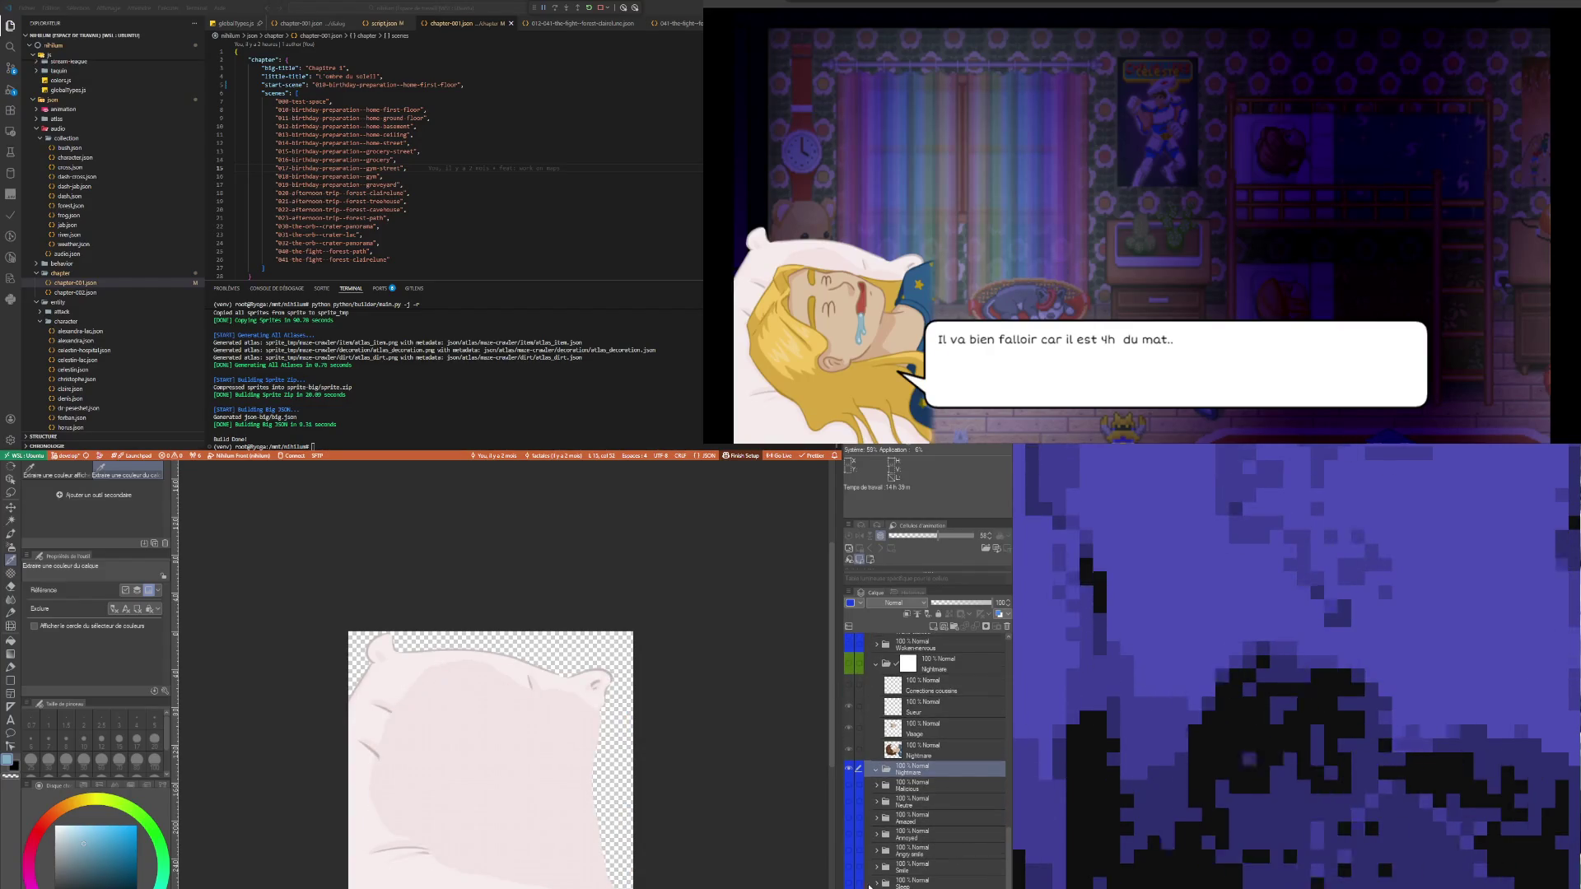
left_click(851, 882)
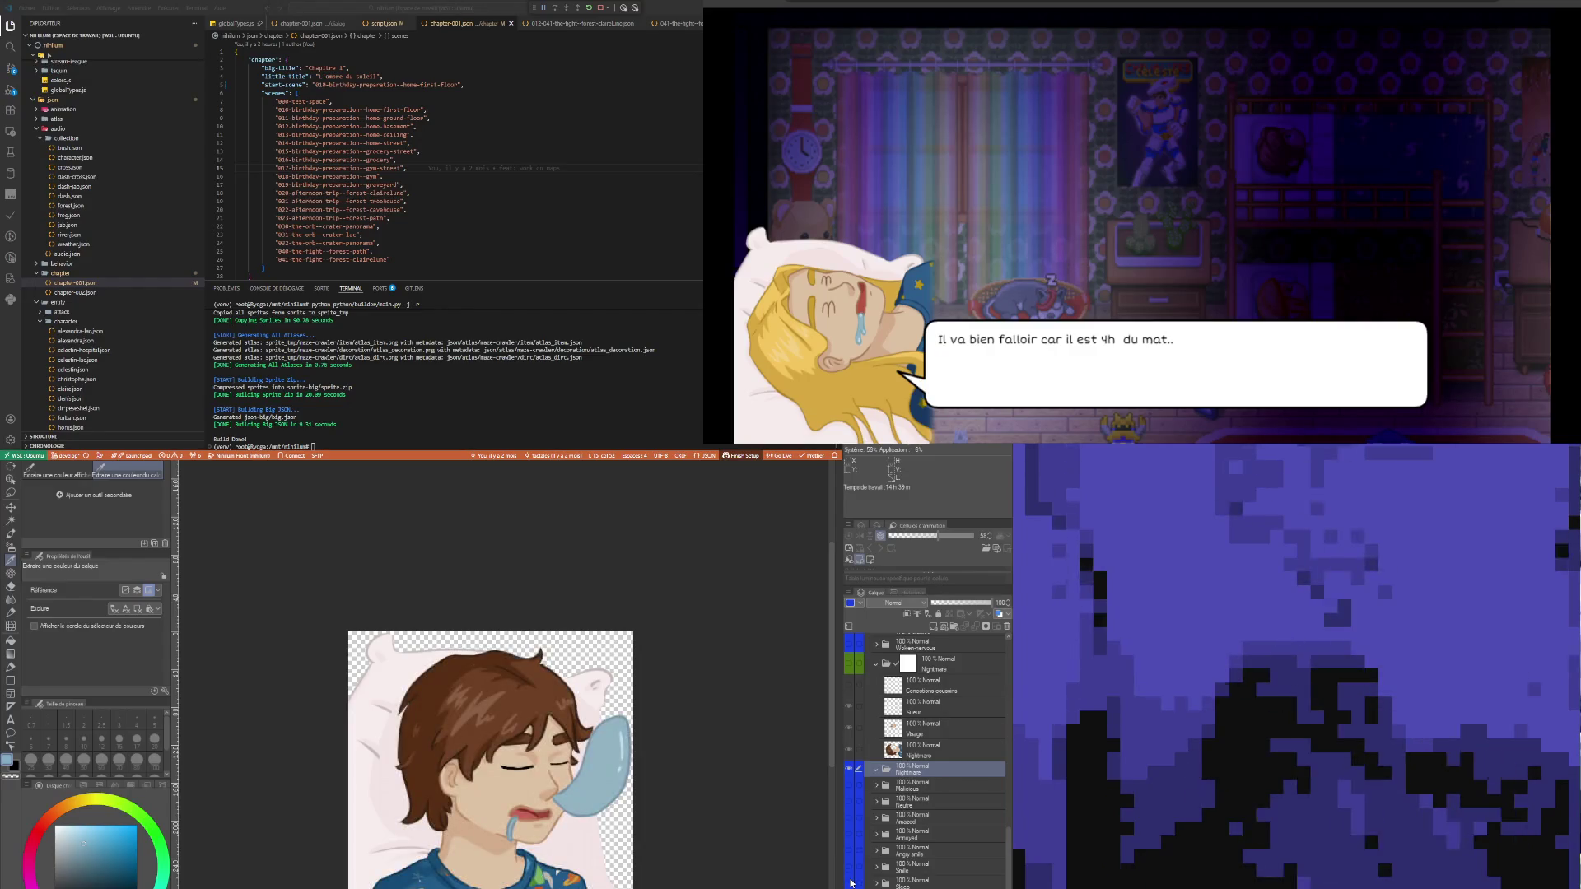
left_click(850, 882)
scroll(923, 809, "up", 3)
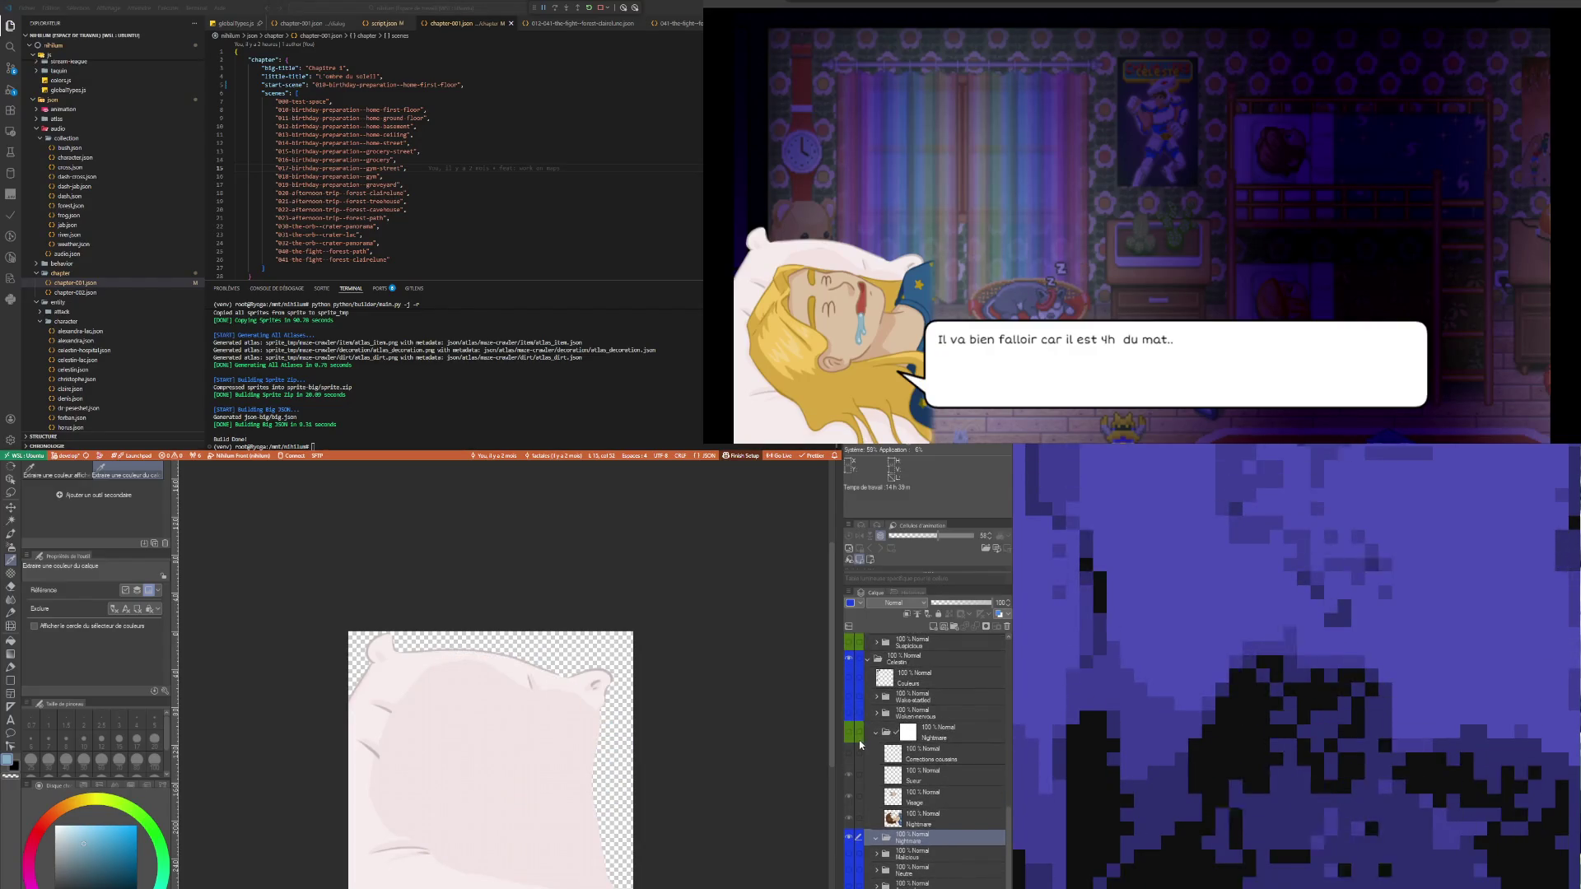
left_click(931, 738)
left_click(873, 818)
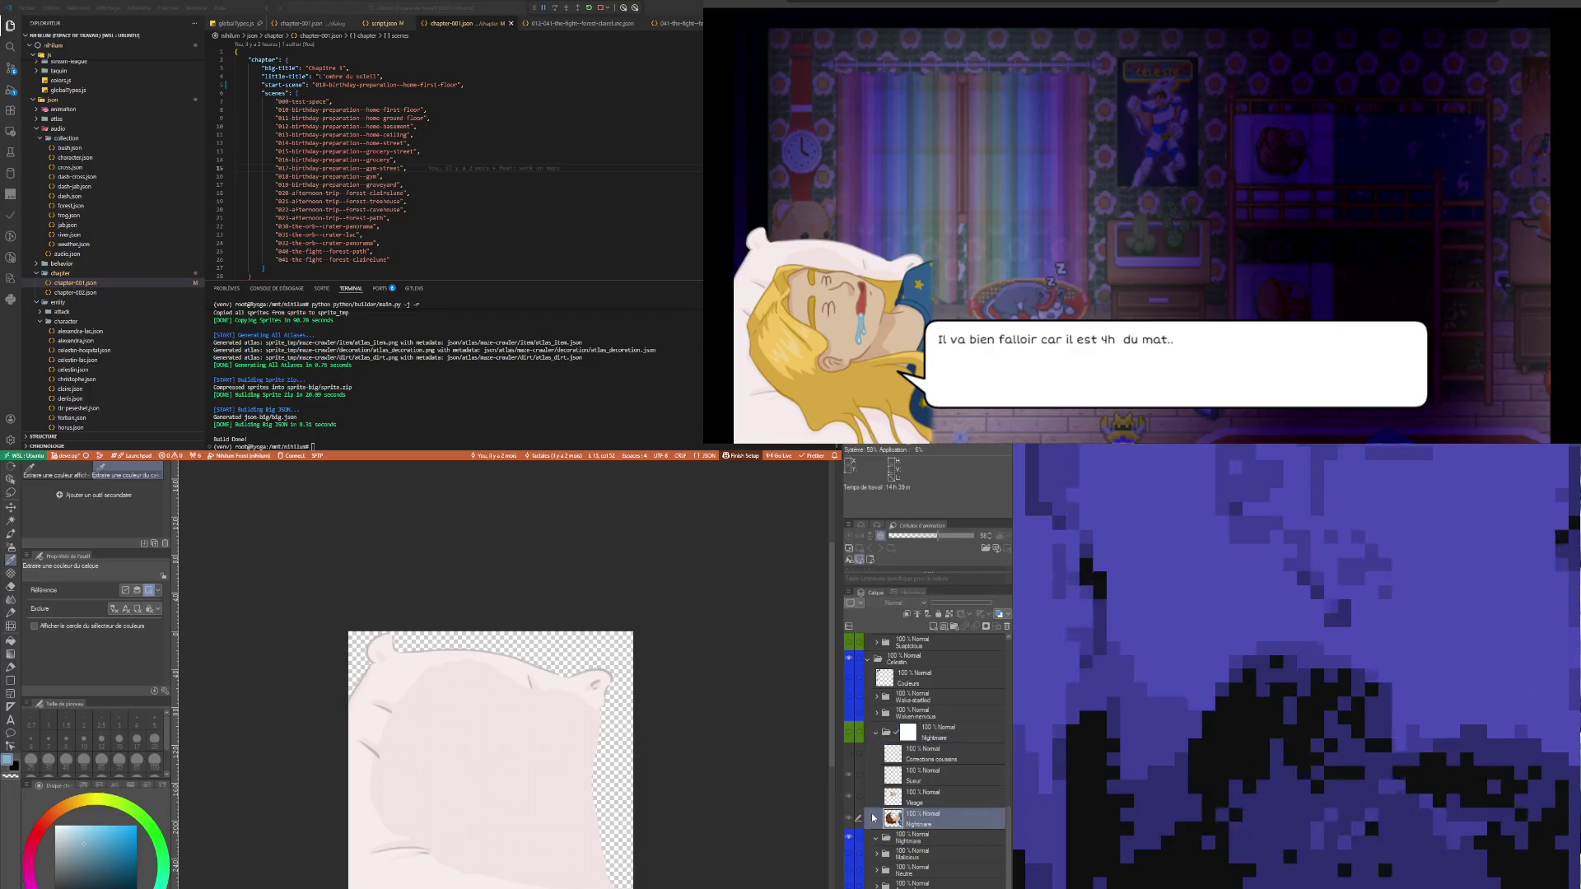
left_click(853, 733)
key("ctrl+plus")
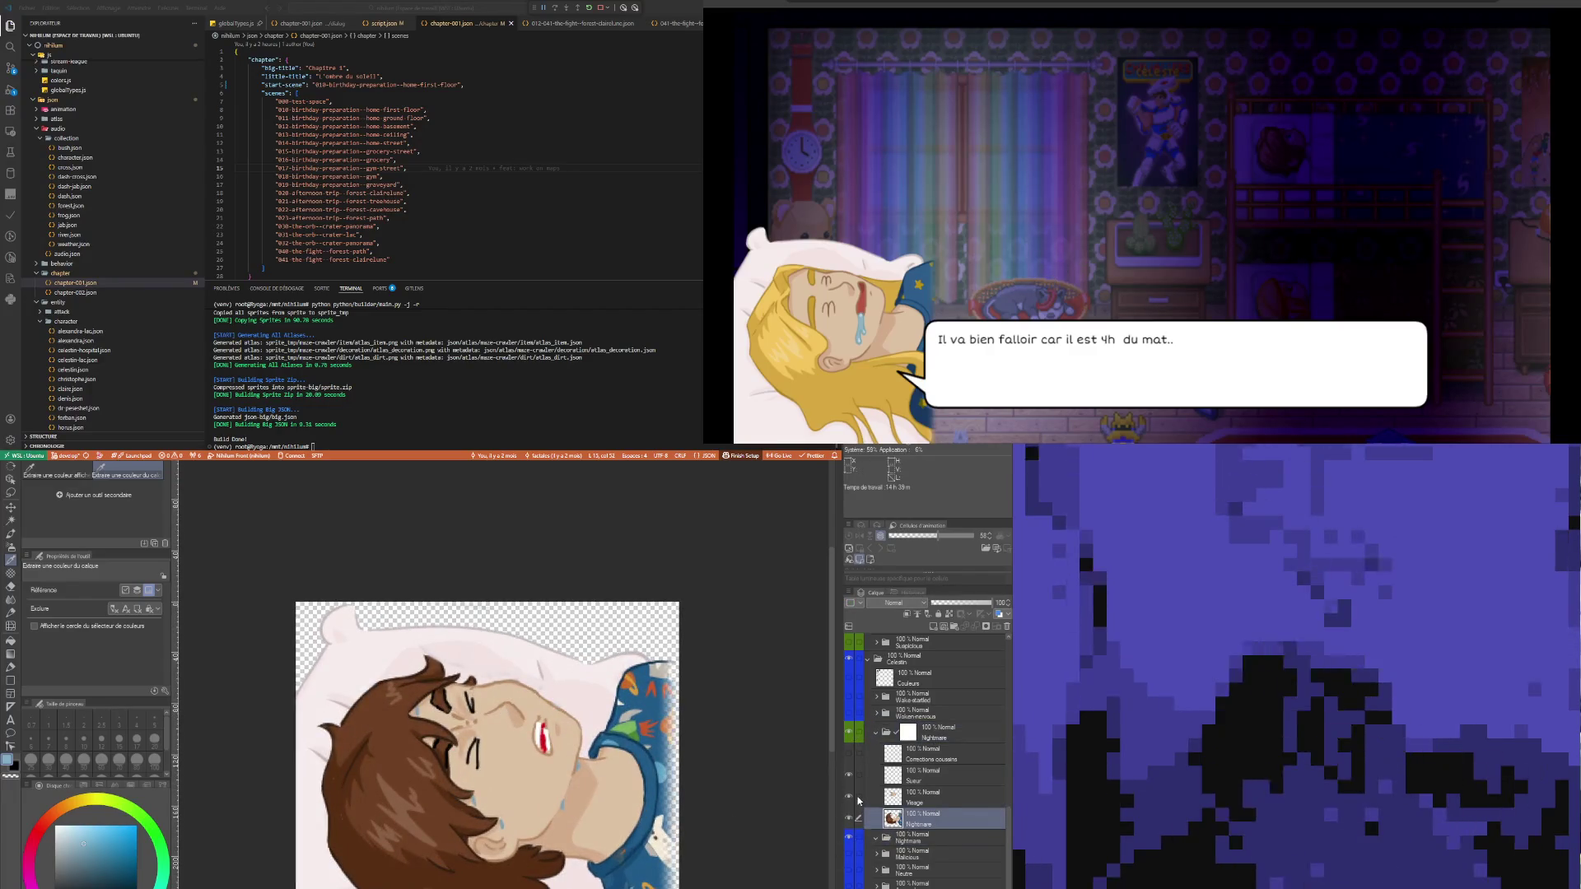
left_click(858, 797)
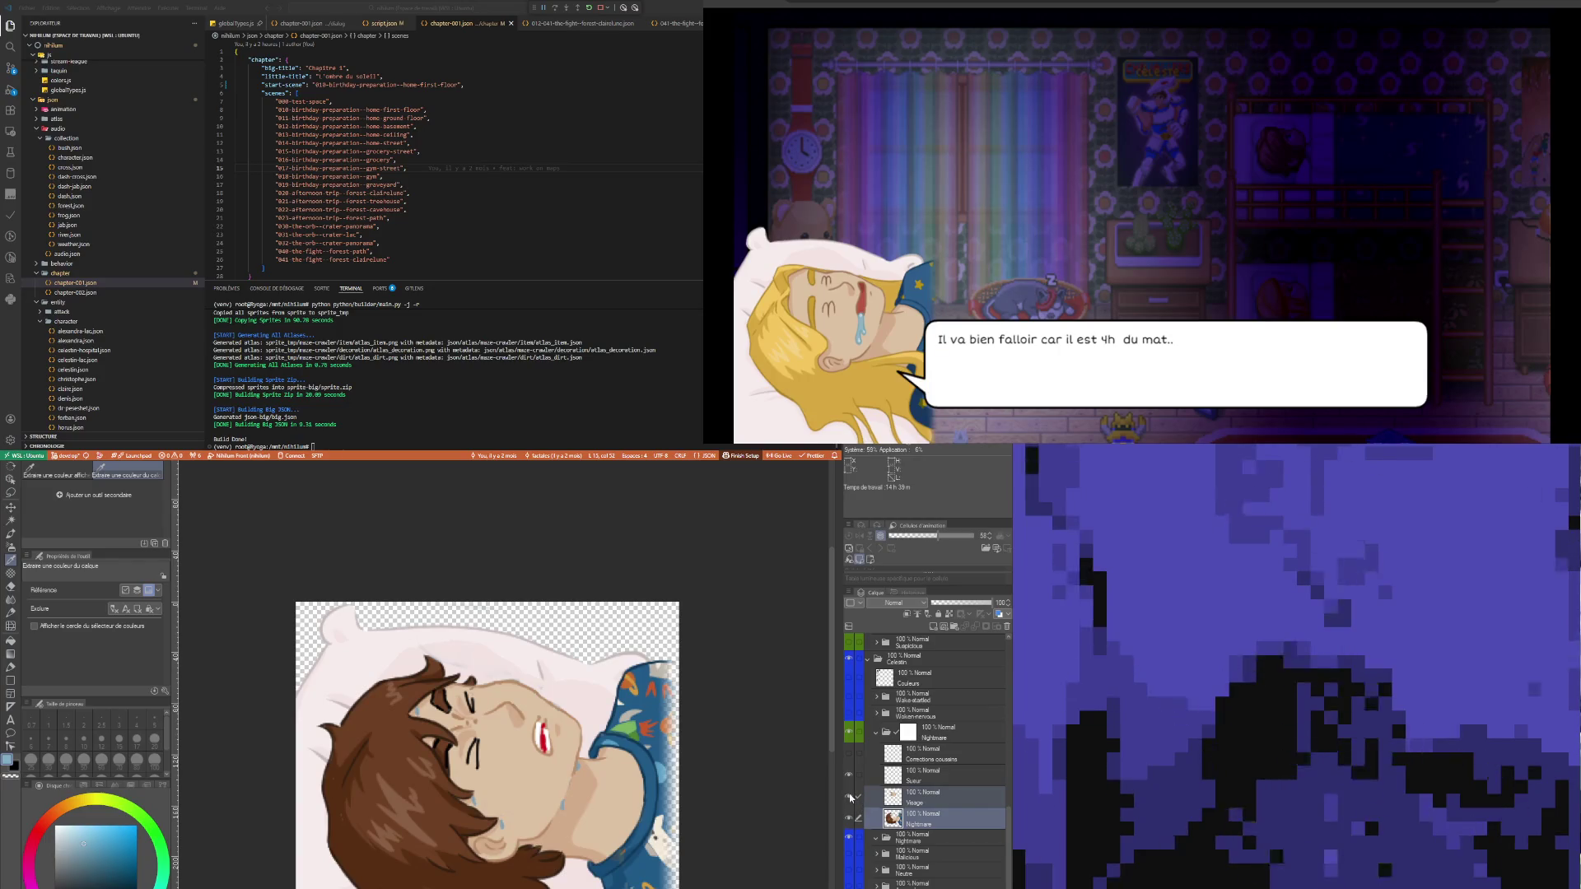
left_click(851, 797)
- Hide the Visage layer and sample the skin tone from the boy's face
left_click(859, 797)
scroll(507, 758, "up", 2)
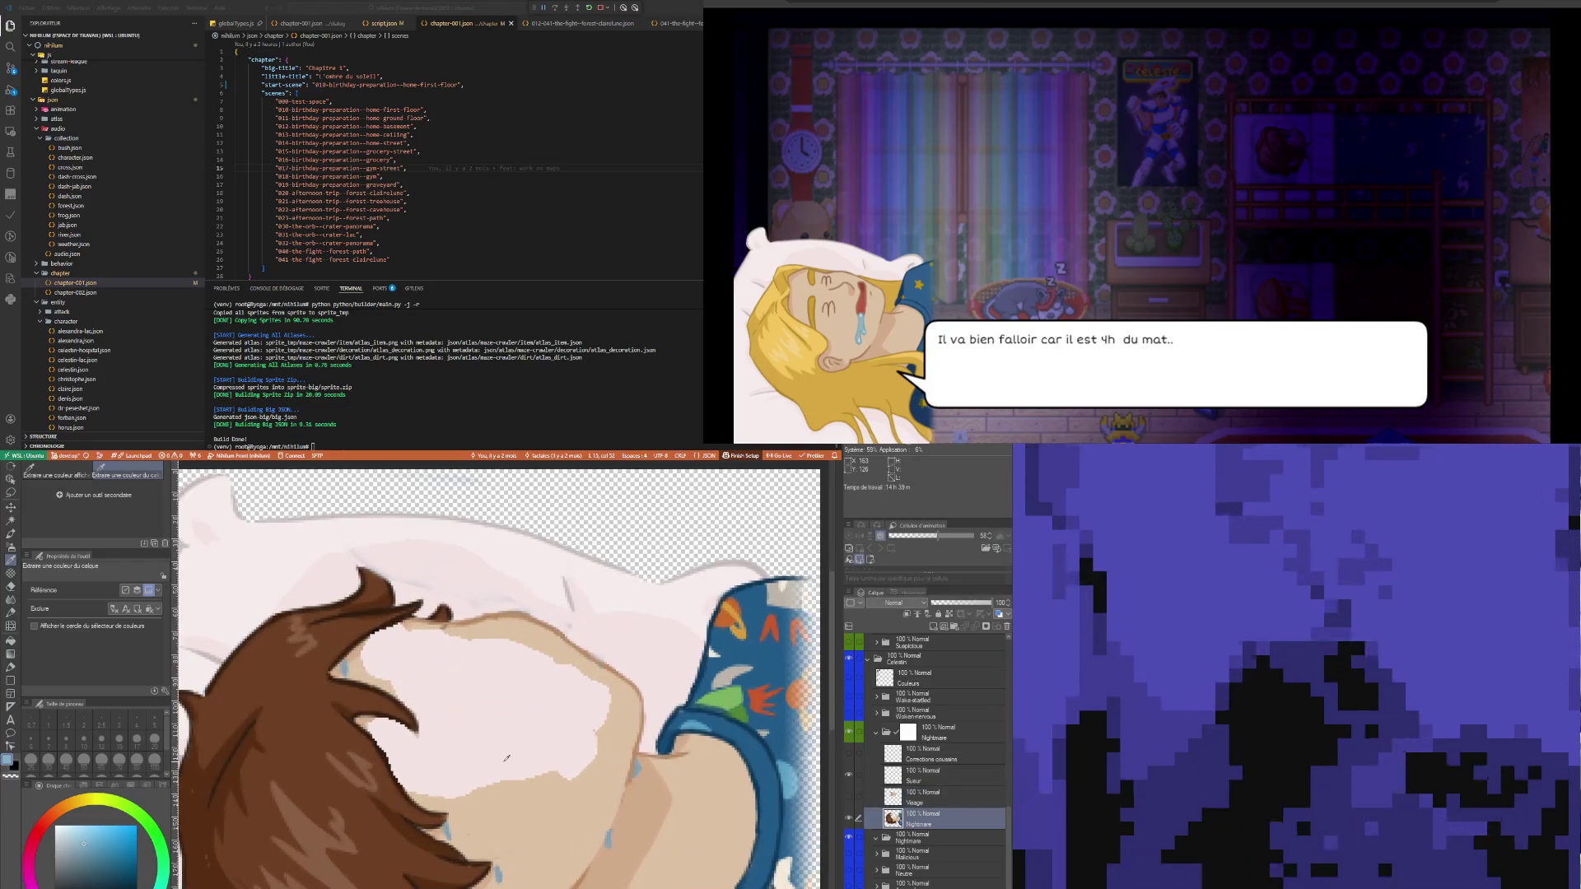
left_click(528, 811)
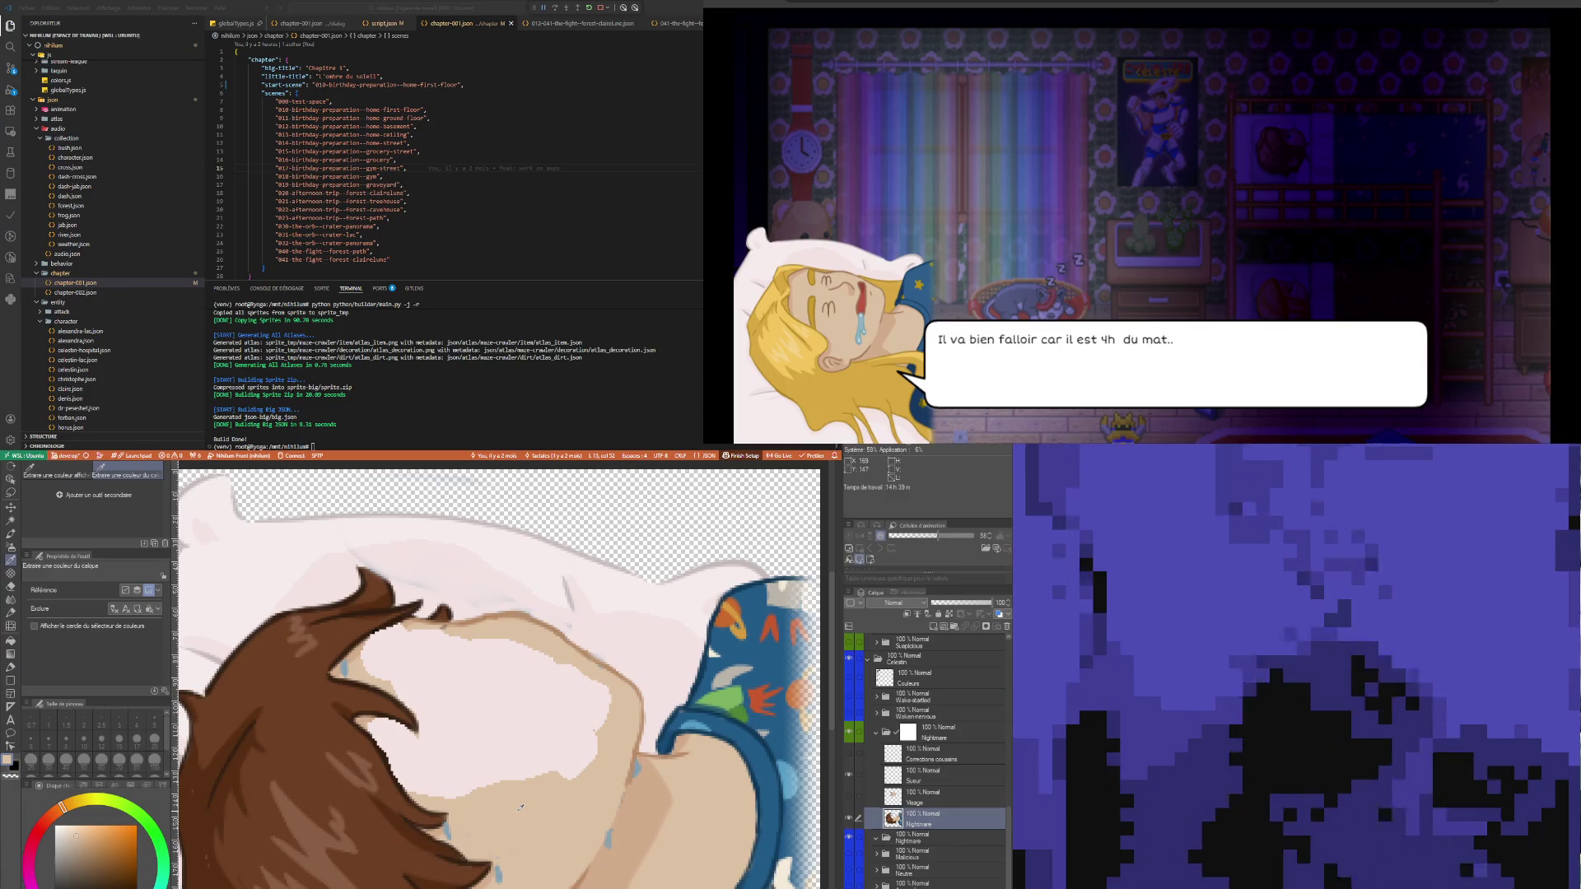
key("p")
scroll(522, 868, "up", 2)
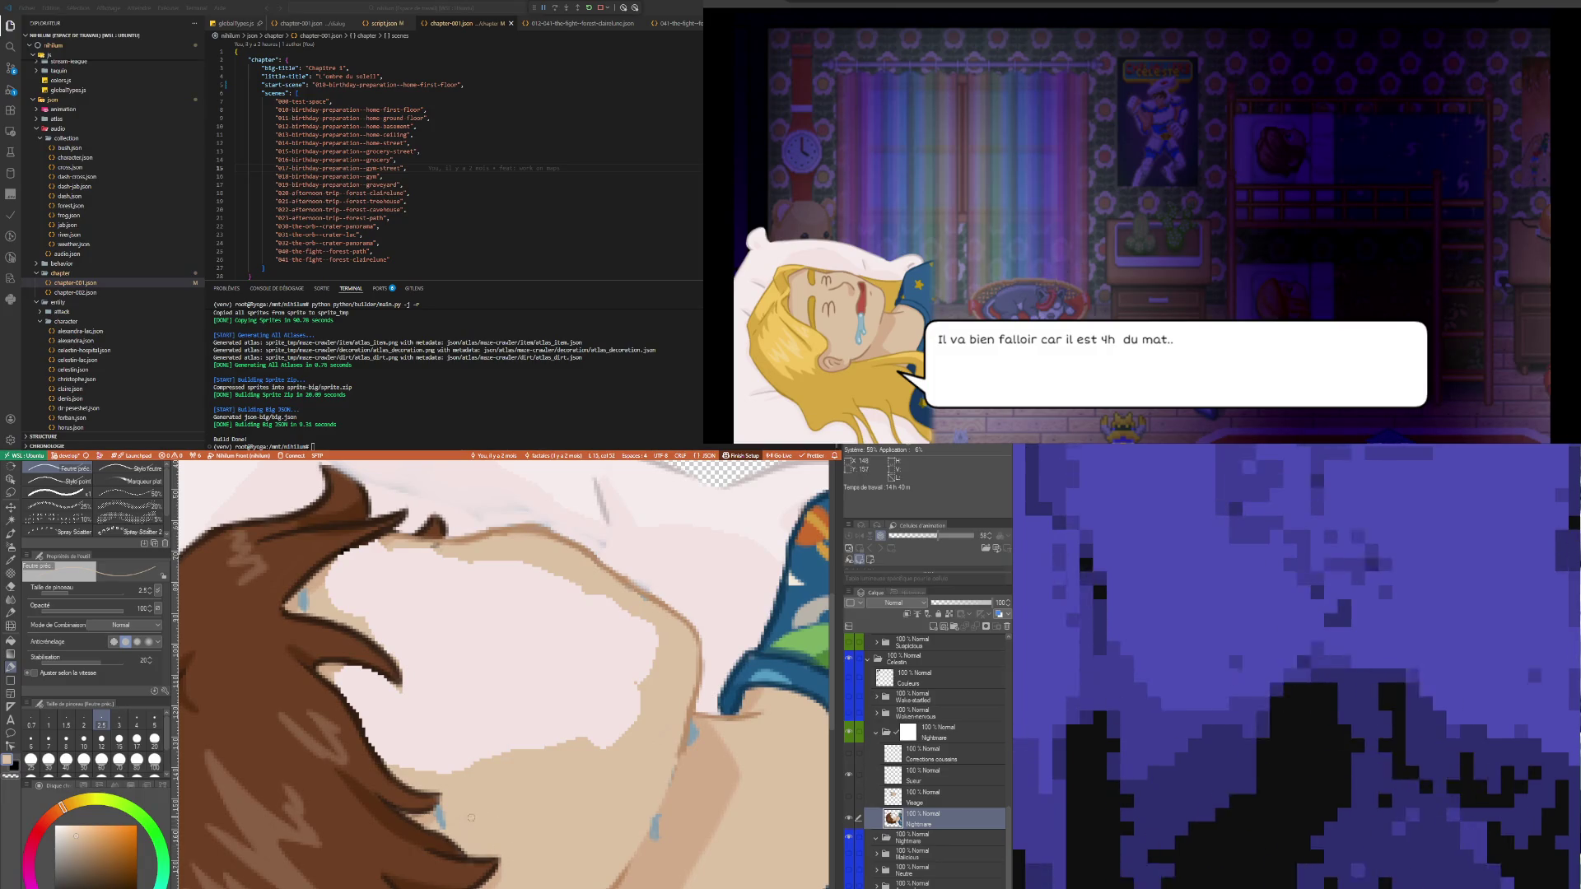
- Fill the white face gap with skin colour, limiting the fill to adjacent pixels only
key("g")
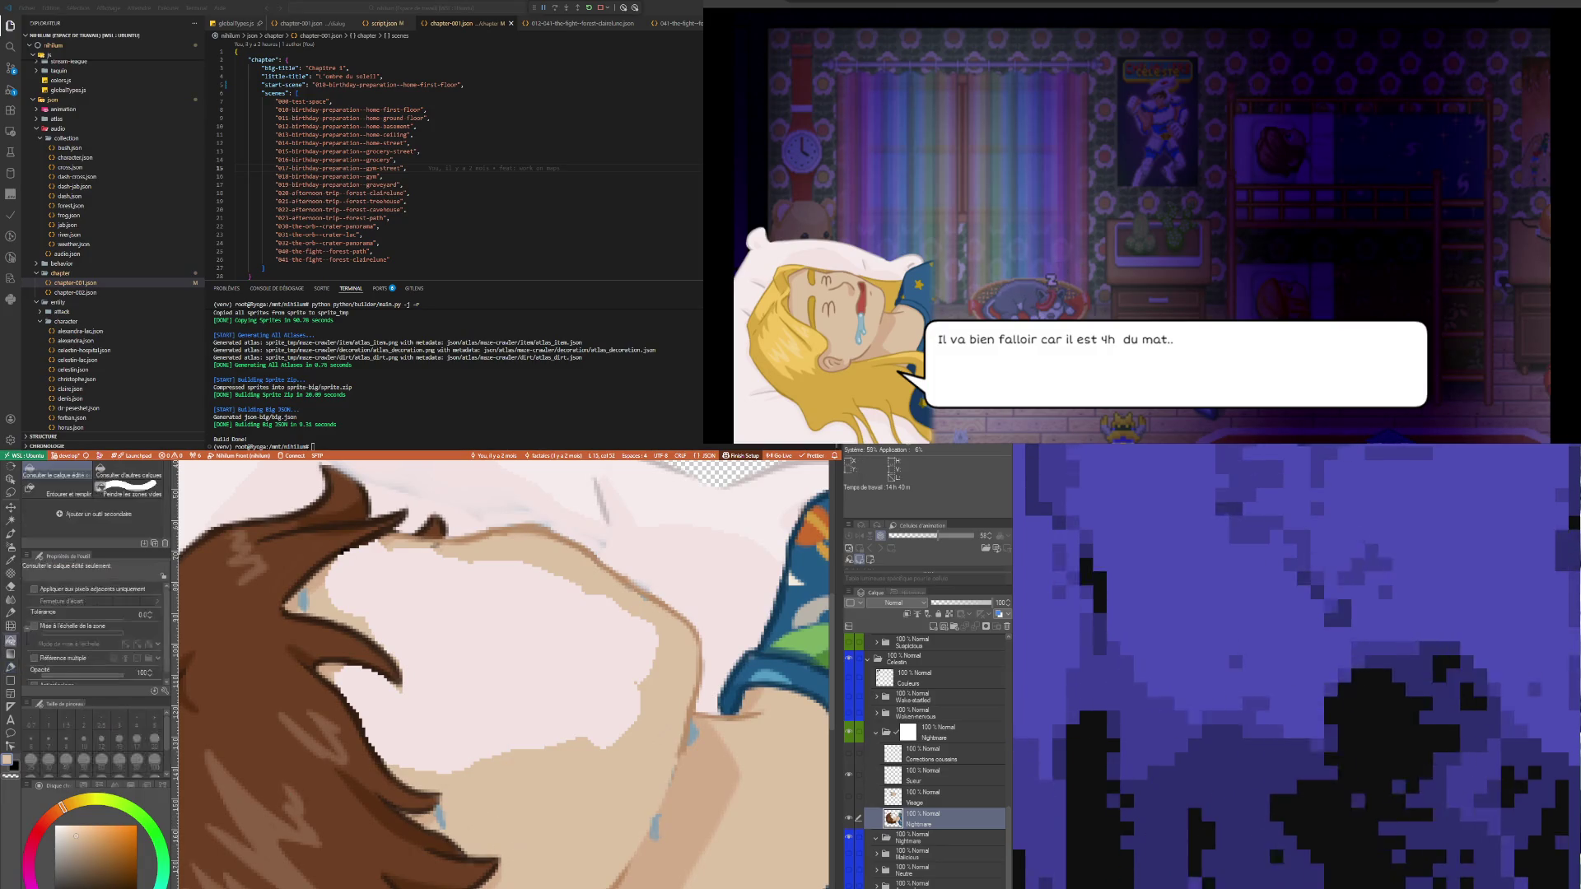
left_click(505, 655)
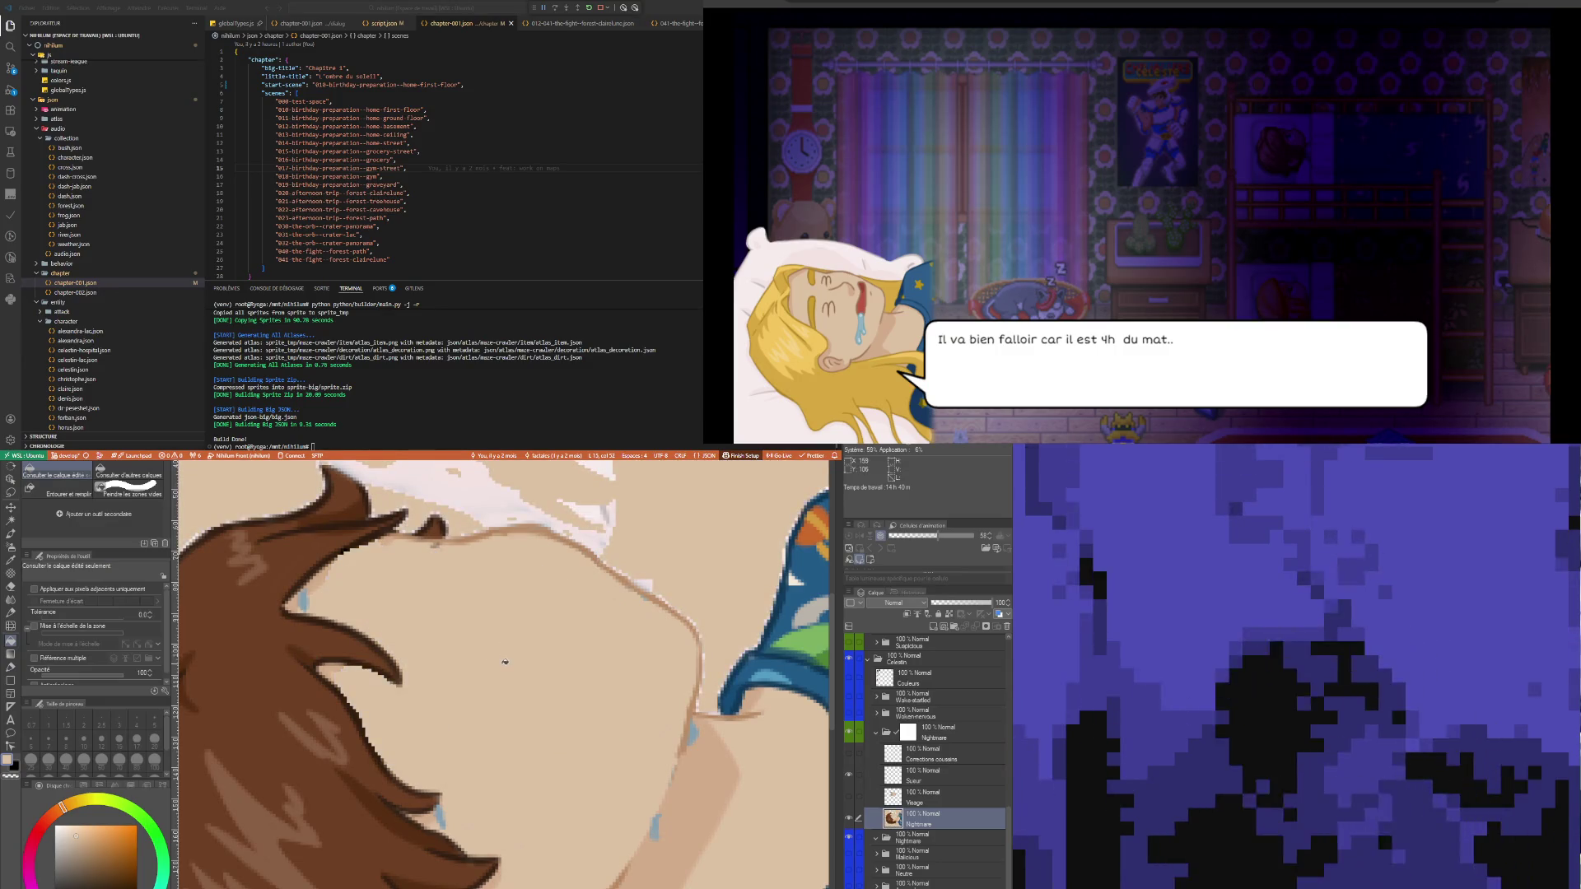
key("ctrl+z")
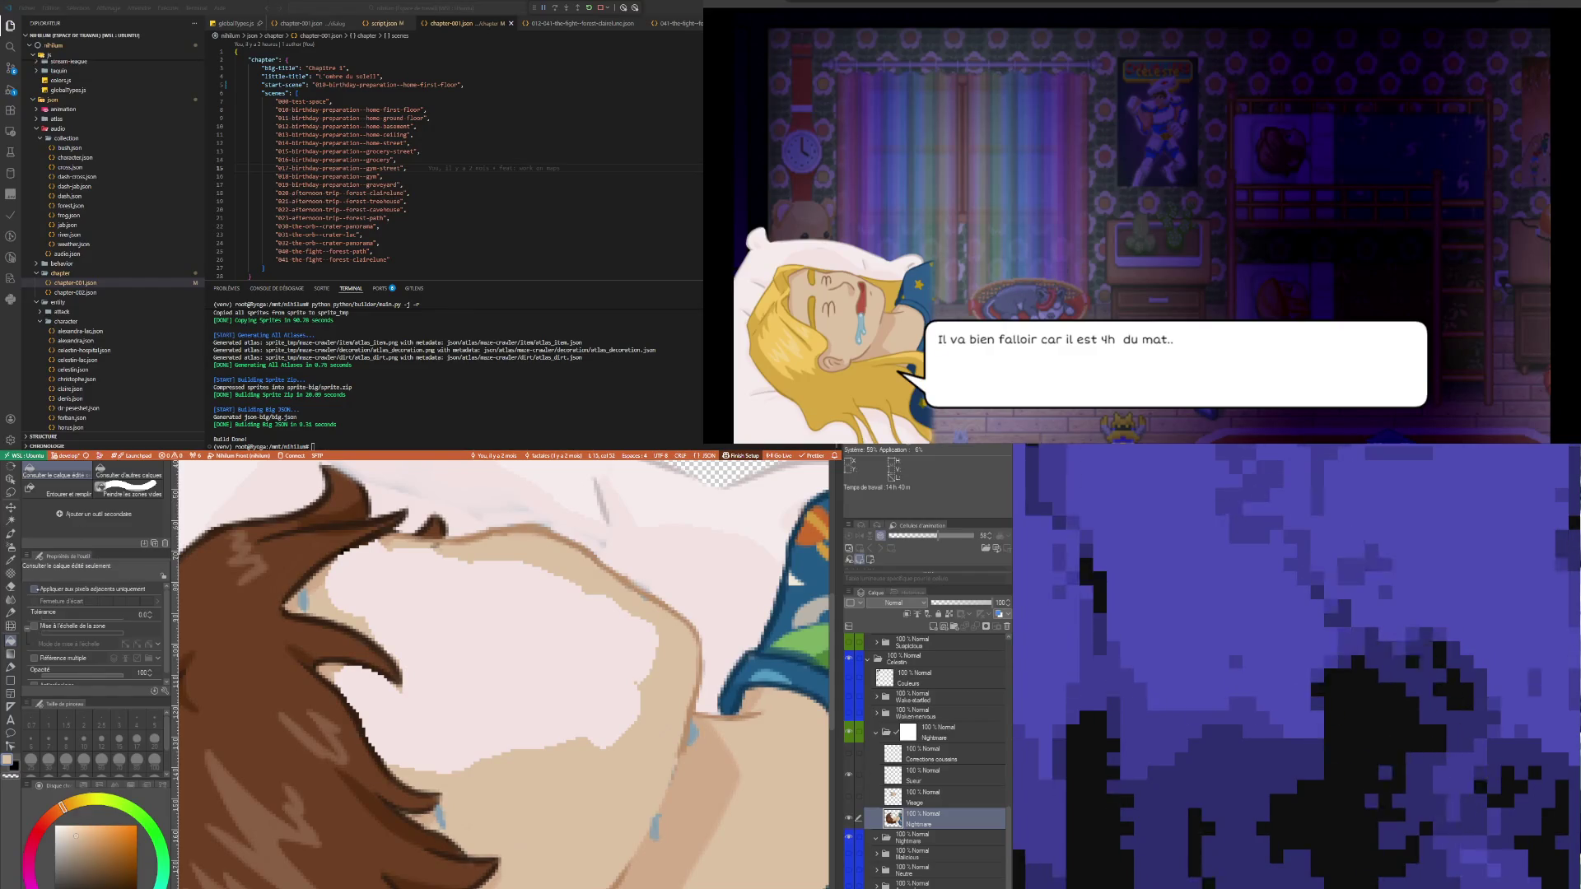
left_click(34, 589)
left_click(611, 678)
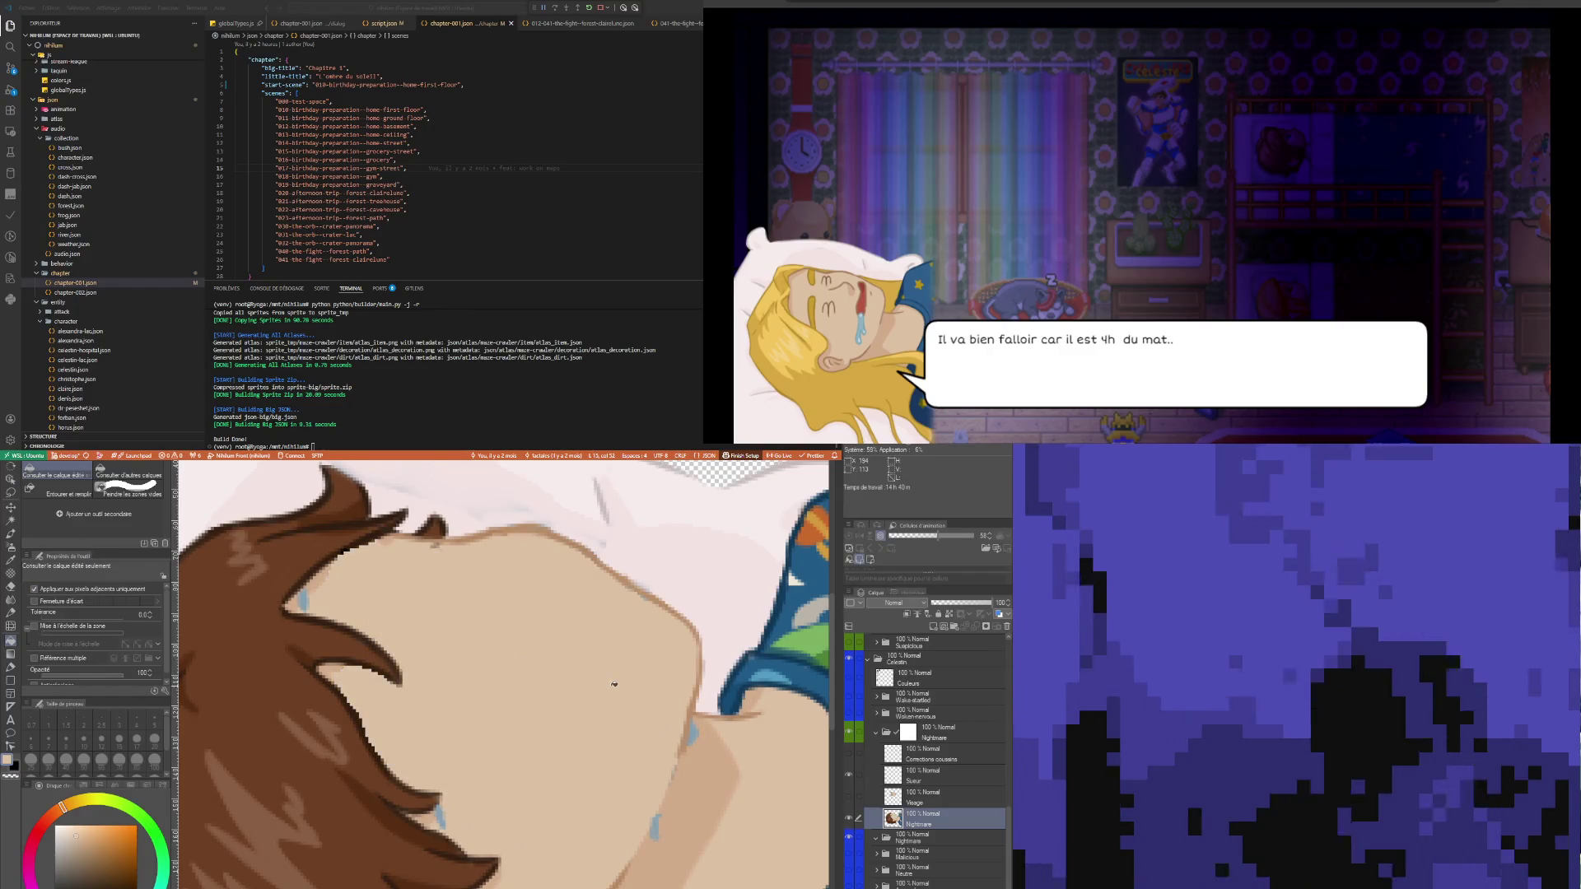
key("p")
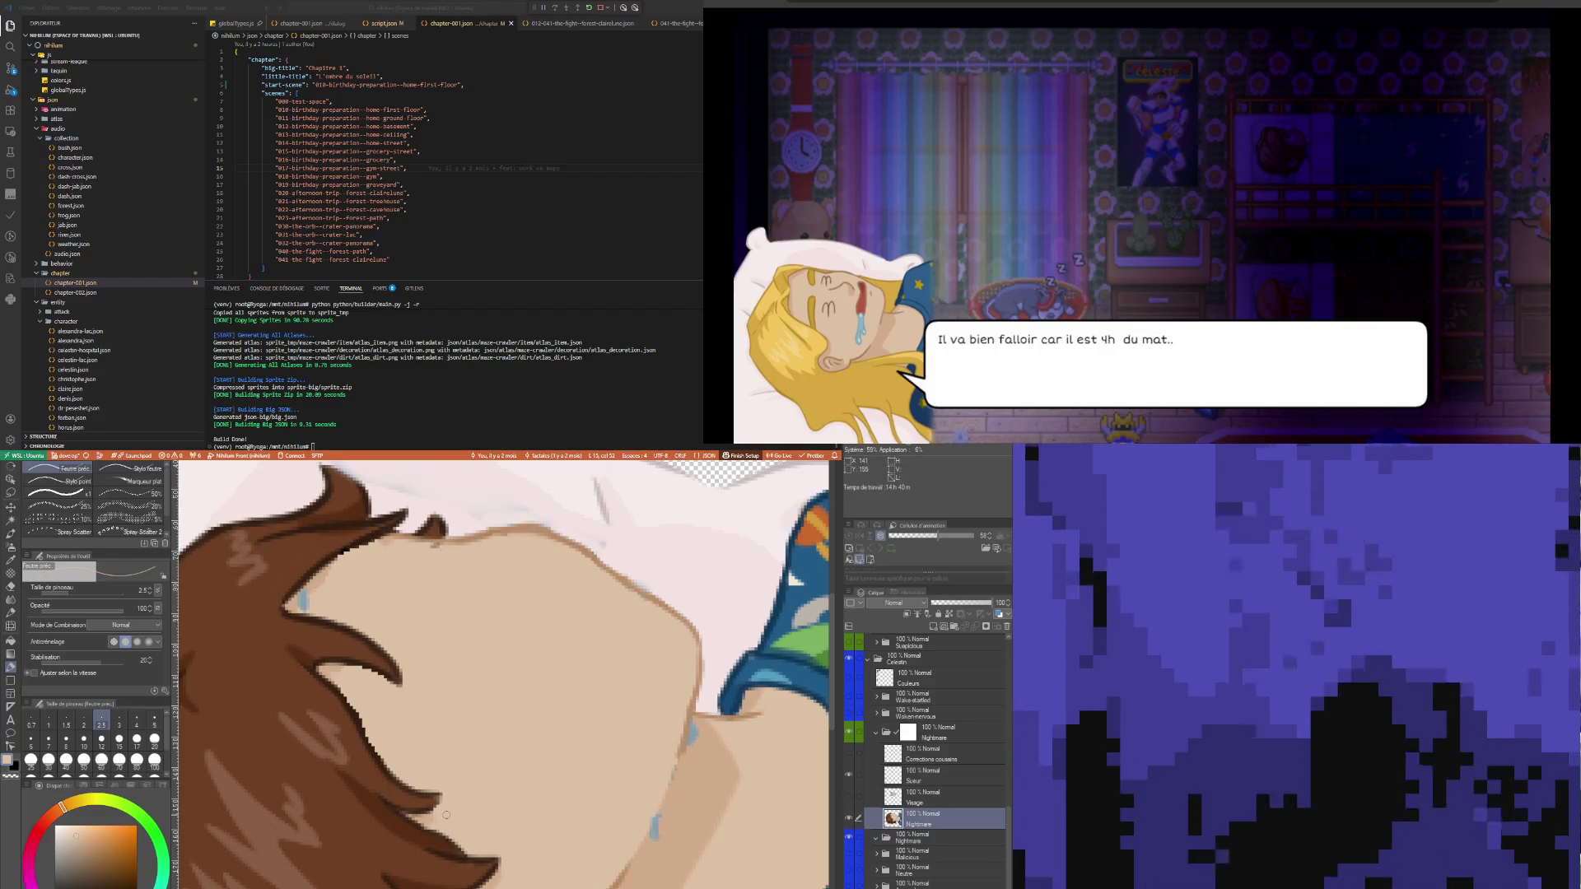
- Sample the dark brown hair colour and touch up the face with the pen
key("i")
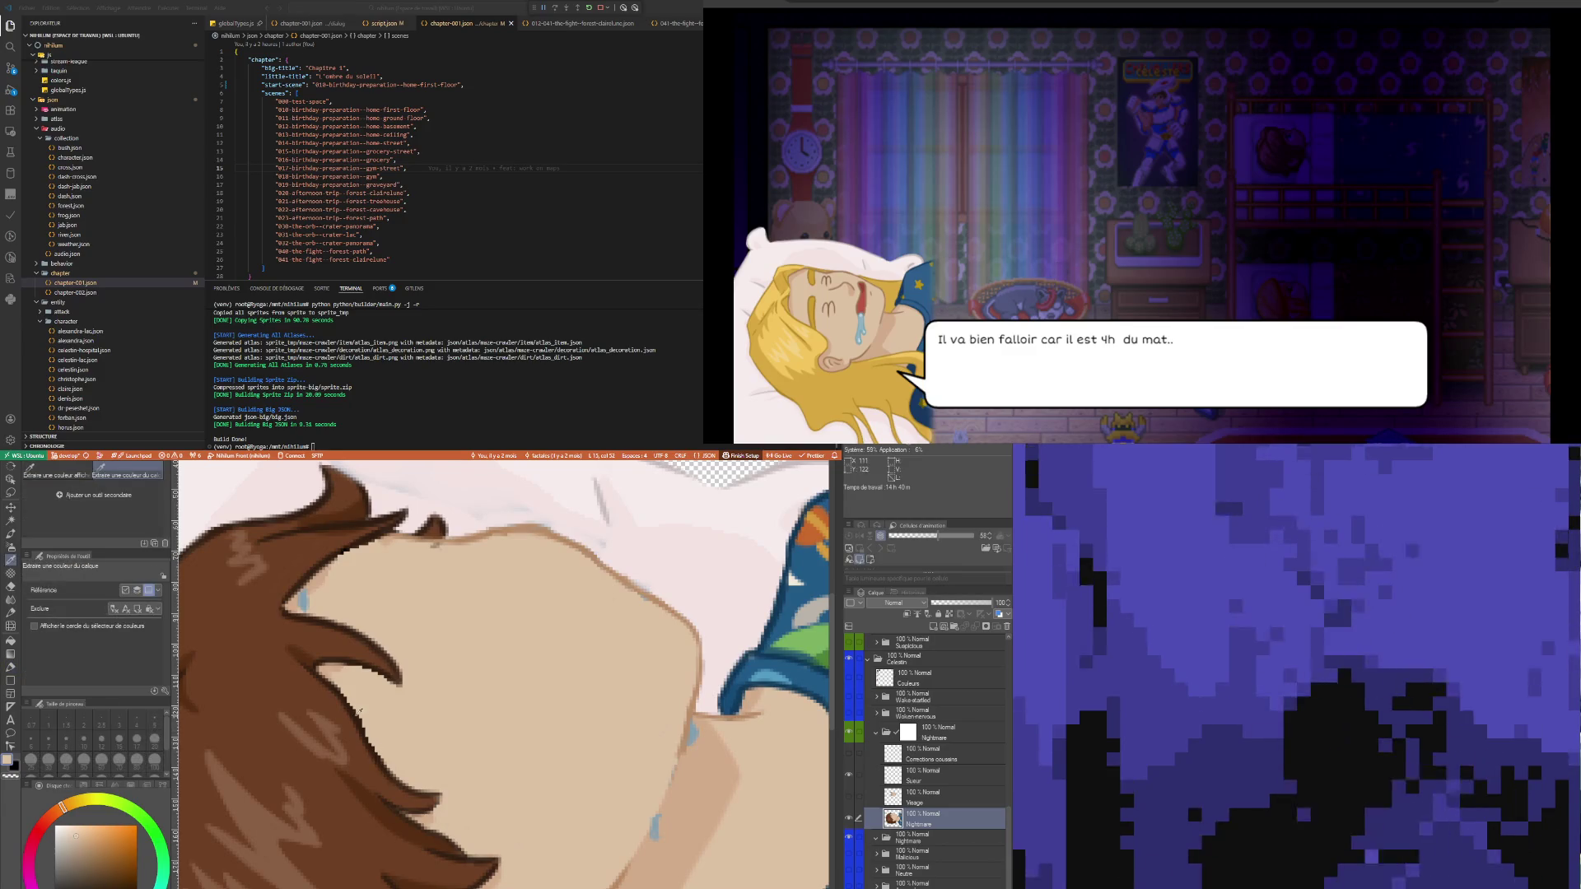
left_click(362, 721)
key("p")
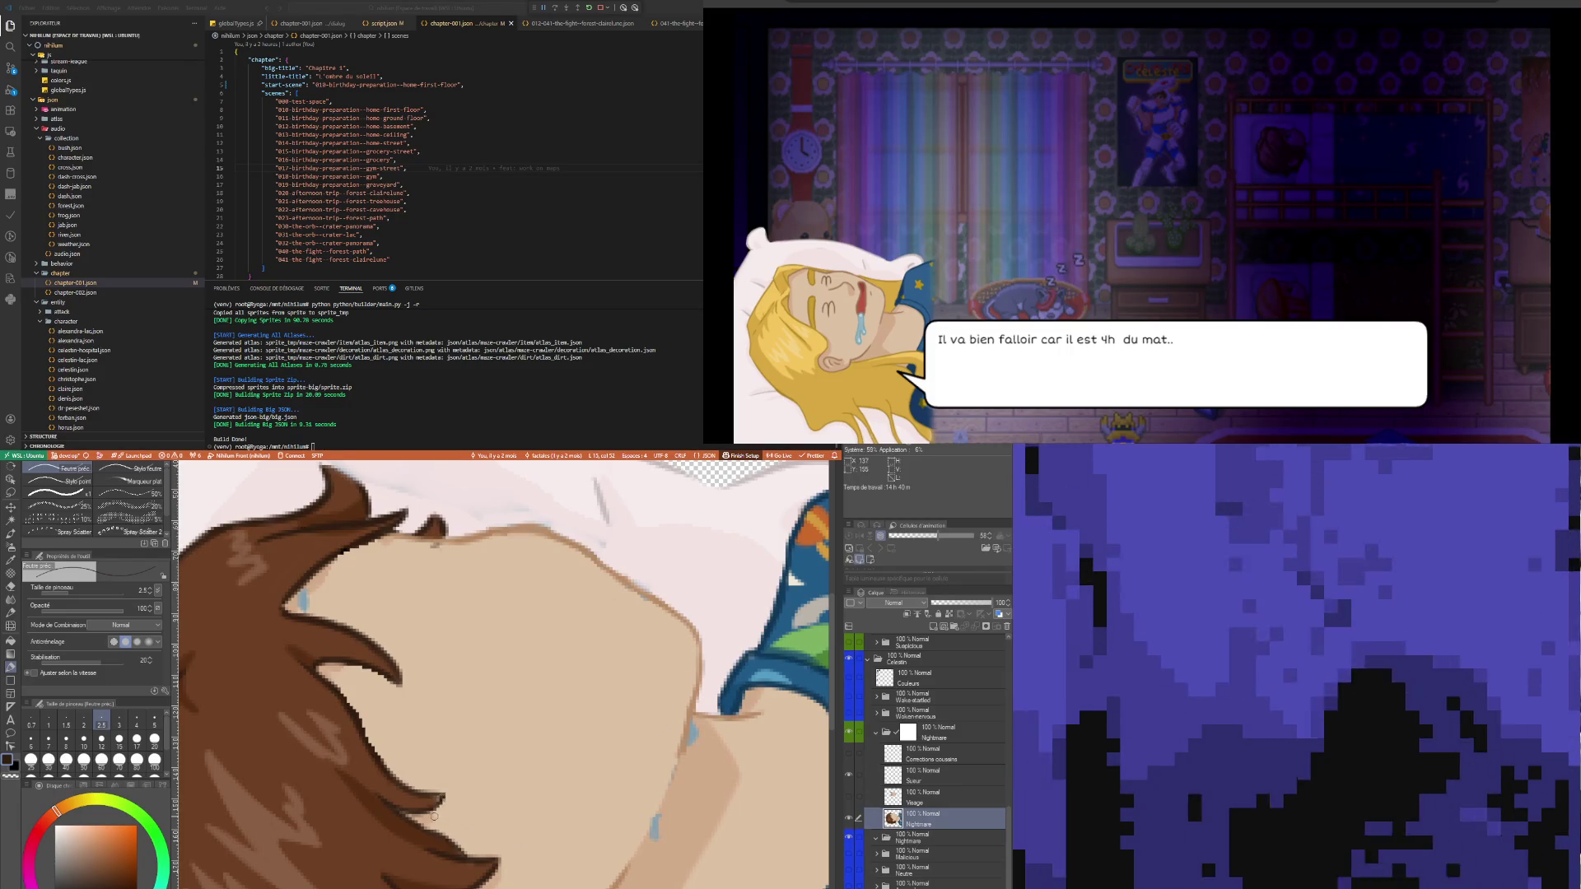
key("i")
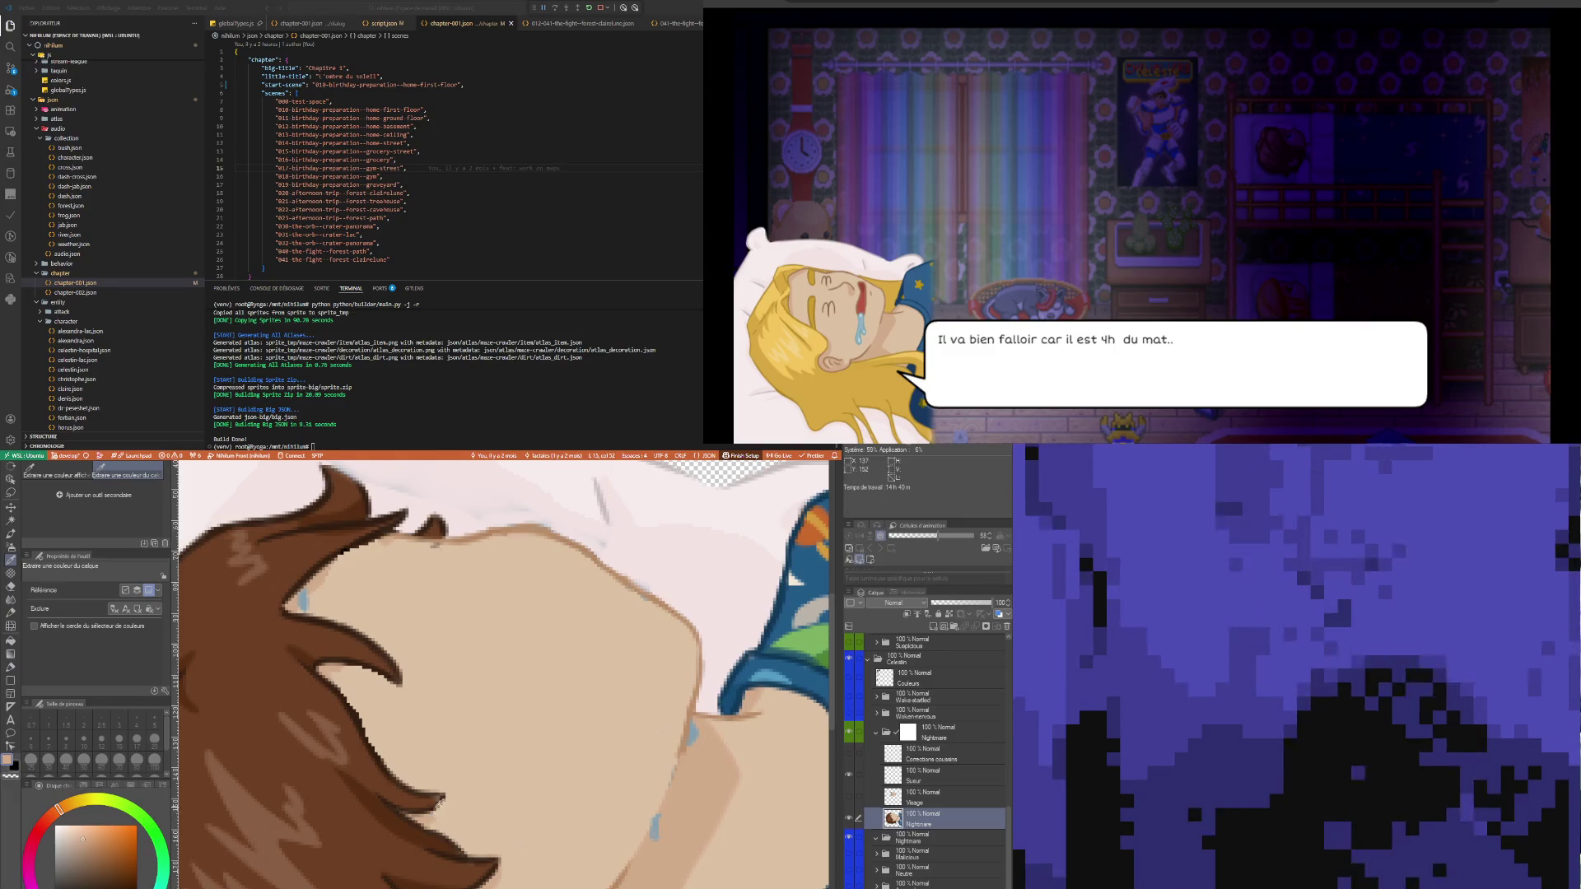
key("p")
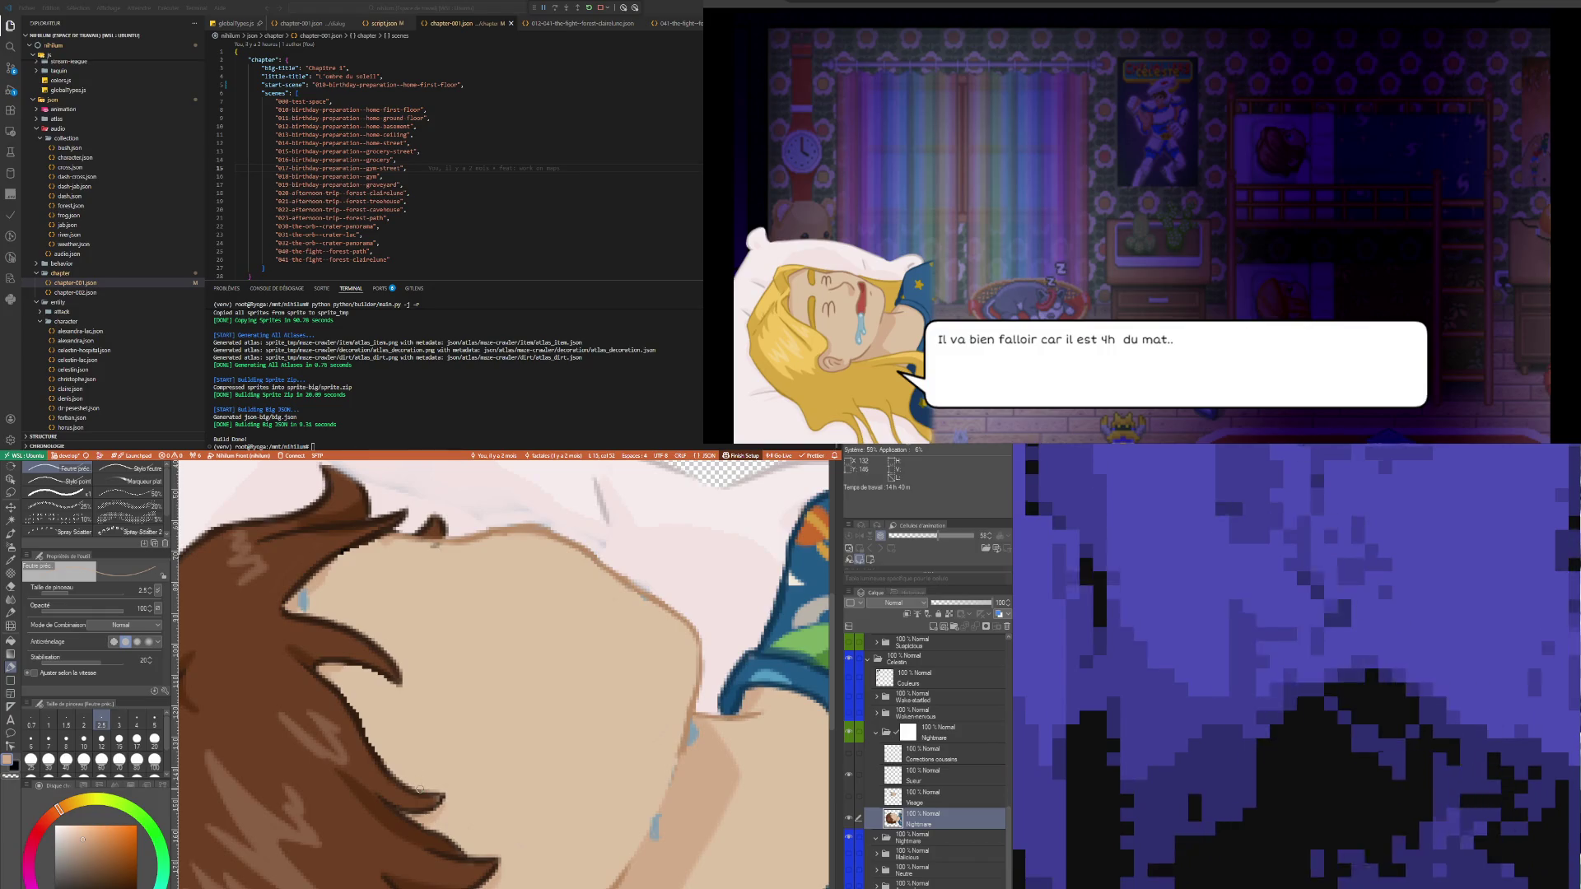
key("i")
key("p")
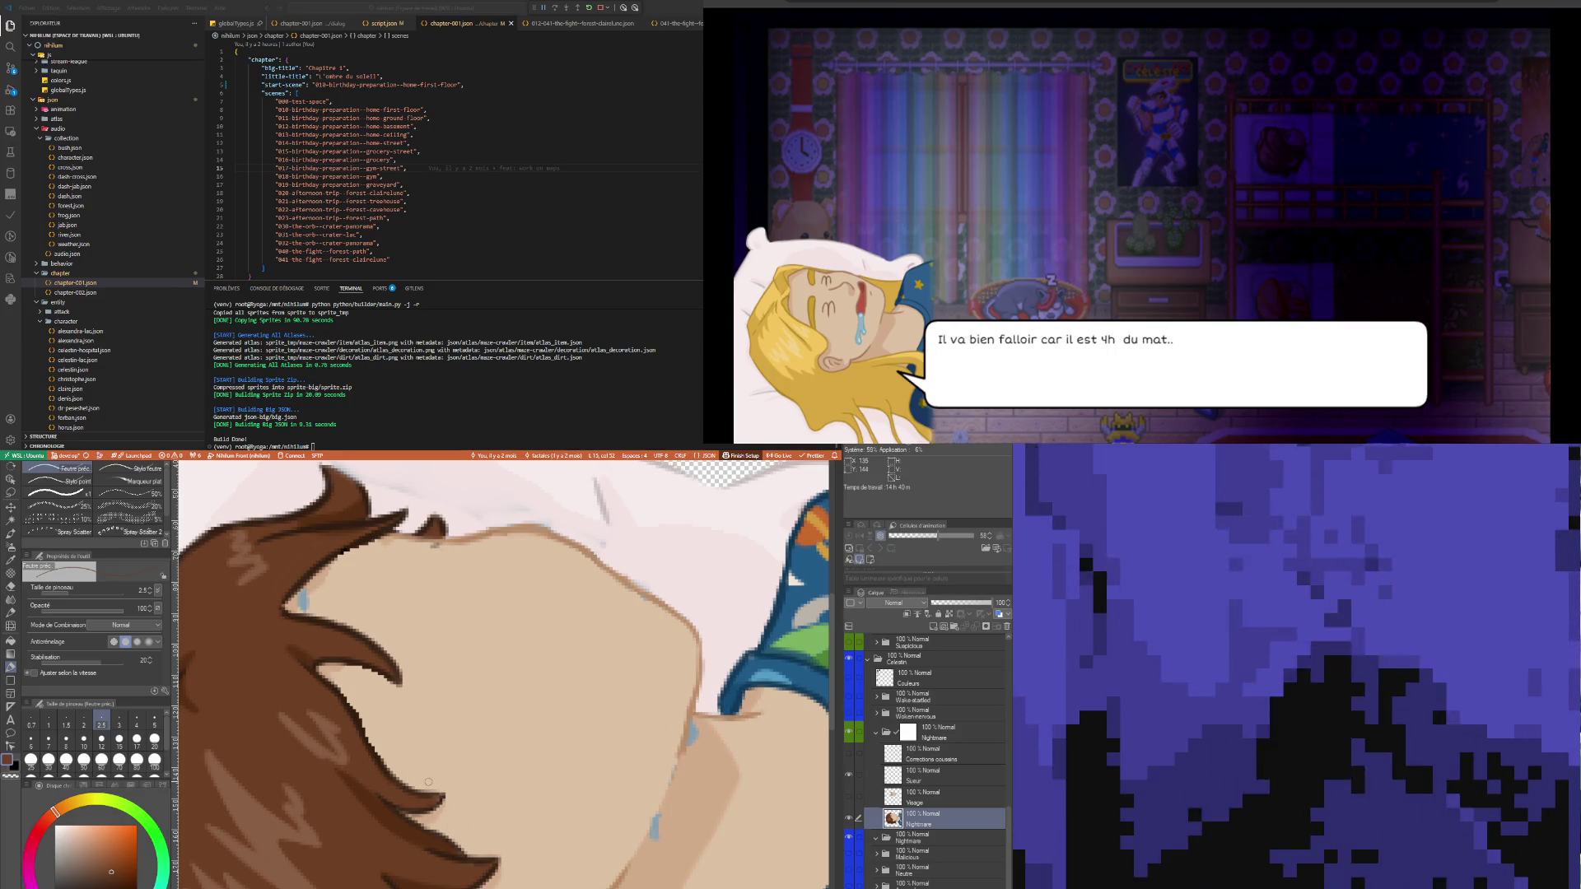
- Sample the light skin tone, then pick a colour near the eyelash to paint with
scroll(429, 782, "down", 2)
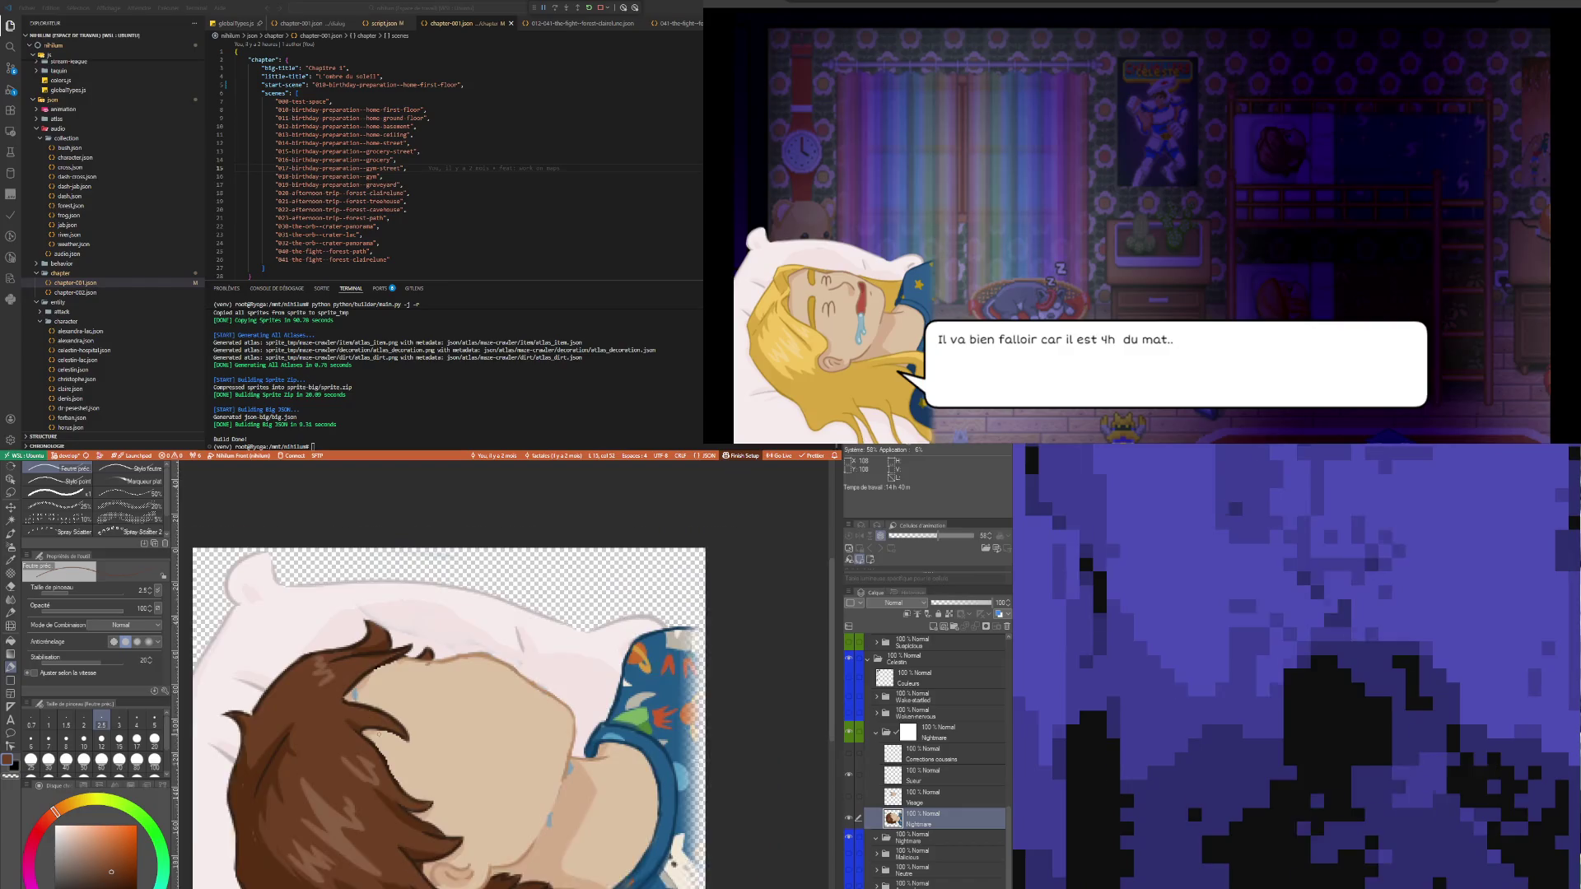
scroll(347, 641, "up", 2)
scroll(347, 641, "up", 4)
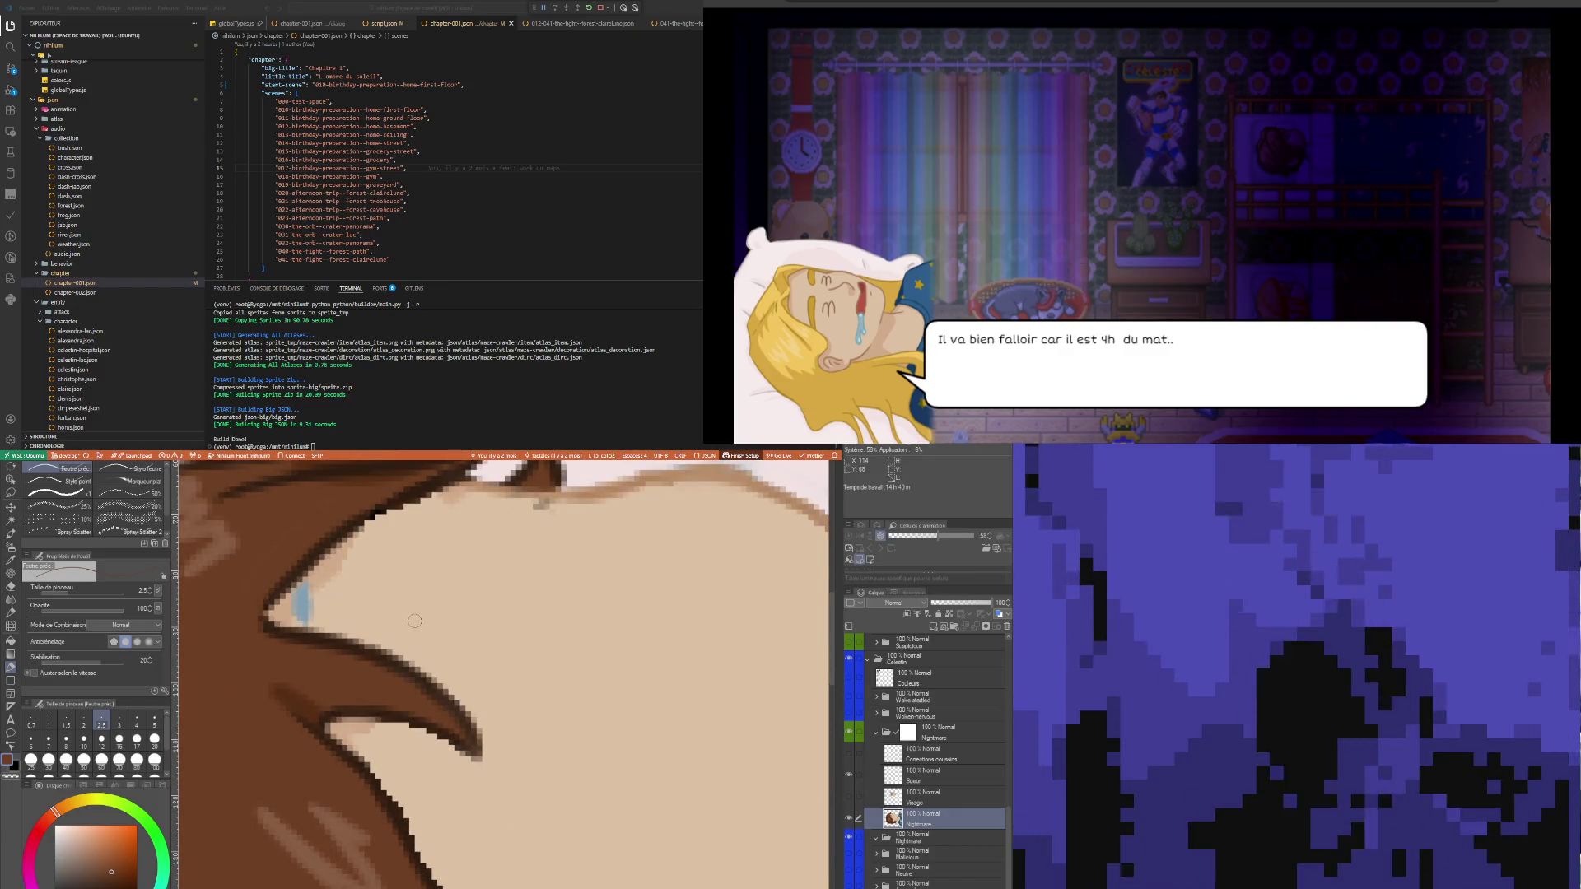
scroll(403, 664, "down", 3)
scroll(404, 664, "up", 4)
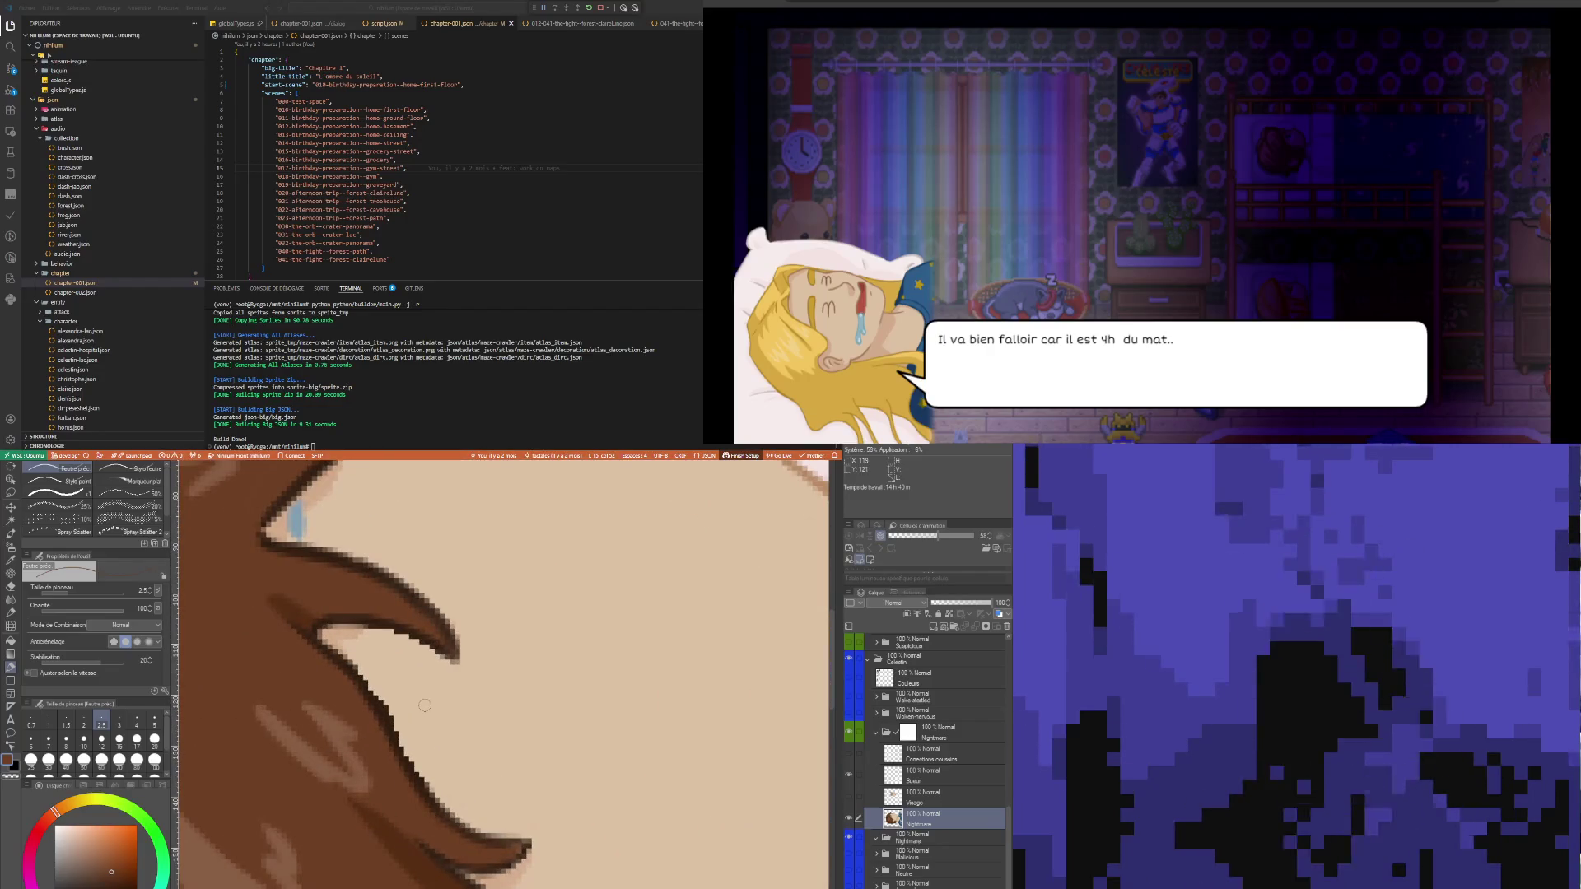
key("i")
left_click(404, 696)
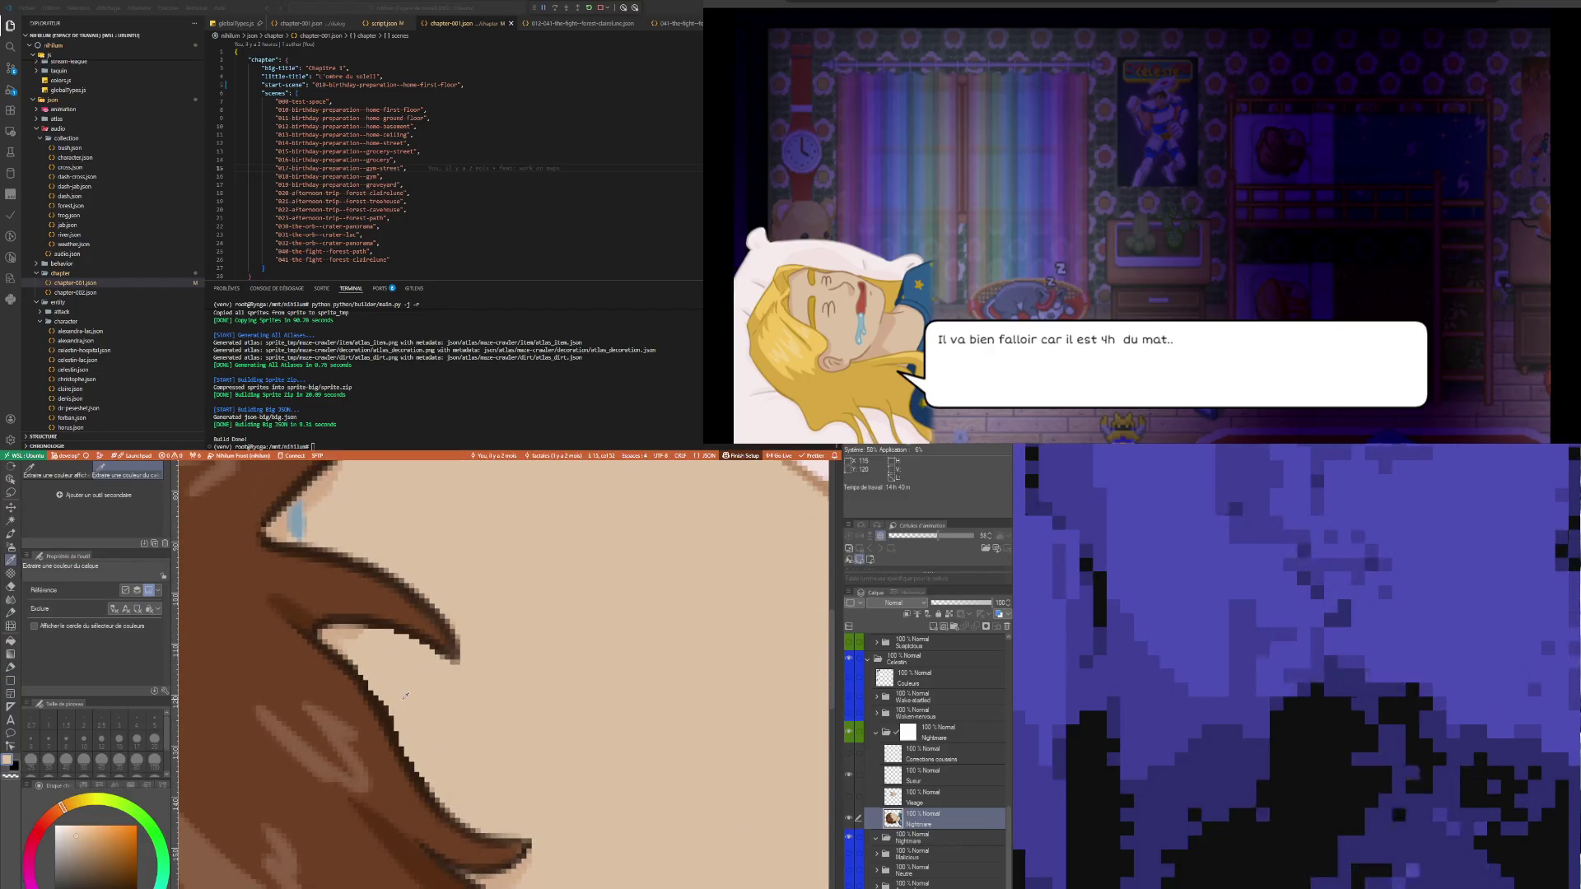
key("p")
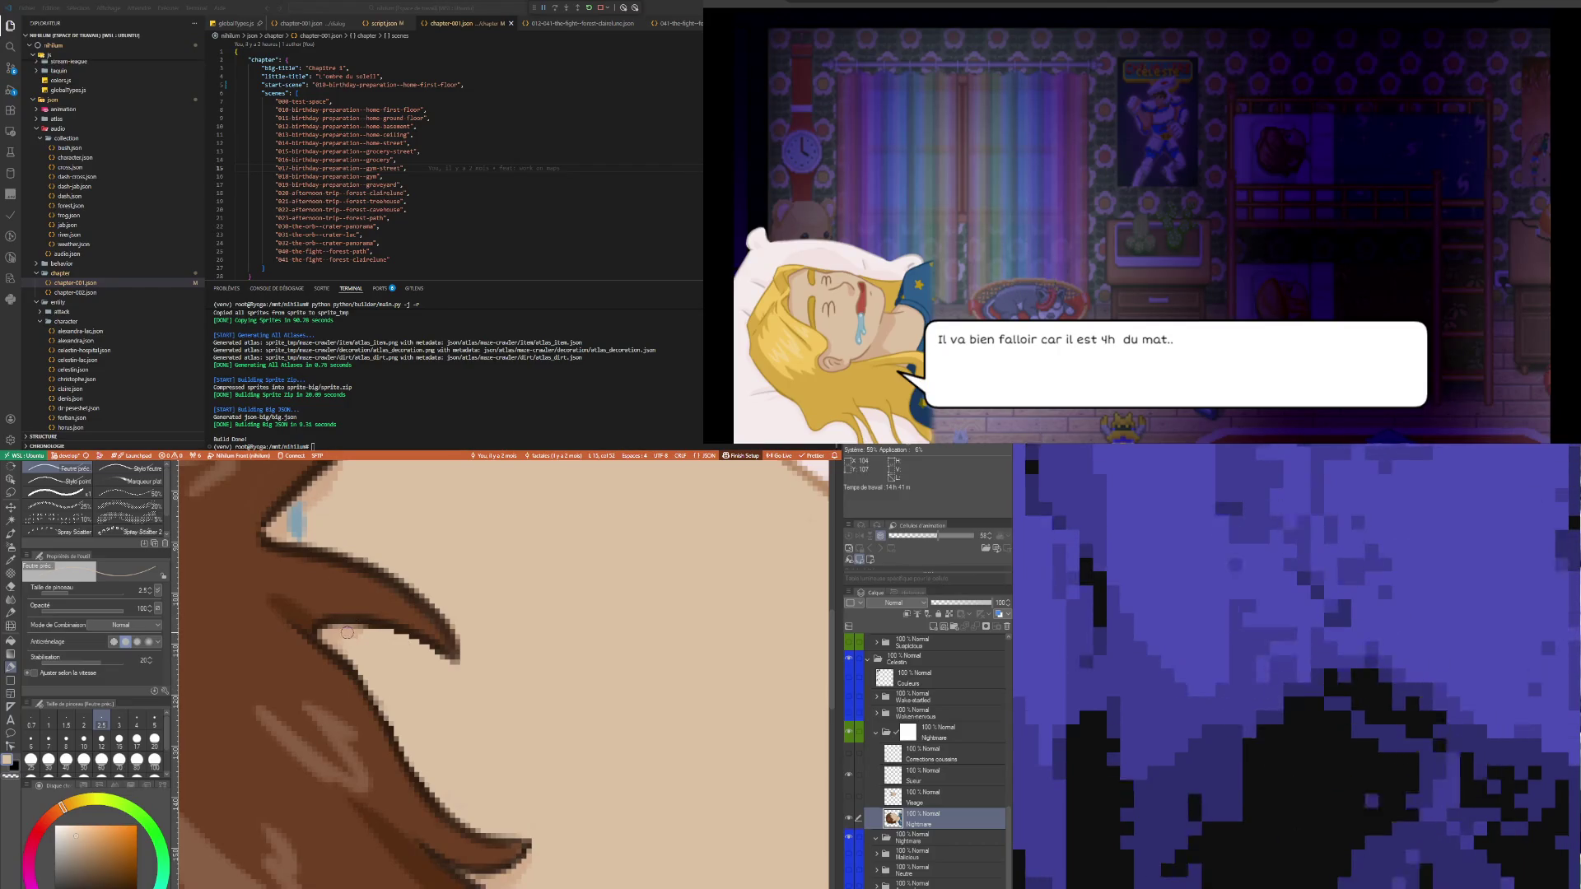
left_click(336, 628, "alt")
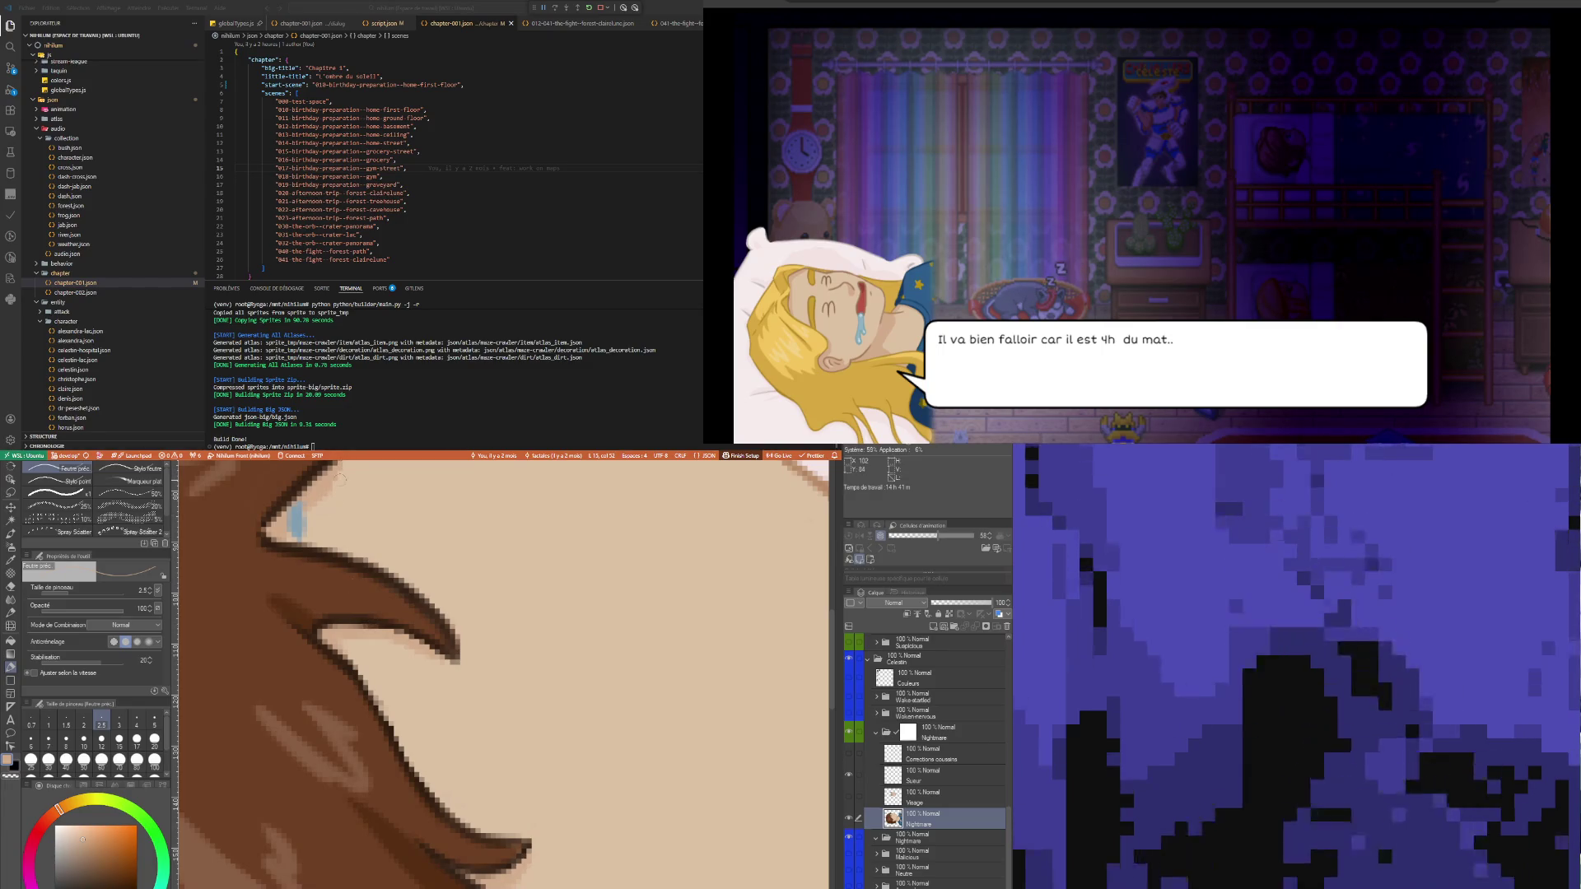
scroll(337, 515, "down", 5)
scroll(412, 650, "up", 6)
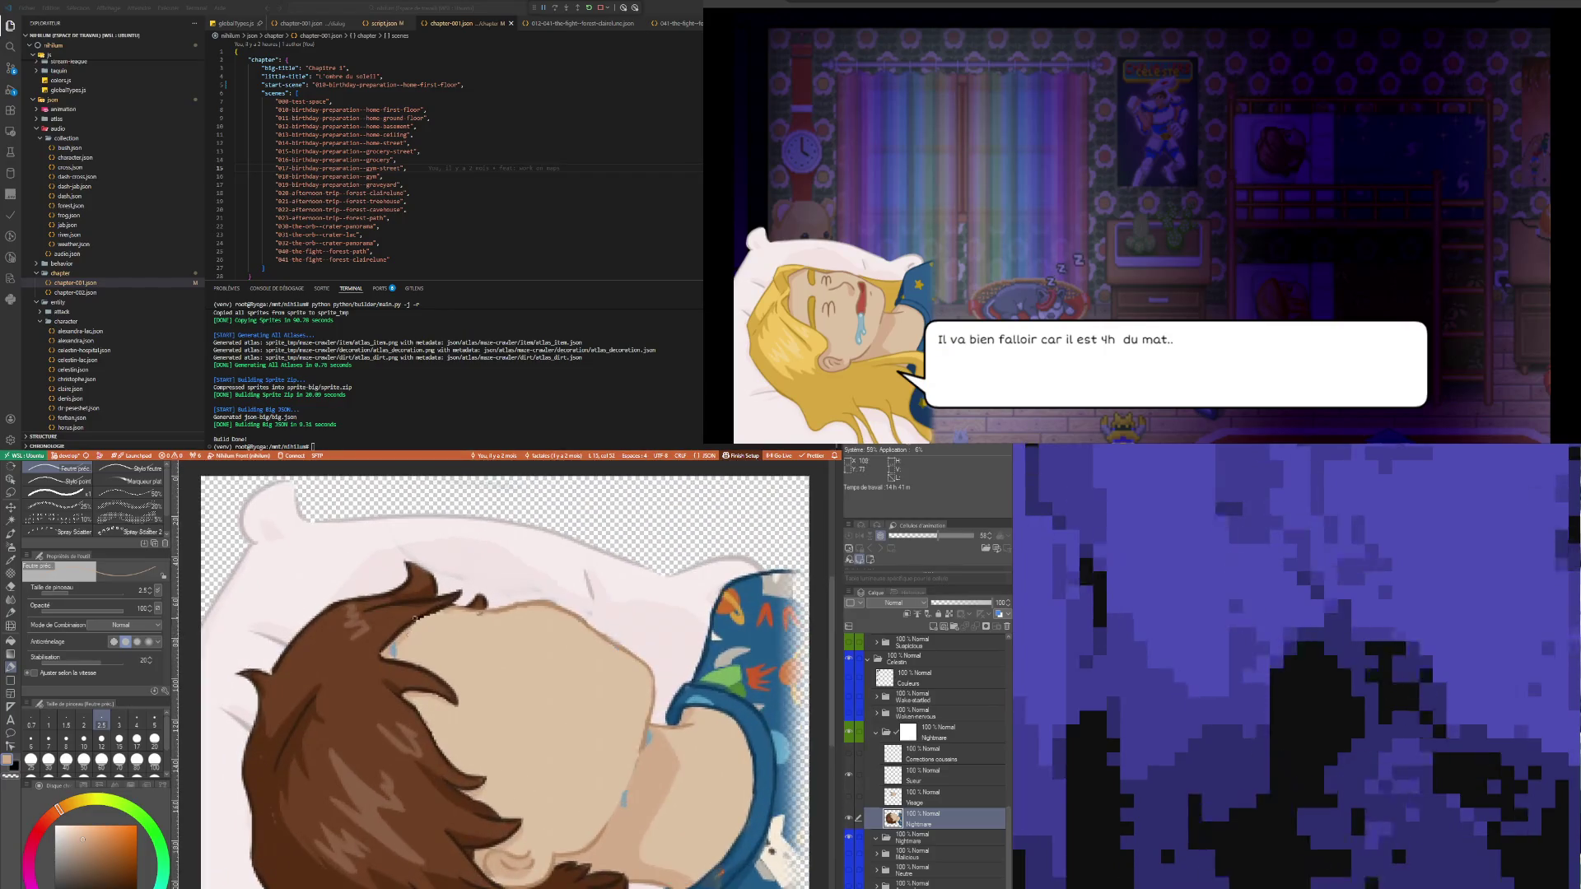
- Pick the face's skin tone and repaint skin pixels along the hair edge
scroll(403, 625, "up", 1)
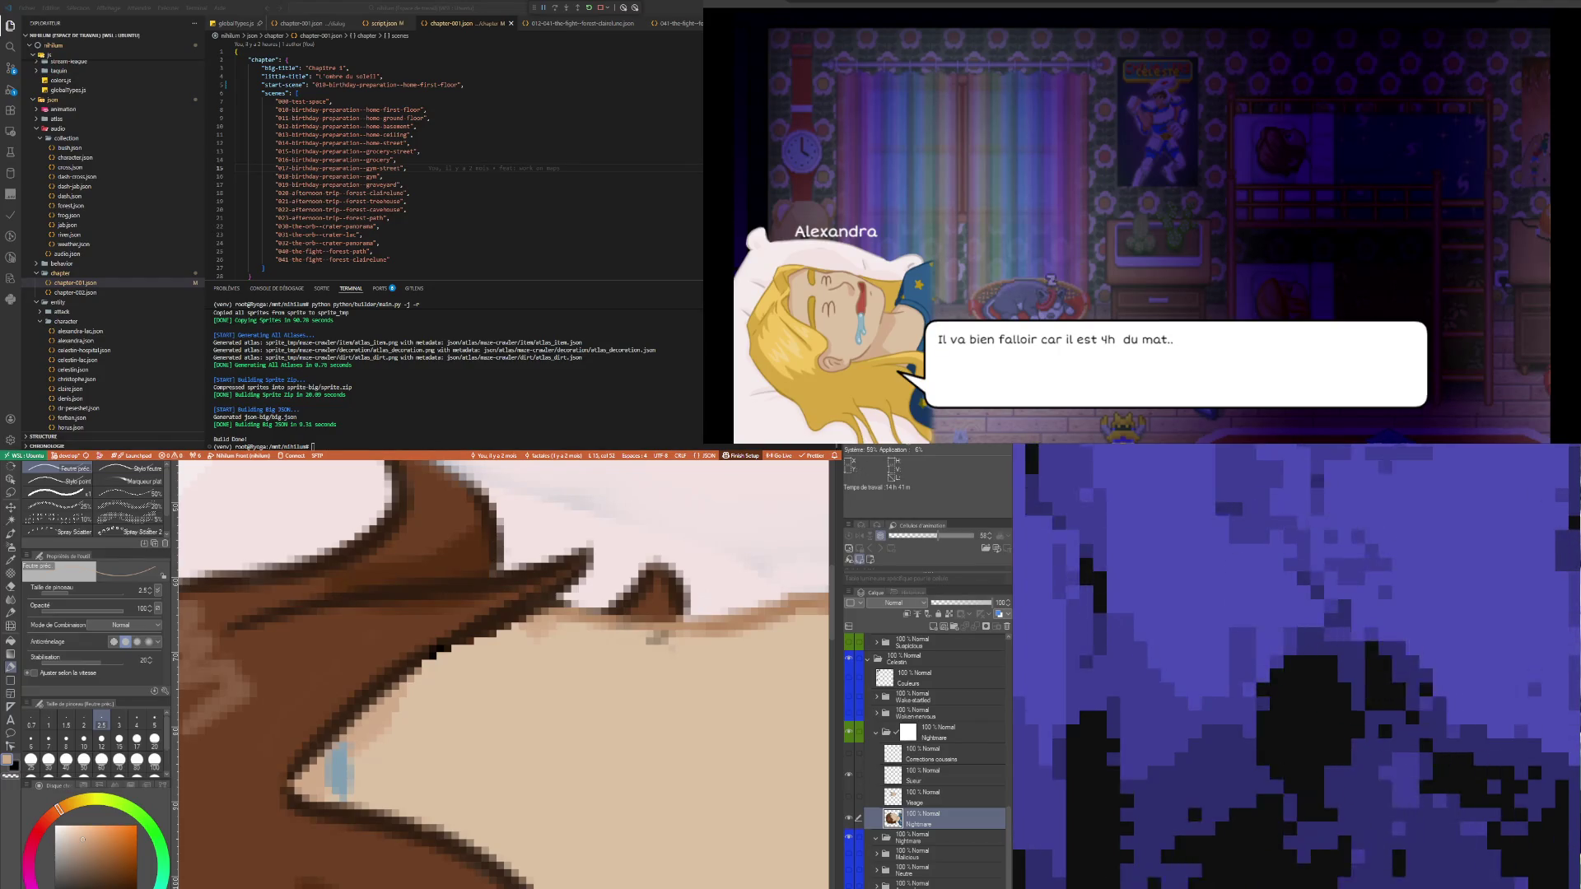
key("i")
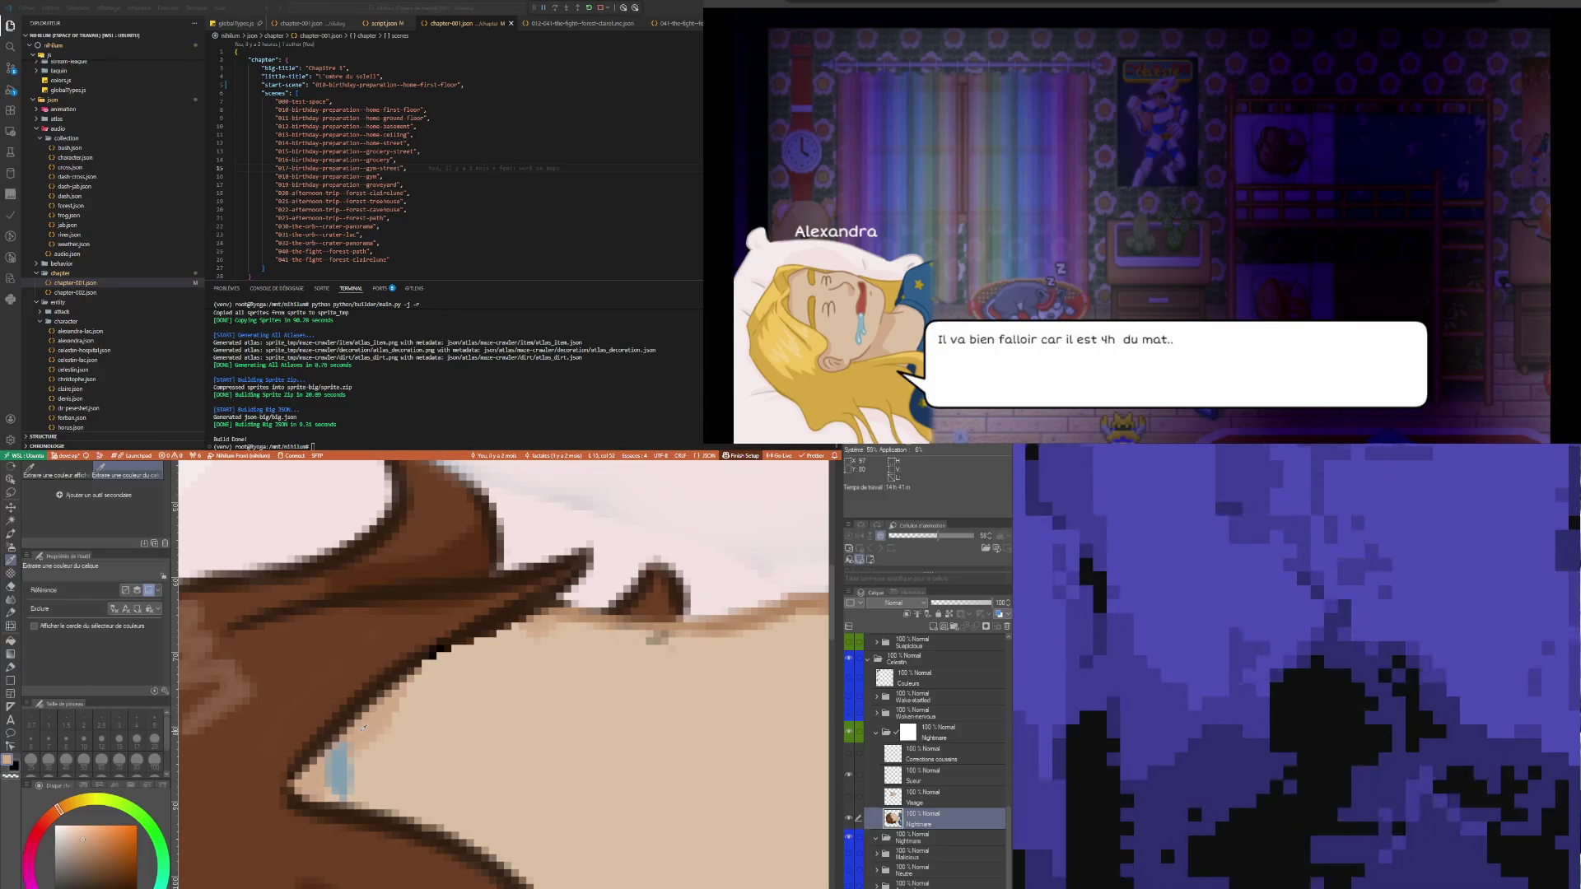
key("p")
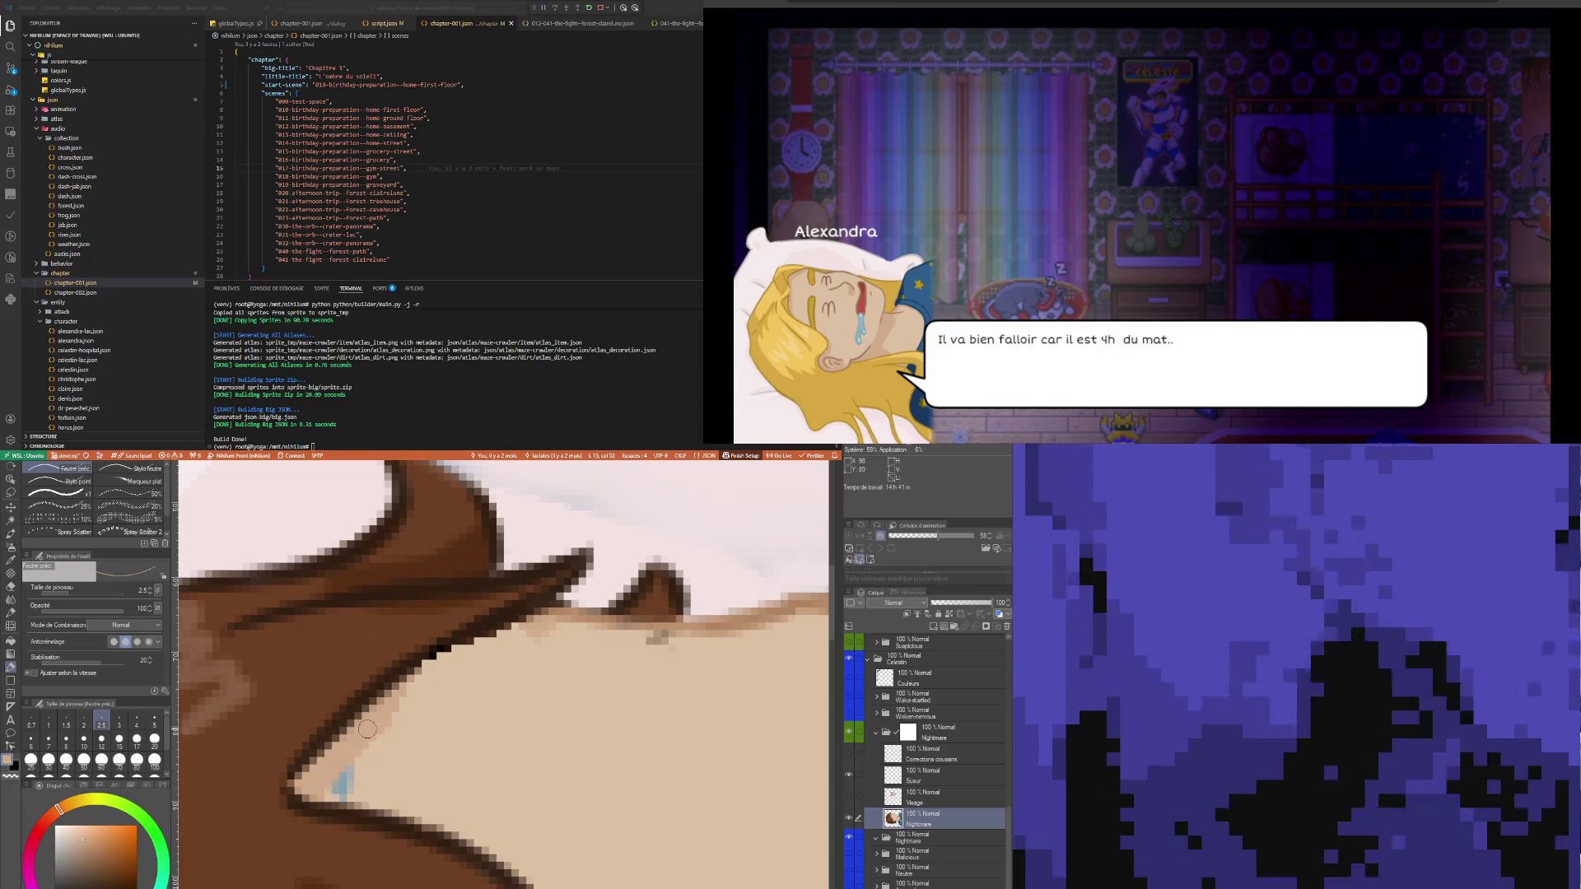
key("i")
left_click(401, 752)
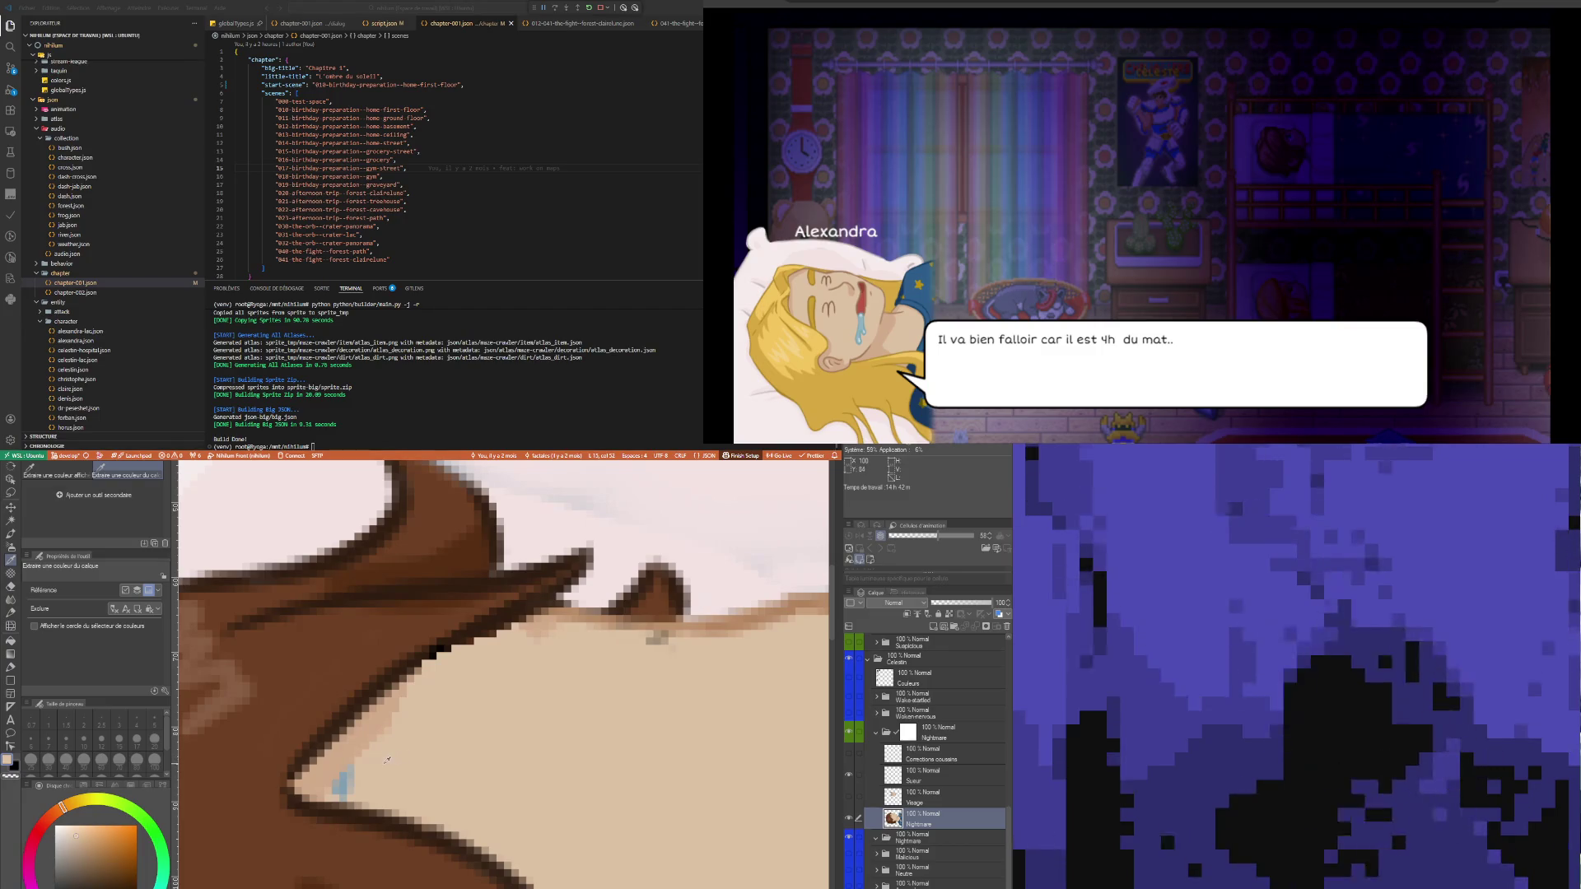
key("p")
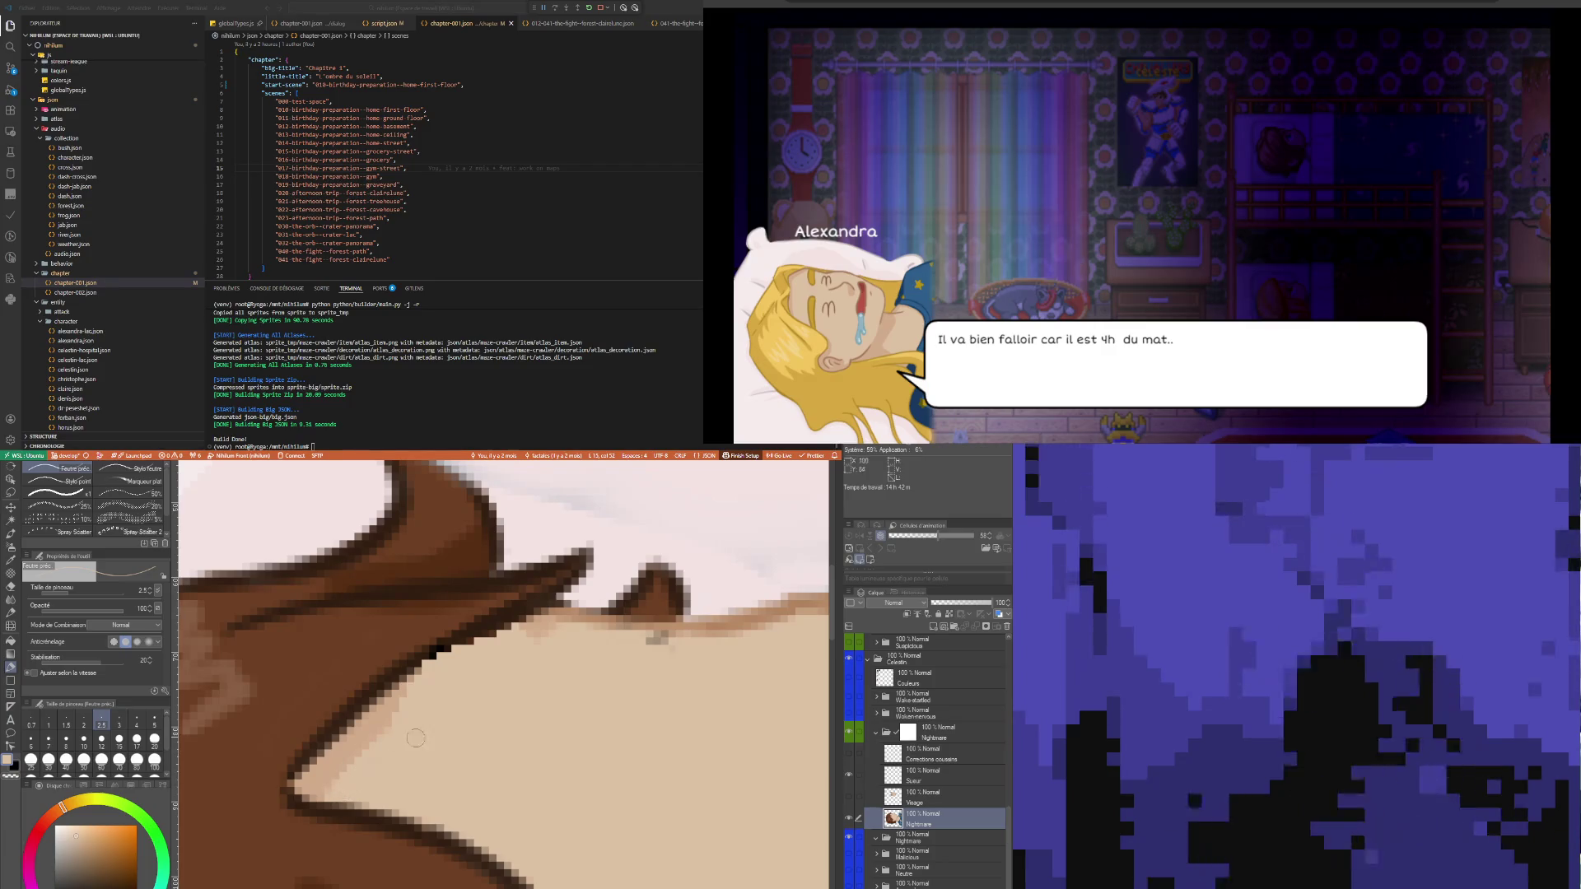
- Sample the outline colour at the hair edge and repaint the outline pixels
key("i")
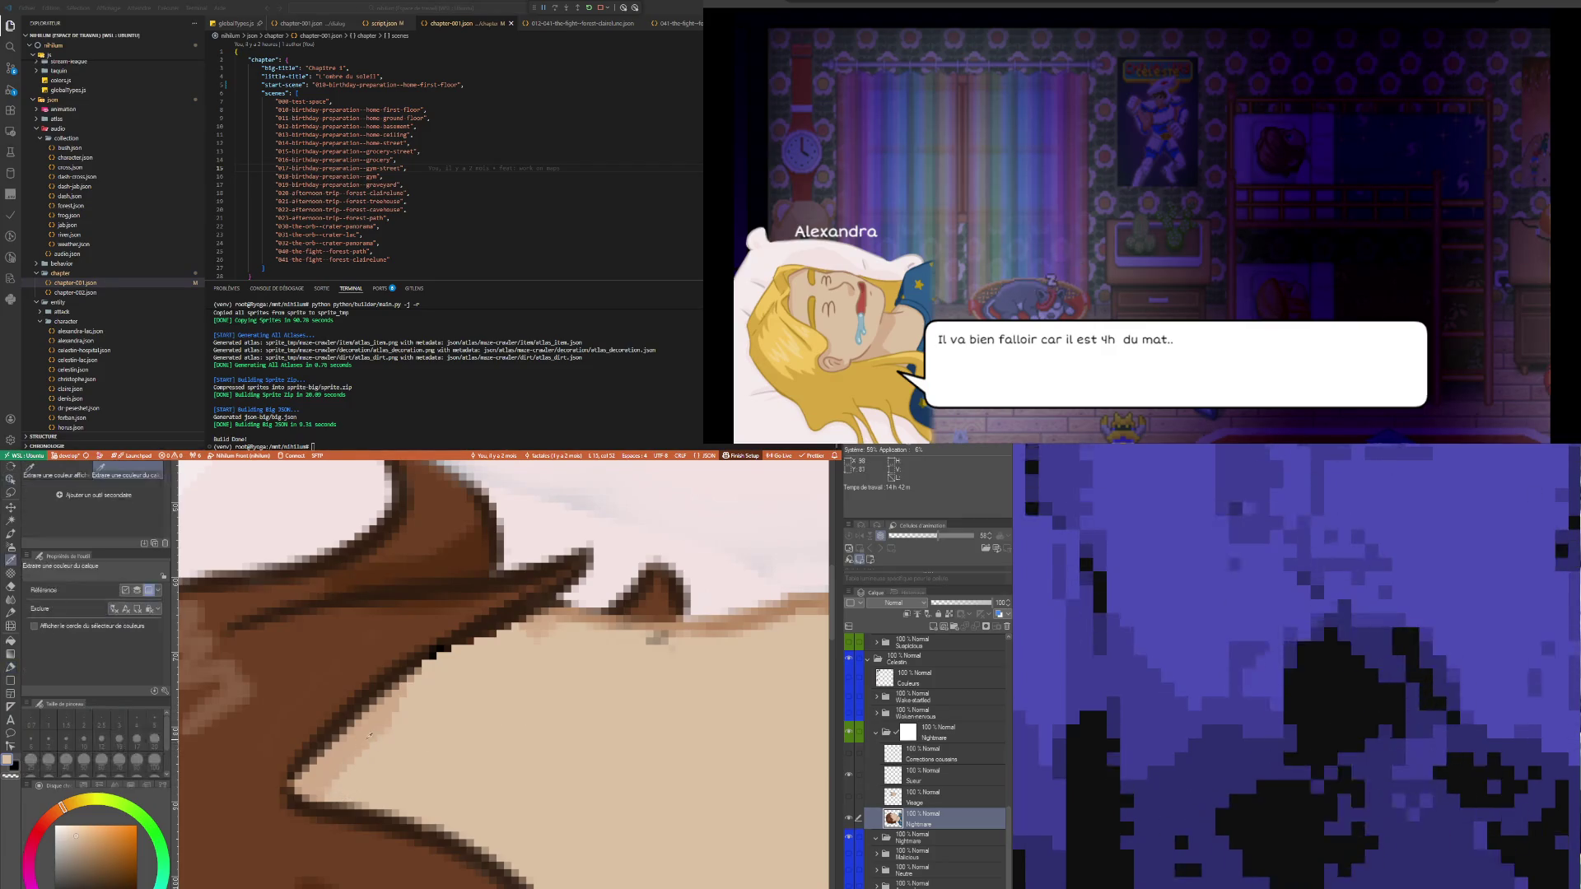
left_click(347, 746)
key("p")
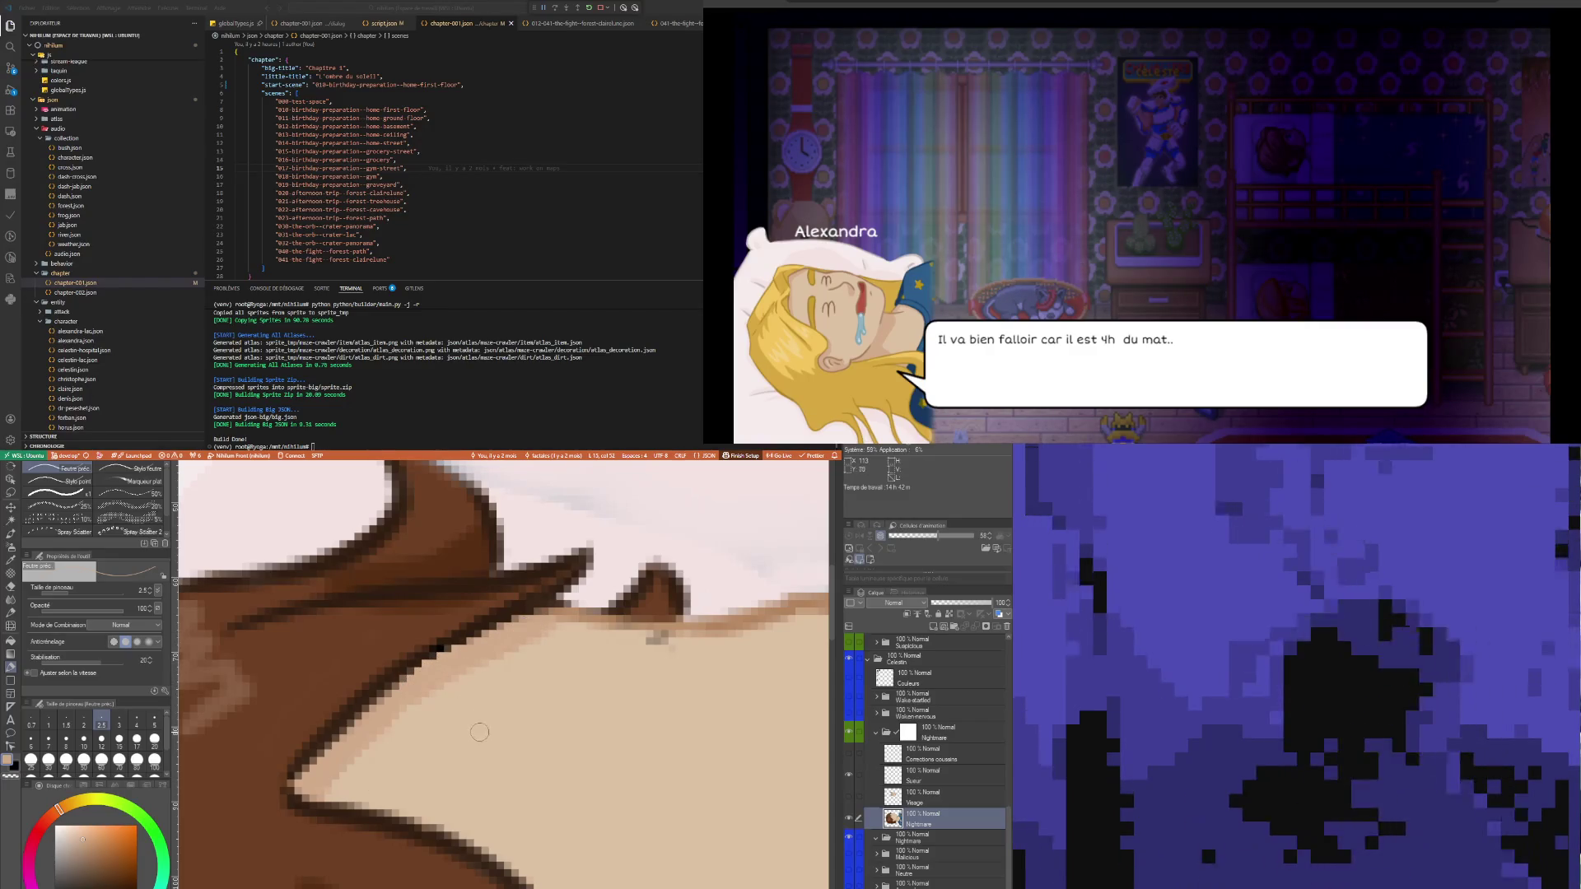
key("i")
key("b")
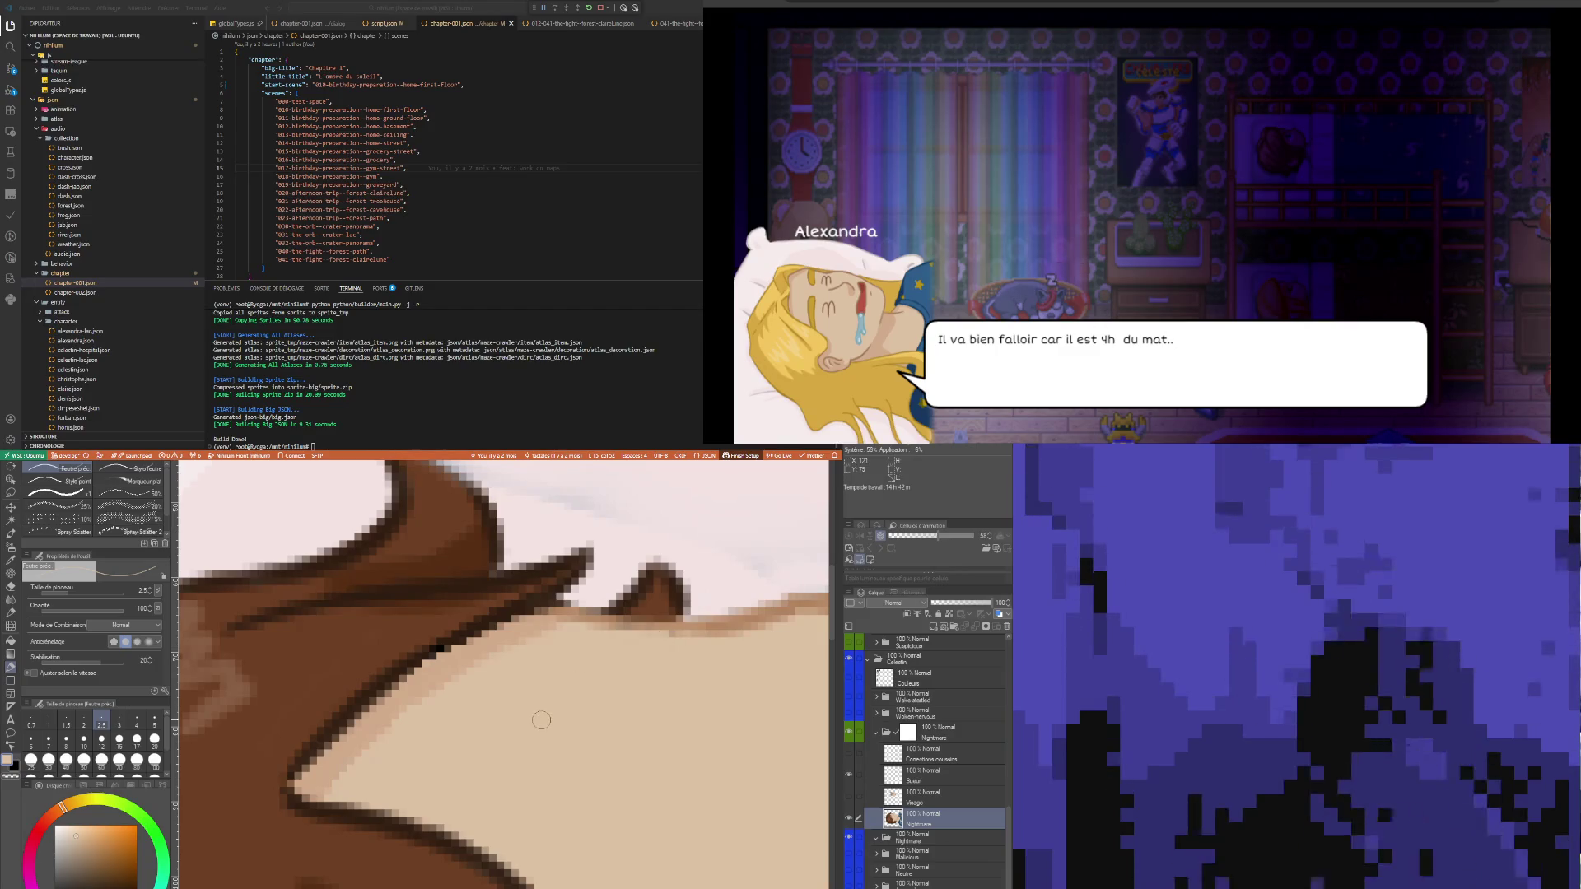
scroll(519, 716, "down", 4)
scroll(496, 714, "down", 2)
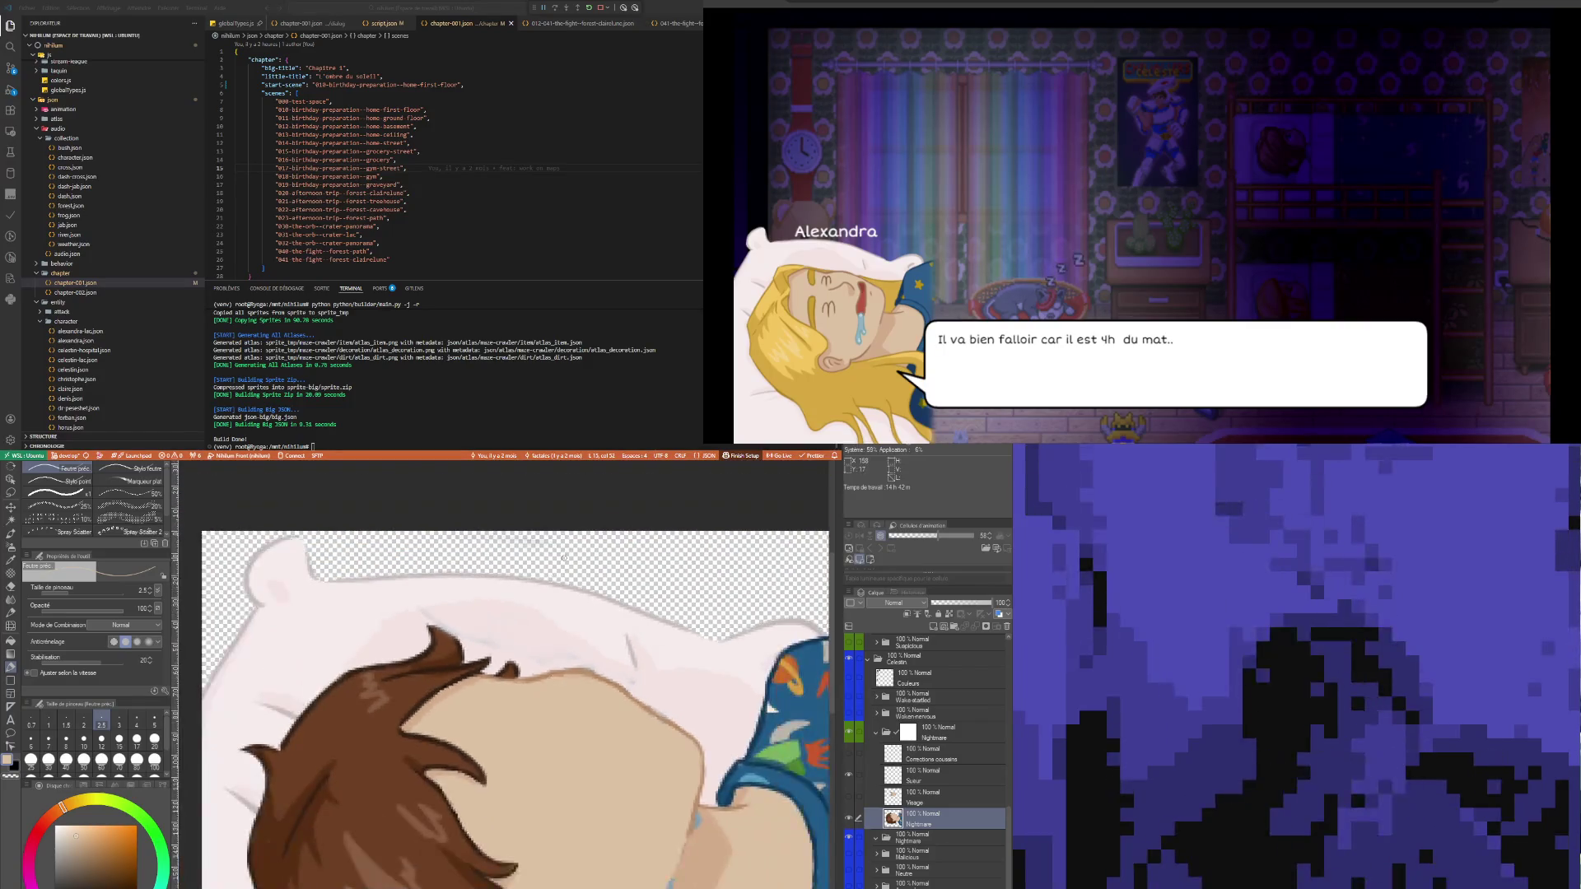
scroll(540, 638, "up", 2)
scroll(506, 578, "up", 2)
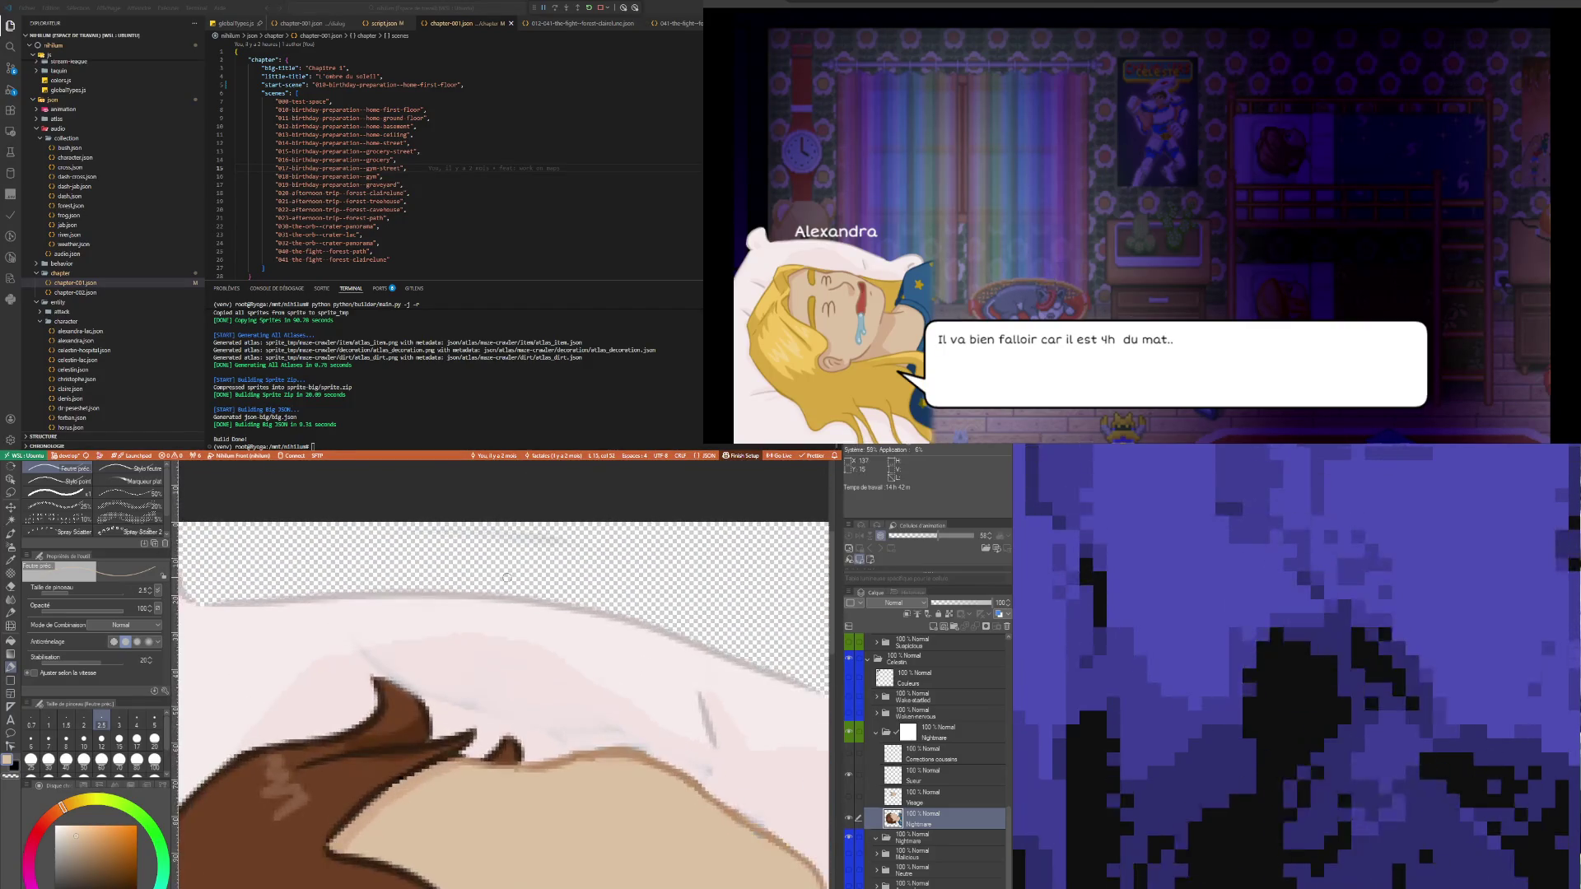
key("m")
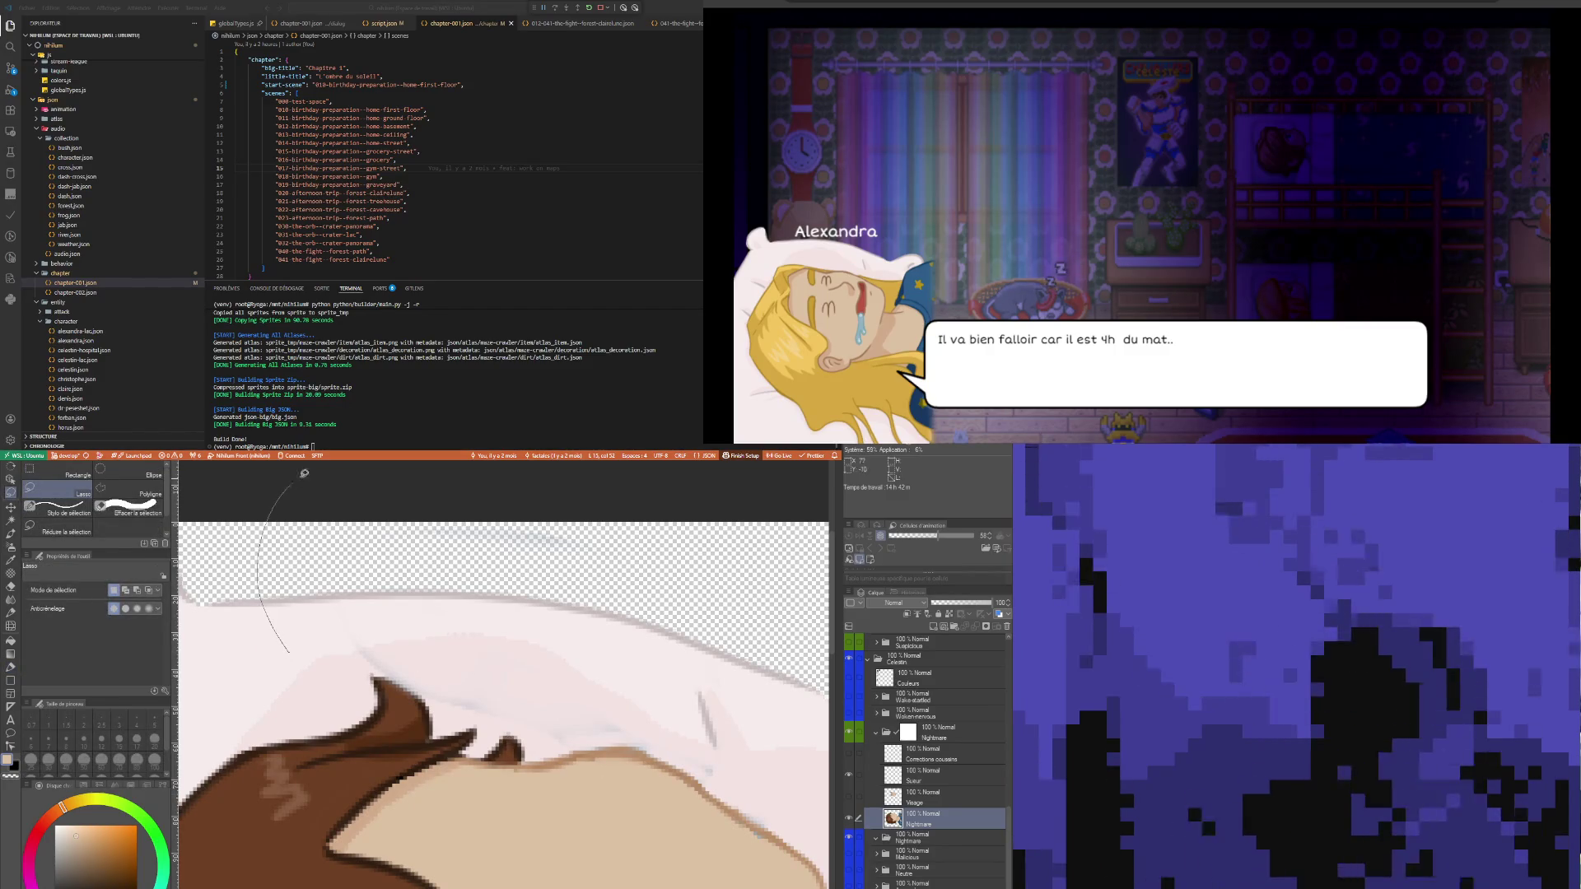
left_click_drag(304, 473, 646, 511)
mouse_move(759, 629)
left_mouse_down()
mouse_move(727, 781)
mouse_move(696, 766)
left_mouse_up()
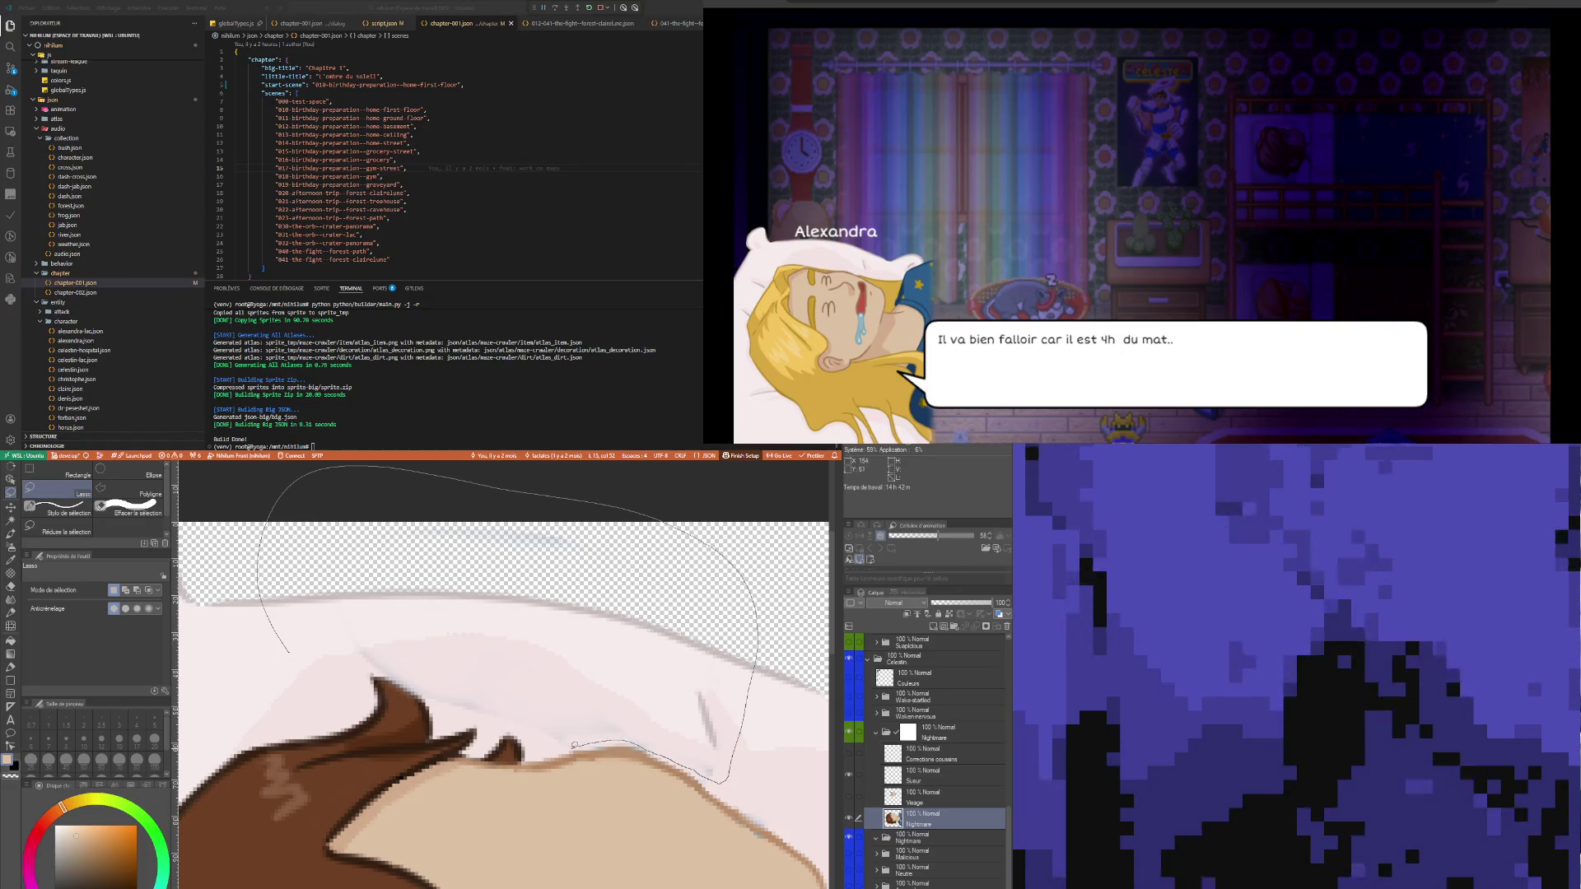
left_click_drag(553, 748, 408, 682)
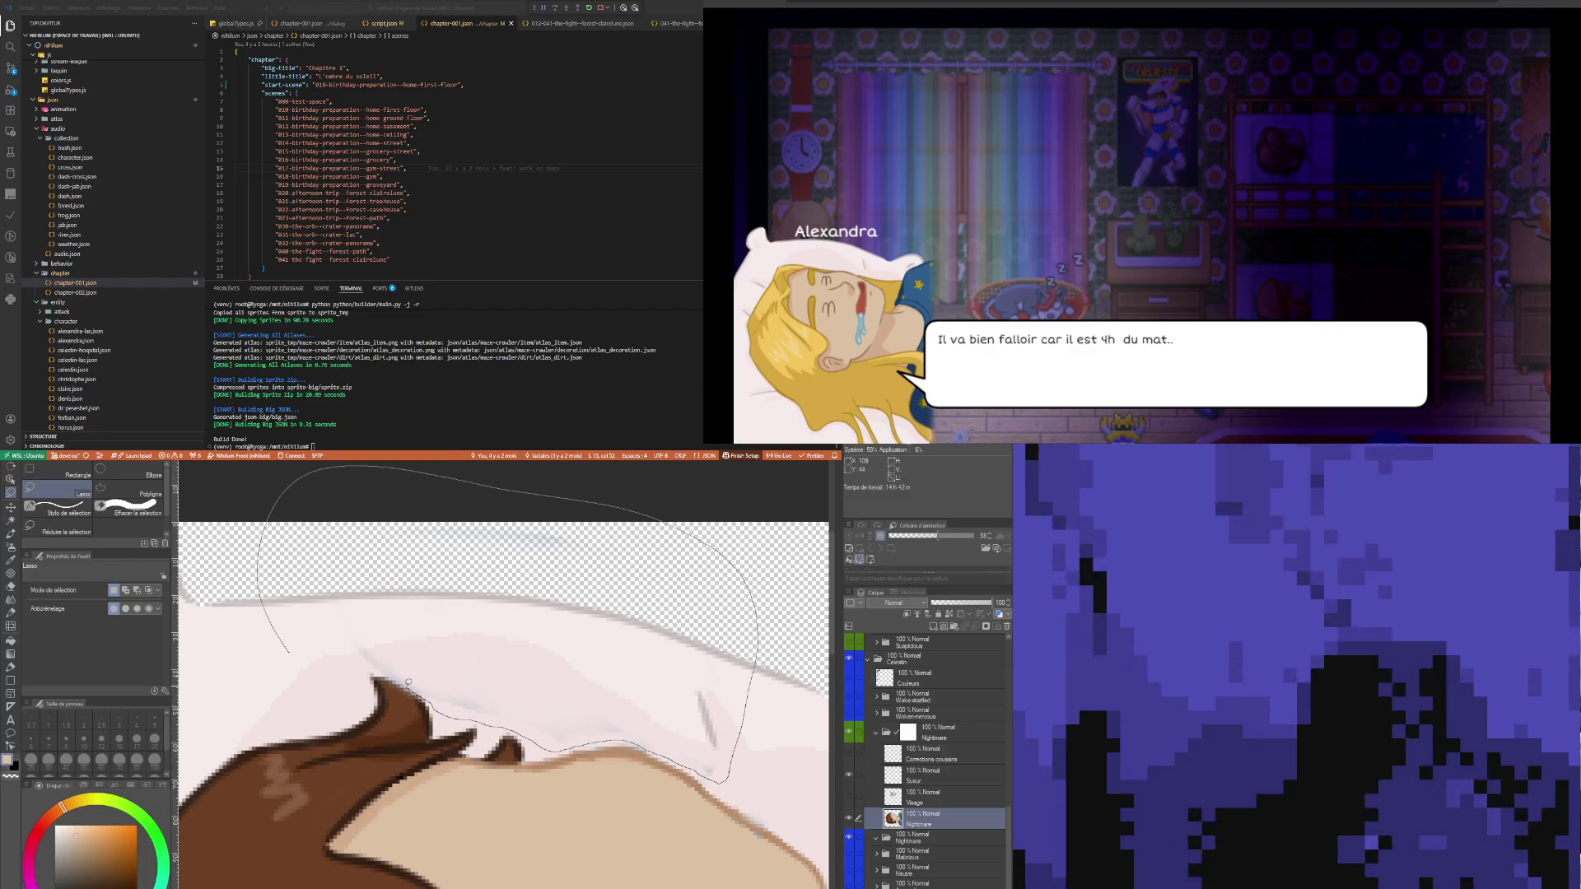
left_click_drag(283, 662, 279, 660)
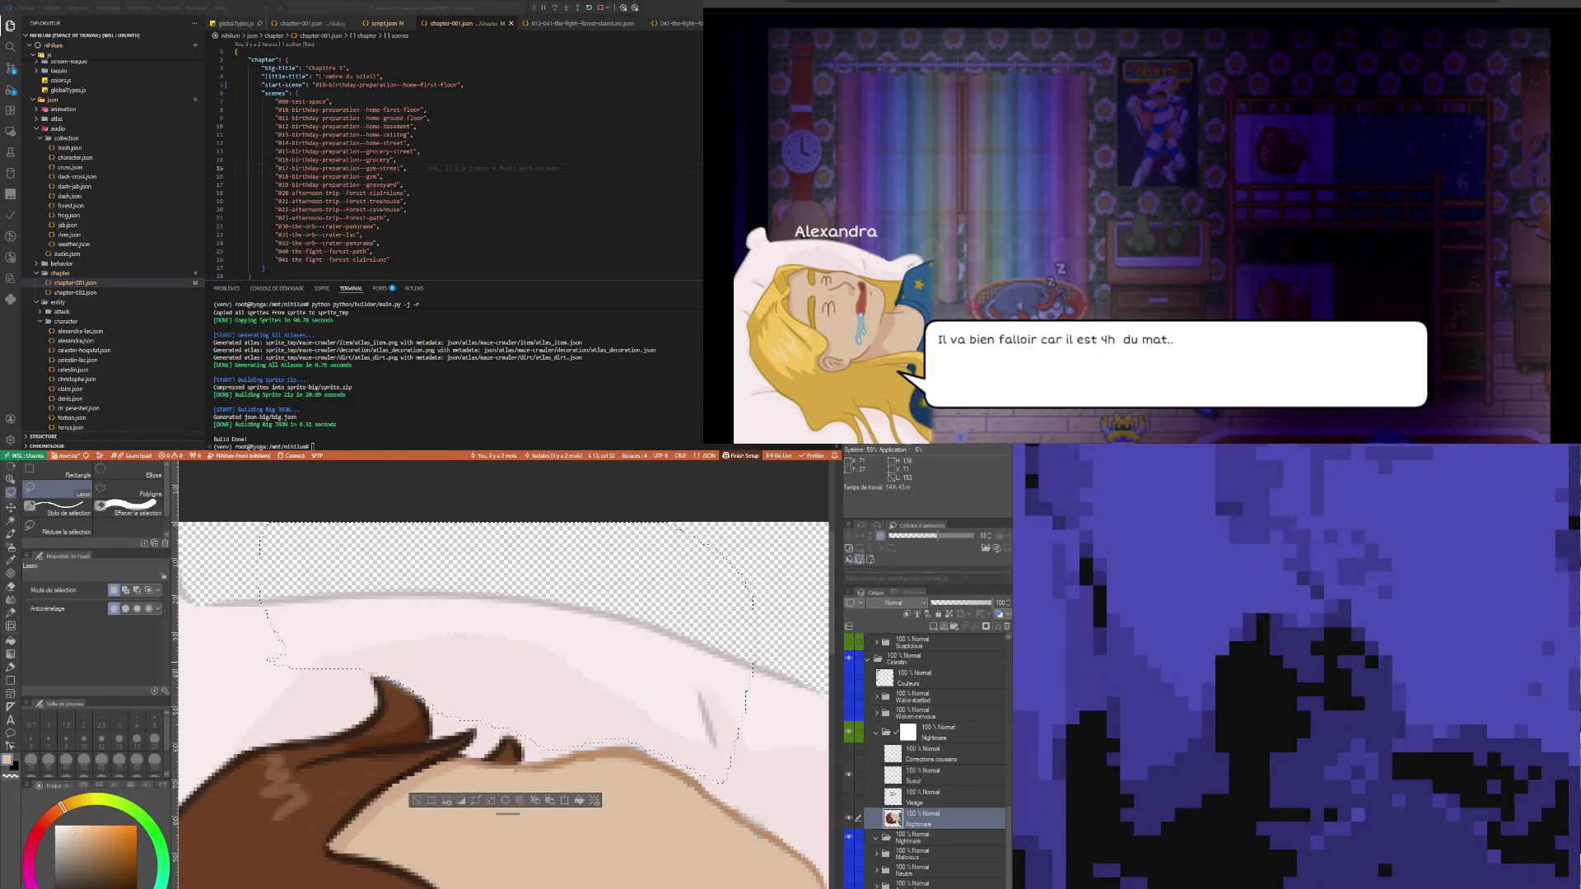
key("ctrl+d")
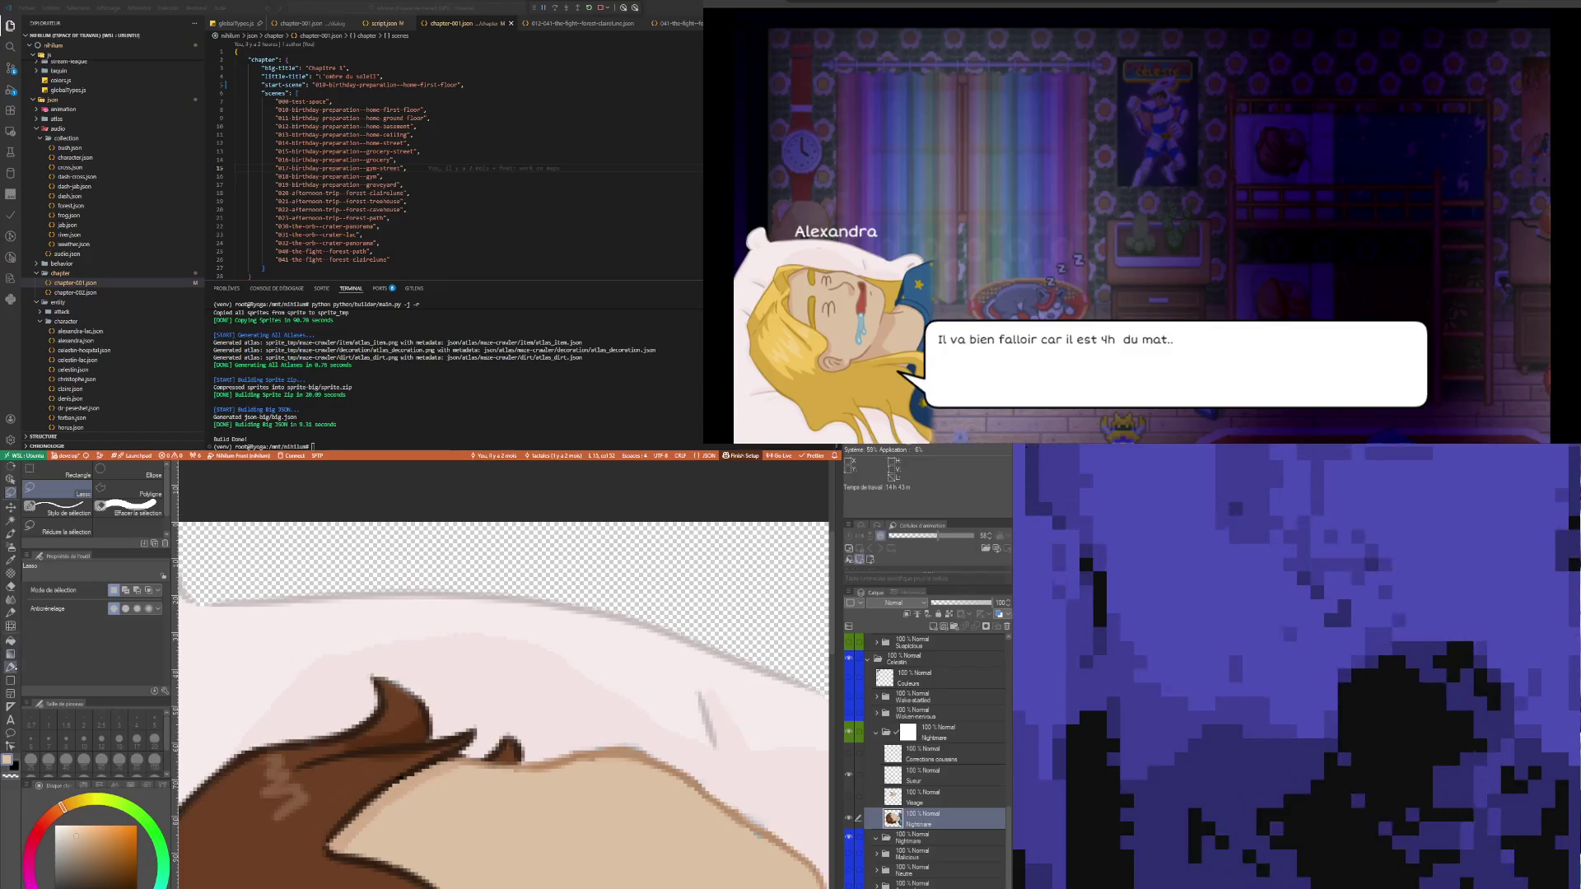
left_click(11, 587)
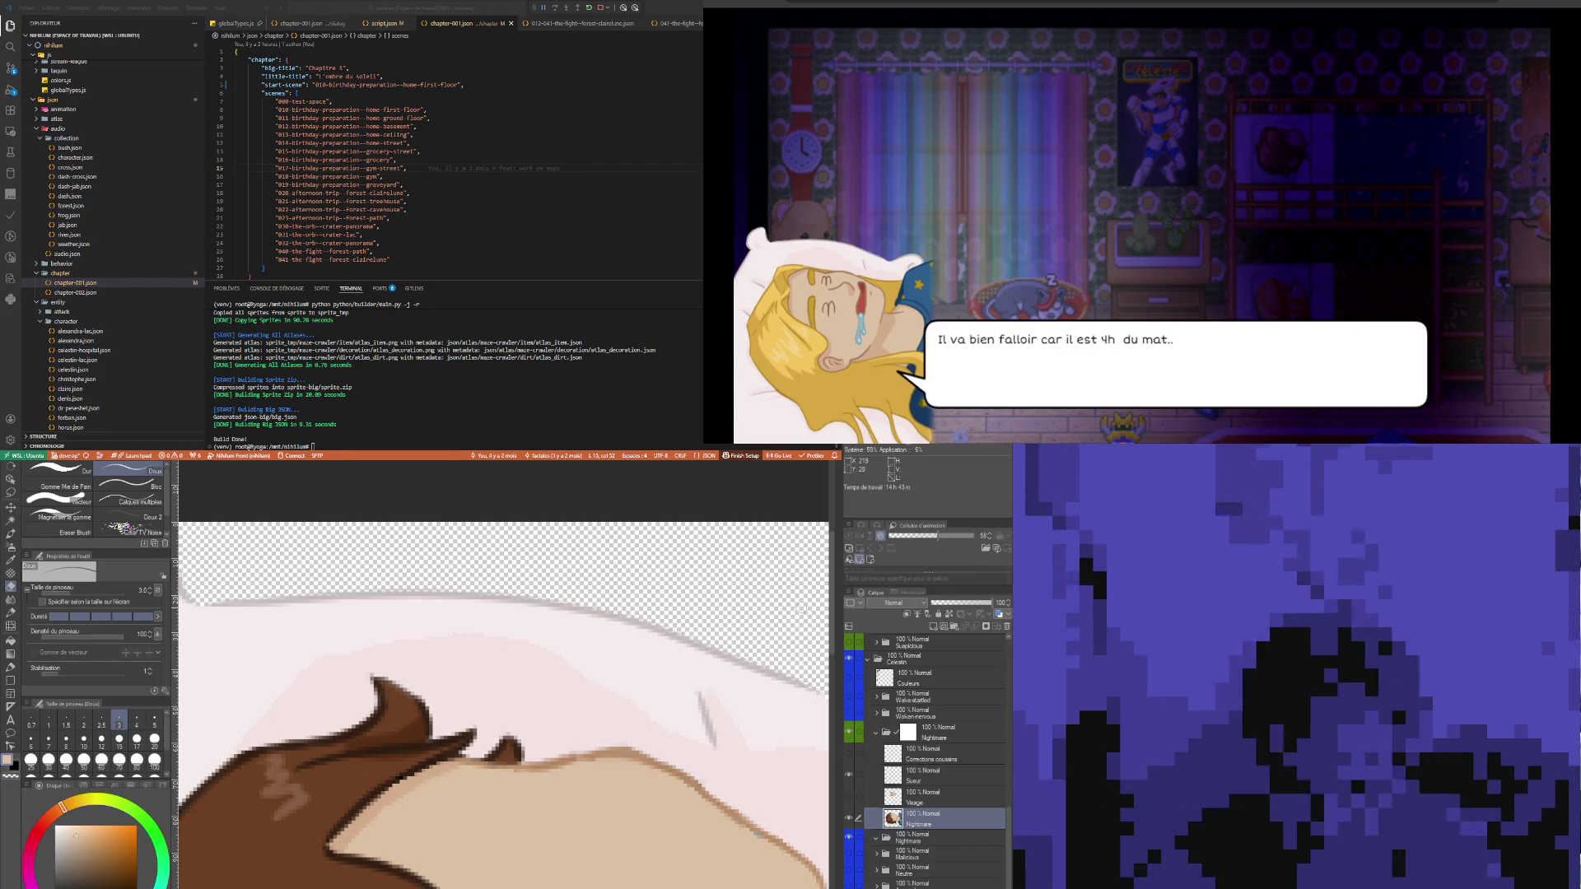
- Draw a dark outline along the top edge of the brown hair tip, redoing the stroke once
scroll(589, 827, "down", 5)
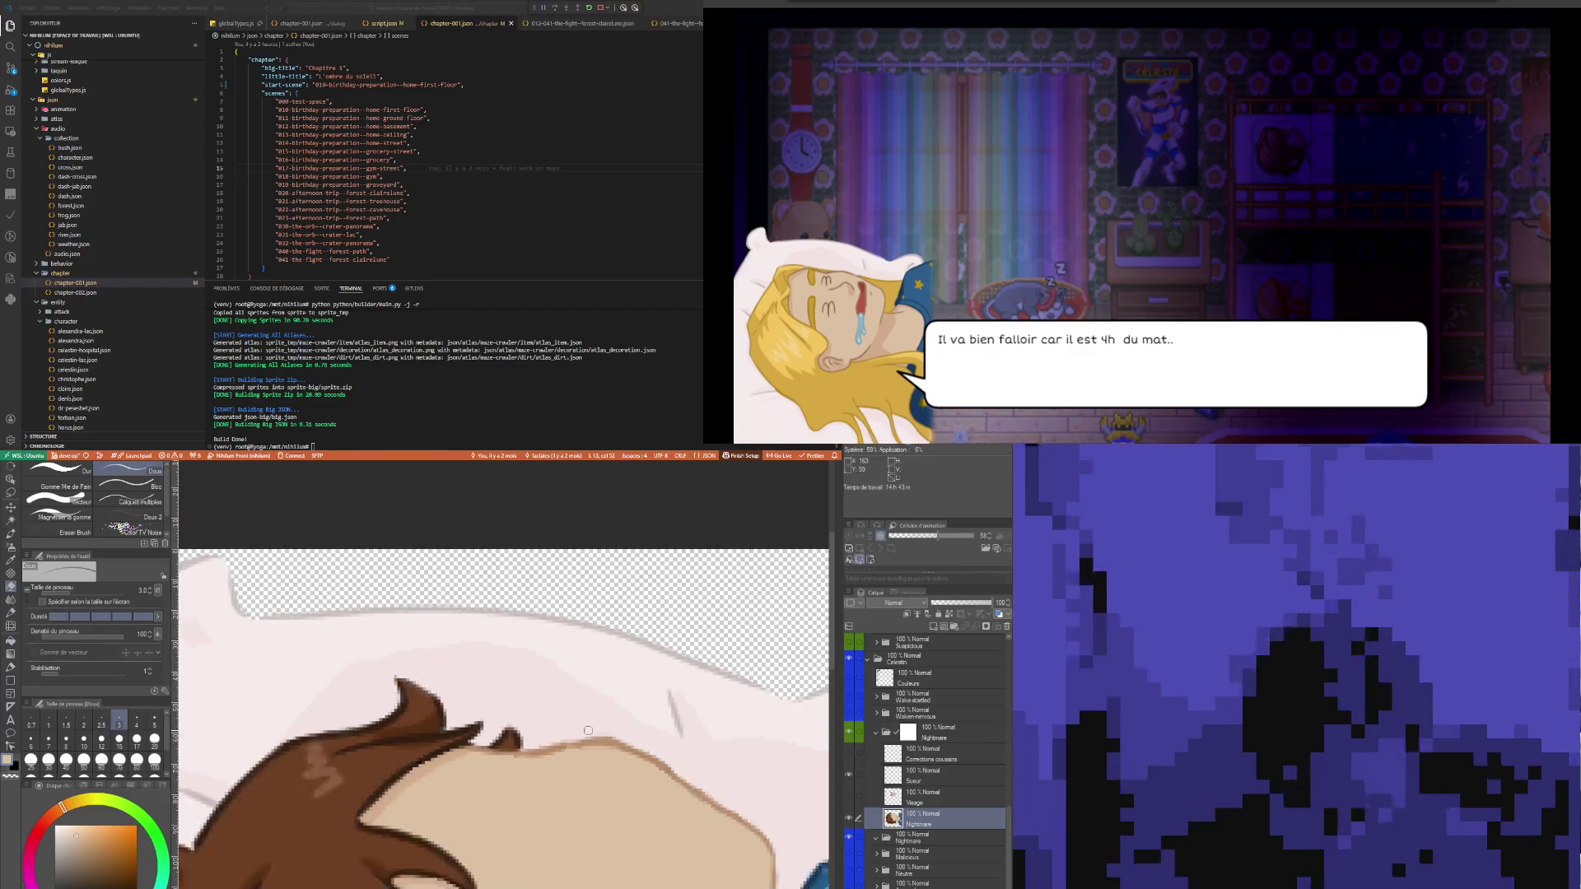
scroll(588, 826, "up", 5)
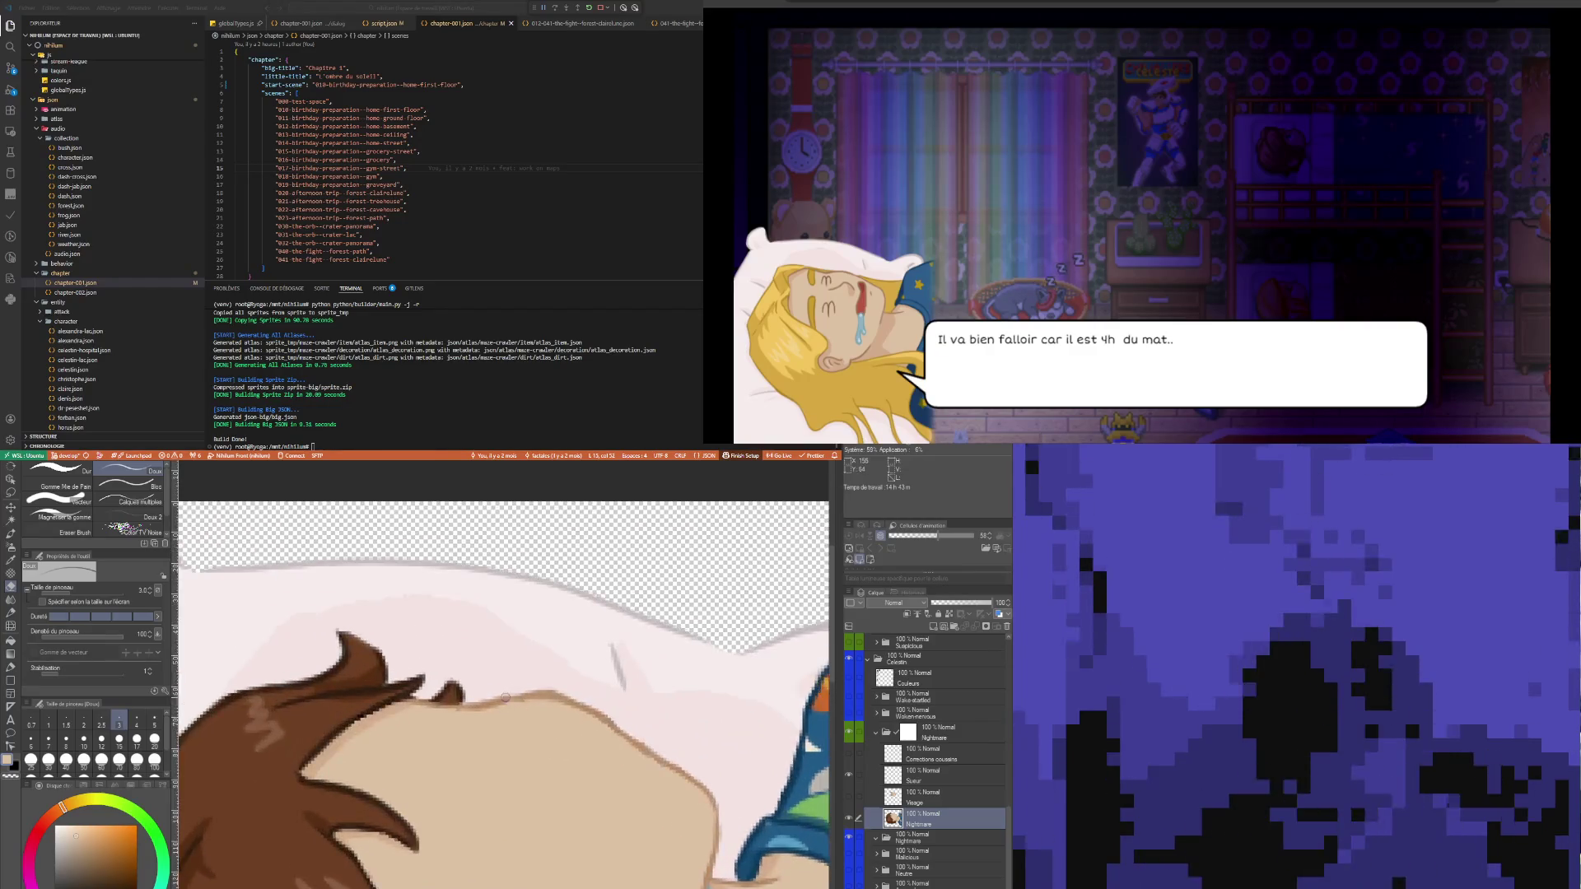
scroll(204, 705, "up", 3)
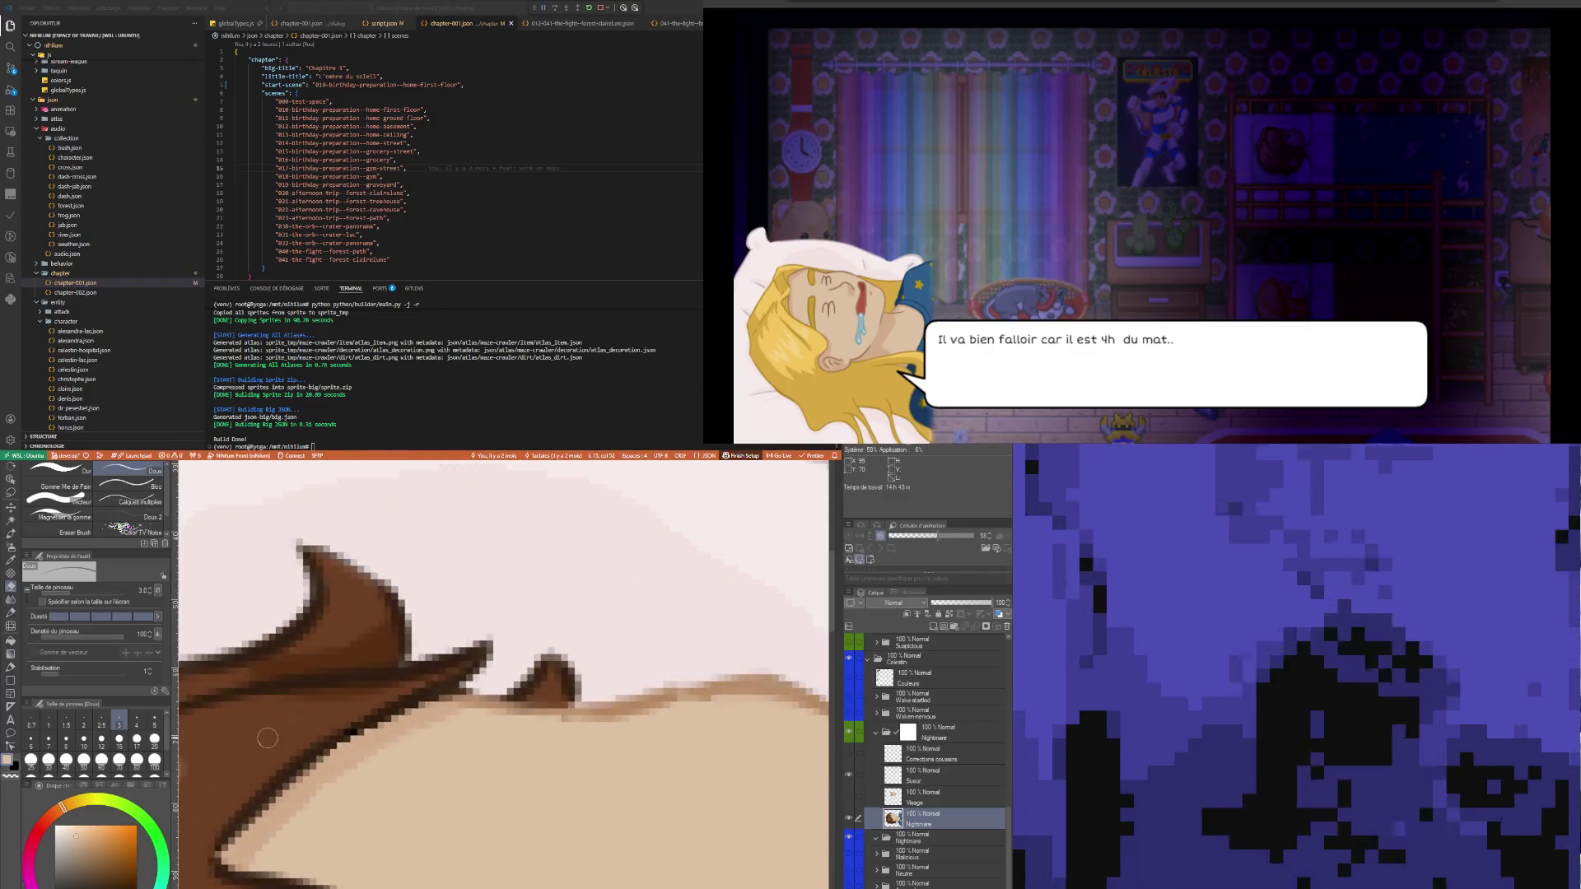
key("i")
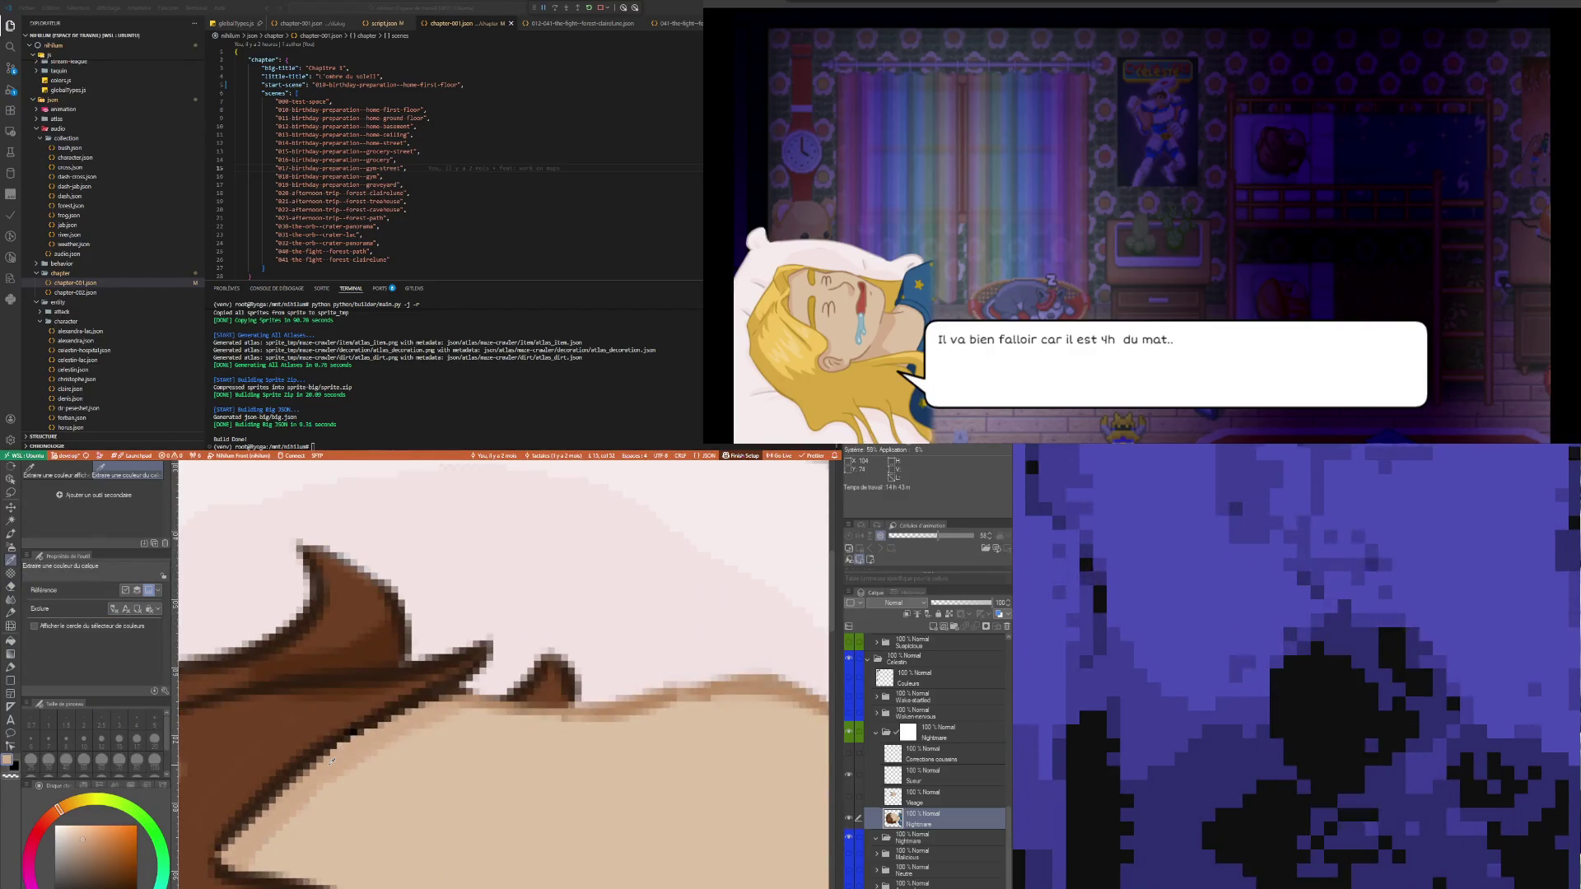
key("p")
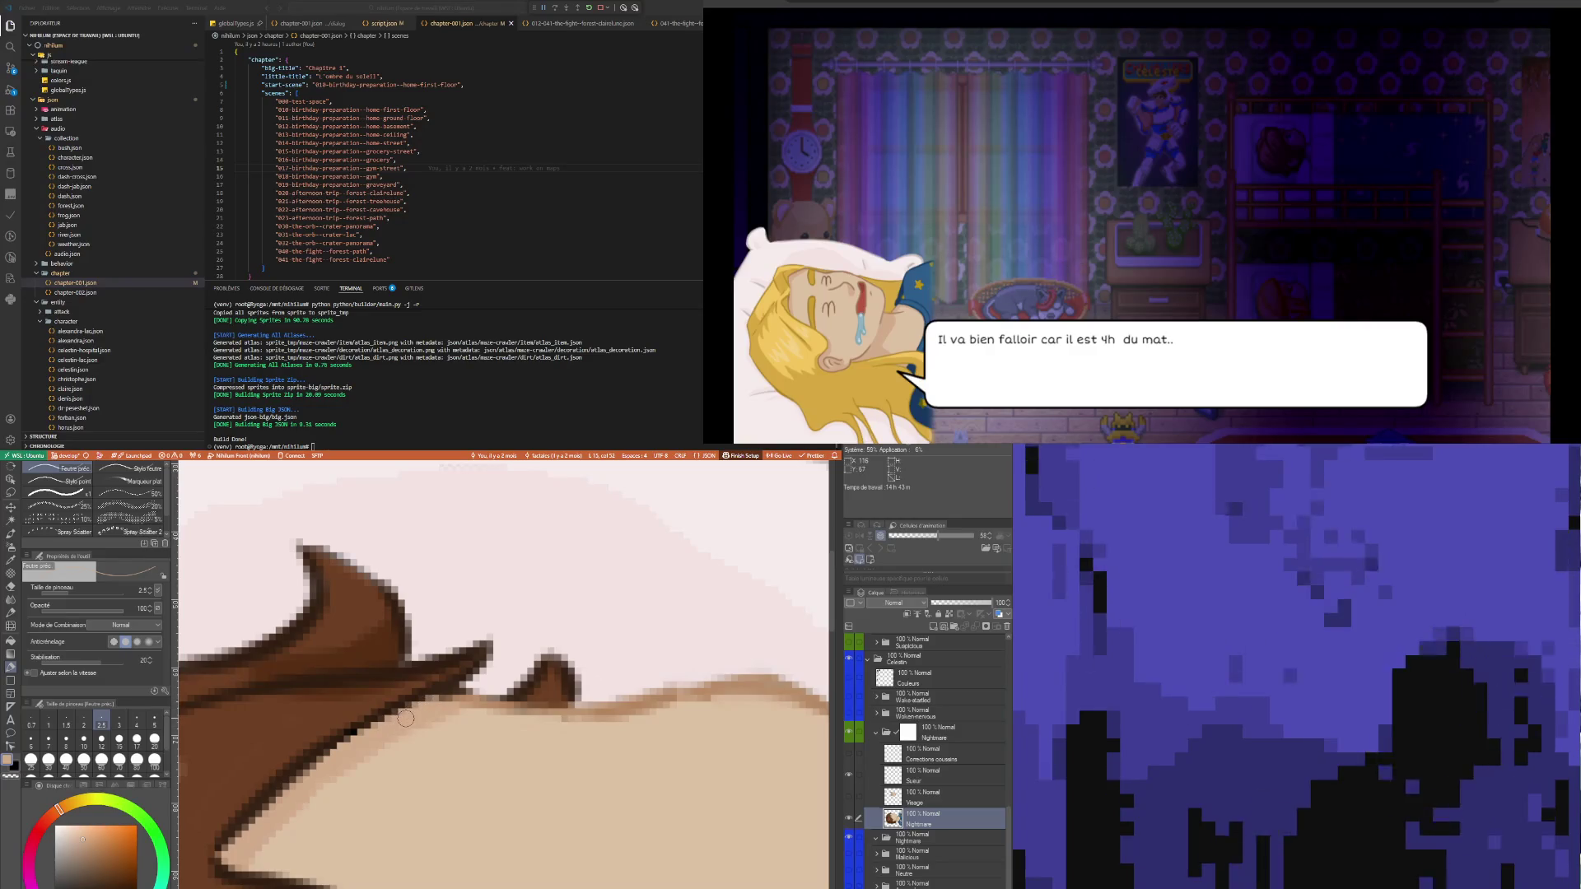
key("i")
left_click(352, 729)
key("p")
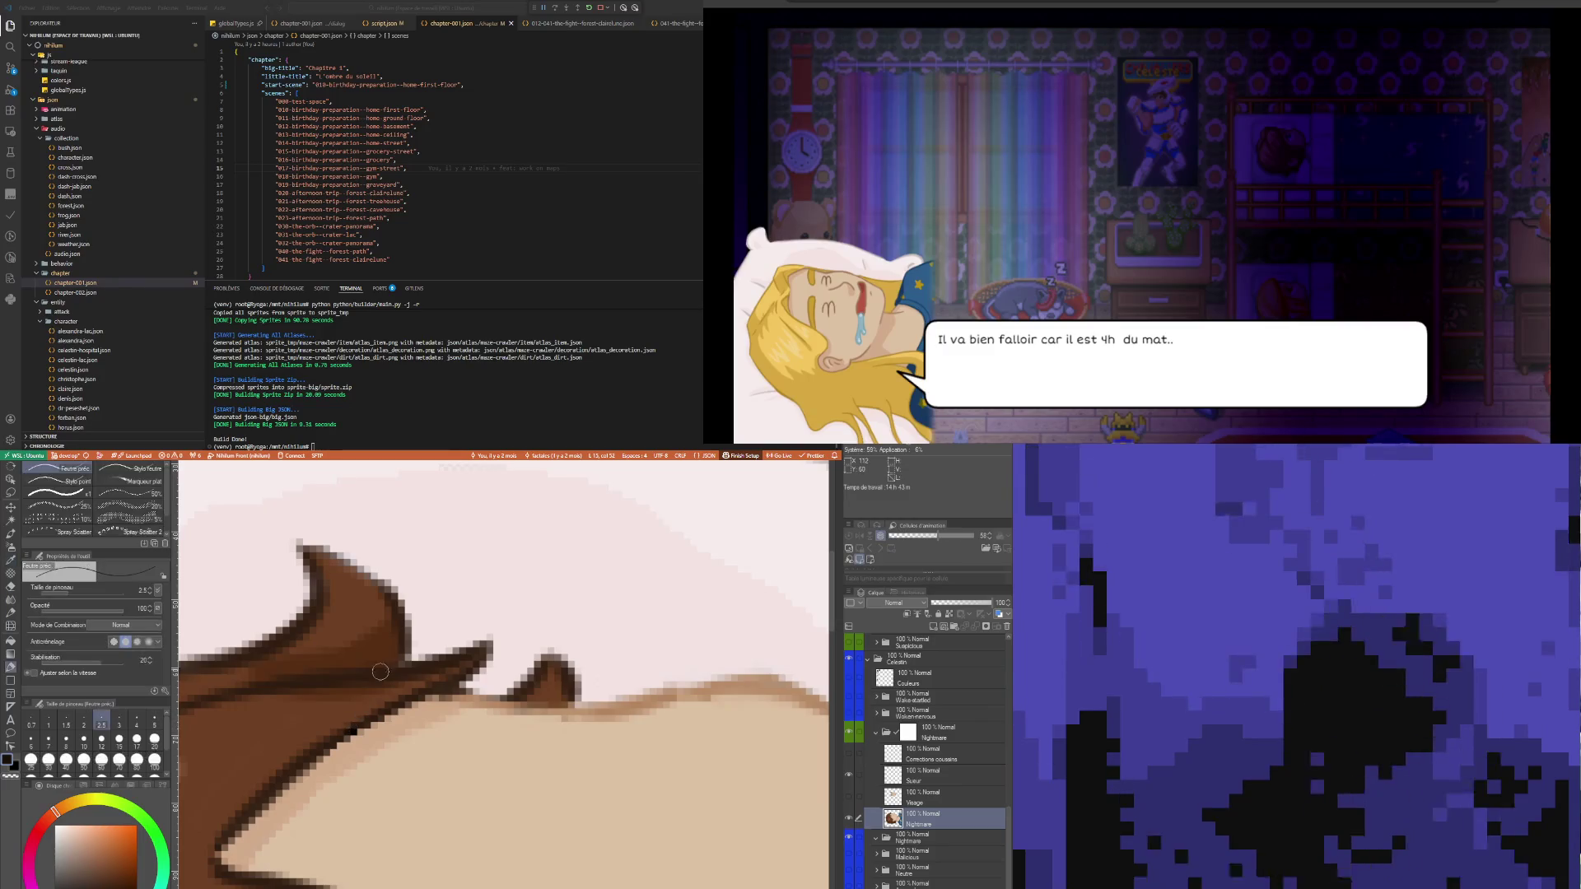
left_click_drag(299, 543, 379, 583)
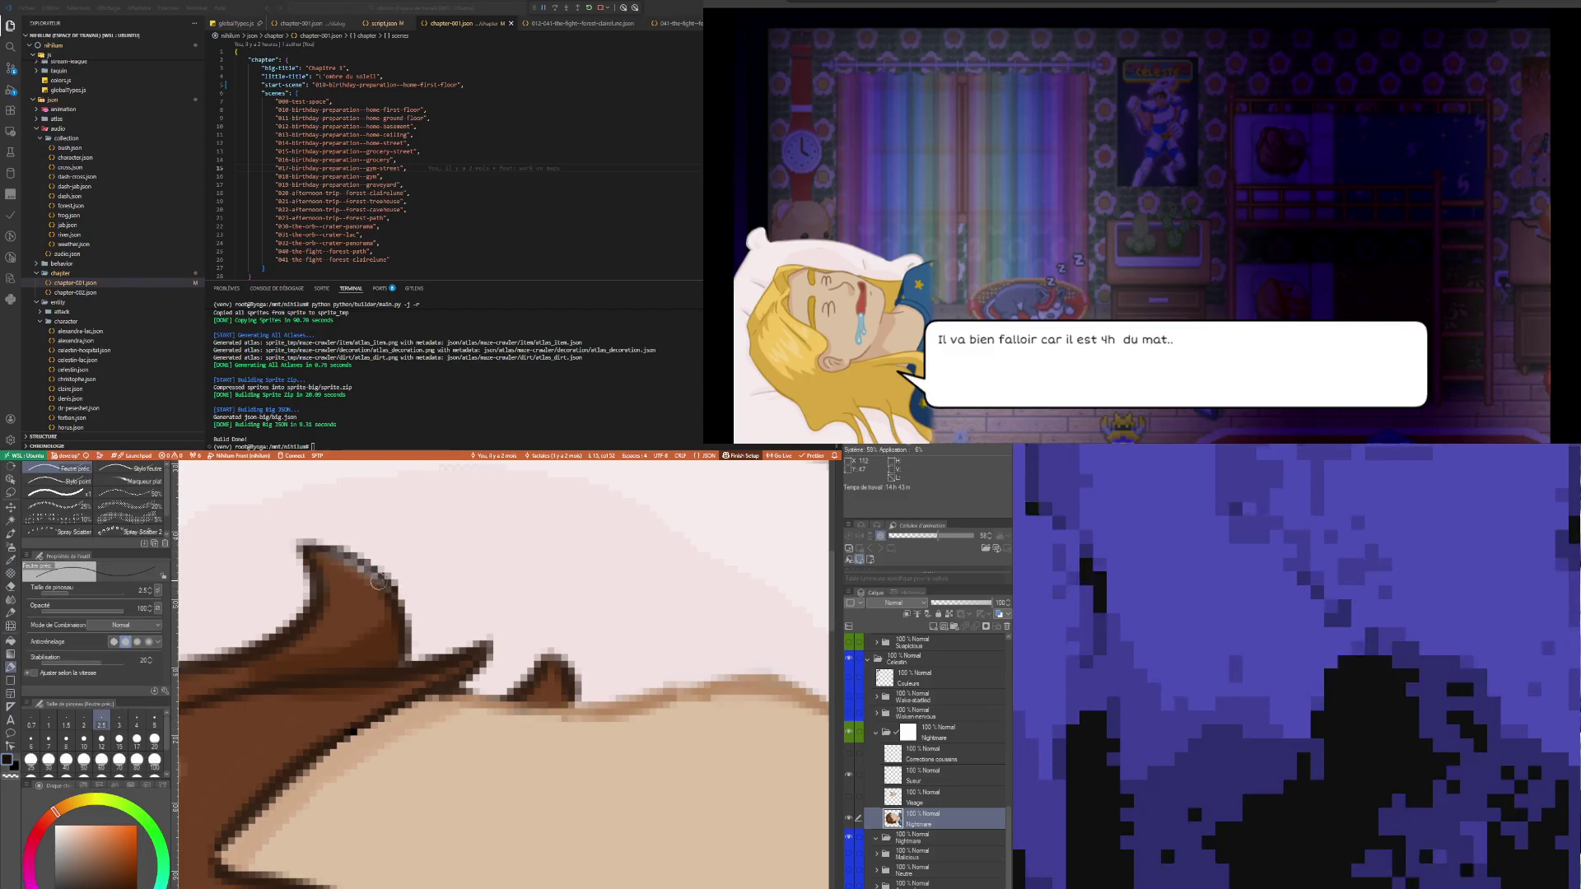
key("ctrl+z")
left_click_drag(299, 543, 352, 567)
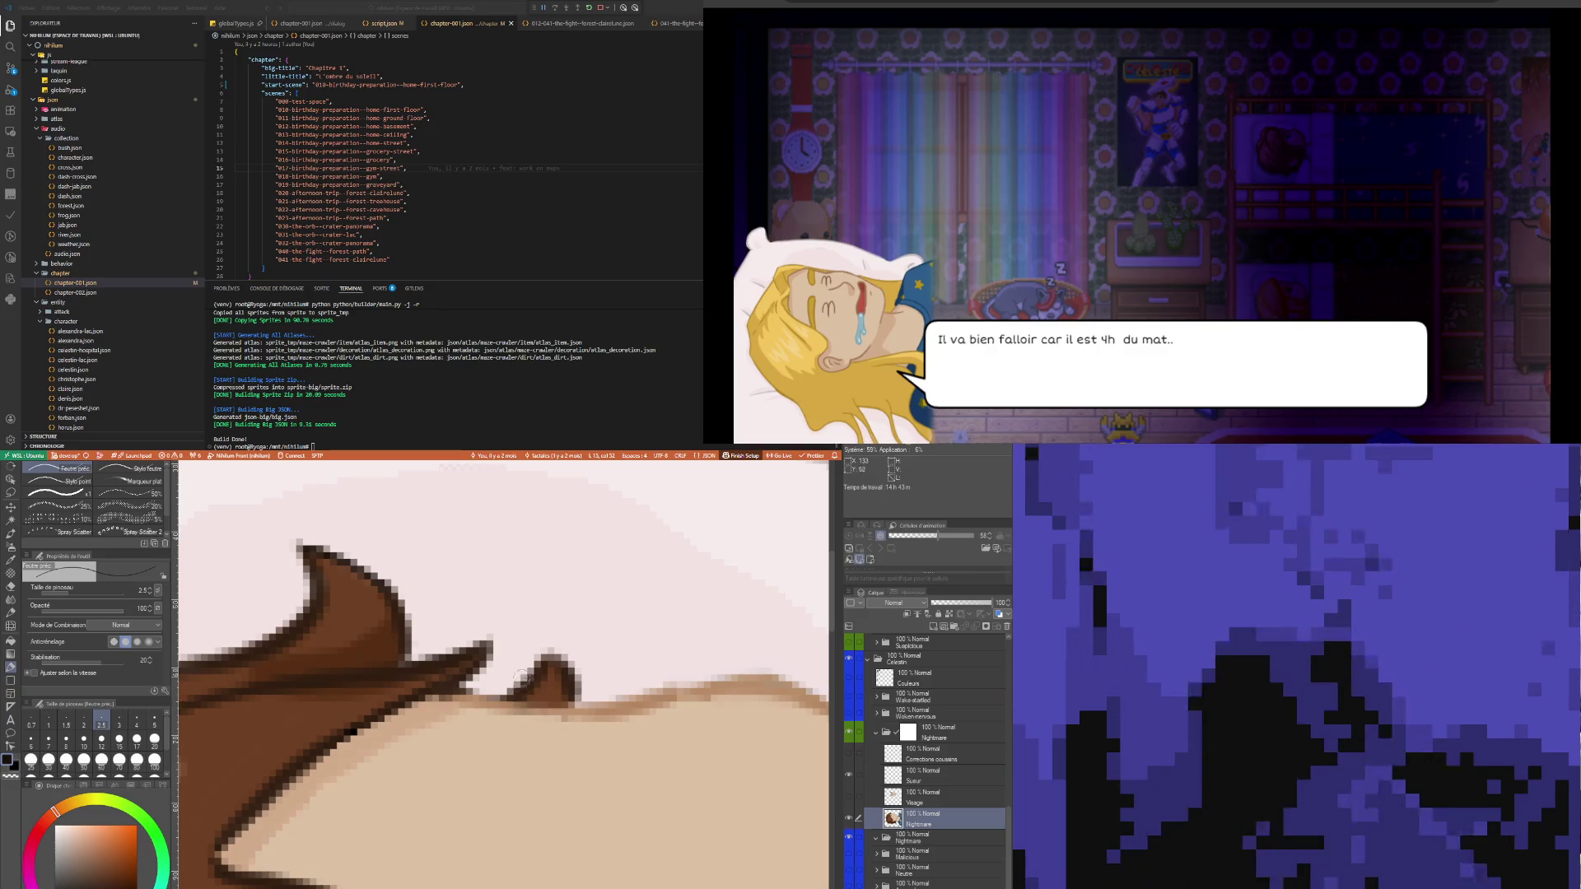
- Sample the skin tone beside the hair and touch up the skin edge
key("i")
left_click(678, 695)
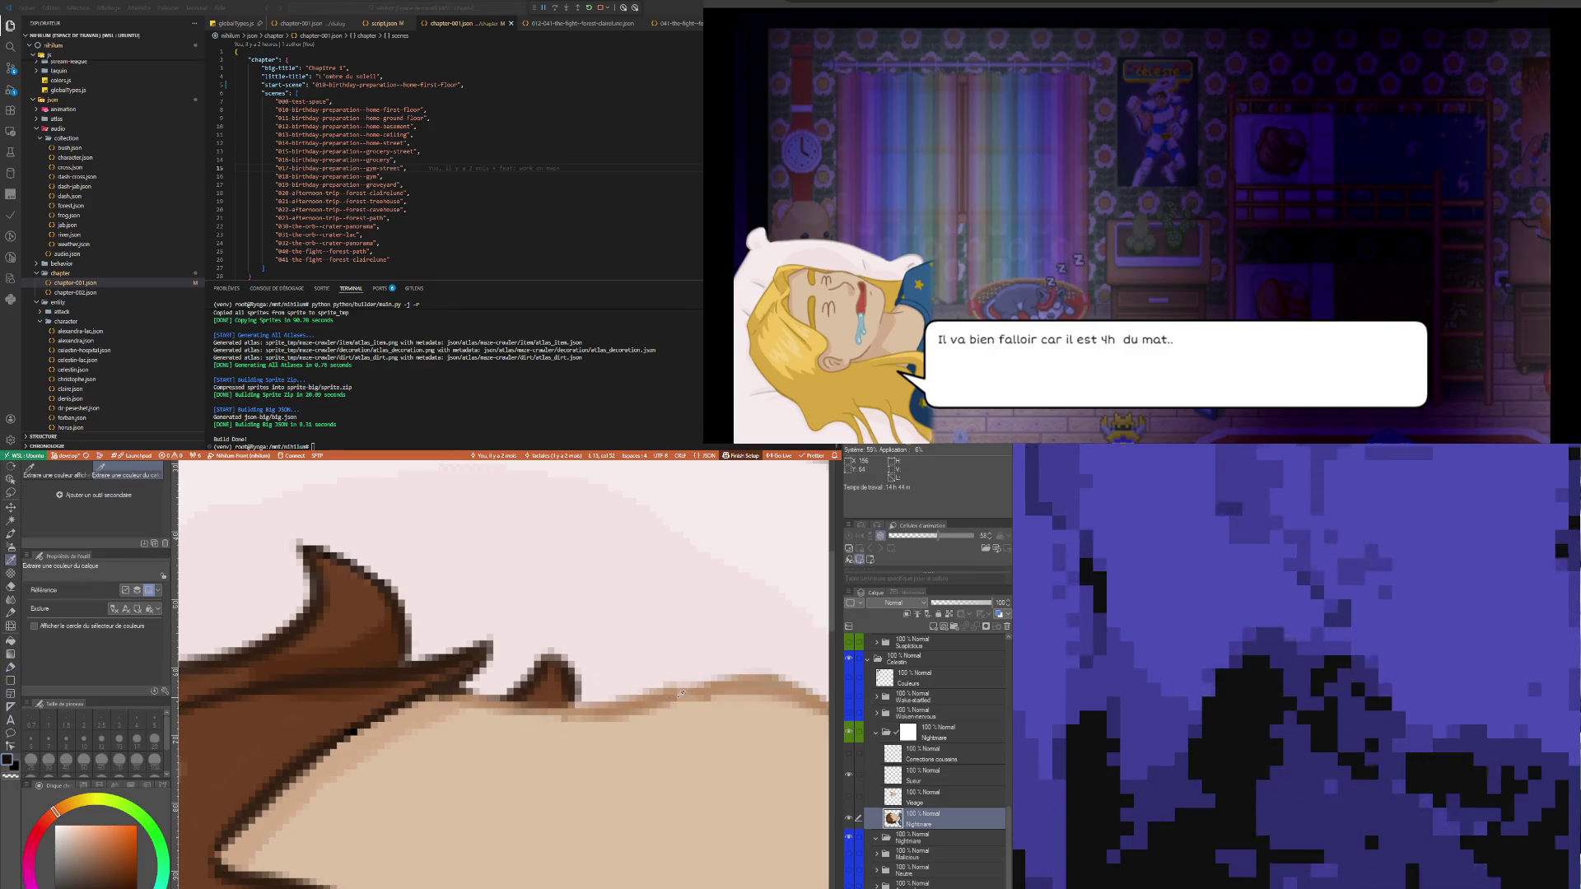
key("p")
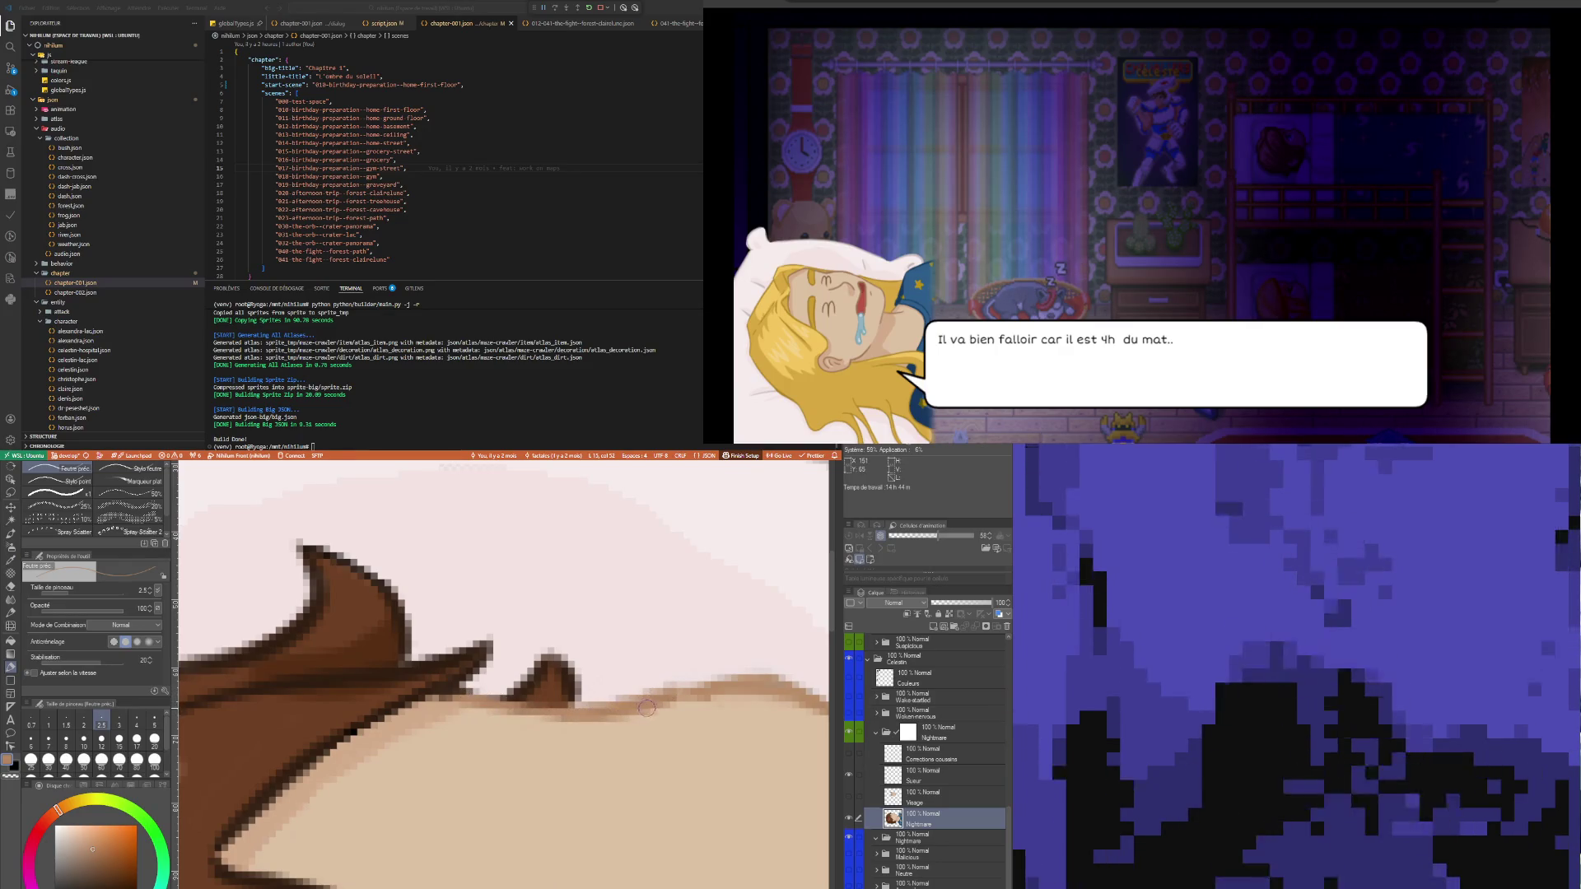
left_click_drag(648, 708, 706, 690)
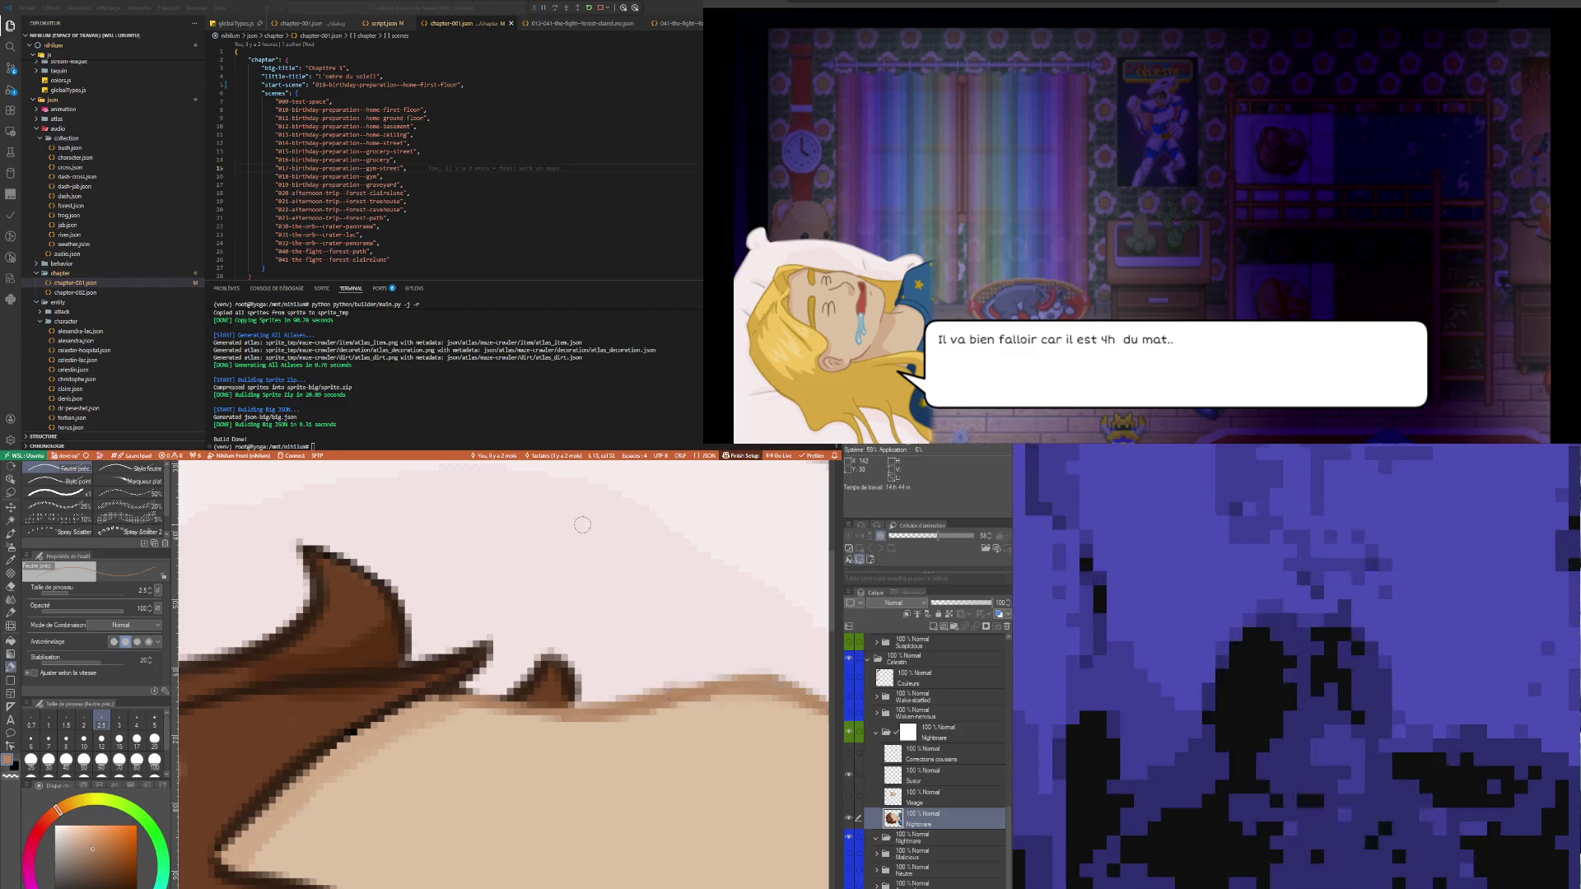
scroll(706, 668, "down", 5)
scroll(706, 668, "up", 5)
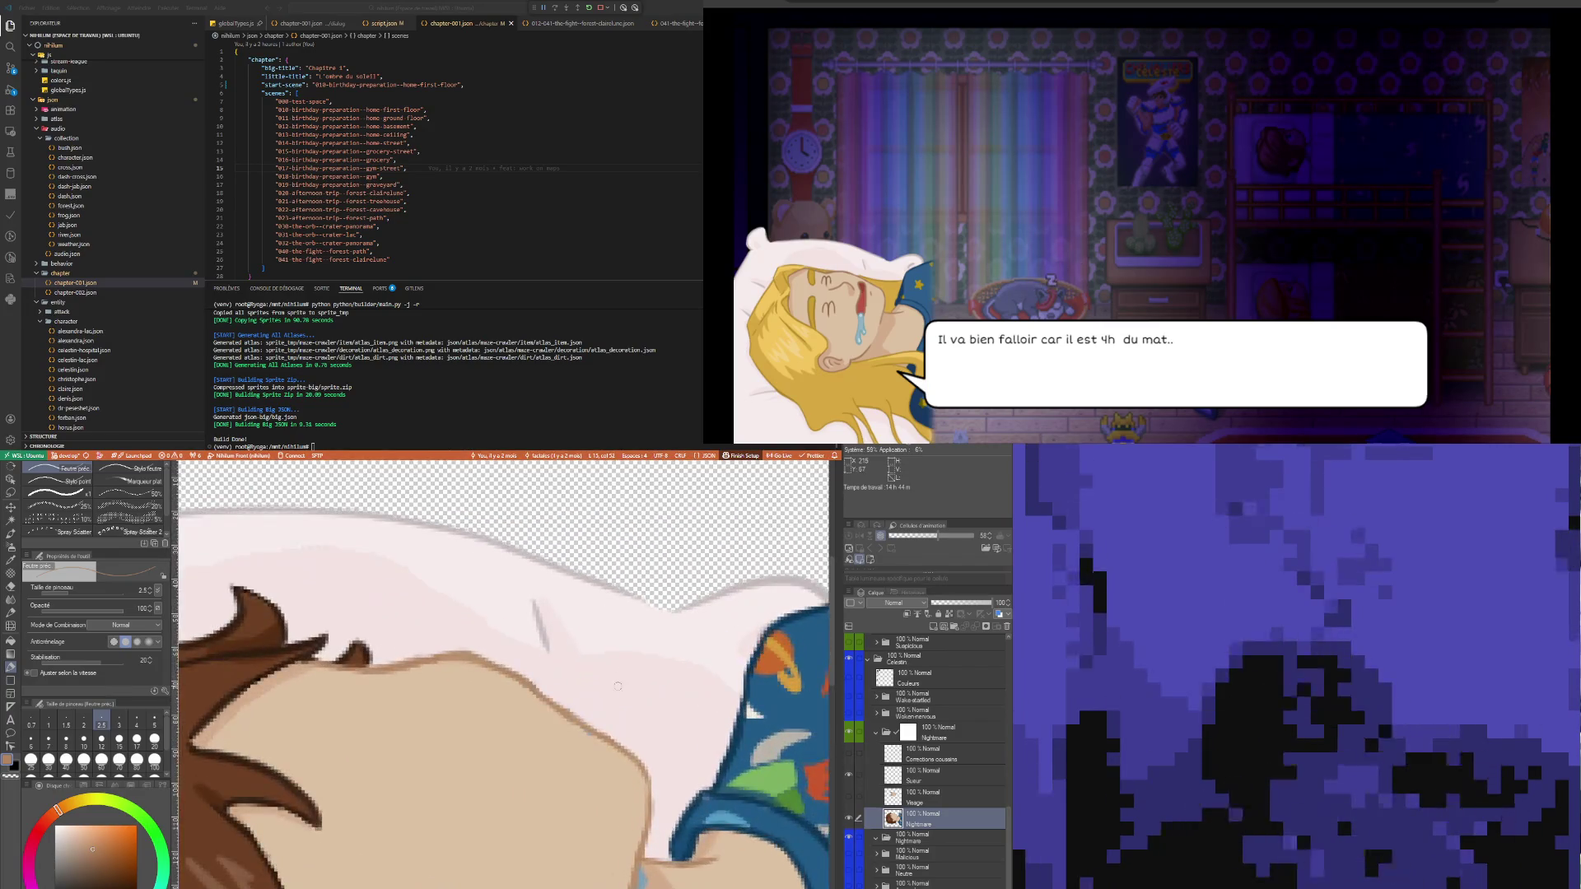
- Zoom in on the face and pillow, sample colours, and erase stray pixels along the face outline
scroll(669, 826, "up", 3)
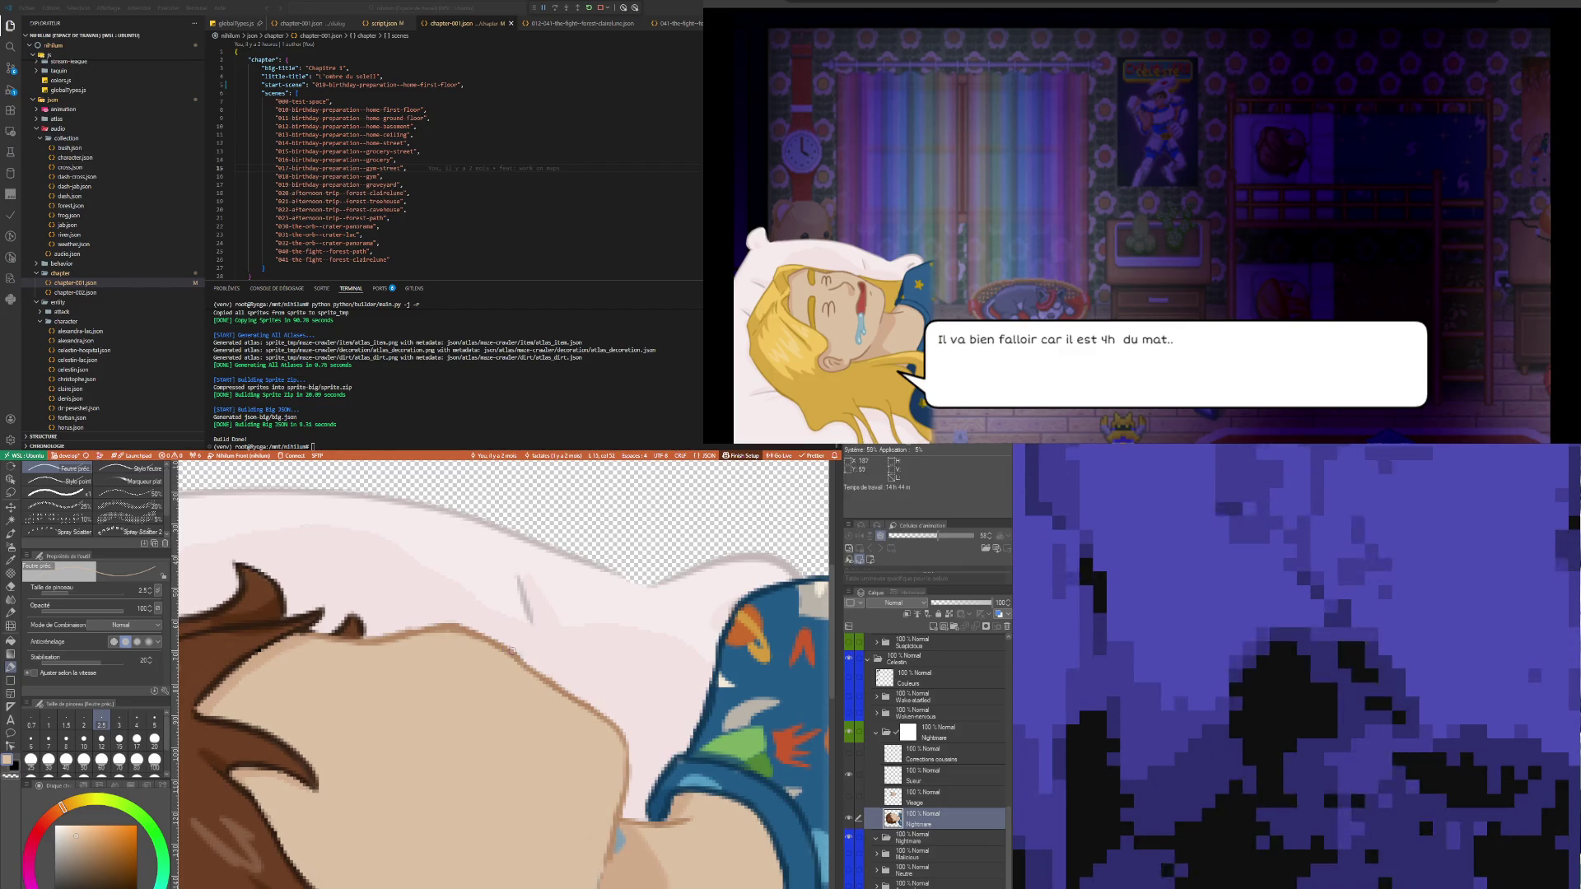
scroll(494, 696, "down", 2)
scroll(494, 696, "up", 3)
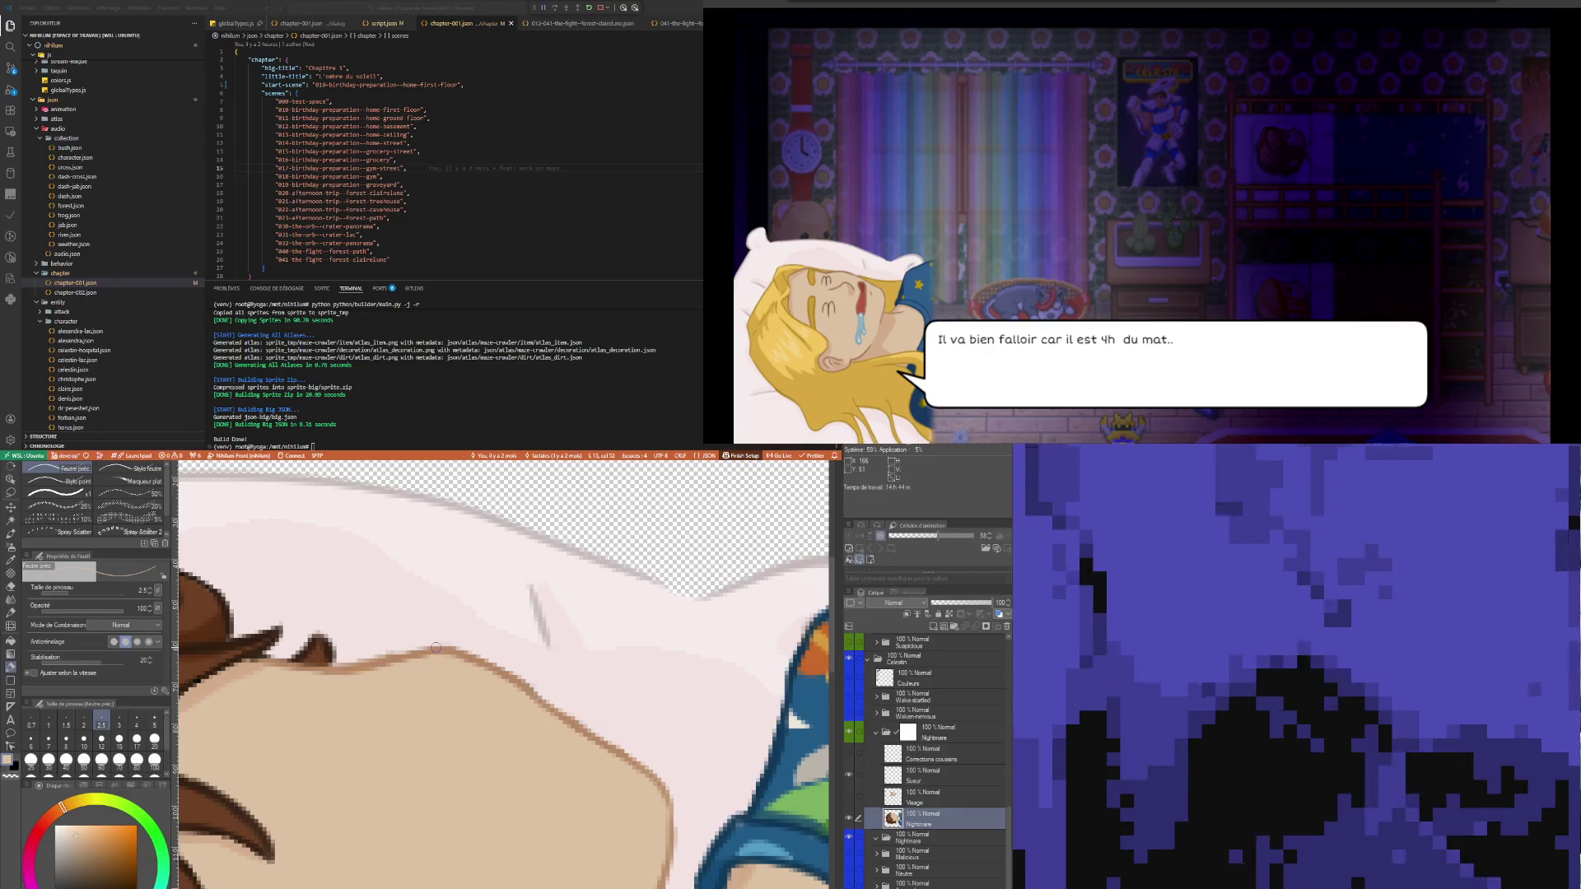
key("i")
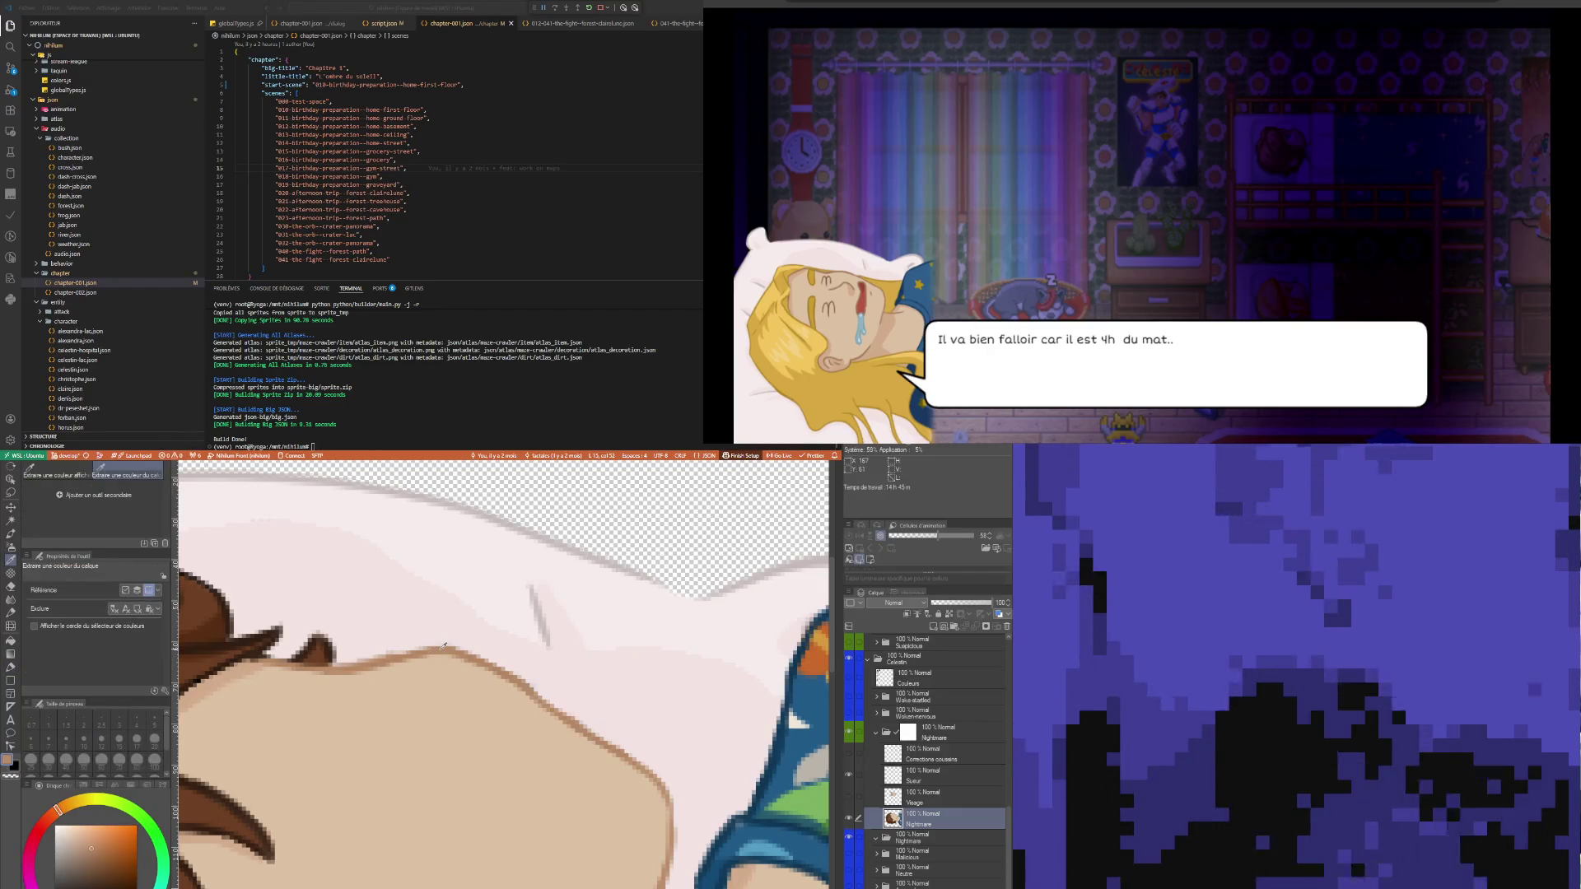
key("p")
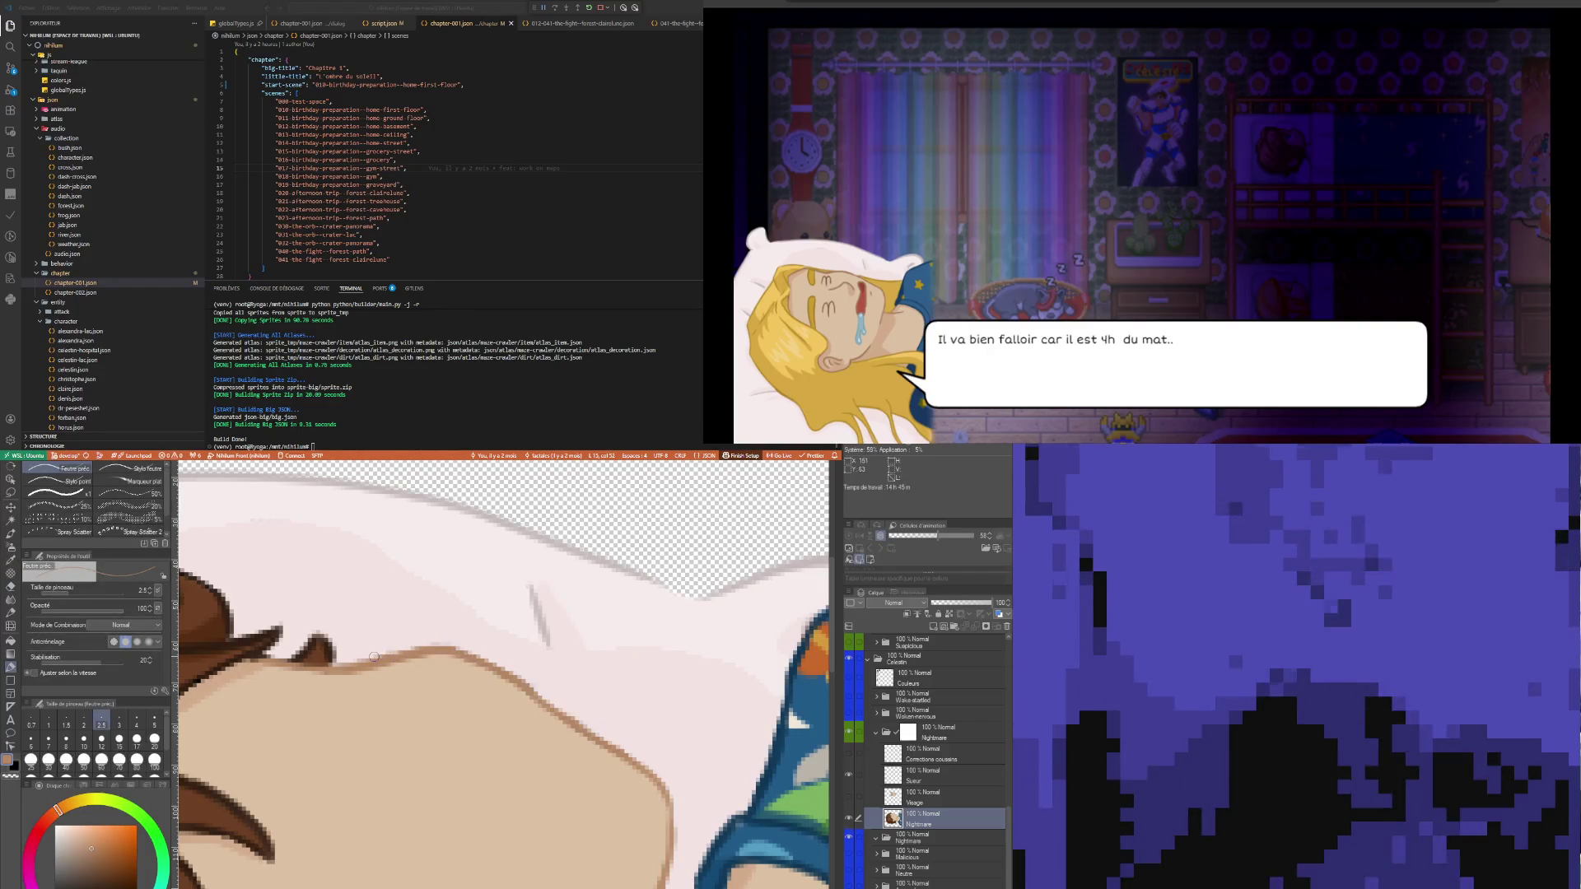
key("e")
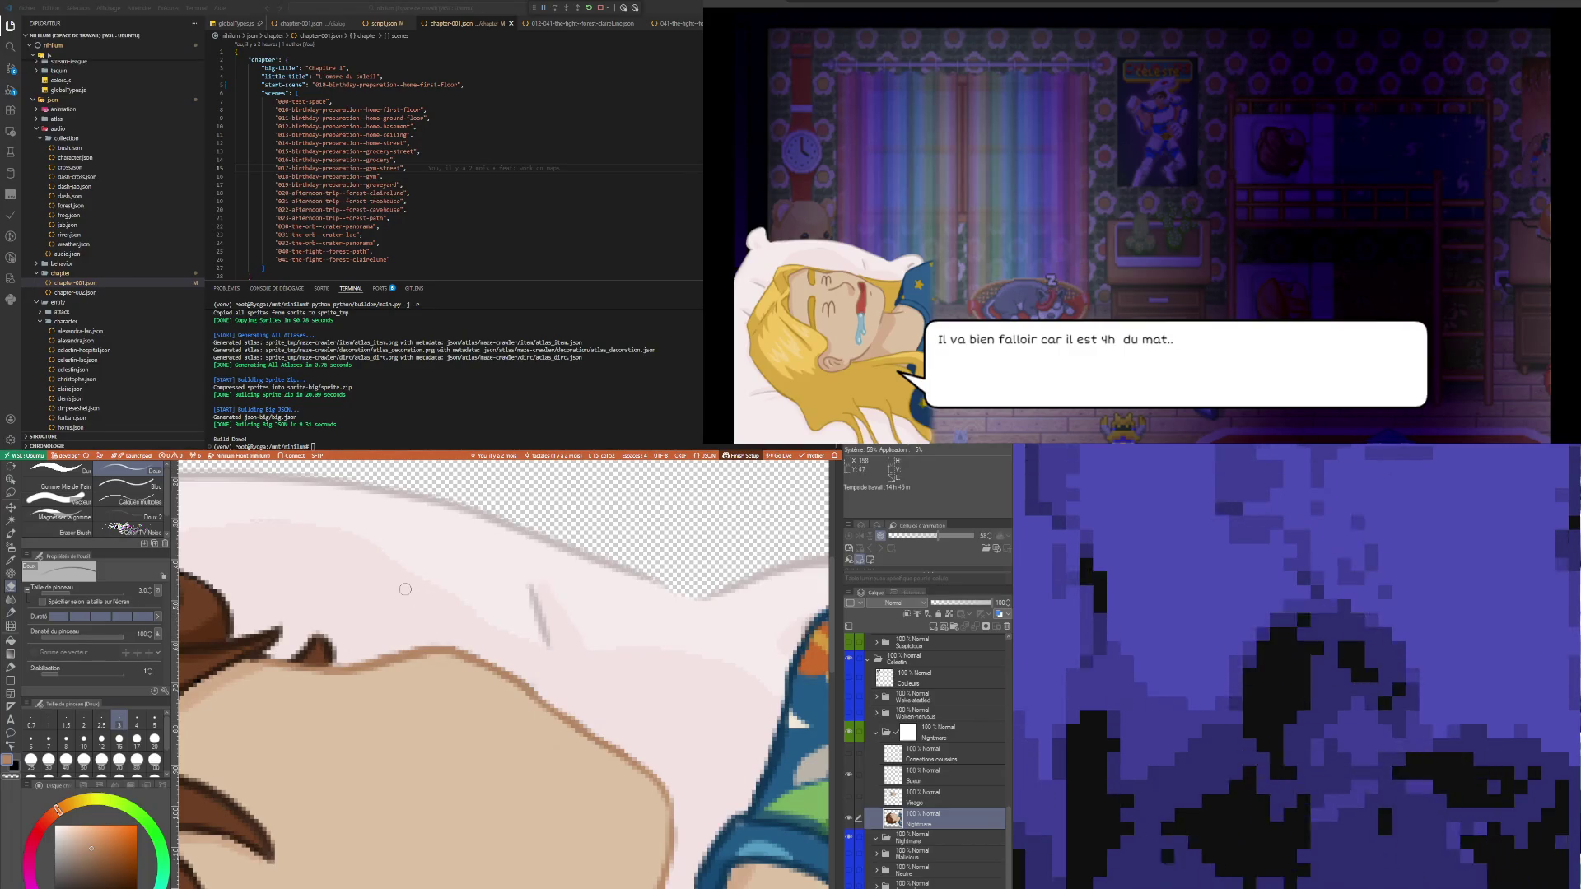
scroll(461, 742, "down", 3)
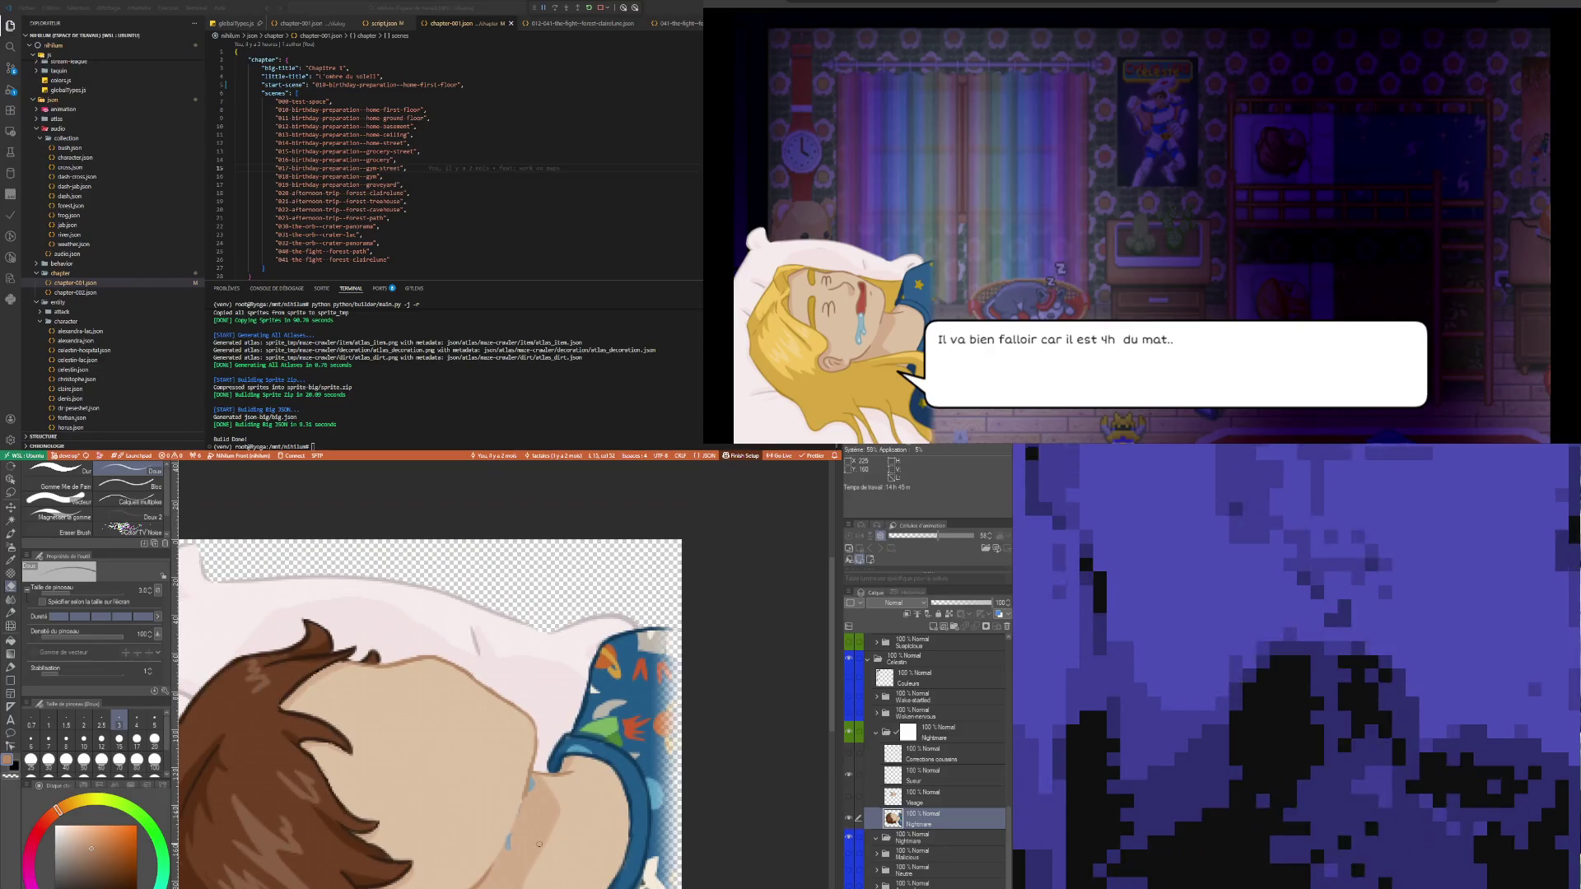
- Sample skin colour and paint over the blue stroke and patch on the neck
scroll(538, 864, "up", 5)
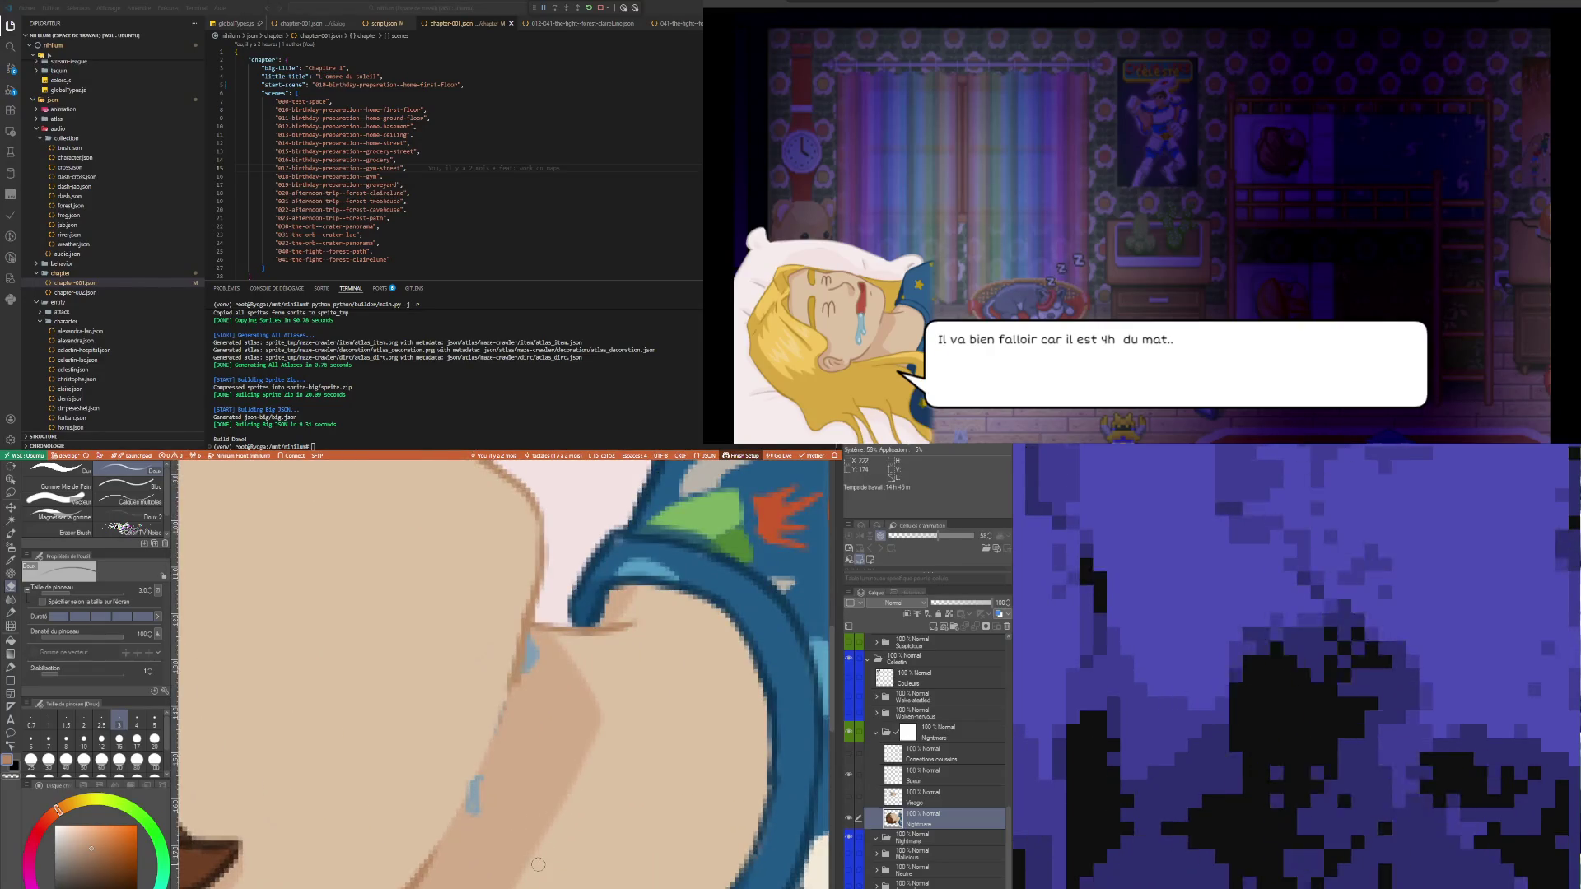
key("i")
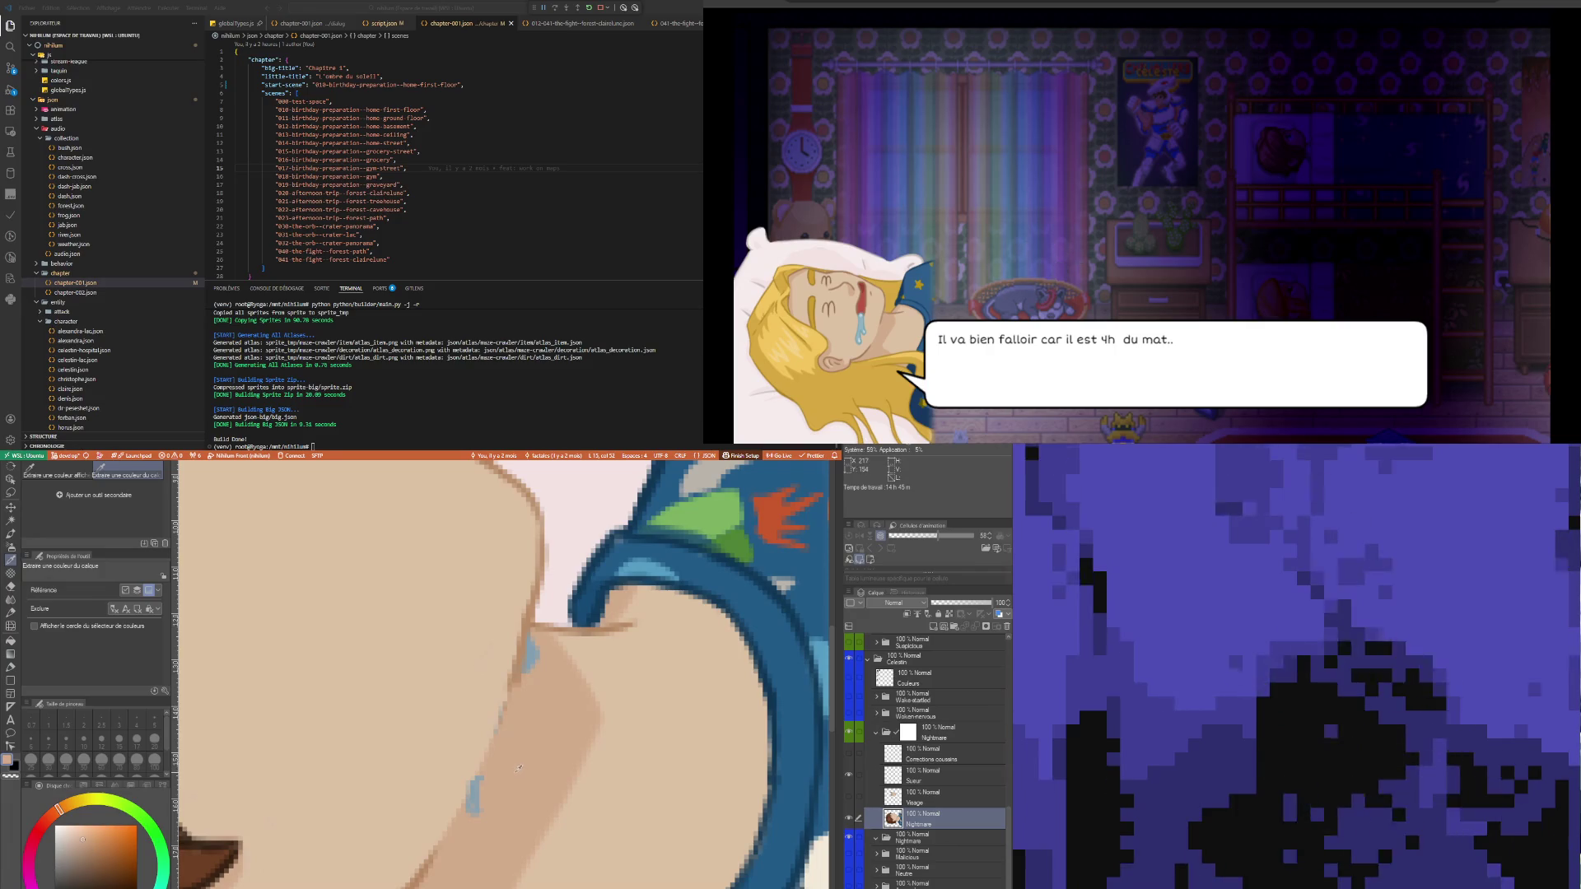
key("p")
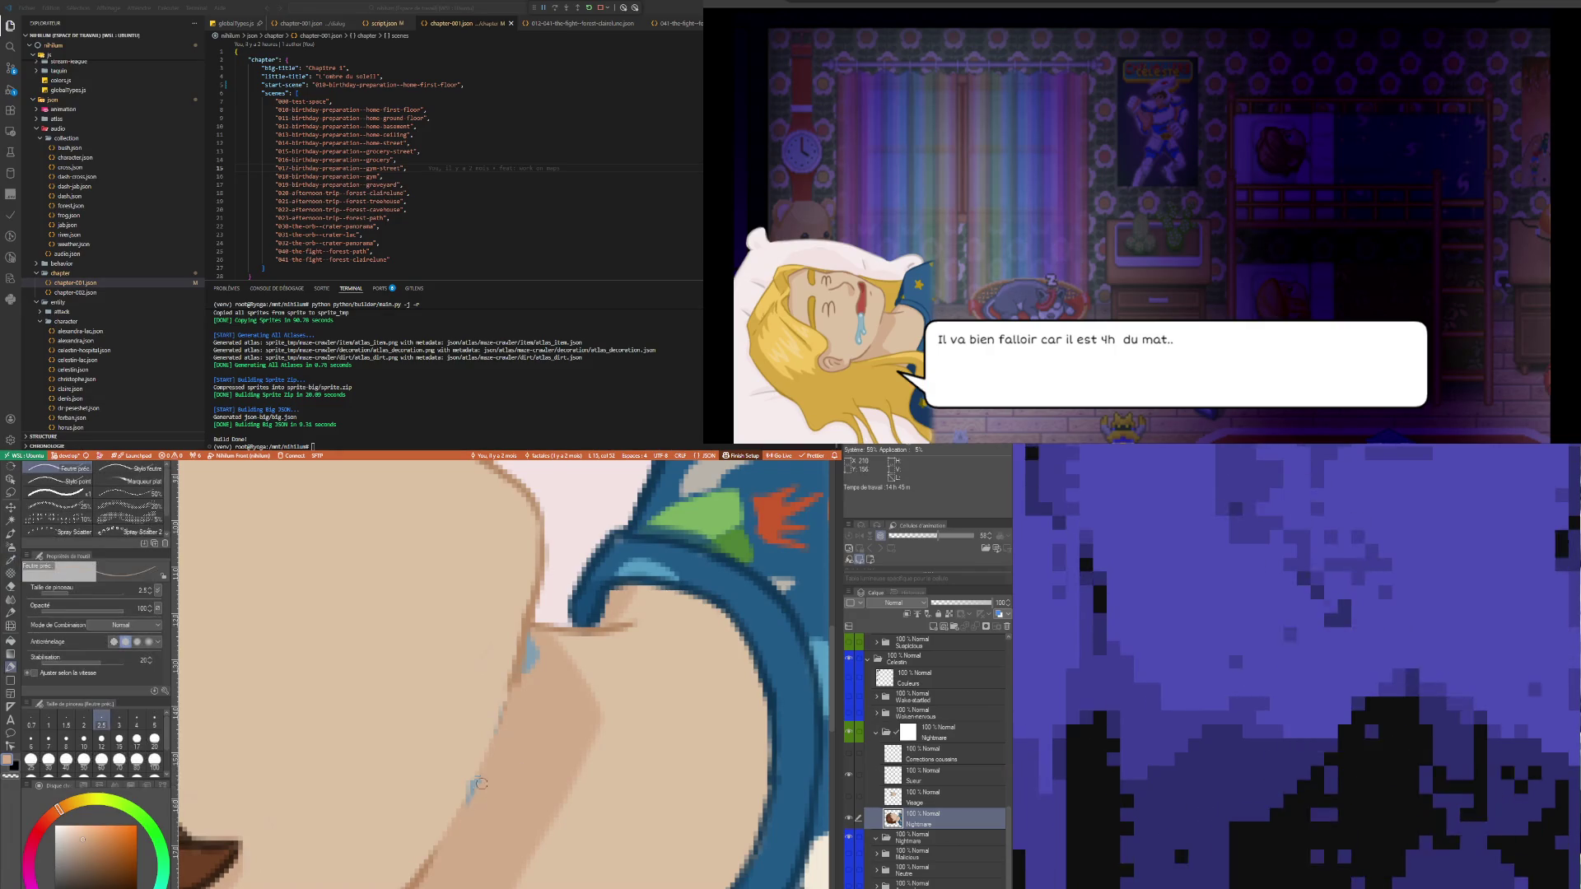
left_click_drag(483, 780, 463, 820)
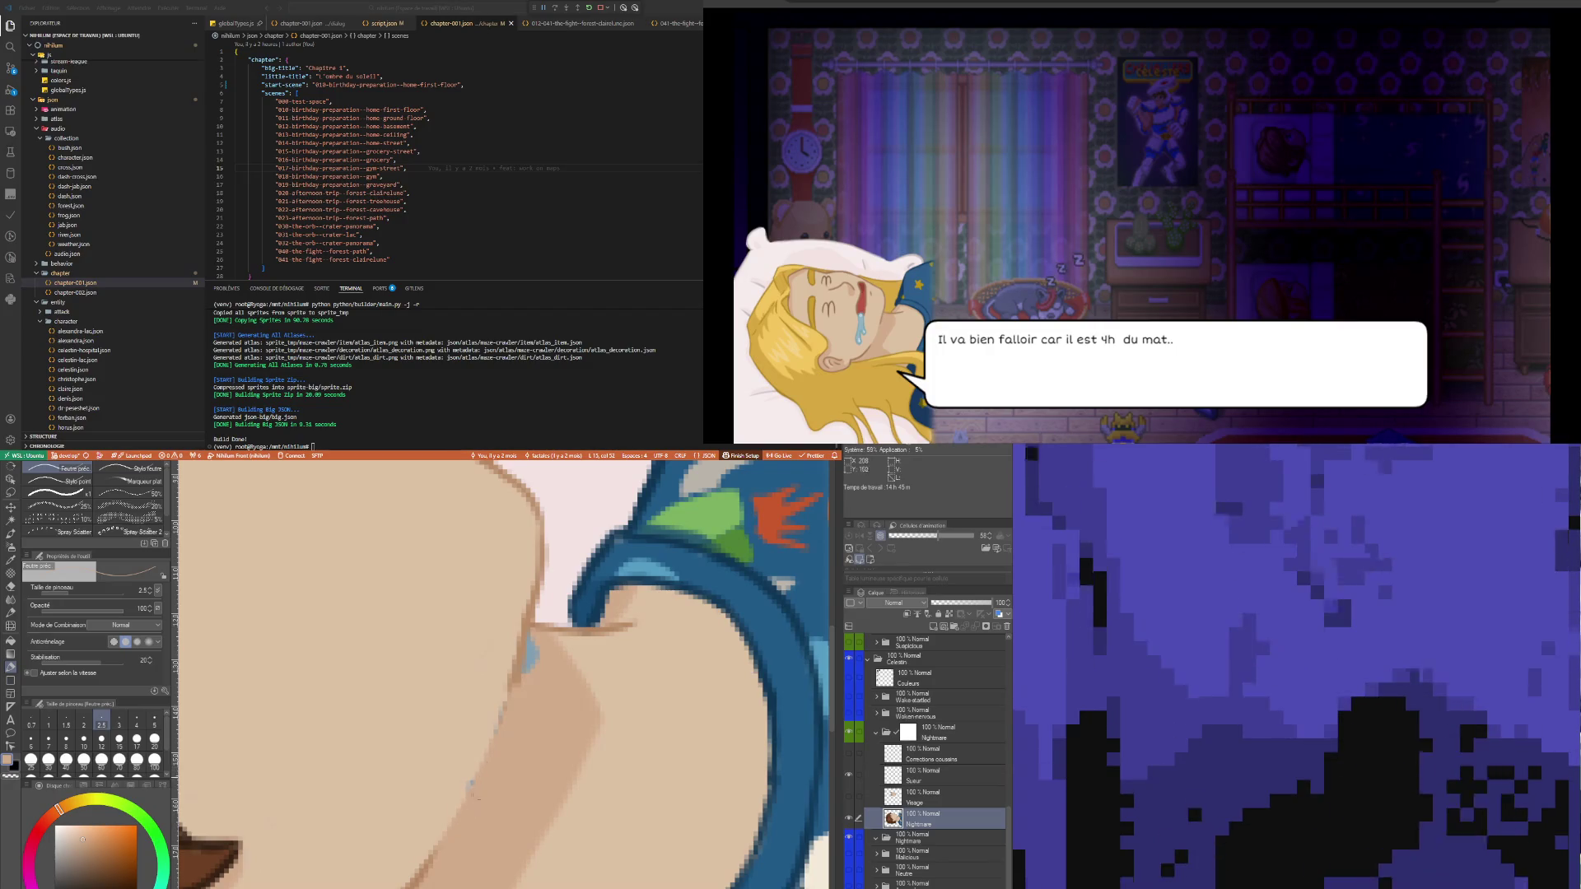
left_click_drag(529, 644, 522, 681)
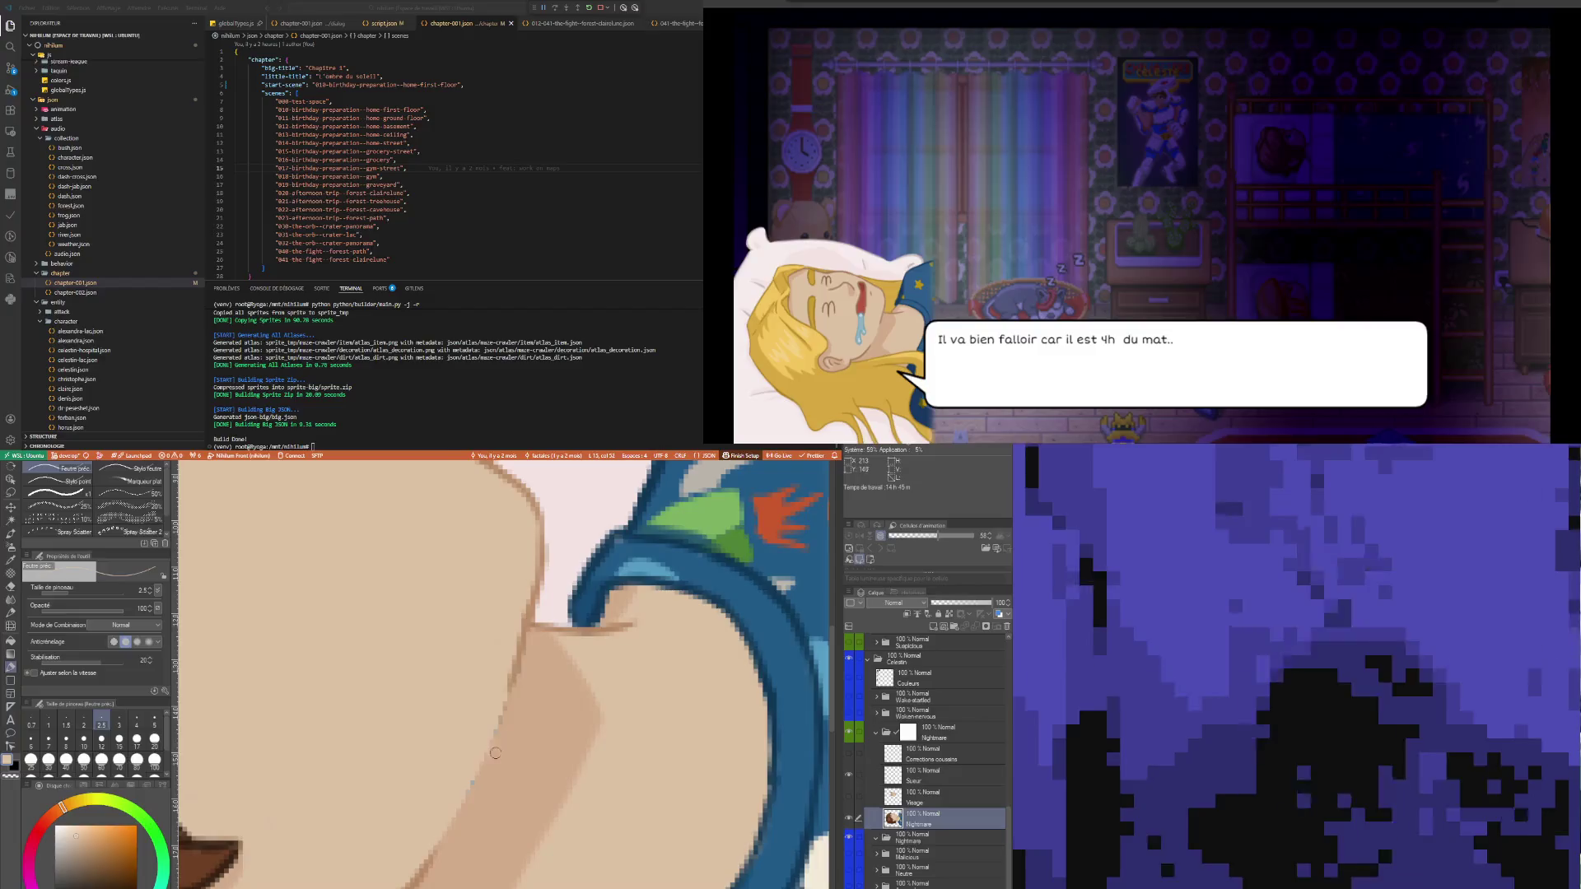
- Pick a slightly different skin tone and keep covering the remaining blue specks
left_click(479, 783, "alt")
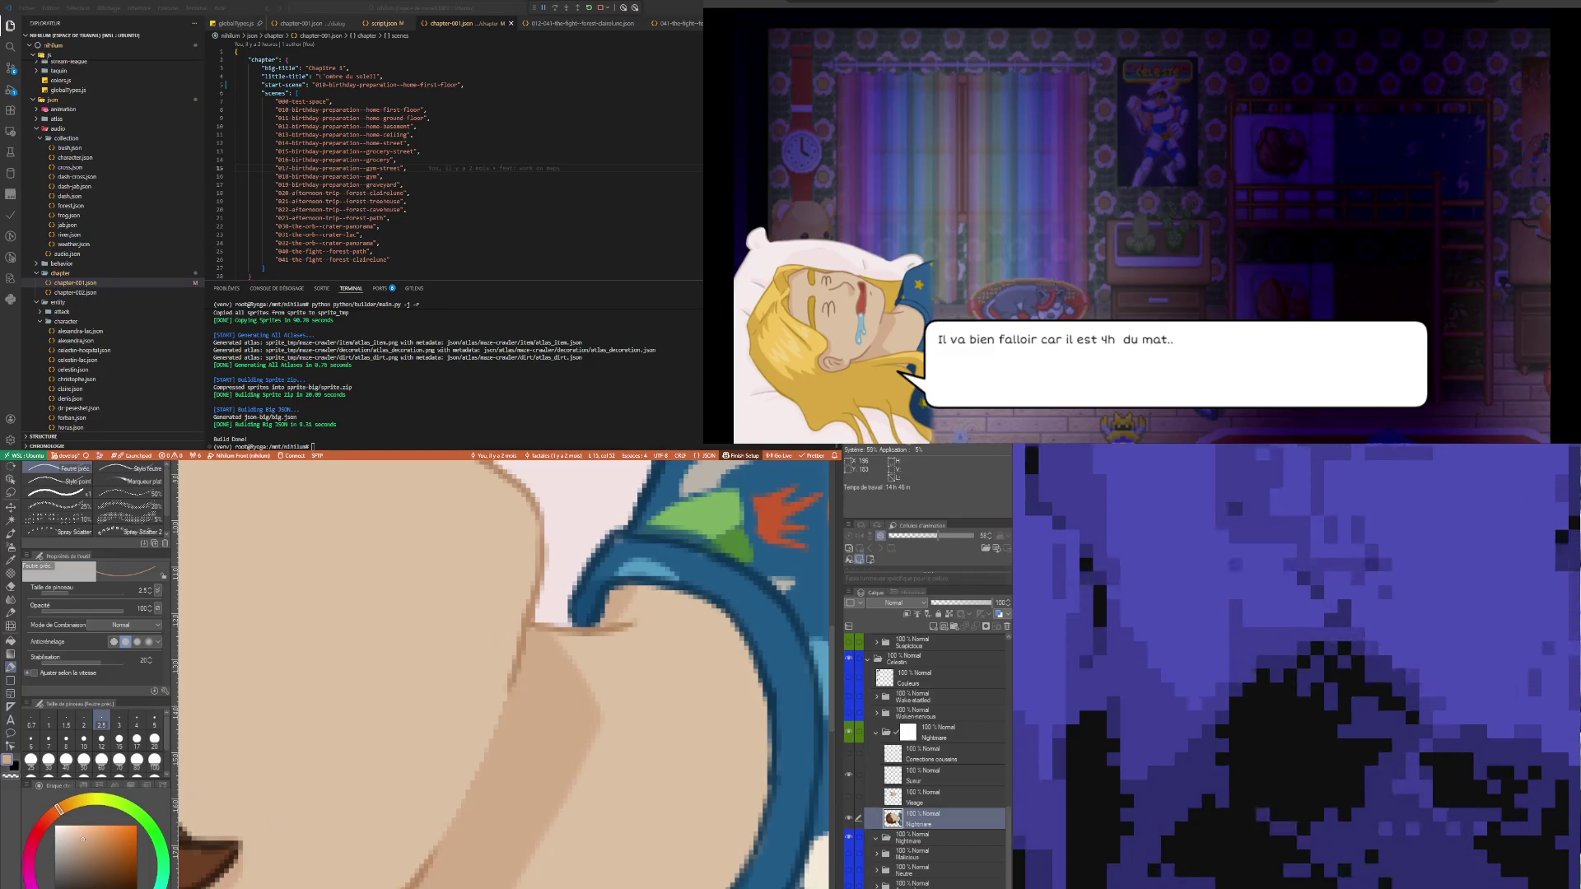
key("i")
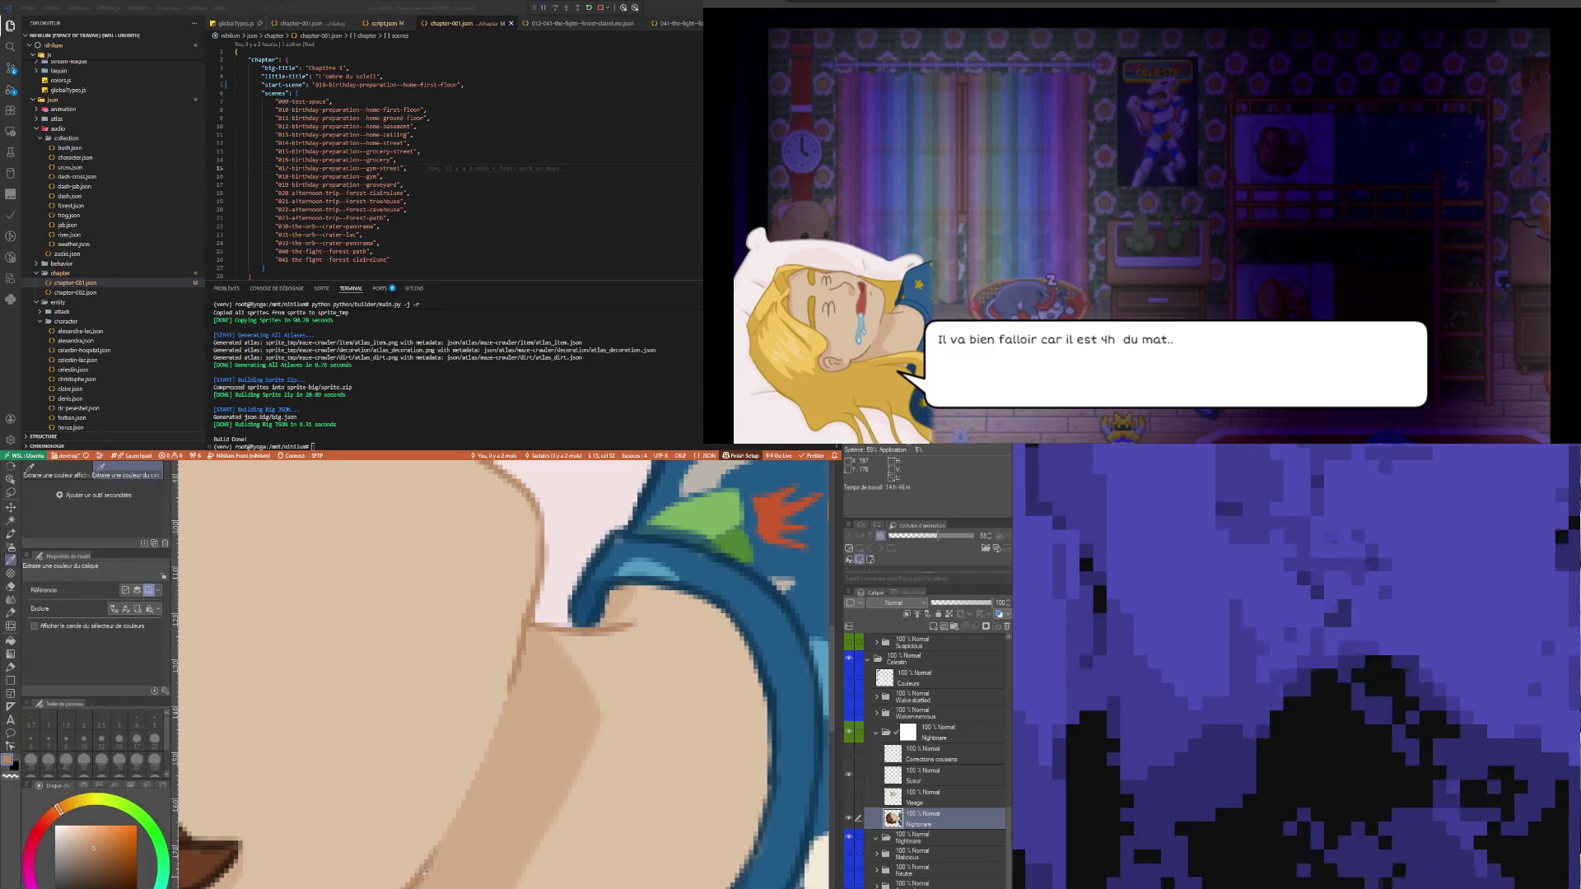
left_click(497, 735)
key("p")
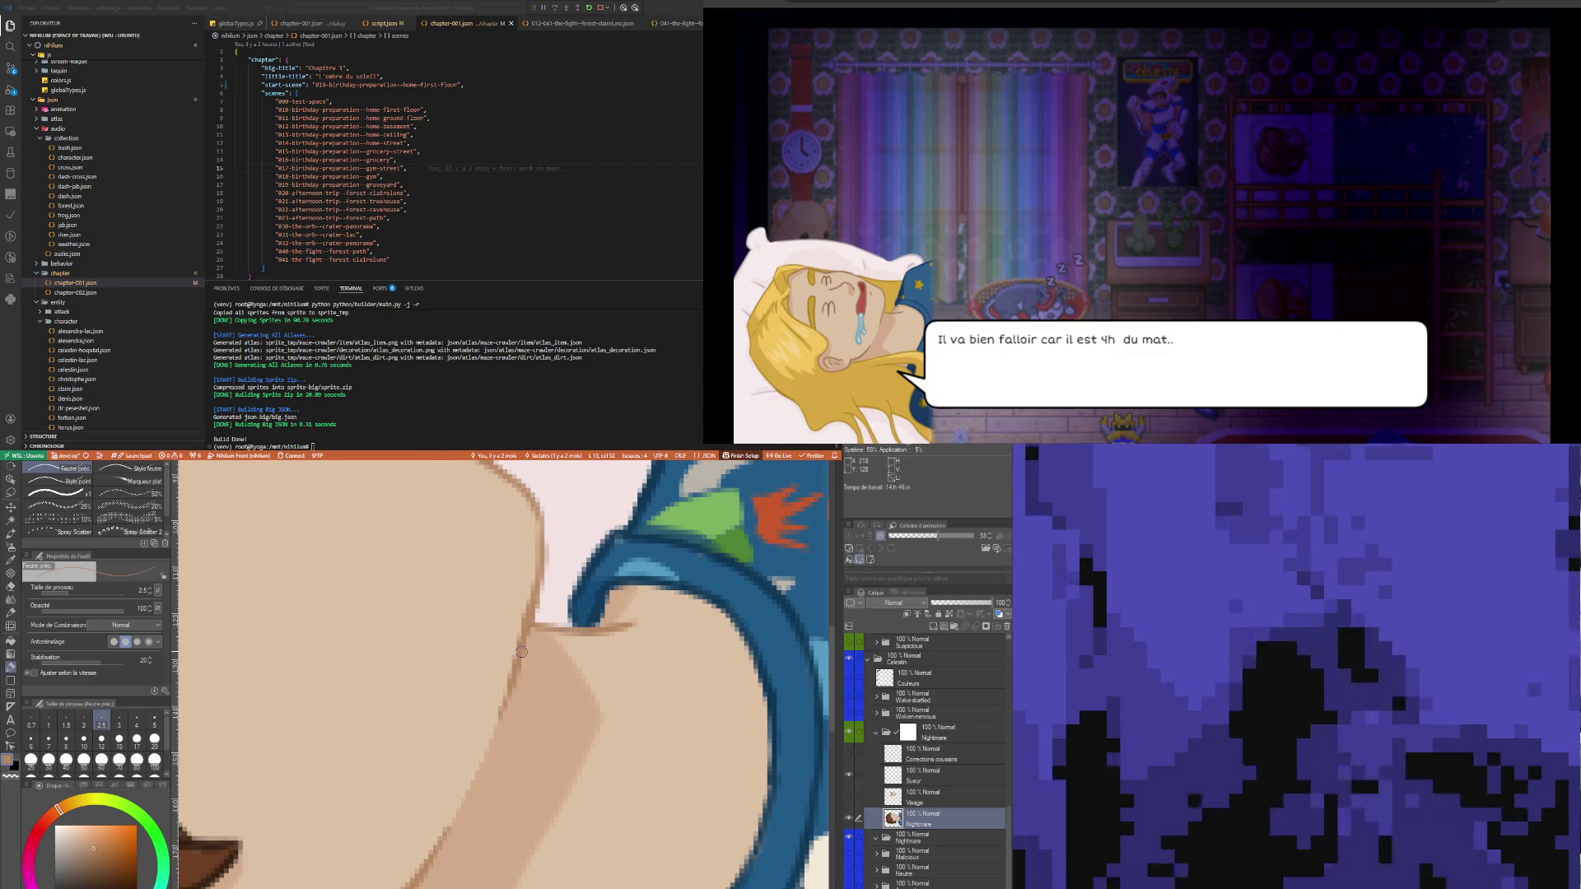
scroll(522, 651, "down", 5)
scroll(500, 699, "up", 8)
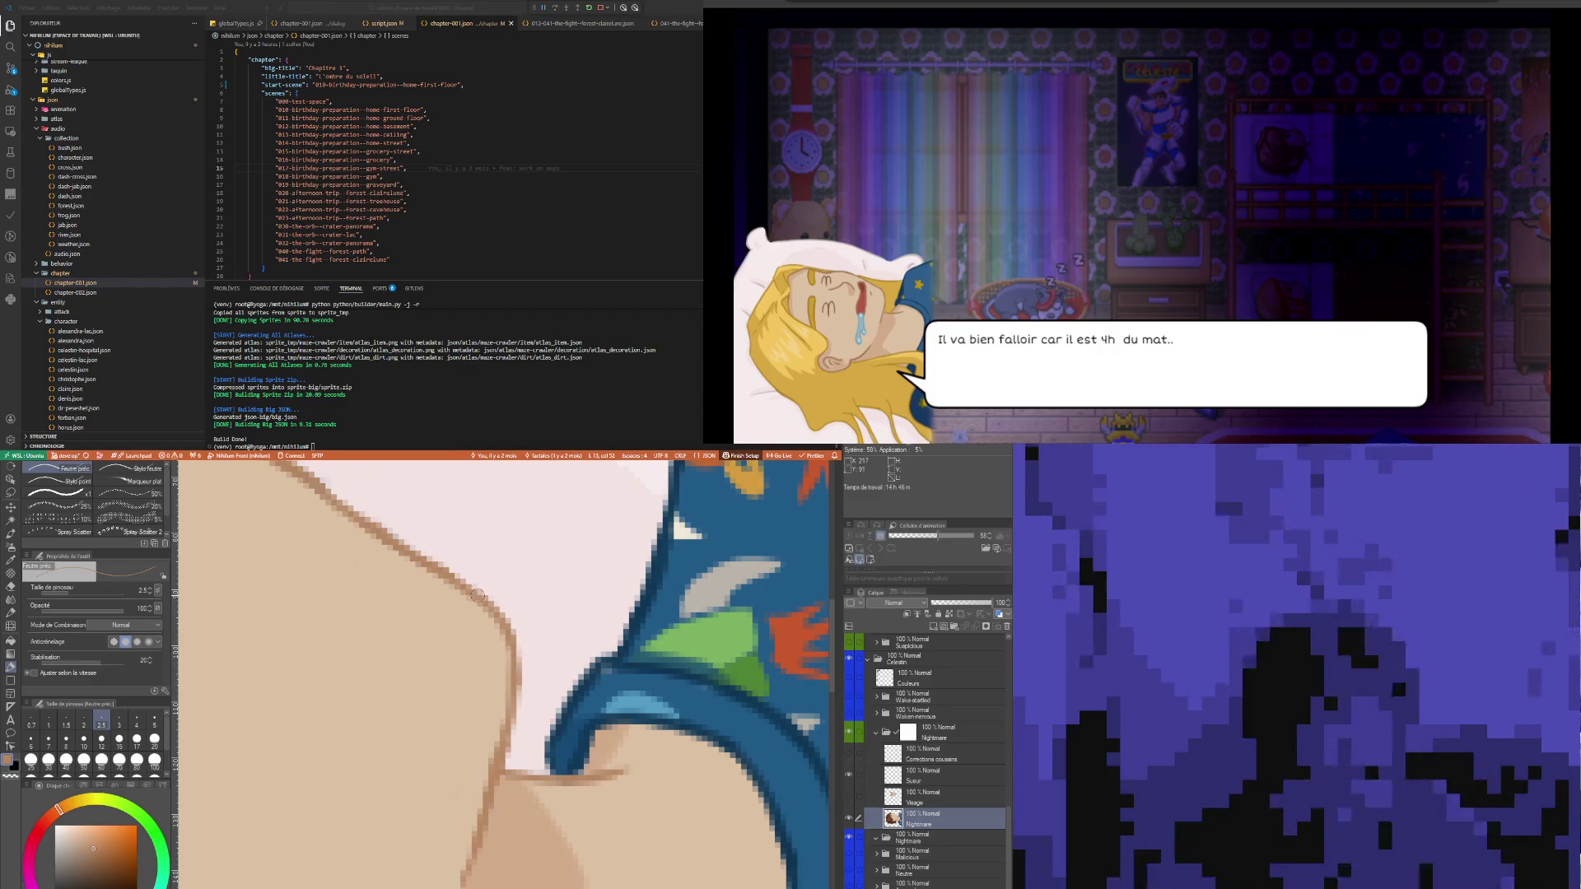
scroll(556, 783, "down", 8)
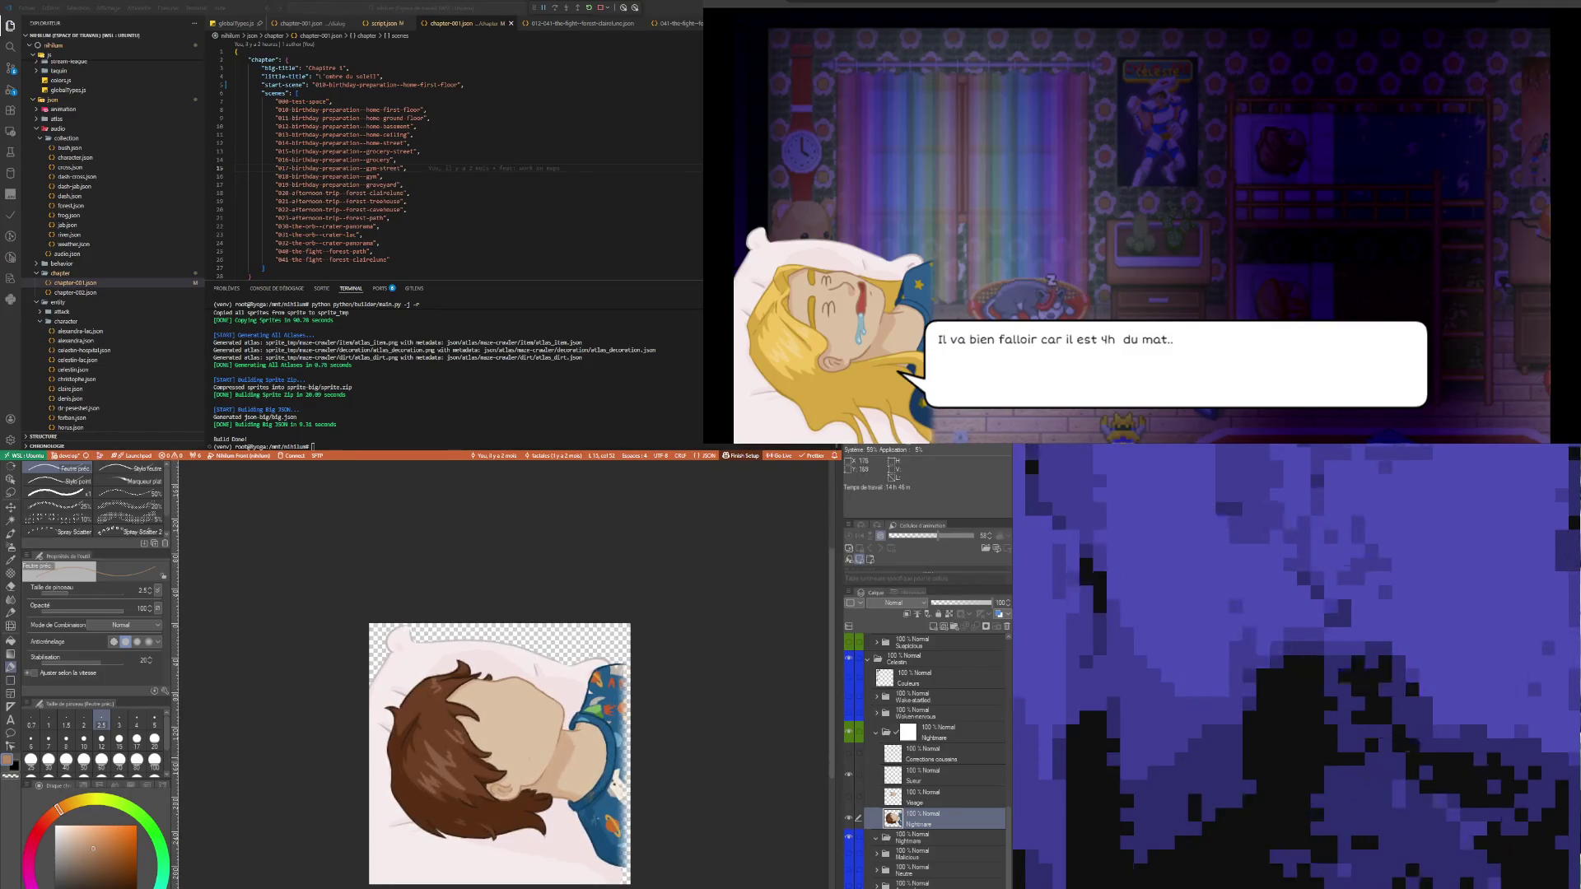
- Clean up the face outline along the pillow edge with the eraser and pen, then zoom back out
scroll(536, 717, "up", 5)
scroll(533, 692, "up", 3)
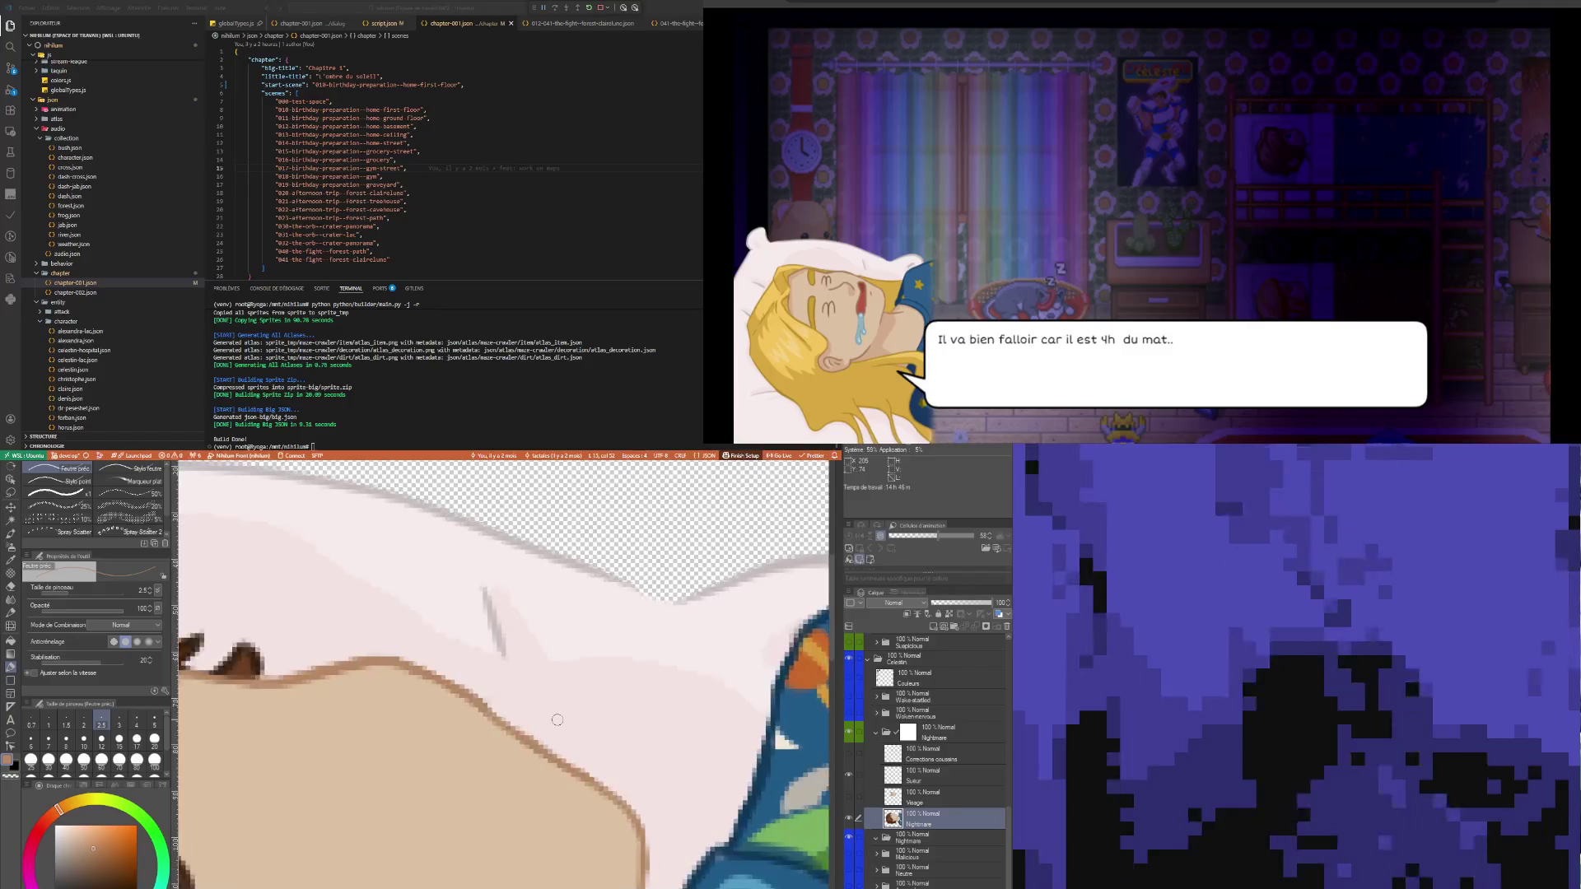
key("e")
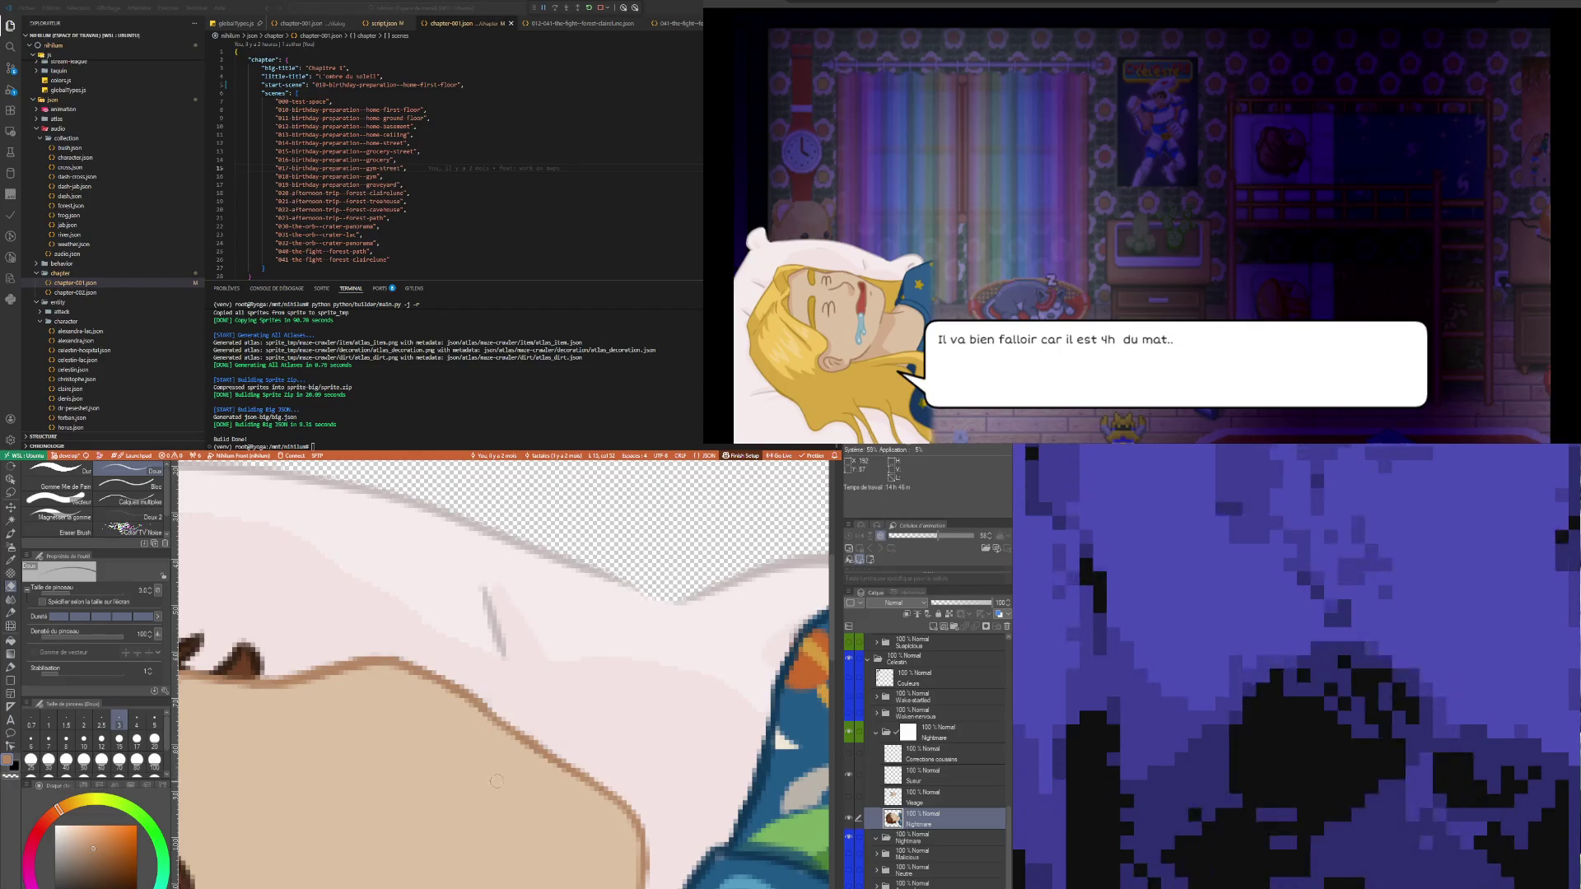
key("p")
key("p")
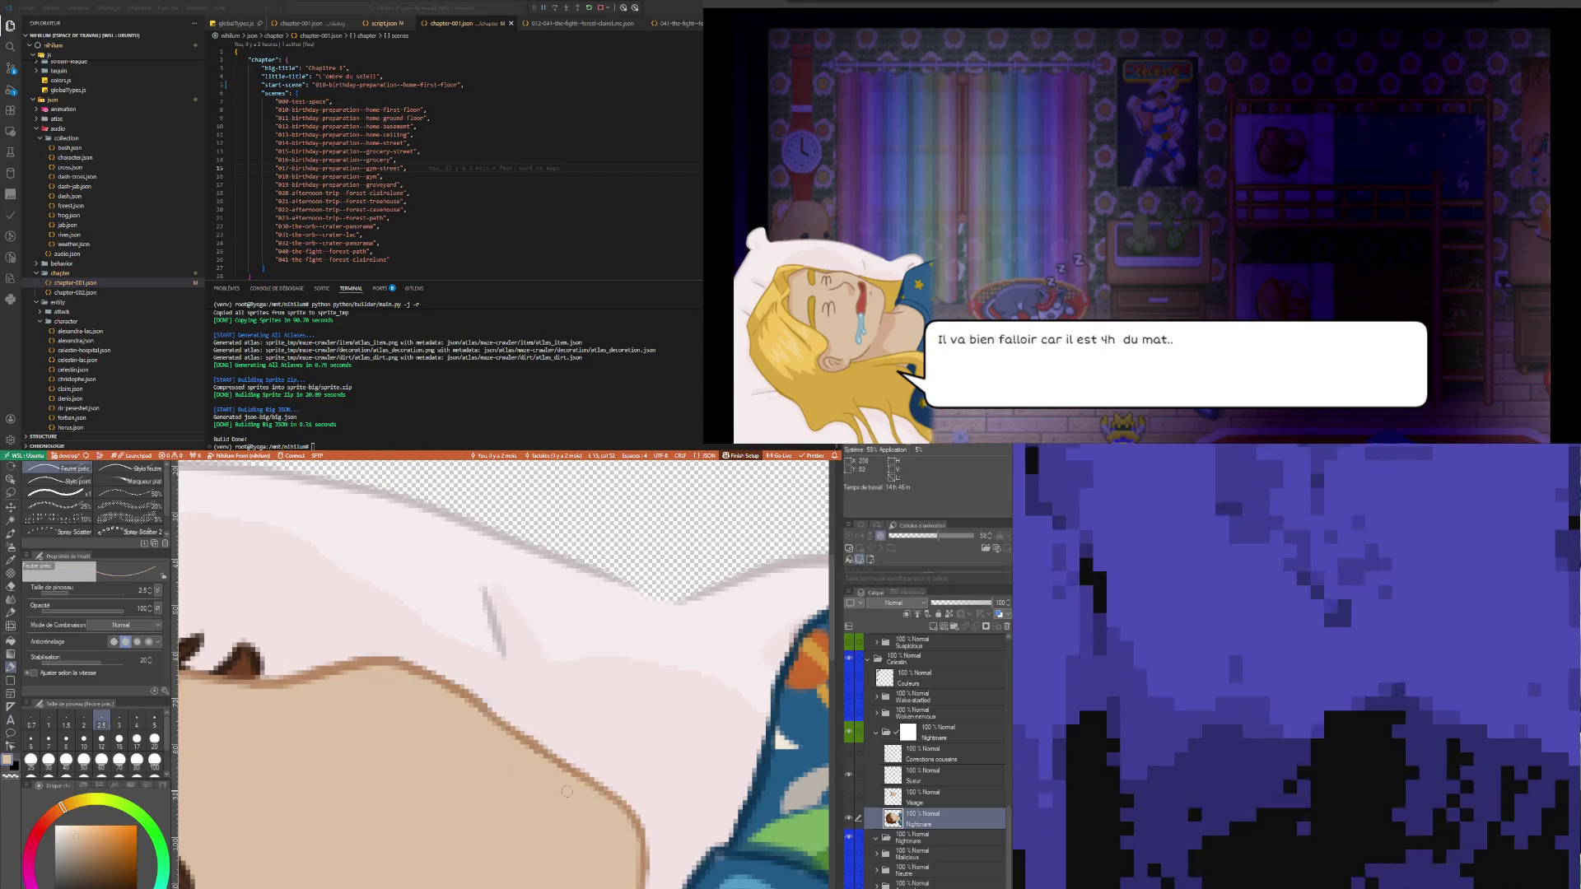
scroll(534, 653, "down", 3)
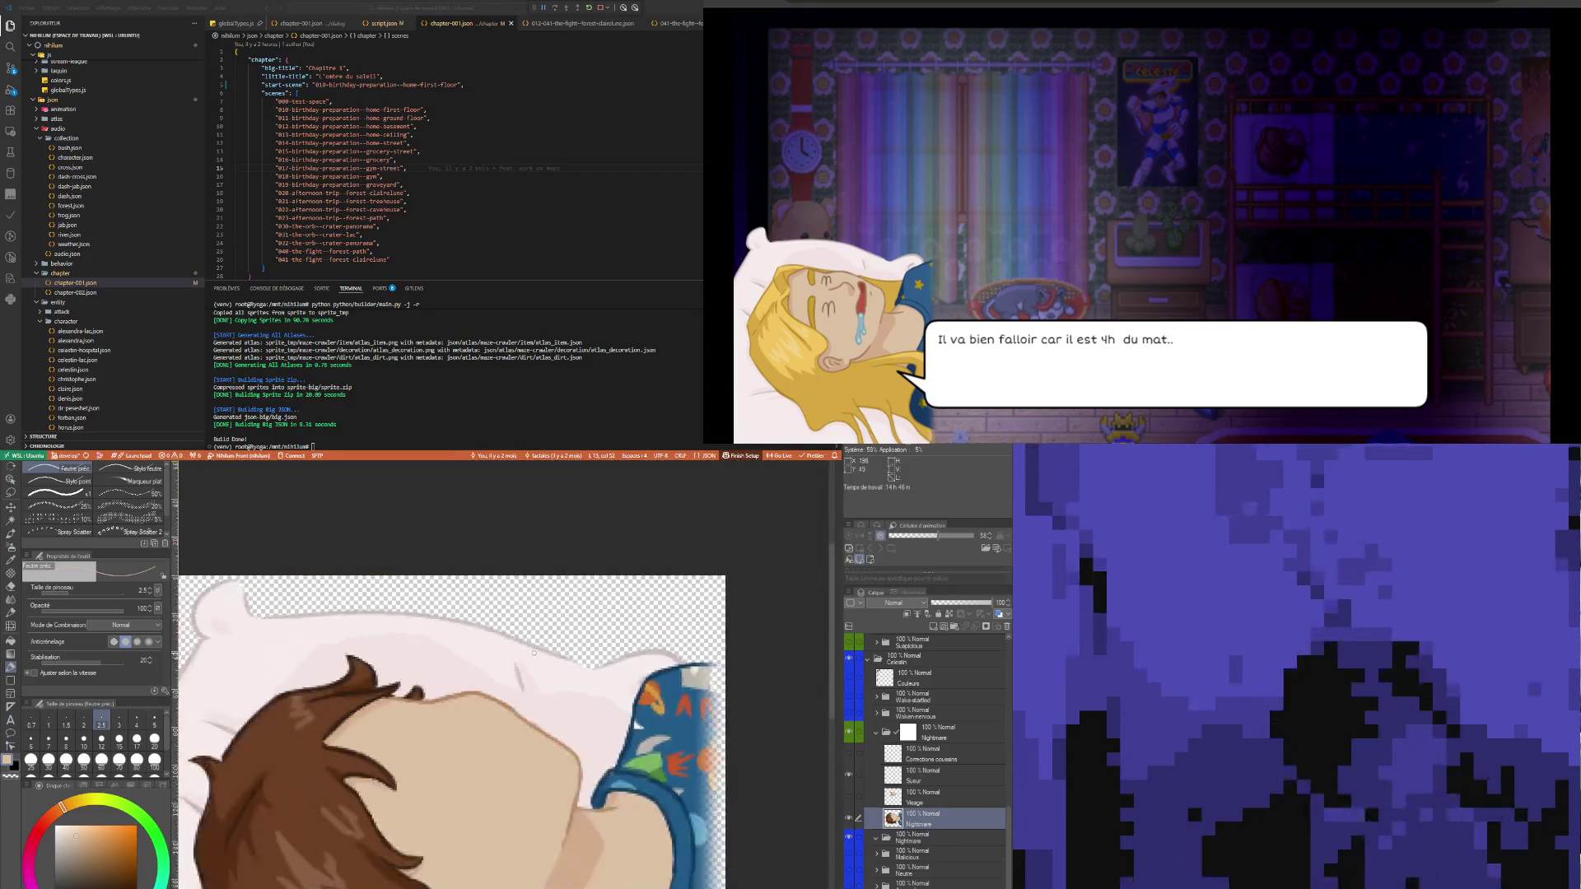
scroll(534, 653, "down", 2)
scroll(504, 815, "down", 2)
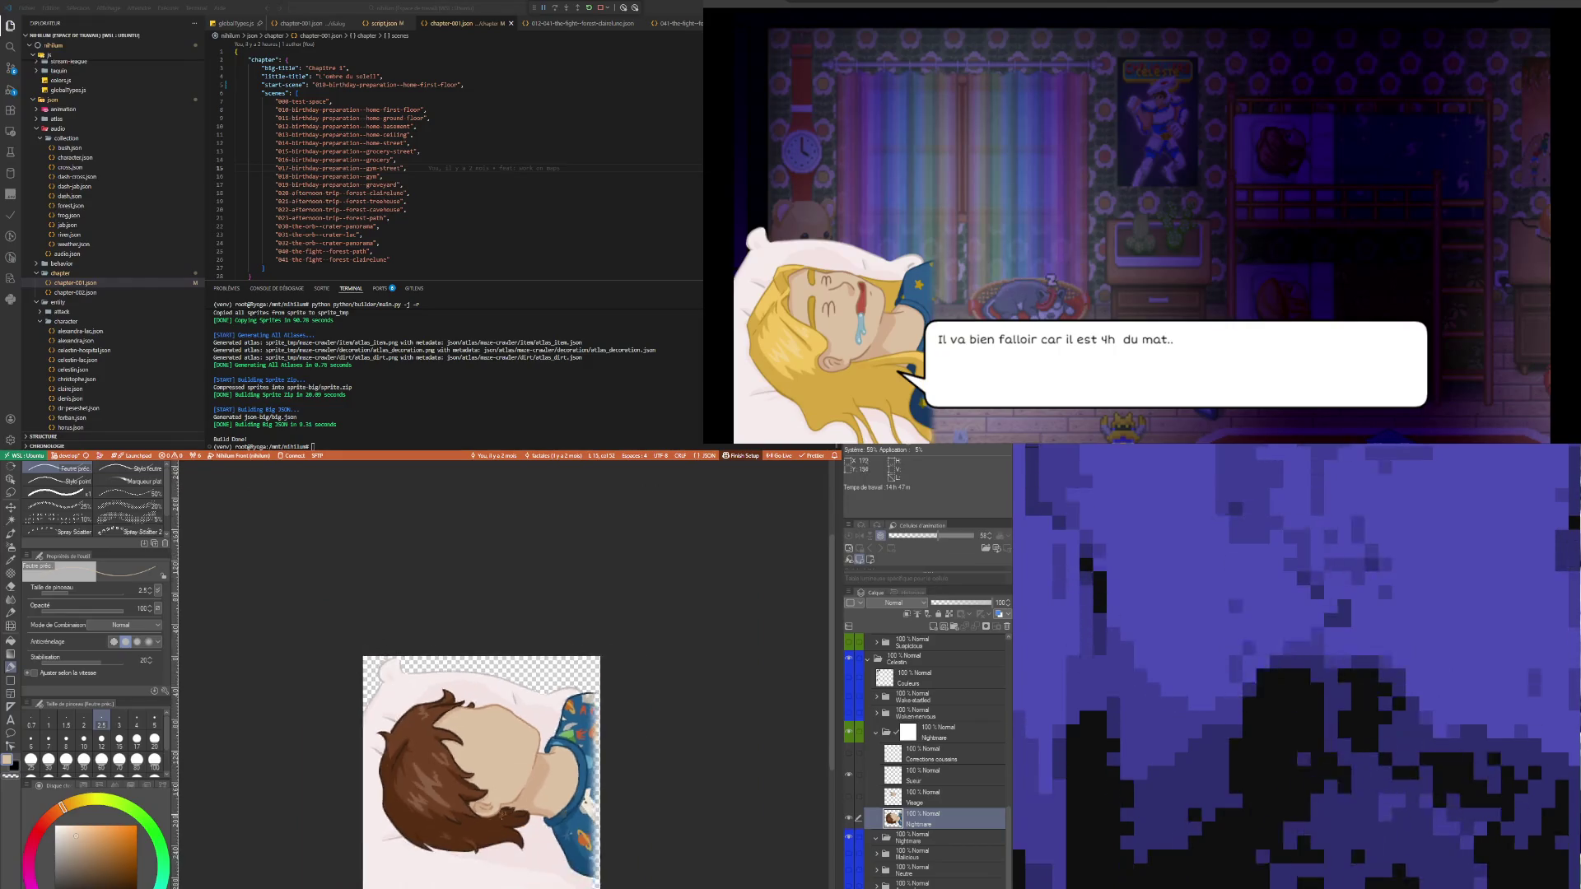
scroll(504, 815, "up", 2)
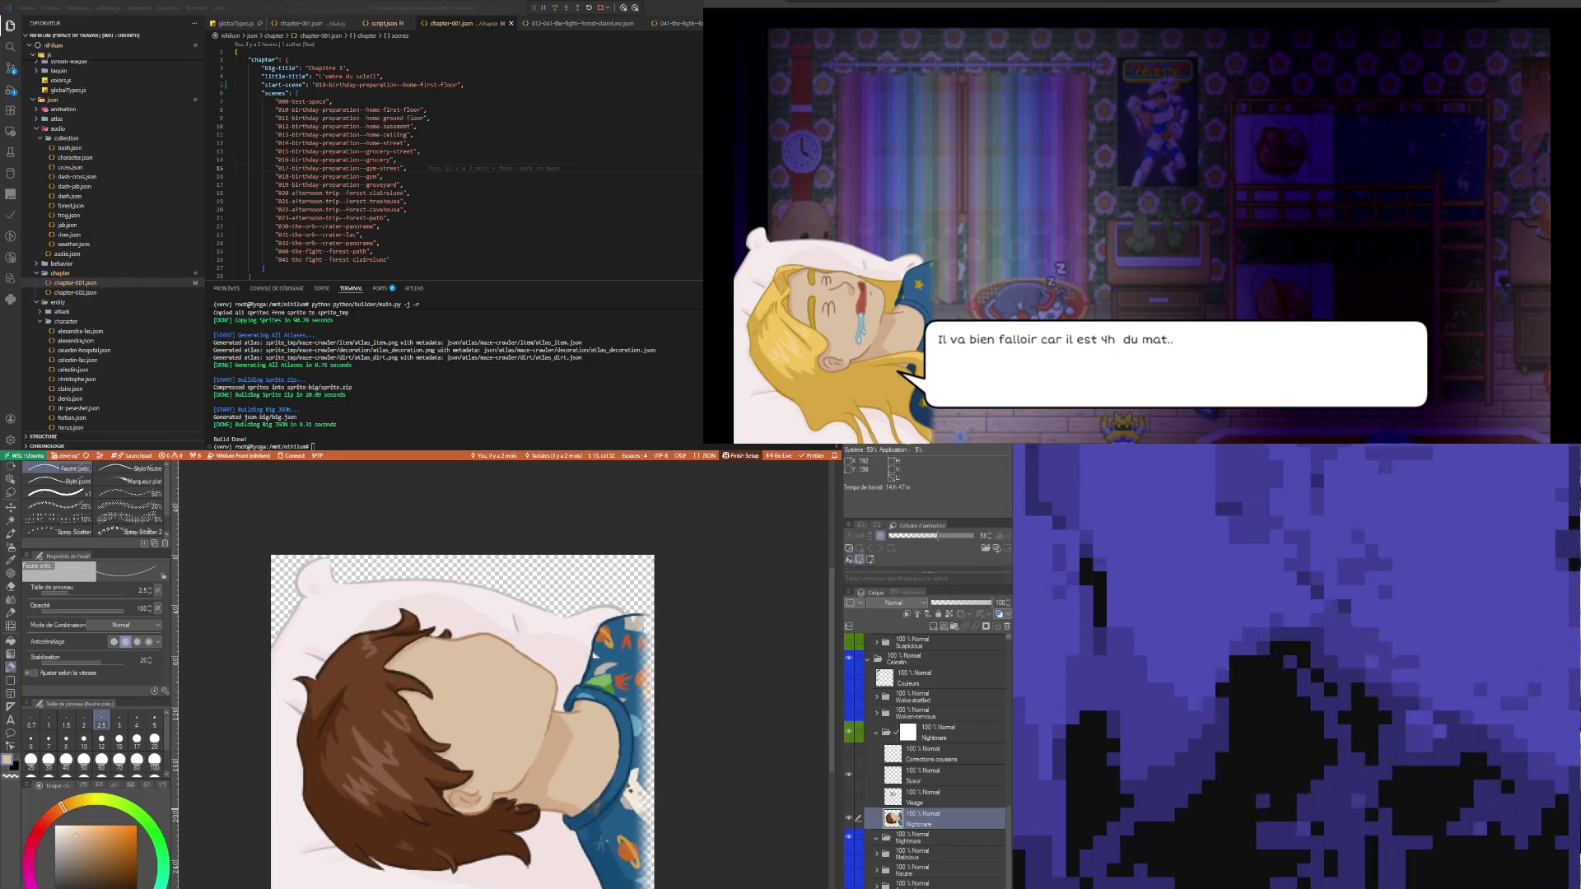
scroll(517, 809, "down", 1)
scroll(517, 811, "up", 2)
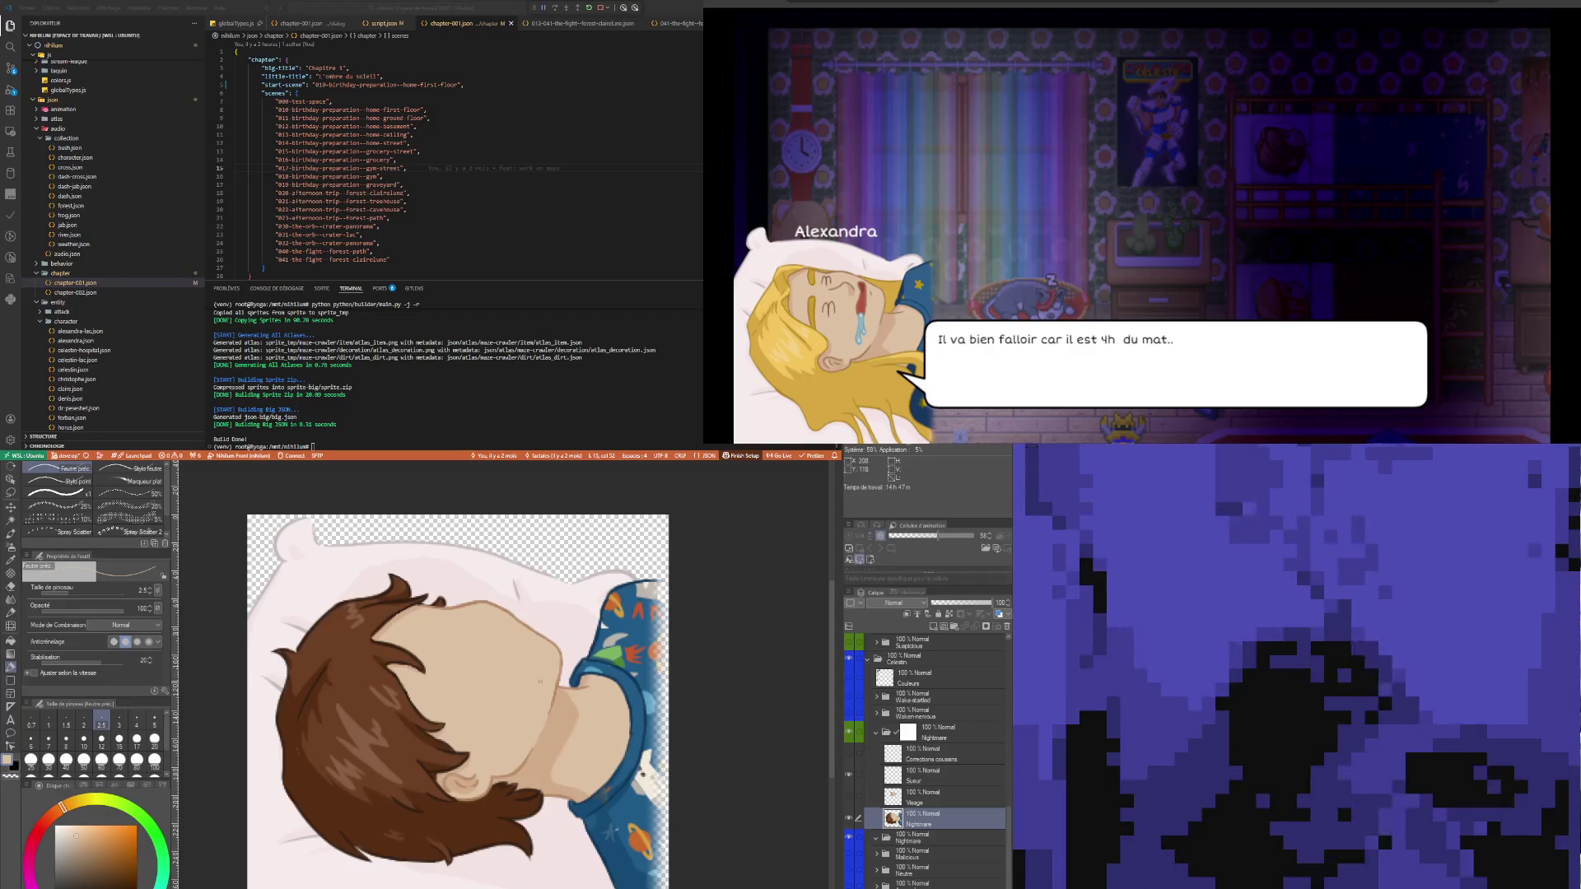
- Select the Visage layer and hide it to see the face without eyes and mouth
scroll(541, 681, "down", 2)
scroll(538, 705, "up", 6)
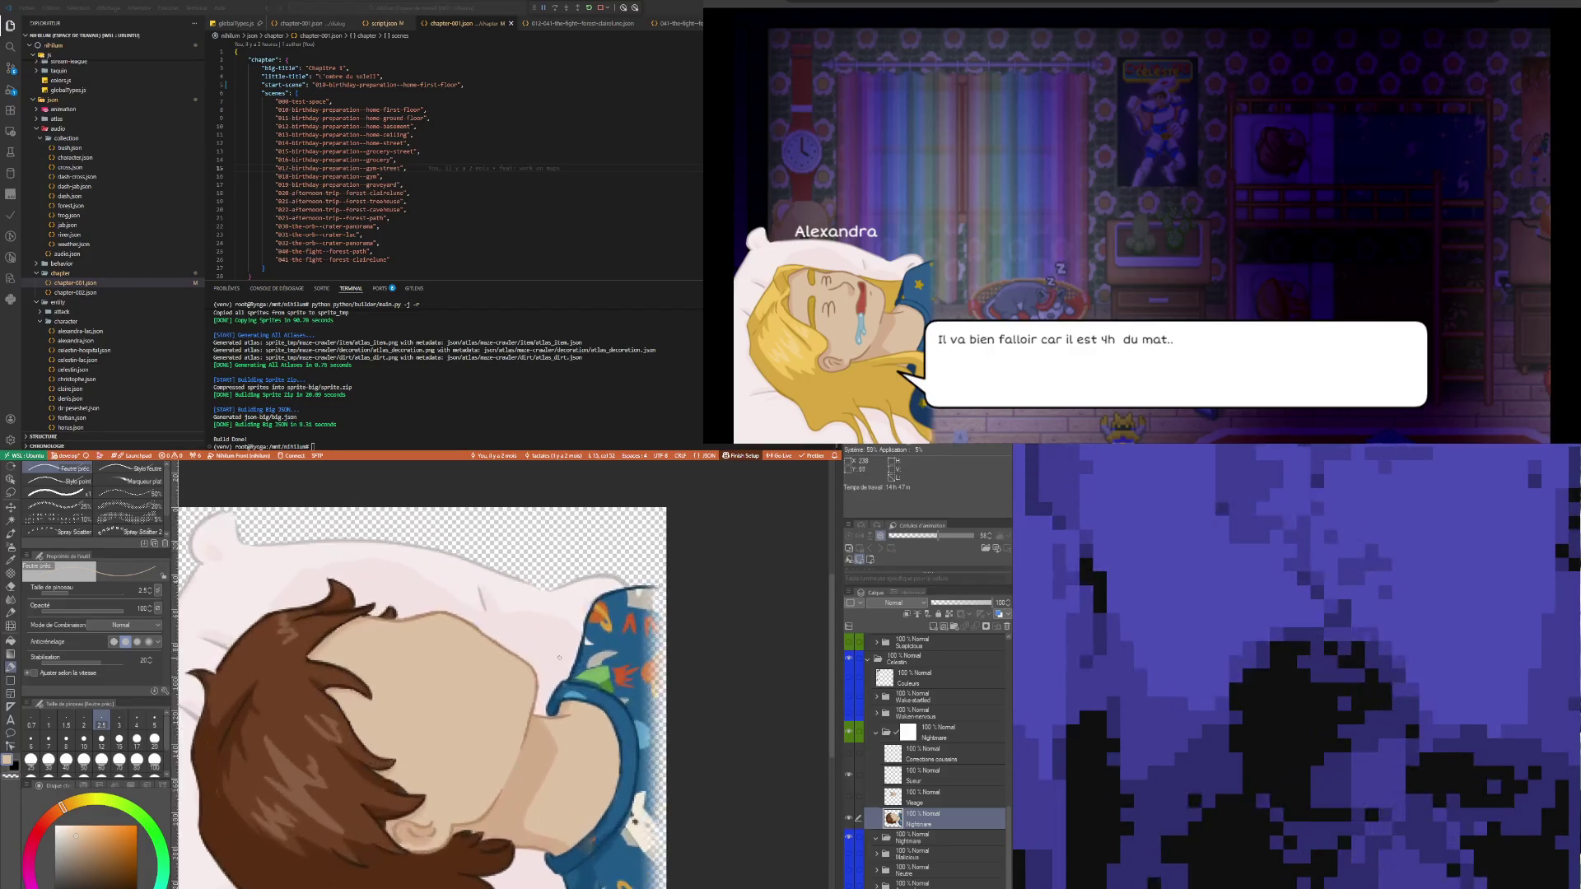
scroll(538, 705, "down", 6)
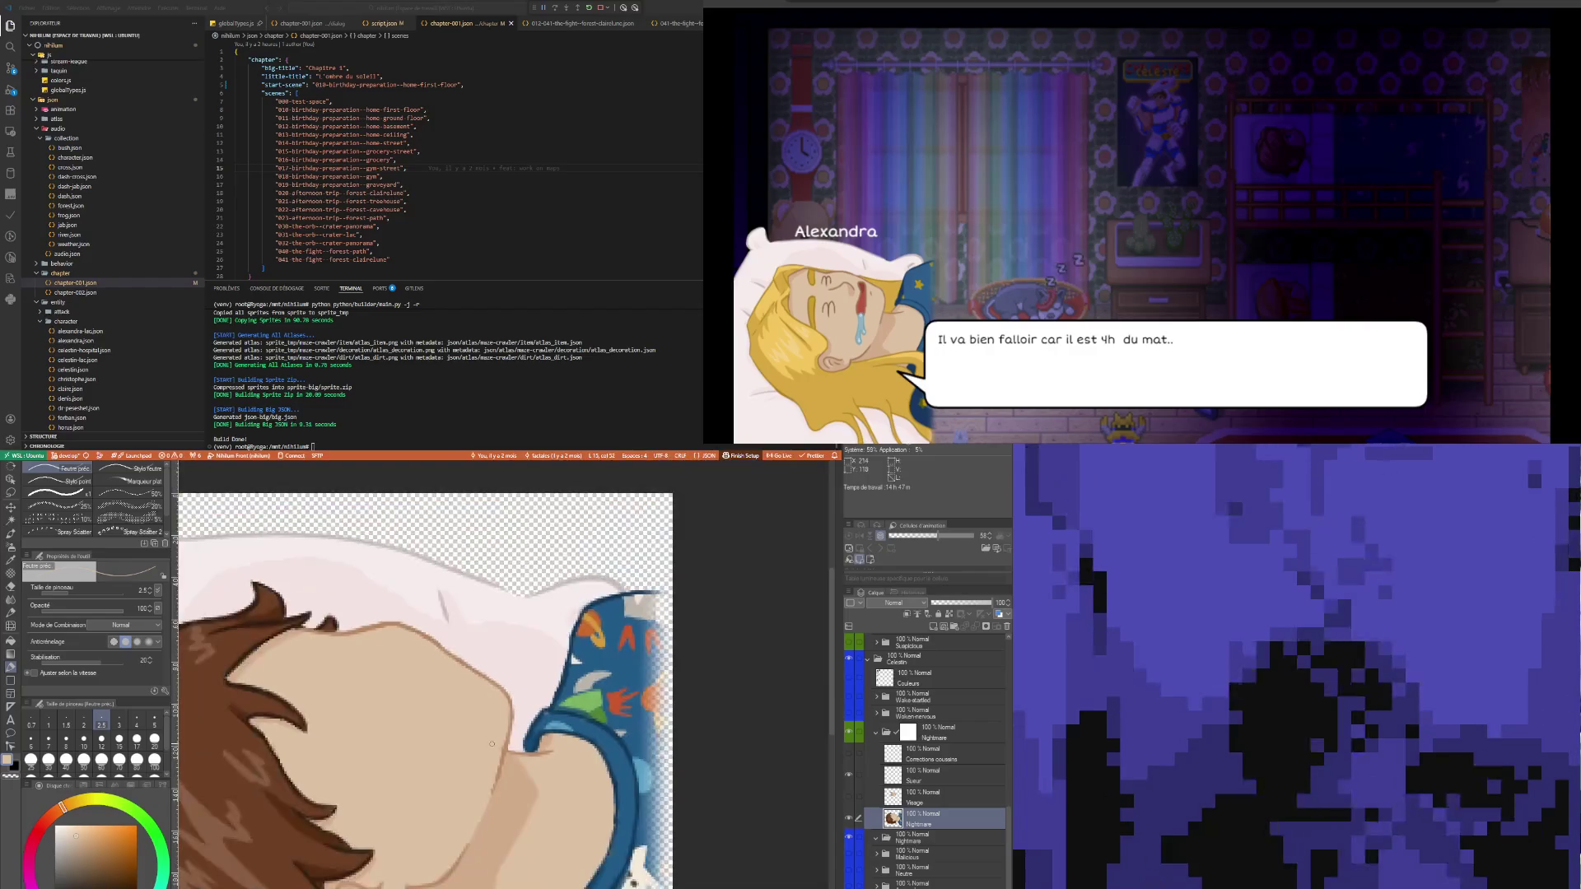
scroll(497, 743, "down", 2)
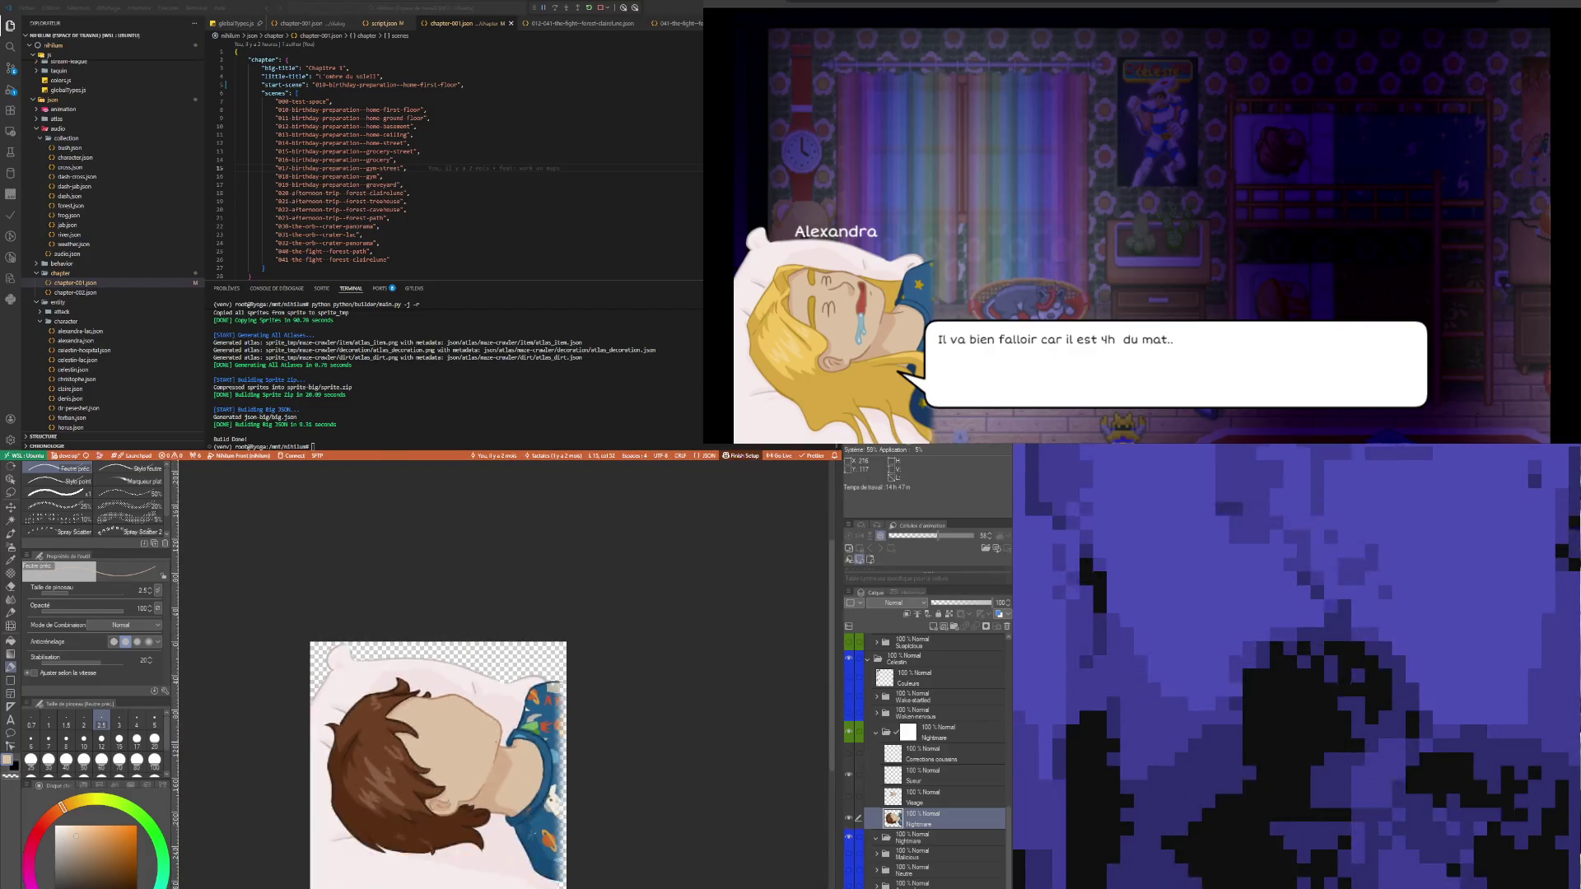
scroll(497, 743, "down", 1)
scroll(496, 743, "up", 2)
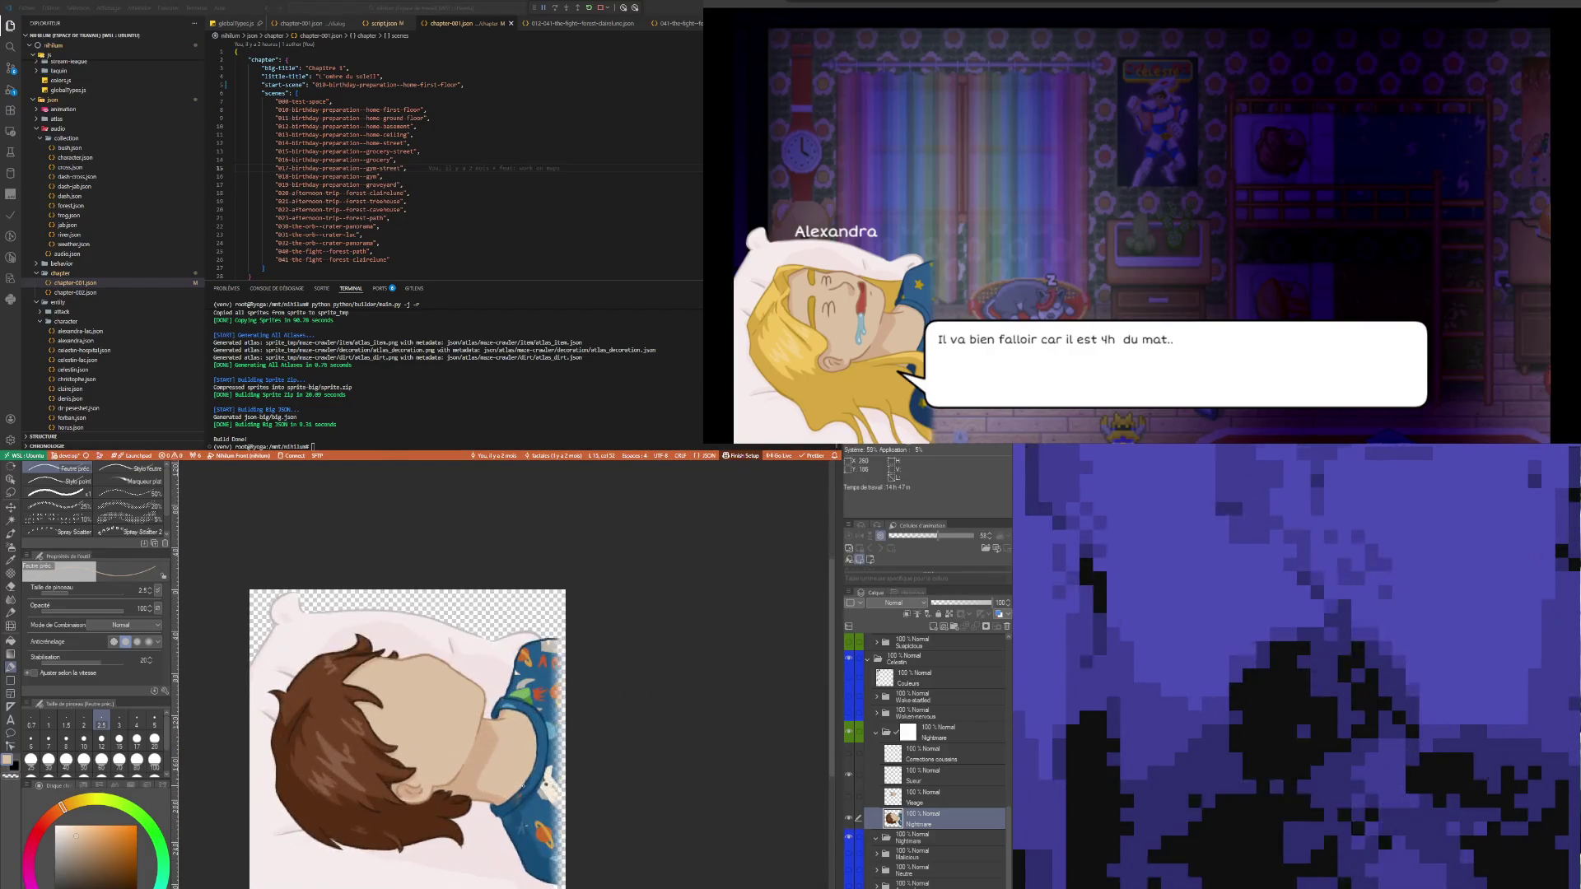
scroll(515, 779, "up", 1)
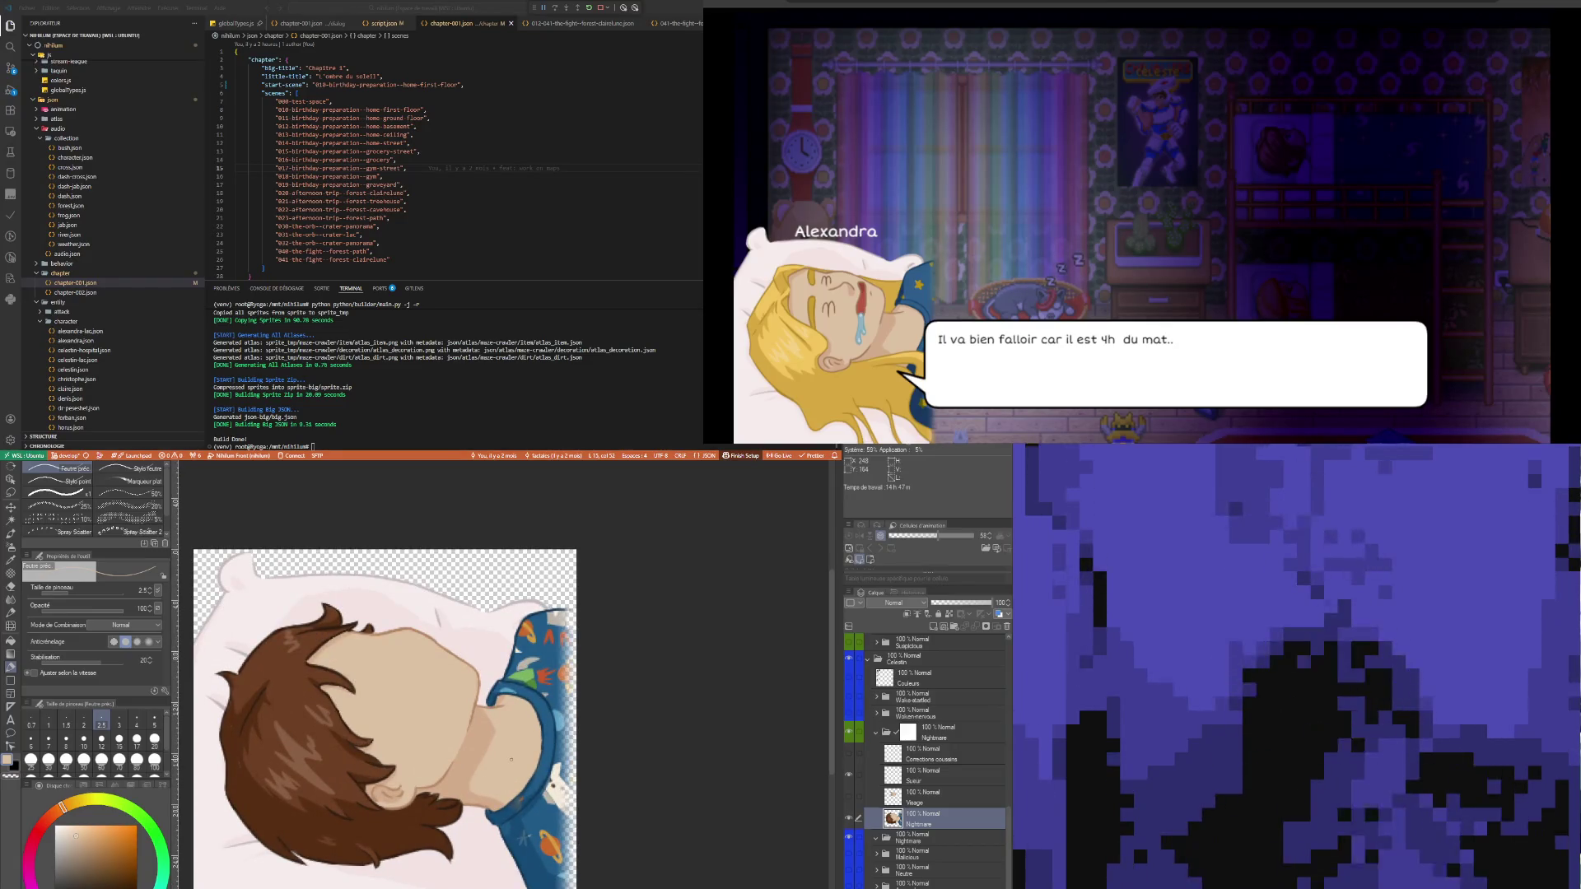
scroll(512, 758, "down", 2)
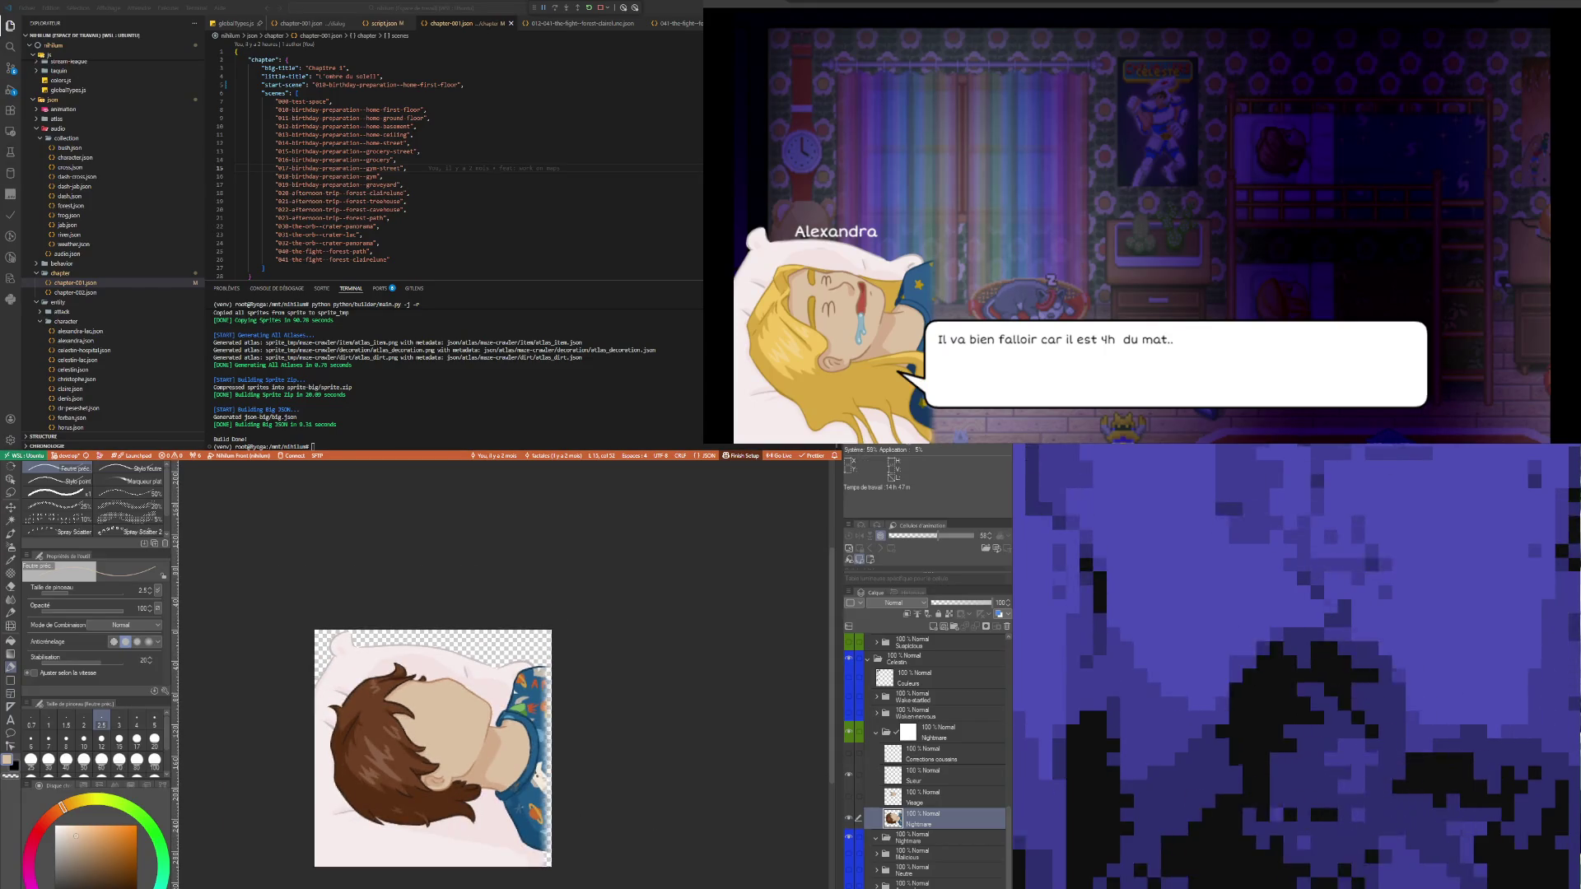
left_click(922, 796)
left_click(849, 796)
left_click(849, 799)
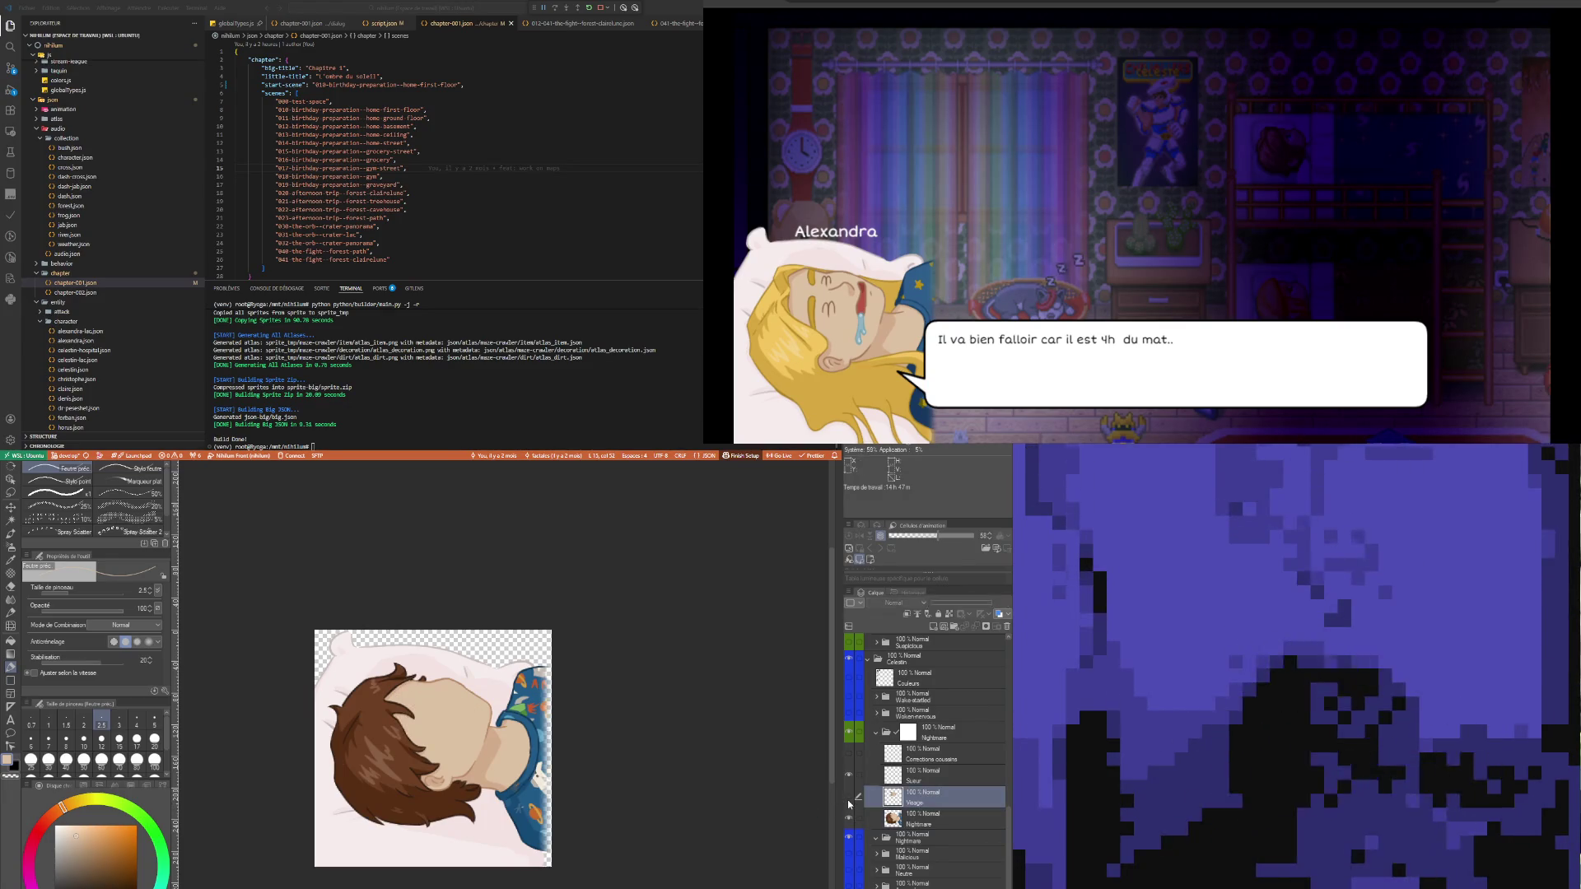
left_click(849, 799)
left_click(849, 799)
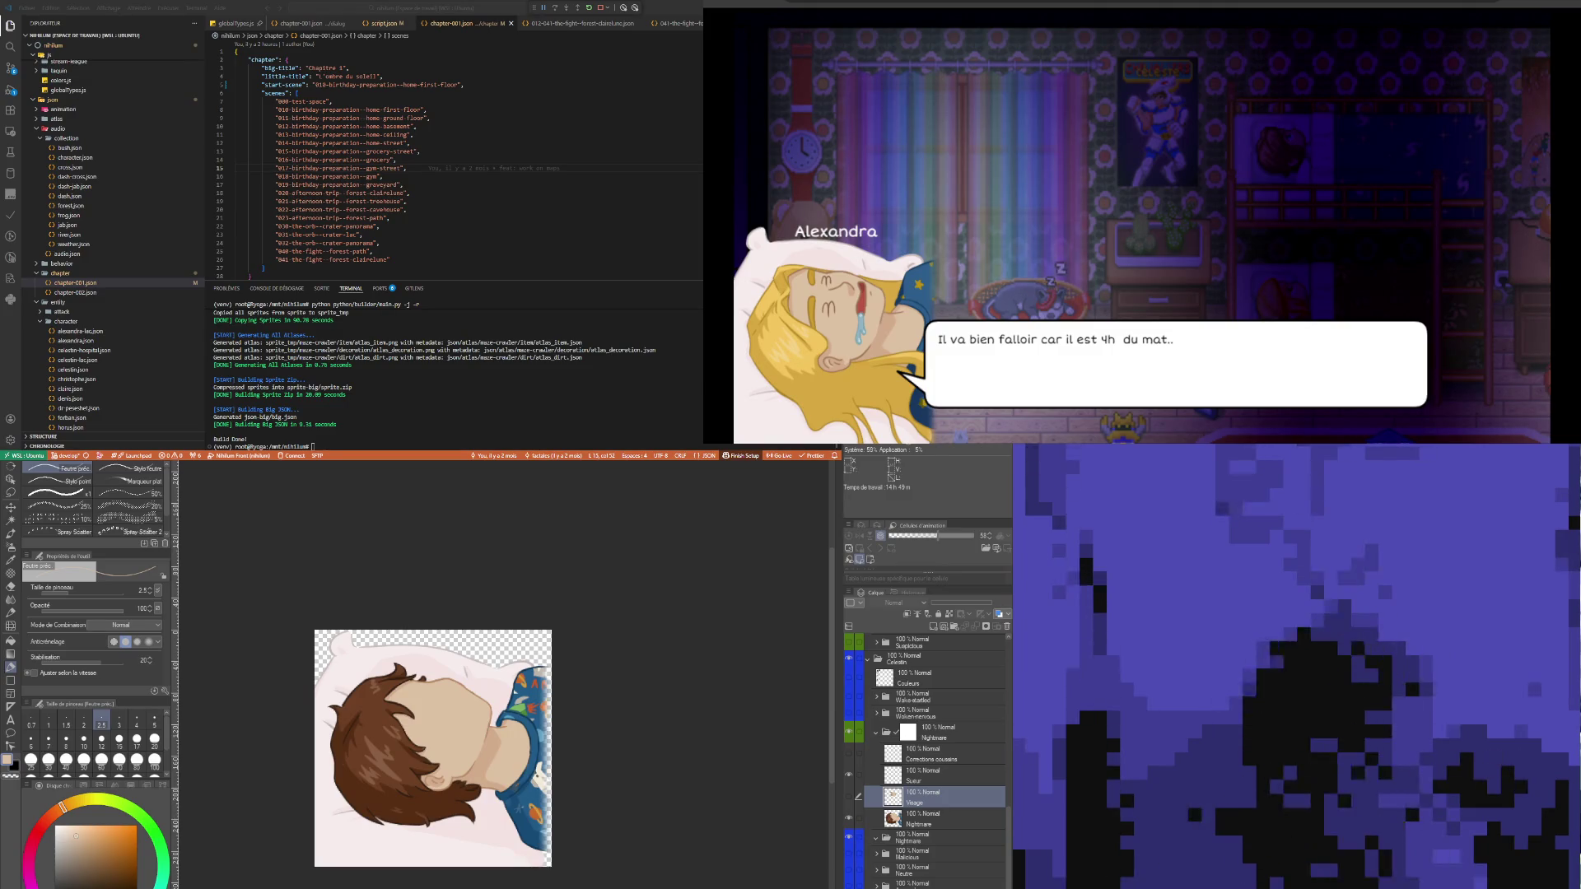
- Toggle the Visage layer on and off to compare, leave it visible, and select the Sueur layer
scroll(430, 682, "down", 2)
scroll(465, 686, "up", 5)
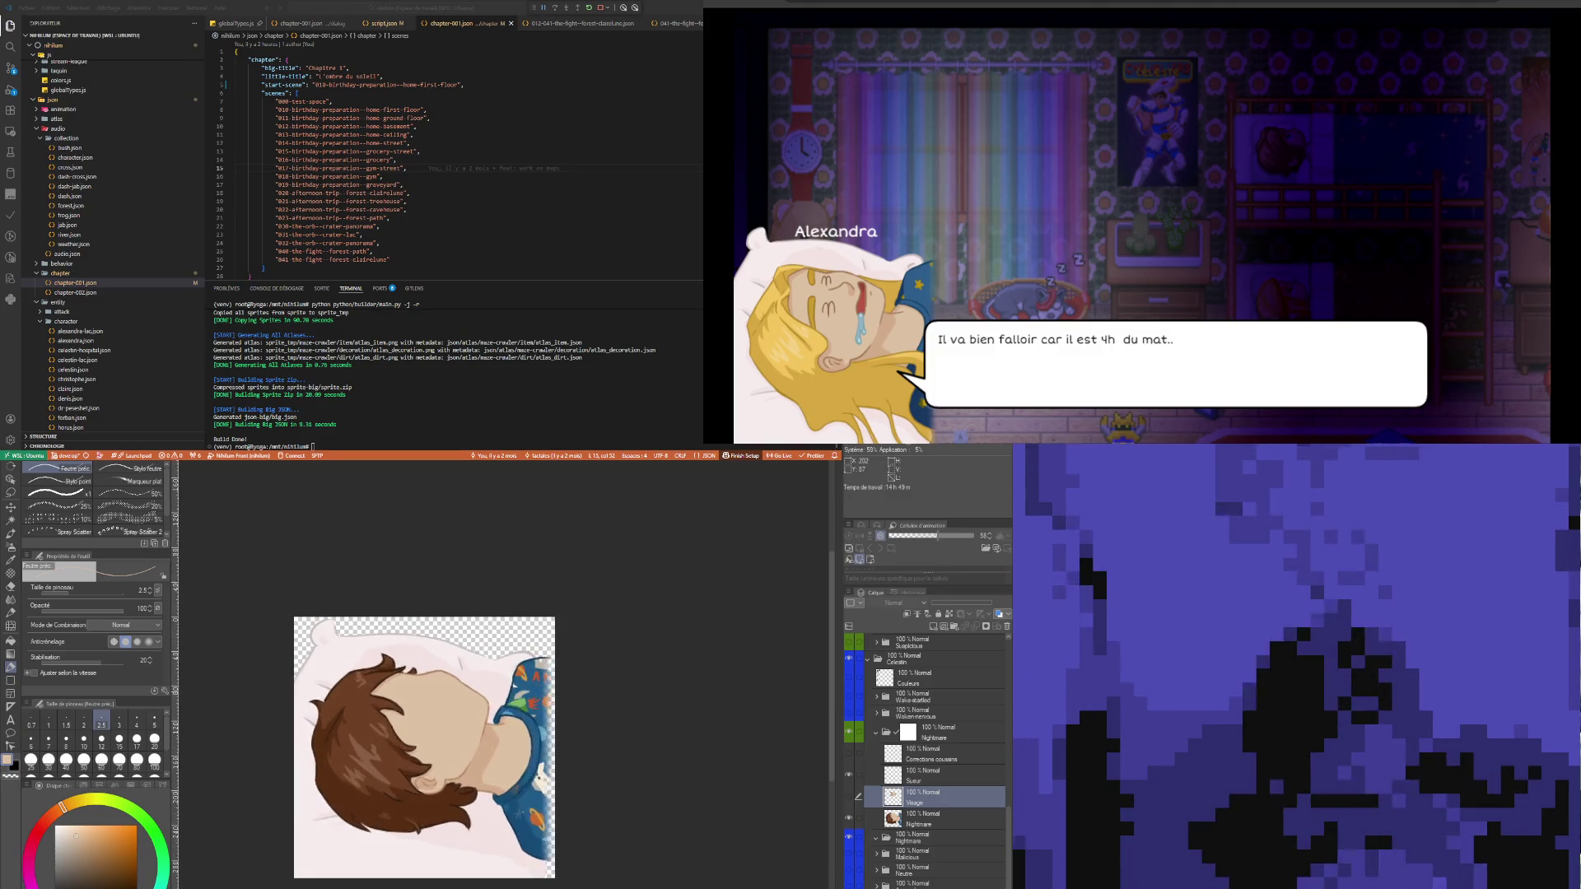
scroll(424, 766, "down", 8)
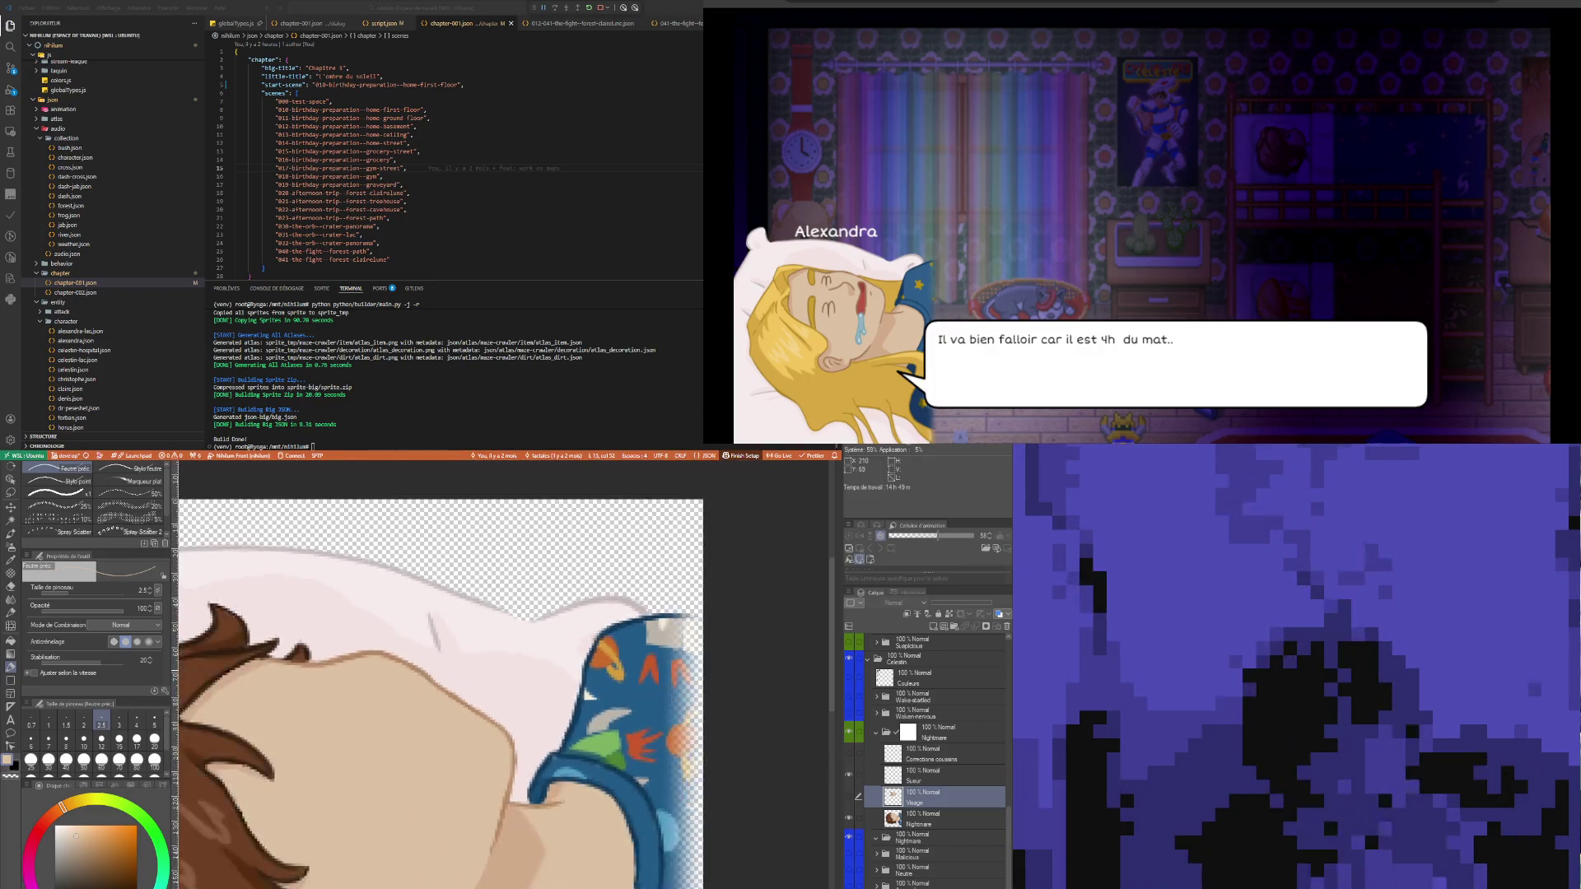
scroll(439, 710, "up", 2)
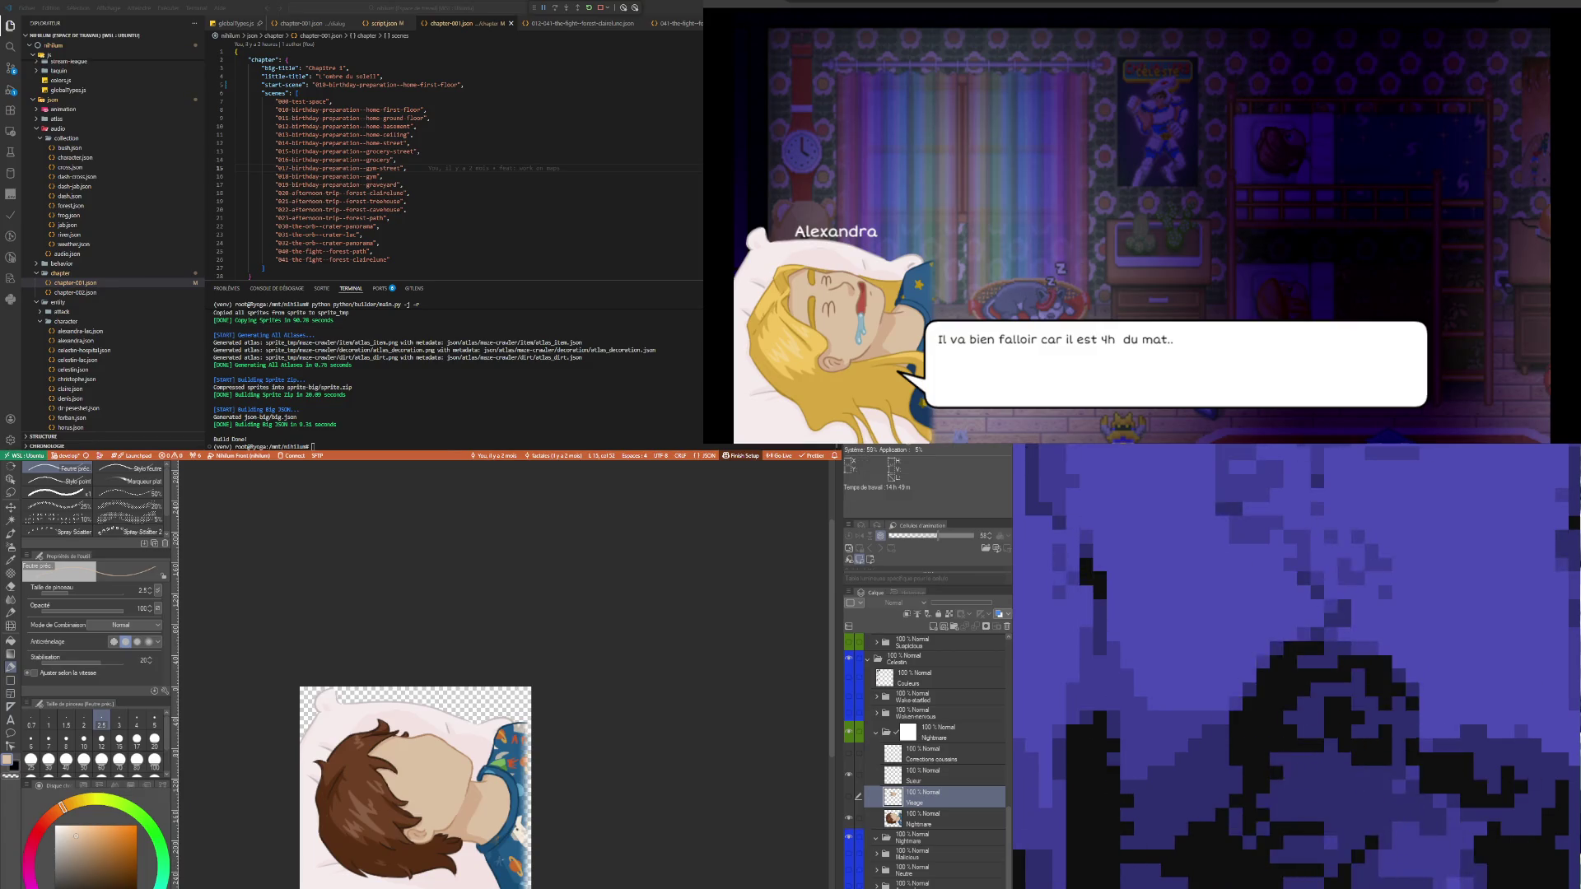
left_click(849, 797)
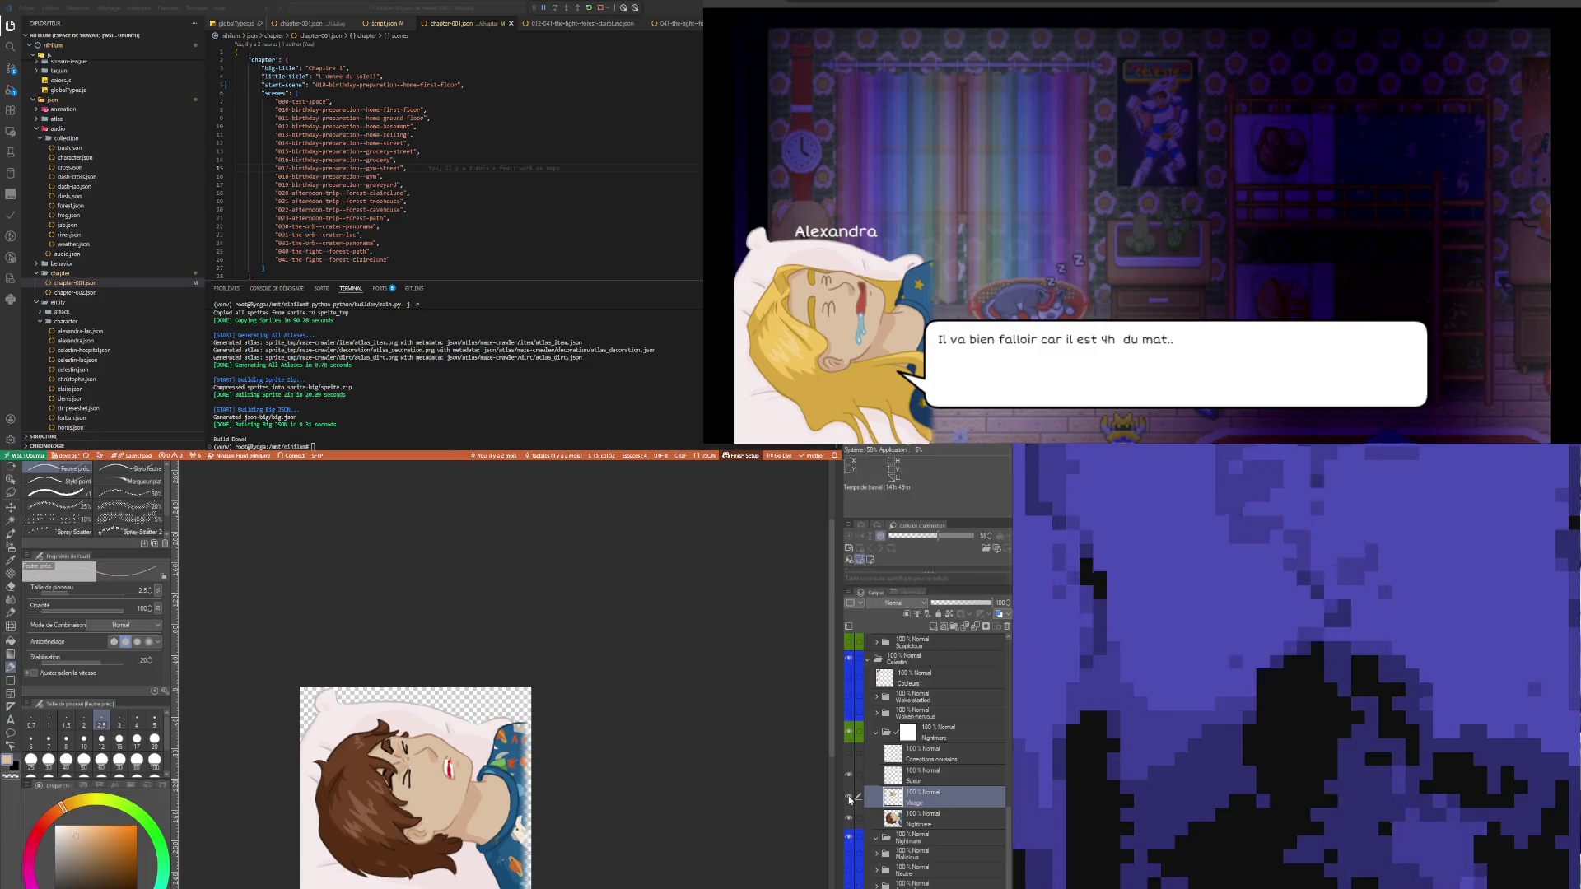
left_click(849, 797)
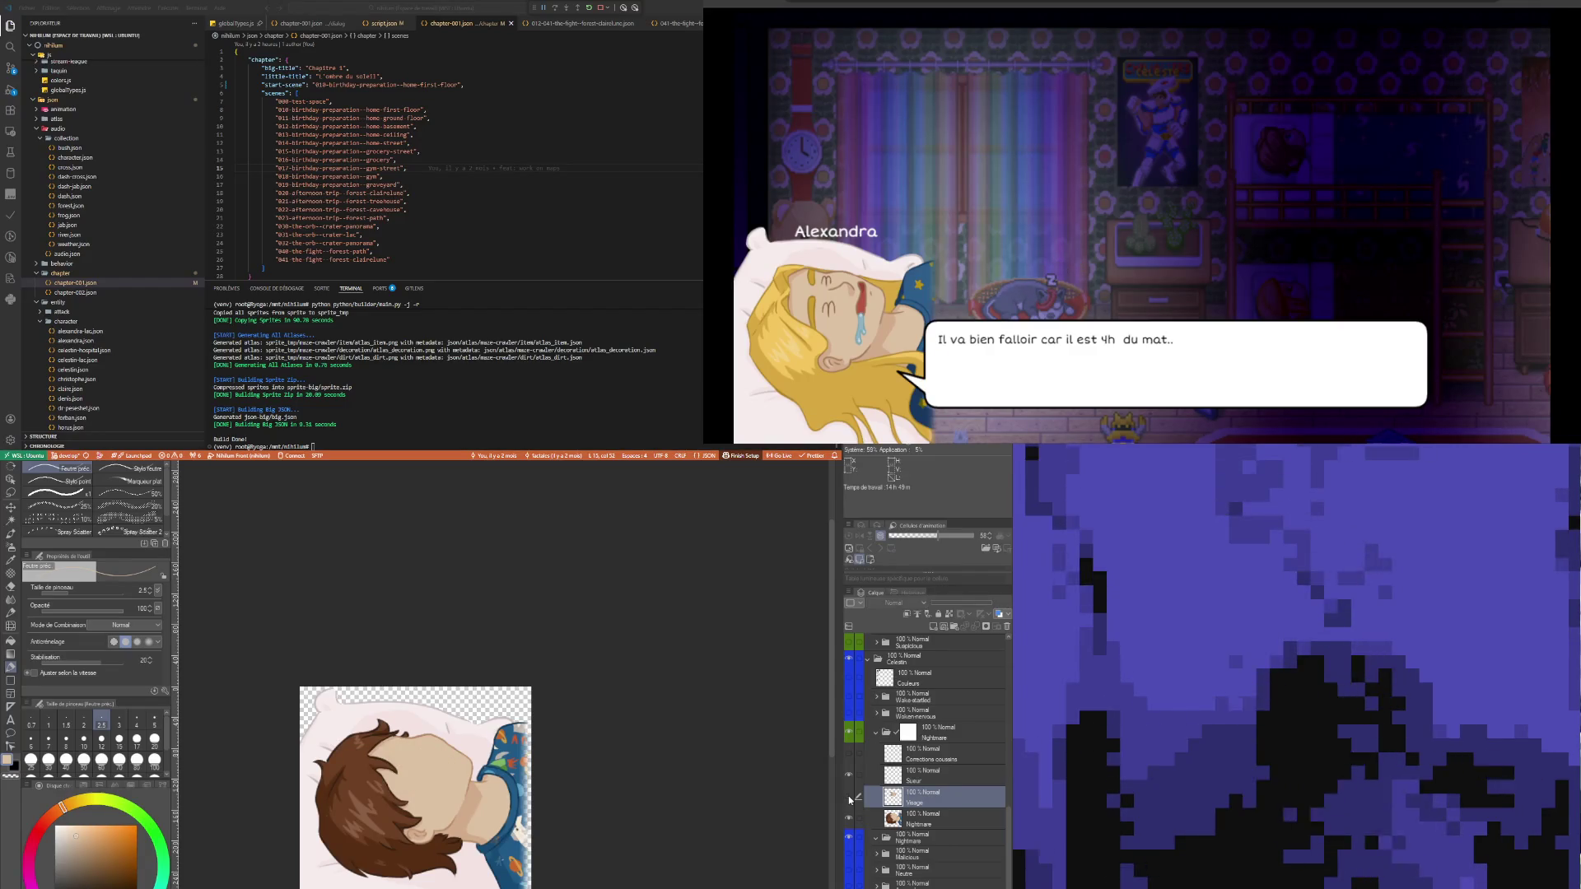
left_click(849, 798)
left_click(850, 798)
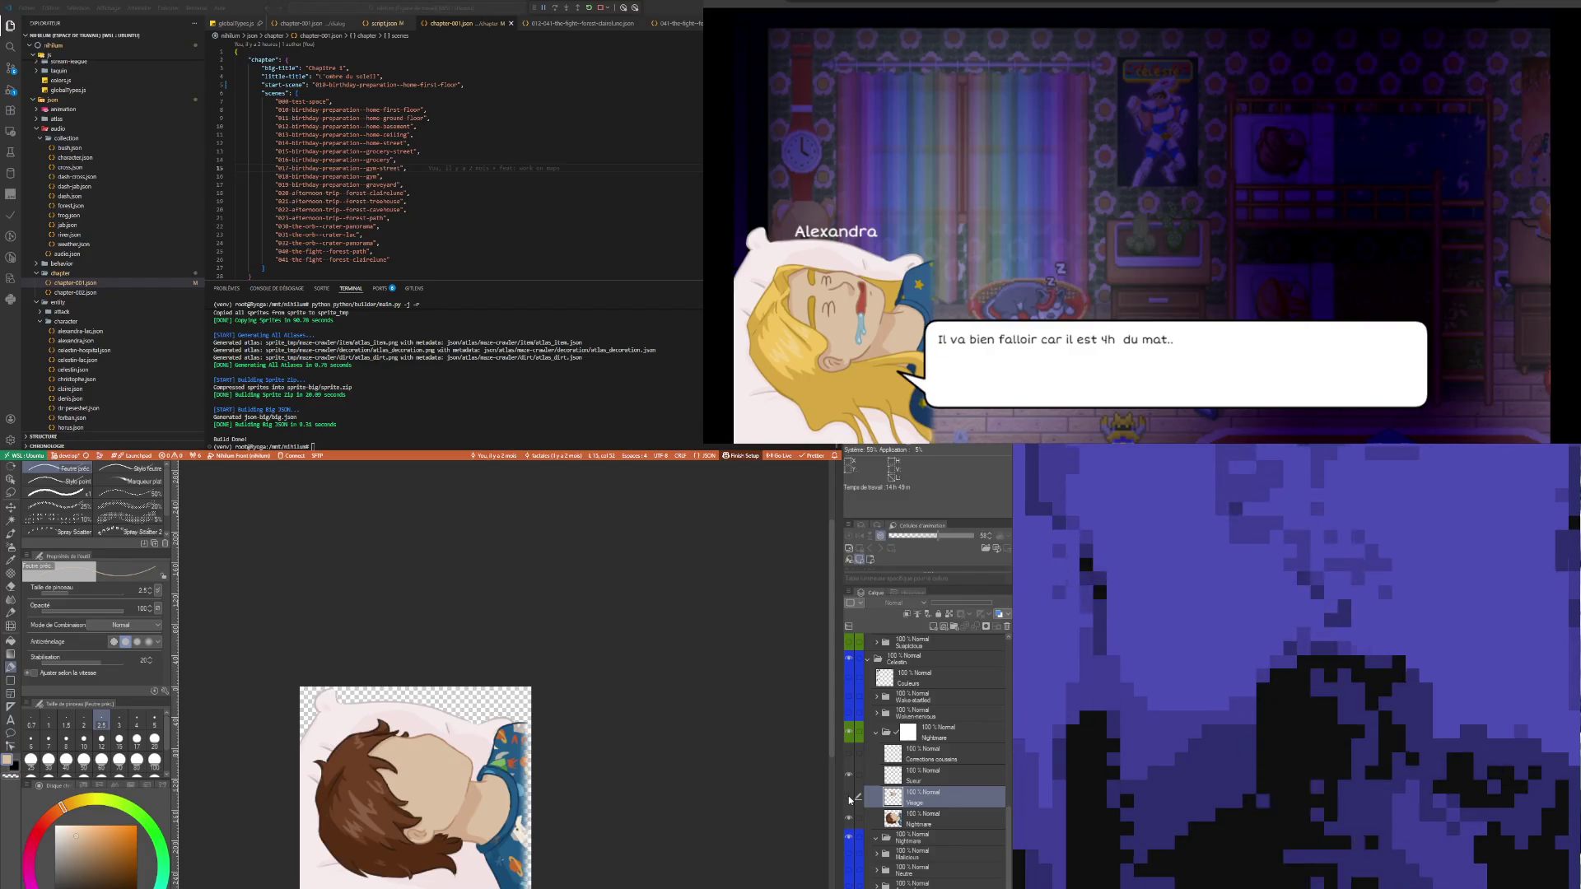
left_click(849, 797)
left_click(849, 797)
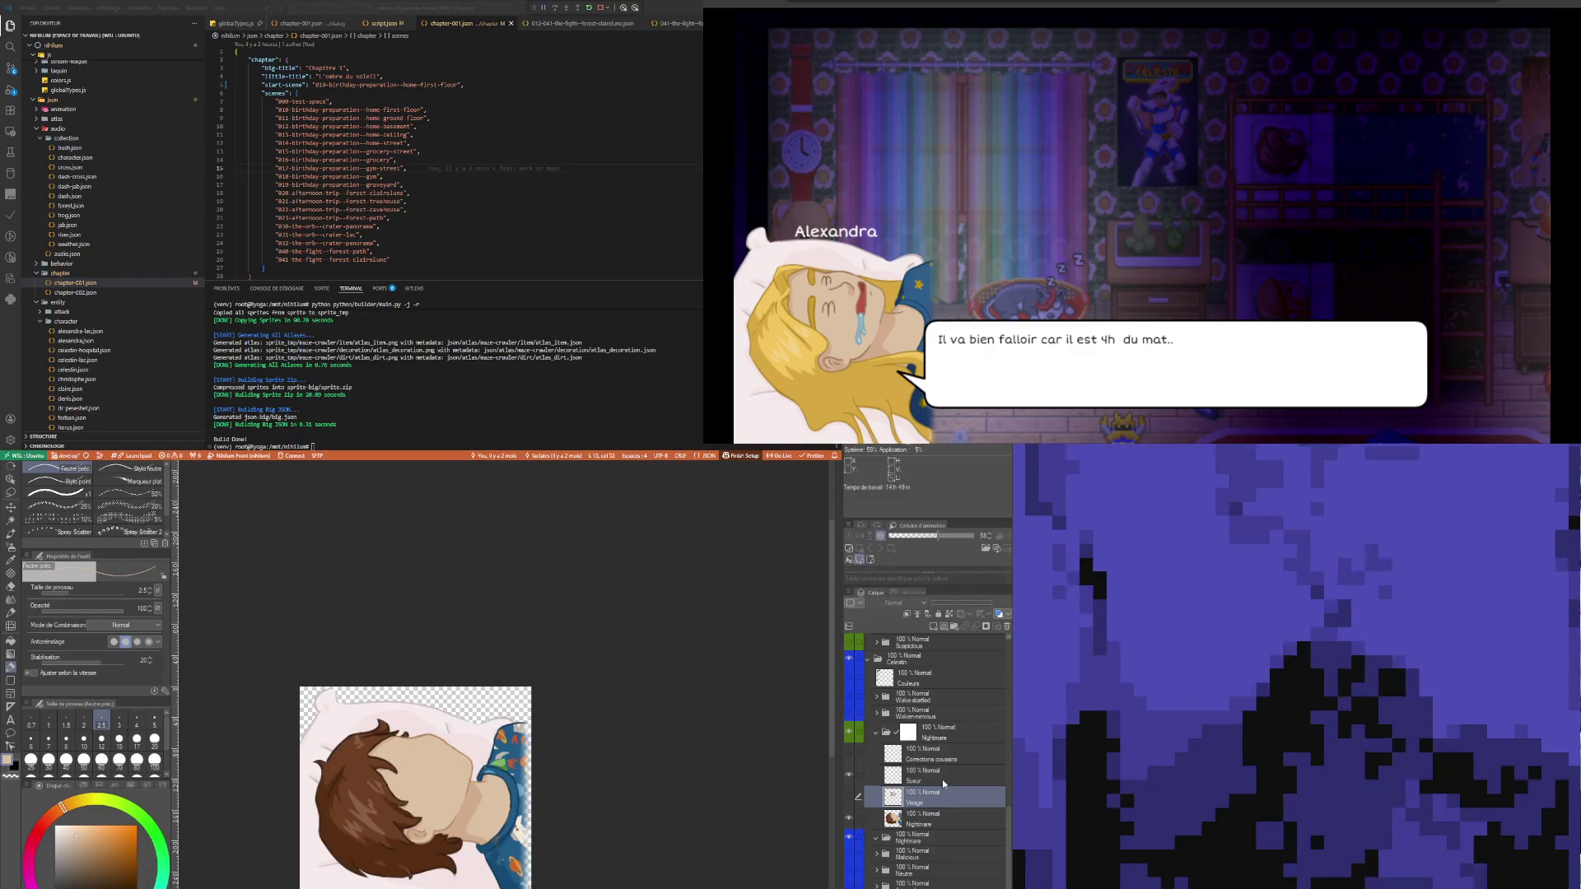
left_click(944, 784)
left_click(849, 796)
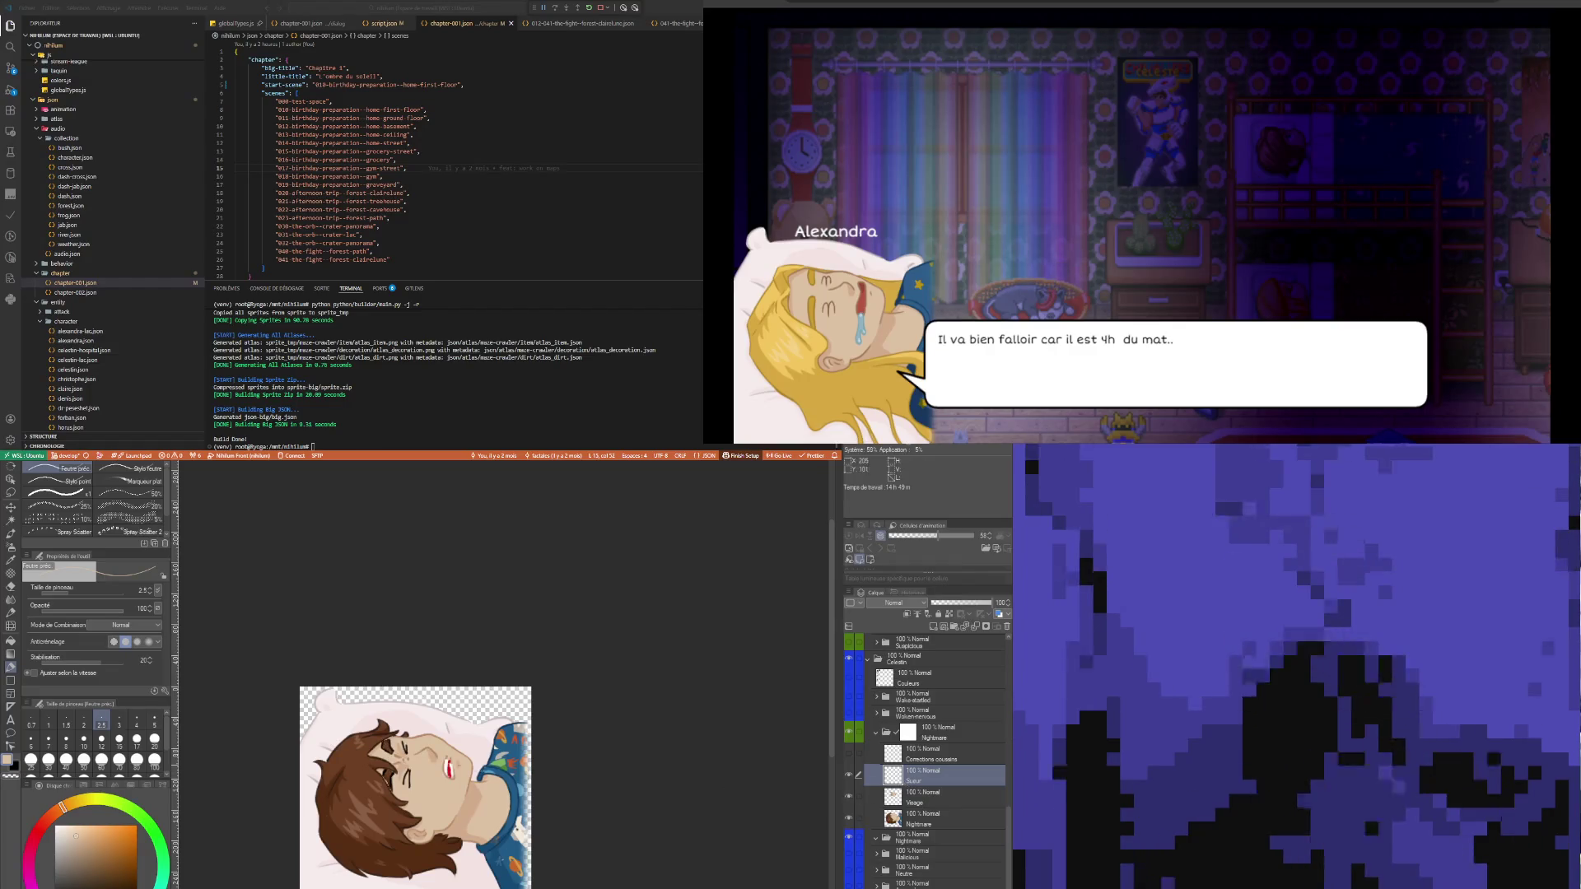
- Show the Couleurs swatch layer and eyedrop its light blue swatch for the sweat drops
scroll(388, 779, "up", 3)
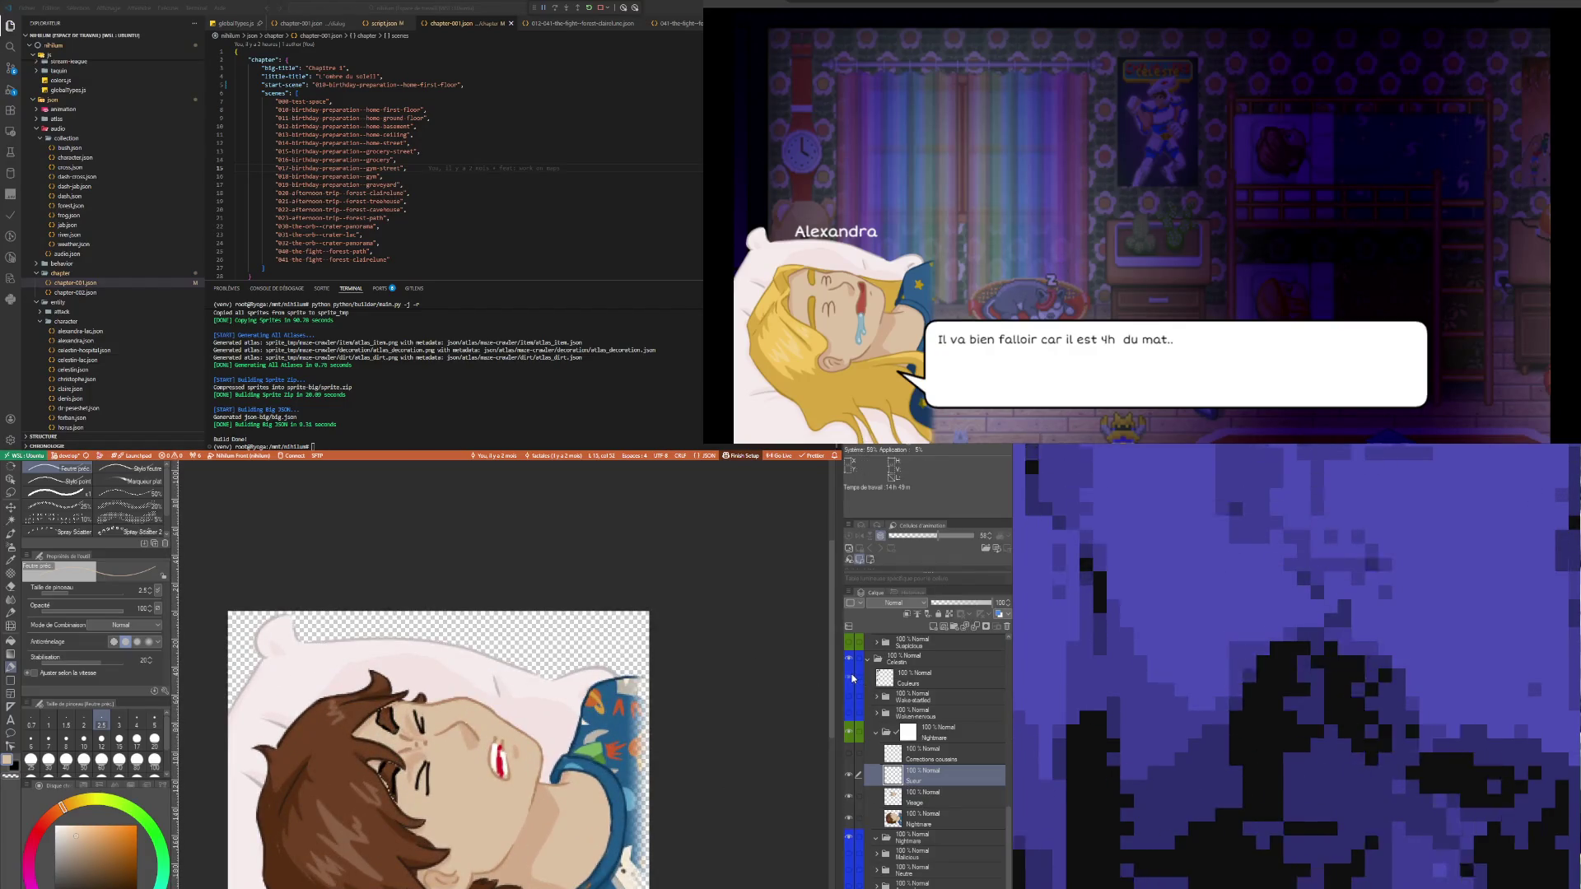
left_click(849, 677)
scroll(298, 749, "up", 1)
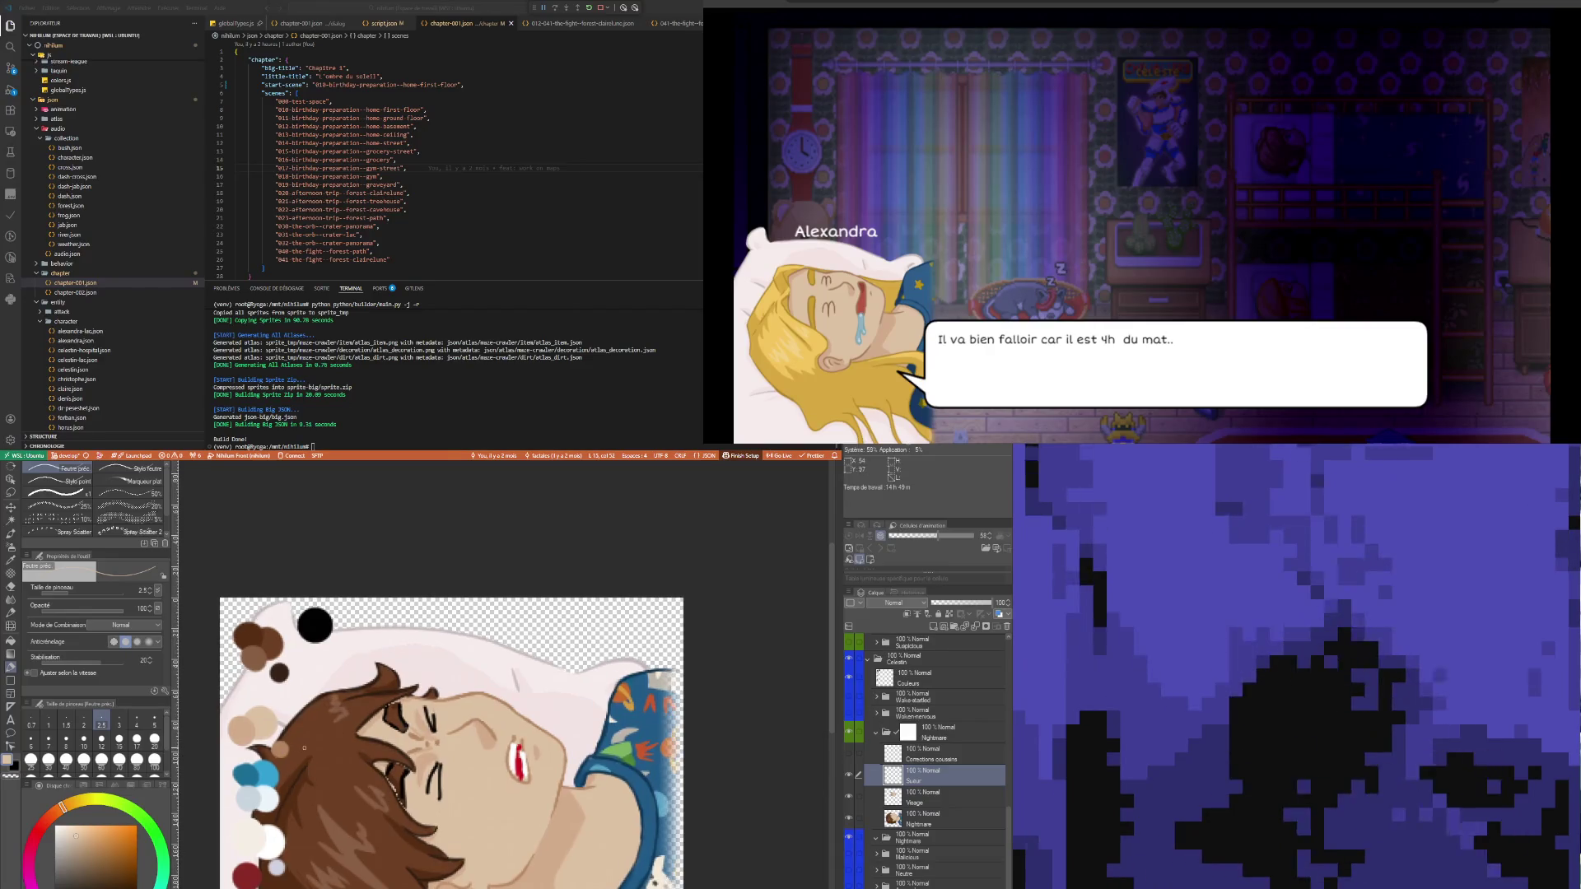
key("i")
left_click(270, 767)
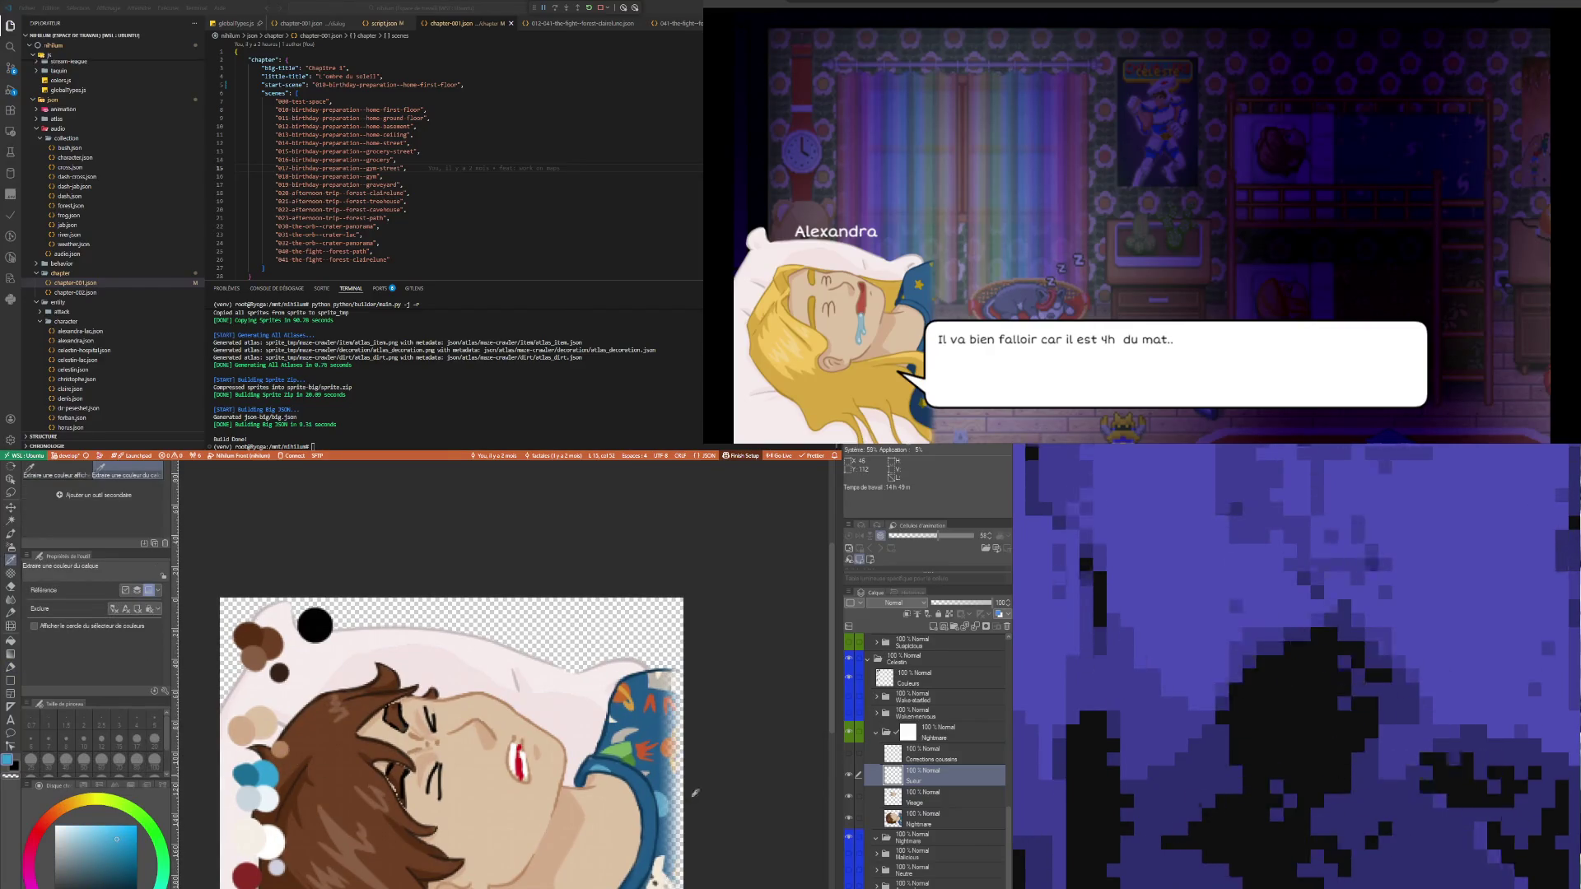
key("p")
scroll(400, 675, "down", 3)
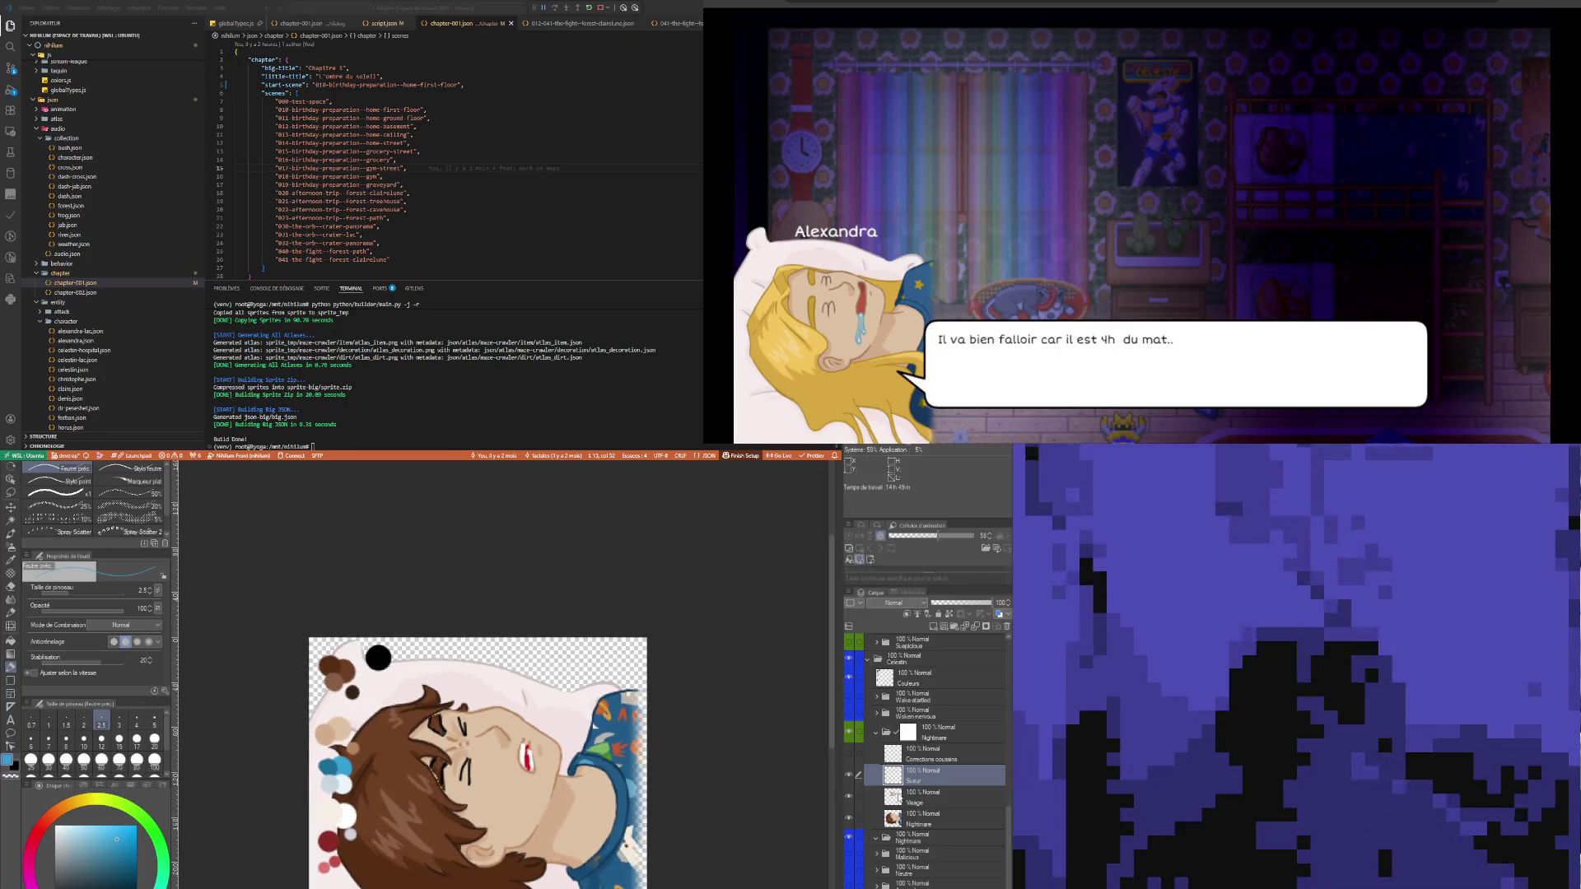
scroll(387, 688, "up", 2)
scroll(454, 821, "up", 2)
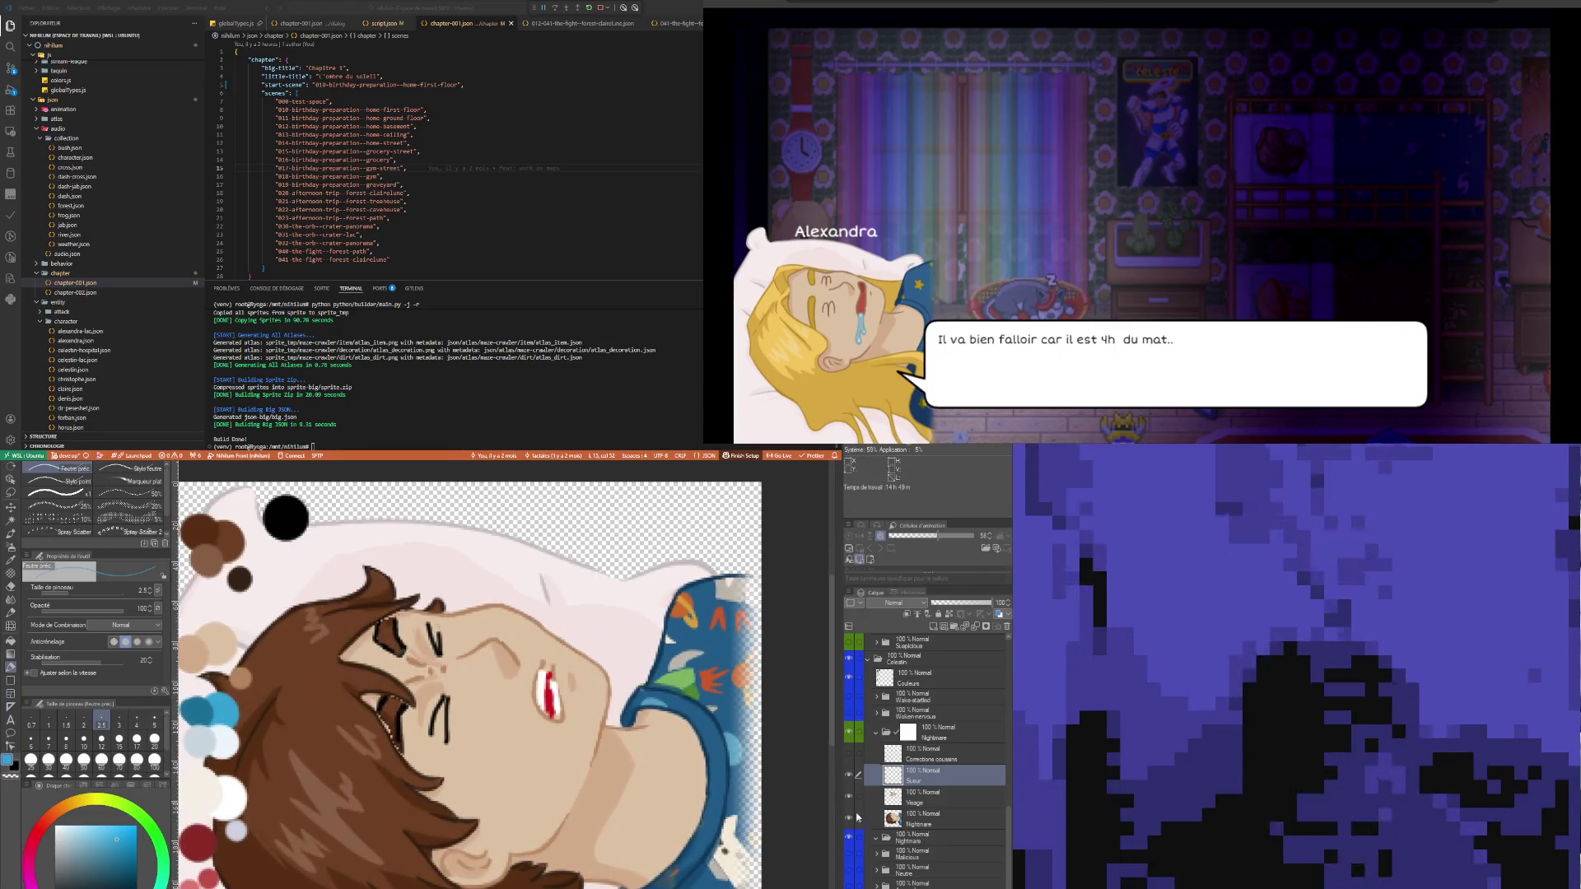
scroll(664, 791, "up", 2)
scroll(664, 791, "down", 3)
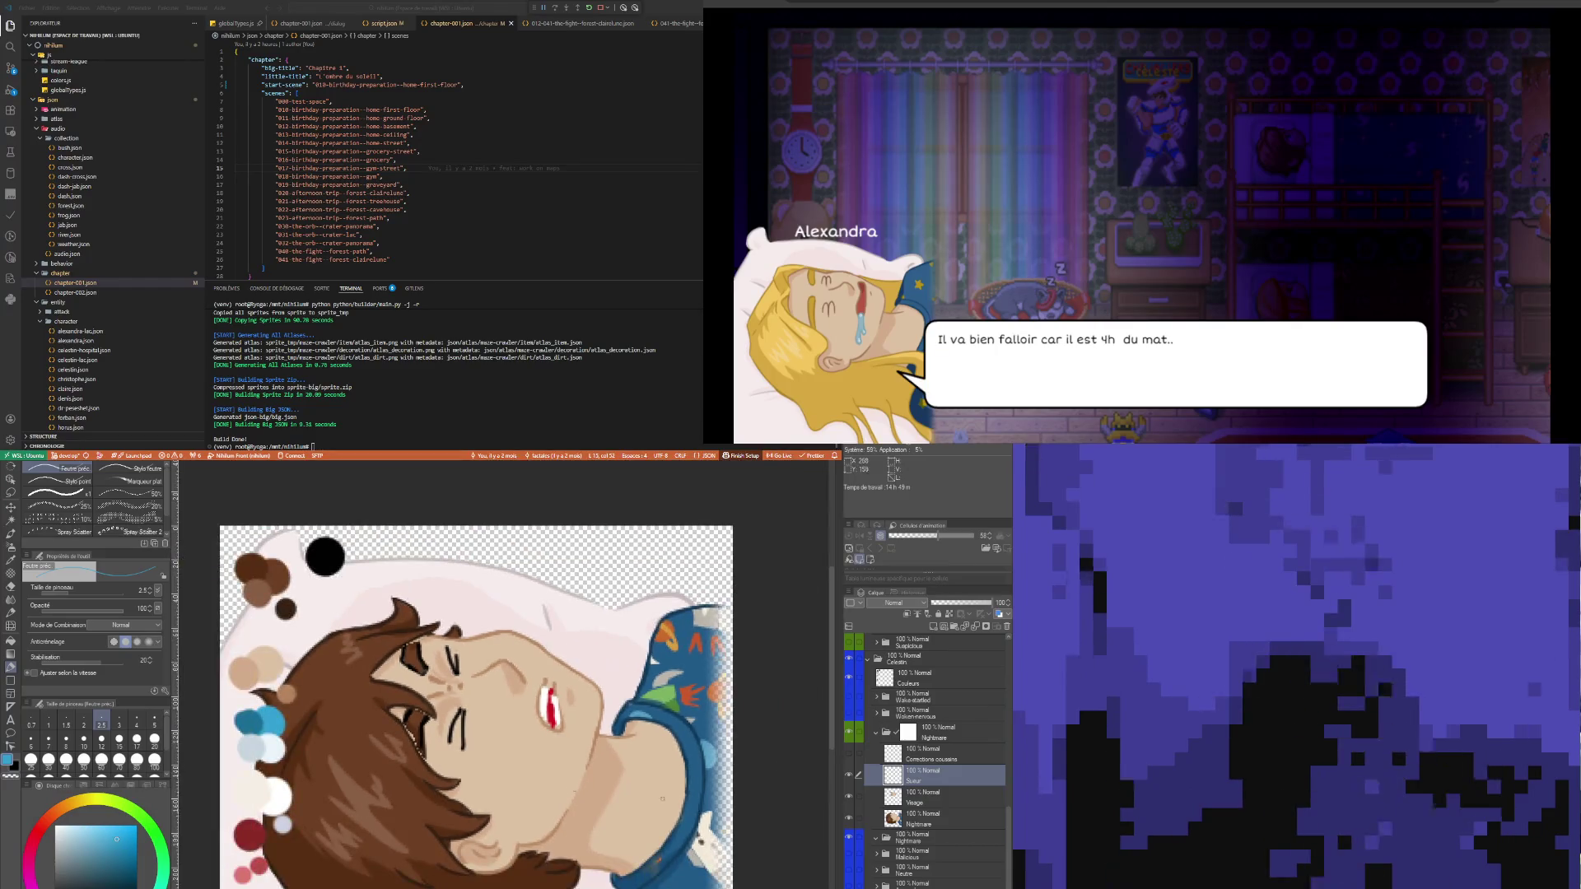
scroll(664, 791, "up", 2)
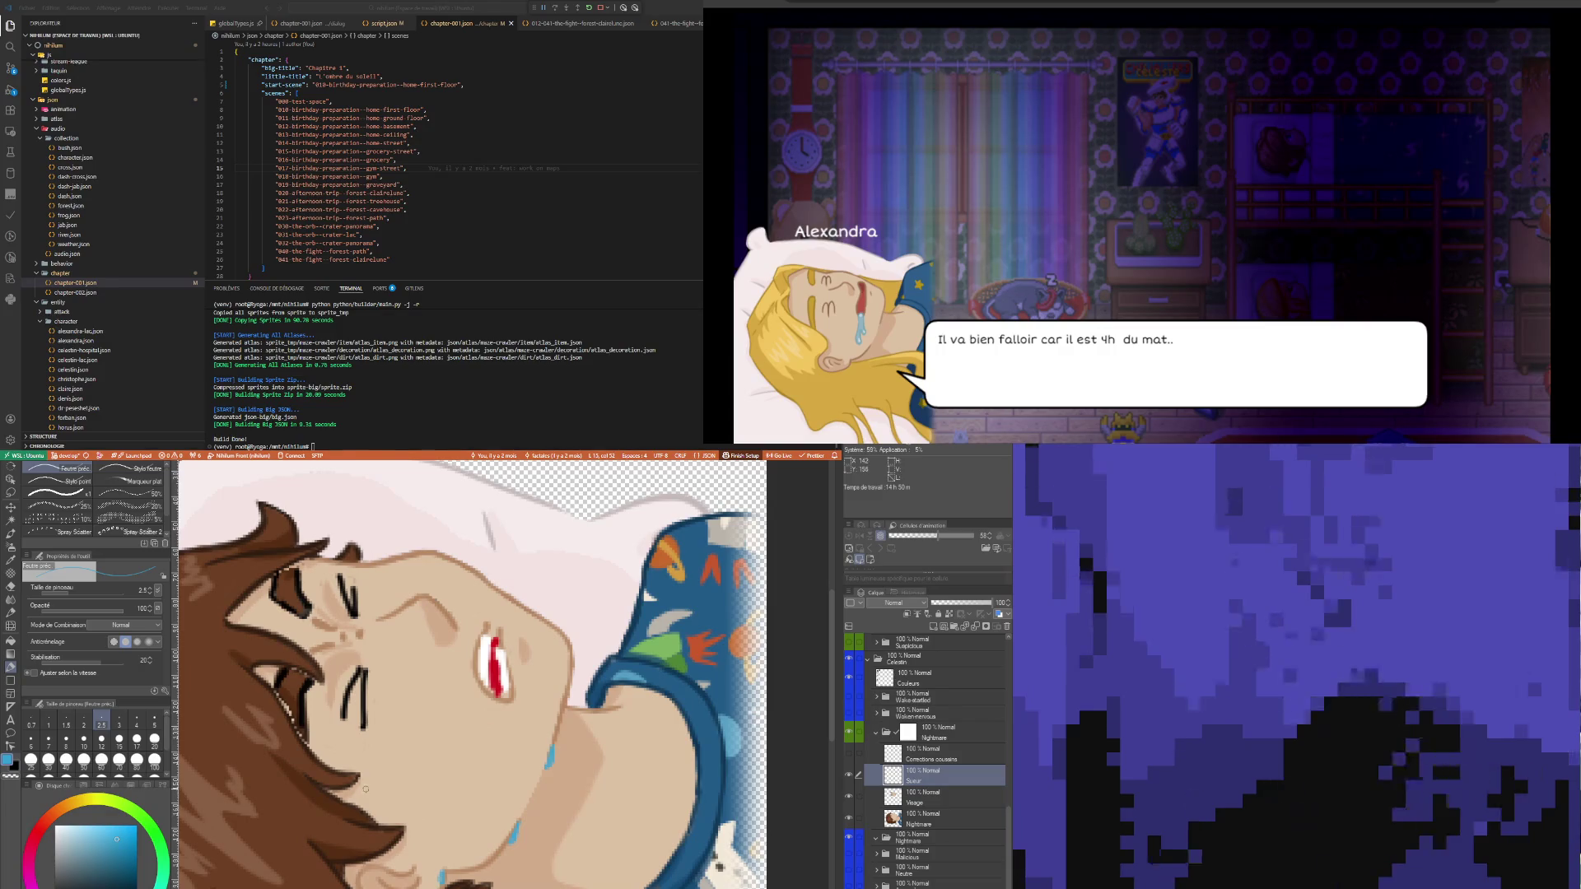
- Paint two light-blue sweat drops on the face and set the Sueur layer opacity to 50%
left_click_drag(365, 791, 365, 801)
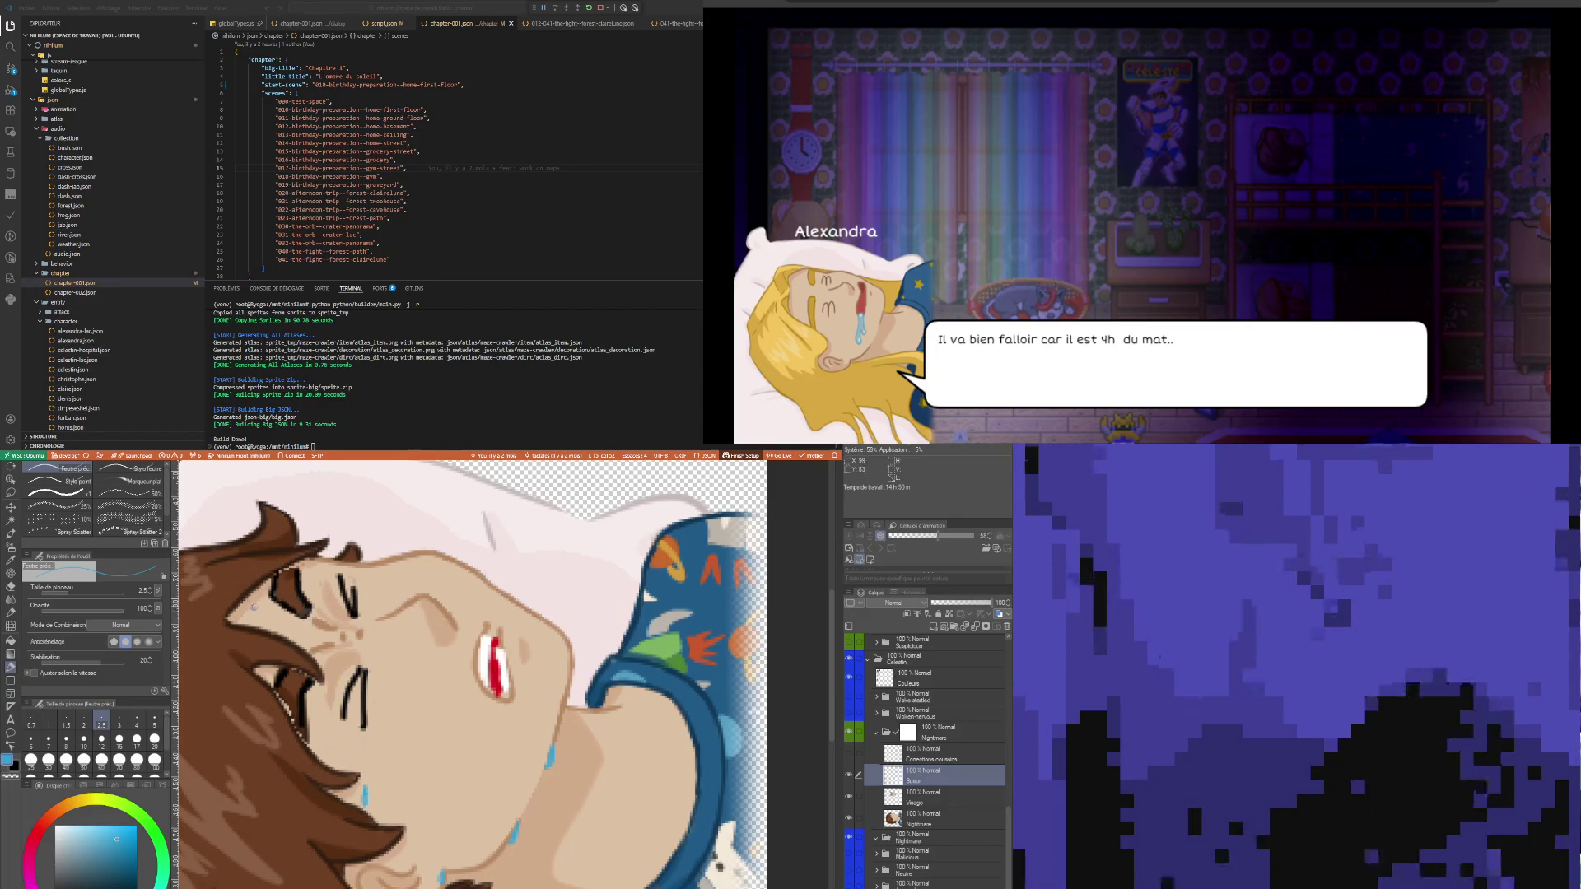
left_click_drag(255, 607, 255, 611)
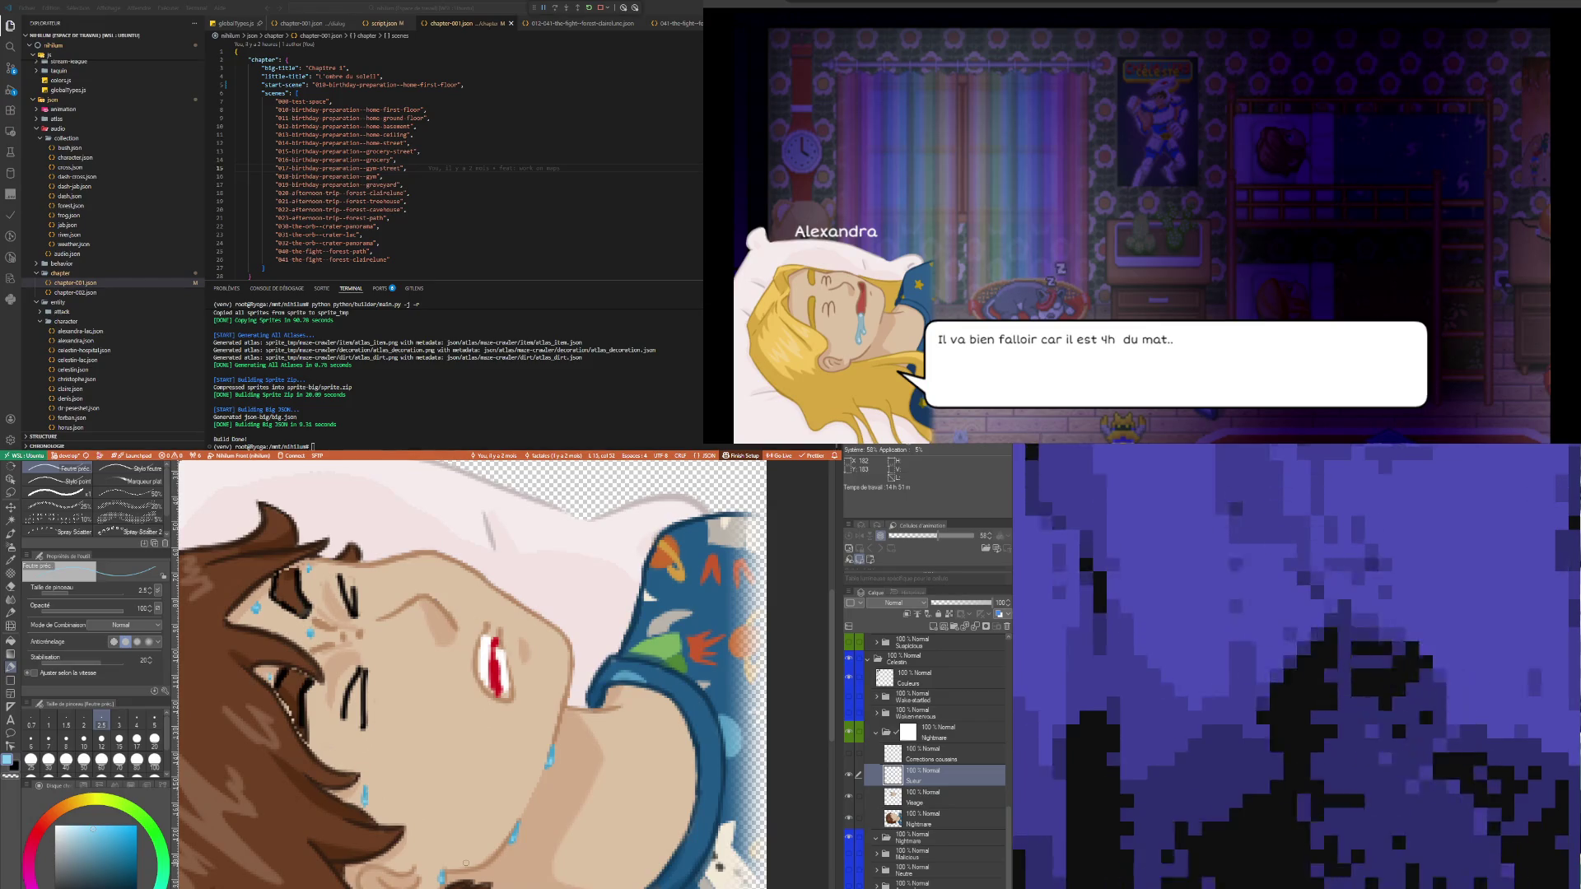
left_click(965, 603)
left_click(965, 605)
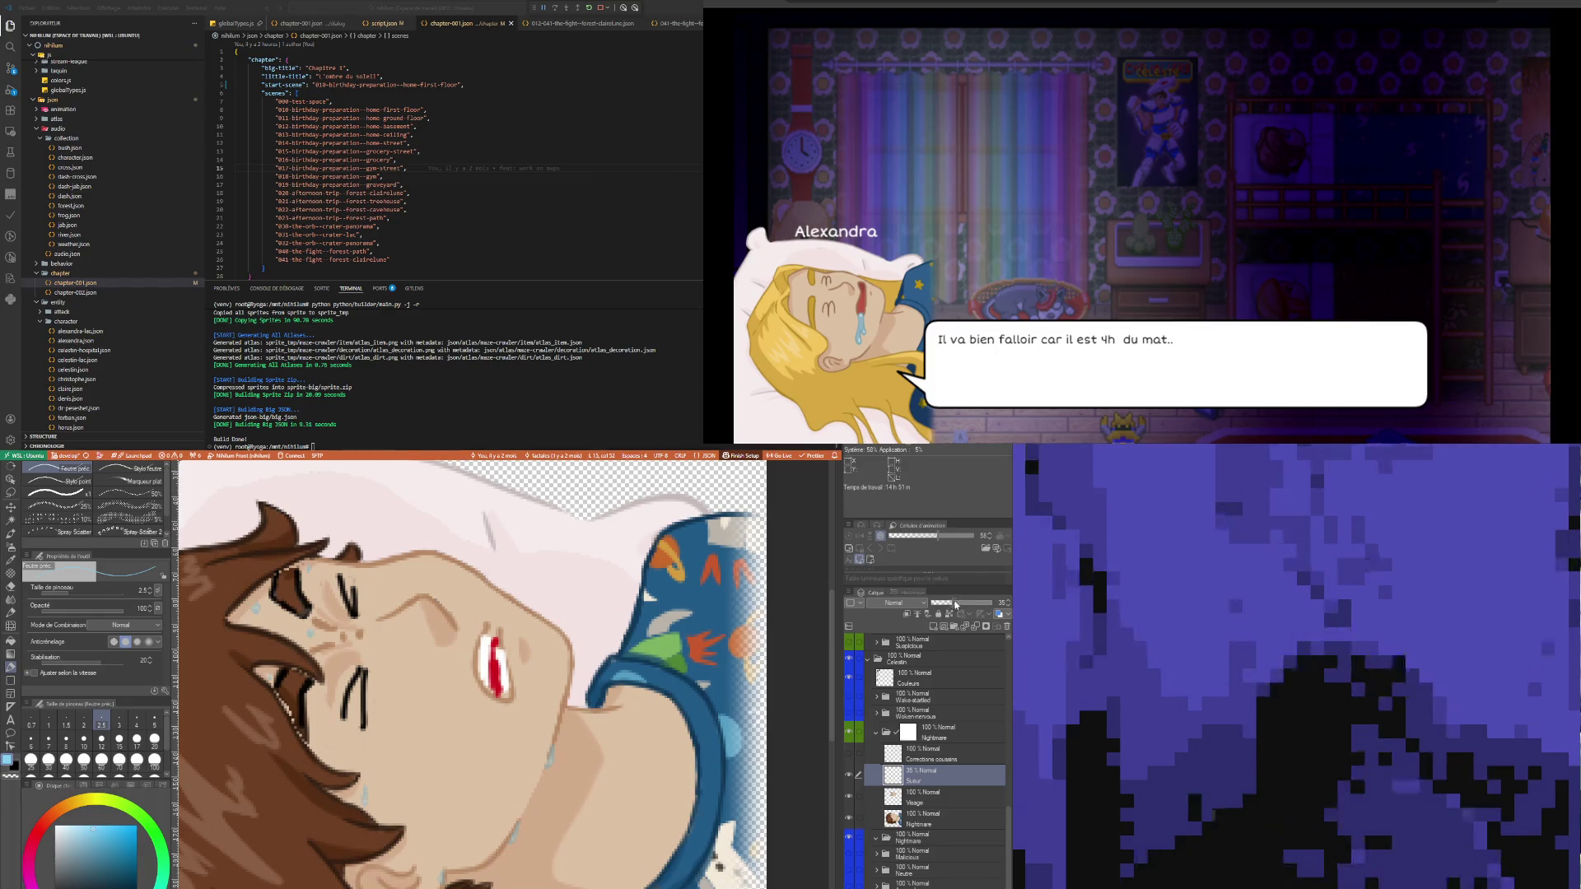
left_click(959, 604)
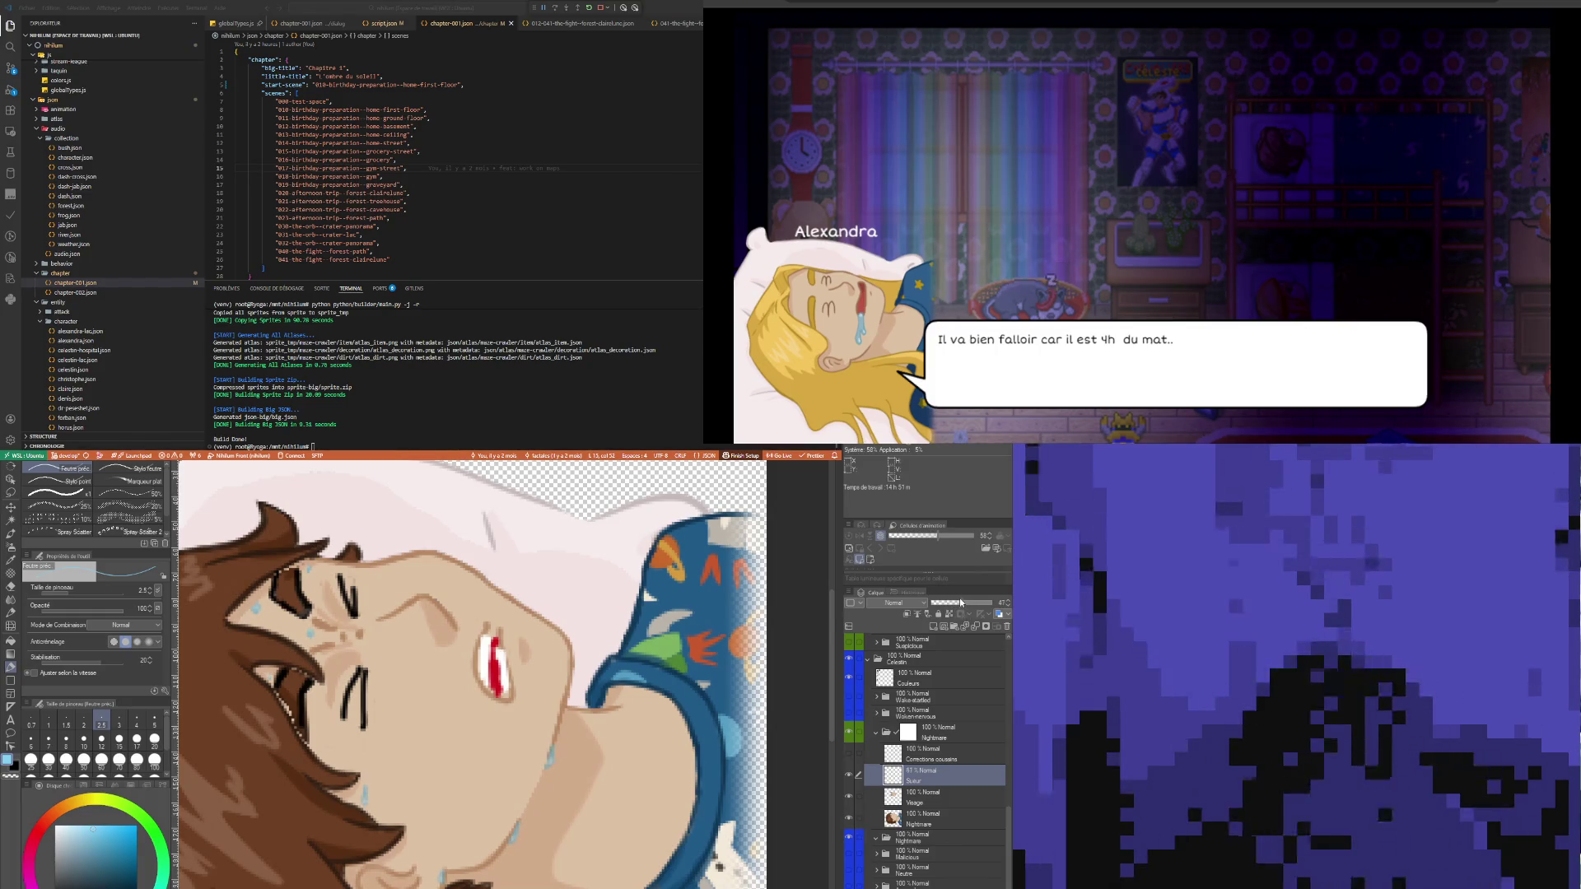
left_click(1008, 601)
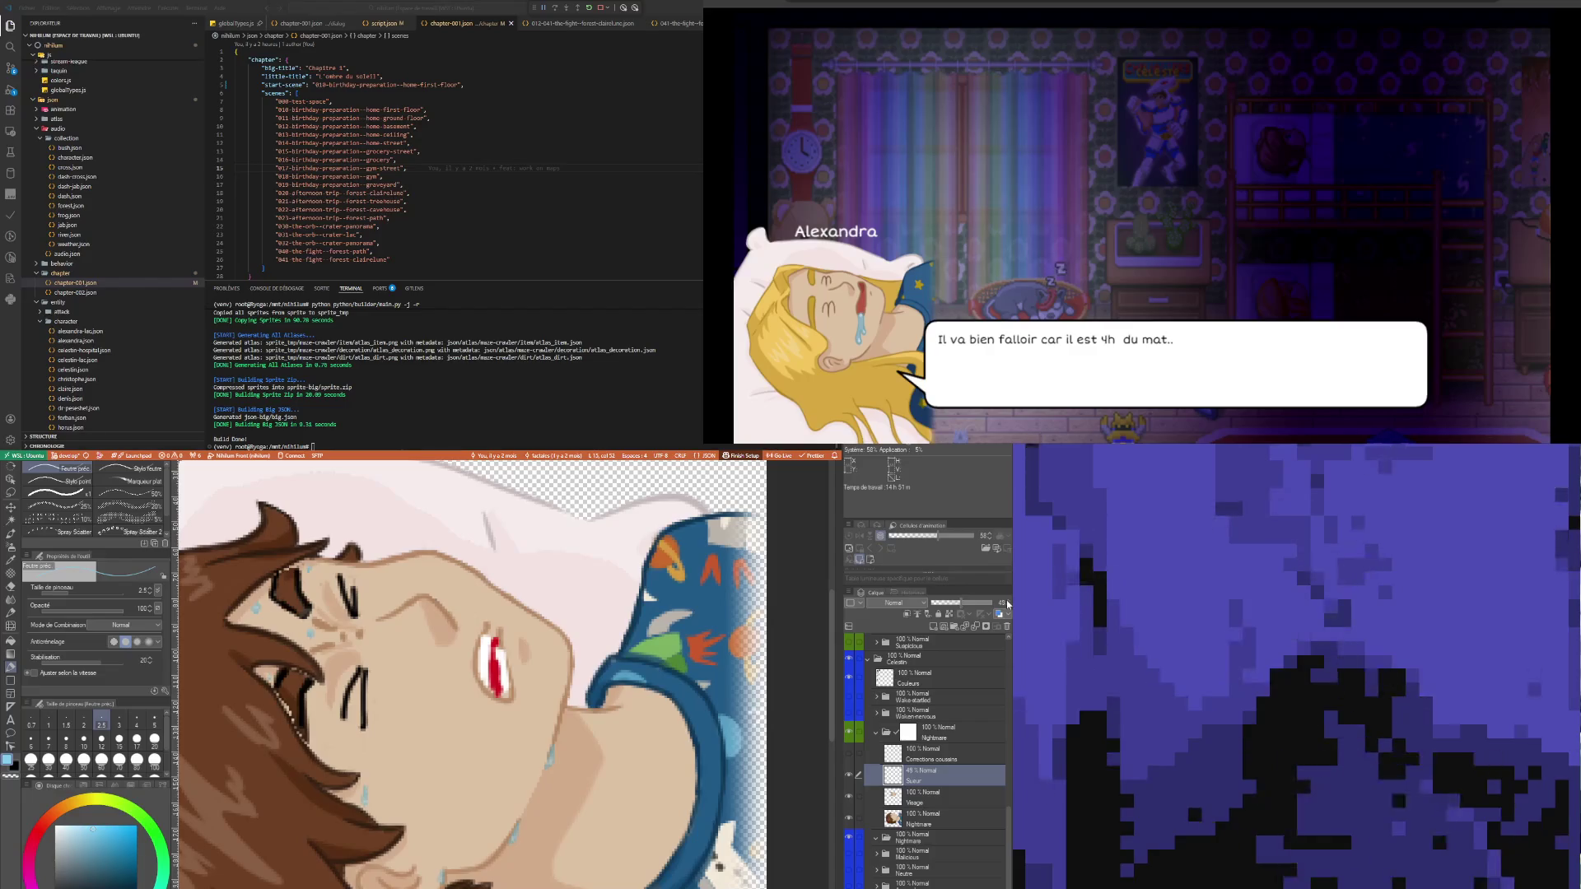
scroll(475, 715, "down", 2)
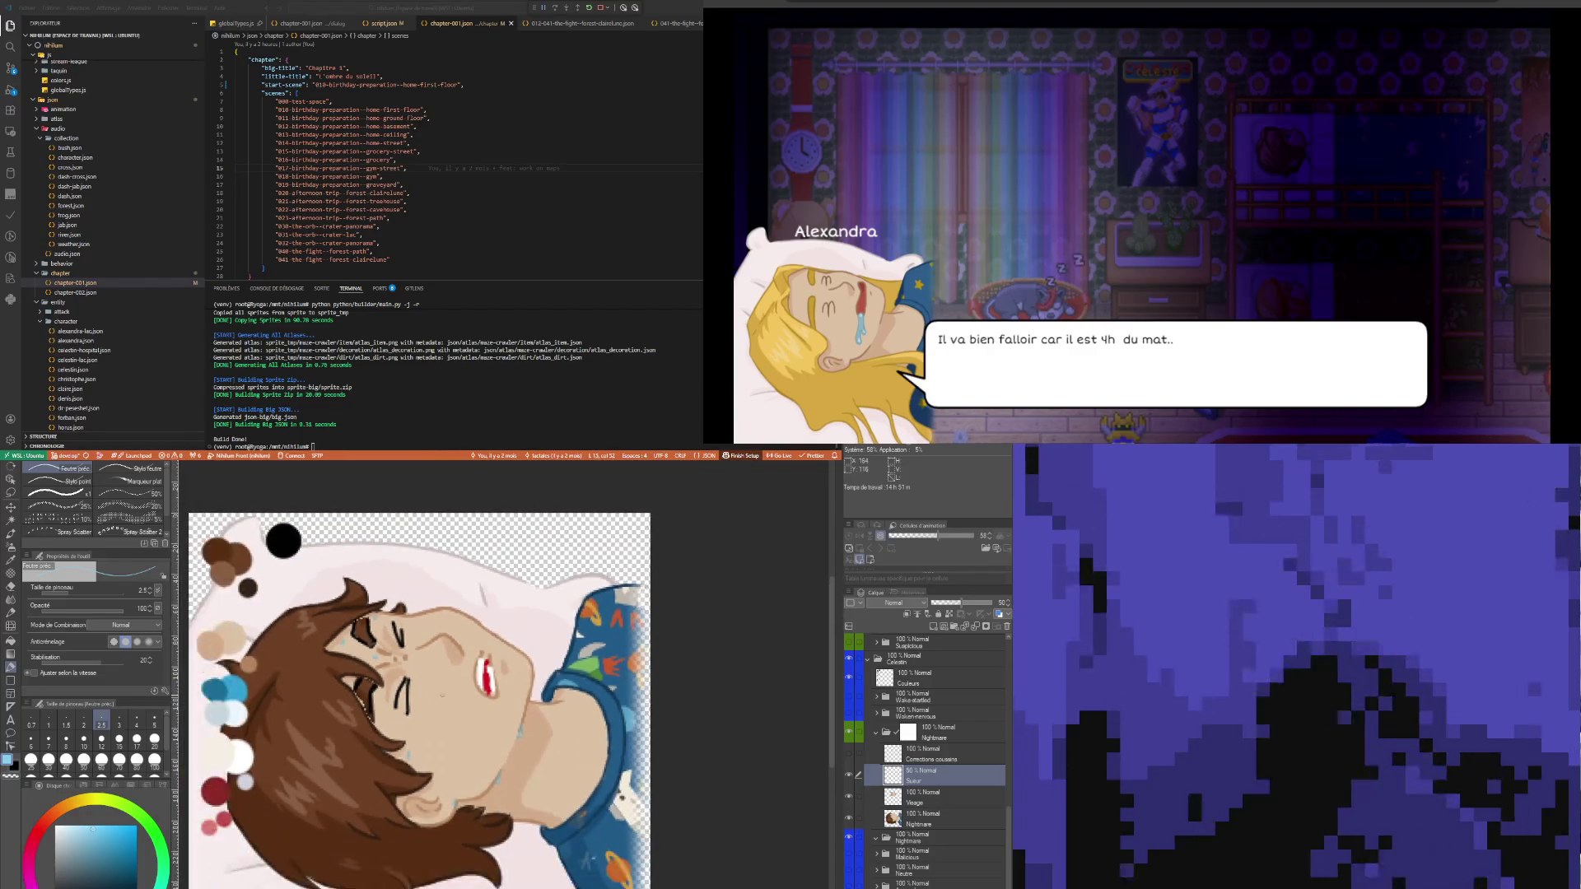
scroll(417, 755, "down", 1)
scroll(520, 795, "up", 1)
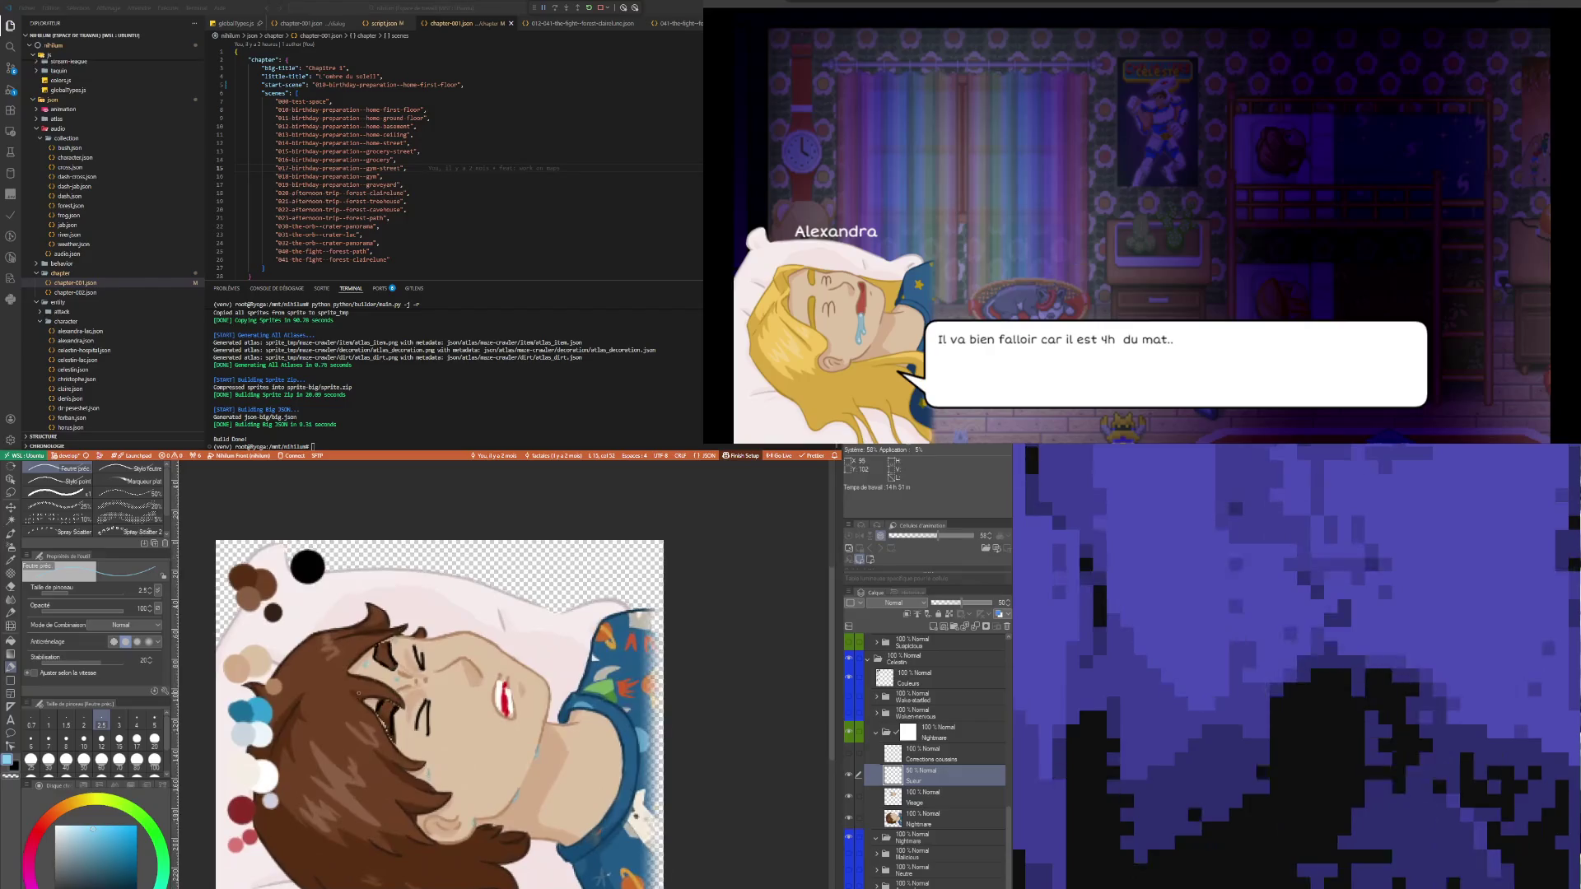
scroll(519, 795, "down", 1)
scroll(626, 732, "up", 1)
- Select the Visage layer, sample the brown hair colour, and set the pen size to 2.0
left_click(943, 803)
scroll(412, 741, "down", 1)
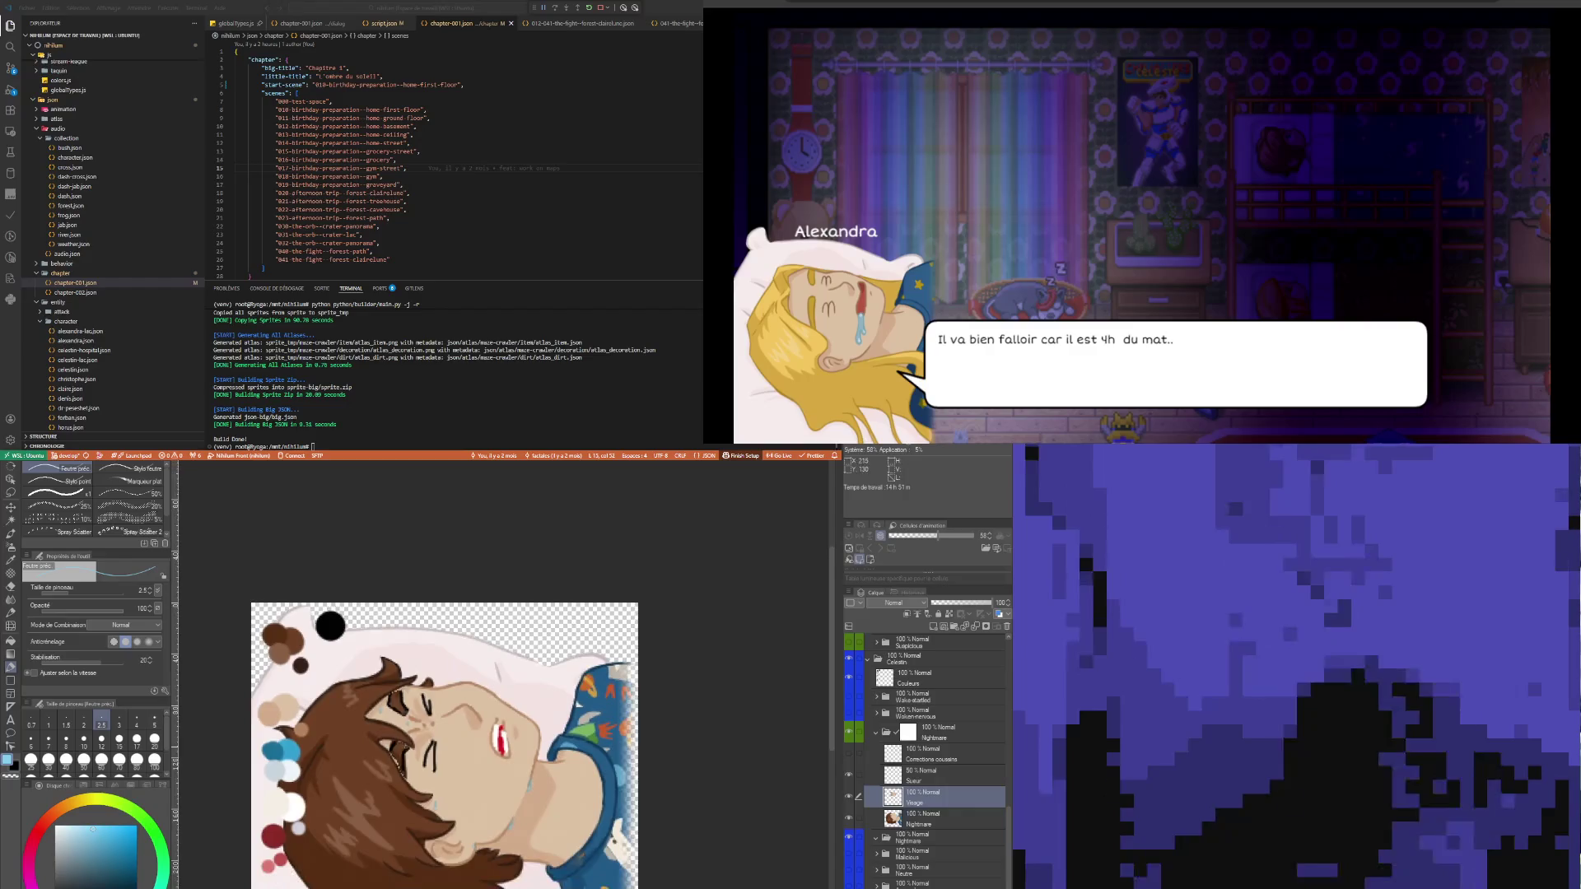
scroll(404, 750, "up", 3)
scroll(404, 750, "down", 1)
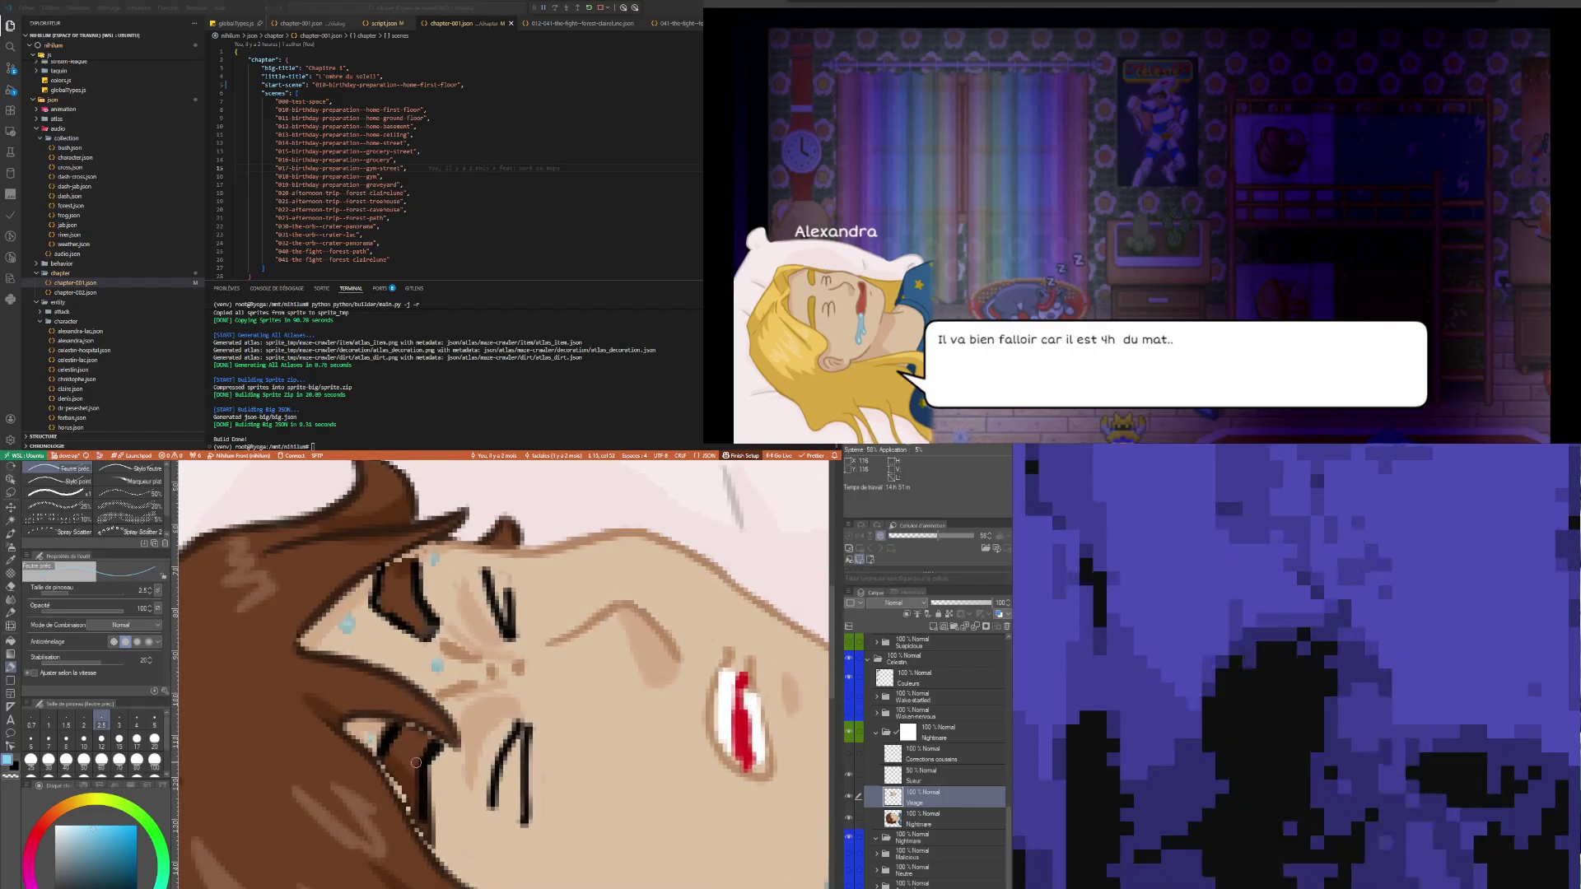
scroll(416, 785, "down", 1)
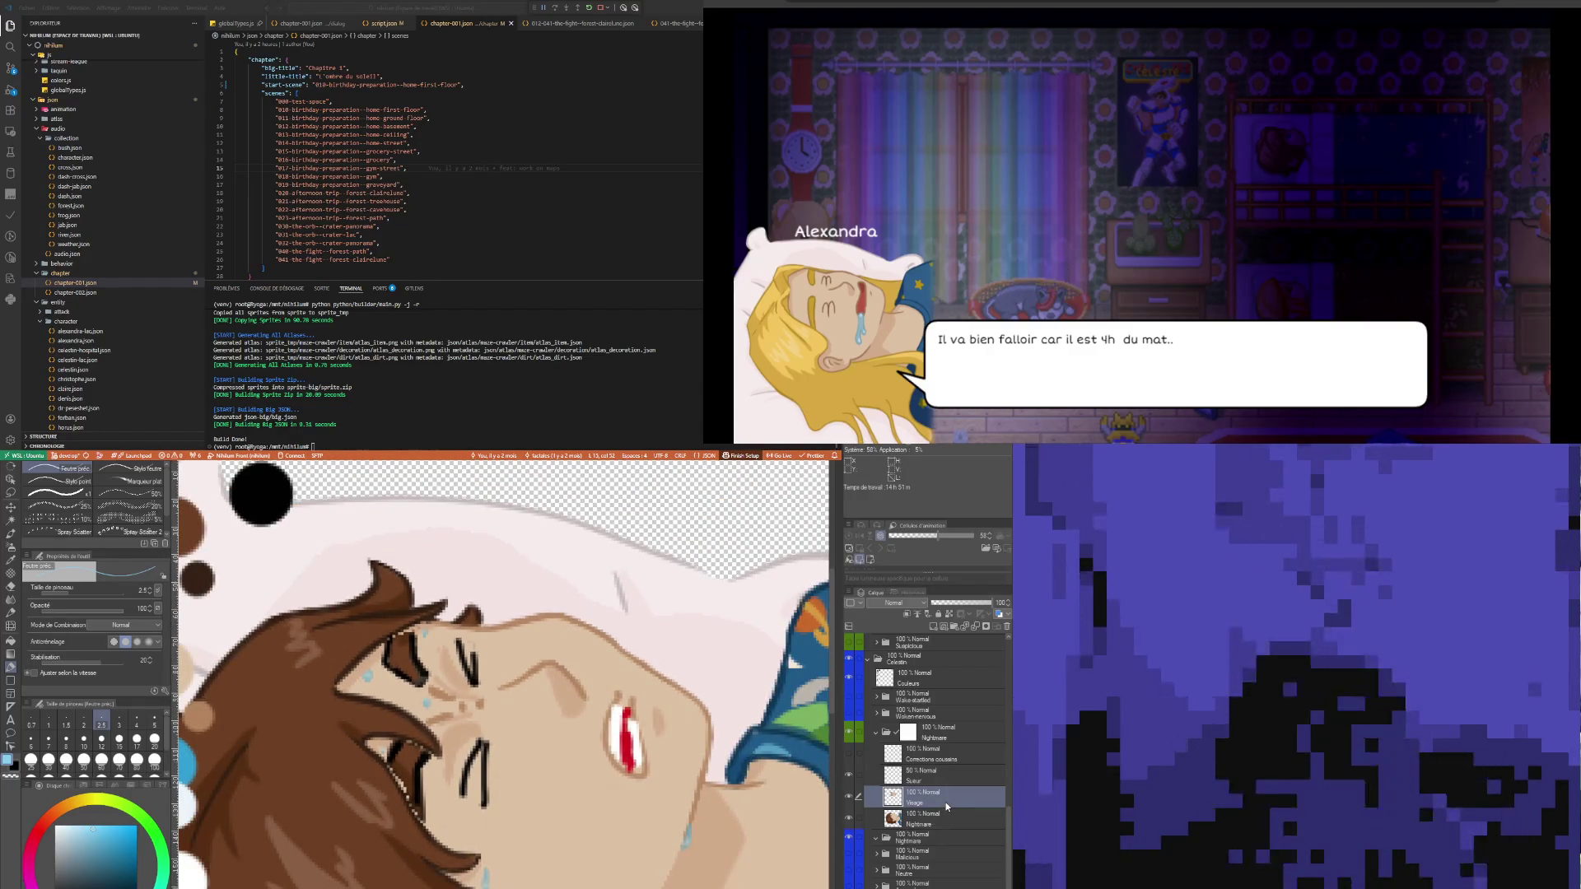
scroll(497, 784, "up", 2)
scroll(497, 783, "up", 1)
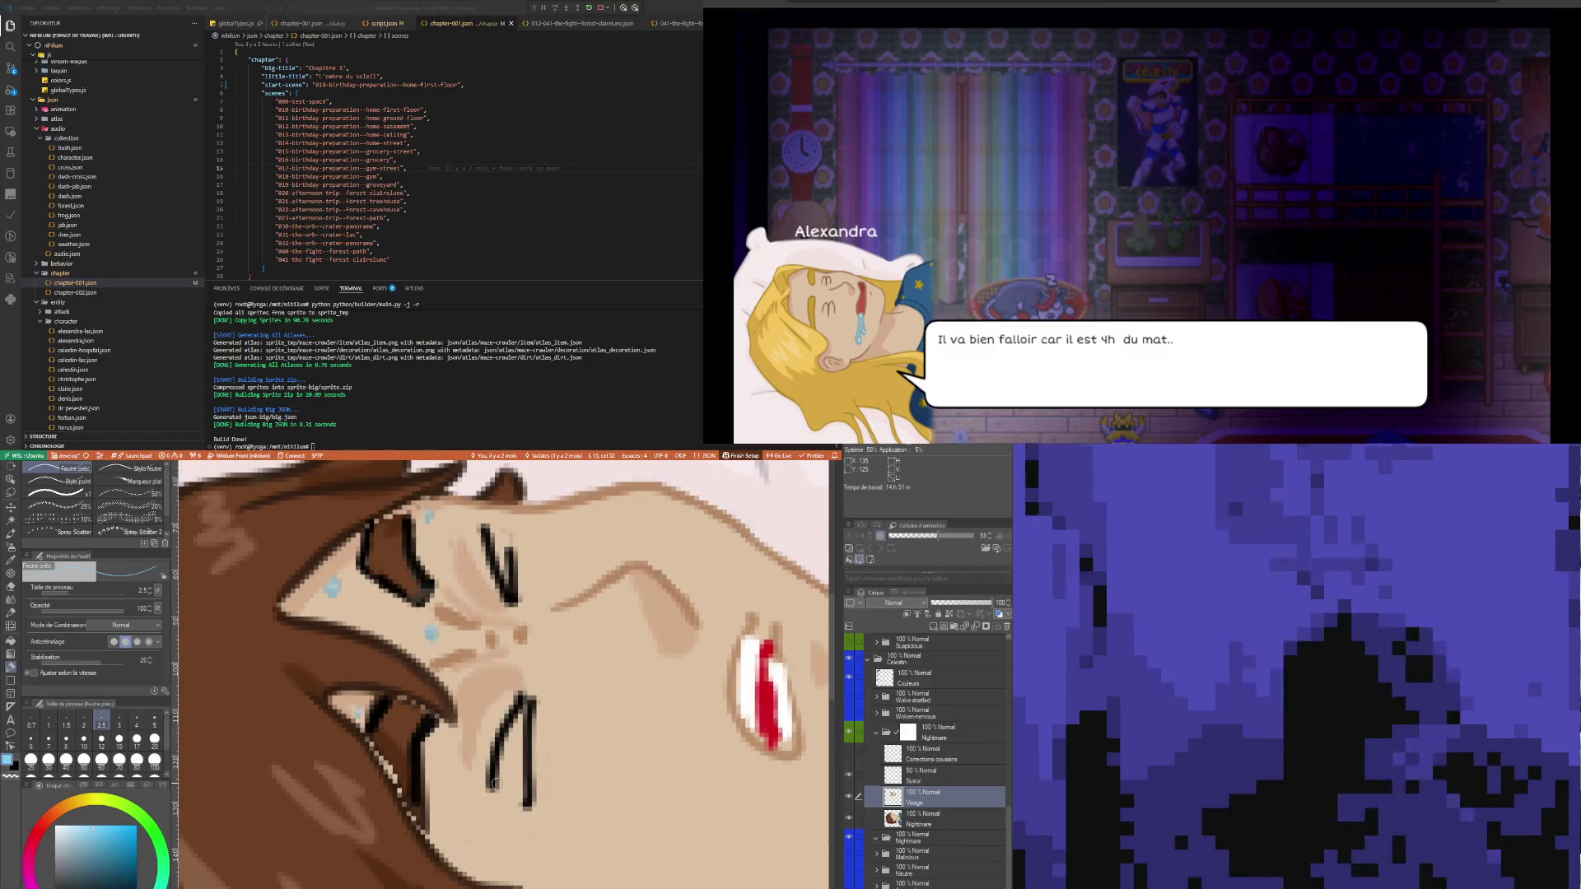
left_click(392, 745, "alt")
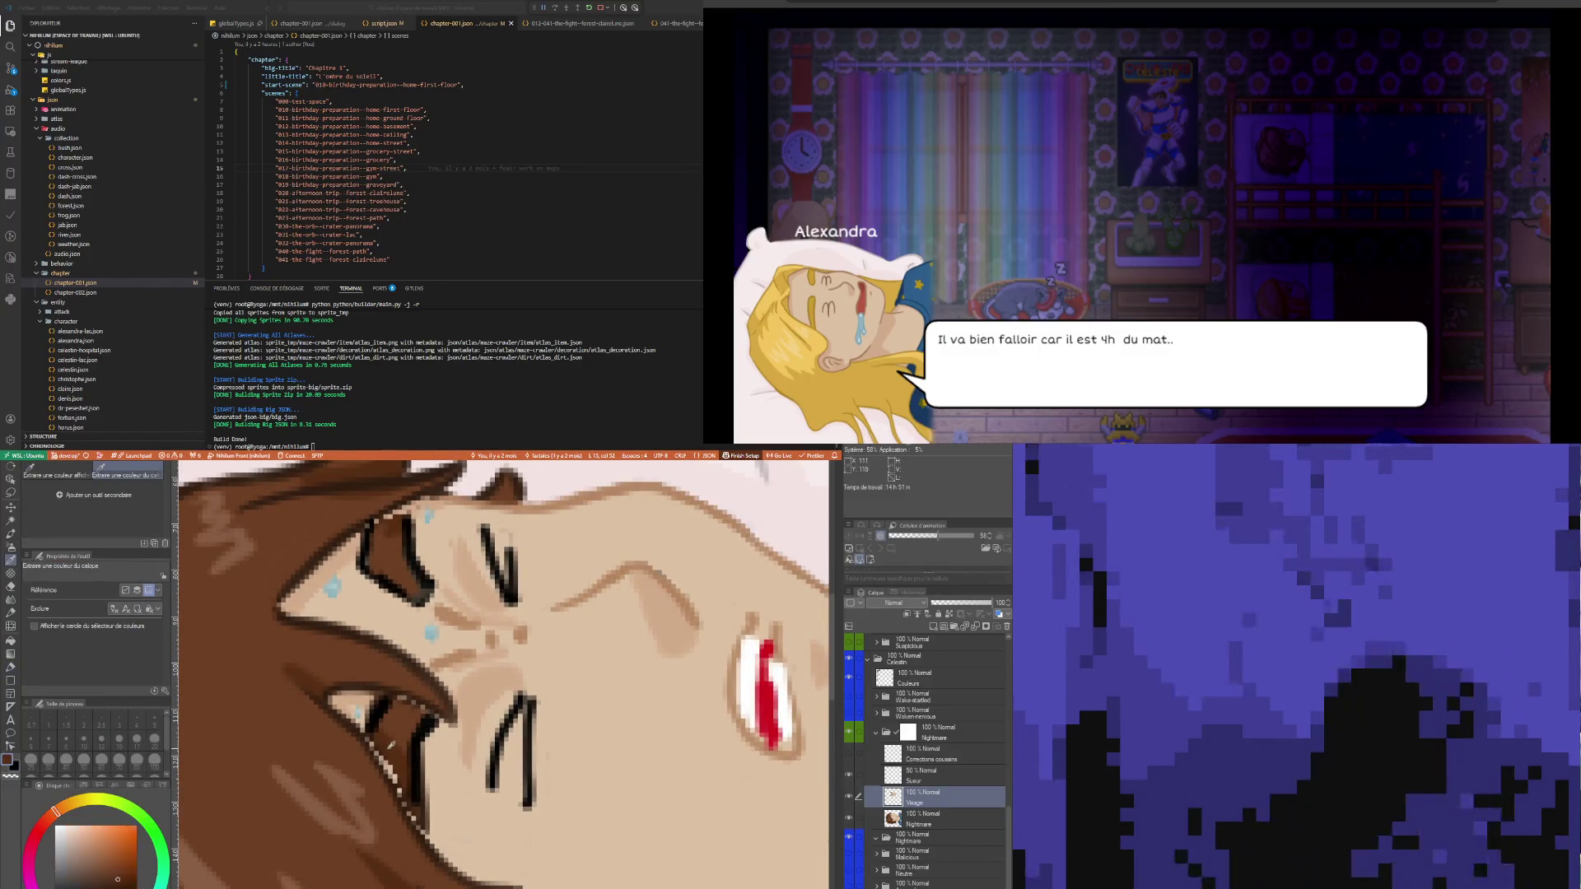
key("p")
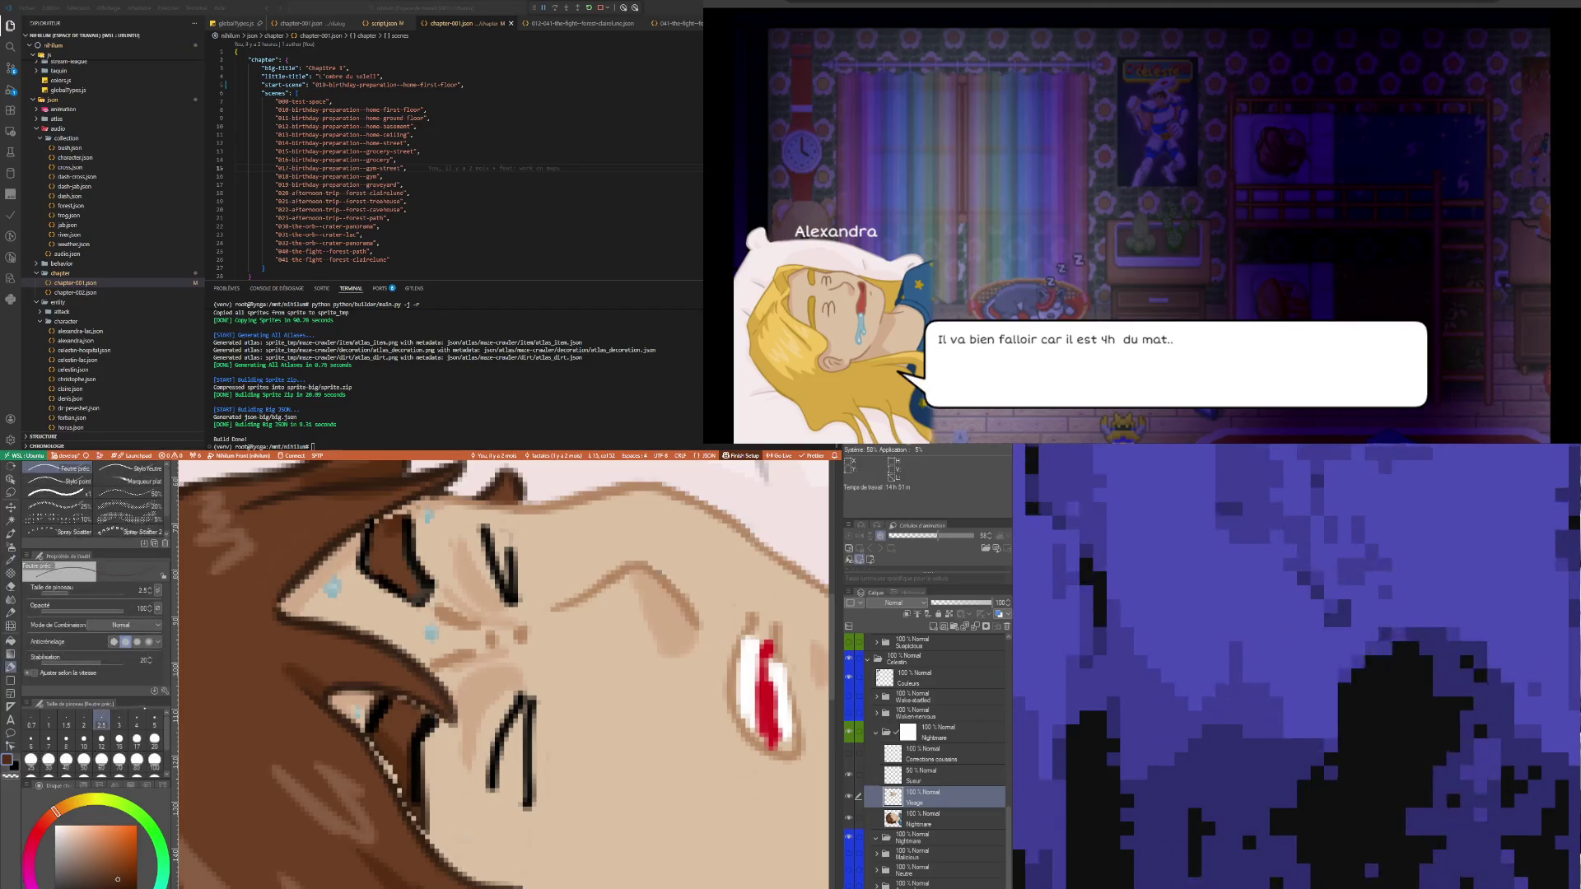
key("bracketleft")
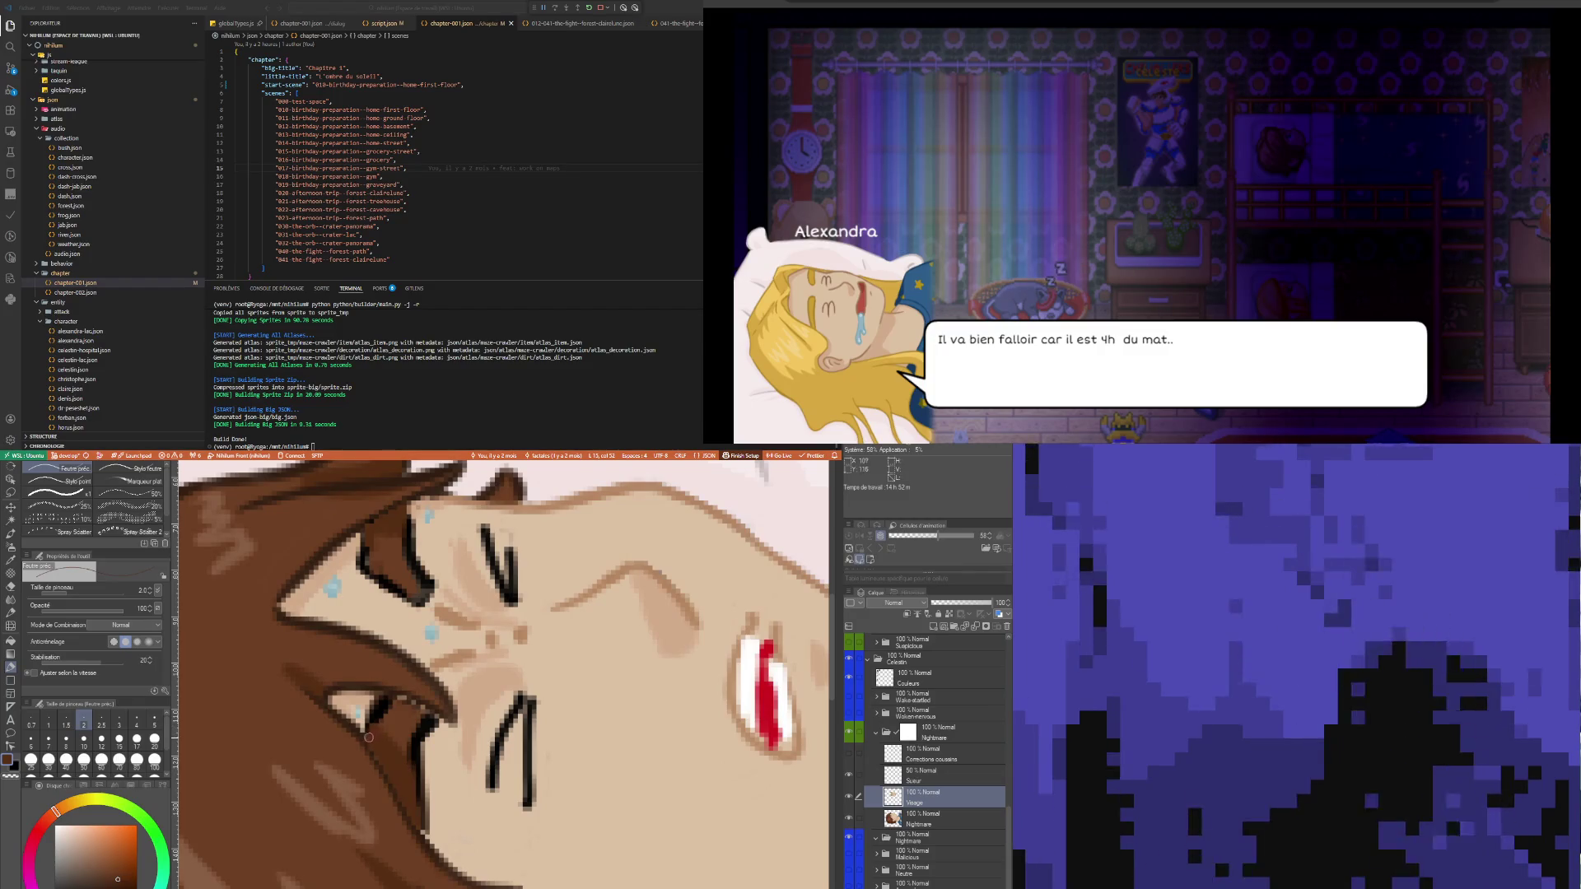
- Sample a hair colour and retouch the hairline strands with the Feutre préc. pen, ending on the soft eraser
key("i")
left_click(411, 717)
key("p")
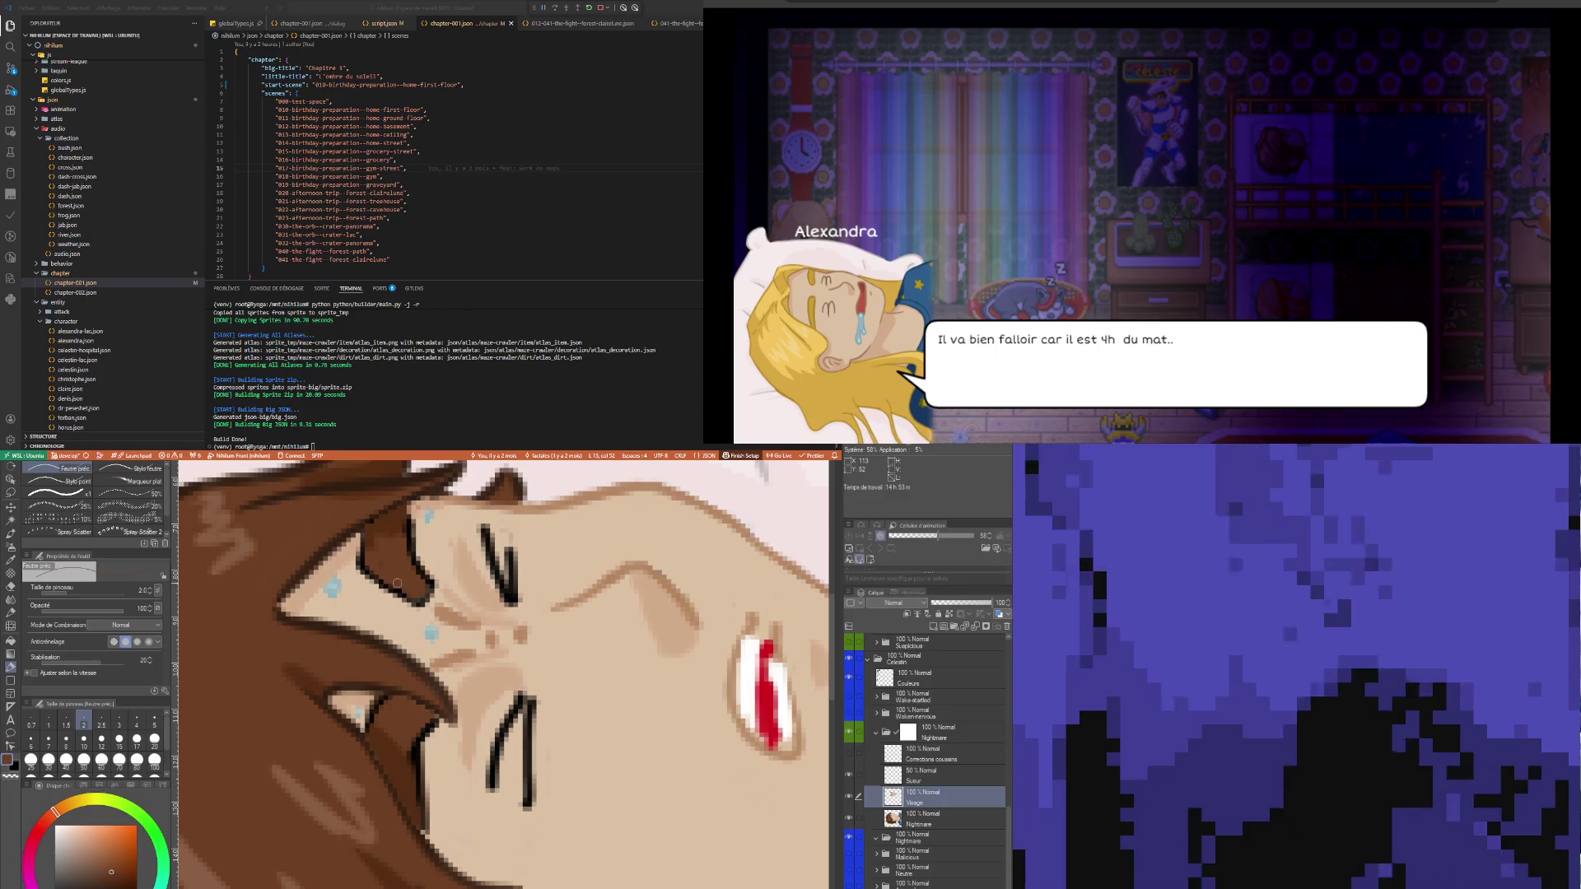
key("e")
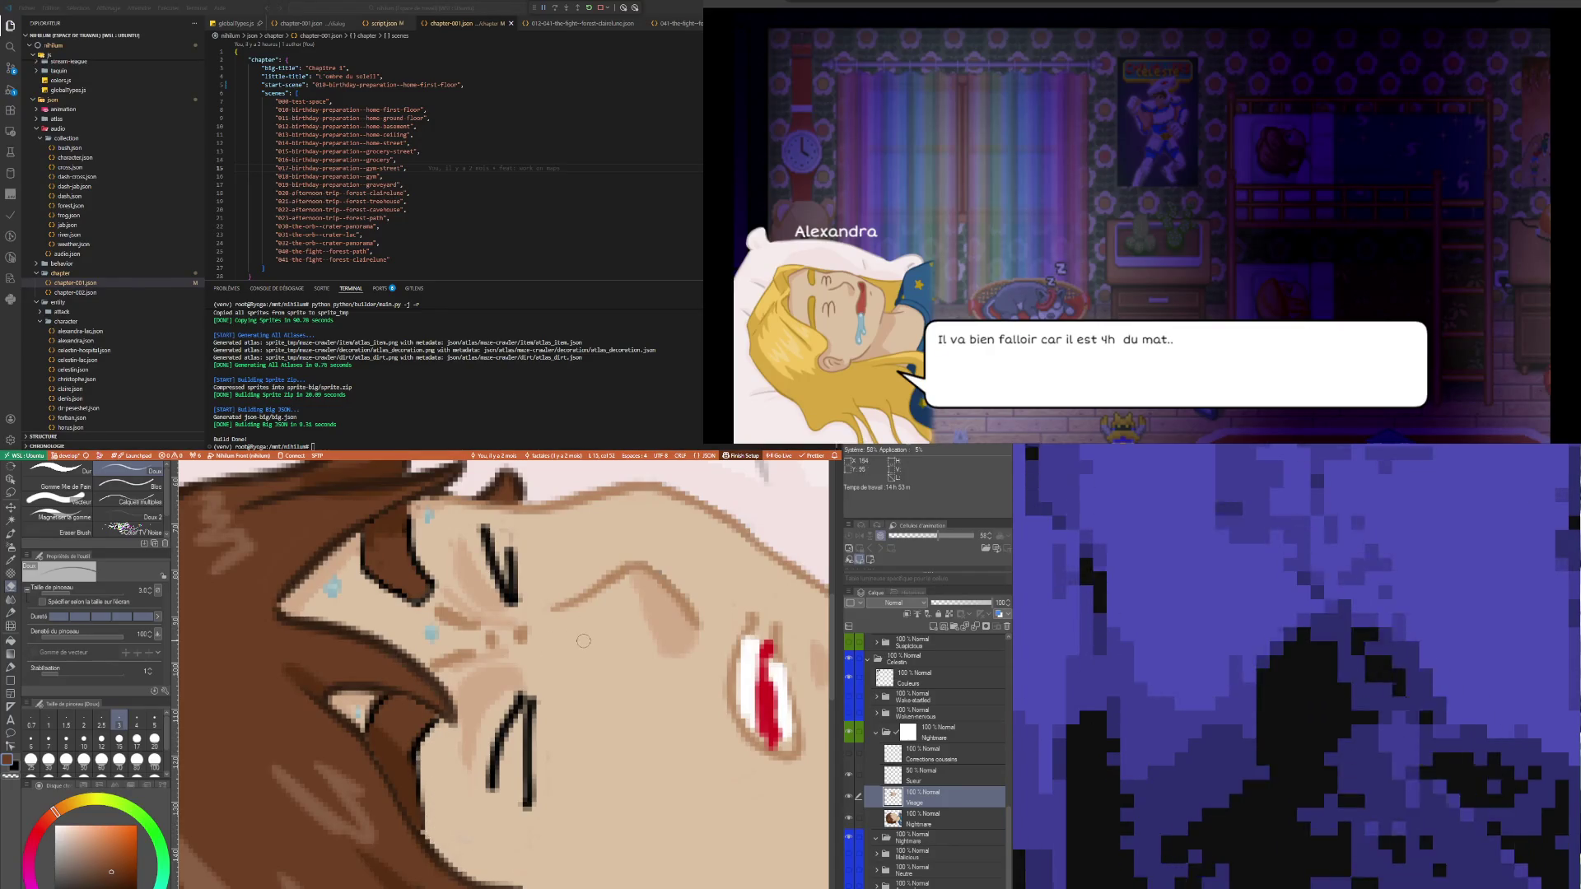
- Sample the dark hair outline colour and extend the hair outline on the forehead
key("i")
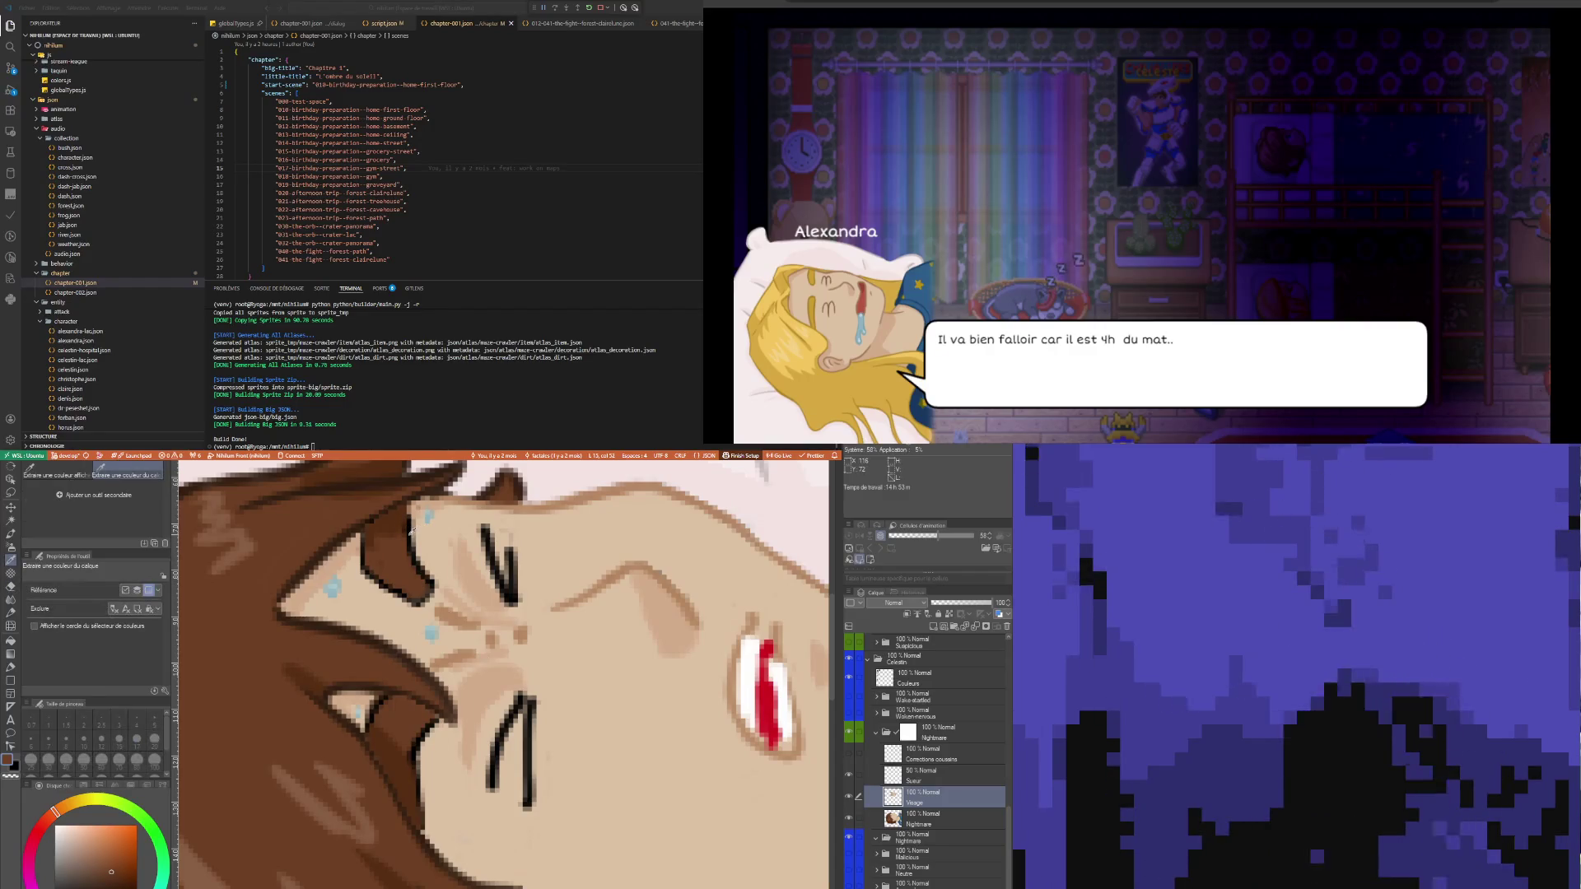
left_click(412, 537)
key("p")
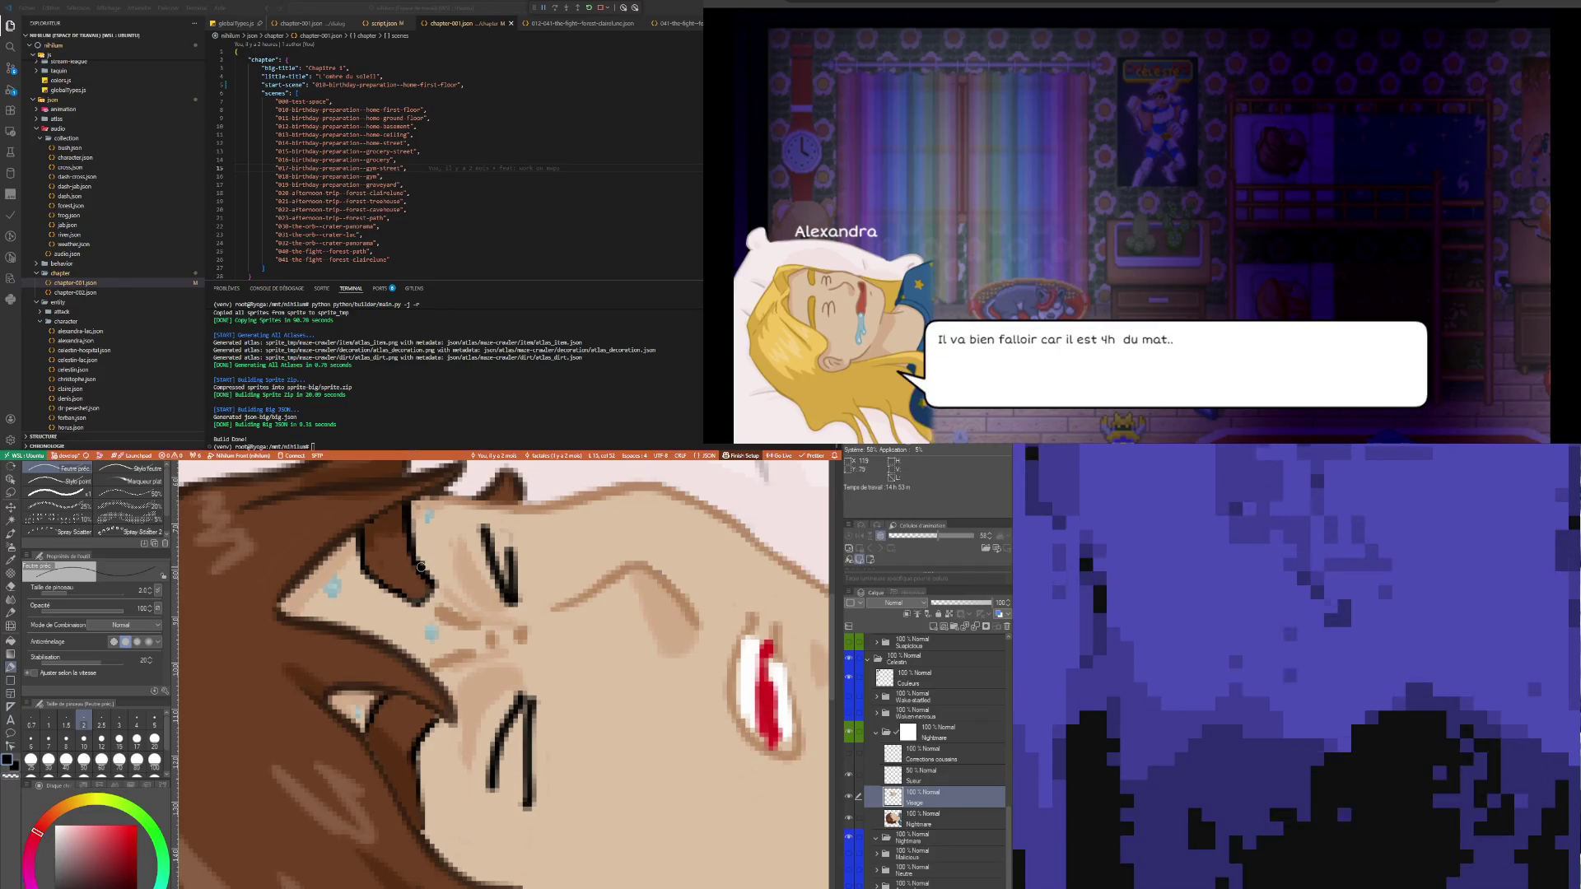
left_click_drag(367, 571, 394, 591)
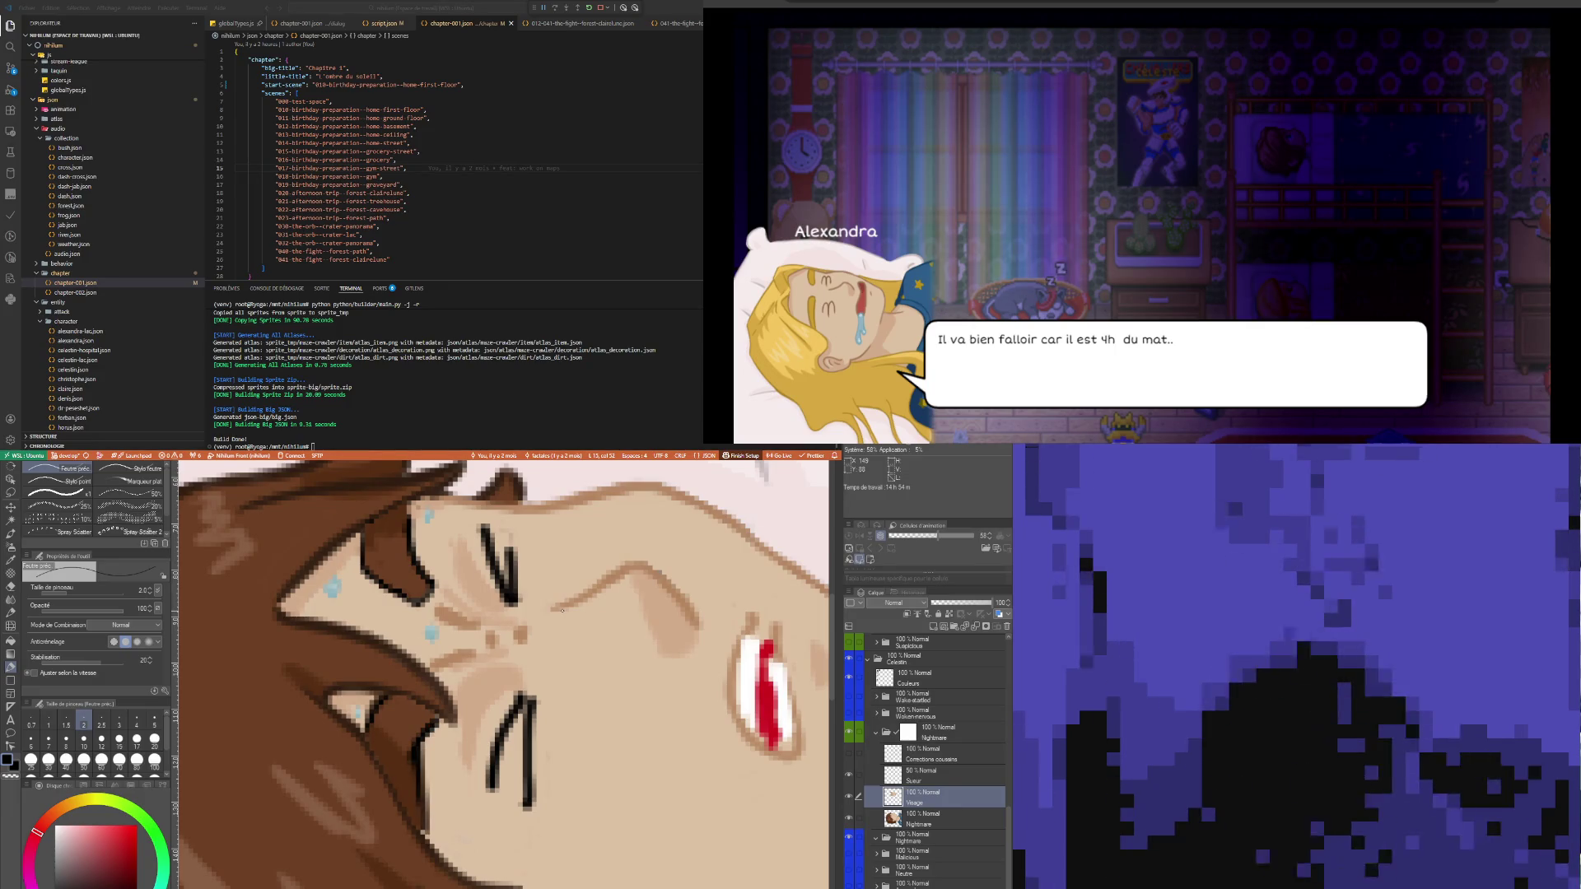
- Sample the face's skin tone and touch up the skin with the pen
key("i")
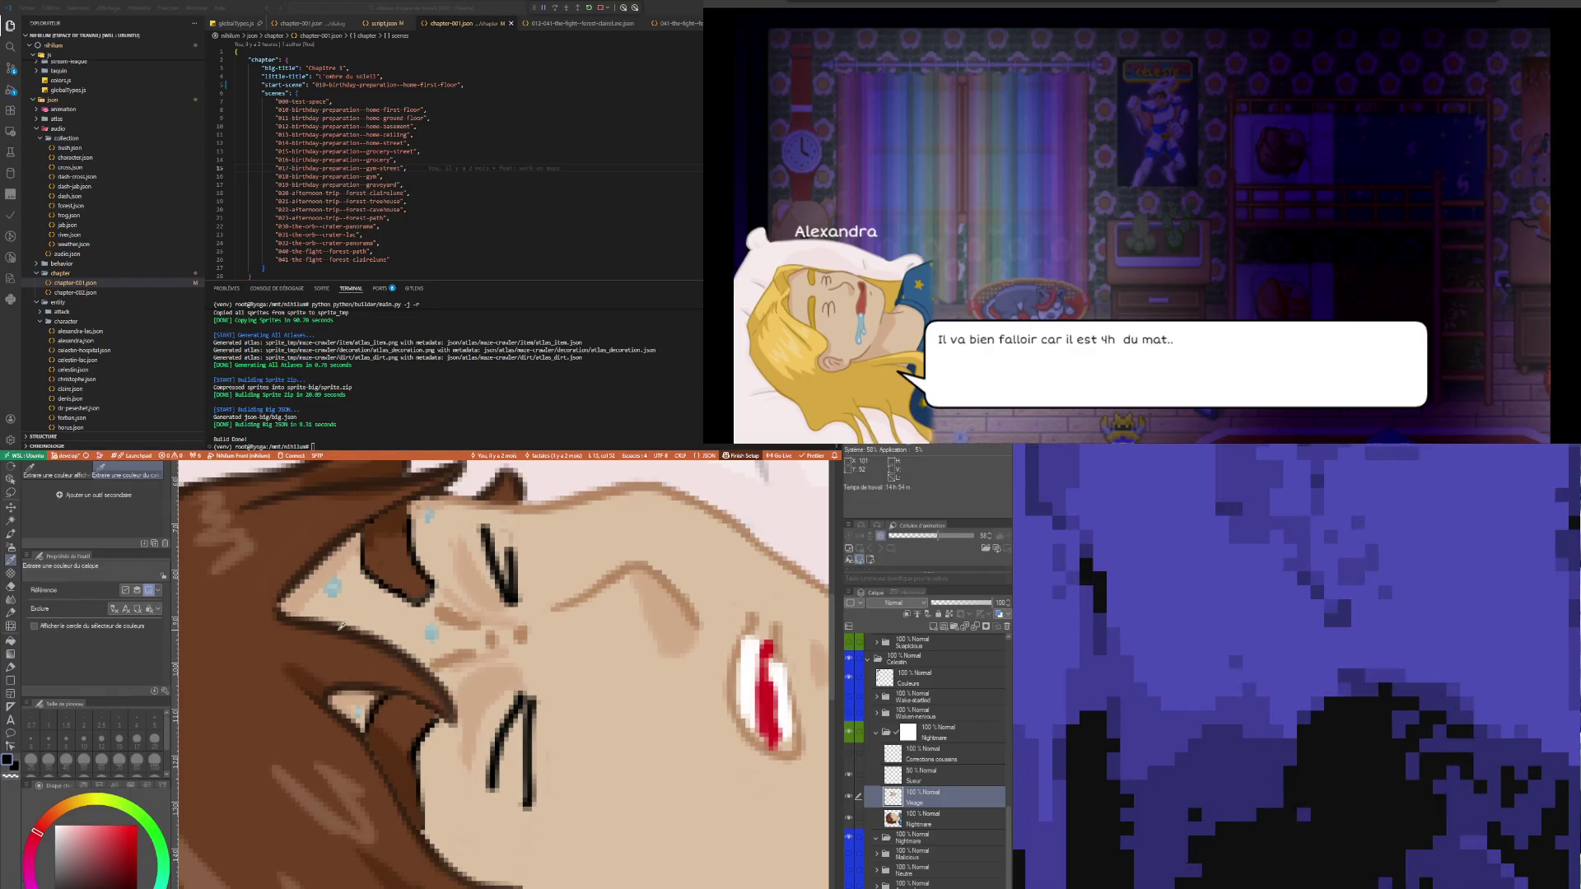
left_click(341, 628)
key("p")
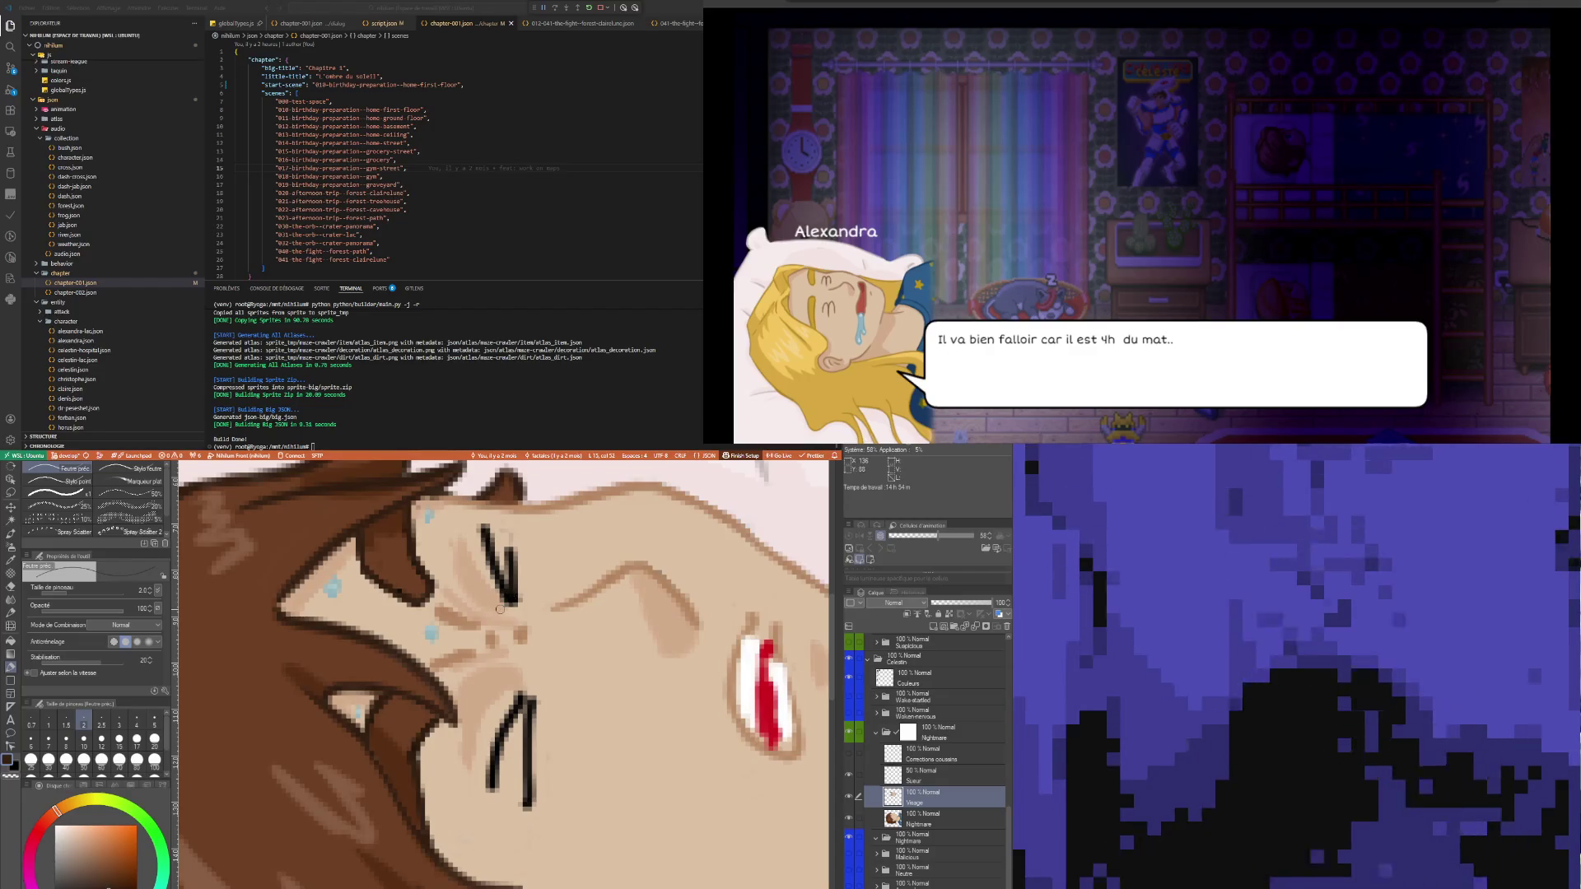
key("i")
left_click(482, 682)
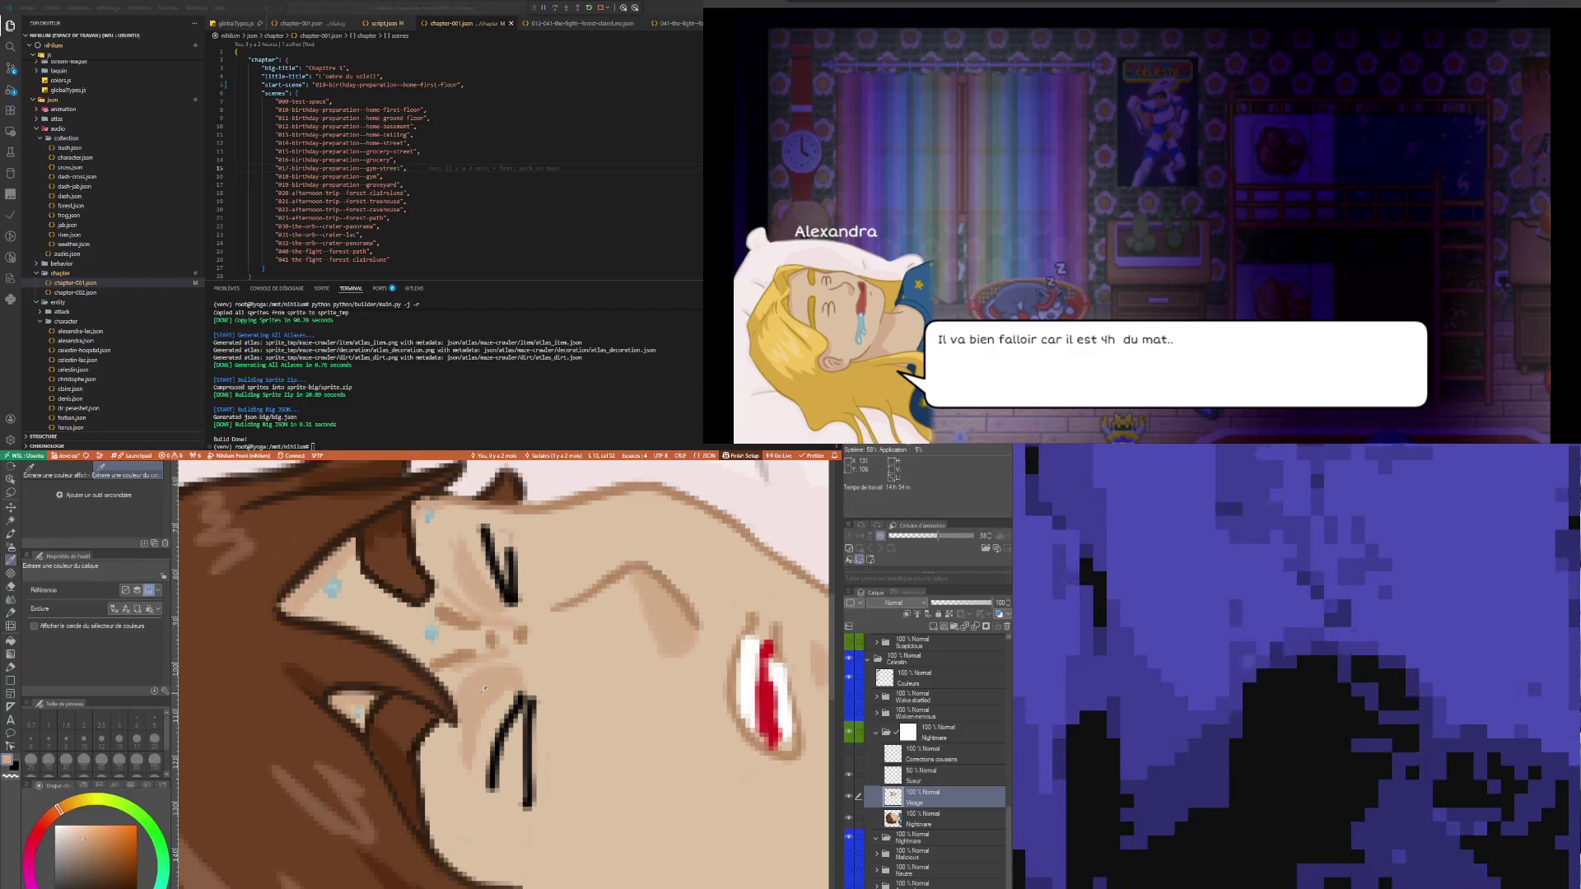
key("p")
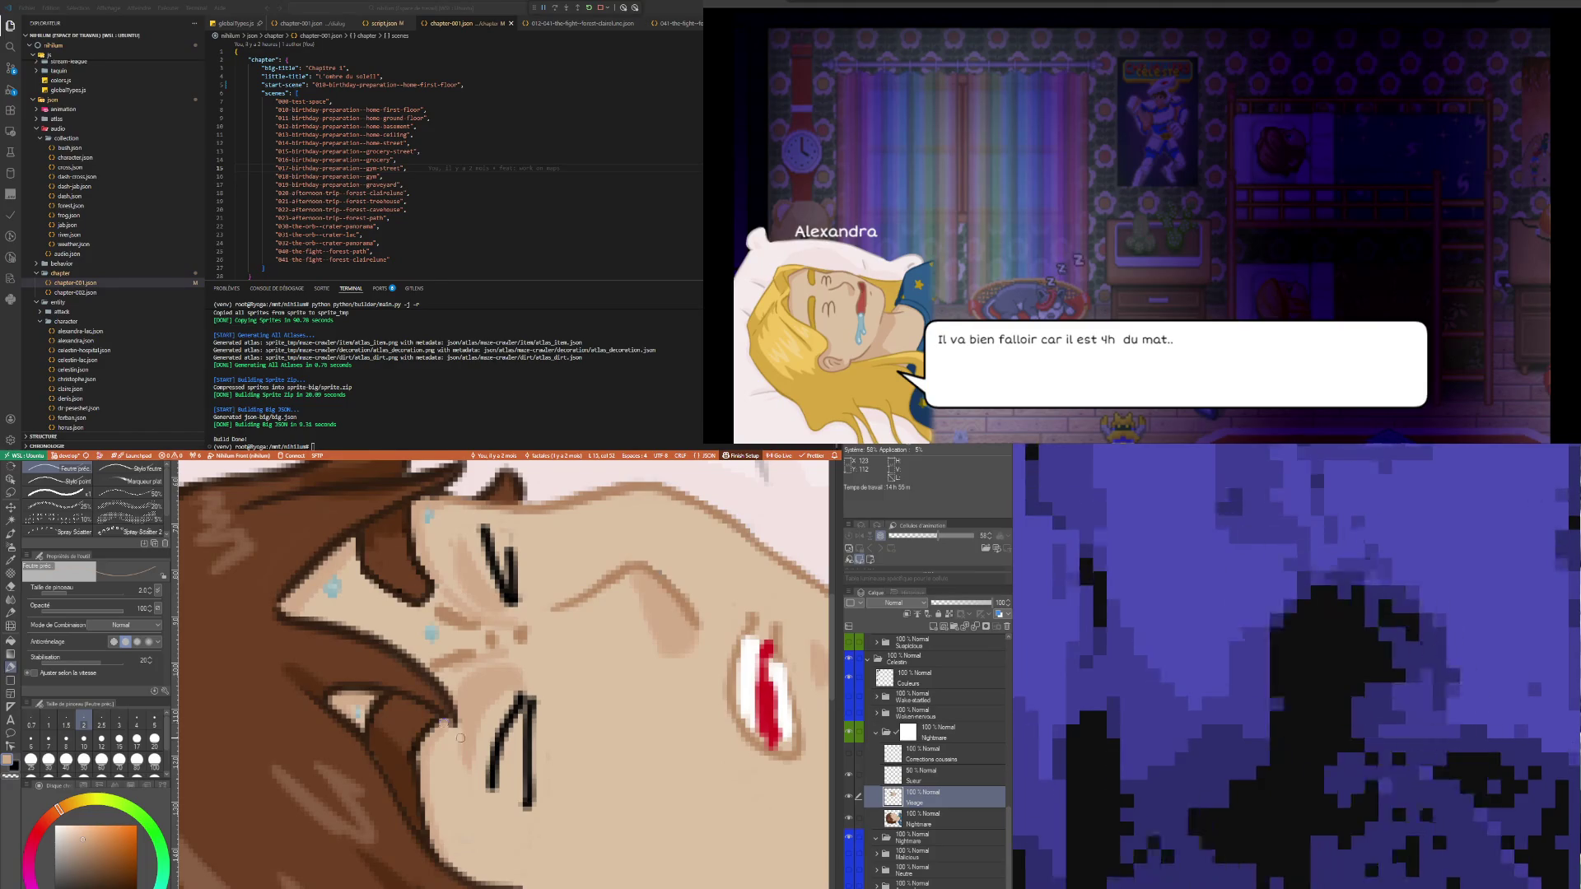
- Pick the dark red and thicken the left edge of the open mouth
scroll(583, 786, "down", 6)
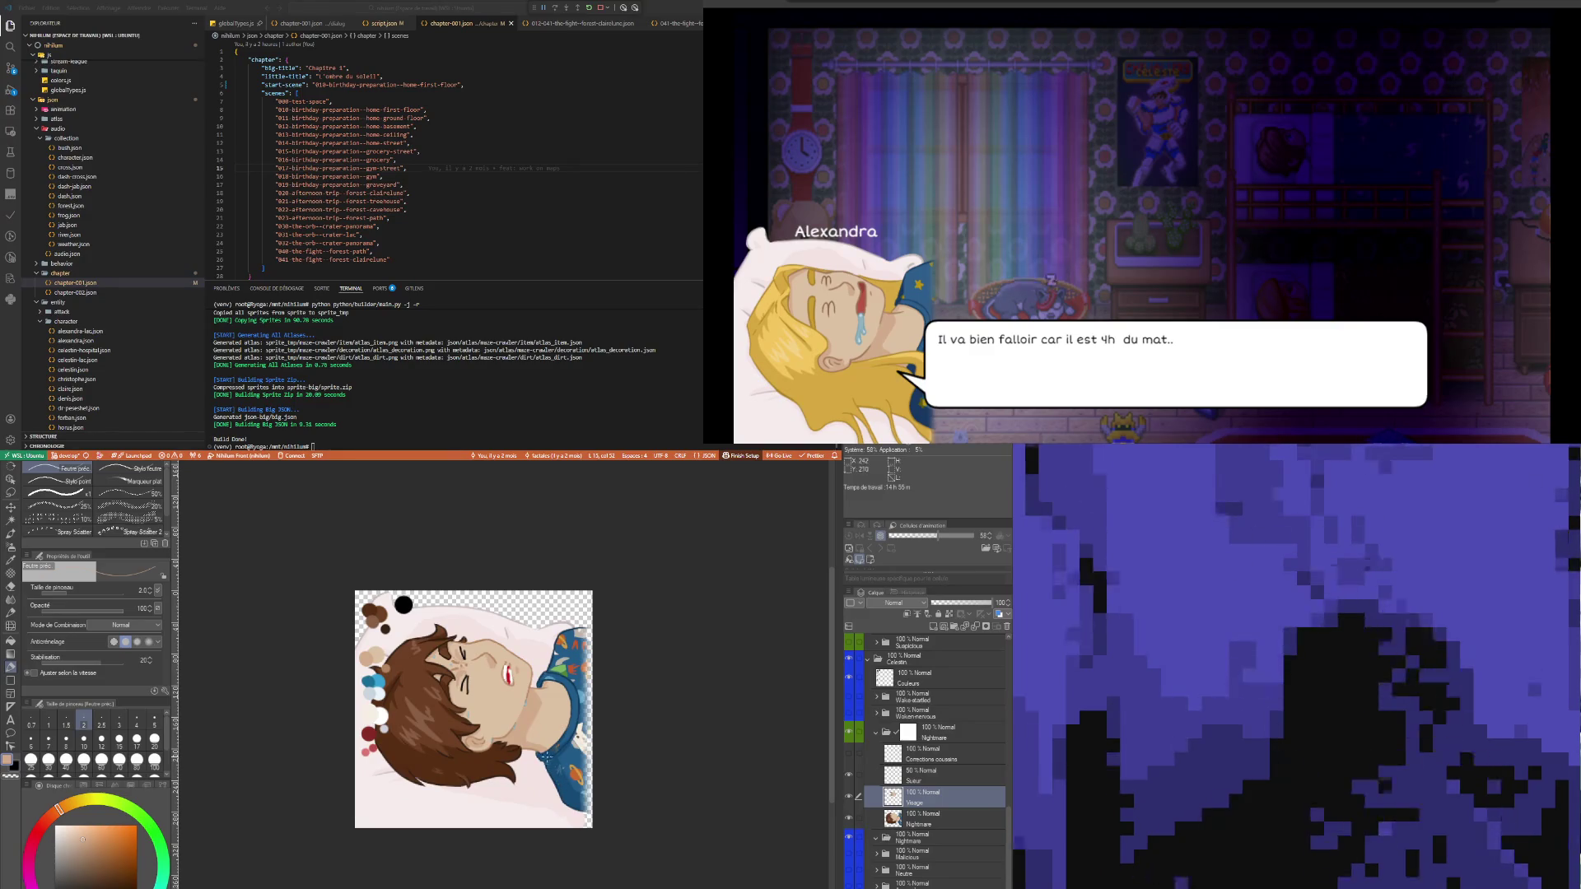
scroll(491, 669, "up", 4)
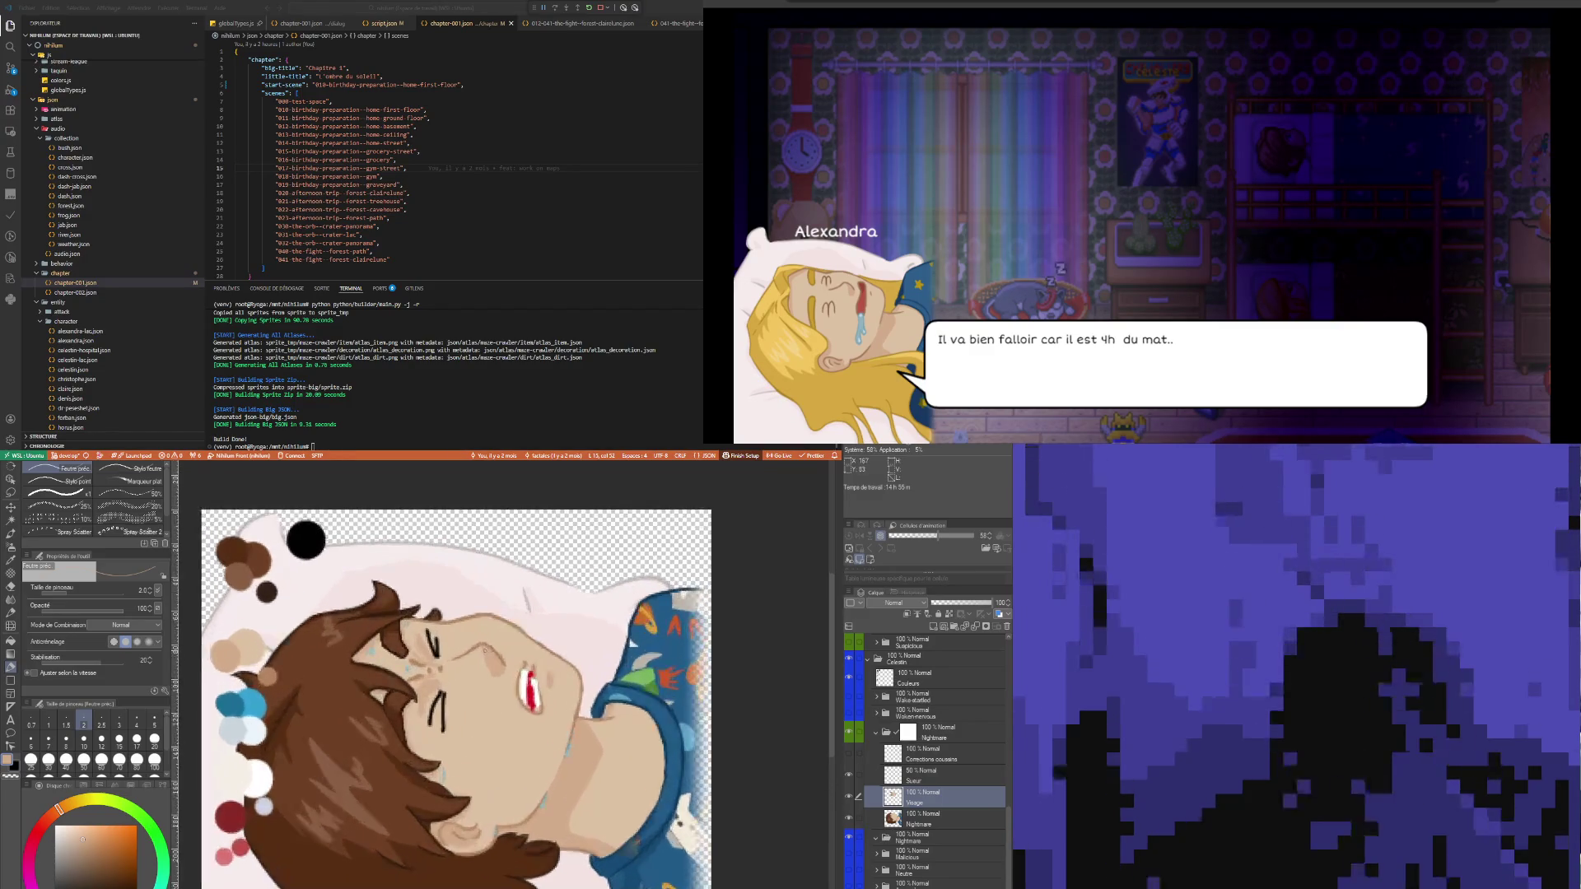
scroll(491, 669, "up", 3)
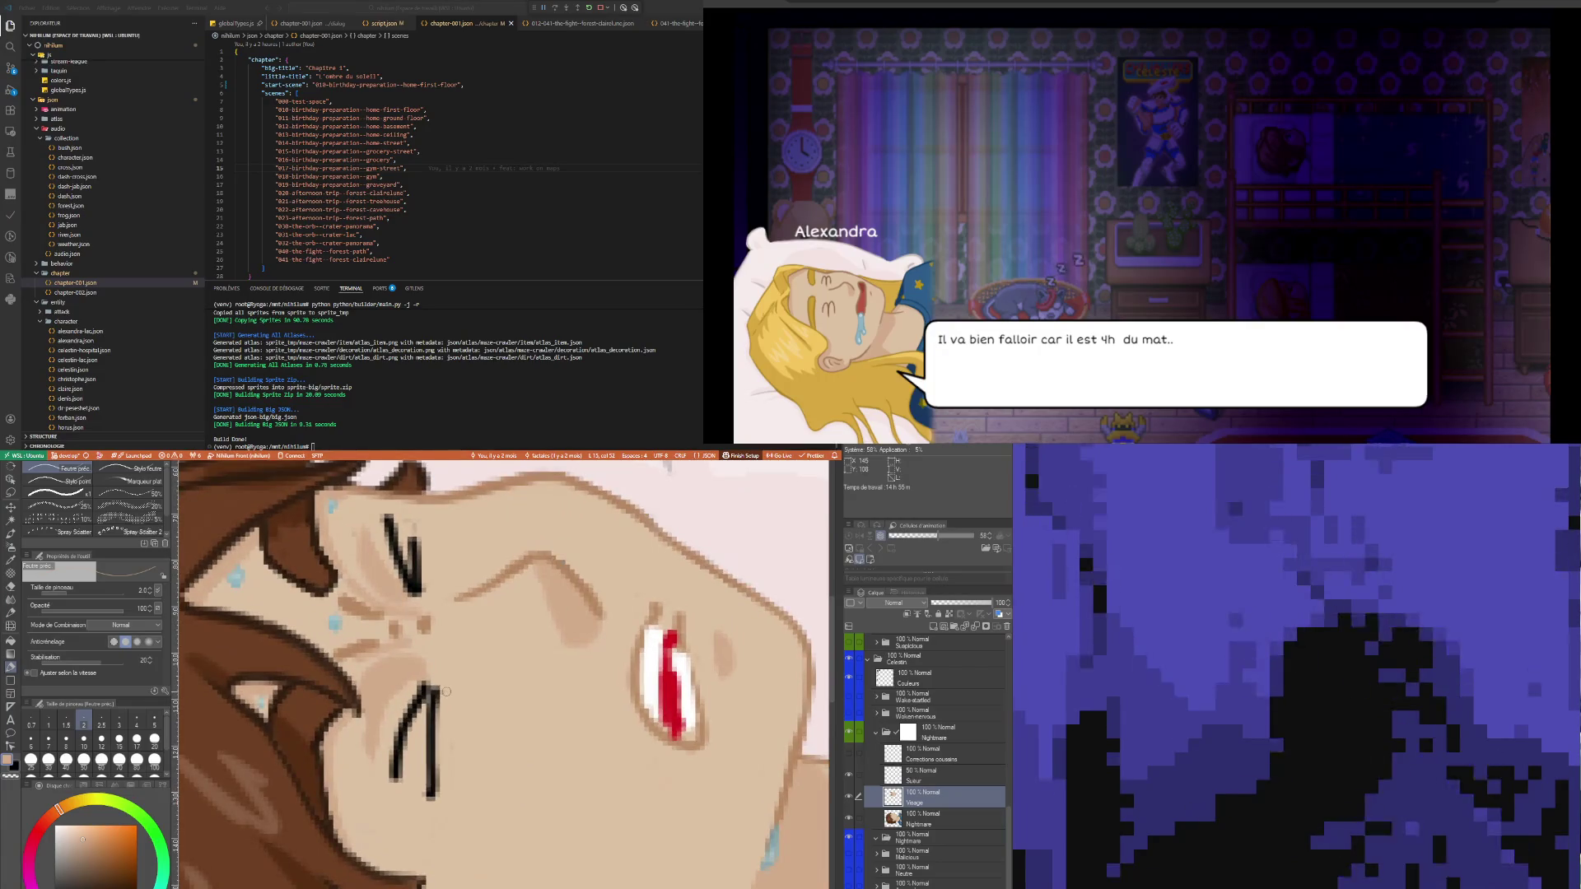
scroll(448, 725, "down", 4)
scroll(447, 725, "up", 5)
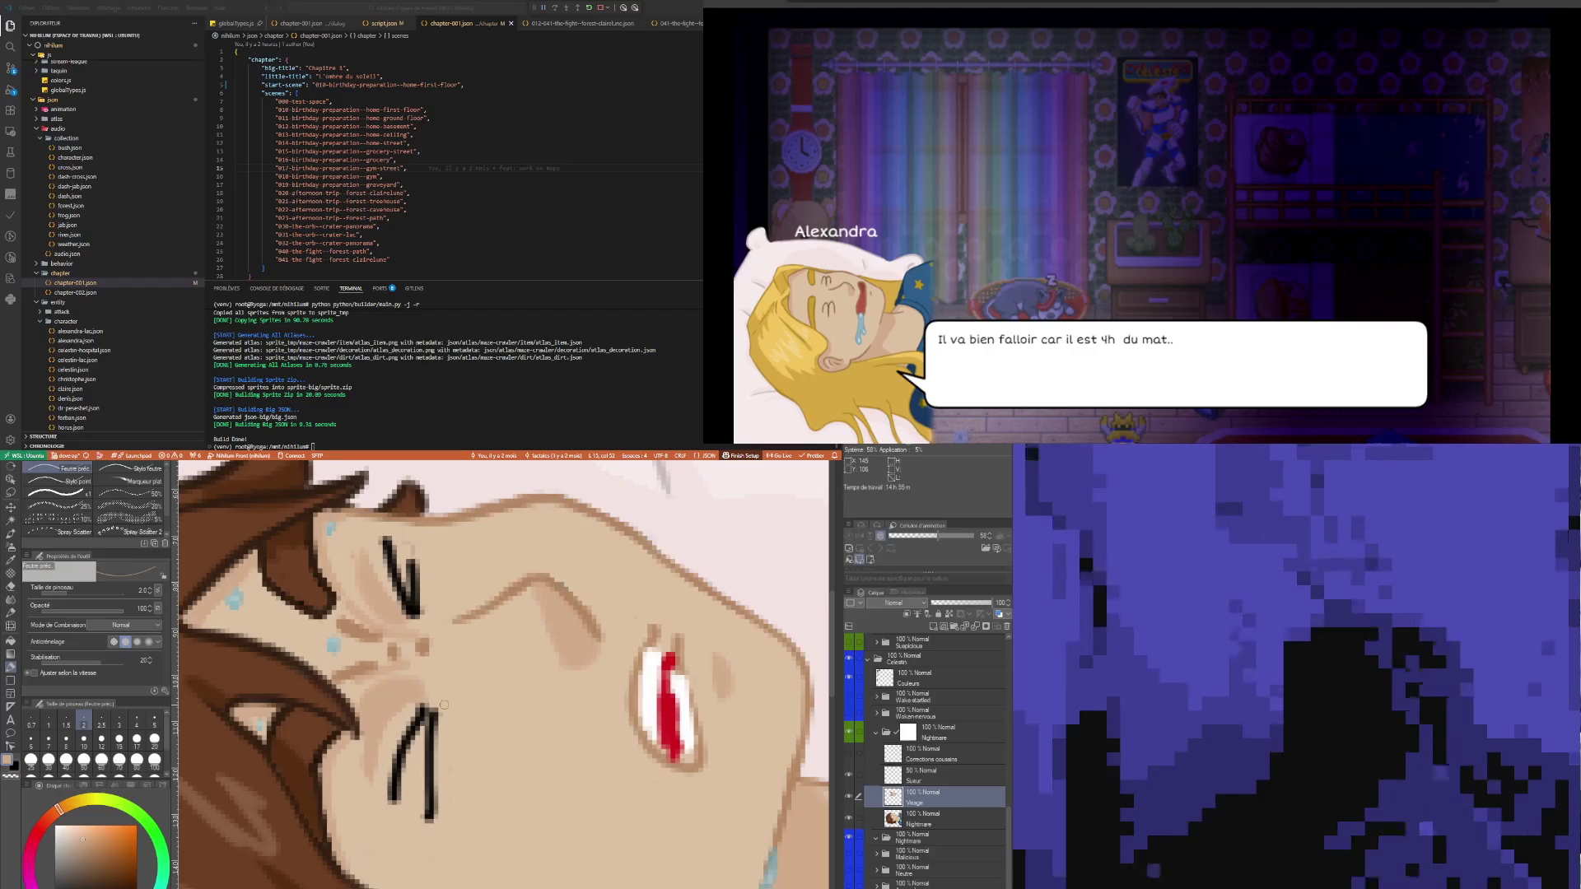
scroll(446, 636, "down", 3)
scroll(532, 698, "up", 3)
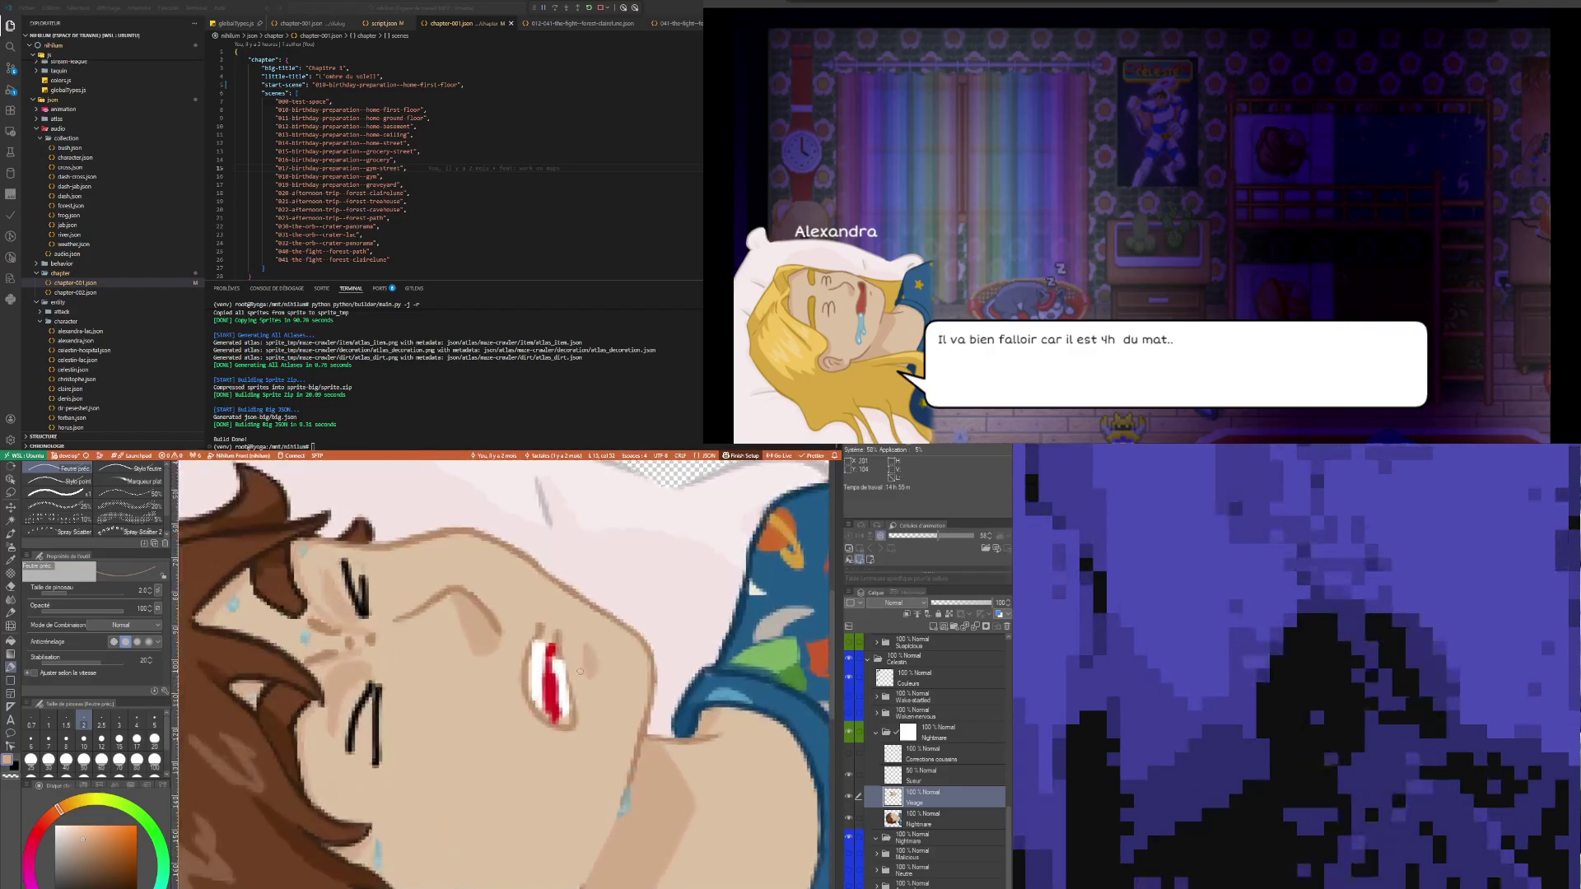
scroll(532, 698, "down", 5)
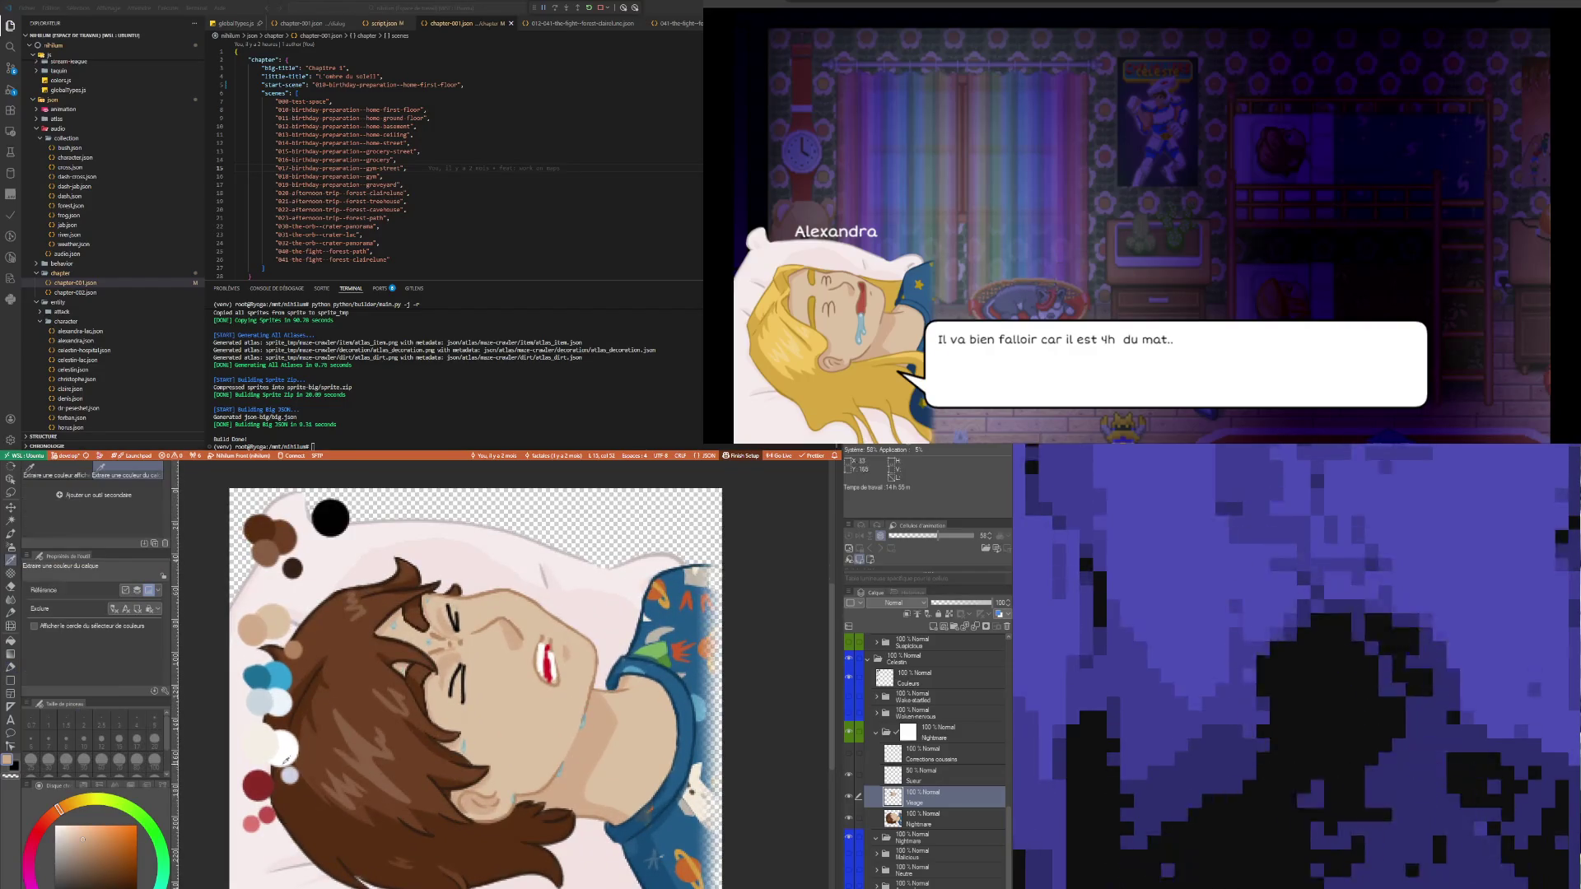
left_click(258, 783, "alt")
scroll(534, 663, "up", 5)
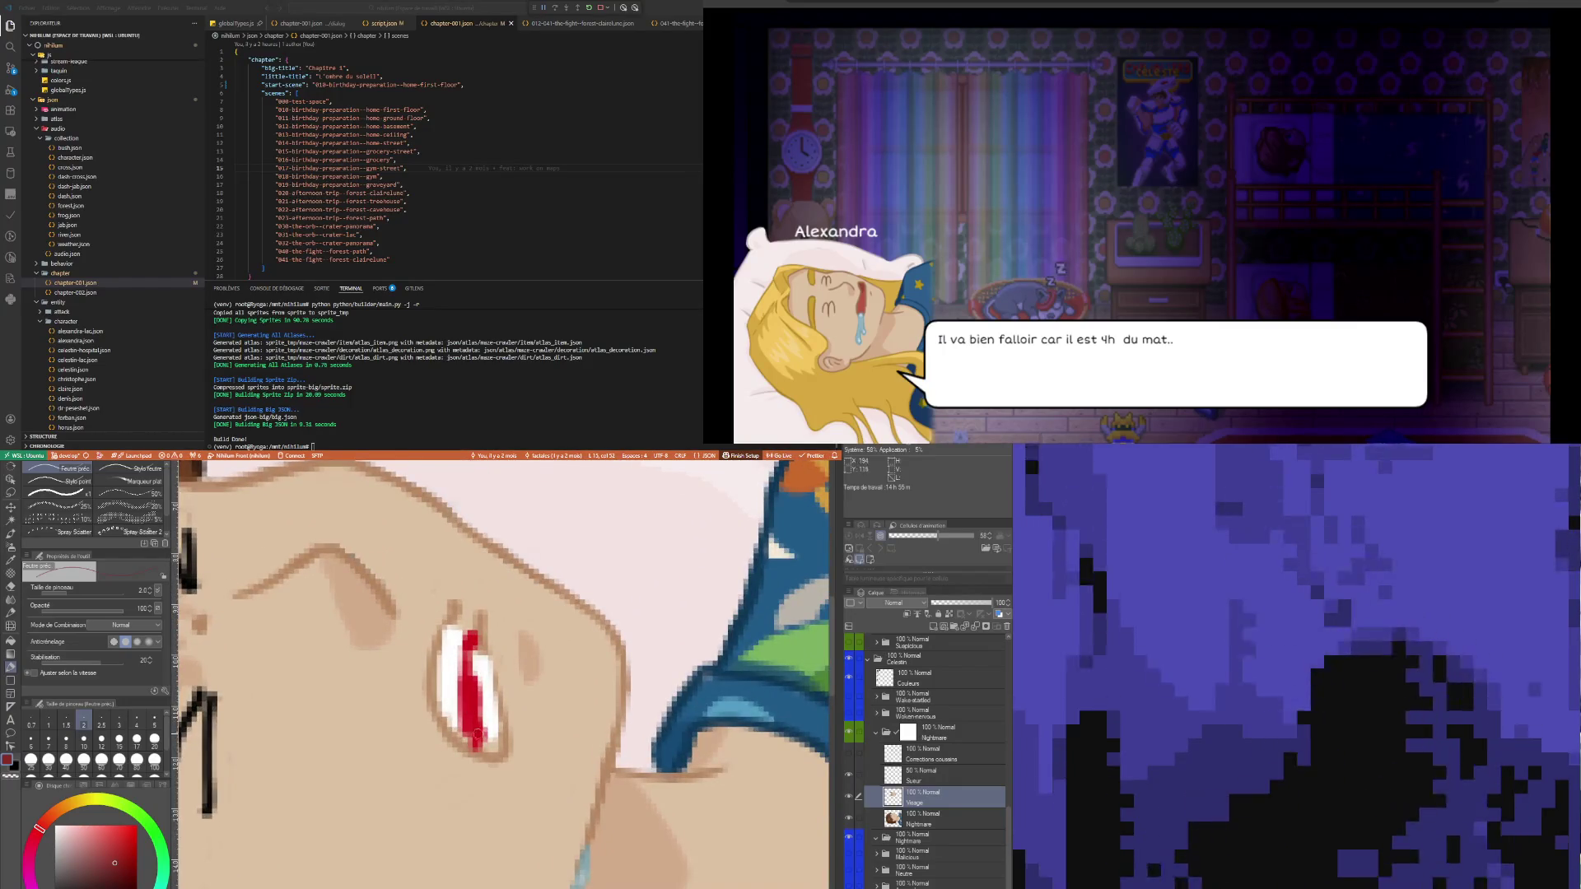
mouse_move(464, 710)
left_mouse_down()
mouse_move(458, 664)
mouse_move(471, 686)
left_mouse_up()
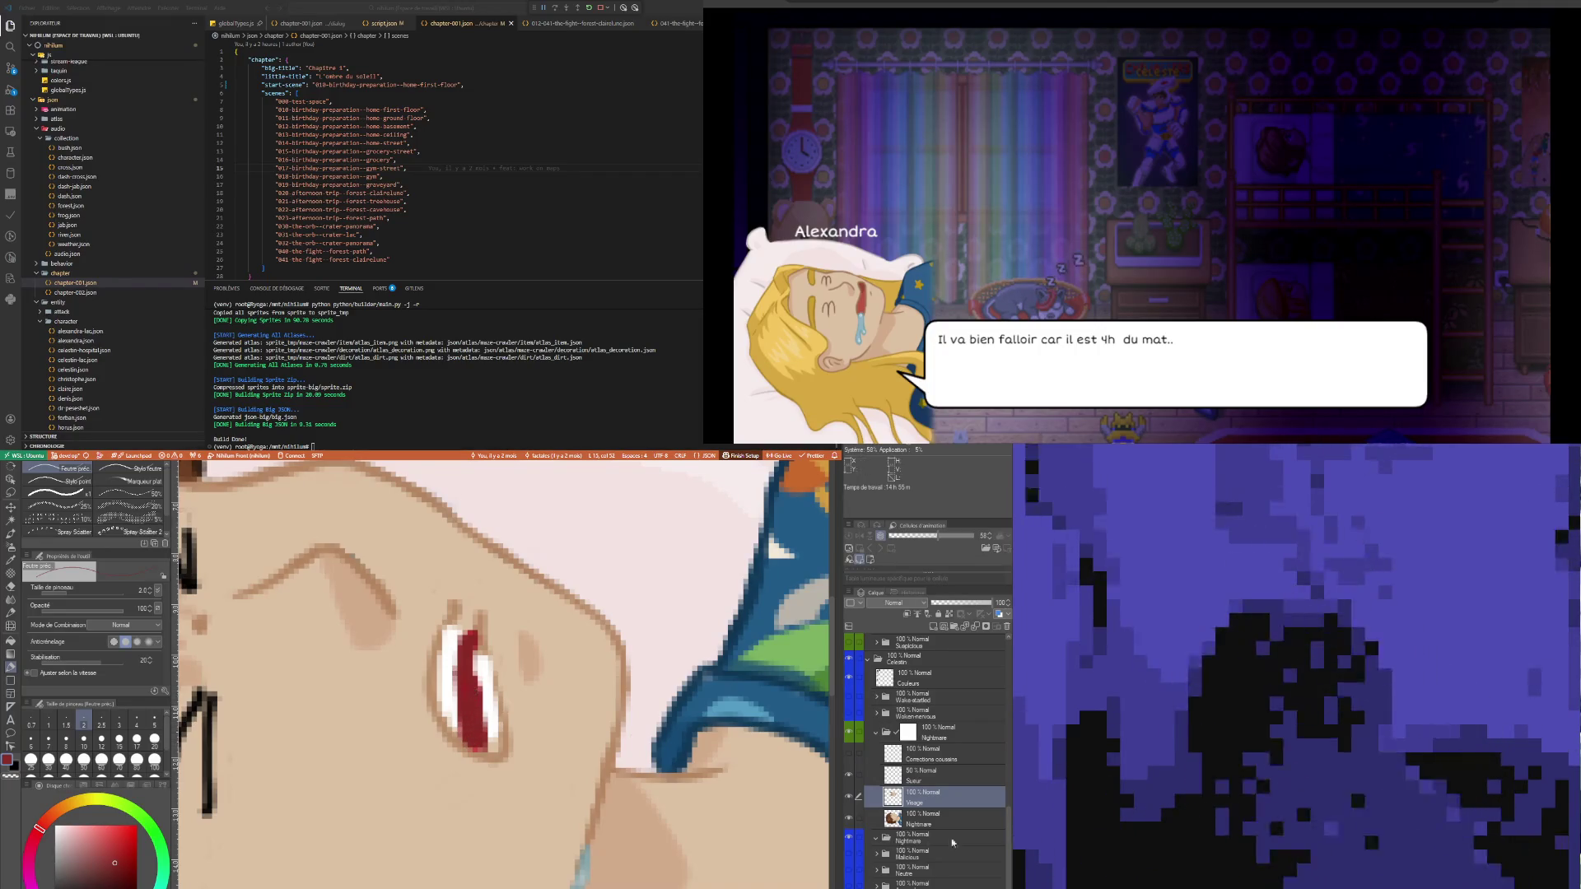
- Create a layer folder named 'Bouche' containing a new layer also named 'Bouche'
left_click(955, 628)
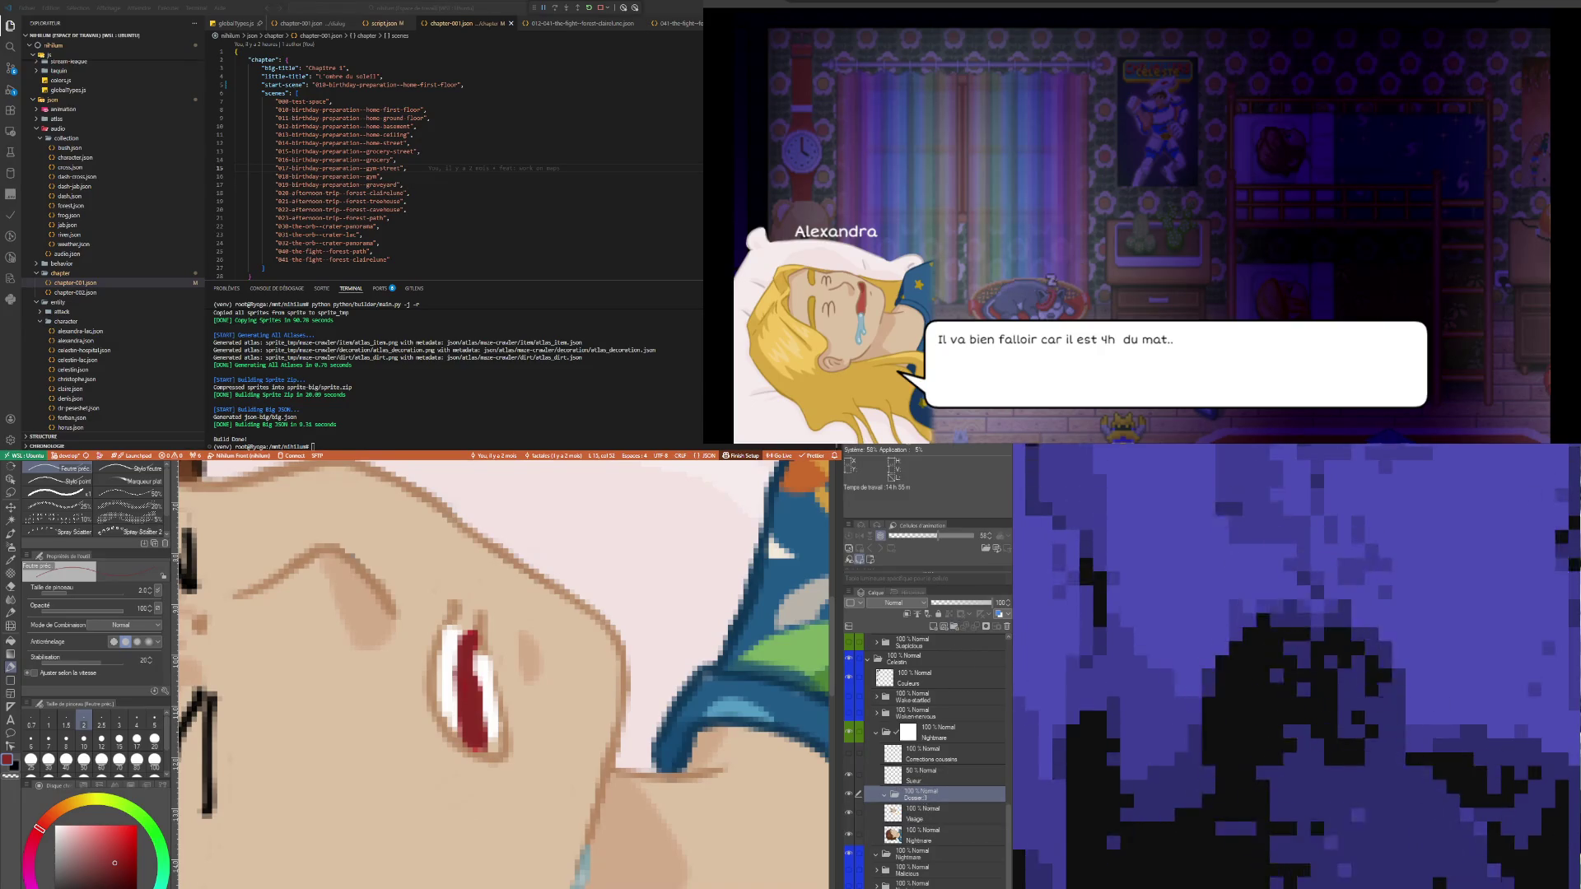
type("Bouche")
key("Return")
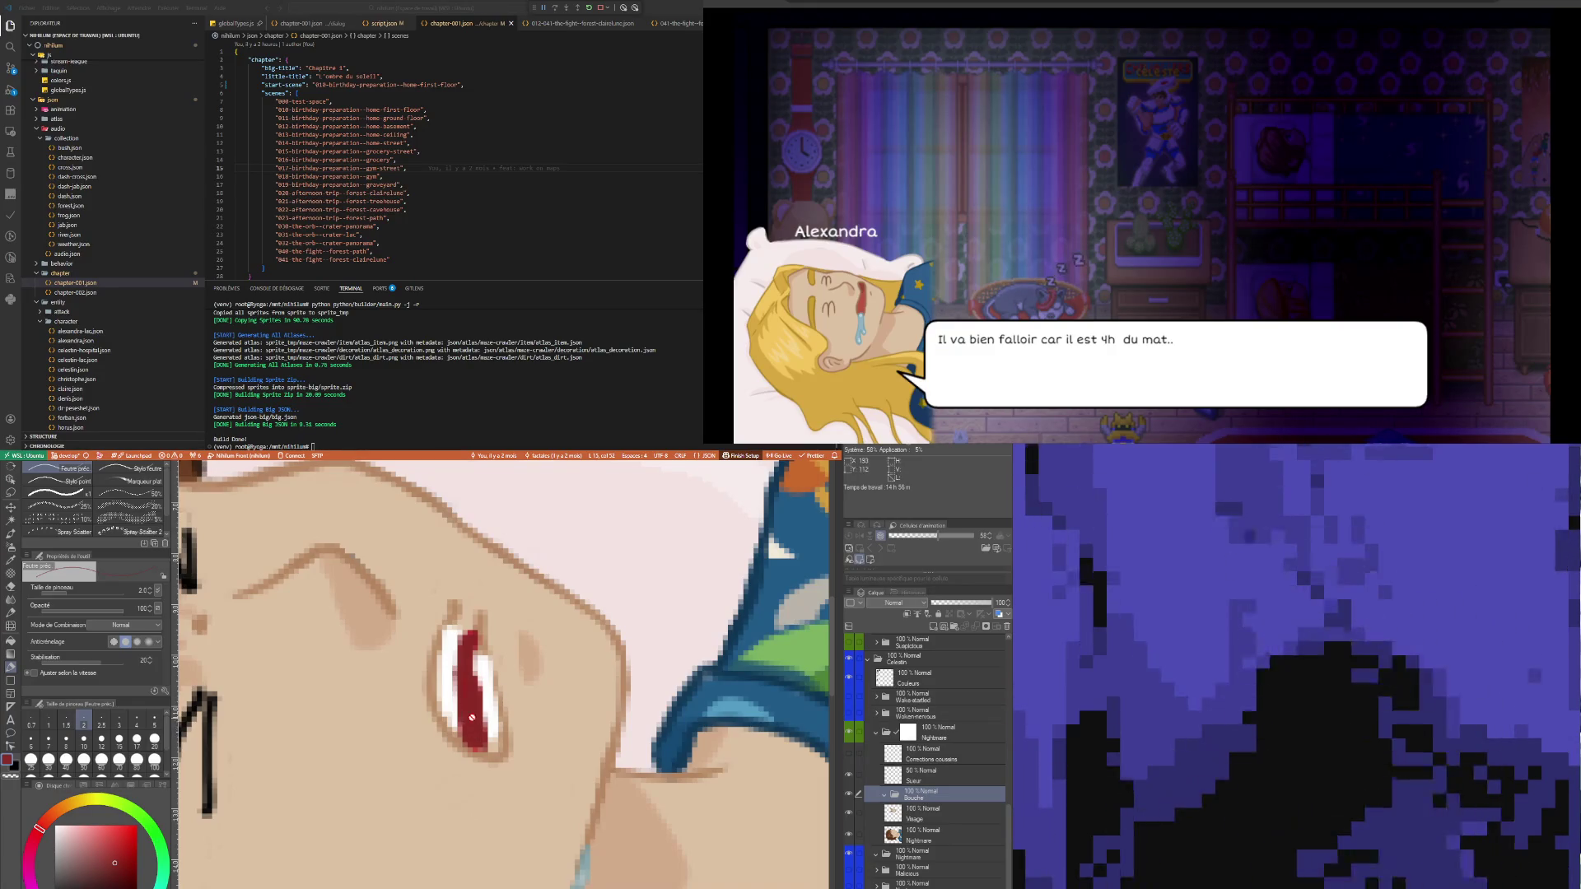
left_click(934, 626)
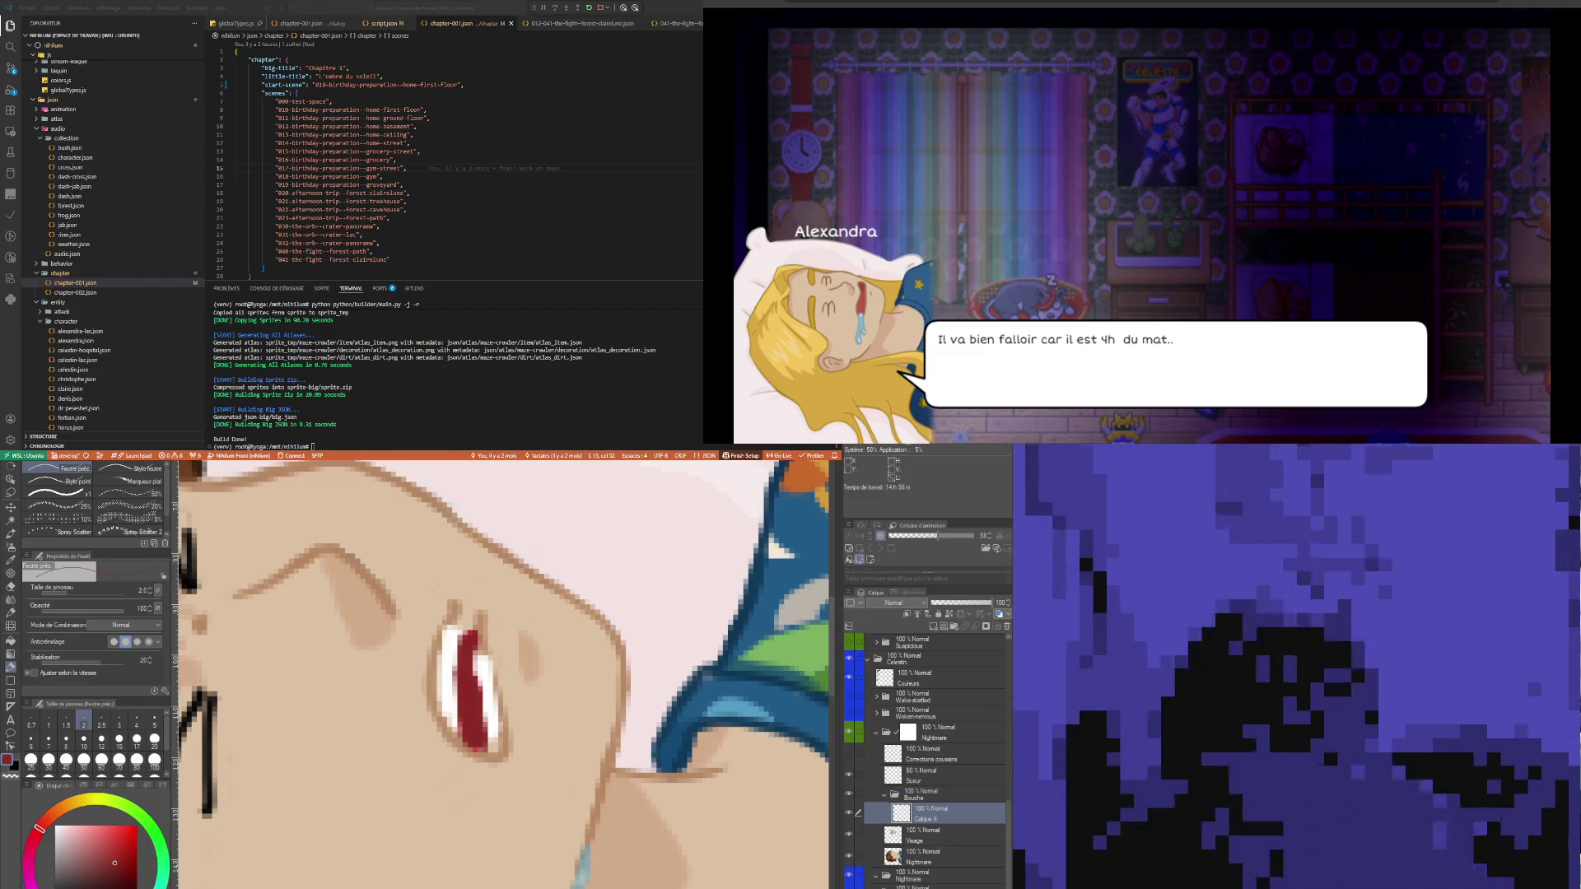
double_click(922, 819)
type("Bouche")
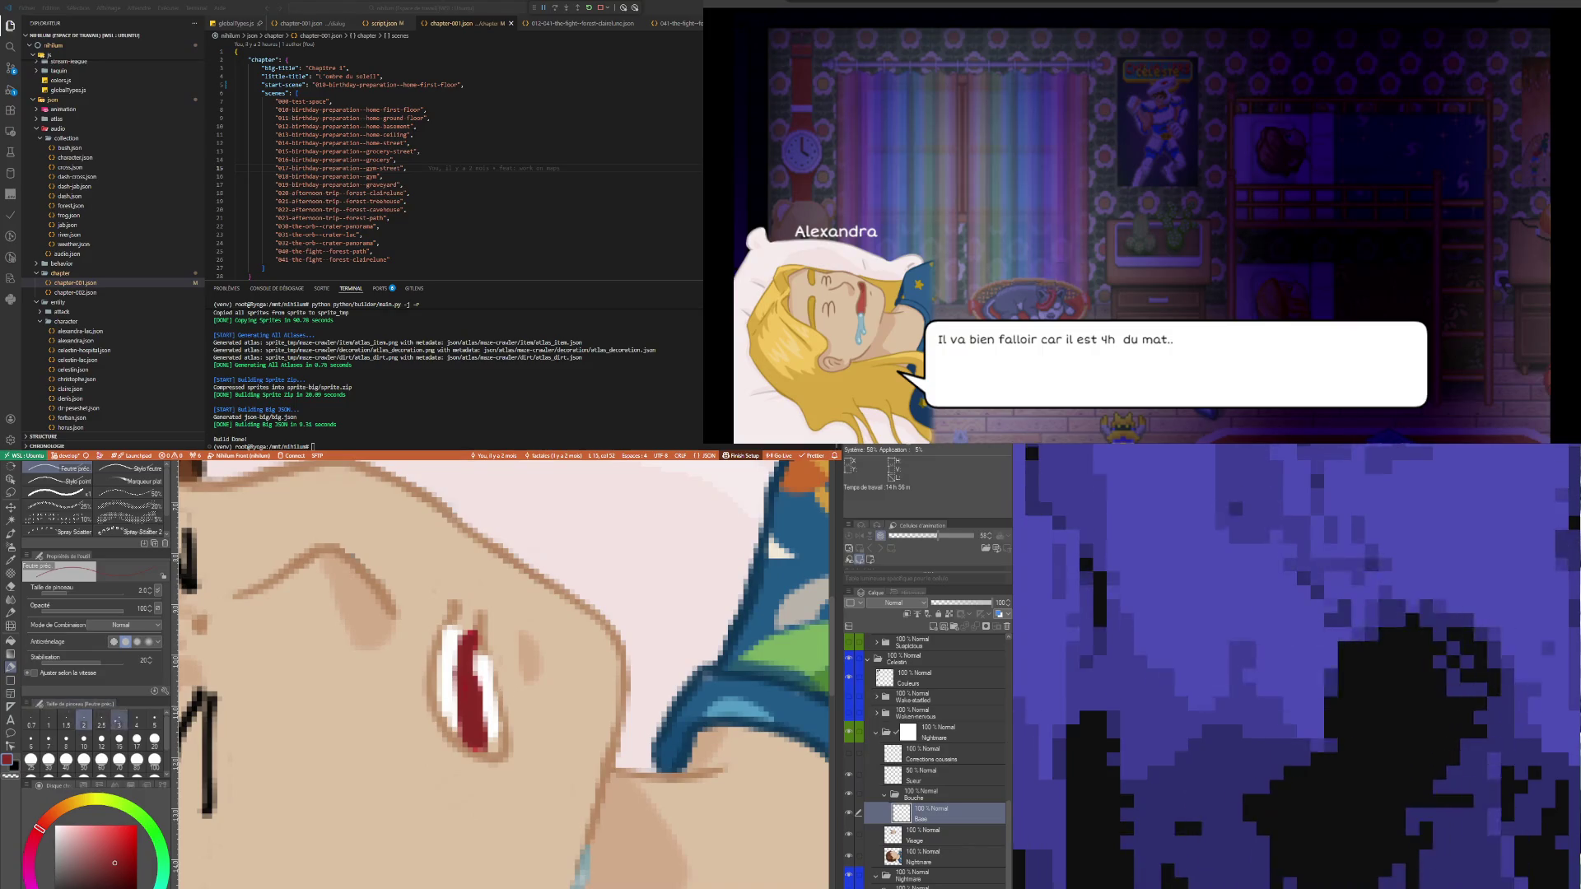
- Repaint the open mouth as a fuller dark red shape with a size-3 brush
left_click(119, 722)
mouse_move(478, 745)
left_mouse_down()
mouse_move(441, 712)
mouse_move(453, 618)
mouse_move(451, 657)
left_mouse_up()
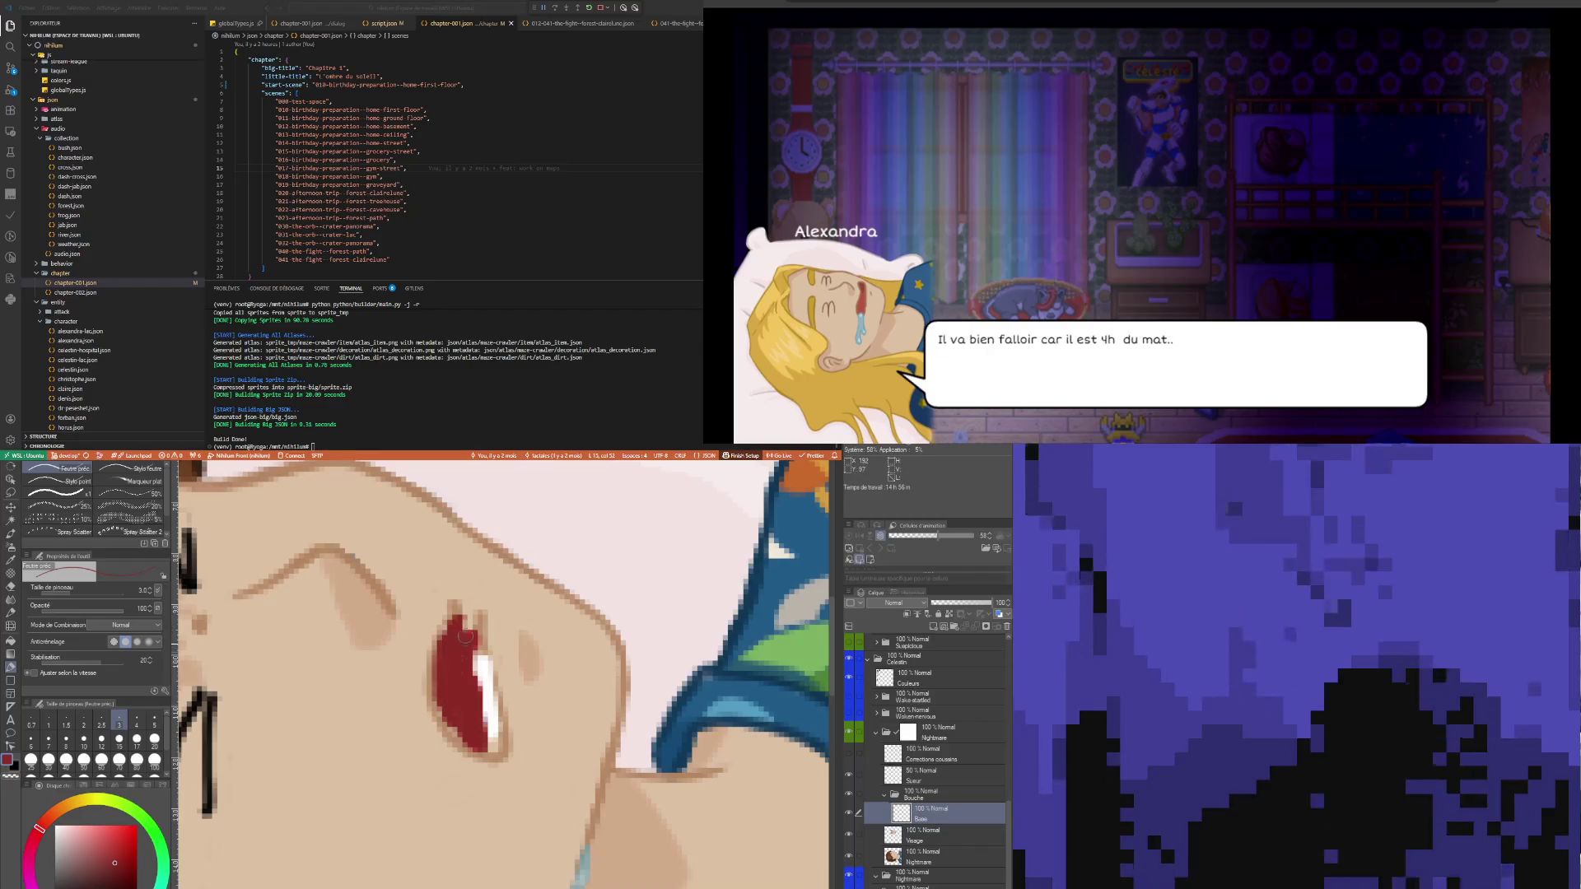
mouse_move(471, 651)
left_mouse_down()
mouse_move(495, 746)
mouse_move(486, 717)
left_mouse_up()
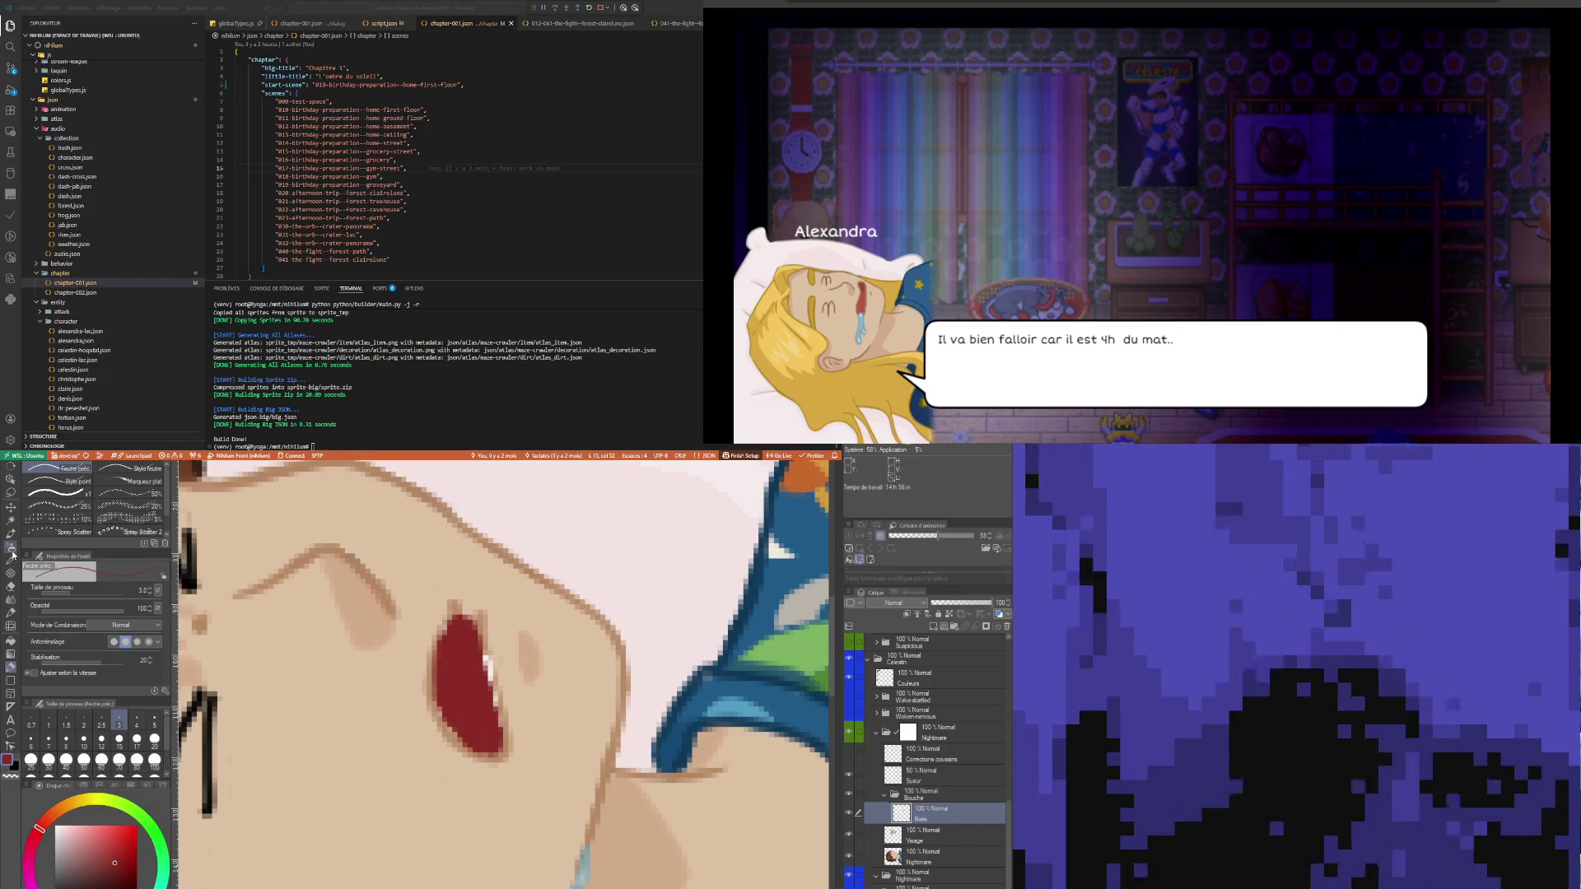
- Sample the skin tone and add a Trait layer inside the Bouche folder
key("i")
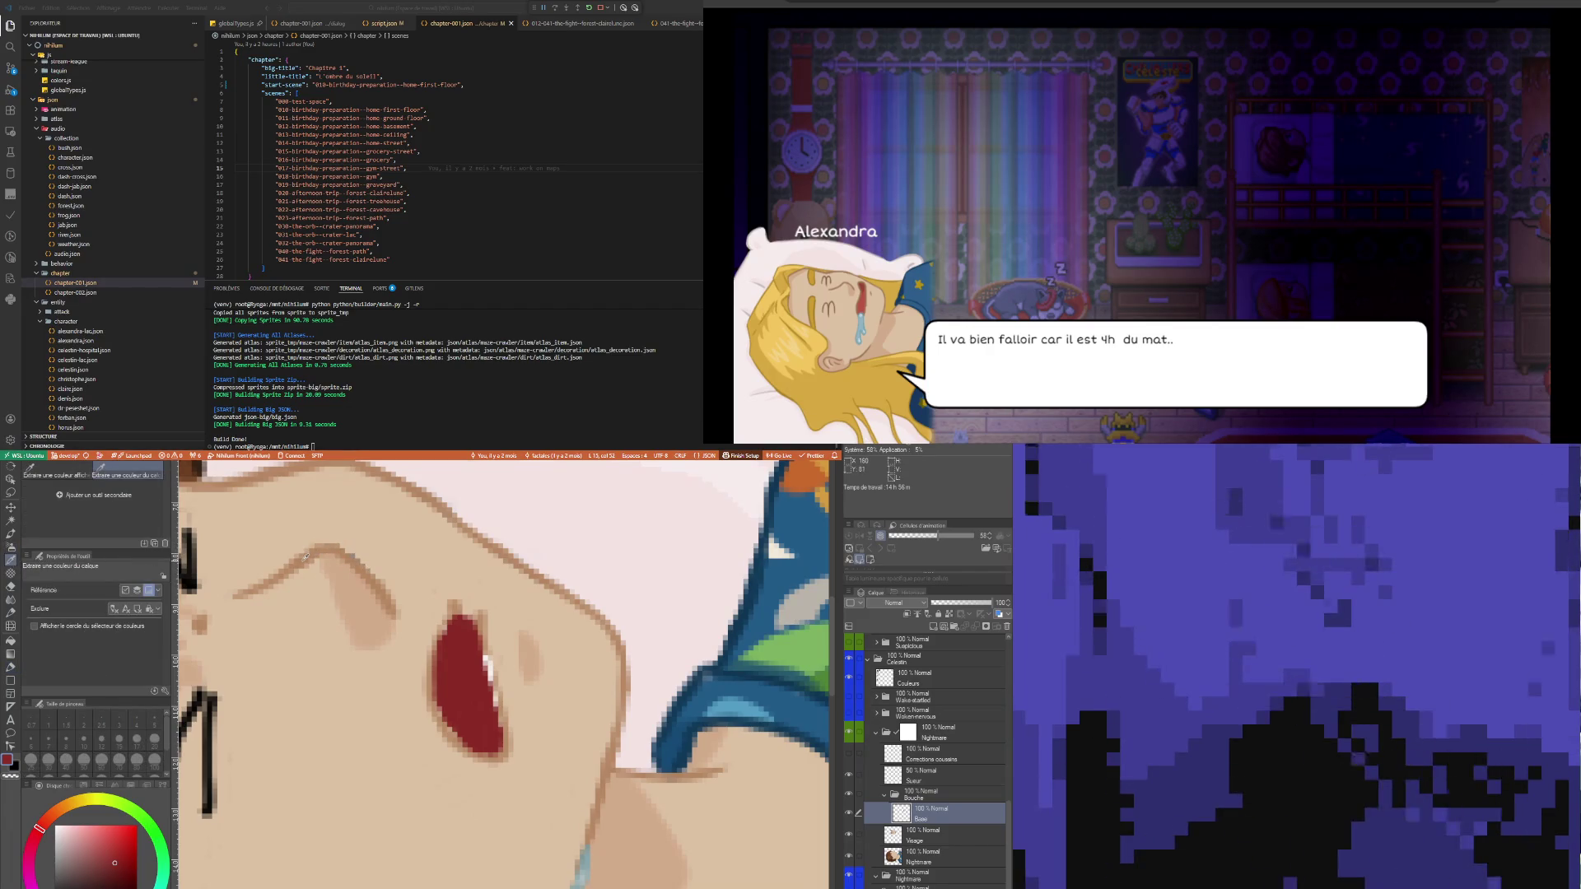
left_click(312, 553)
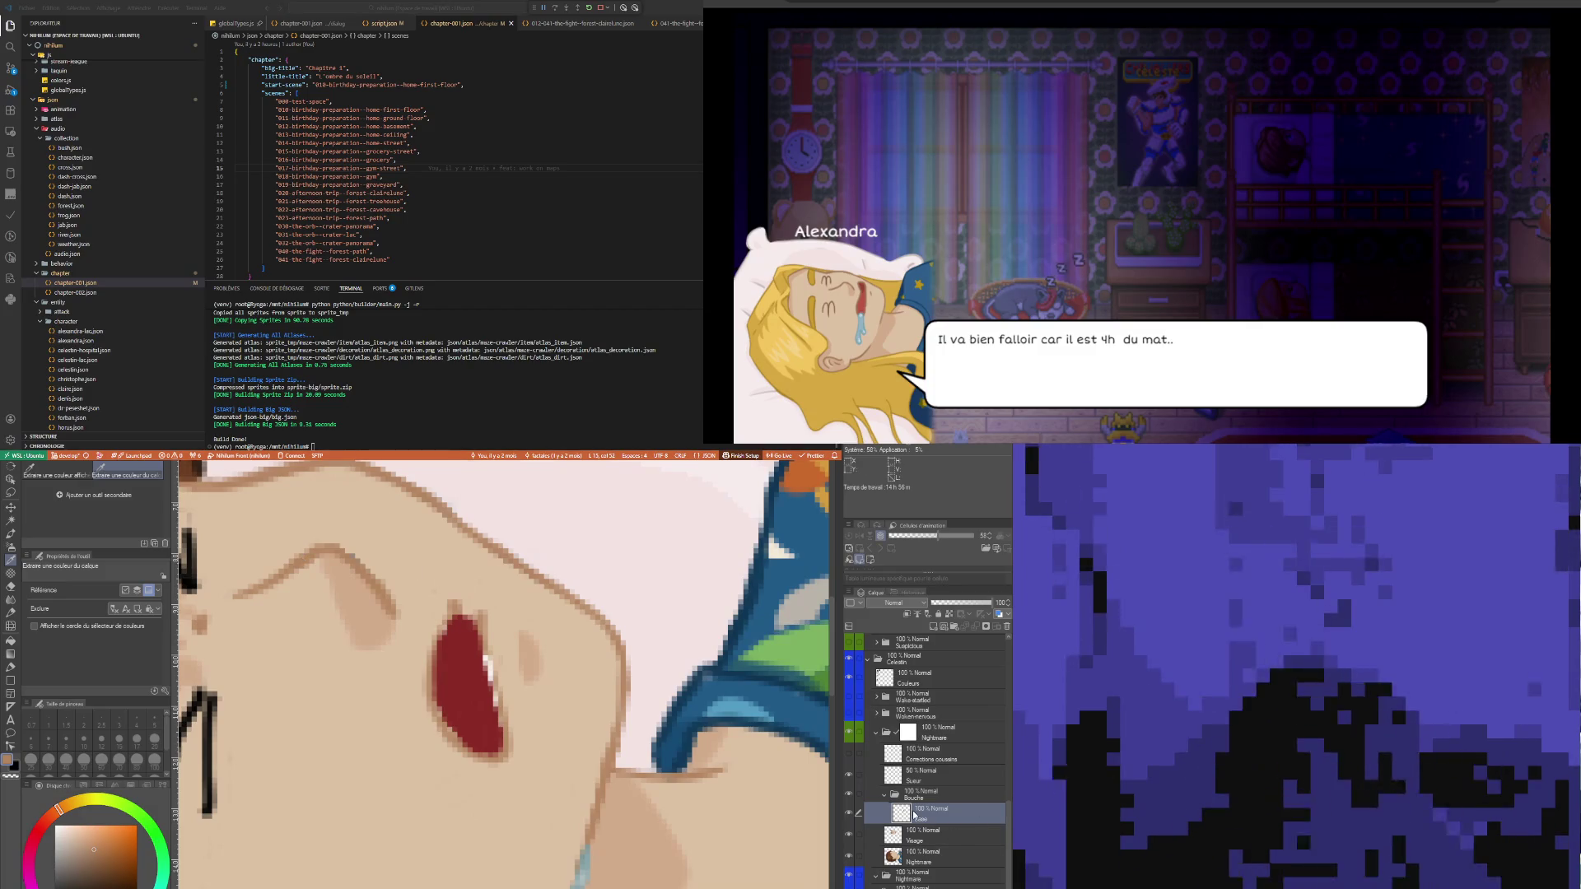
left_click(934, 628)
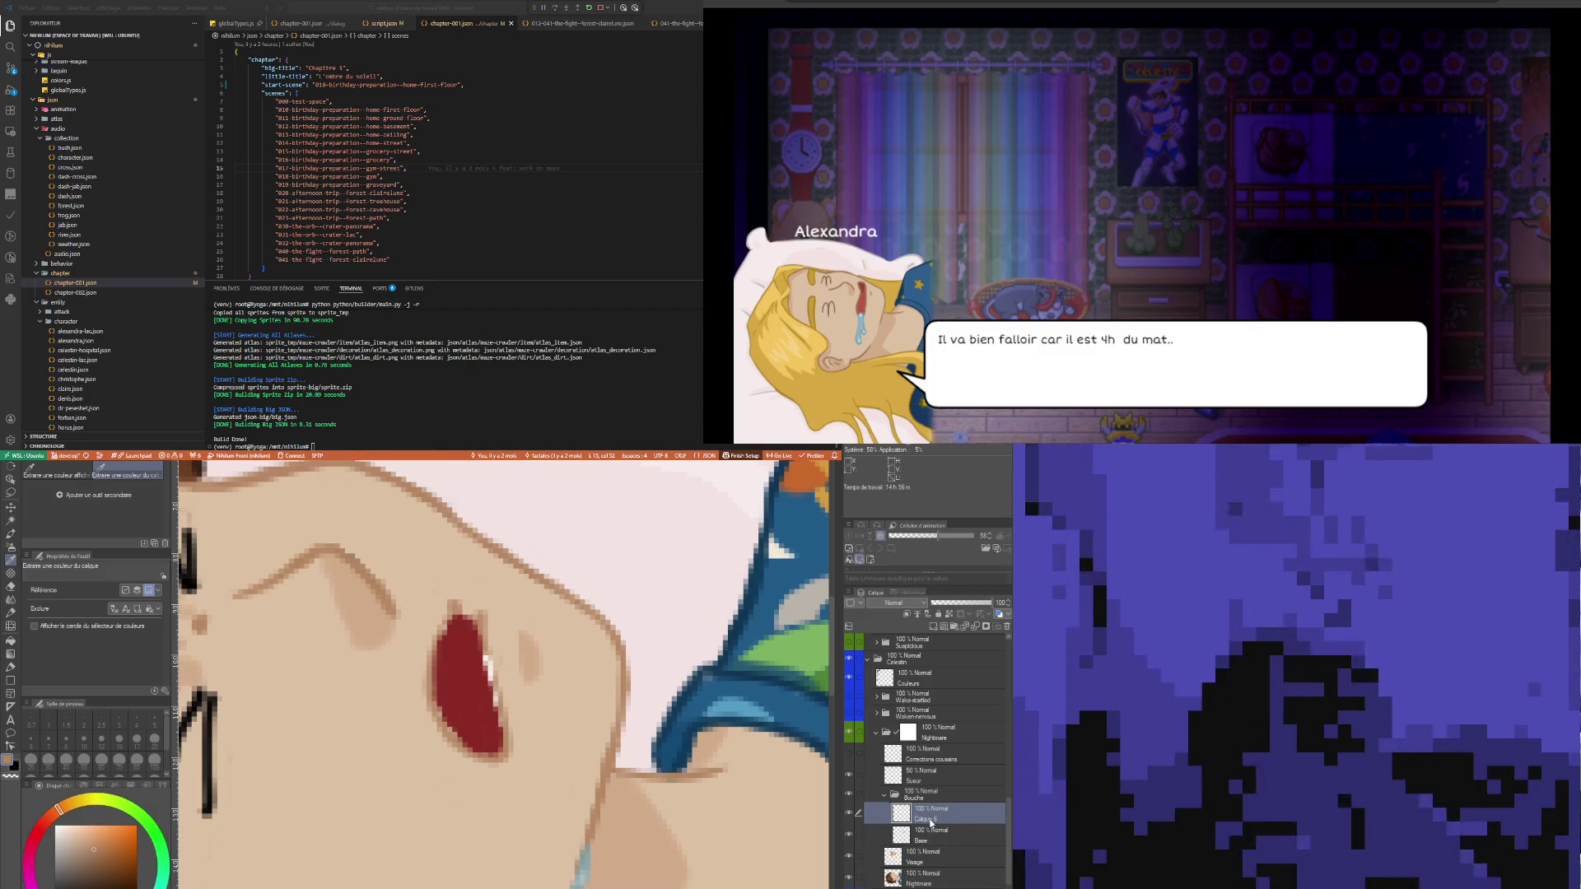
type("Trait")
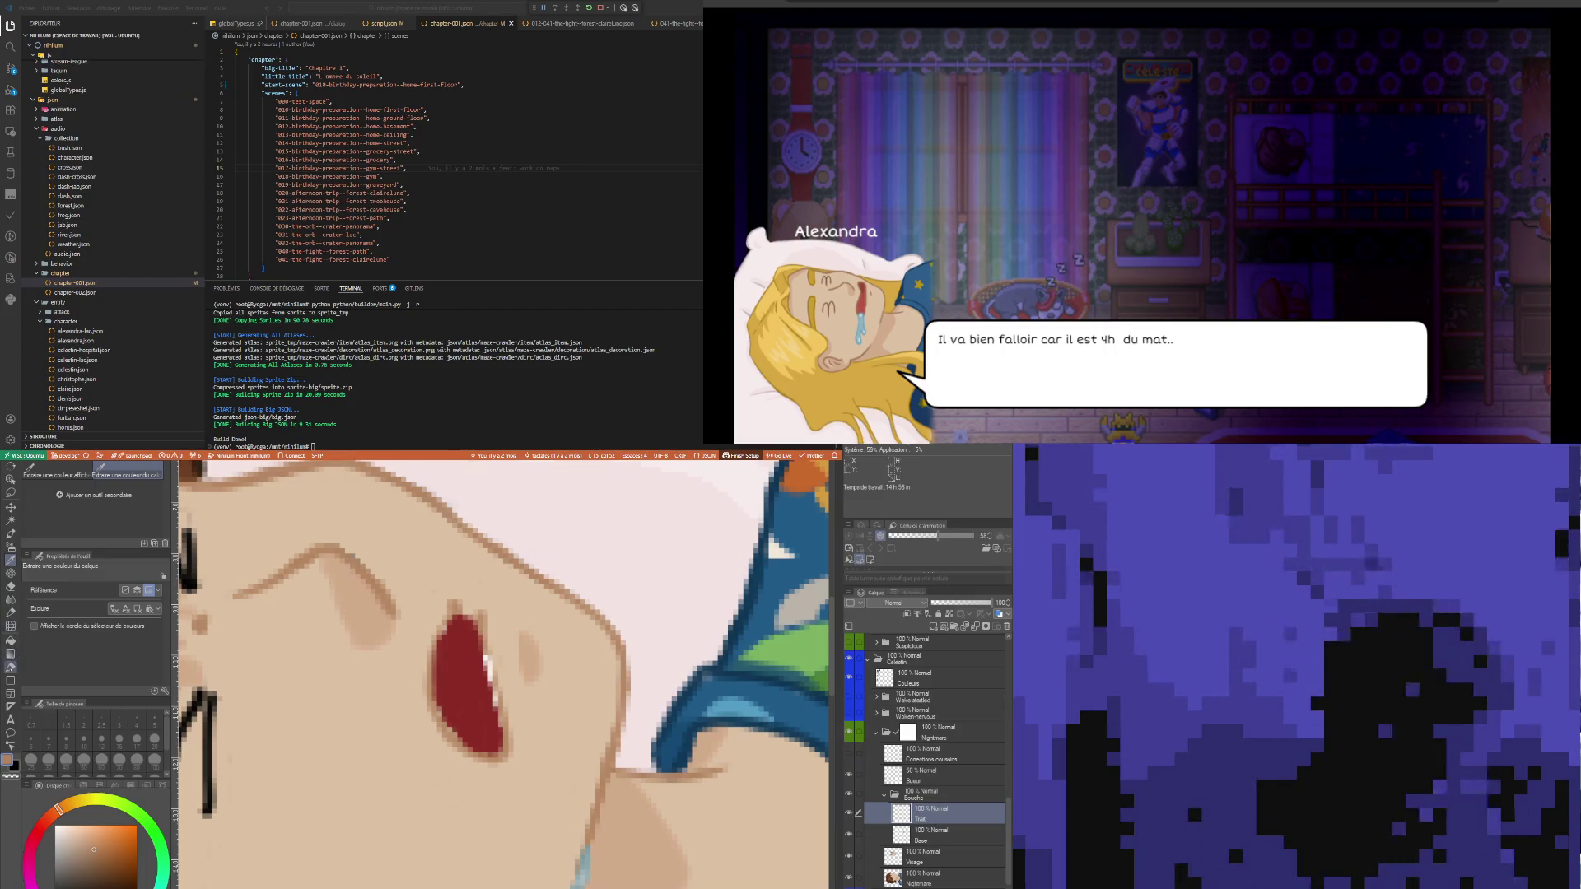
type("p")
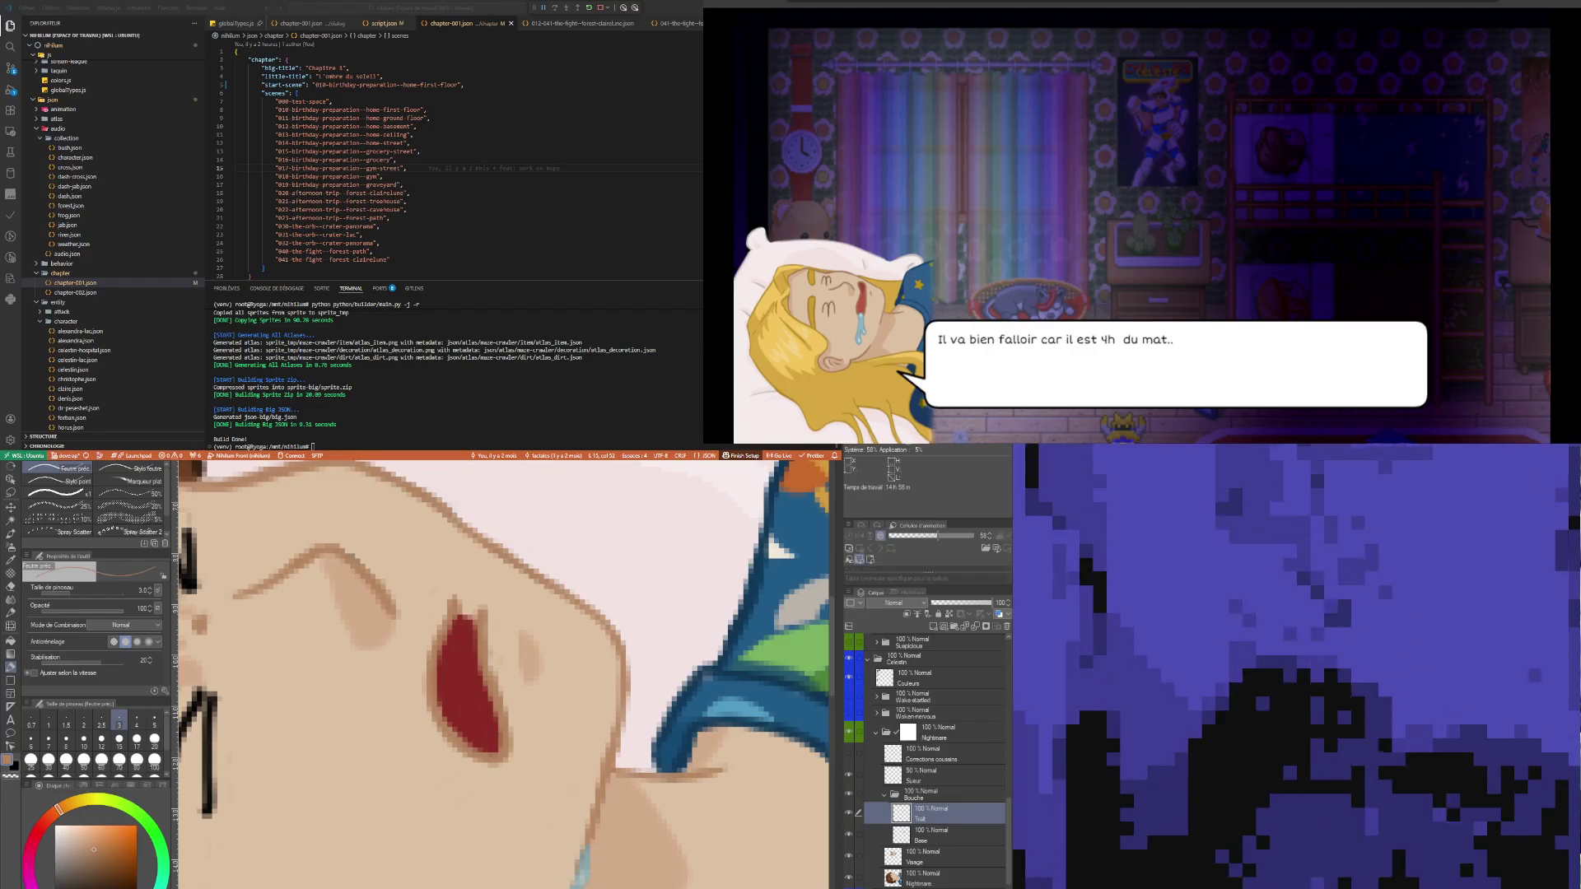
- Add a new layer below Trait in the Bouche folder, choose white, and lower the folder opacity to 38%
left_click(934, 626)
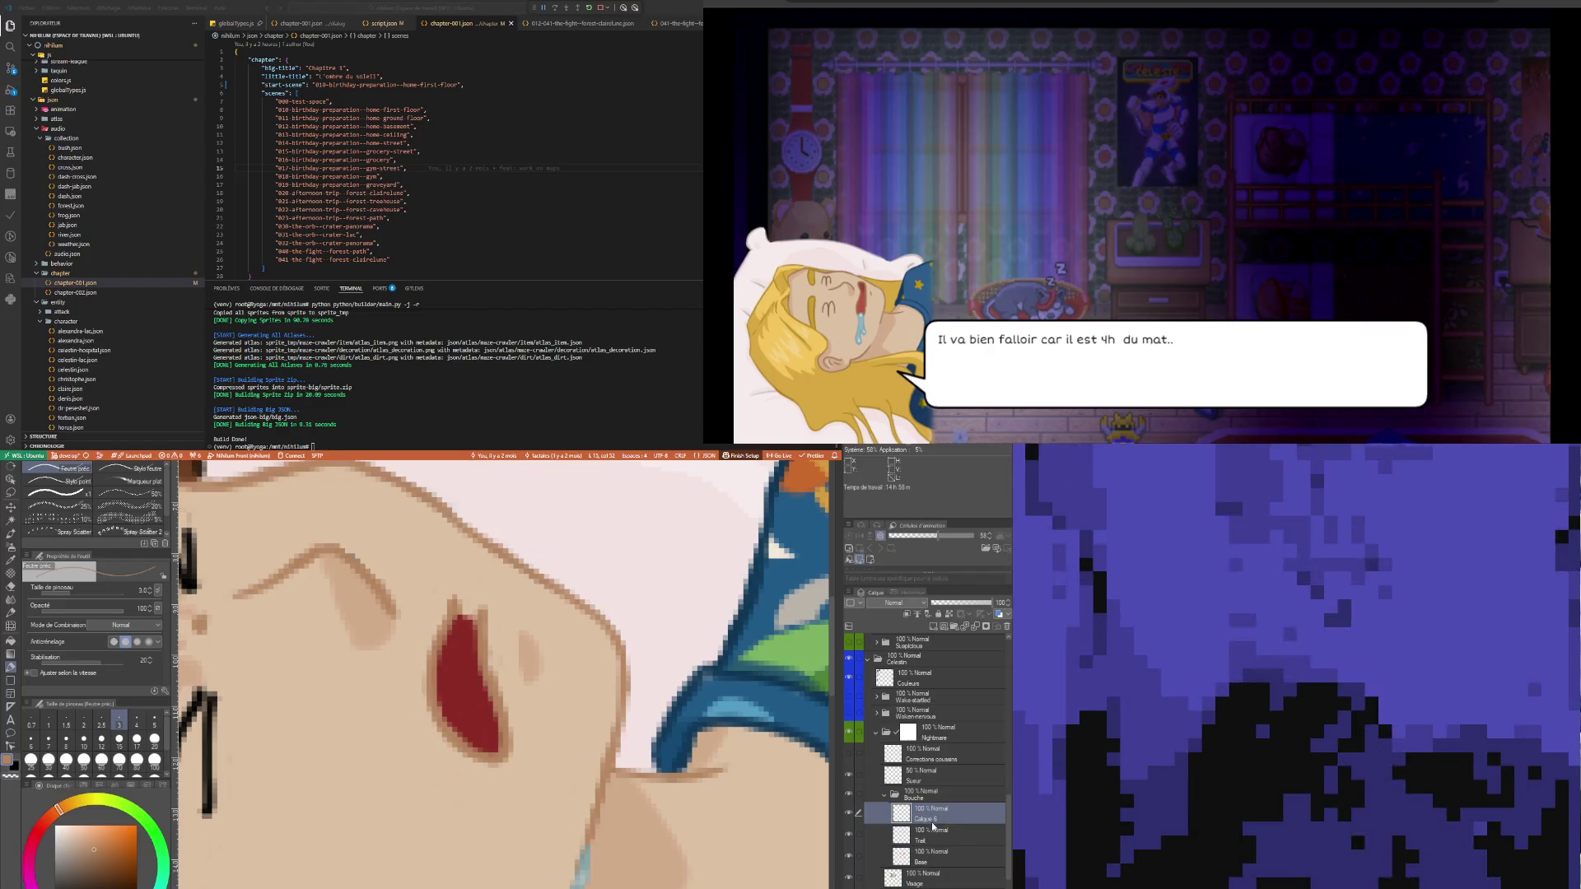
left_click_drag(933, 828, 937, 840)
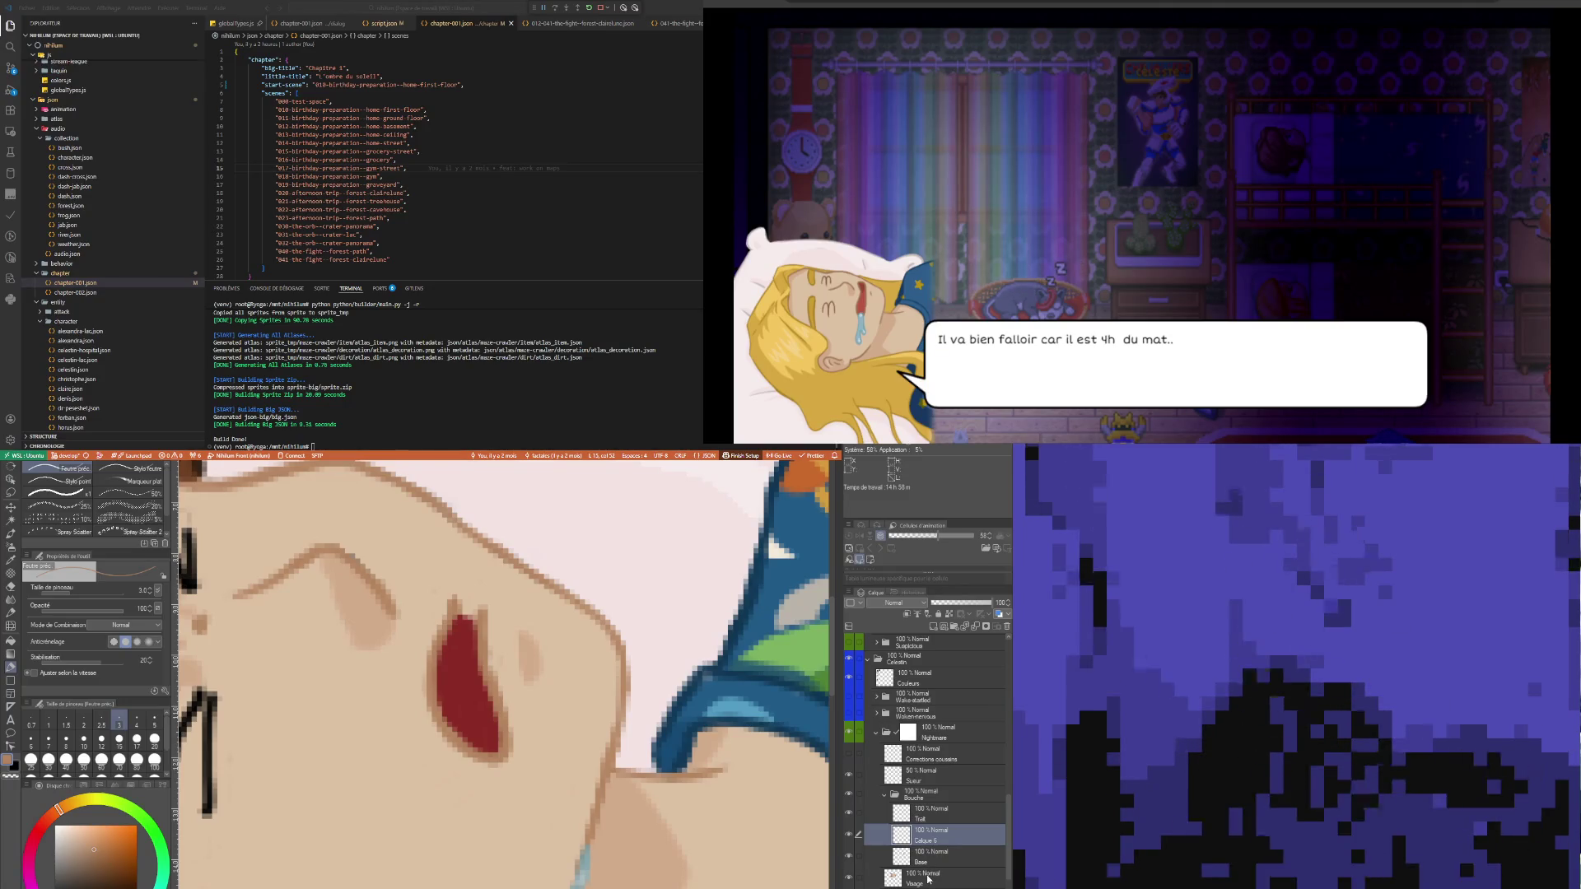
left_click(928, 880)
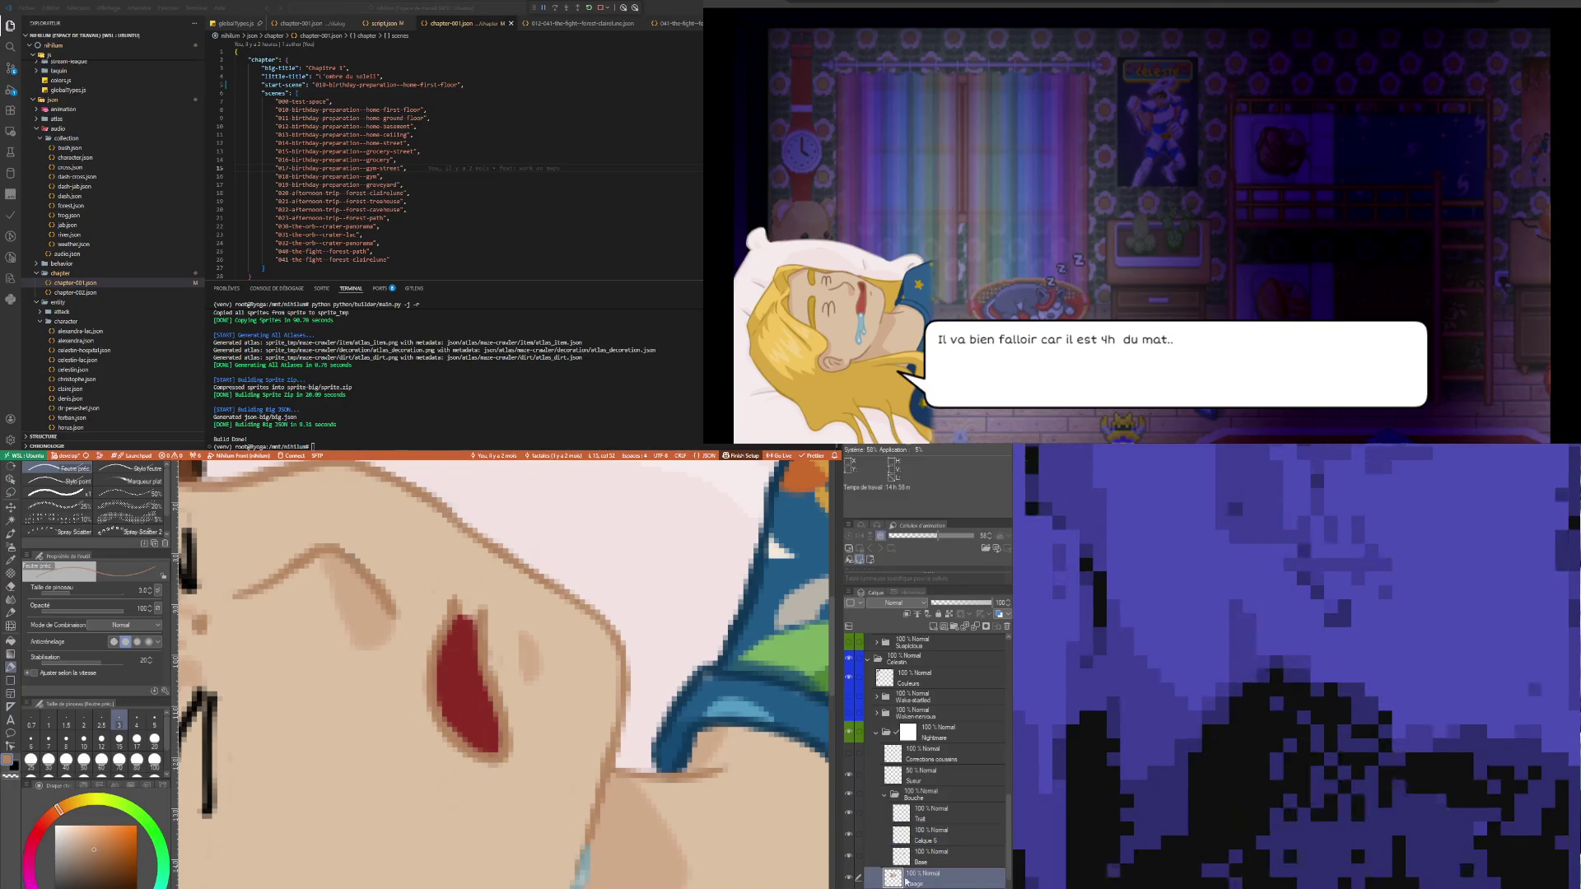
left_click(849, 794)
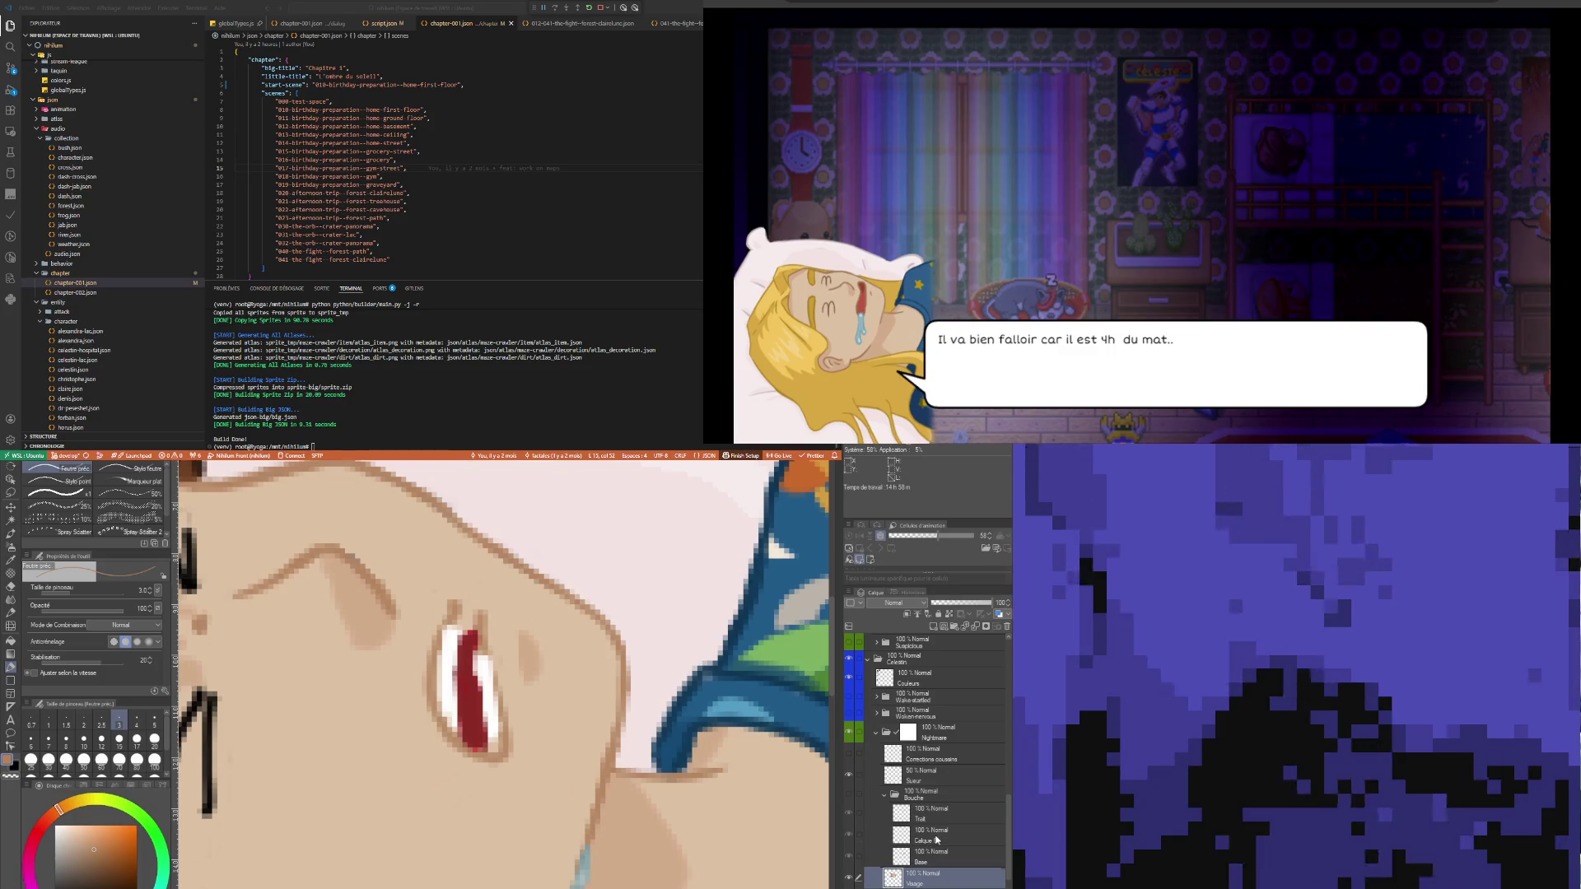
left_click(929, 836)
left_click(56, 825)
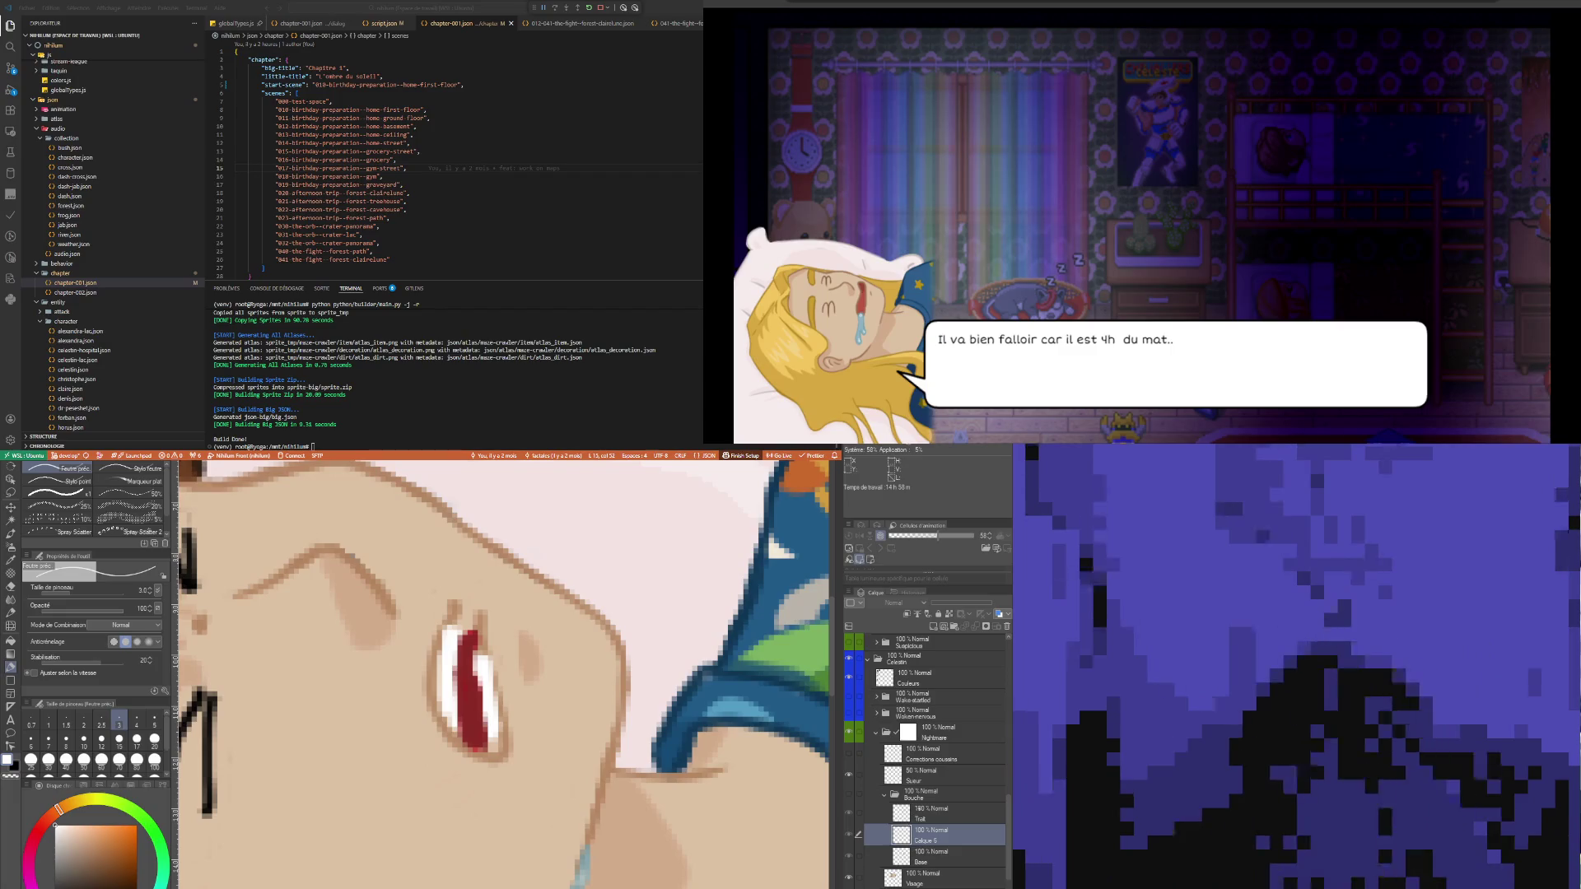
left_click(921, 794)
mouse_move(993, 603)
left_mouse_down()
mouse_move(932, 603)
mouse_move(954, 603)
left_mouse_up()
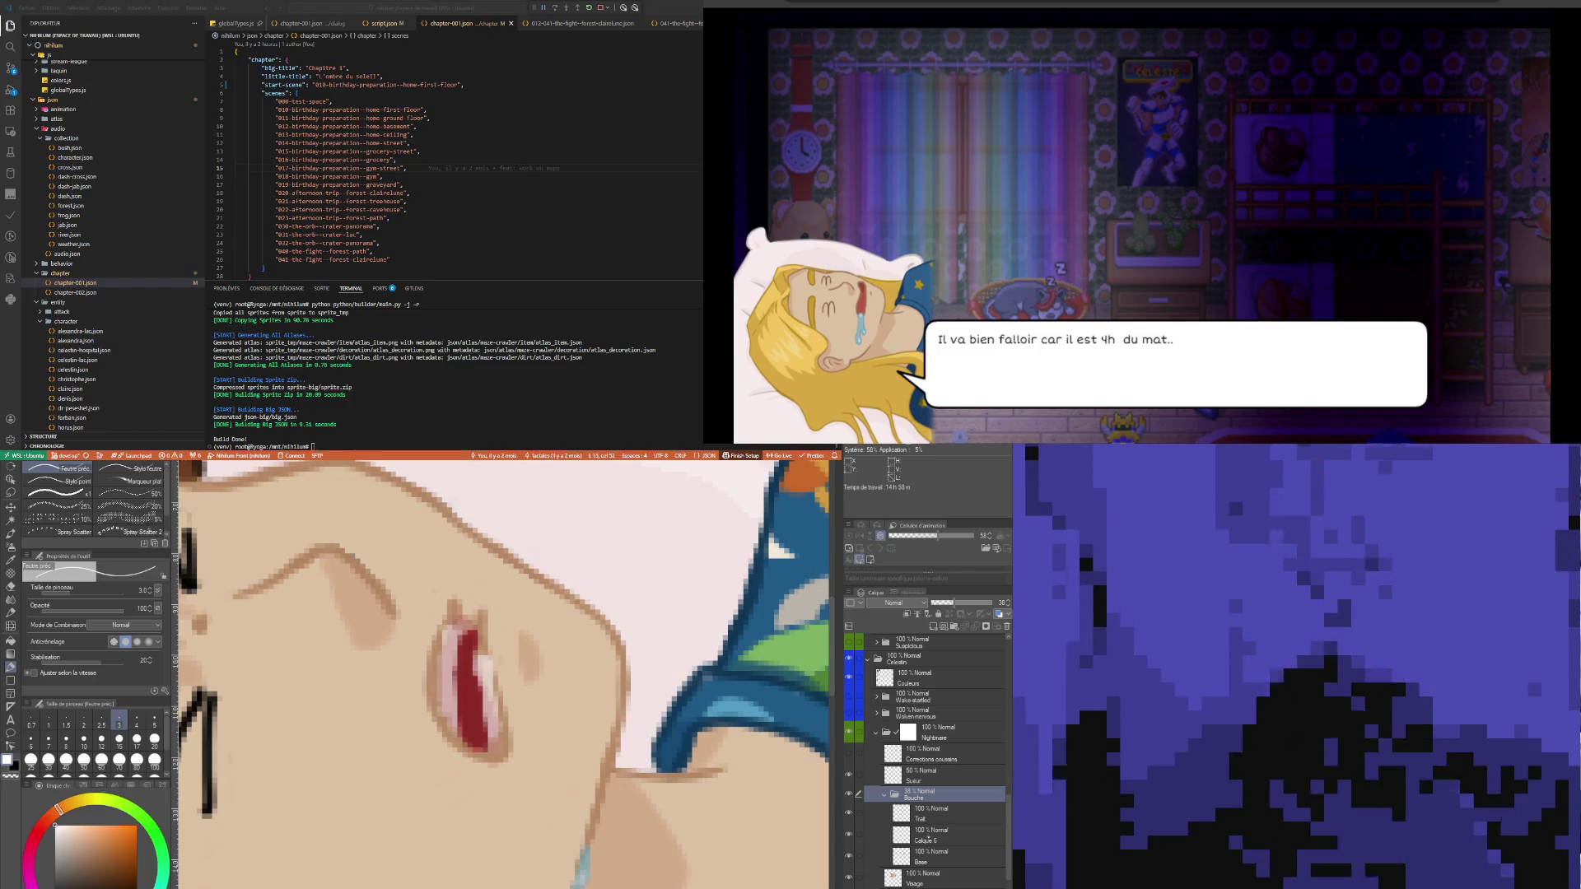
left_click(921, 834)
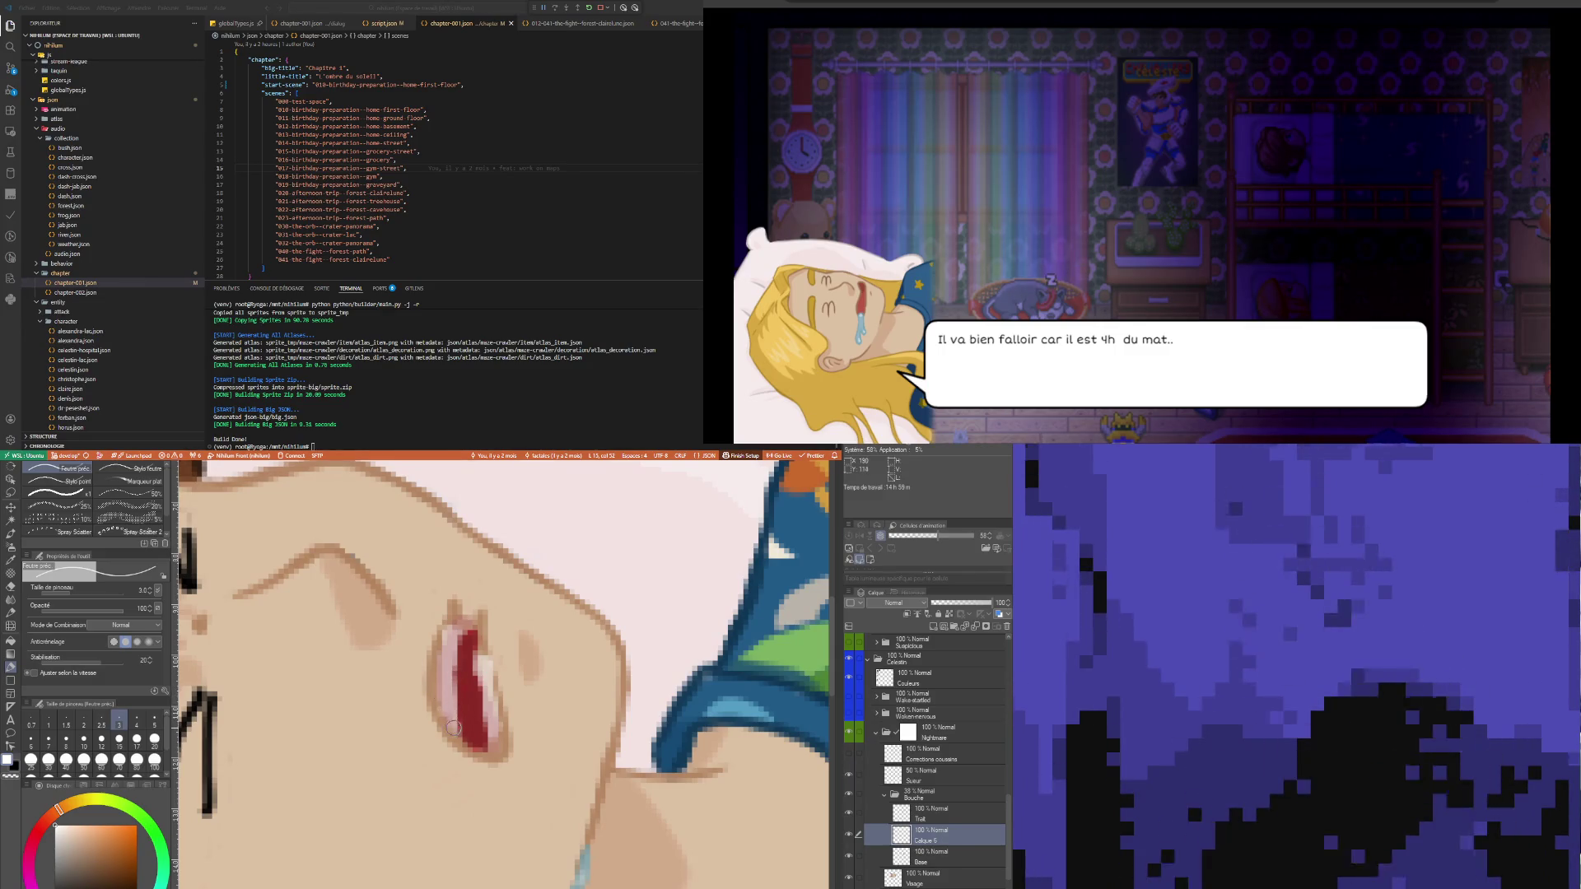
- Paint a thin white teeth highlight along the mouth's left edge with a size-2 pen
key("bracketleft")
key("bracketleft")
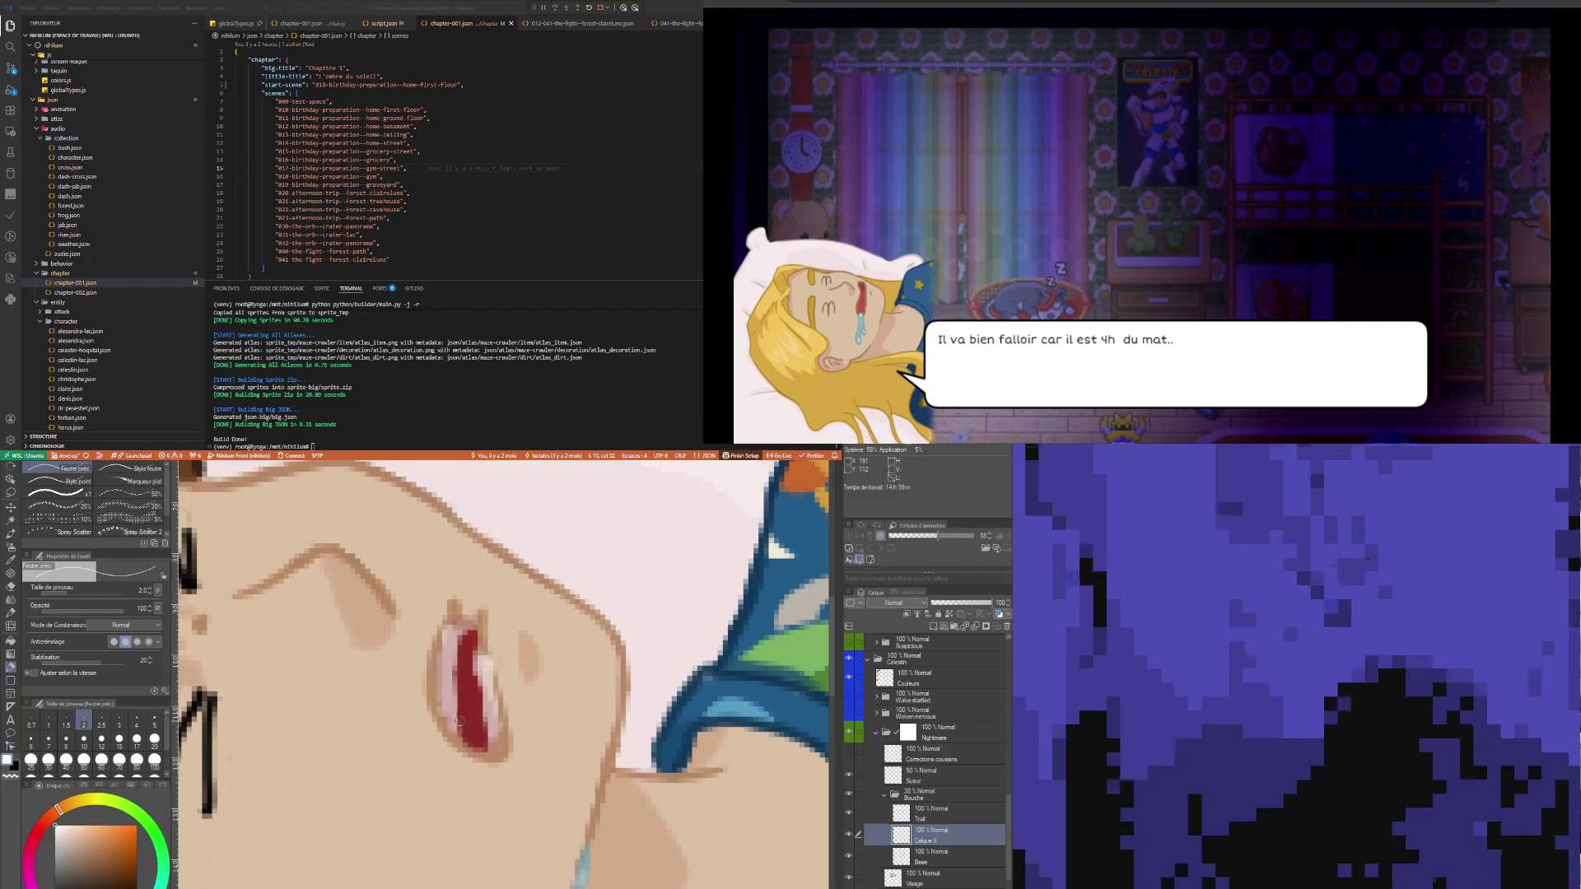
mouse_move(457, 733)
left_mouse_down()
mouse_move(457, 641)
mouse_move(451, 721)
left_mouse_up()
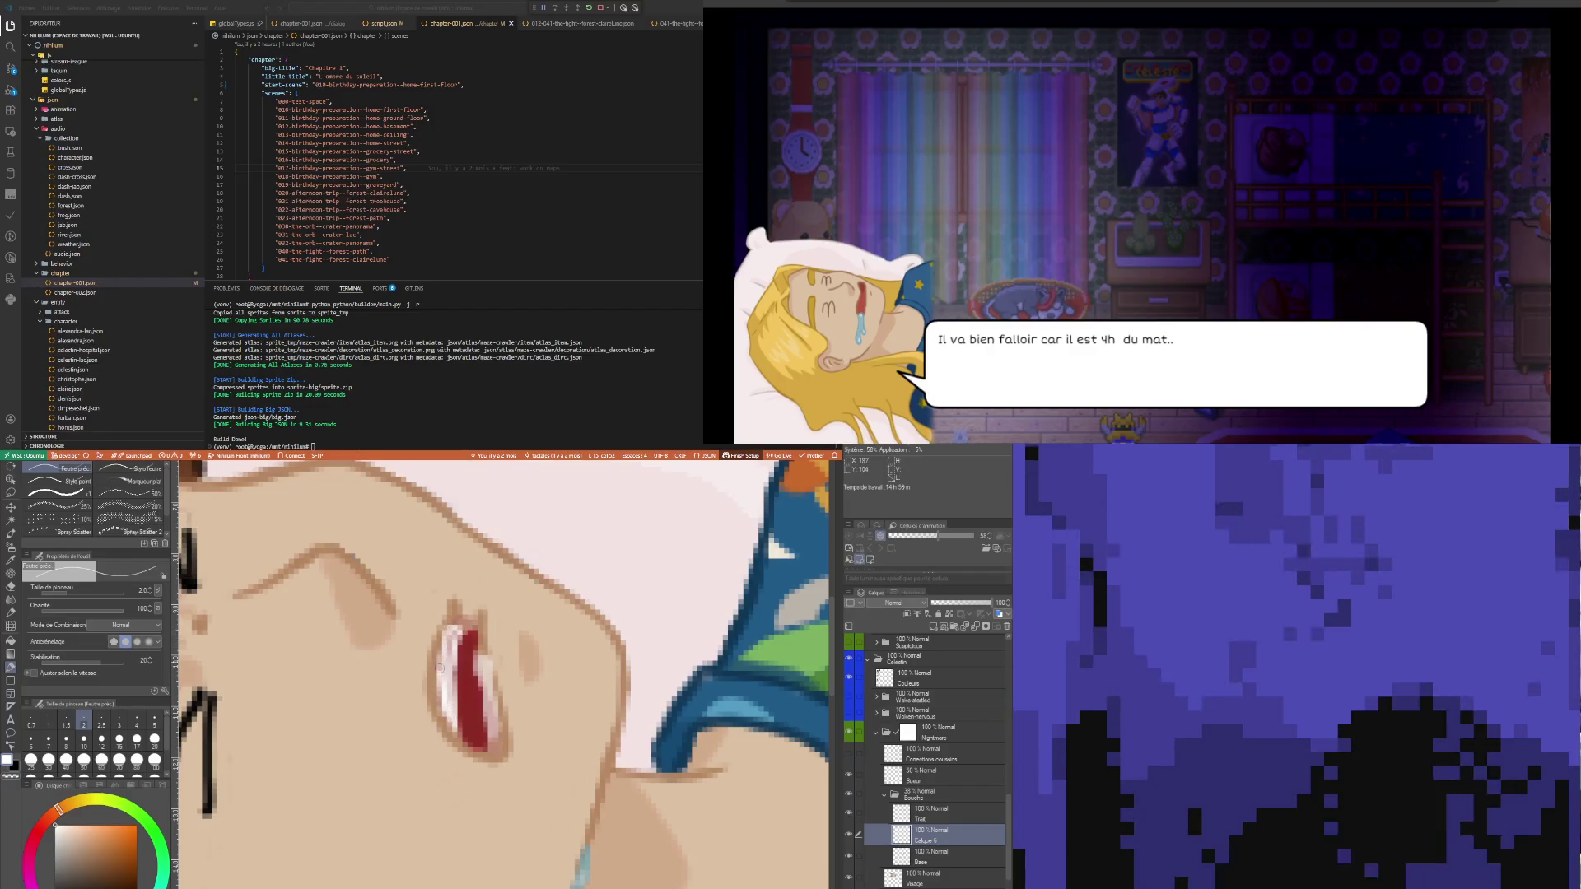
left_click_drag(446, 652, 453, 717)
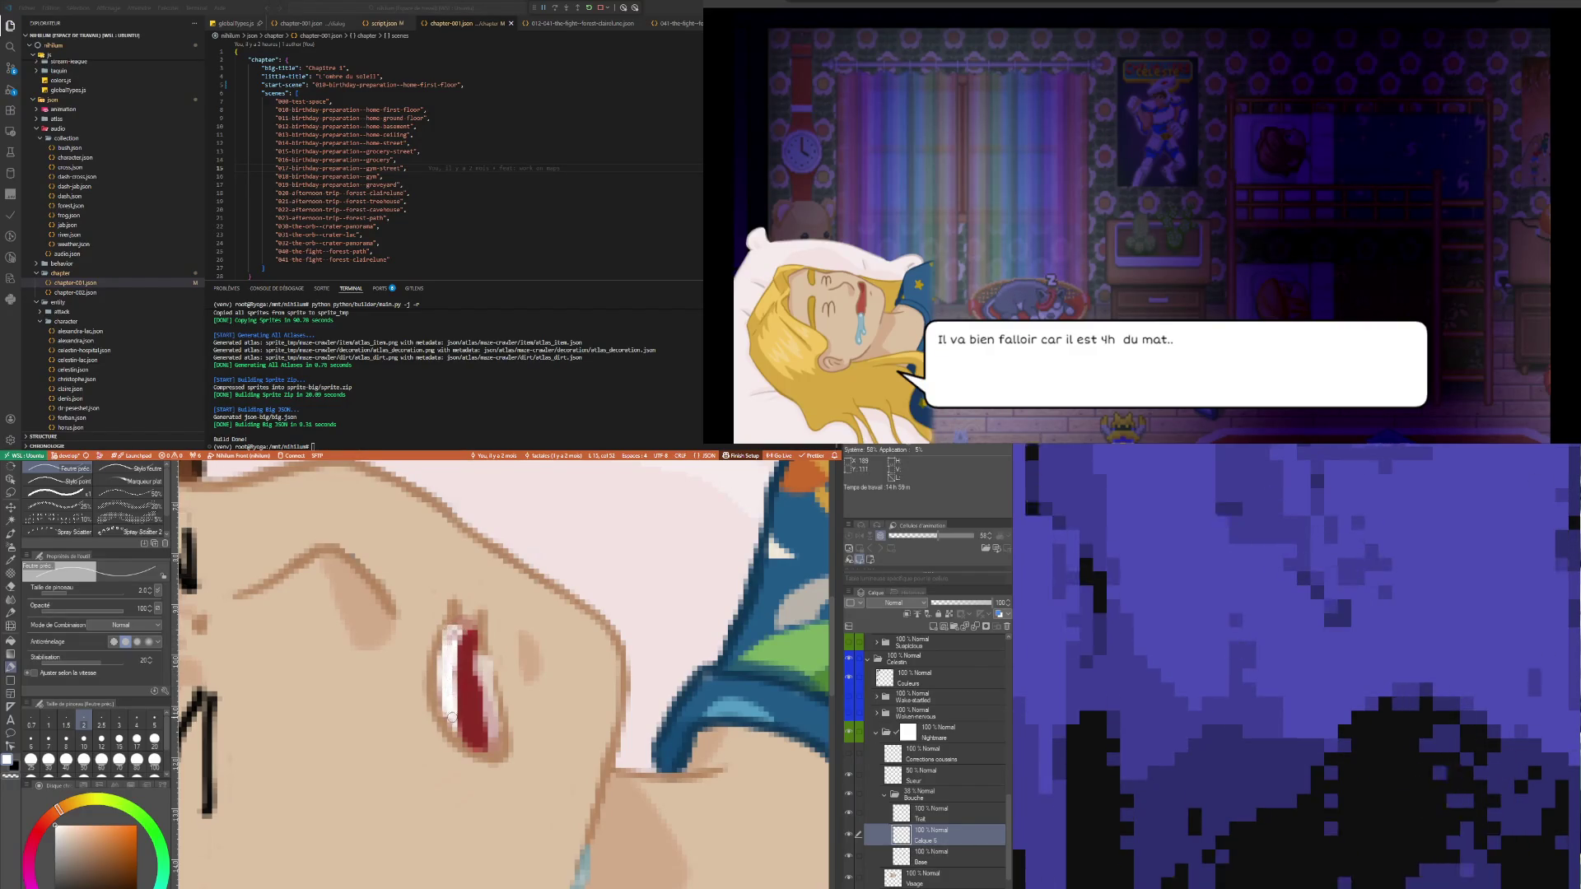
left_click_drag(450, 651, 461, 733)
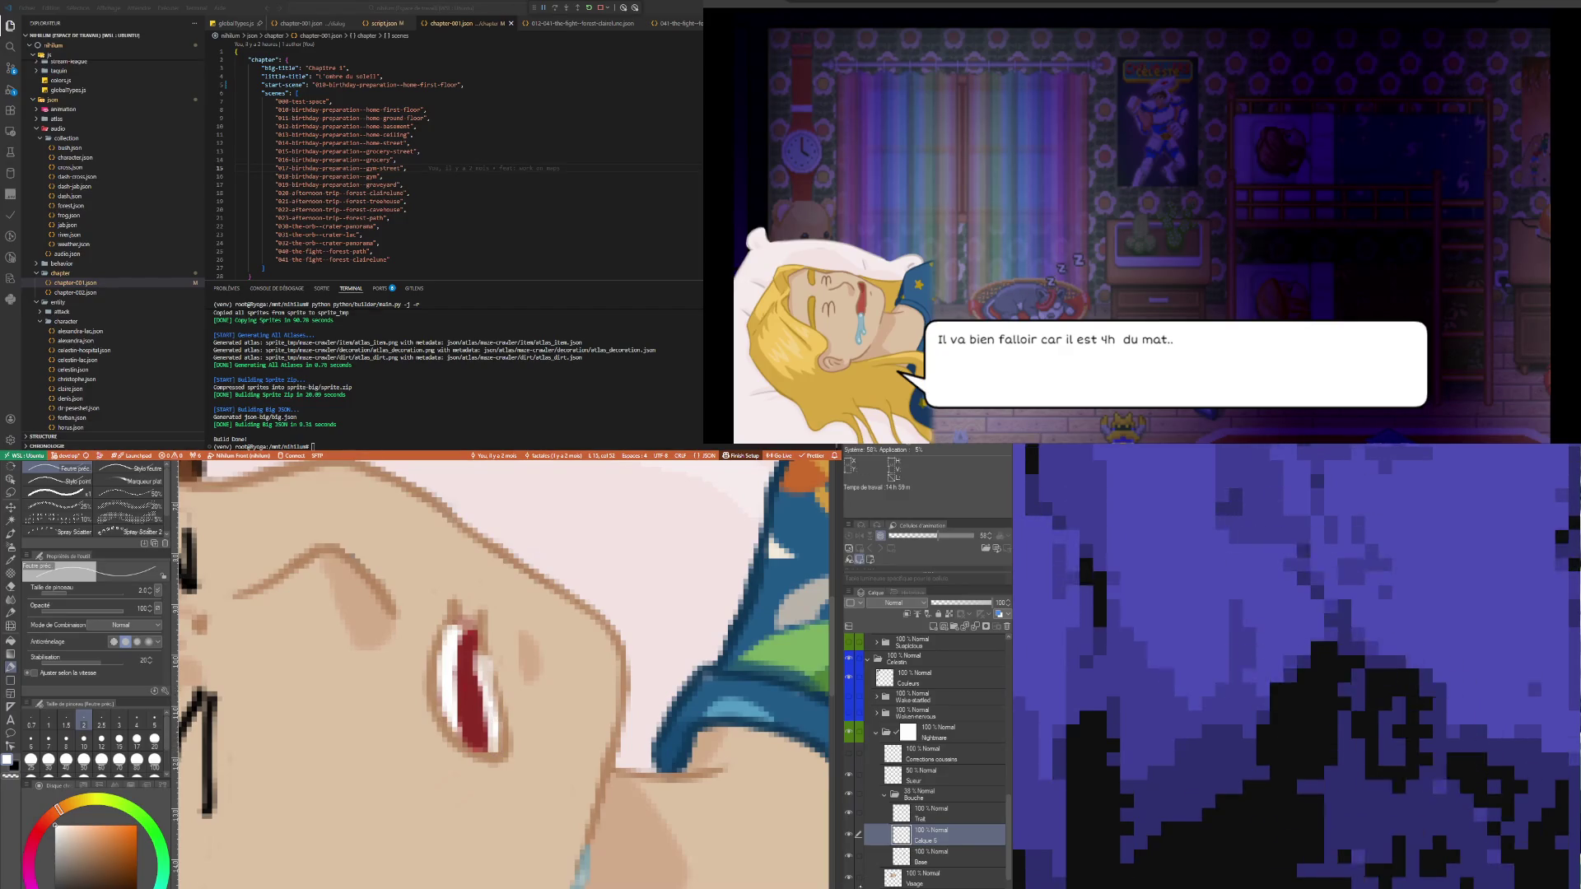
- Raise the Bouche folder opacity to 100% and reselect the Calque 6 layer
left_click(915, 878)
left_click(923, 793)
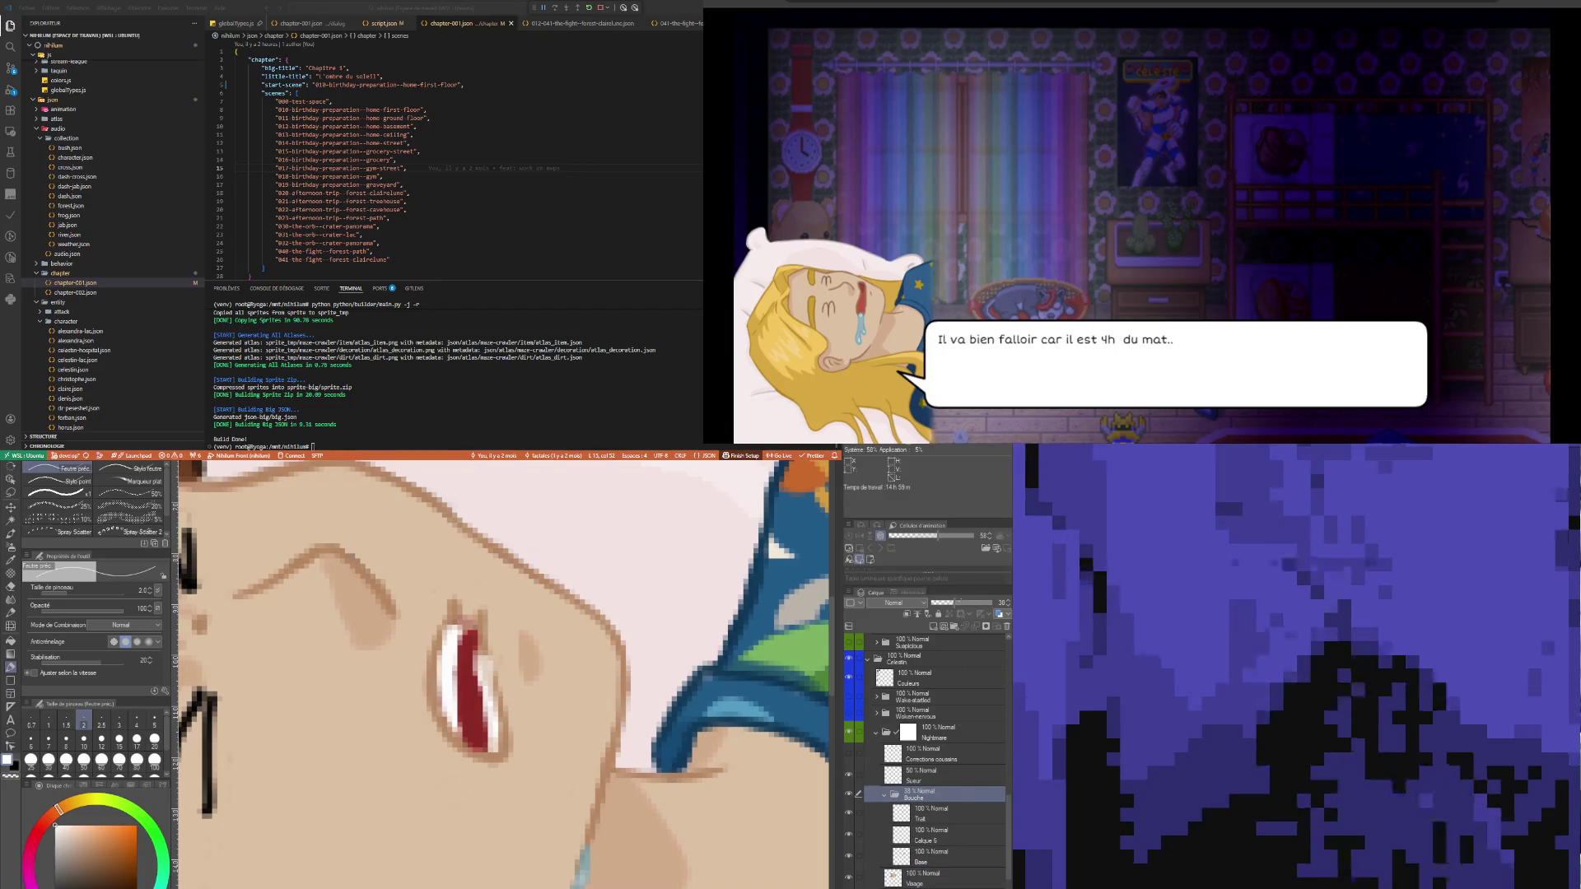
left_click_drag(957, 603, 993, 603)
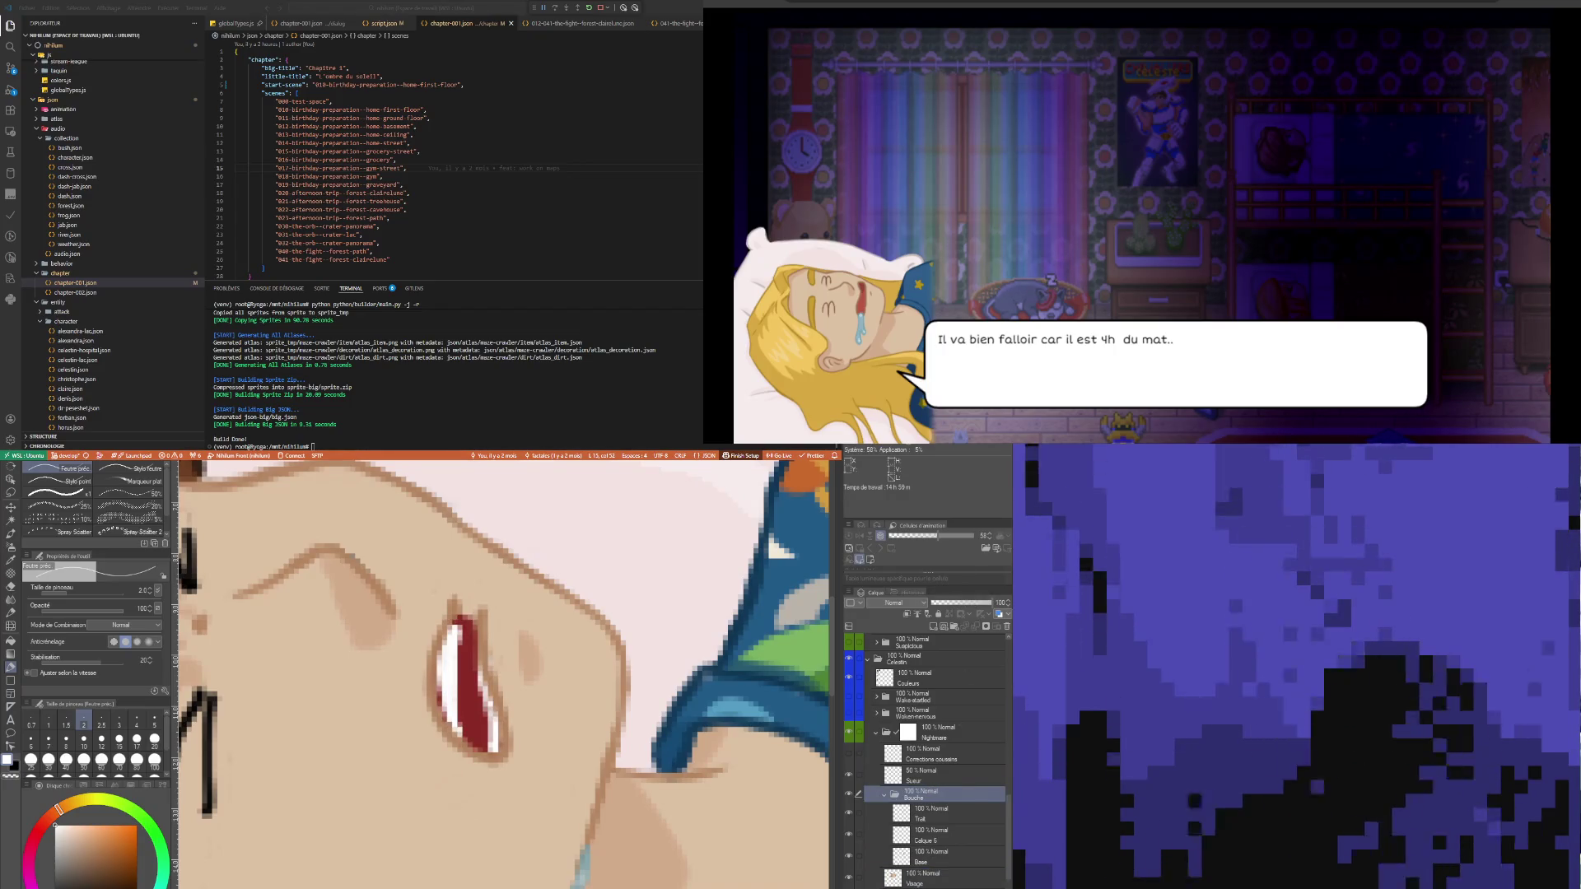
left_click(931, 814)
left_click(930, 836)
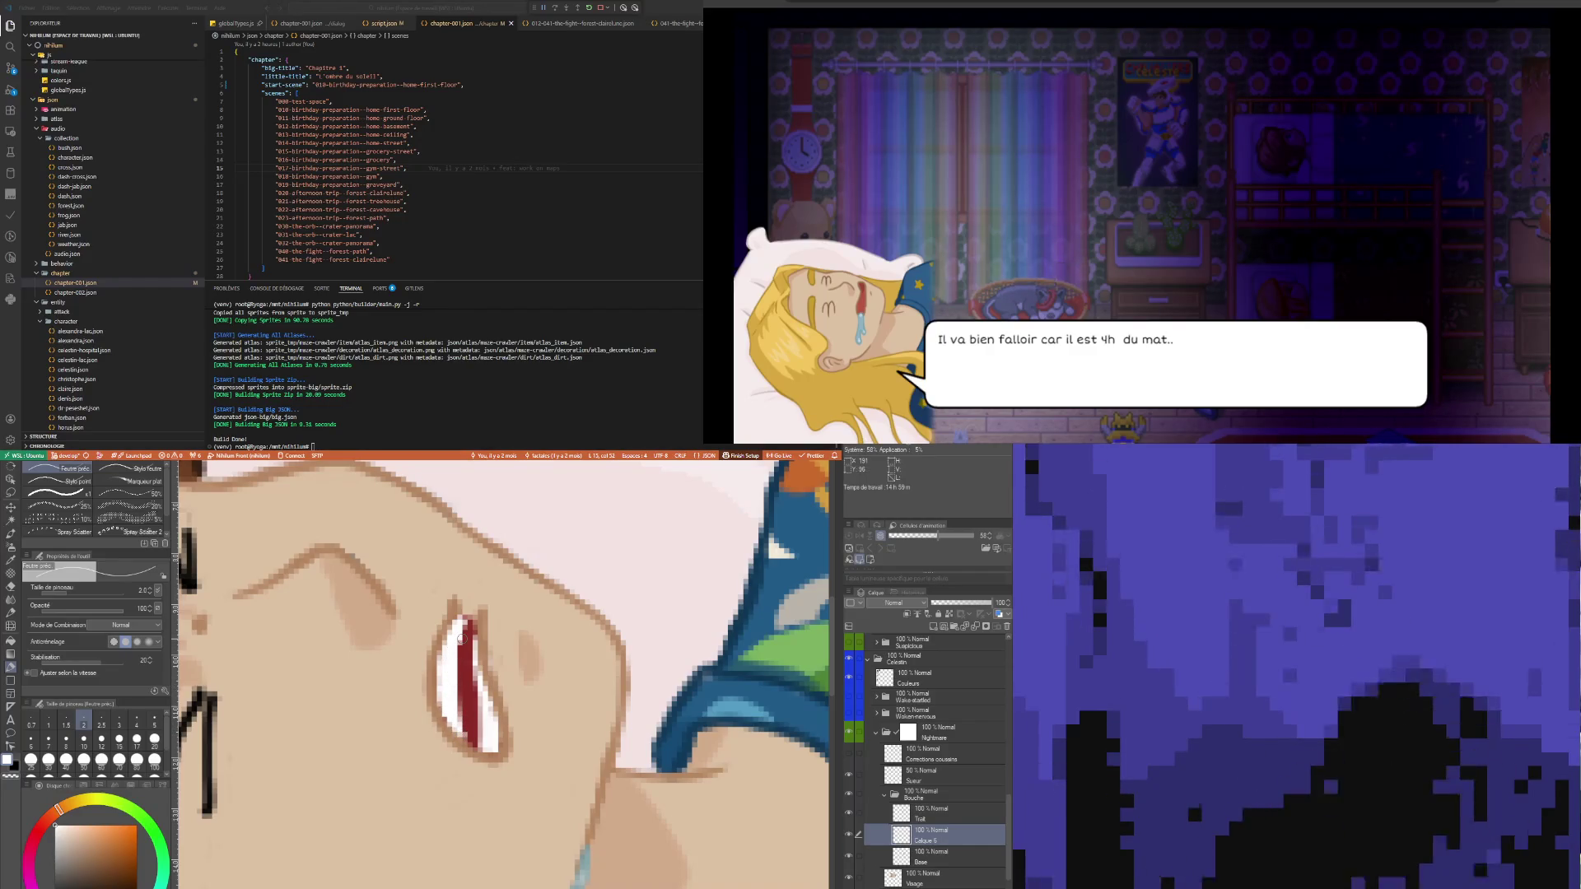
- Zoom out to review the whole portrait, then set the Feutre préc. pen to size 5
scroll(340, 616, "down", 6)
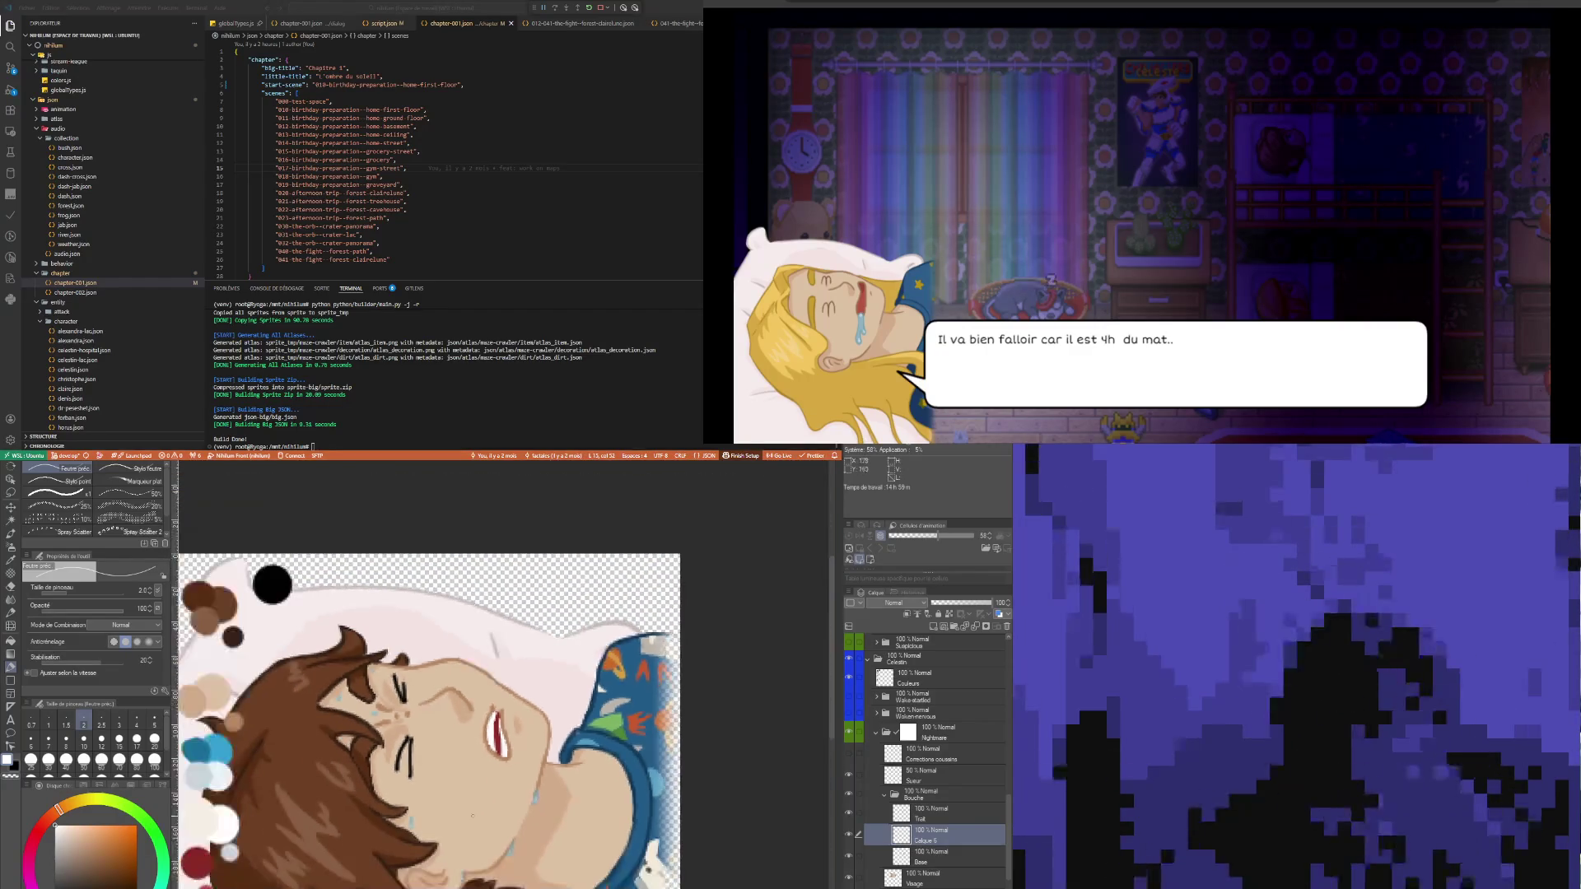
scroll(481, 758, "up", 3)
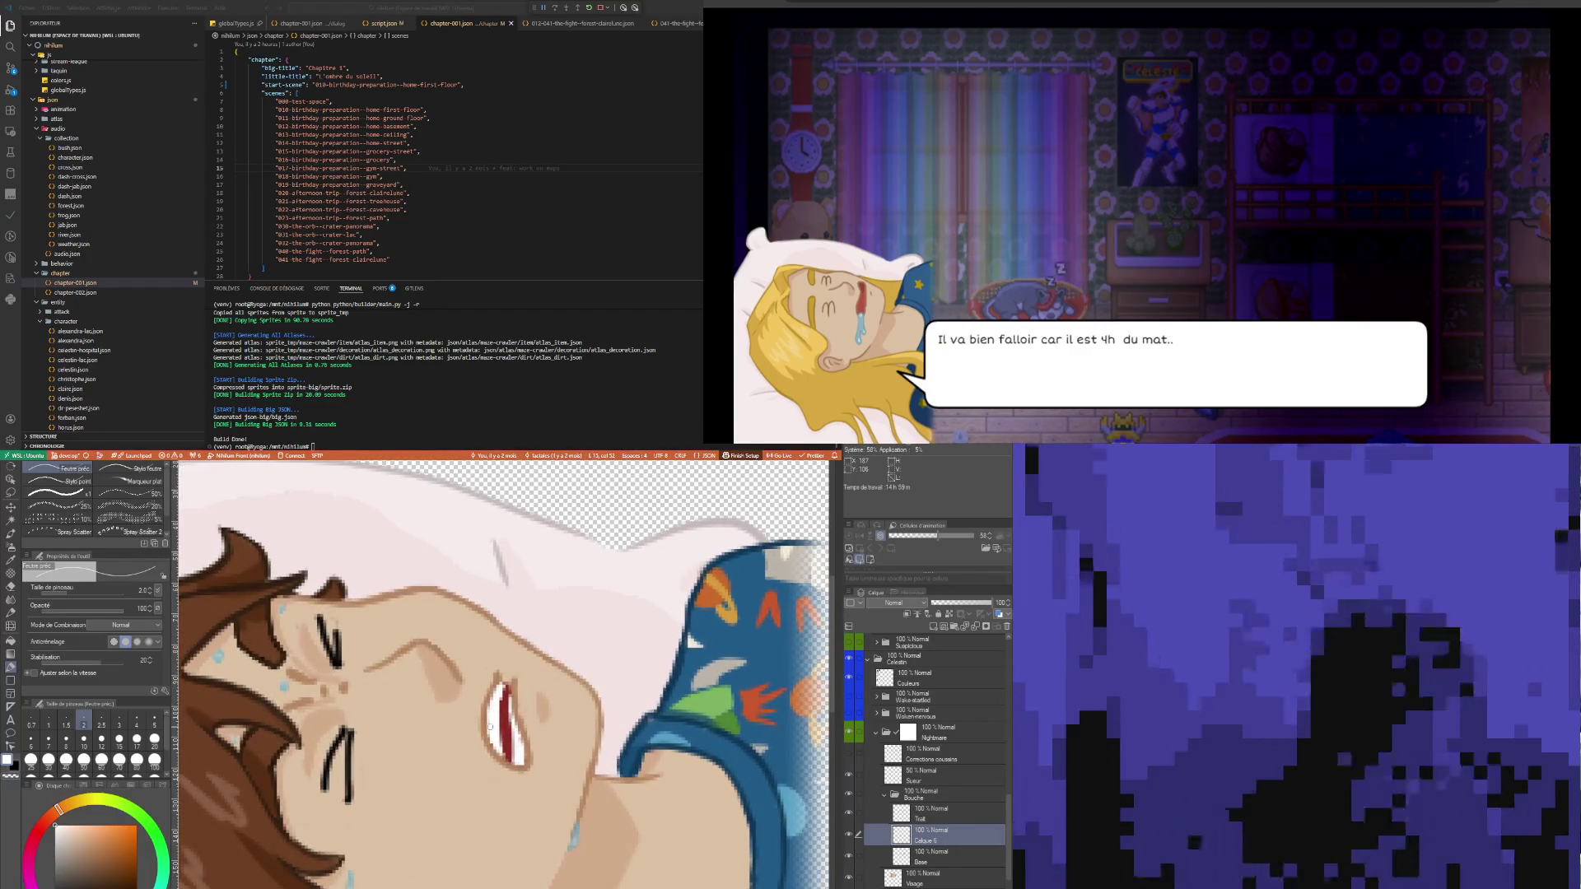
key("e")
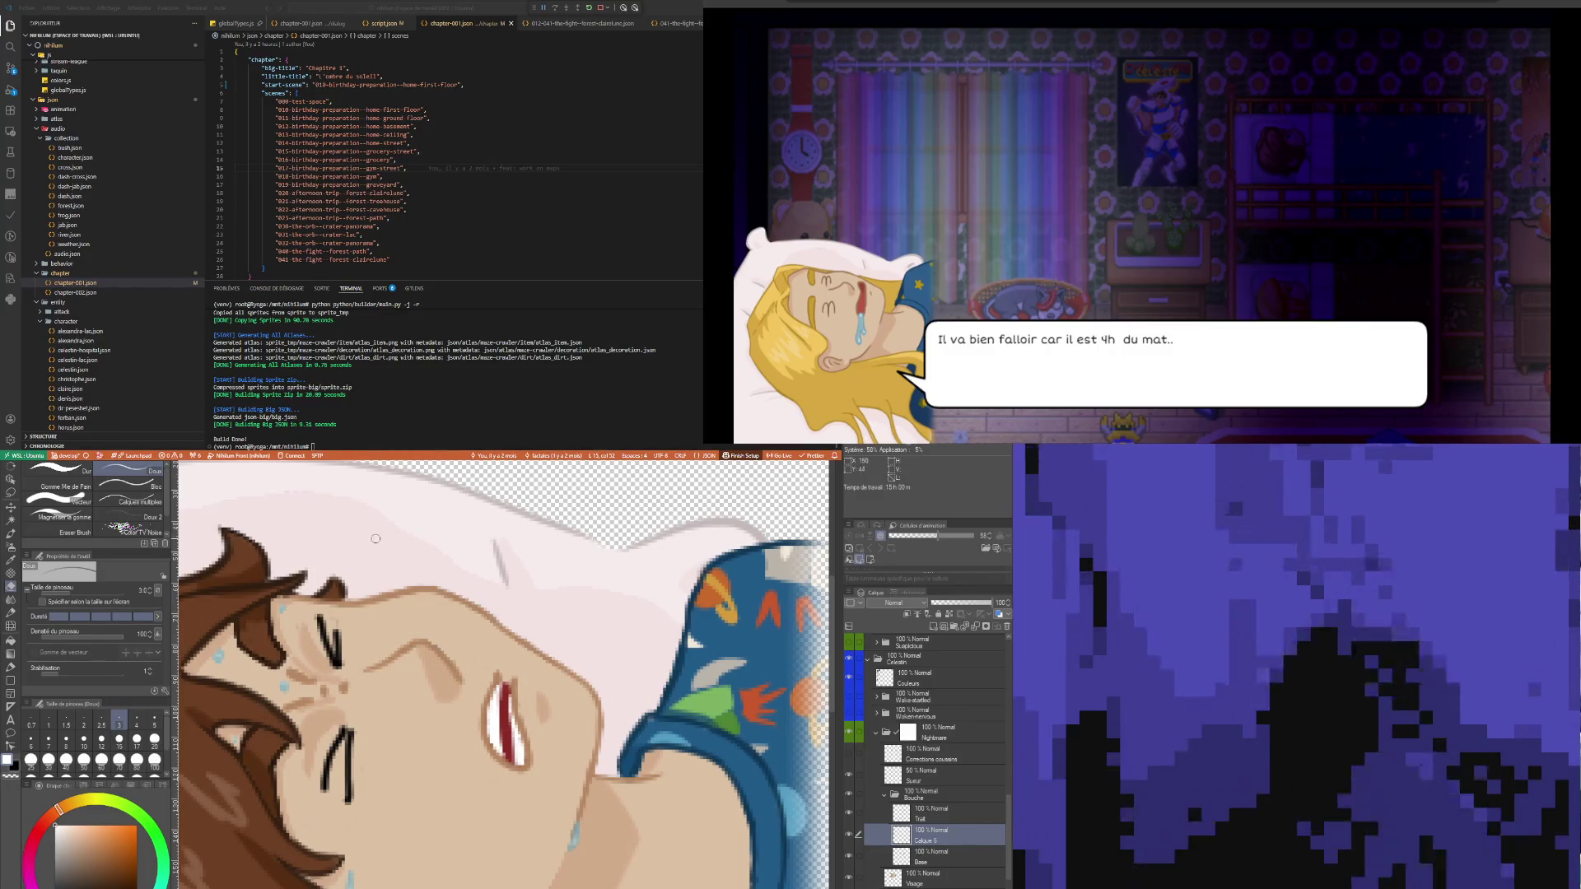
scroll(375, 539, "down", 5)
scroll(393, 641, "up", 3)
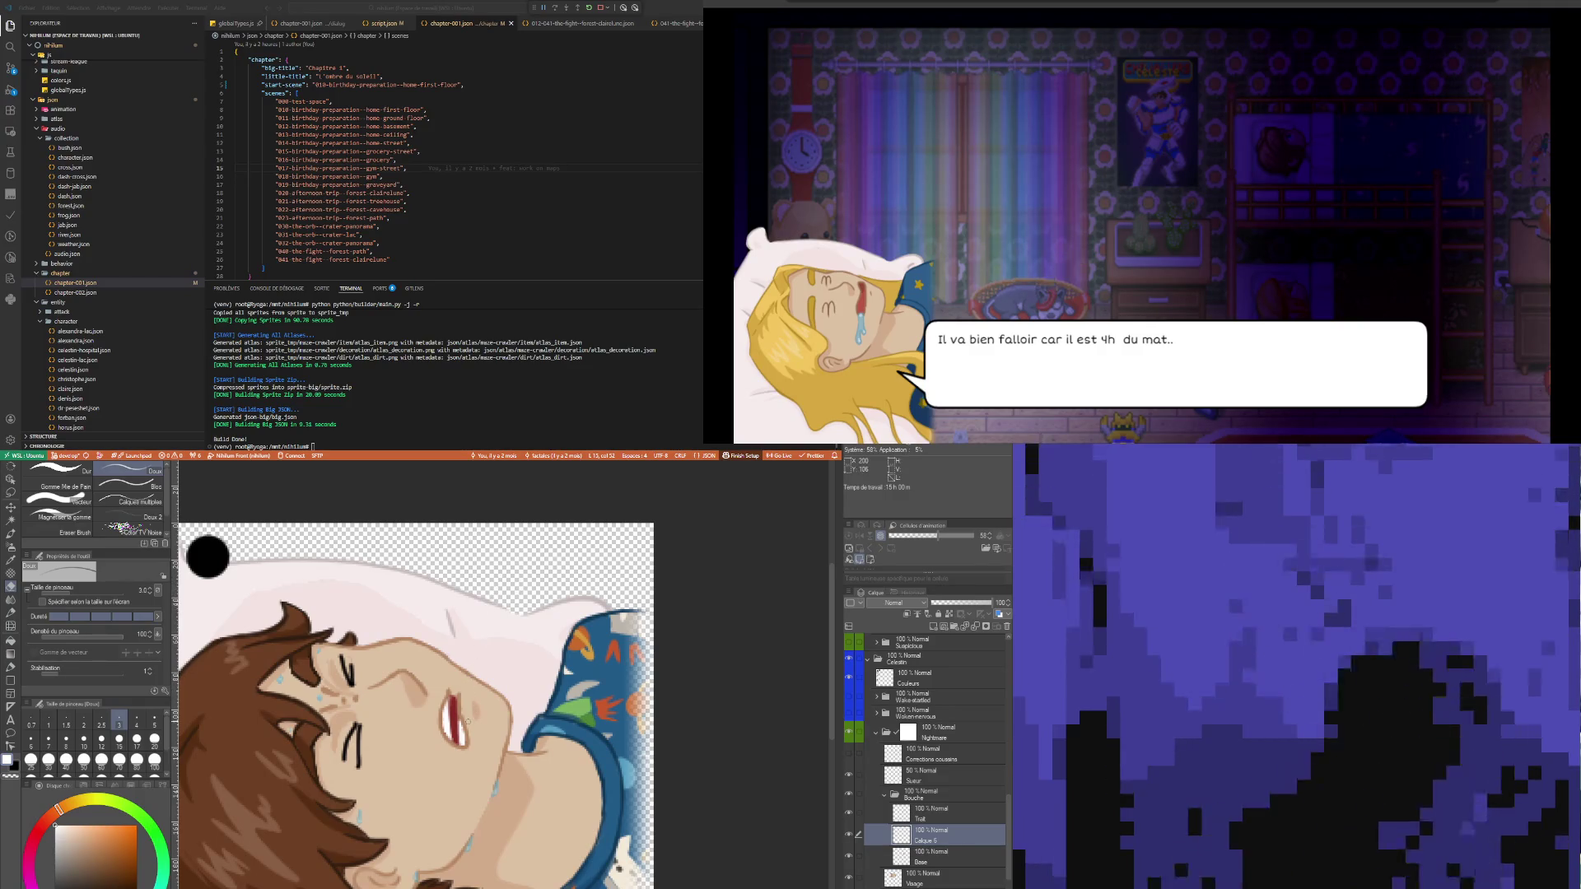
scroll(416, 741, "down", 2)
scroll(462, 738, "up", 2)
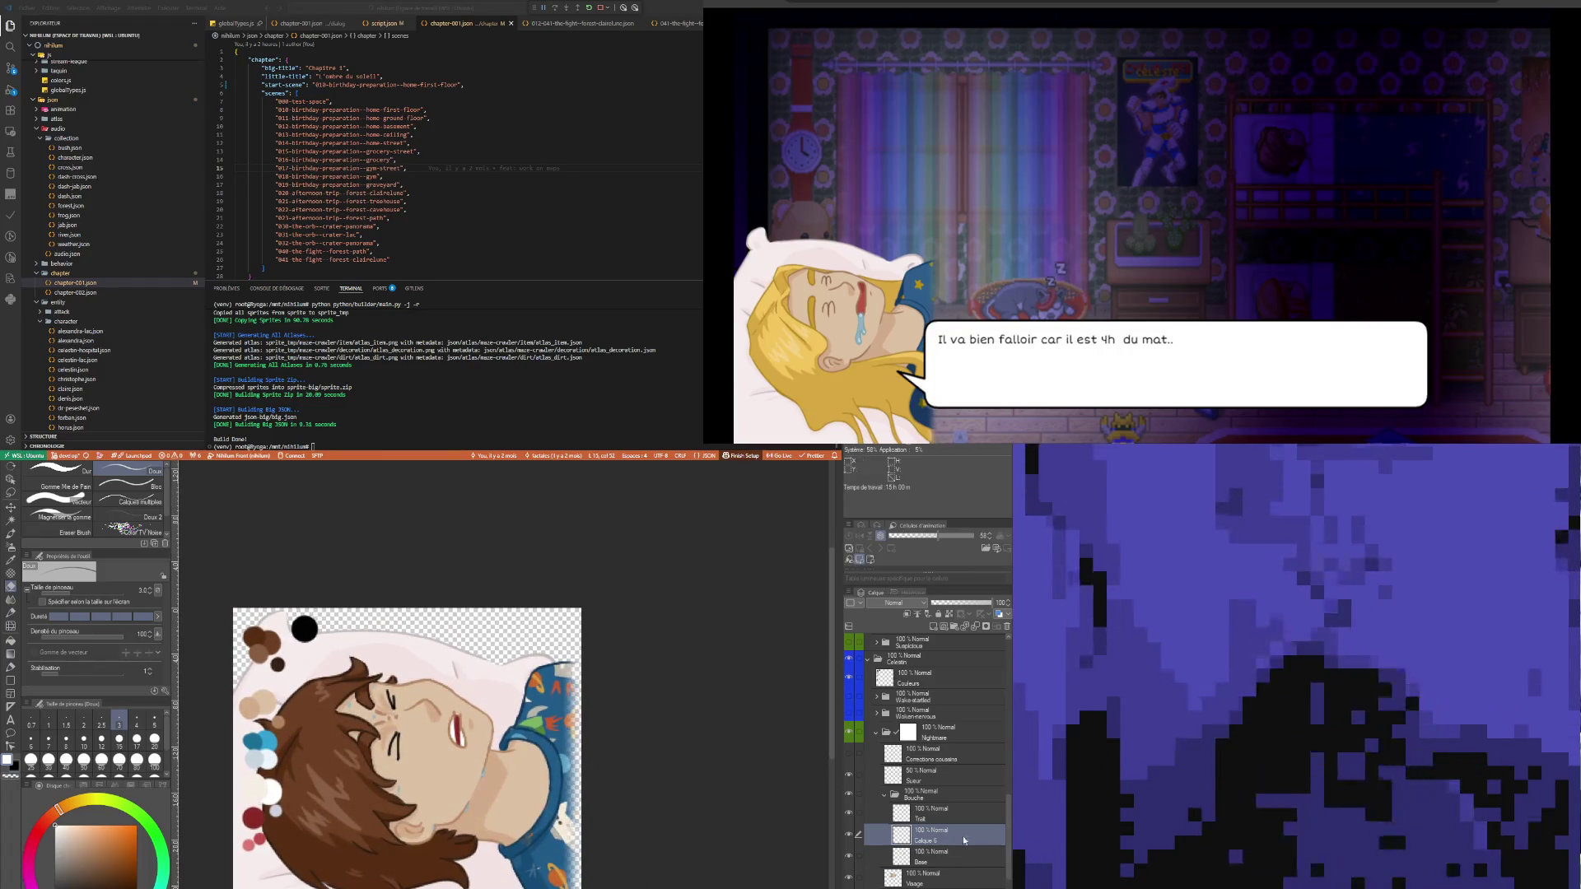
scroll(503, 743, "up", 2)
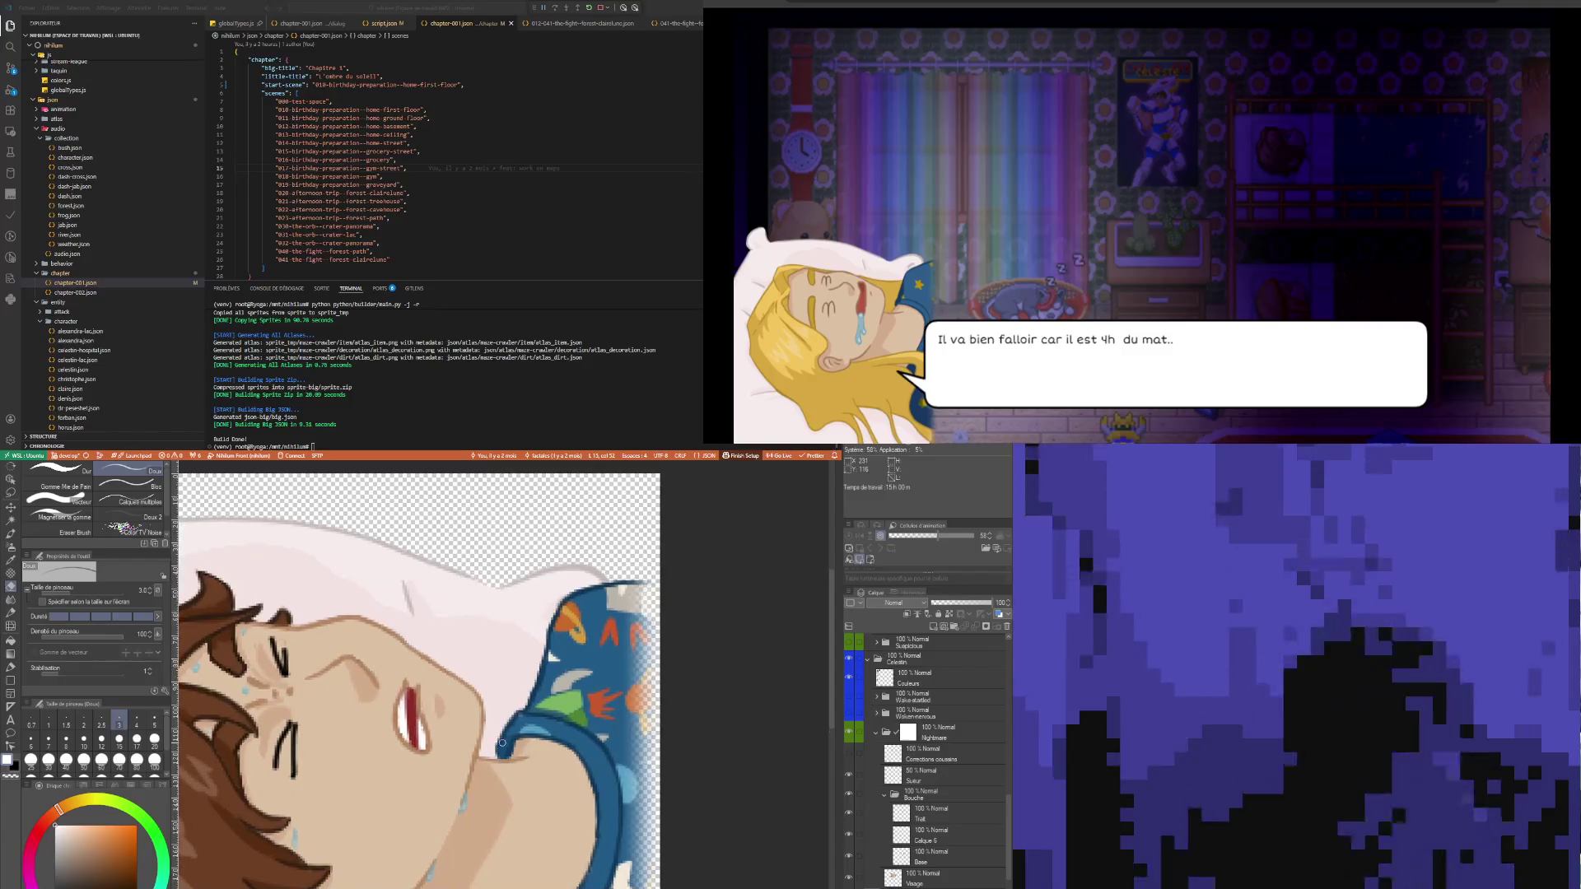
key("i")
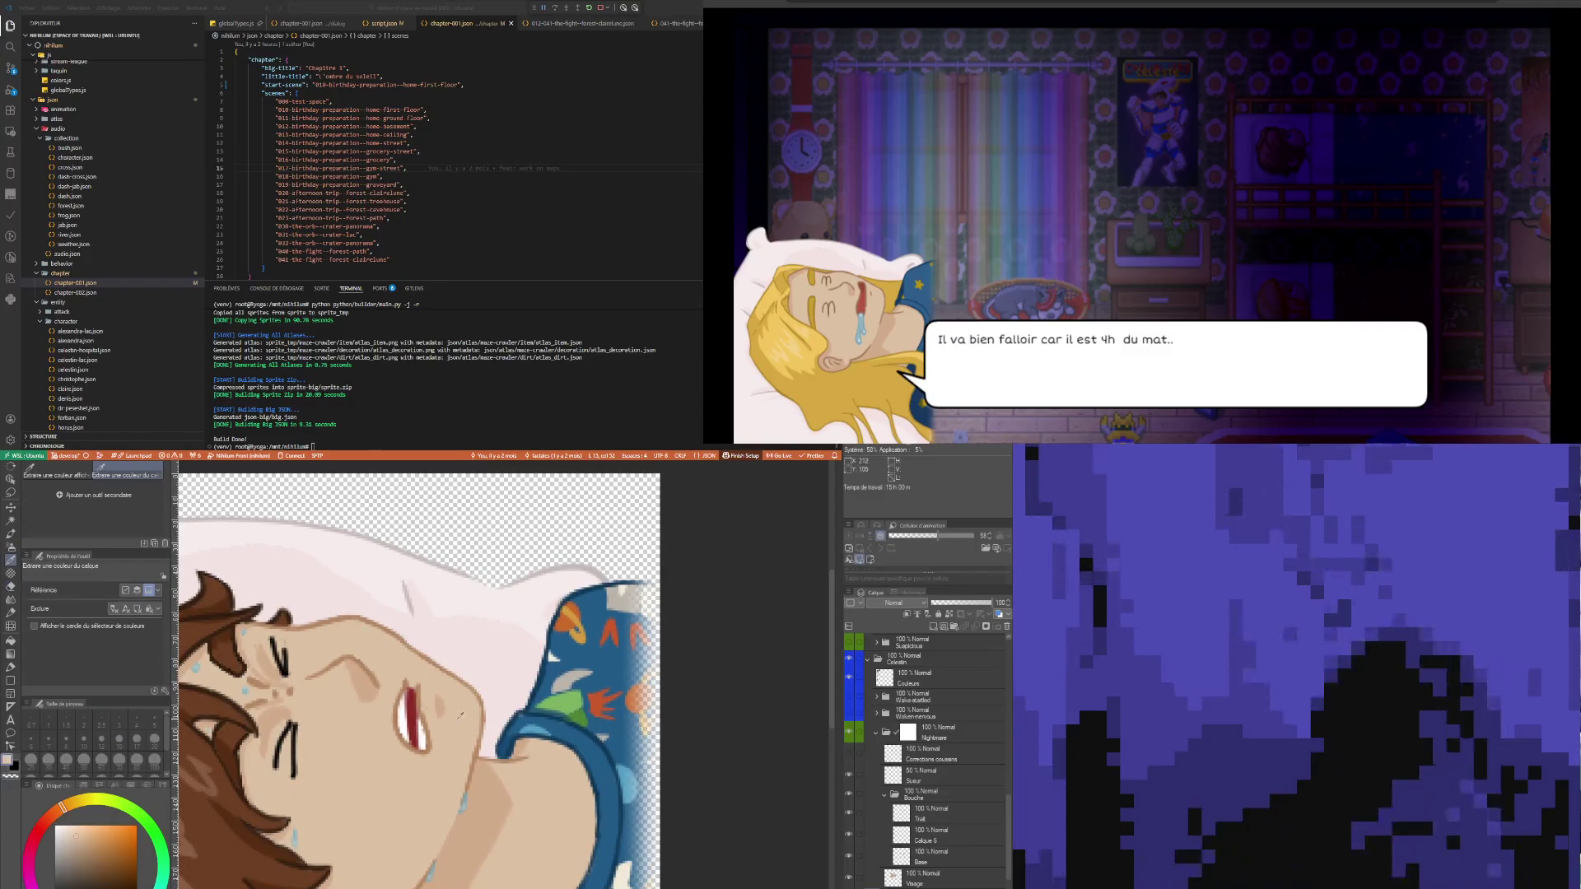
key("p")
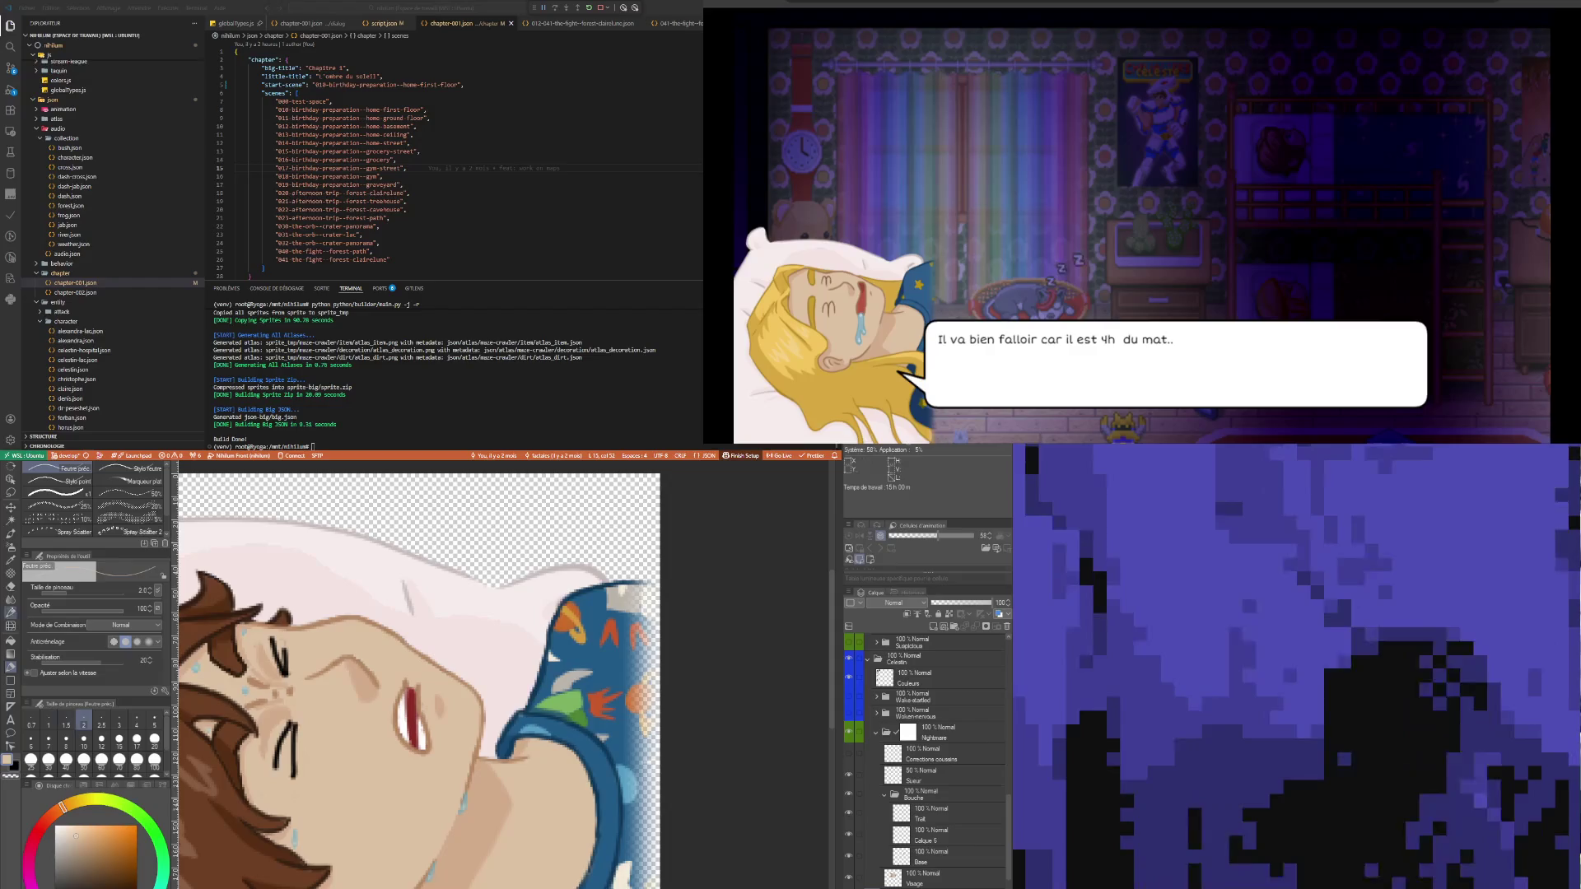
key("i")
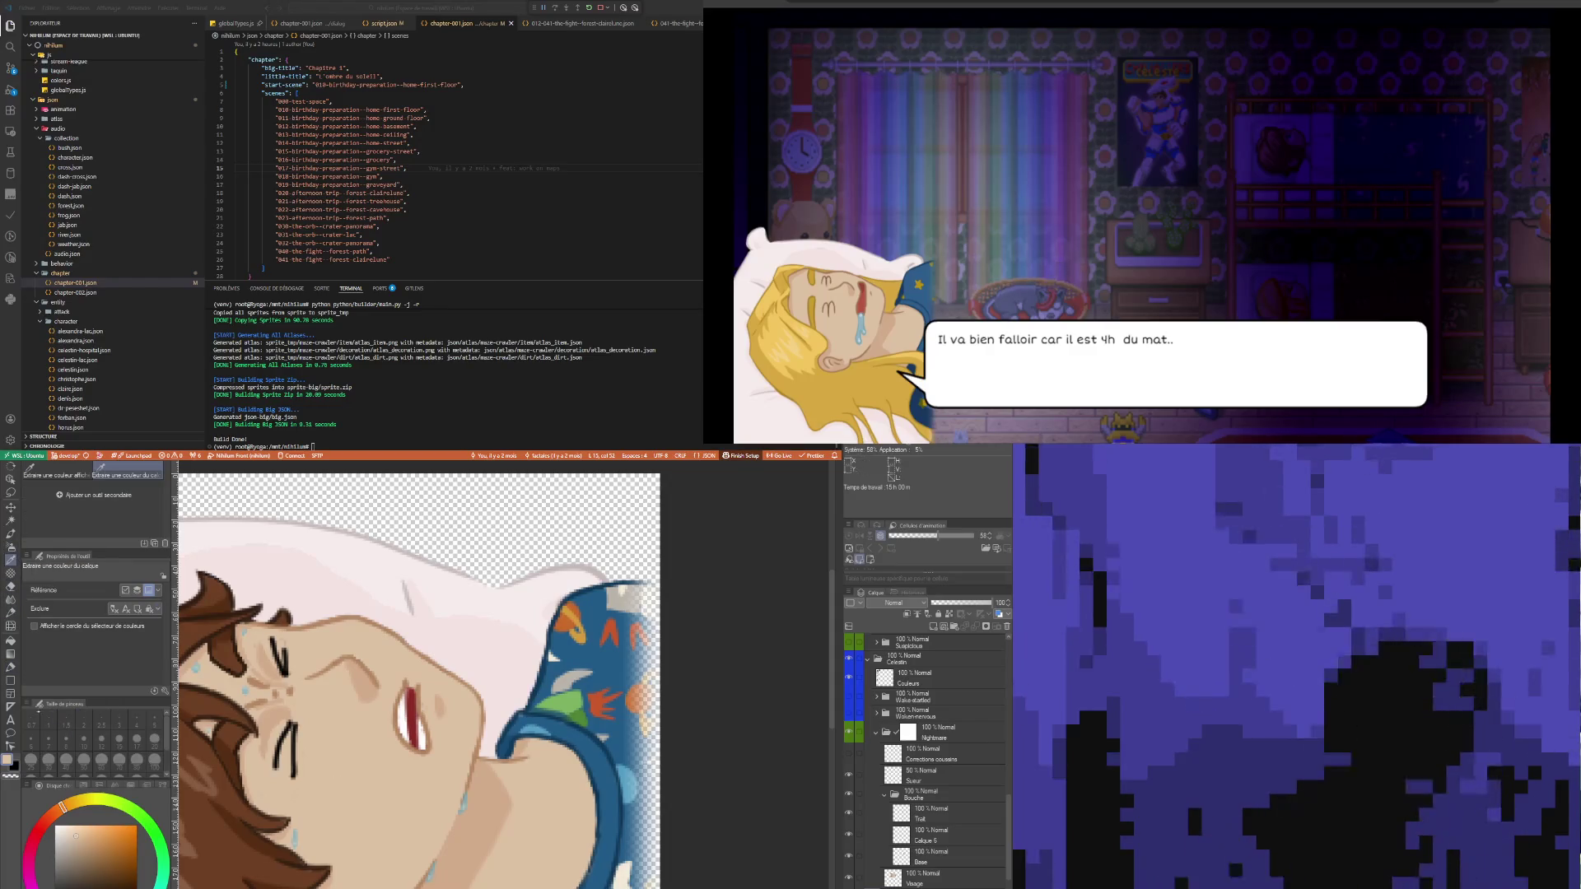
key("p")
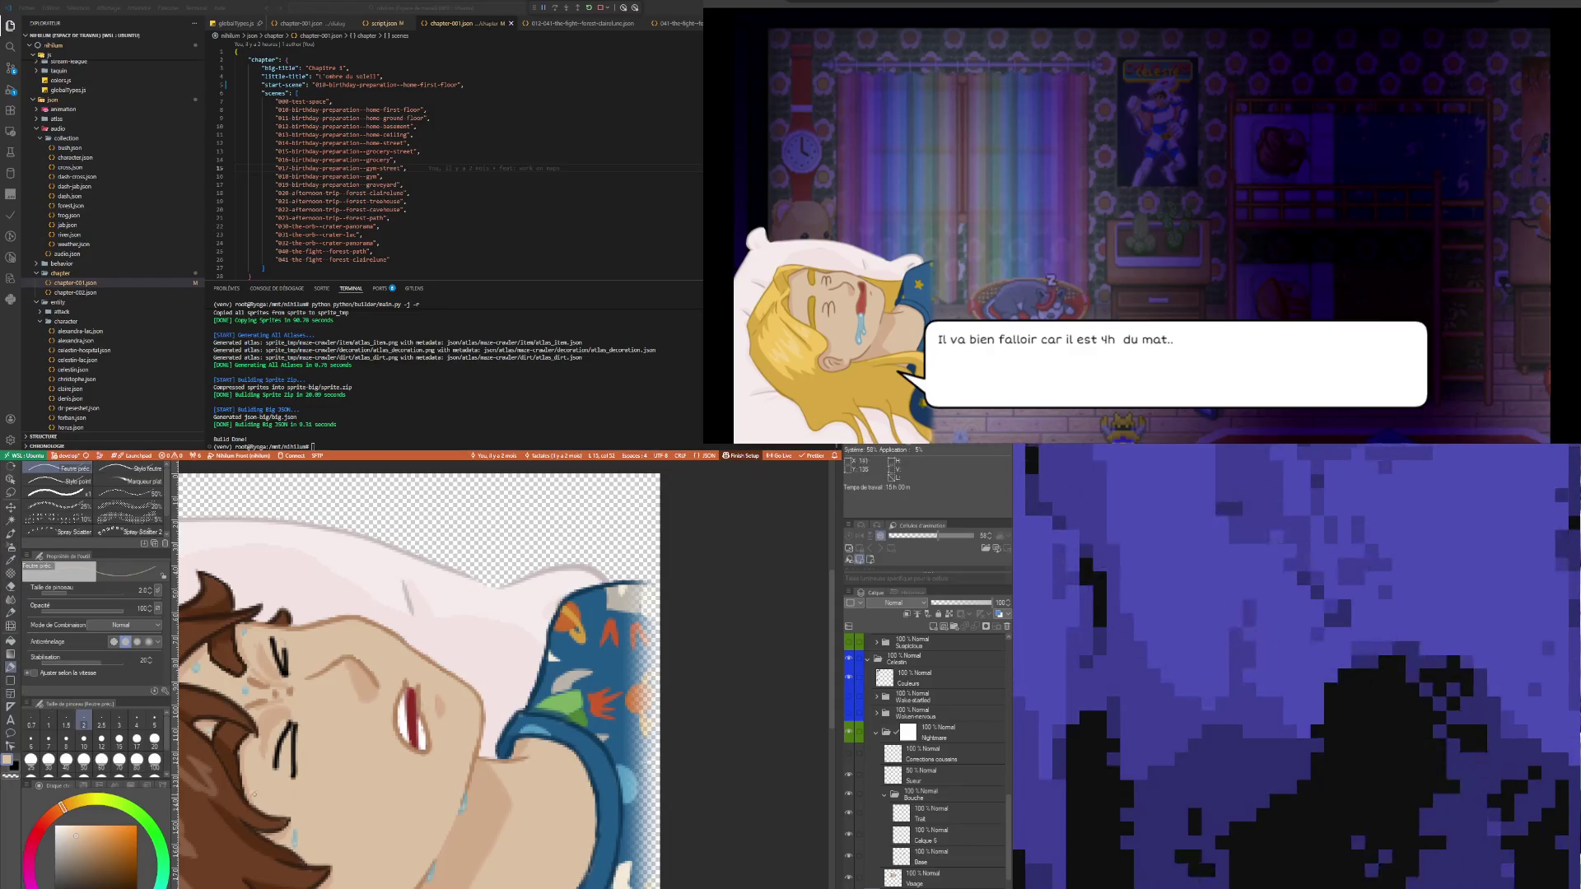
left_click(154, 723)
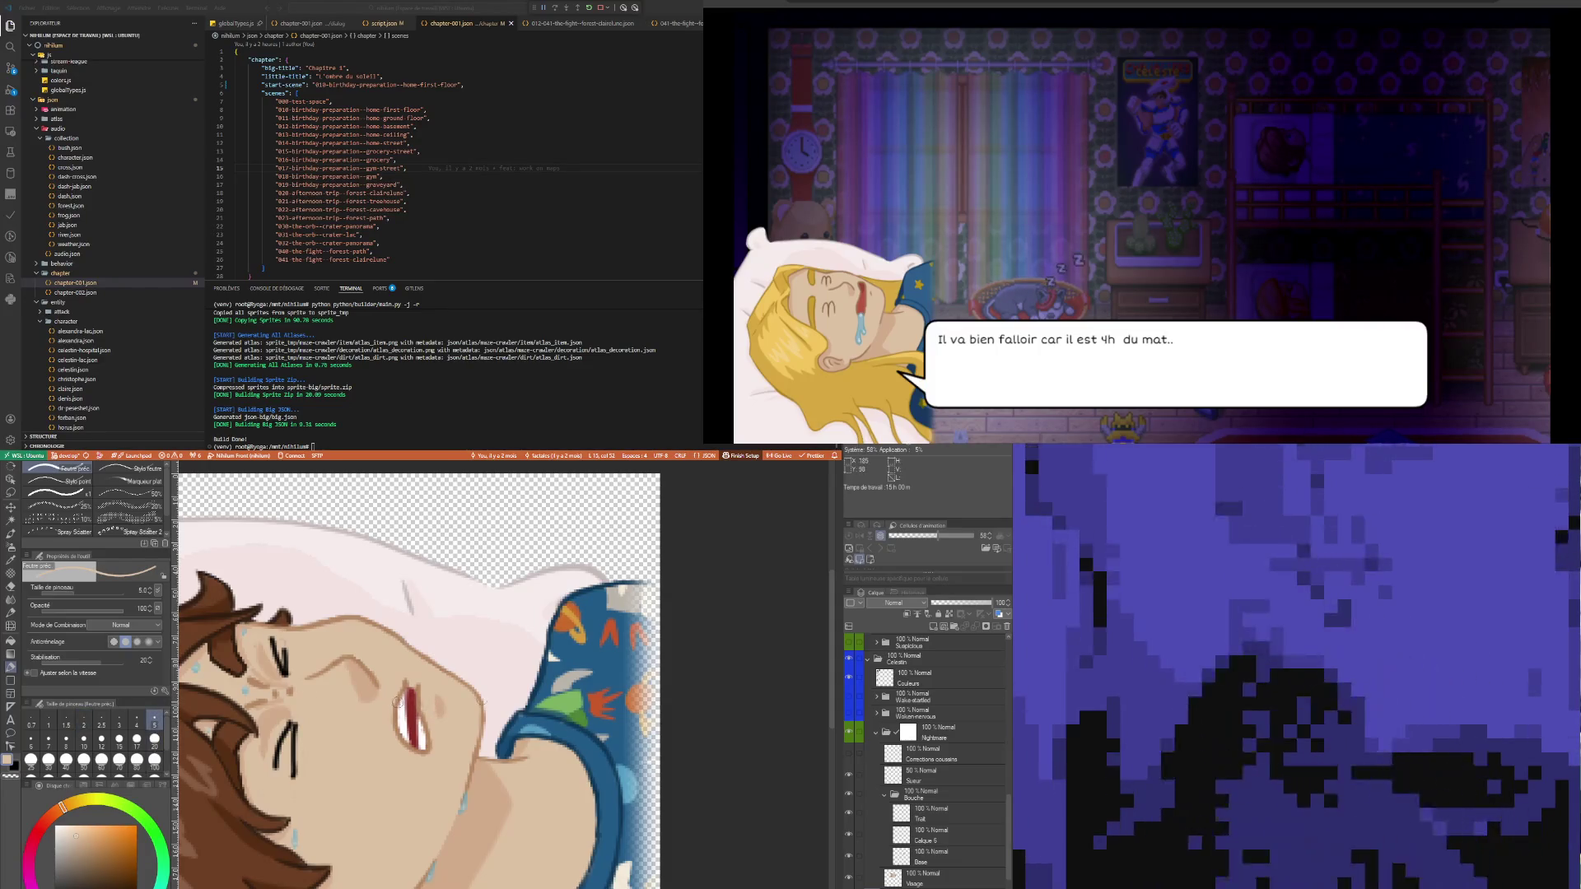
- On the Visage layer, lasso the skin patch right of the mouth and nudge it slightly down-right
left_click(330, 651, "ctrl+shift")
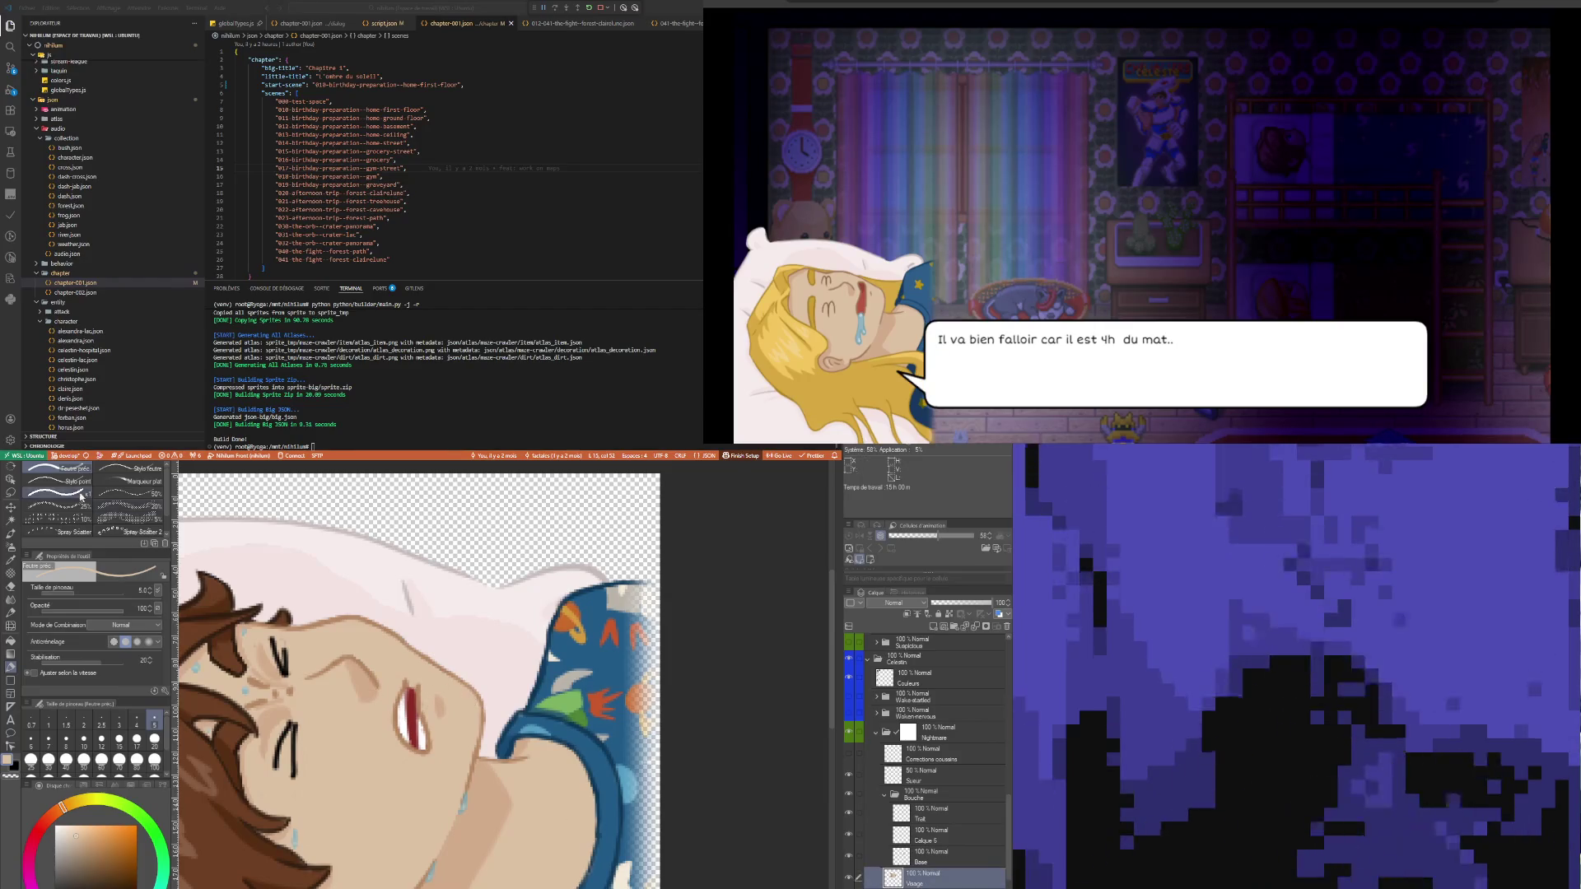
key("m")
mouse_move(431, 725)
left_mouse_down()
mouse_move(432, 692)
mouse_move(448, 694)
left_mouse_up()
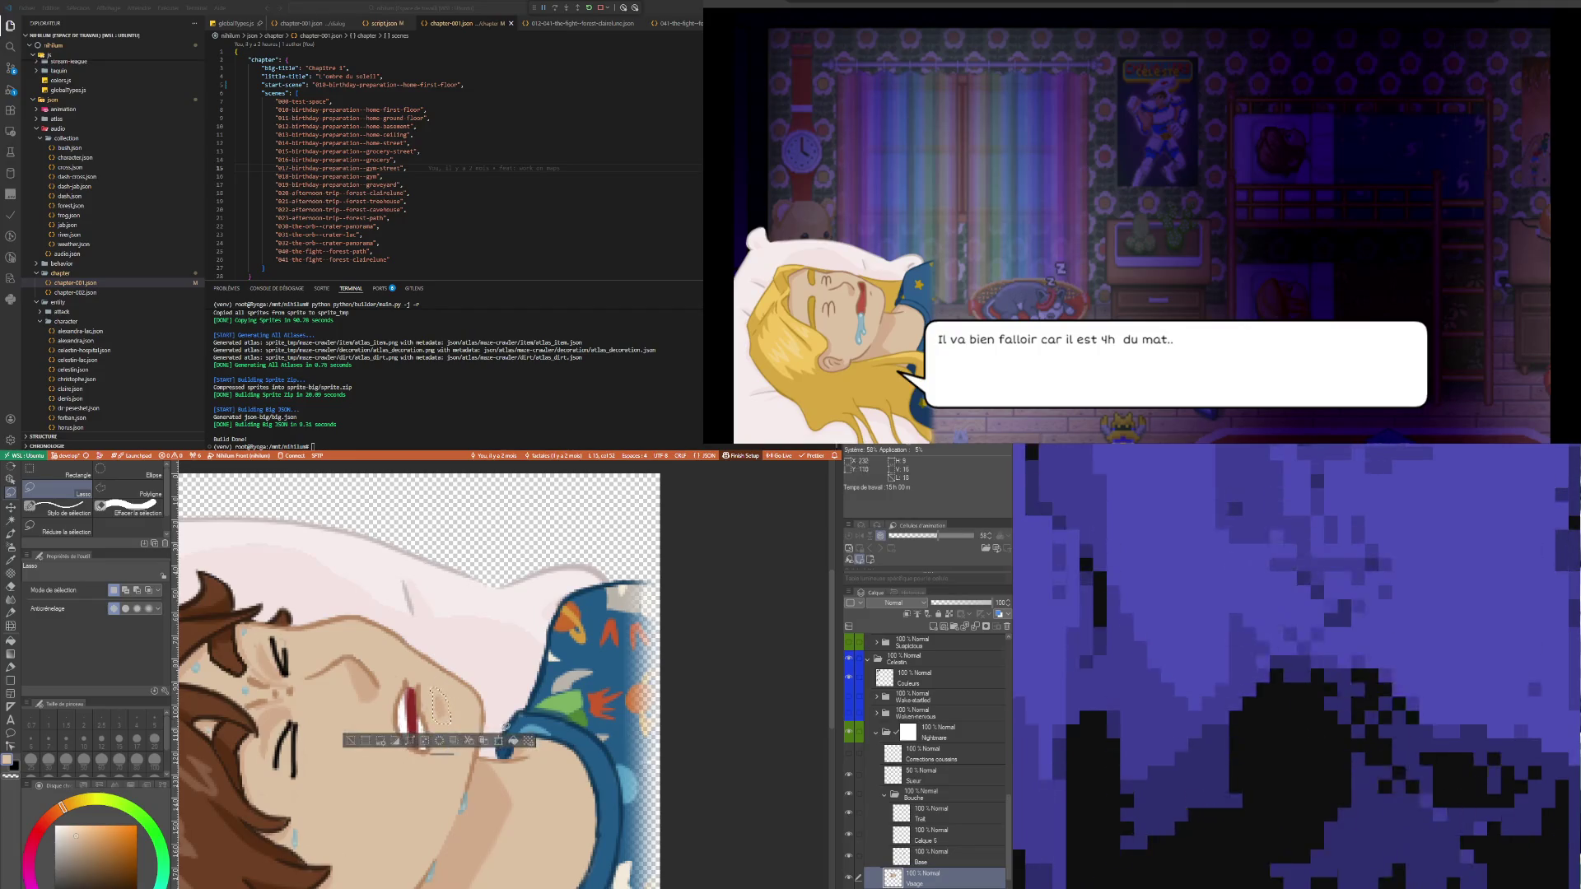
key("ctrl+t")
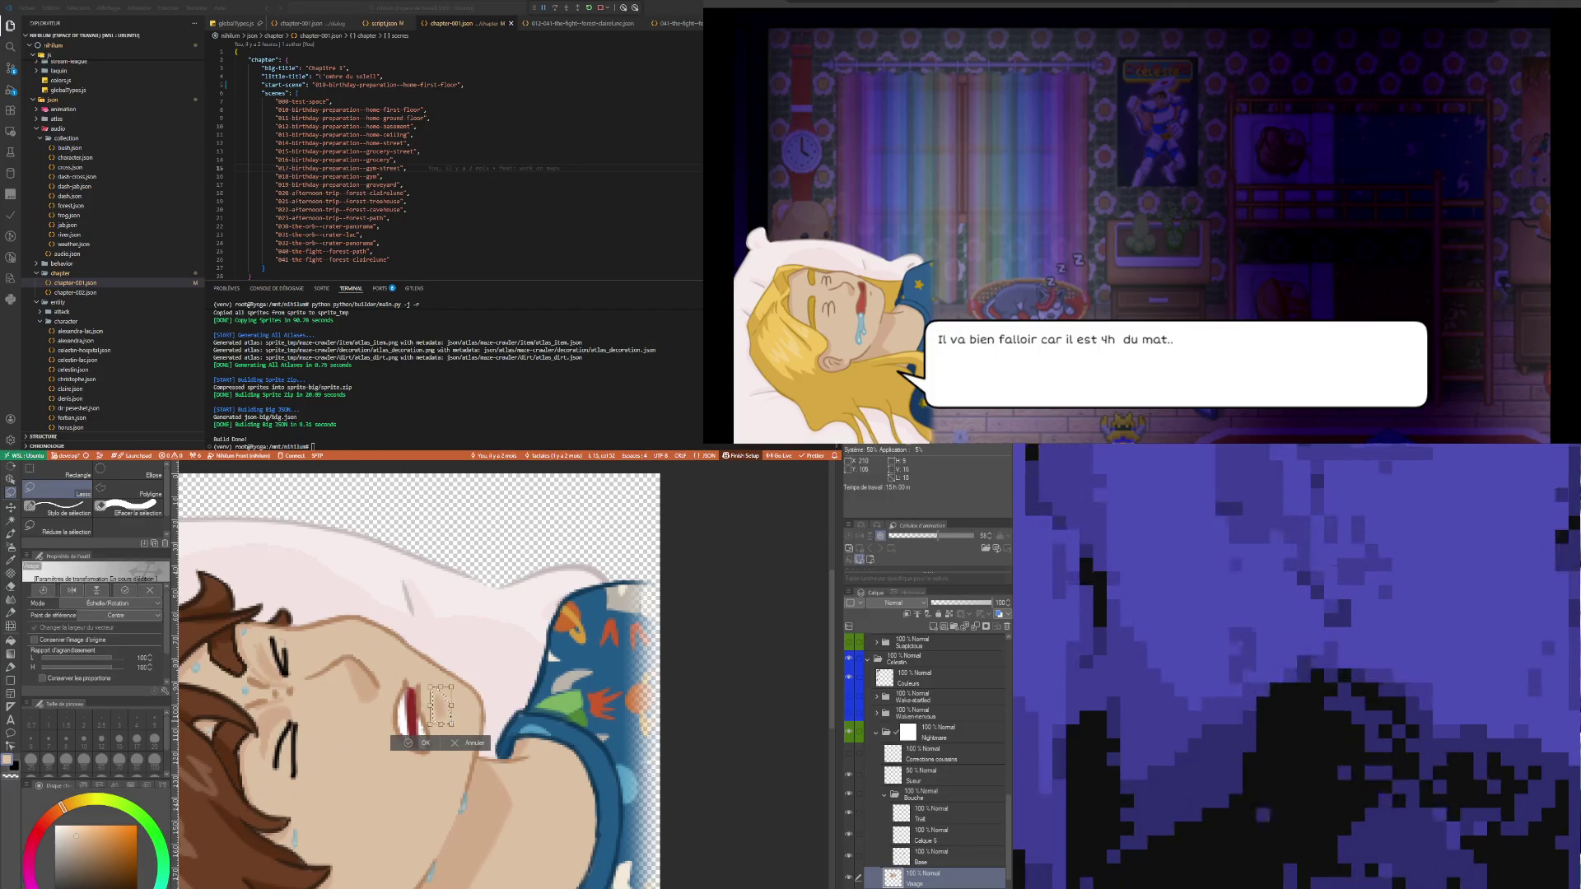
left_click_drag(441, 708, 445, 712)
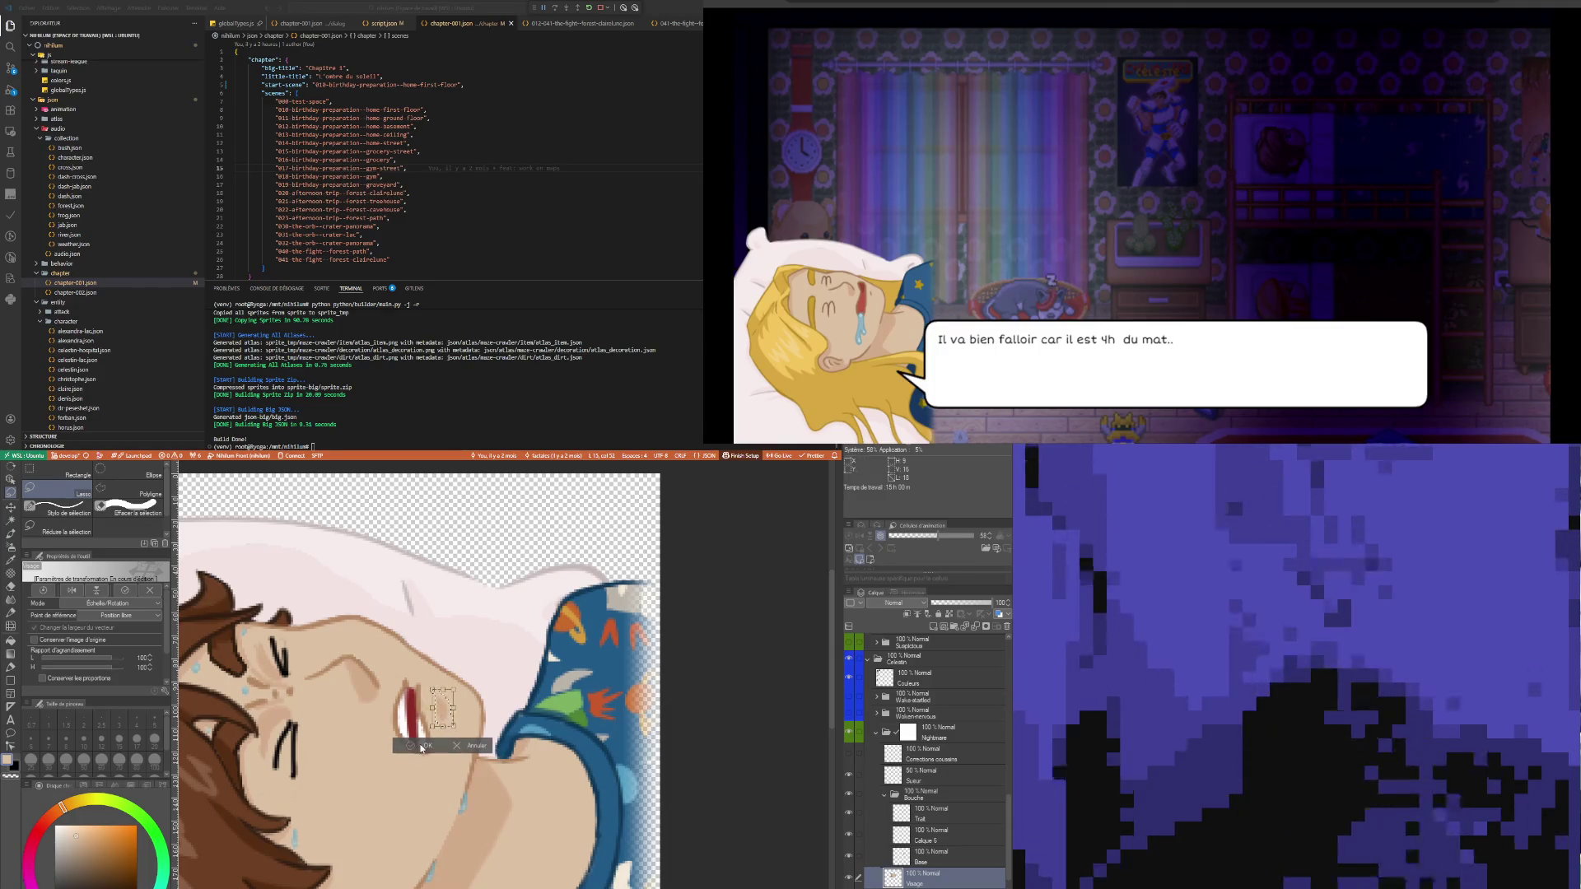
left_click(422, 747)
scroll(450, 702, "up", 1)
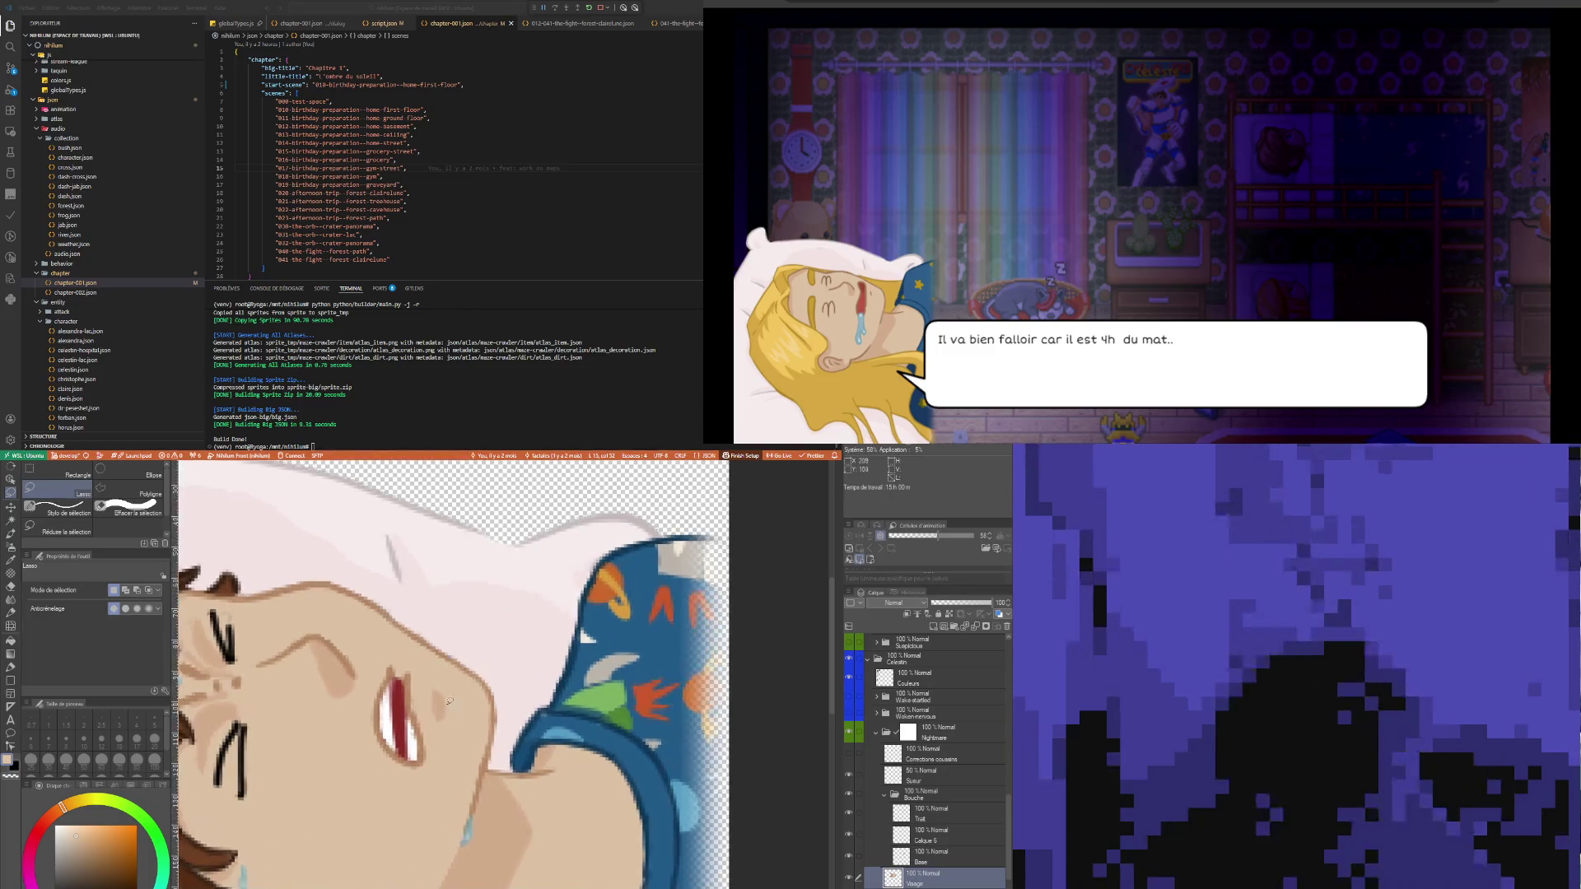
scroll(449, 701, "up", 1)
key("i")
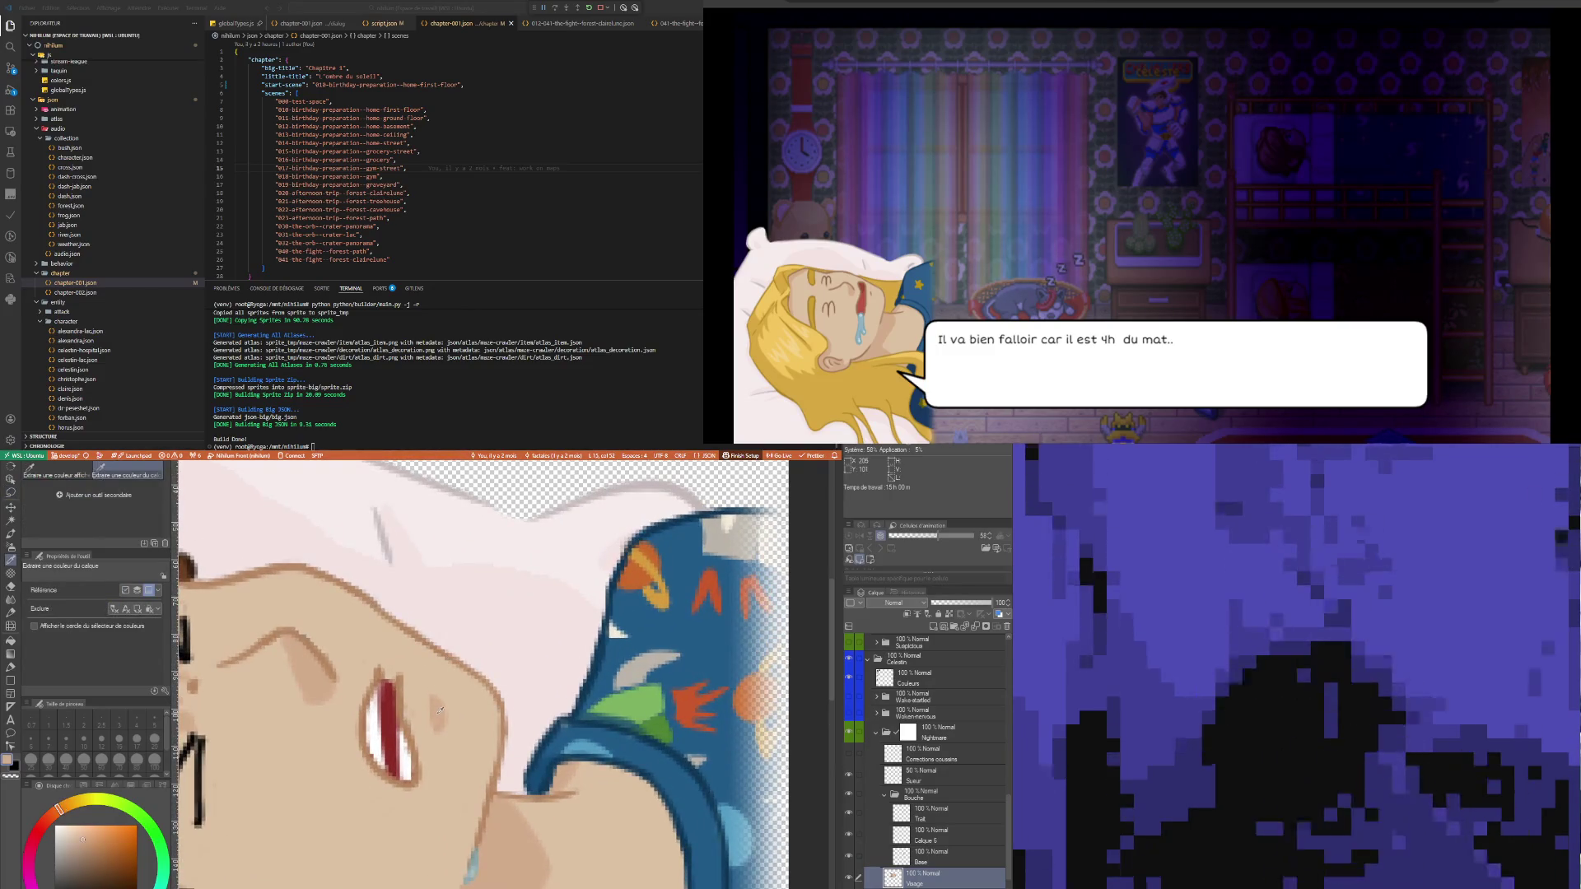
key("p")
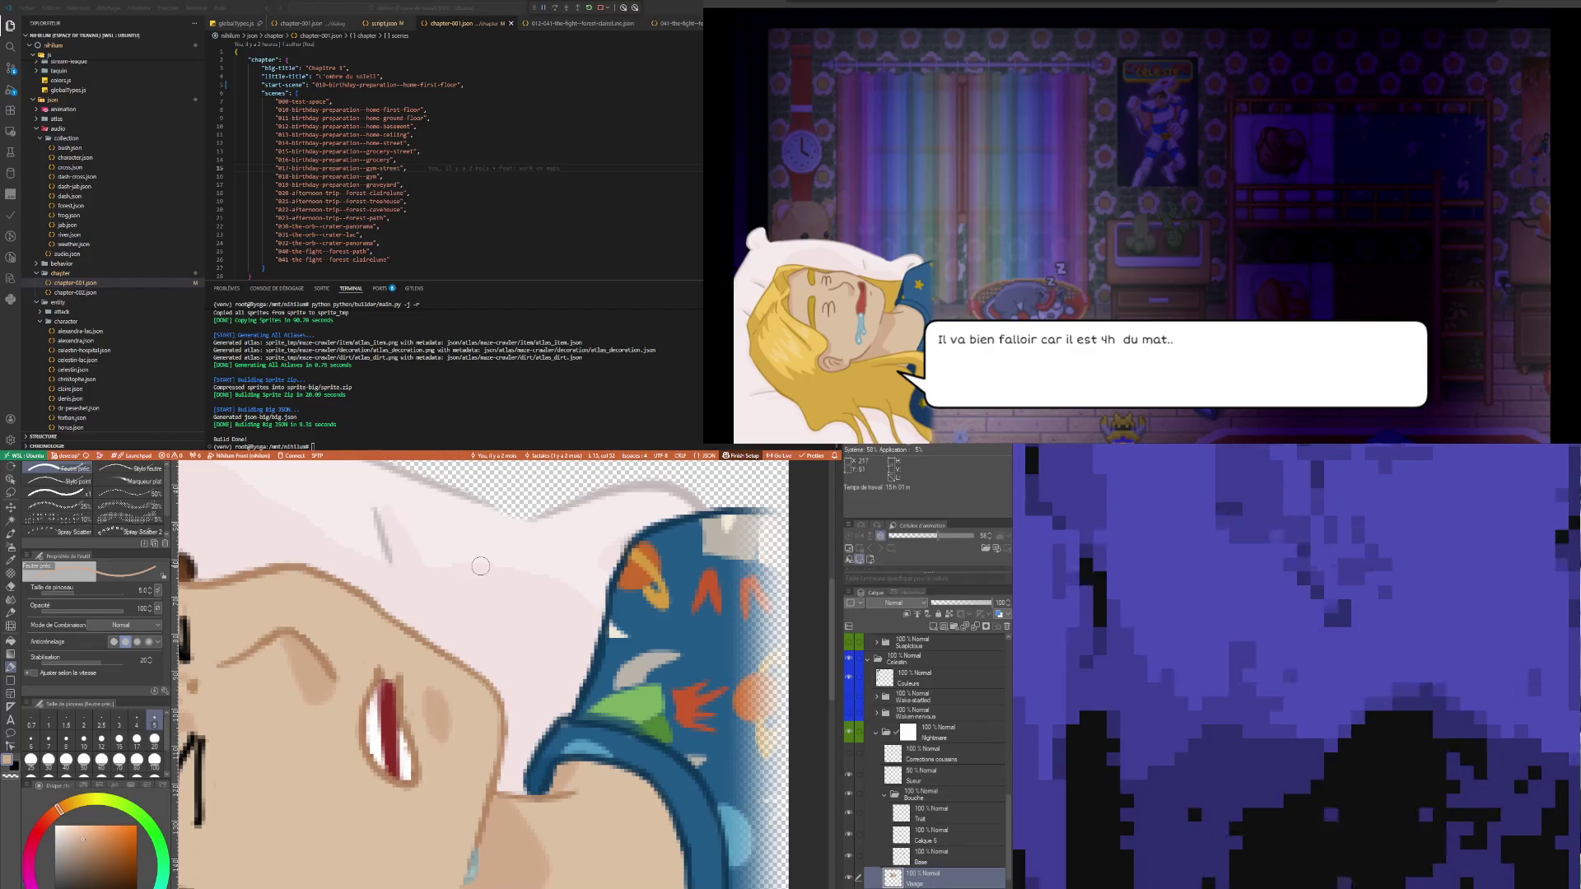
- Sample white from the drawing as the pen colour
scroll(408, 541, "down", 5)
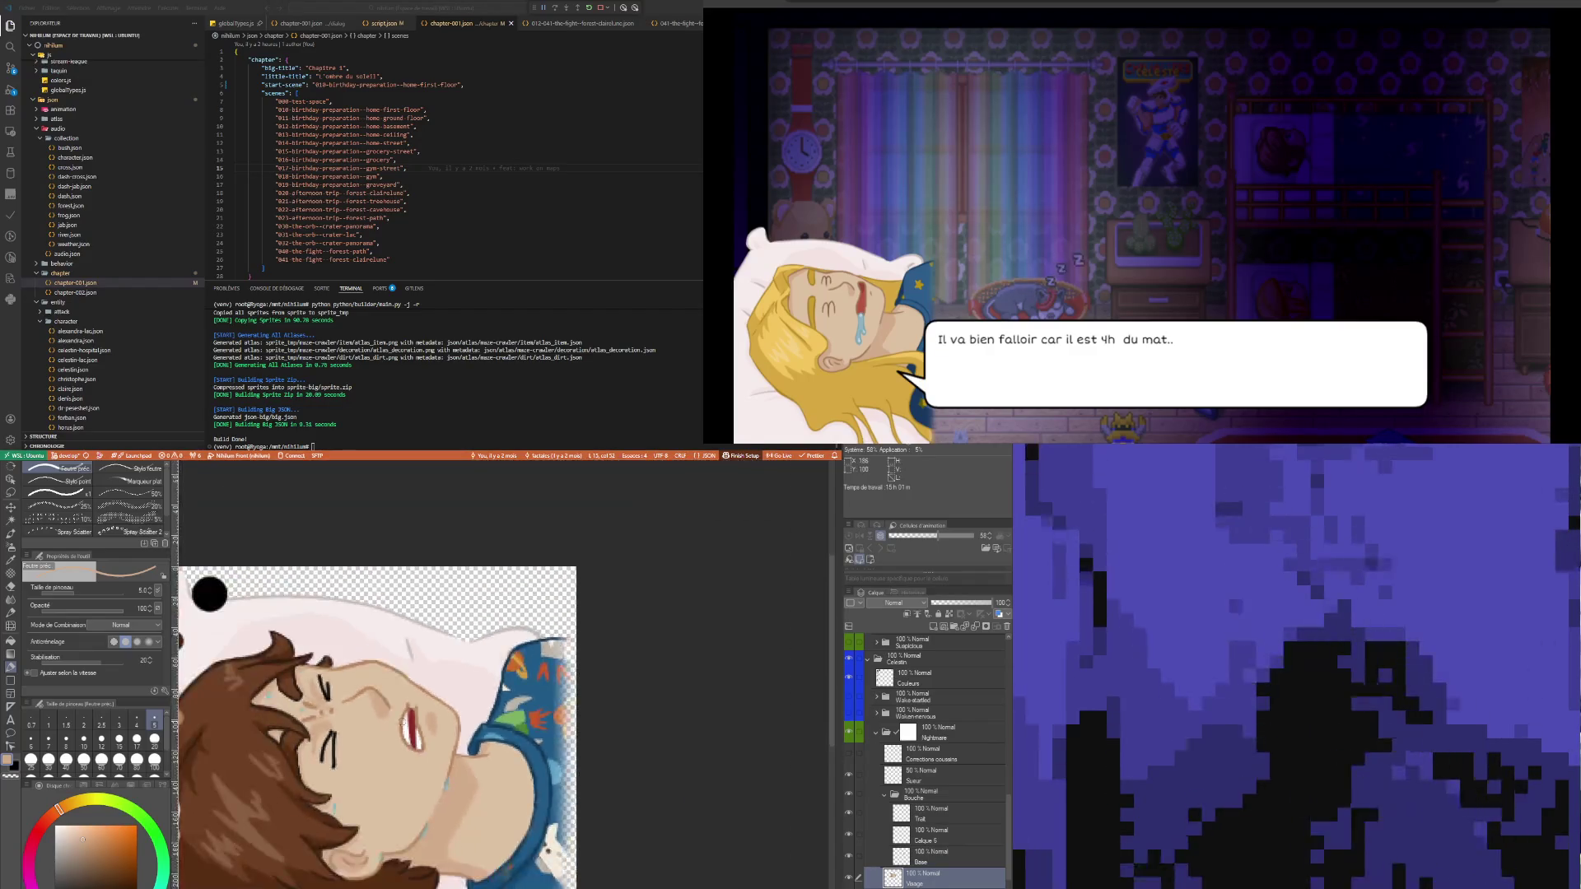
scroll(272, 693, "up", 1)
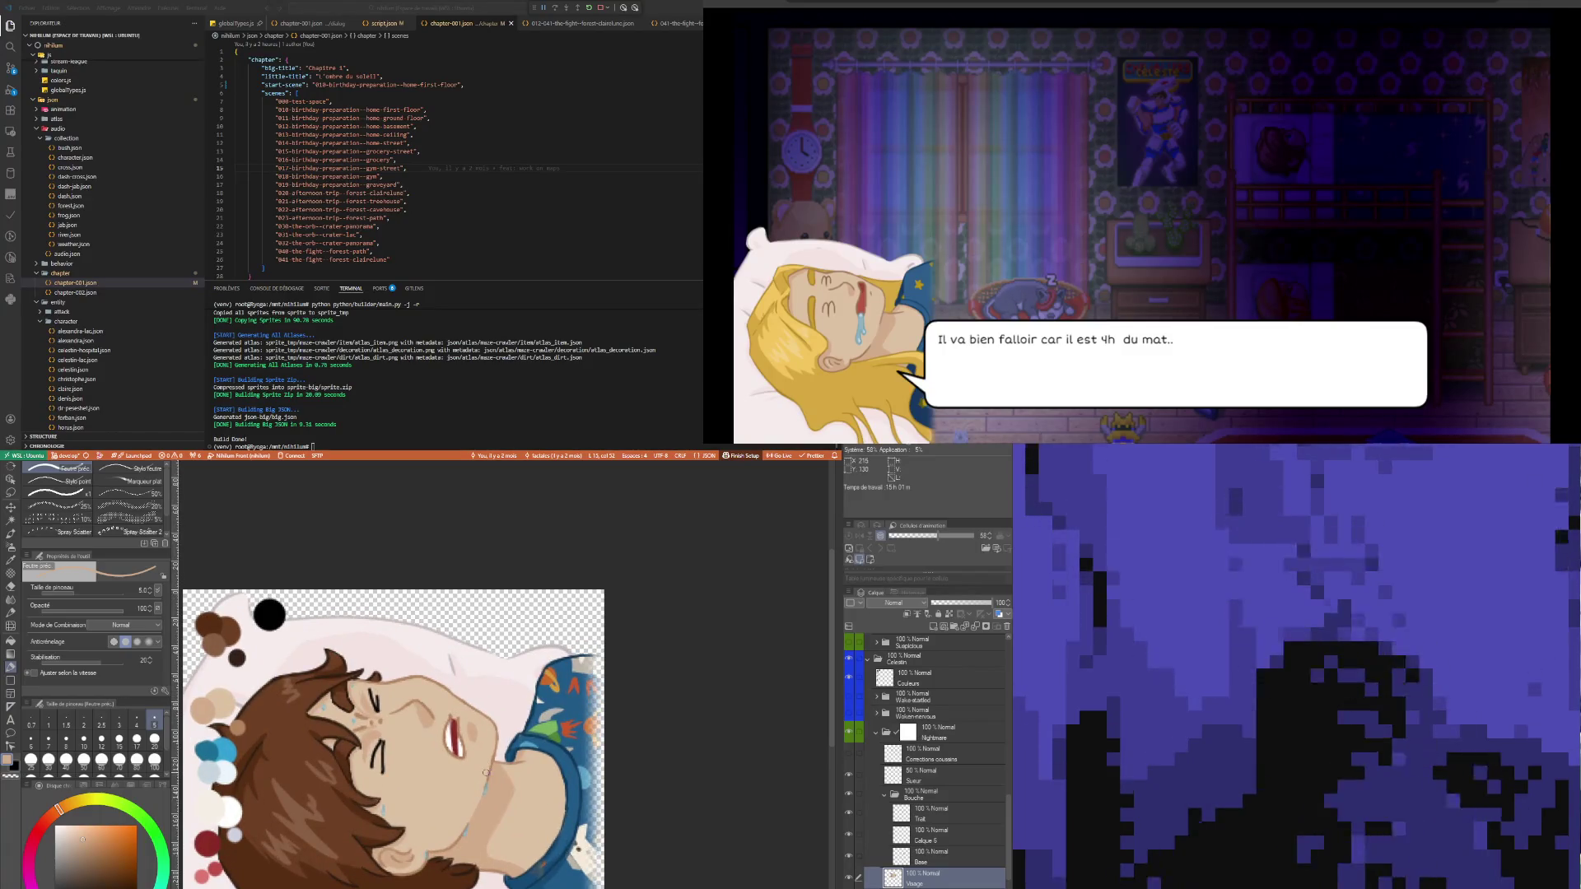
scroll(370, 766, "up", 1)
scroll(276, 764, "down", 2)
scroll(277, 763, "up", 1)
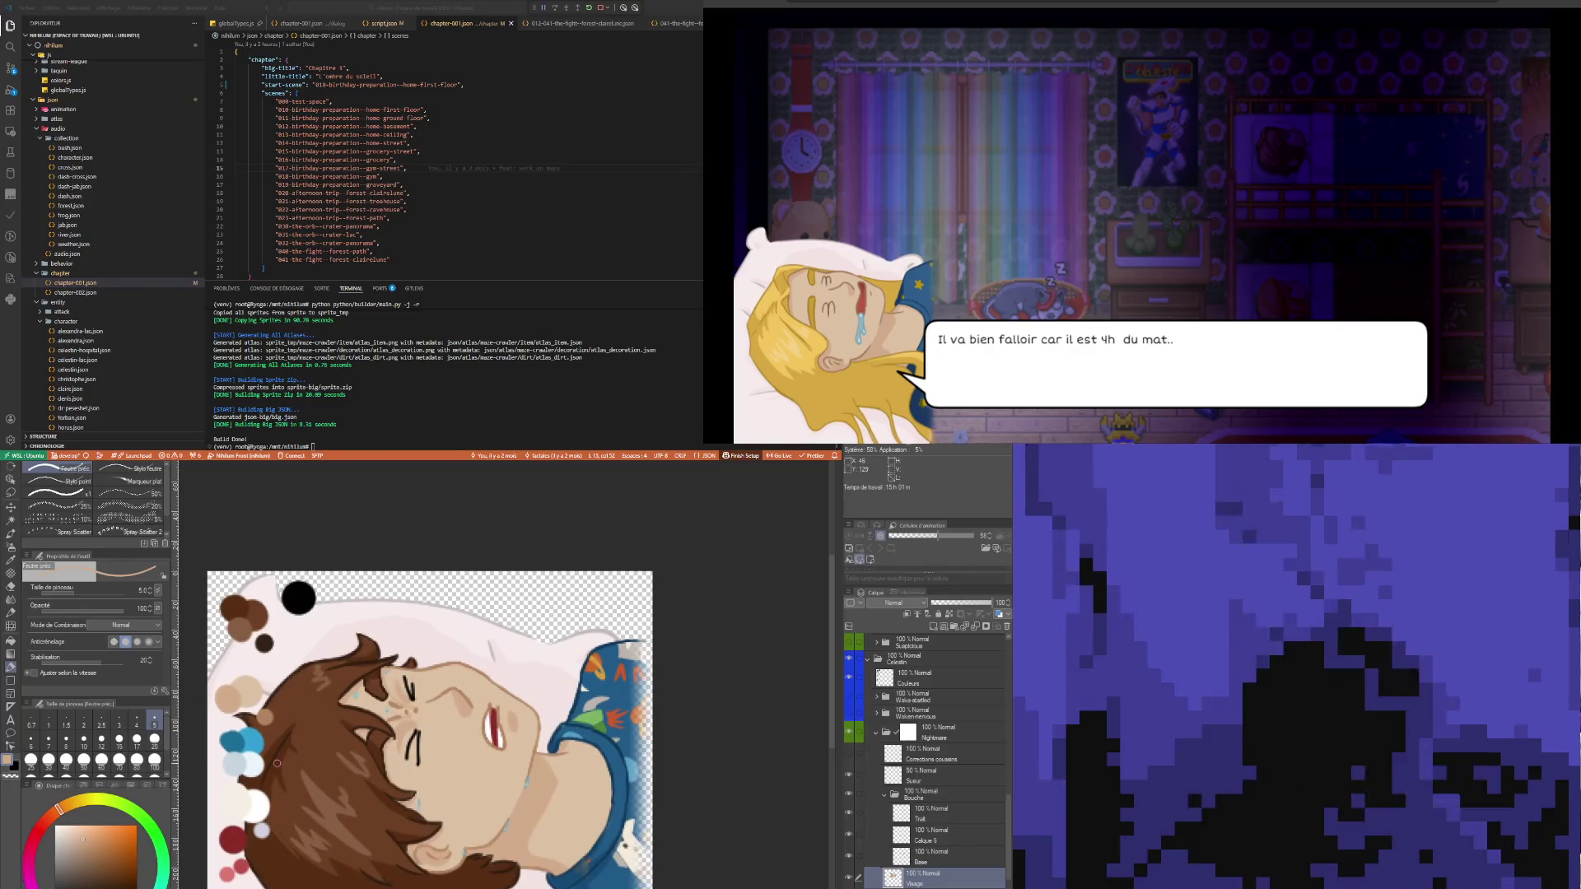
key("i")
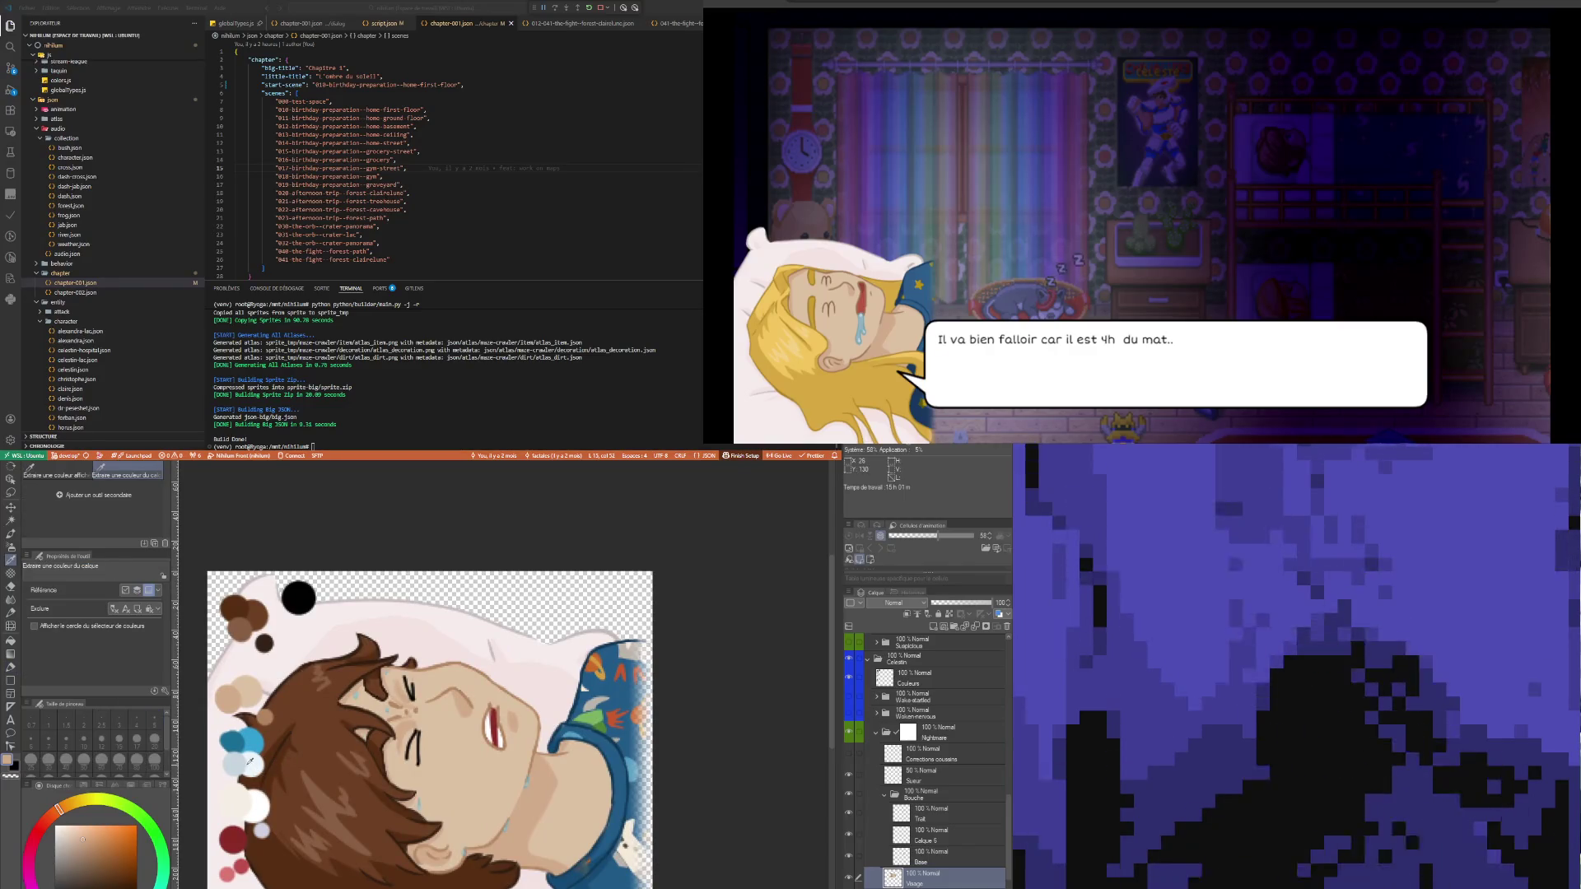
left_click(244, 792)
key("p")
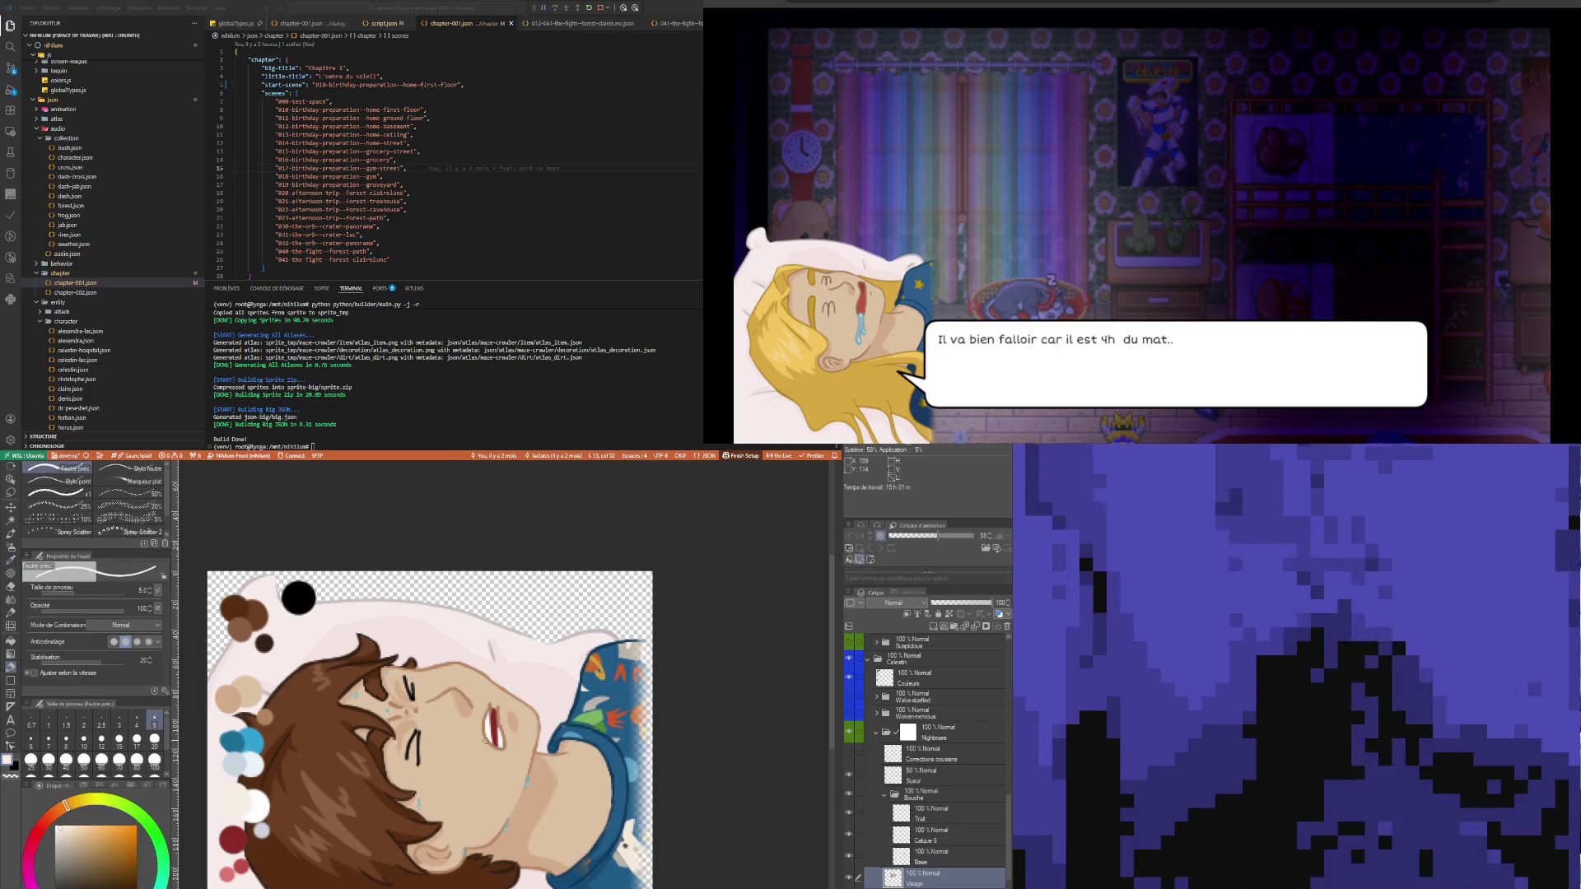
- Rename the new empty layer in the mouth group to 'Dents'
scroll(544, 731, "up", 2)
scroll(546, 732, "up", 2)
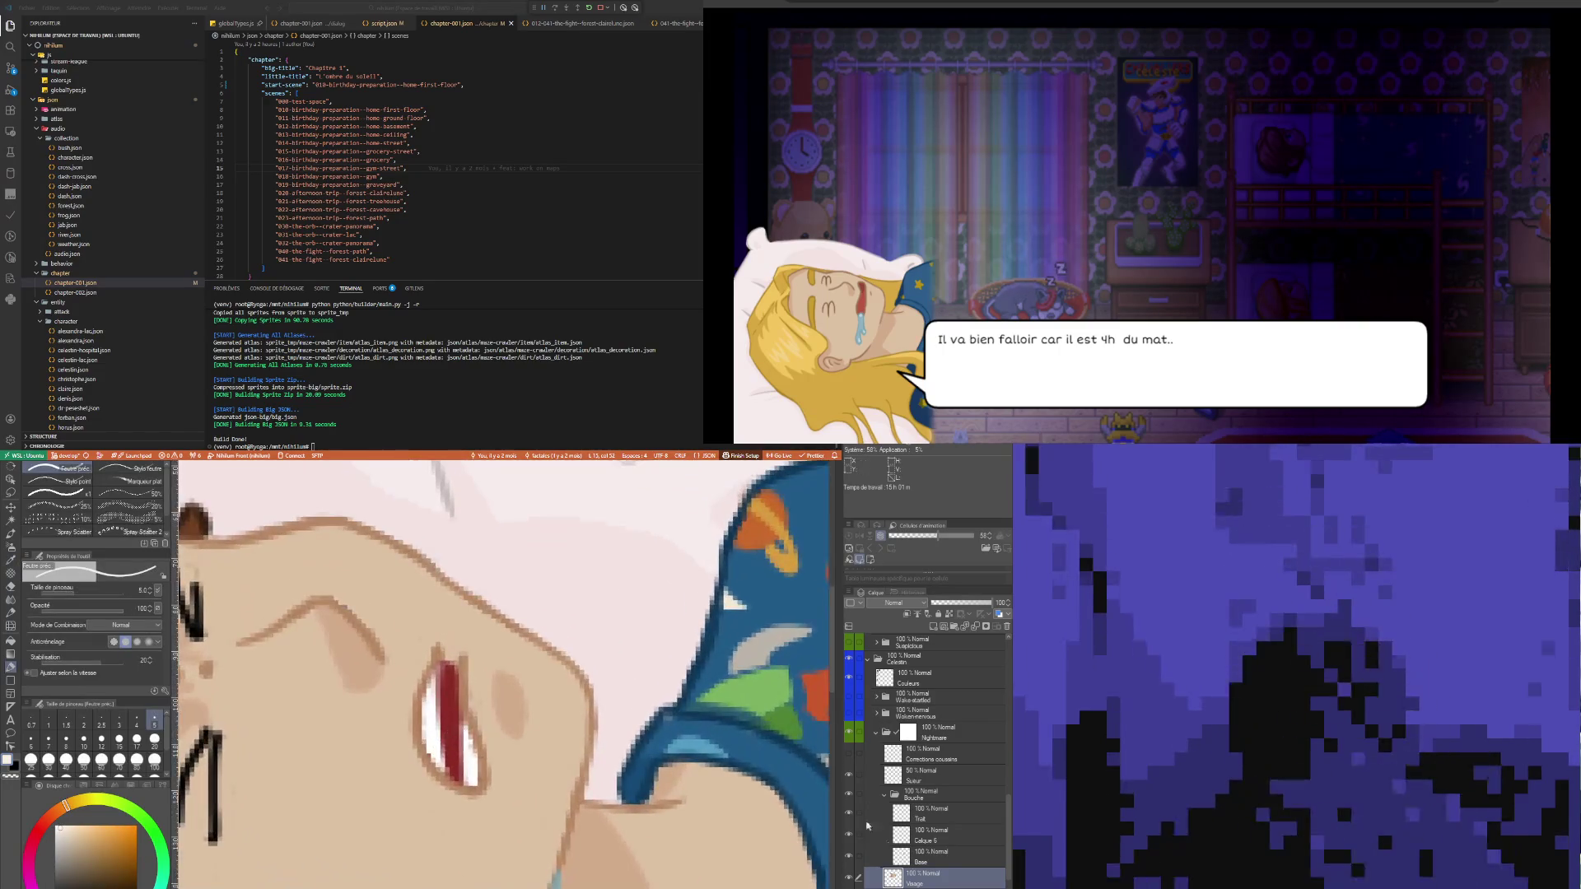
left_click(945, 839)
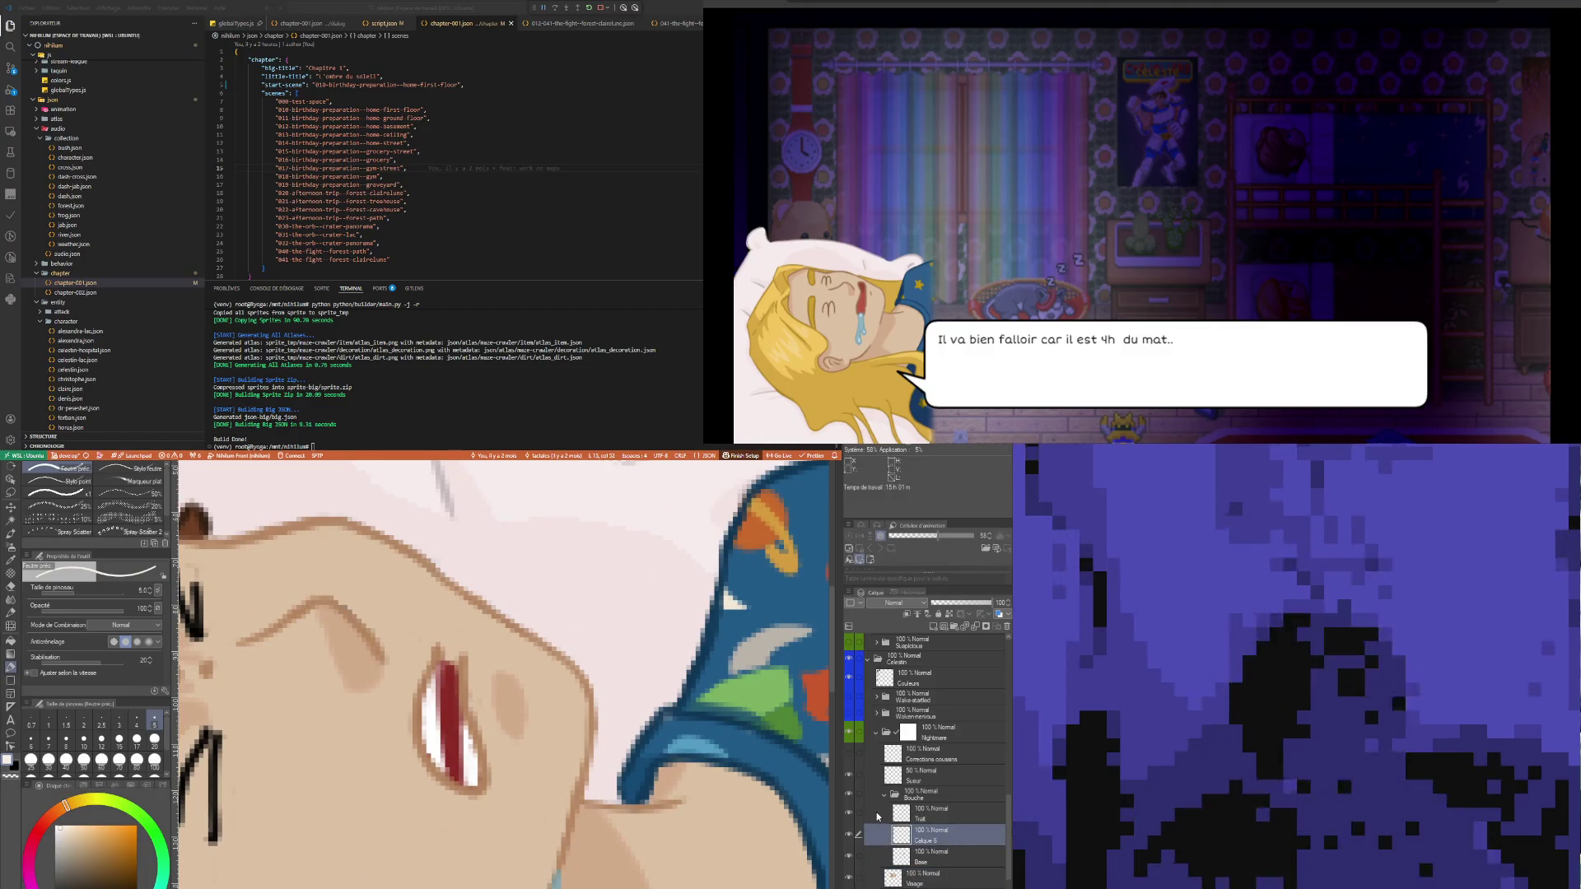
double_click(926, 841)
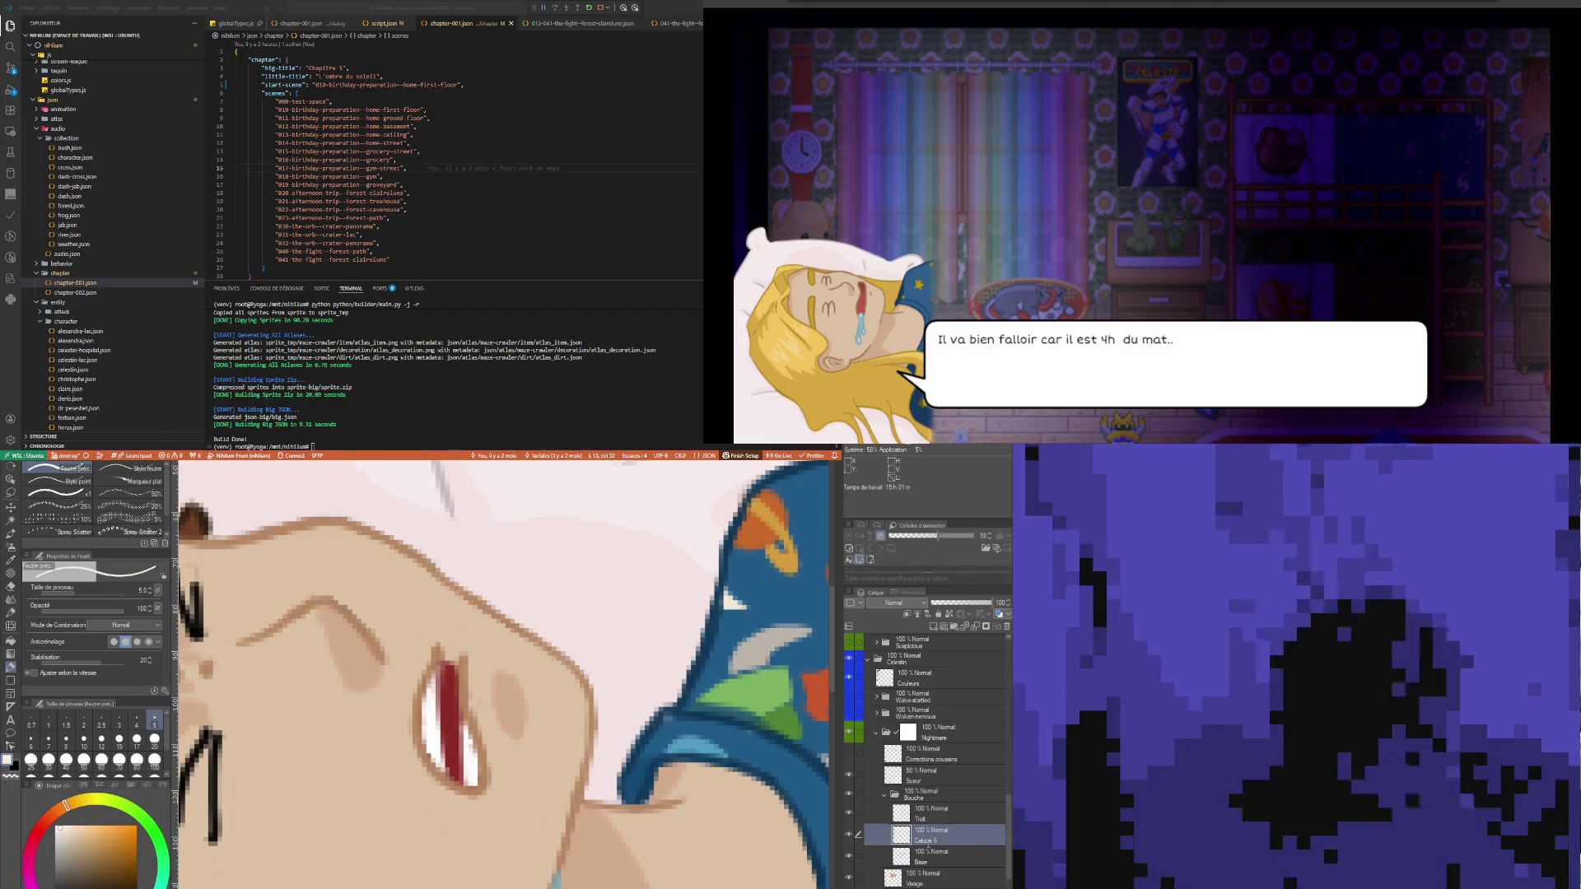
type("Dents")
key("Return")
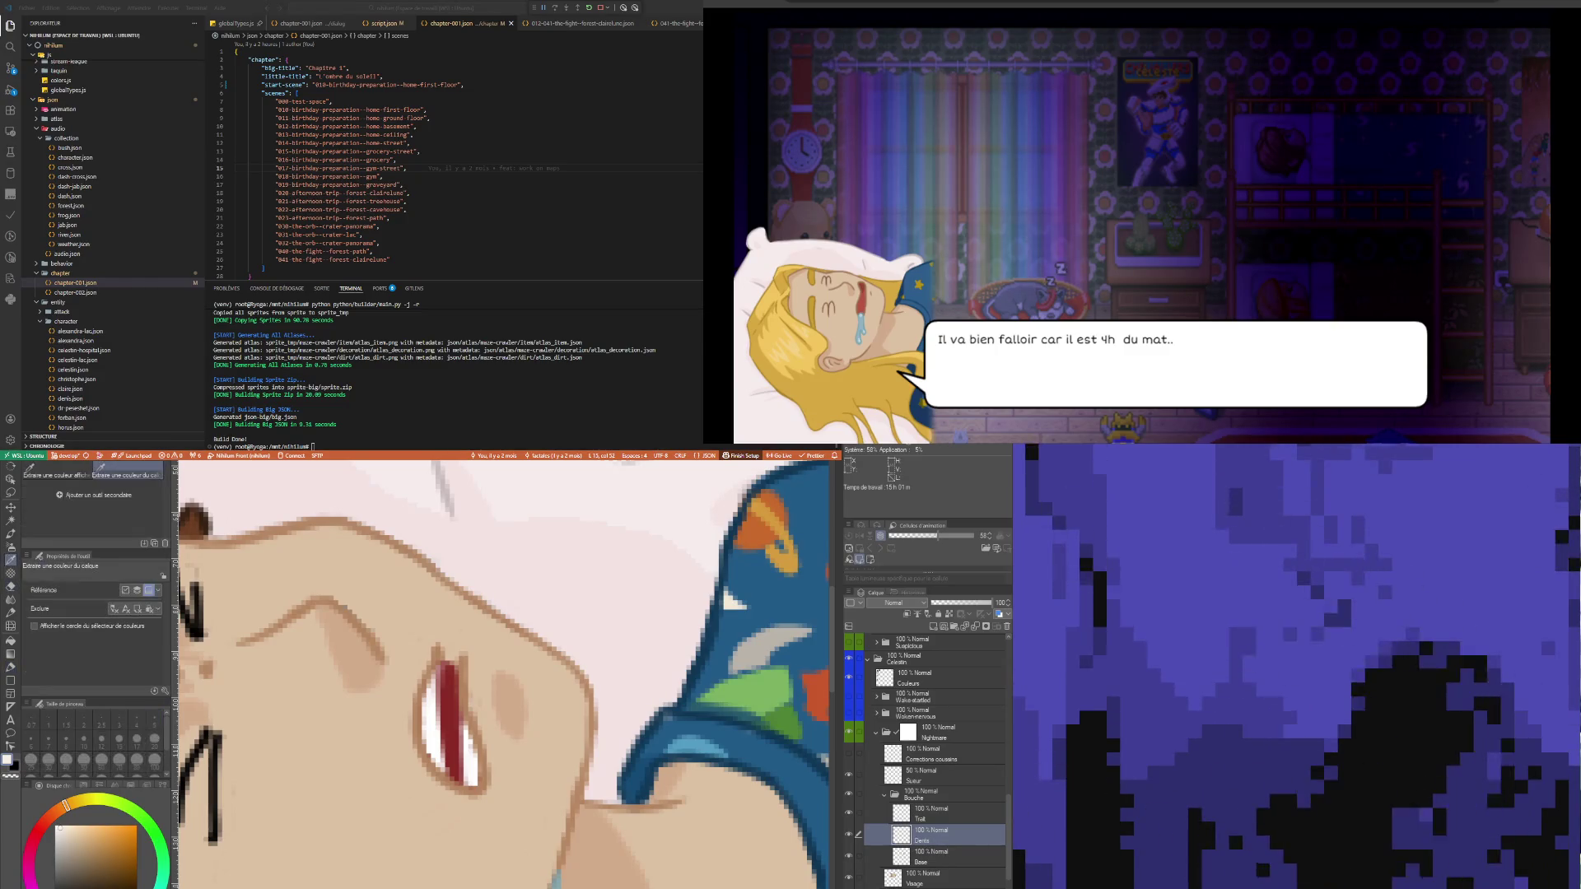
- Sample the skin tone beside the mouth, touch up with pen and eraser, then reselect Visage
key("i")
left_click(376, 776)
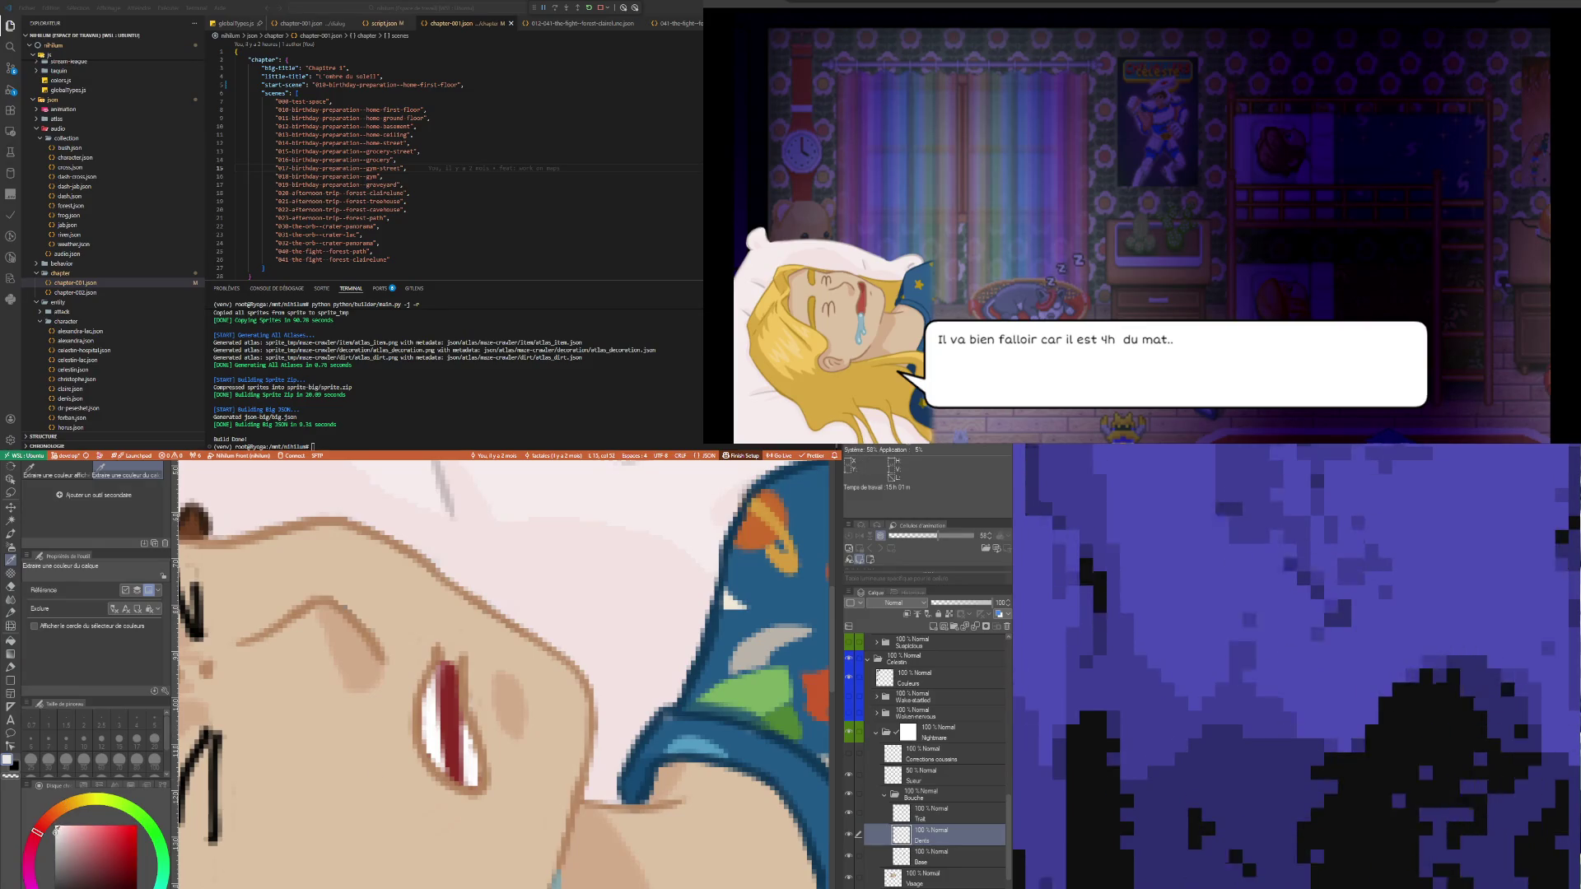
key("p")
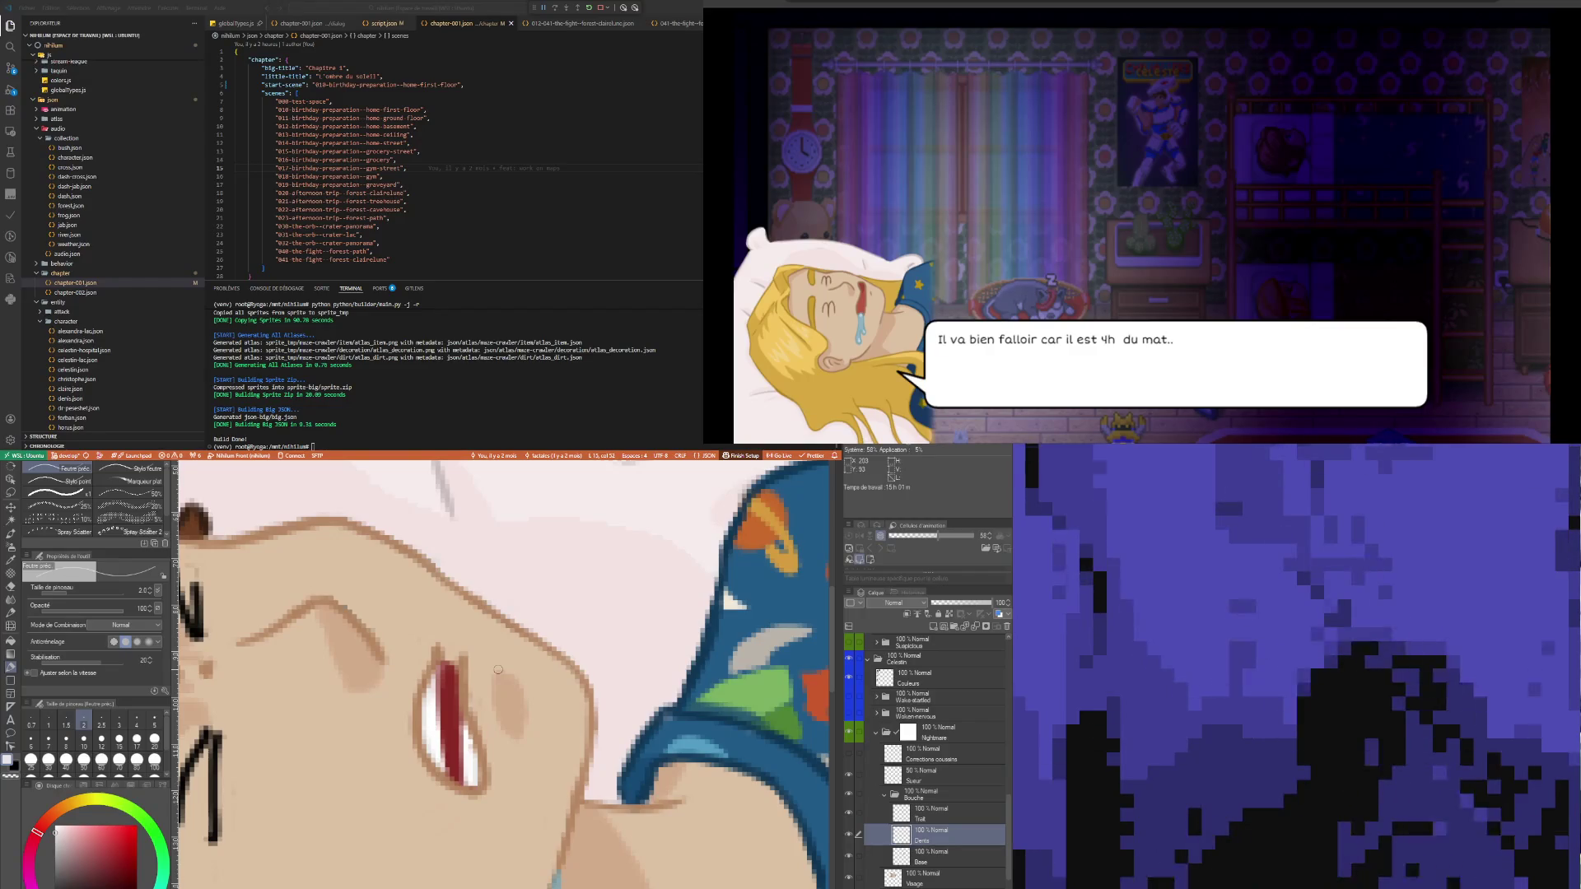
key("e")
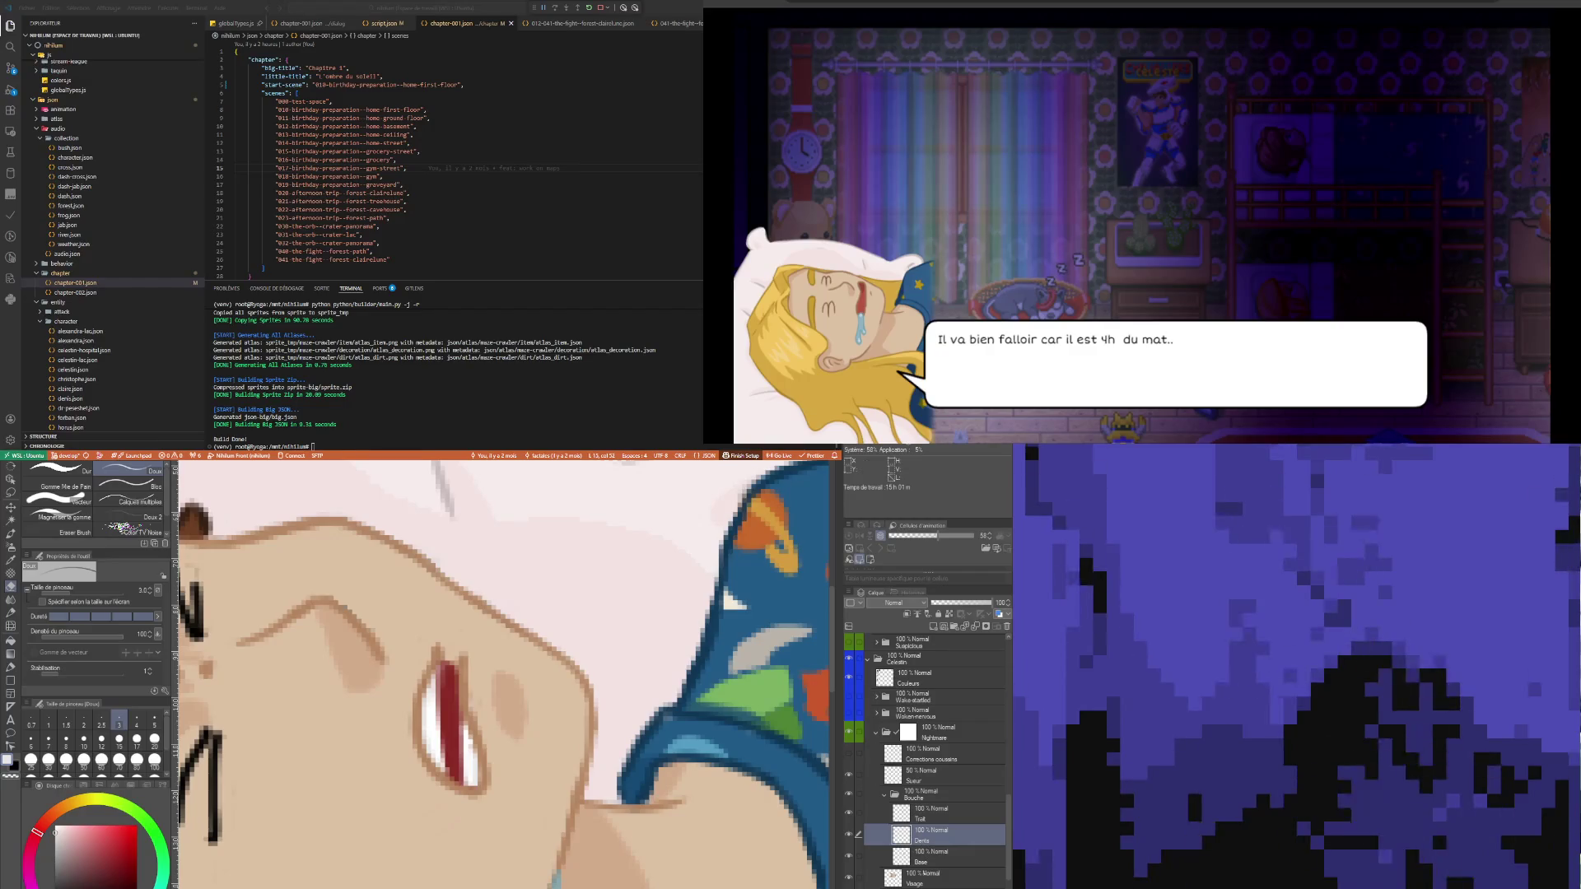
left_click(926, 878)
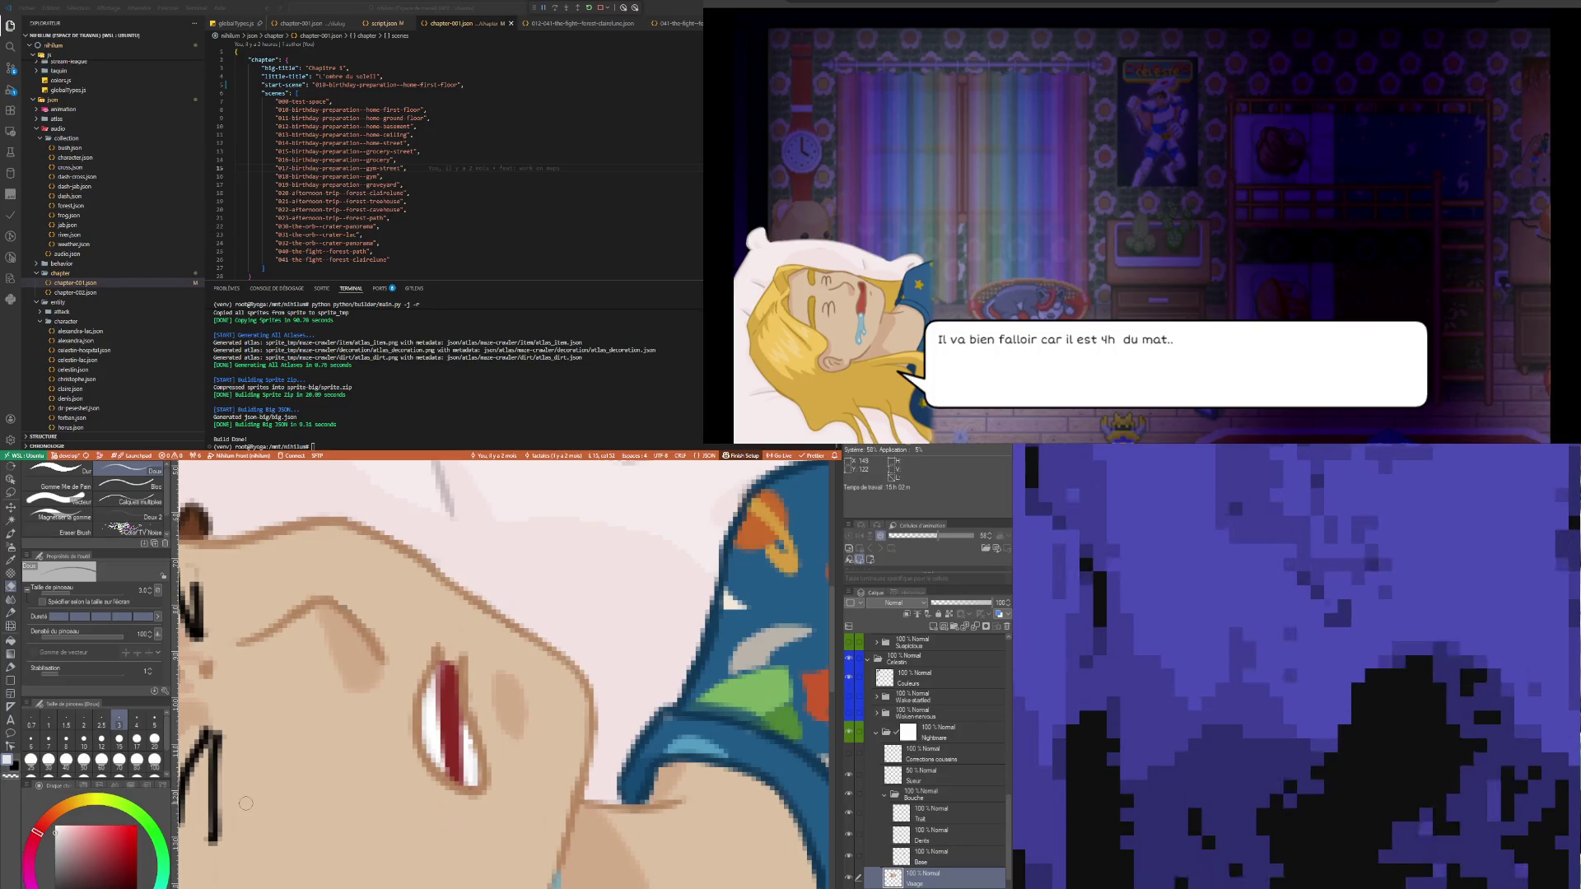
- Paint skin shading around the boy's brow with the pen, sampling tones from the face
scroll(369, 704, "down", 5)
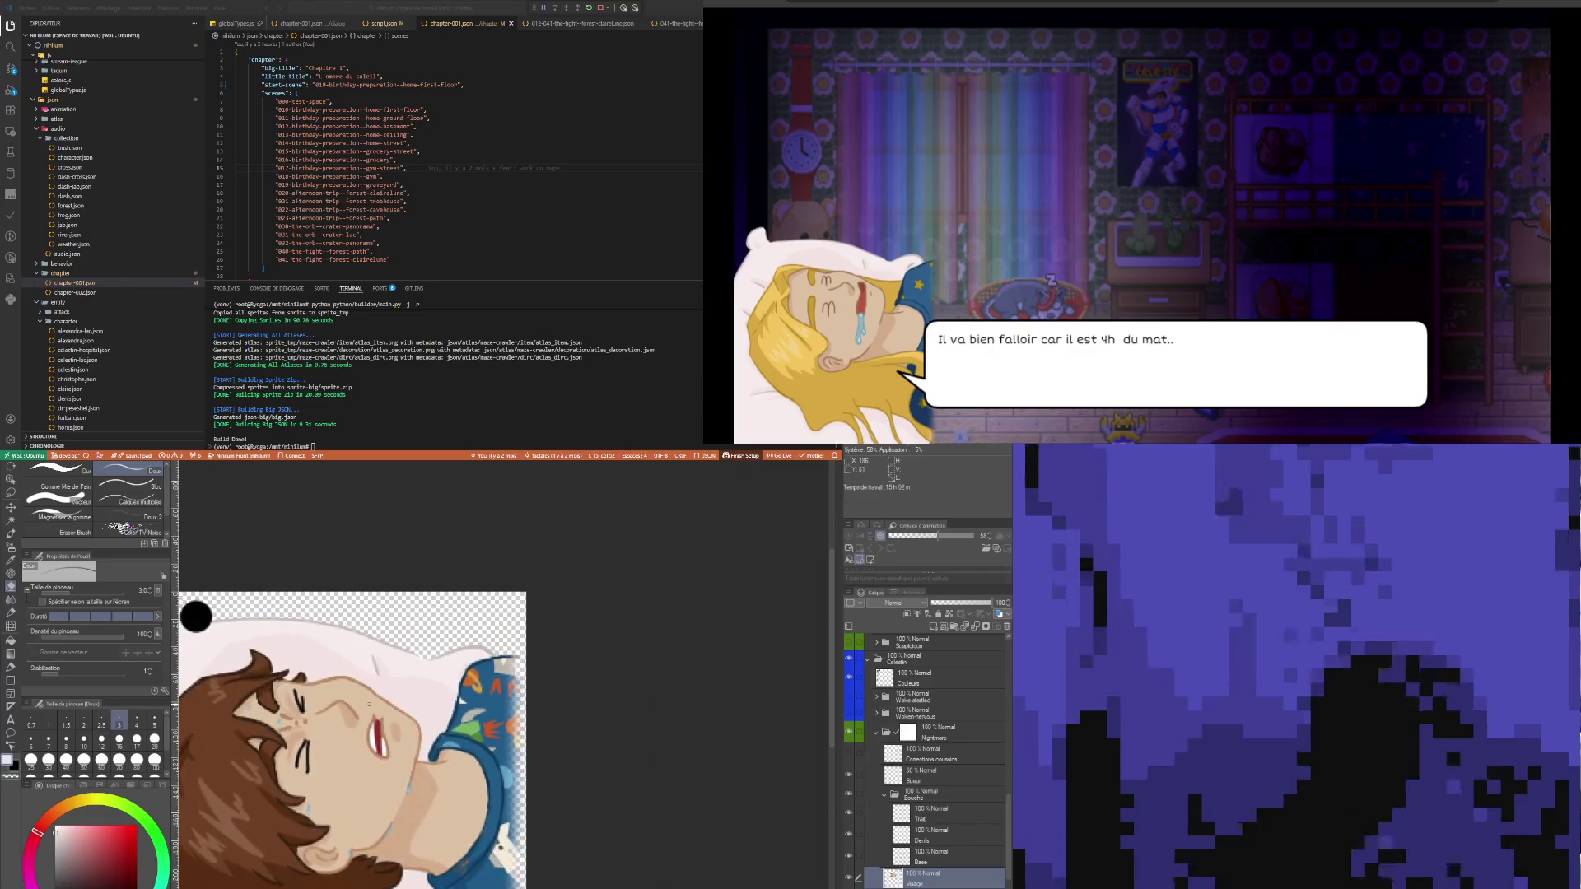
scroll(354, 708, "up", 5)
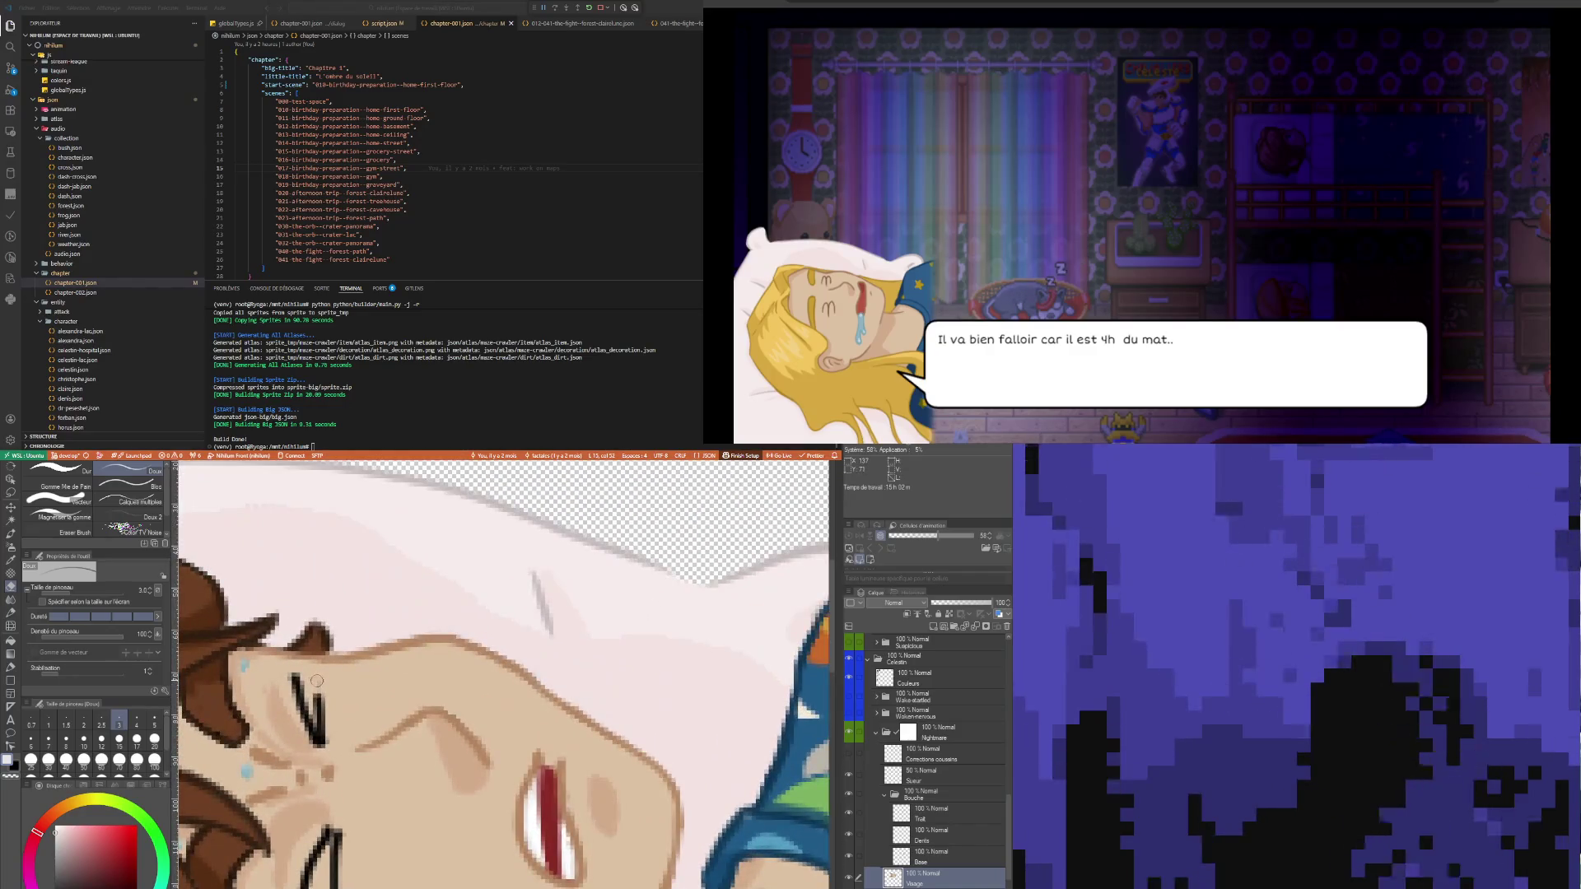
scroll(347, 731, "down", 1)
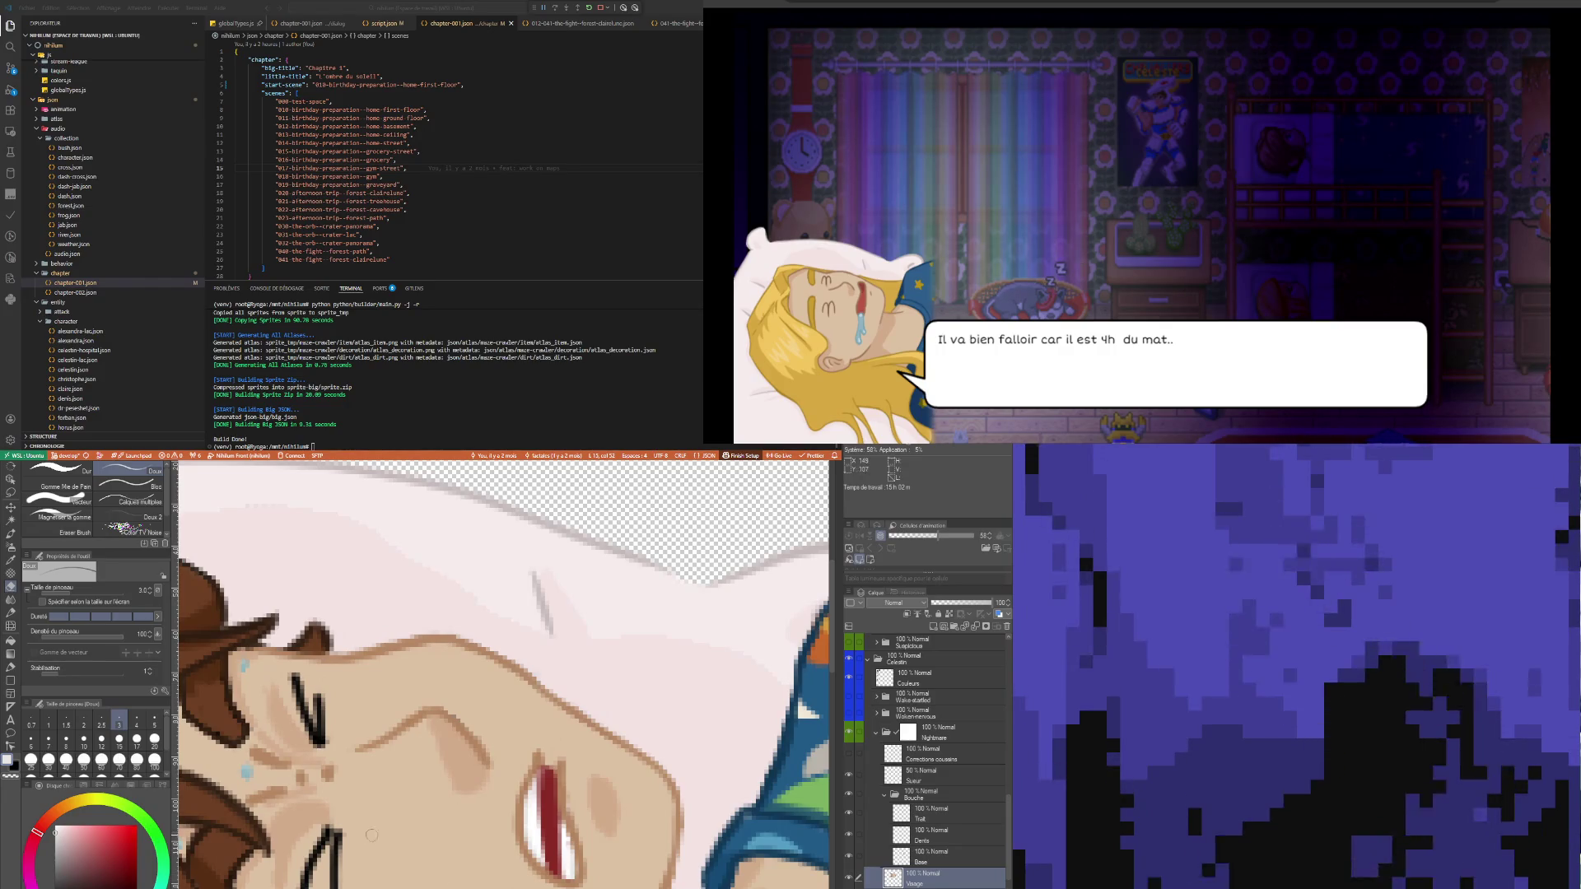
scroll(392, 848, "down", 3)
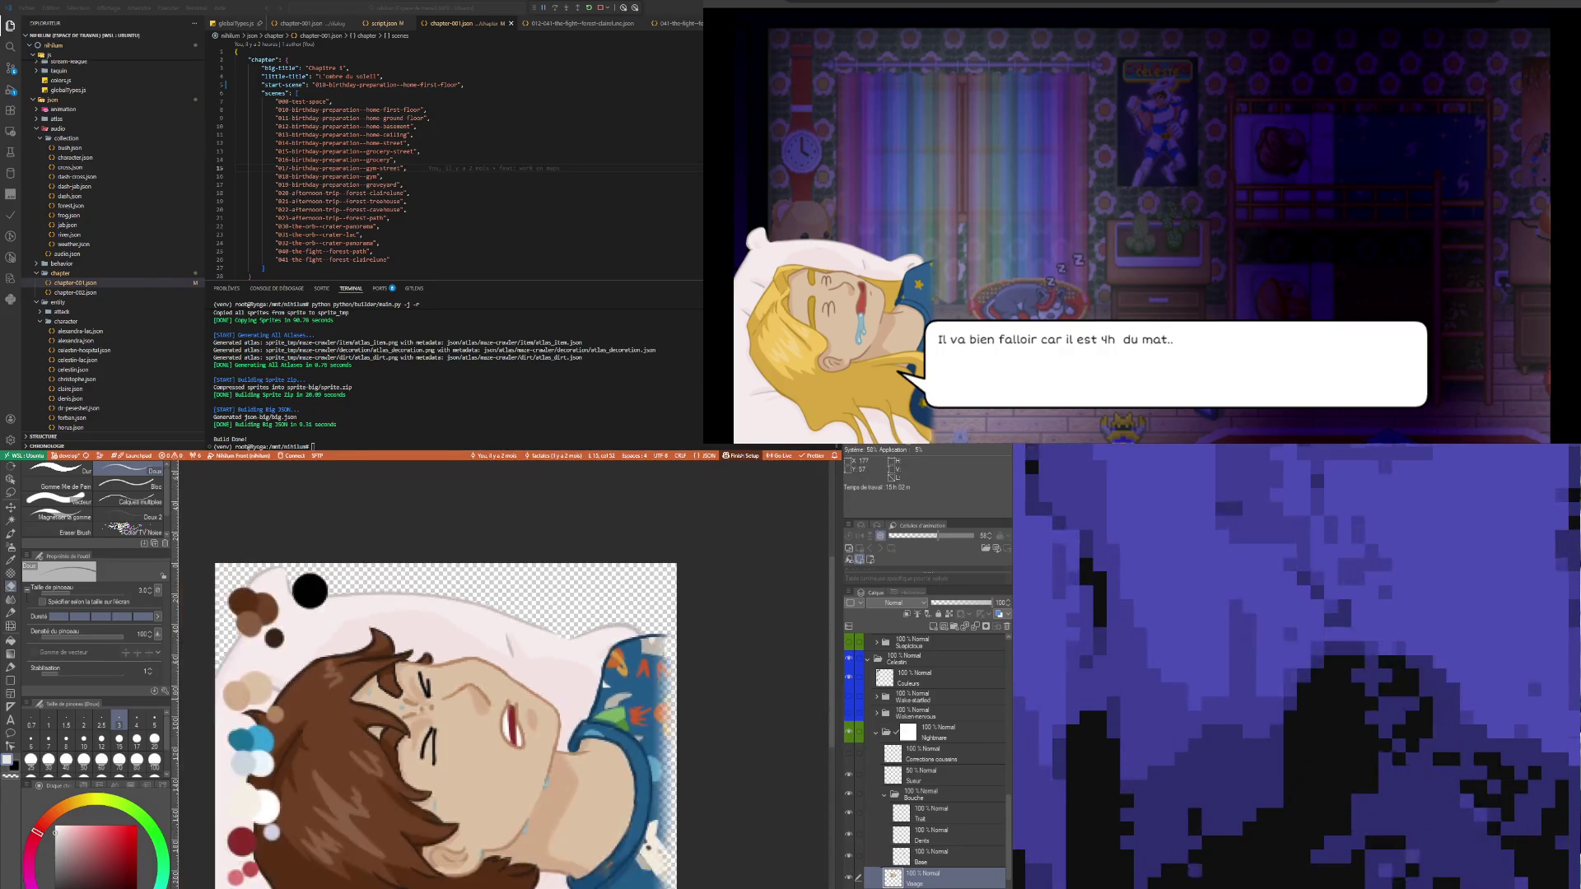
scroll(412, 782, "up", 4)
scroll(422, 744, "down", 2)
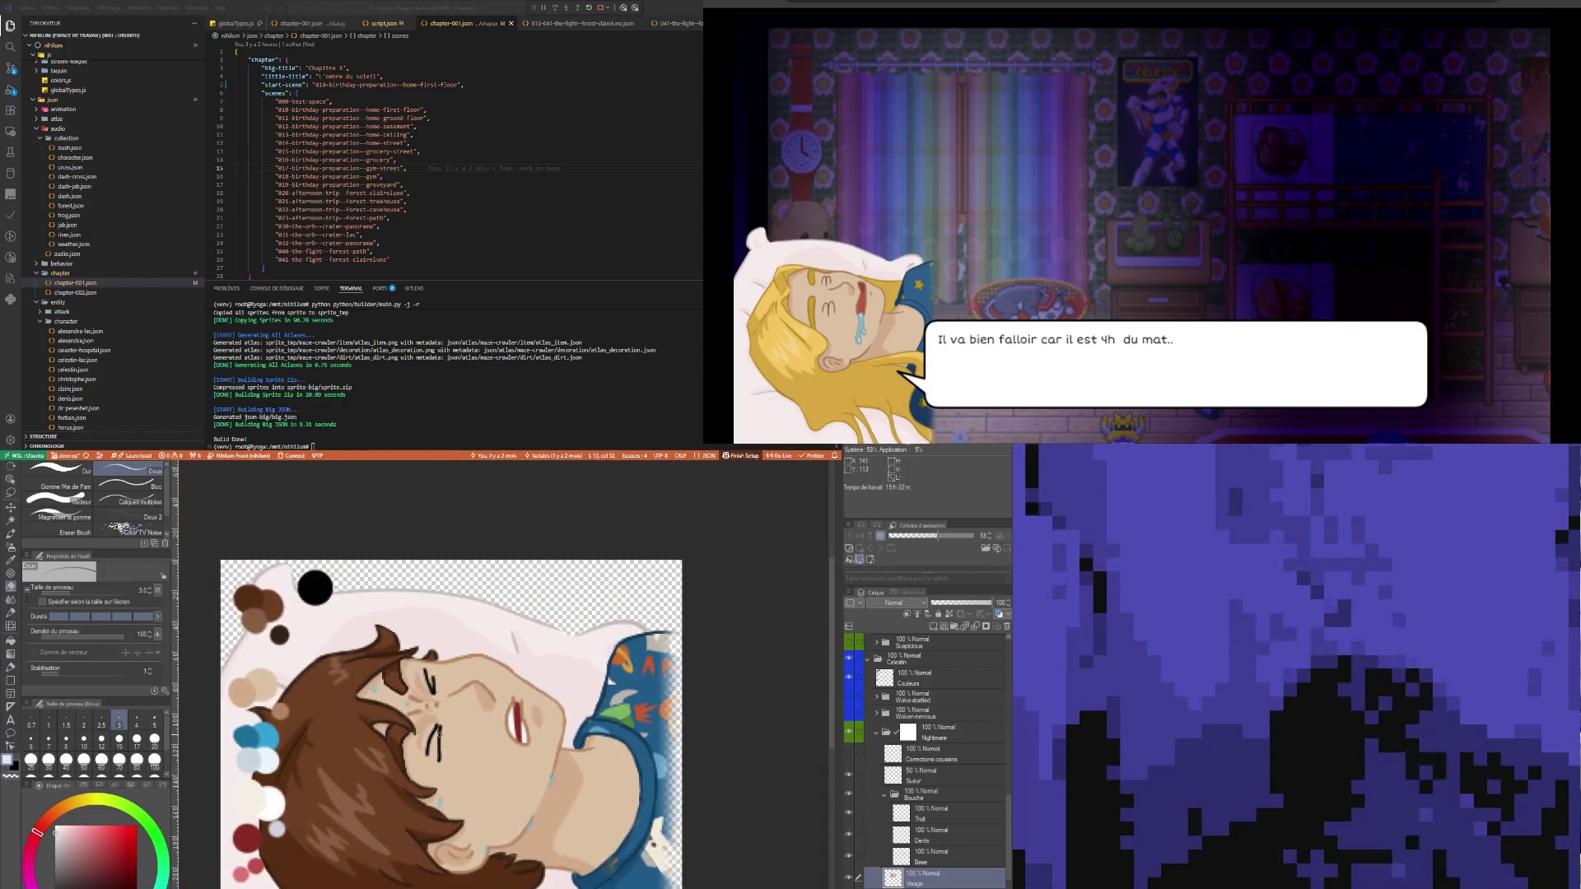
scroll(456, 735, "up", 3)
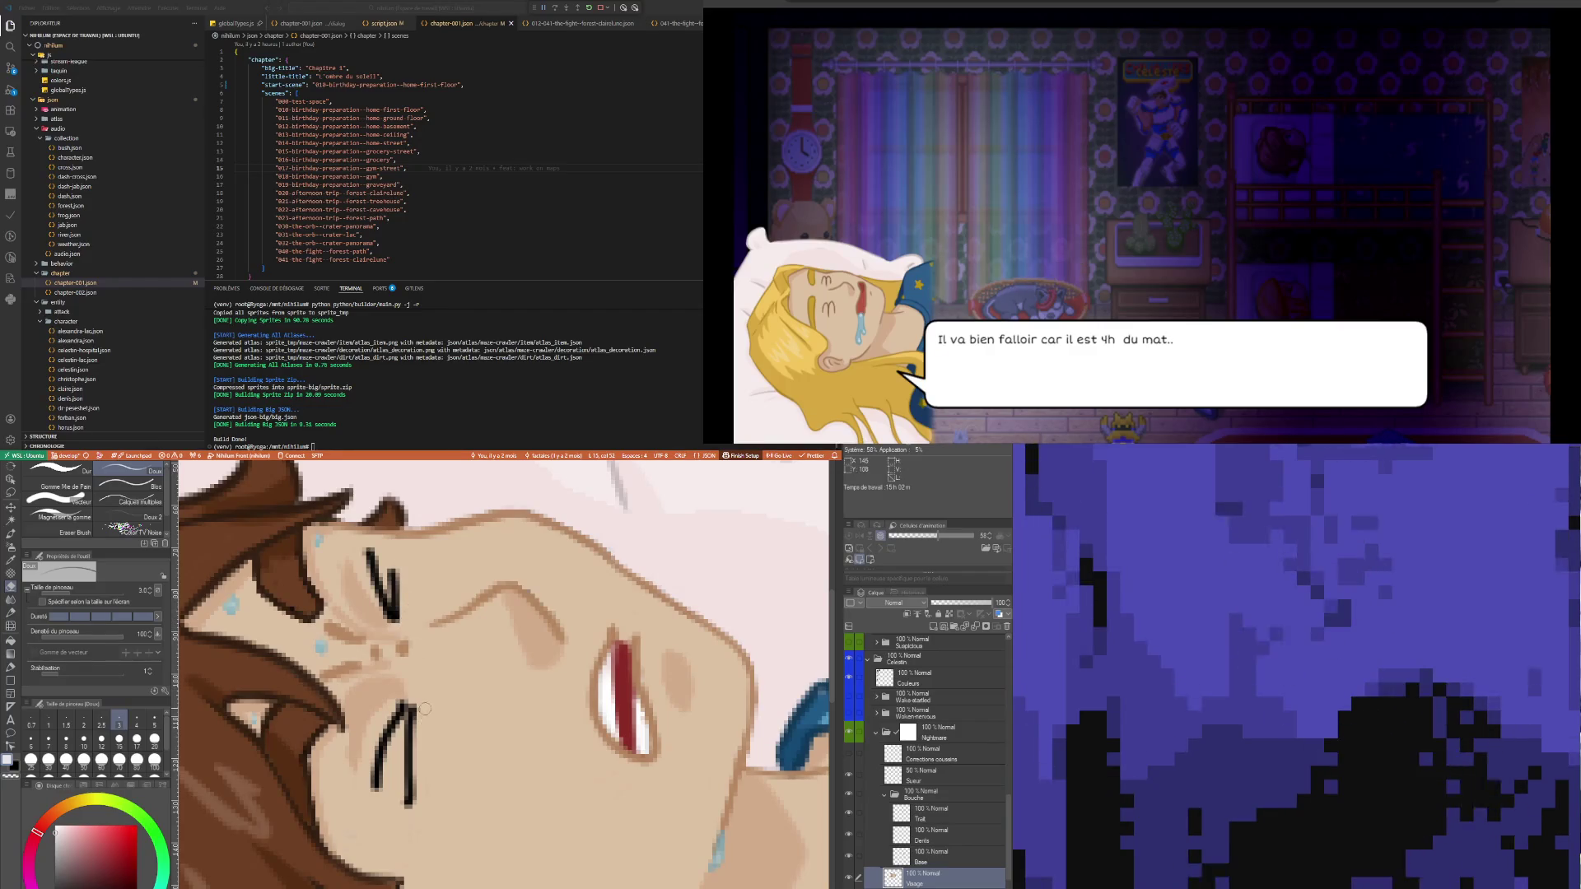
key("p")
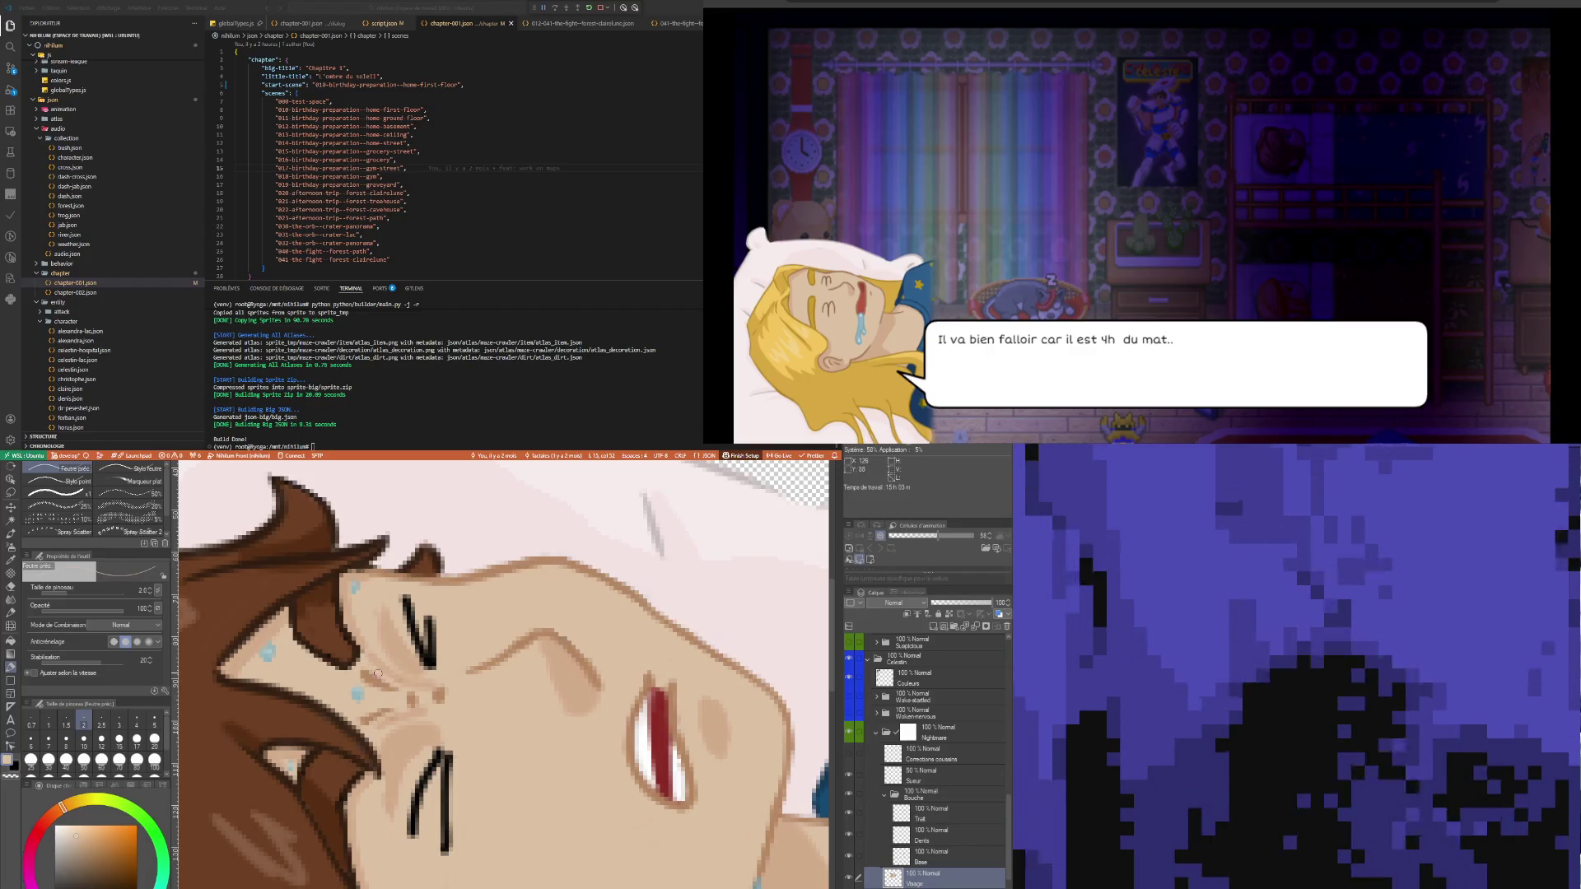
key("i")
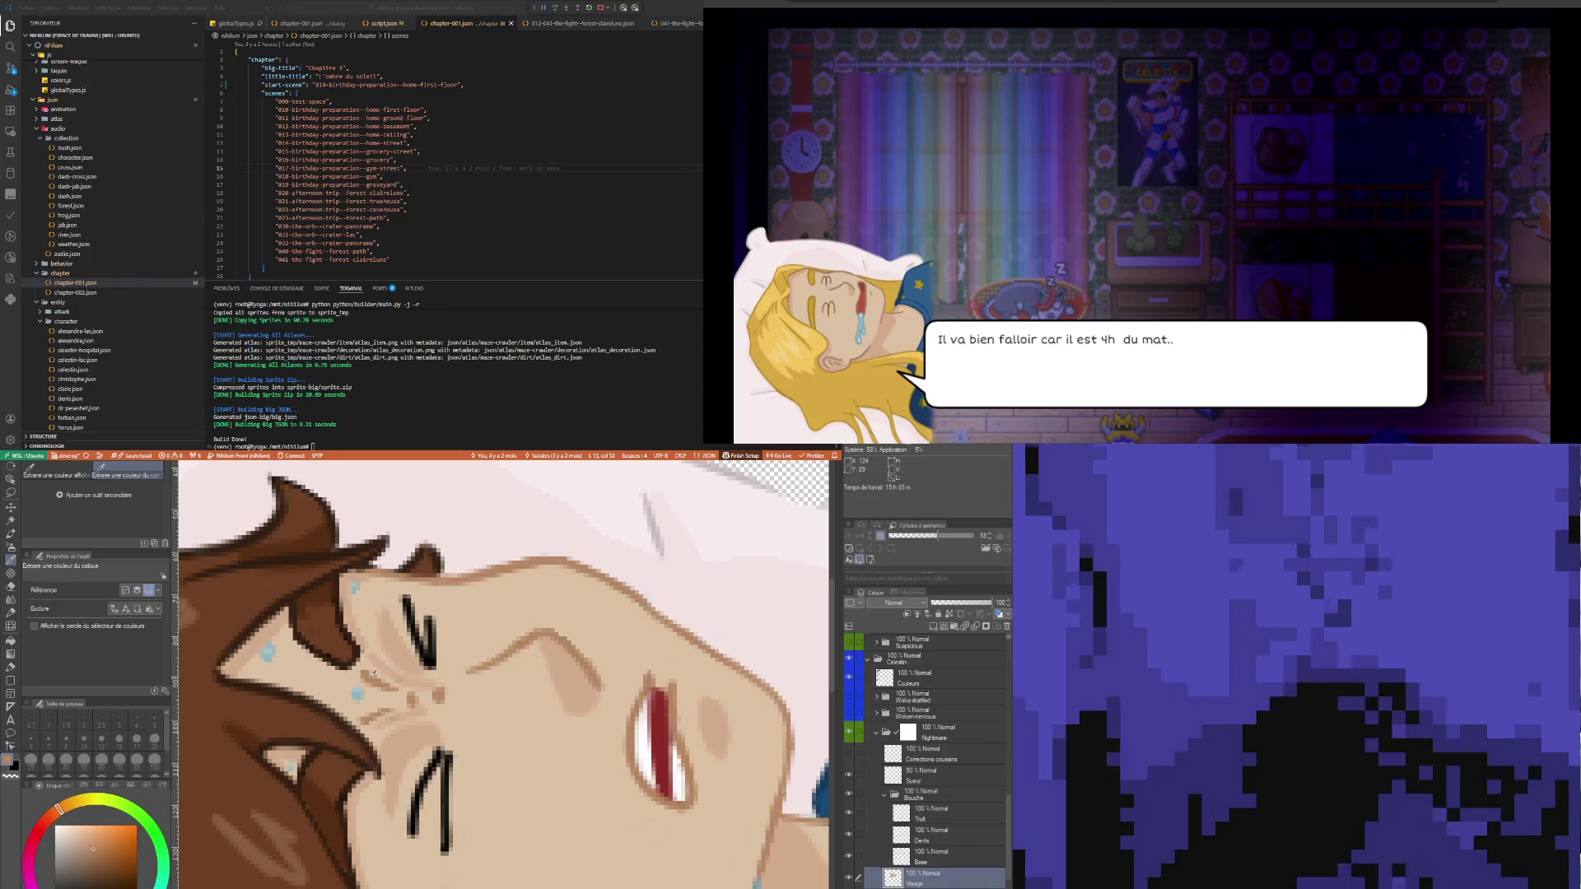
key("p")
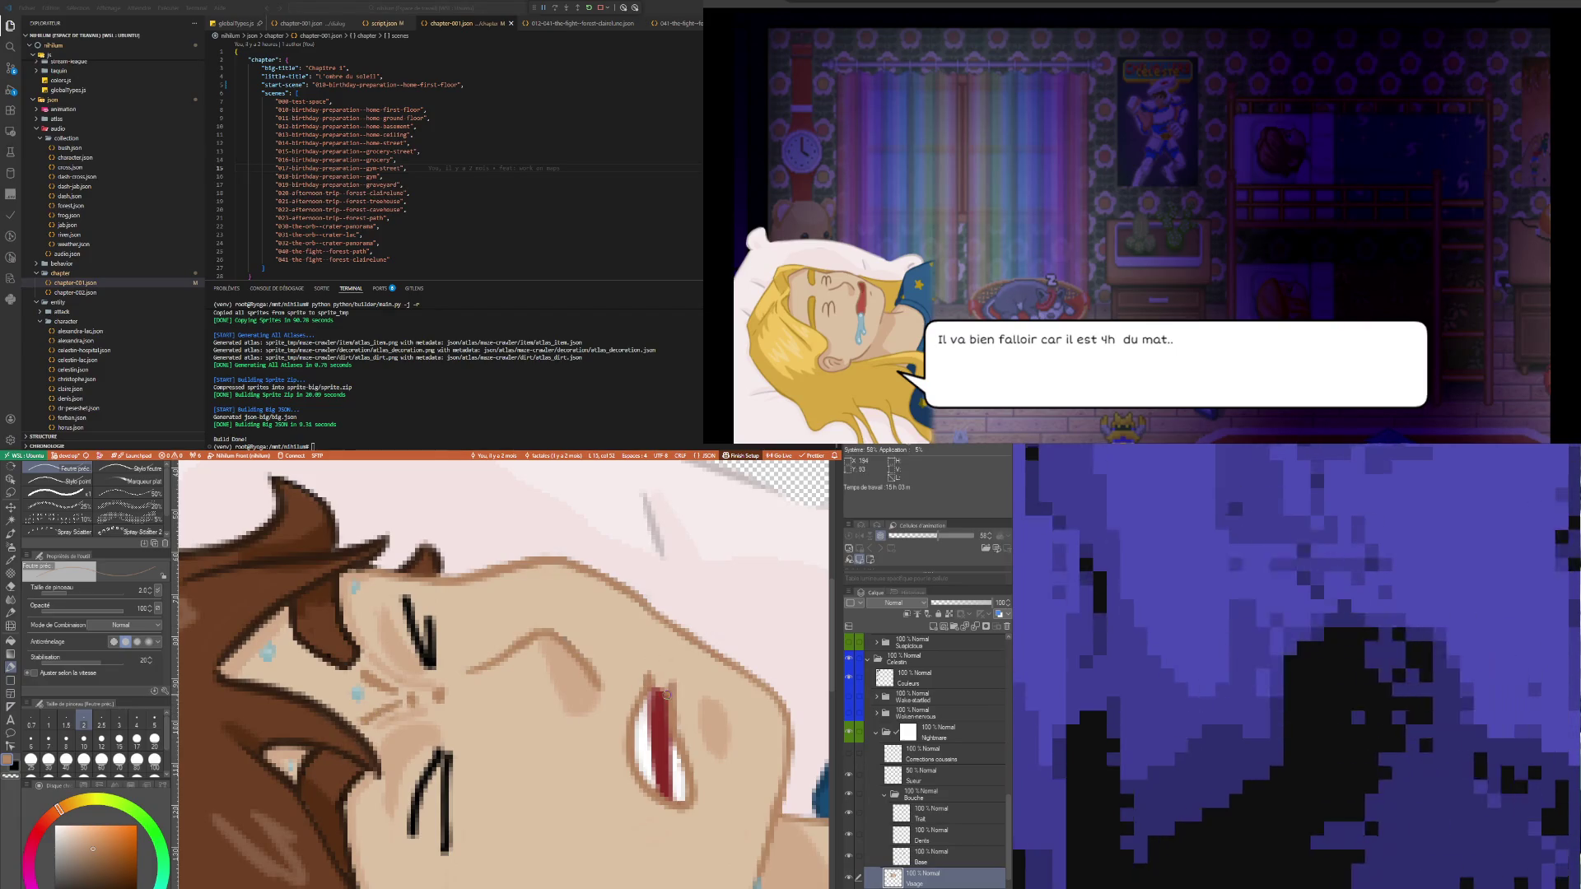
- Sample a lighter skin tone and refine the shading around the nose and closed eyes
key("i")
left_click(406, 741)
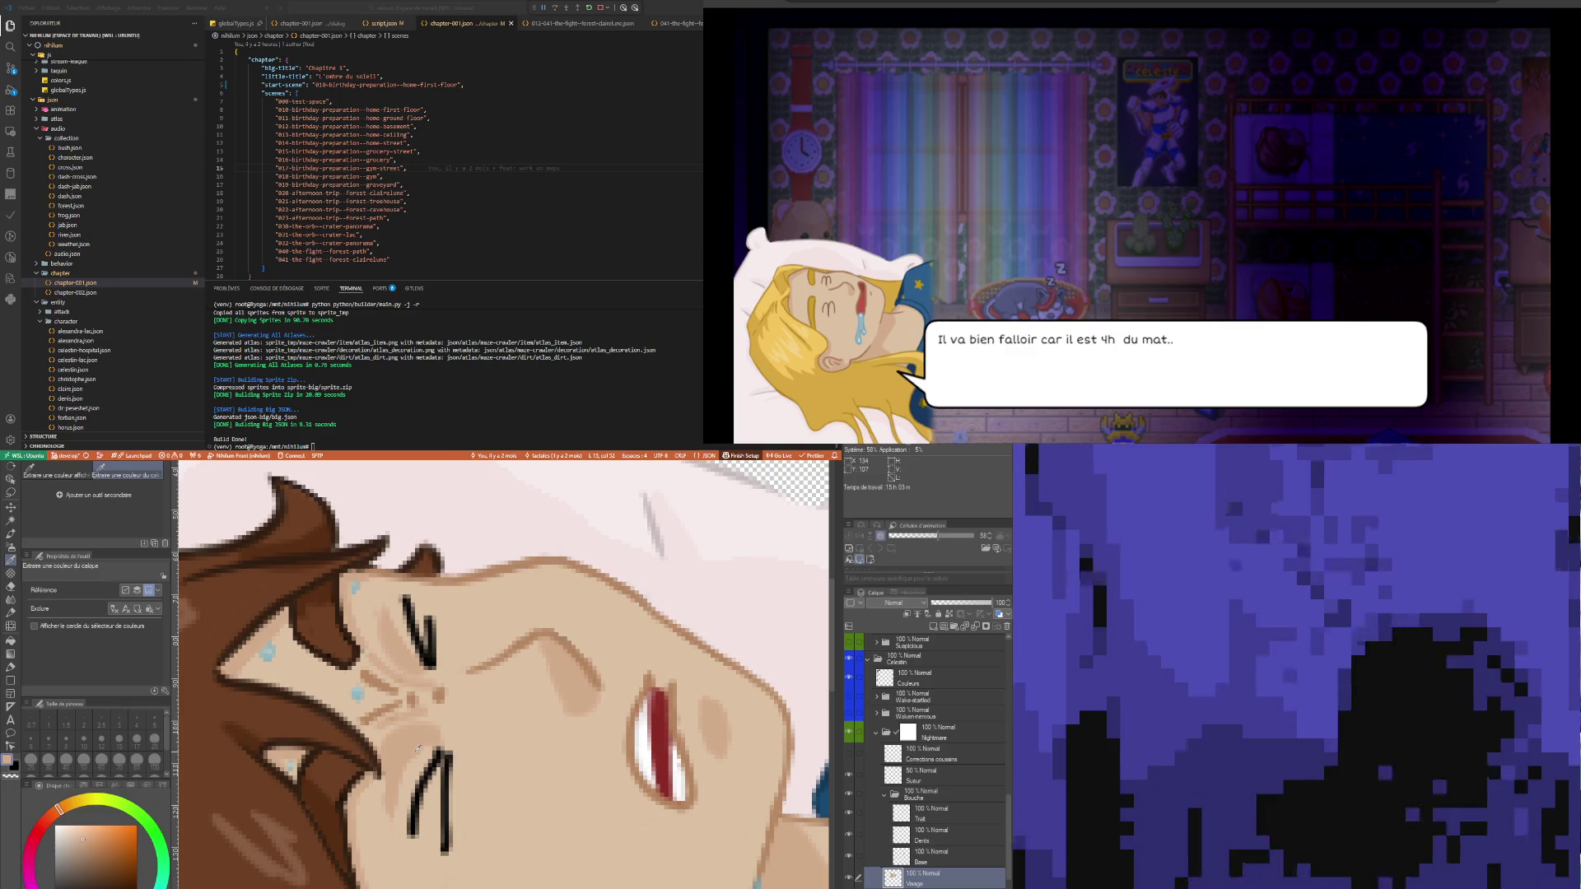
key("p")
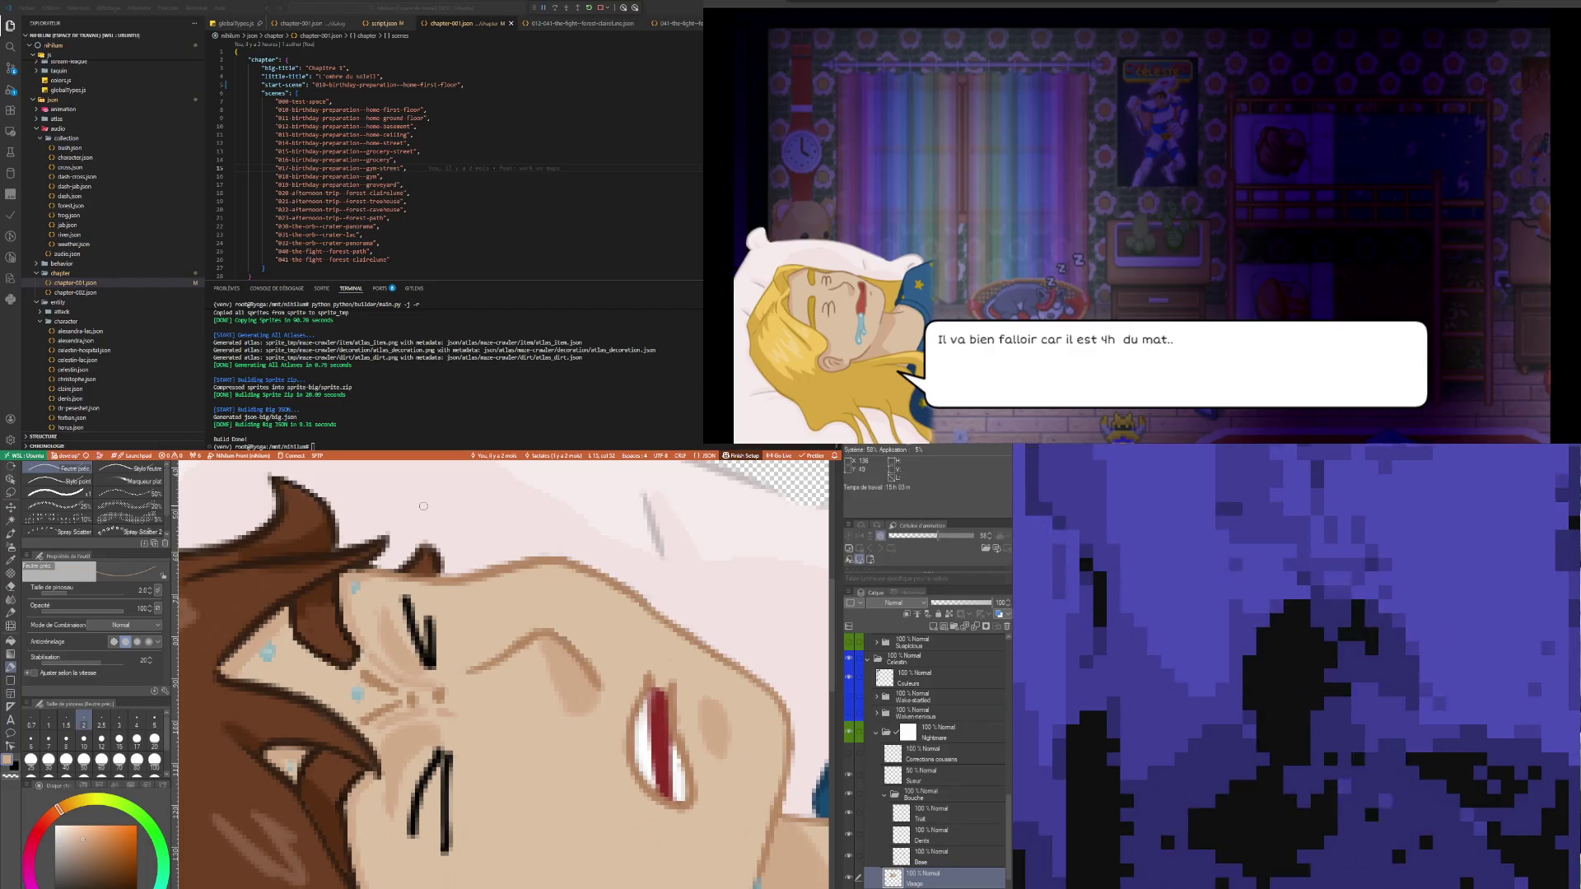
scroll(396, 659, "down", 5)
scroll(429, 586, "up", 4)
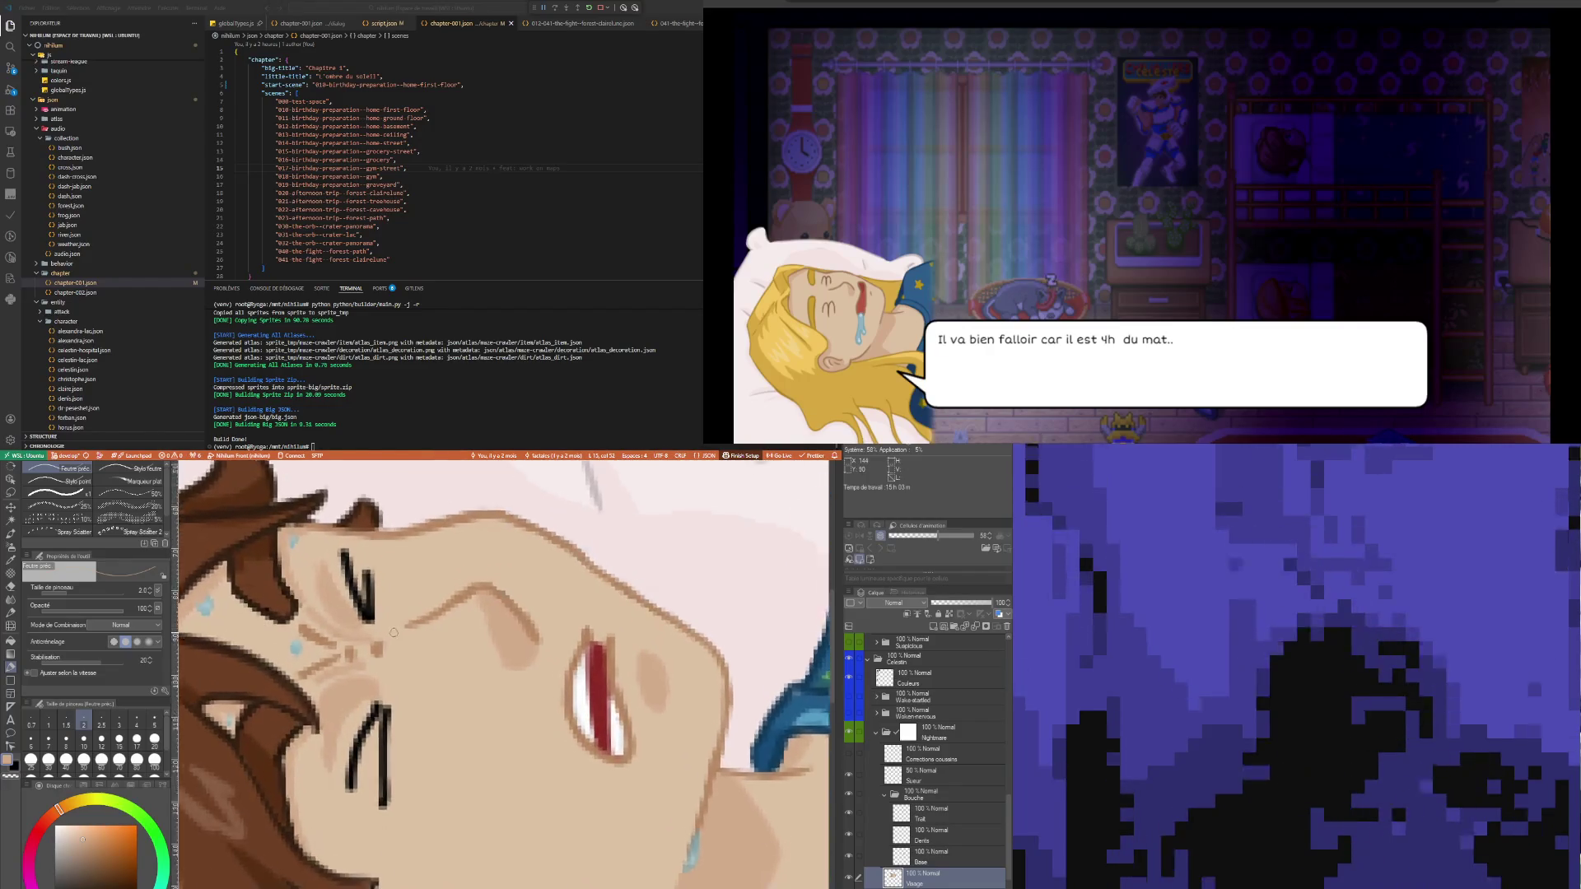
scroll(394, 633, "up", 2)
key("i")
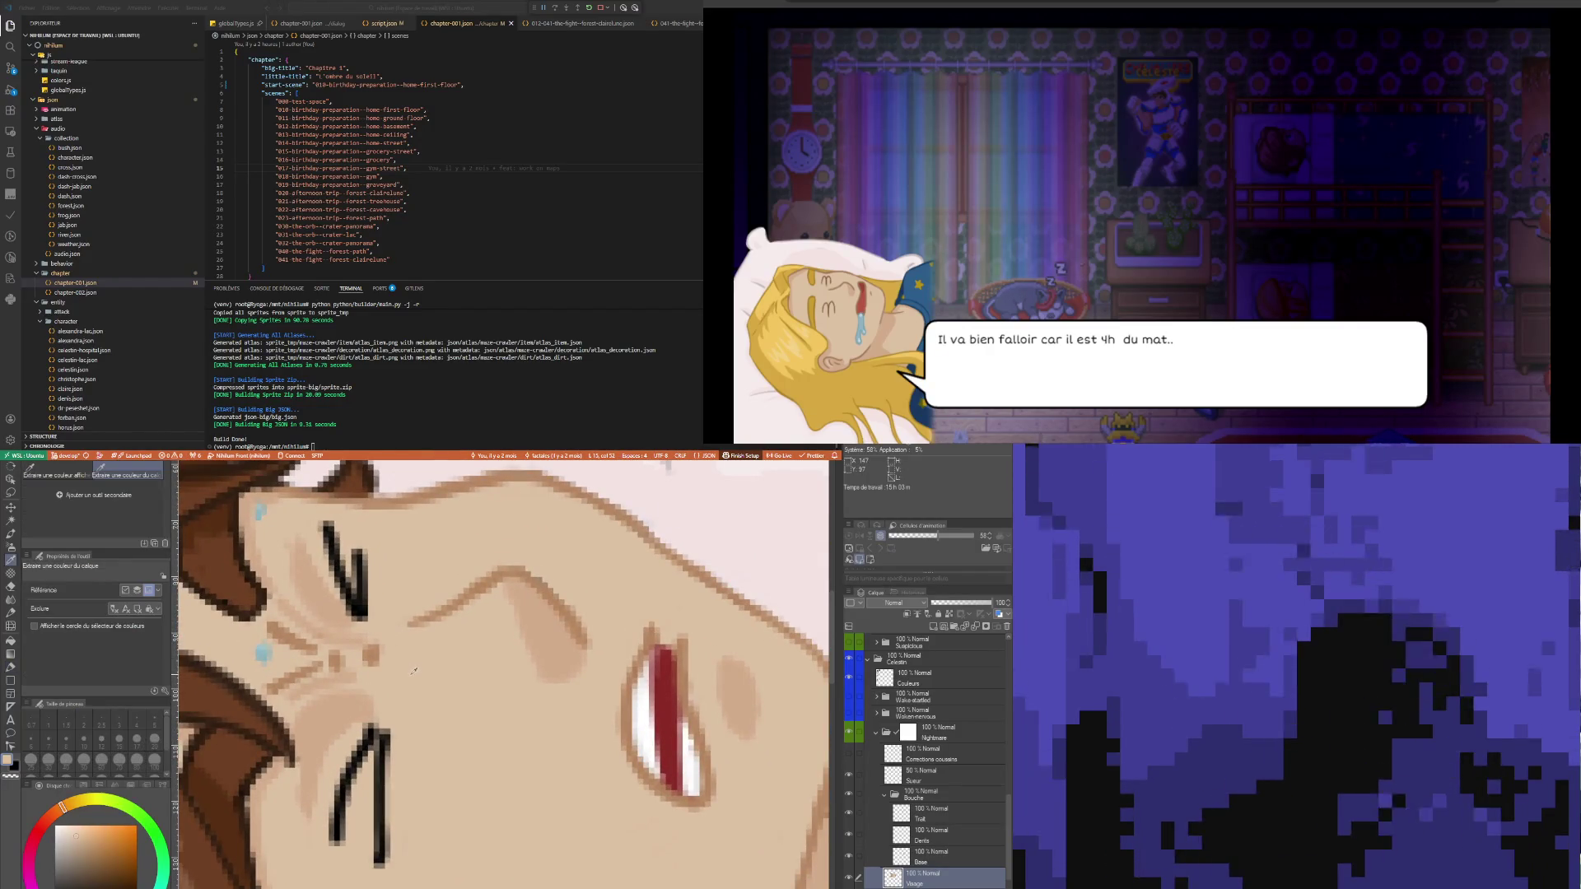
key("p")
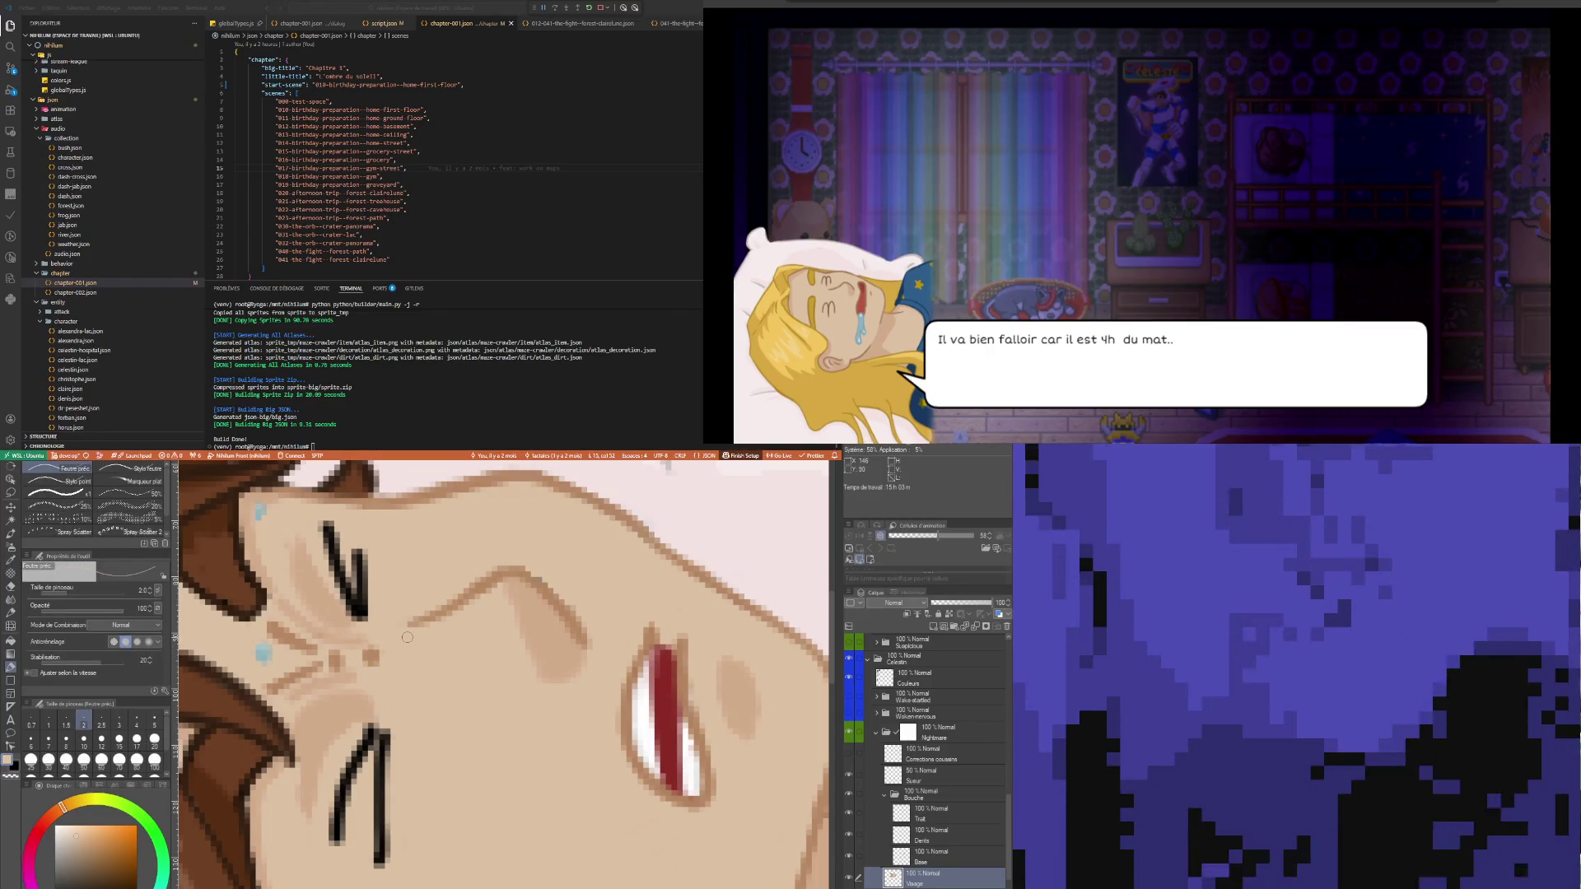
scroll(578, 584, "up", 2)
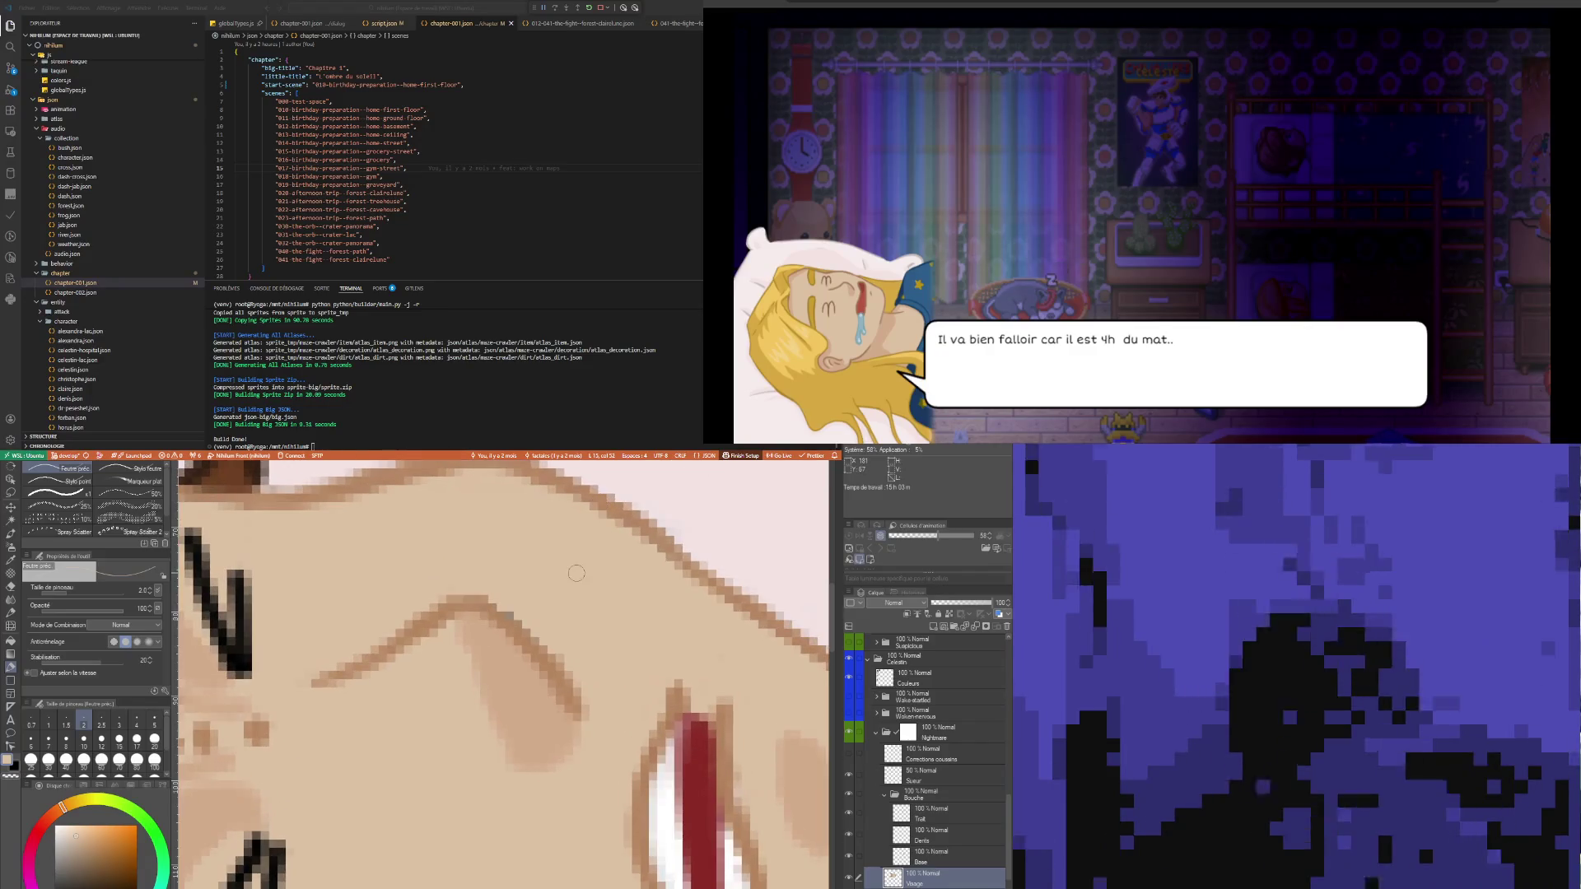
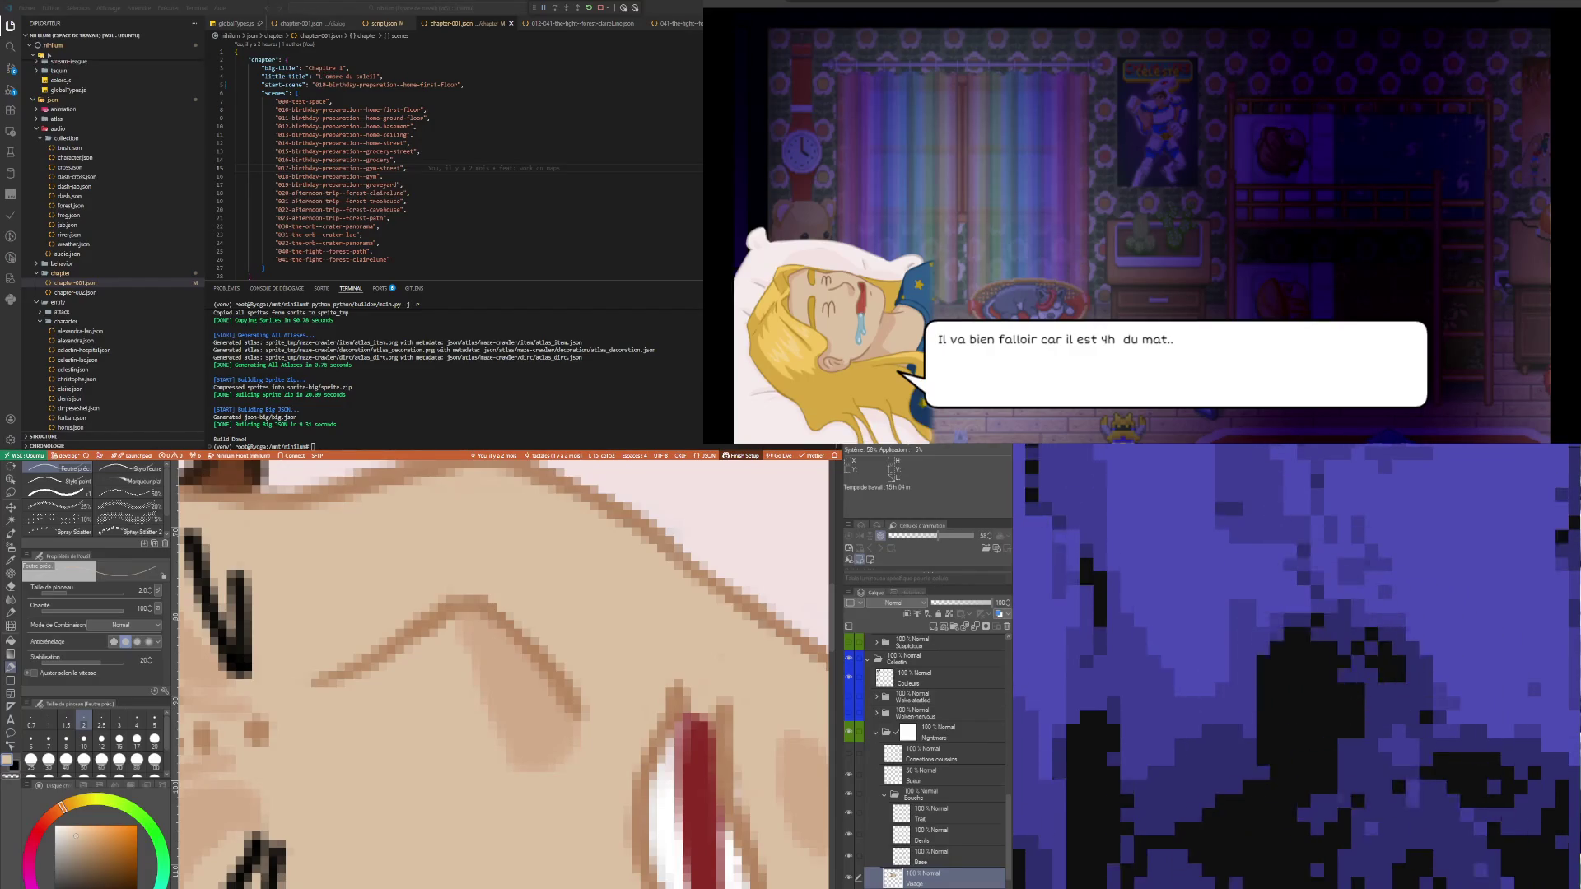
- Redraw the scrunched-eye and cheek lines with sampled skin tones, adding small tear and sweat drops
scroll(373, 776, "down", 8)
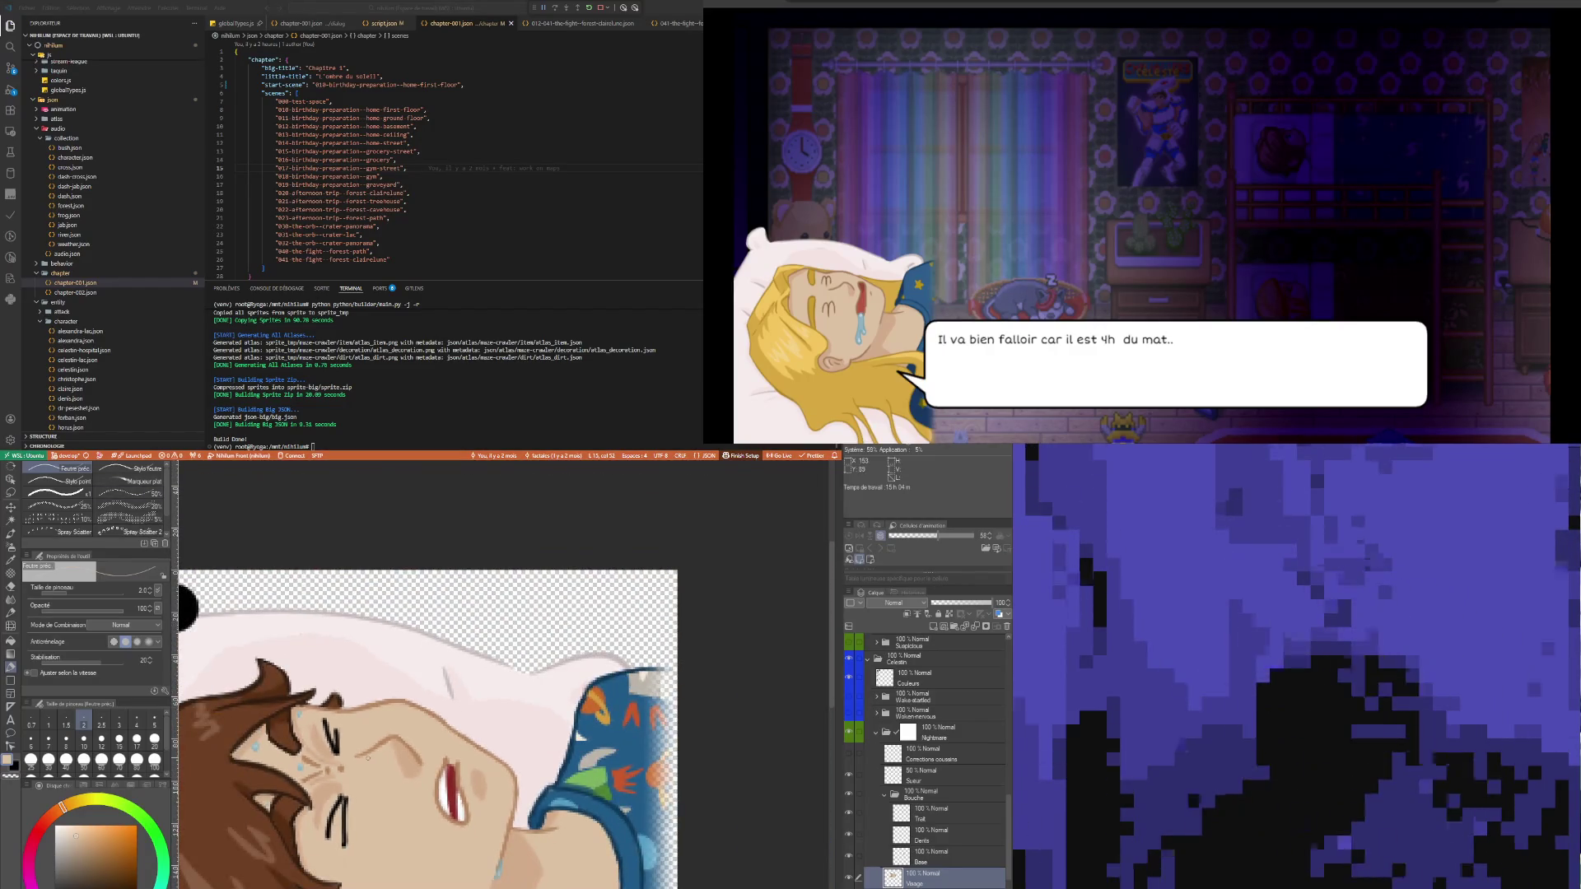
scroll(368, 757, "up", 8)
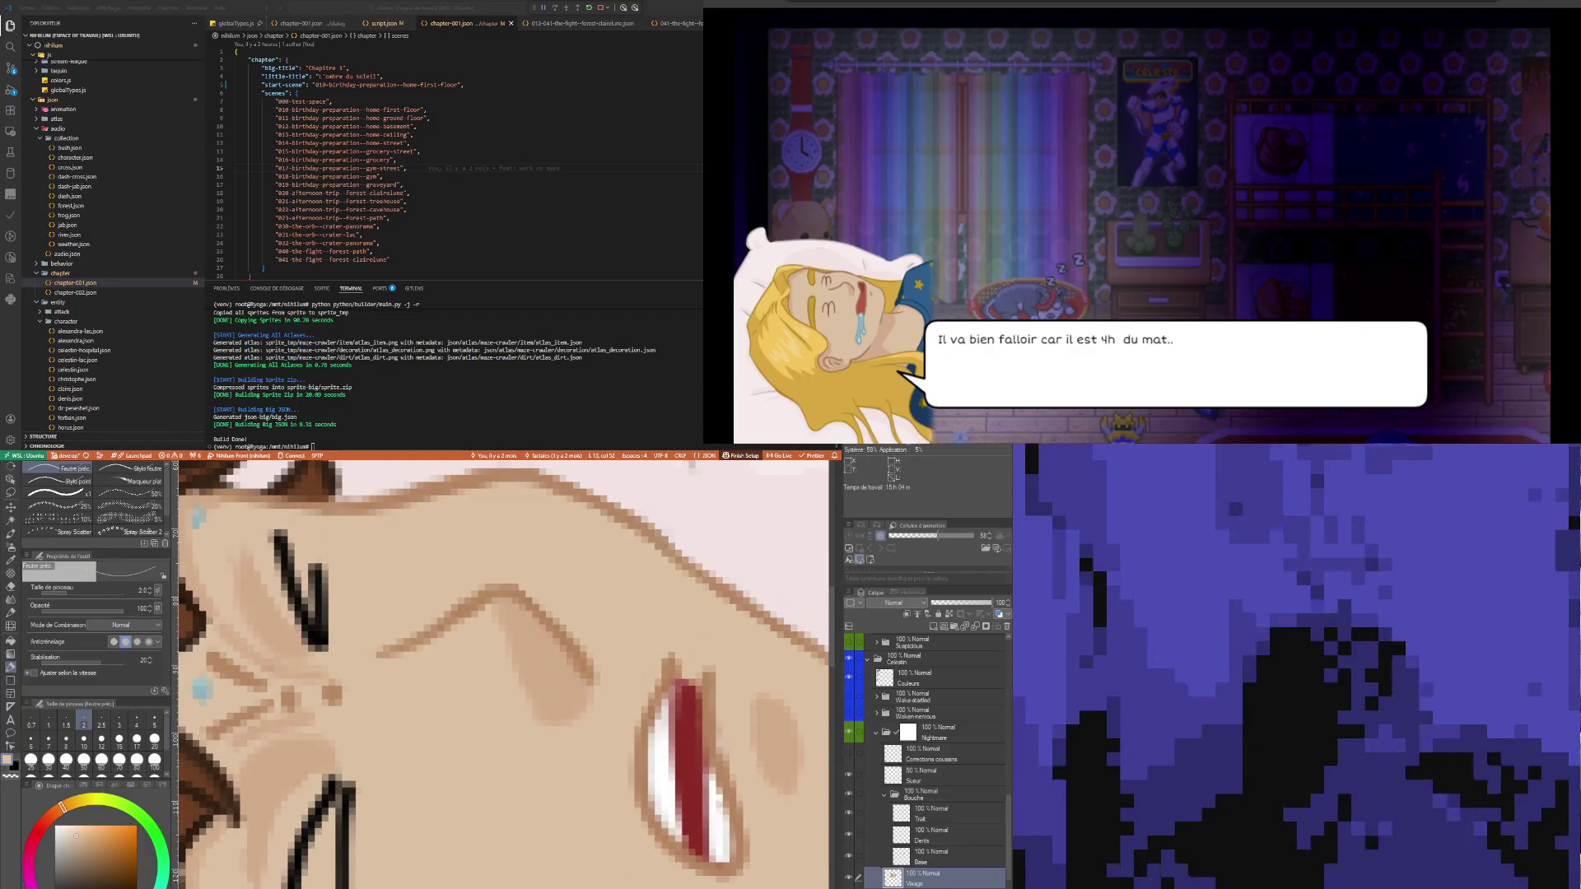
key("i")
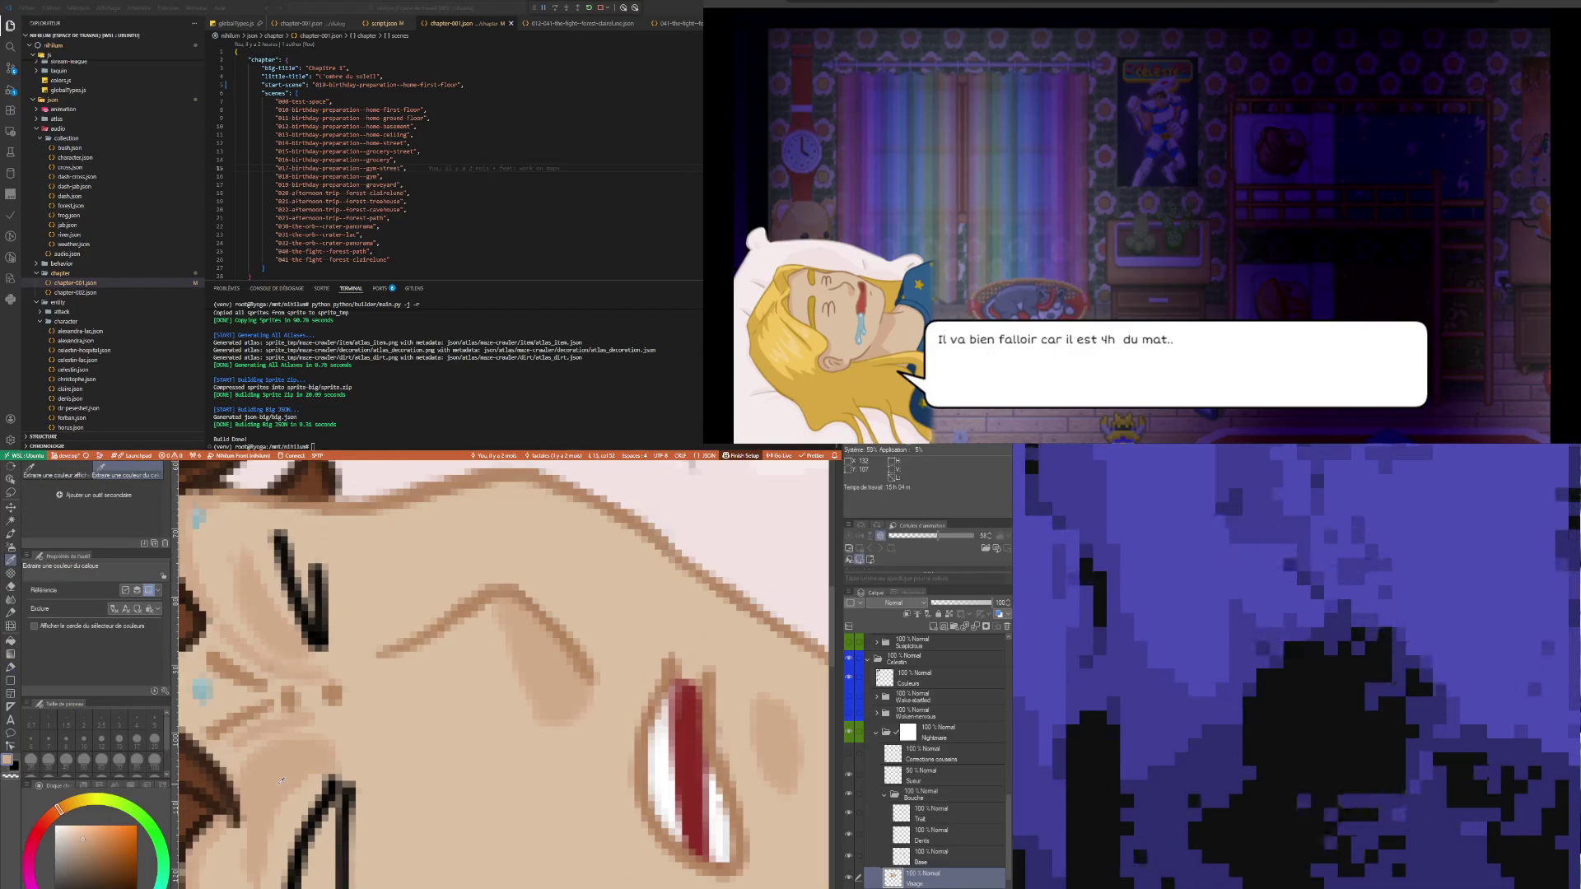
key("p")
scroll(268, 847, "down", 3)
scroll(268, 847, "up", 3)
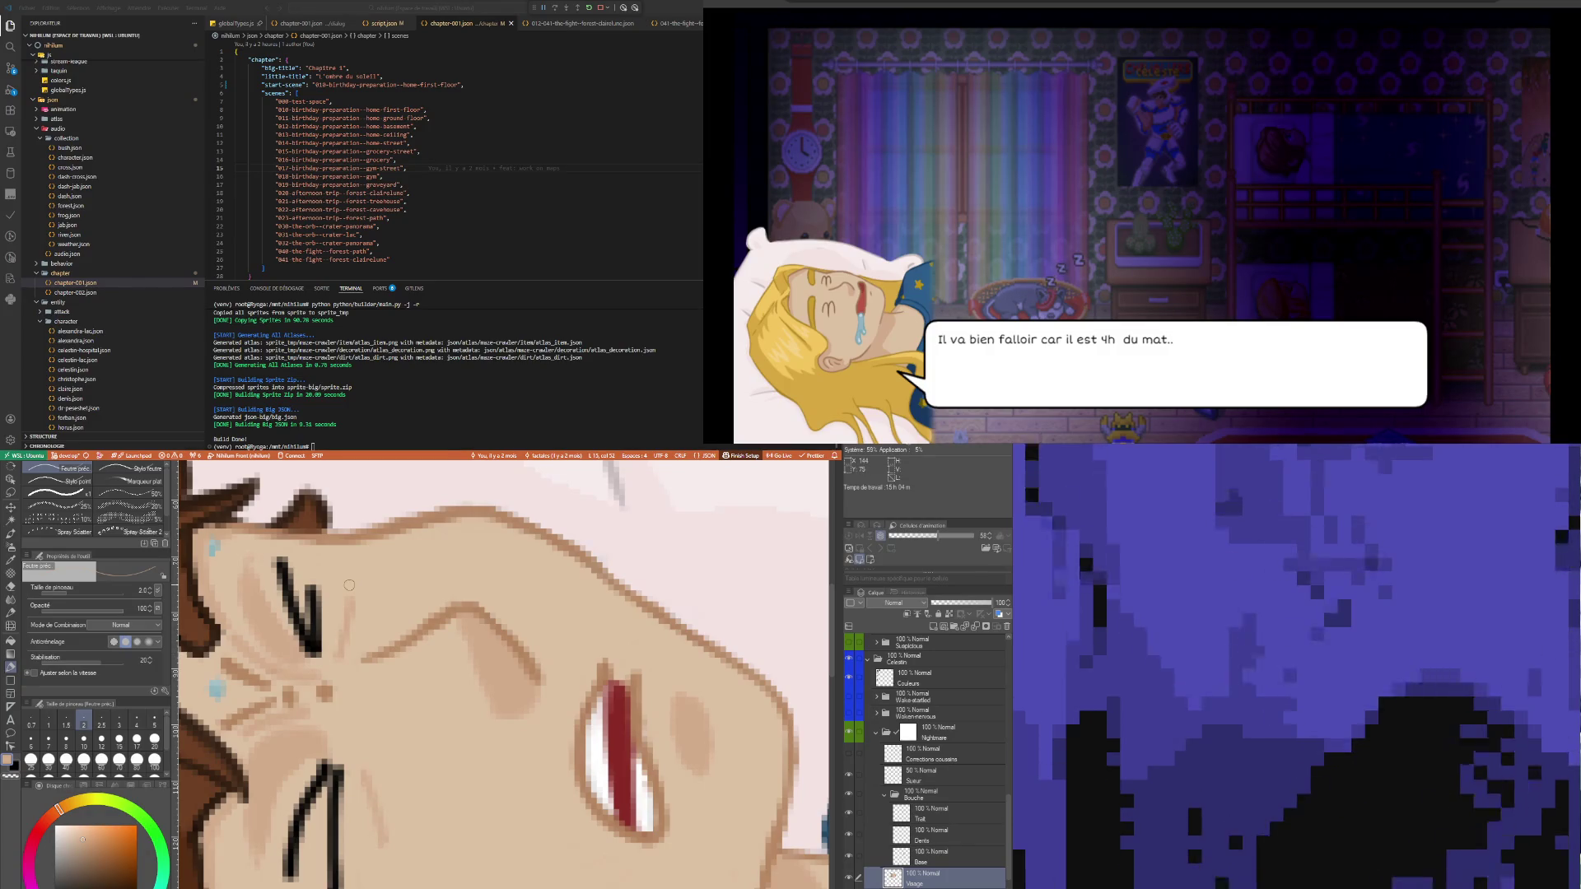
scroll(421, 785, "down", 5)
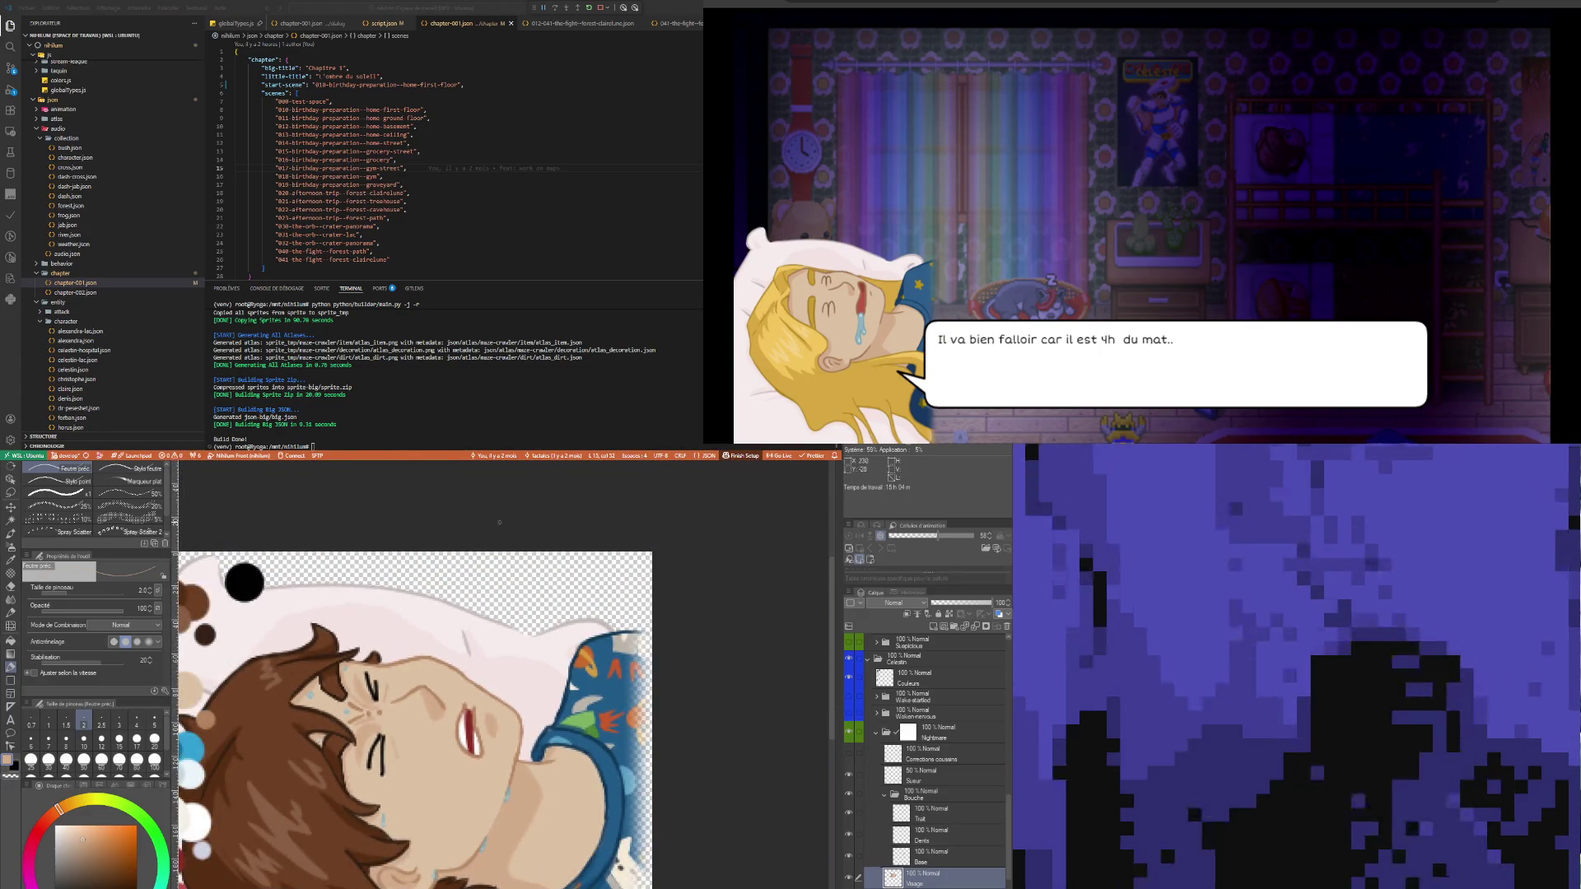
scroll(394, 725, "up", 2)
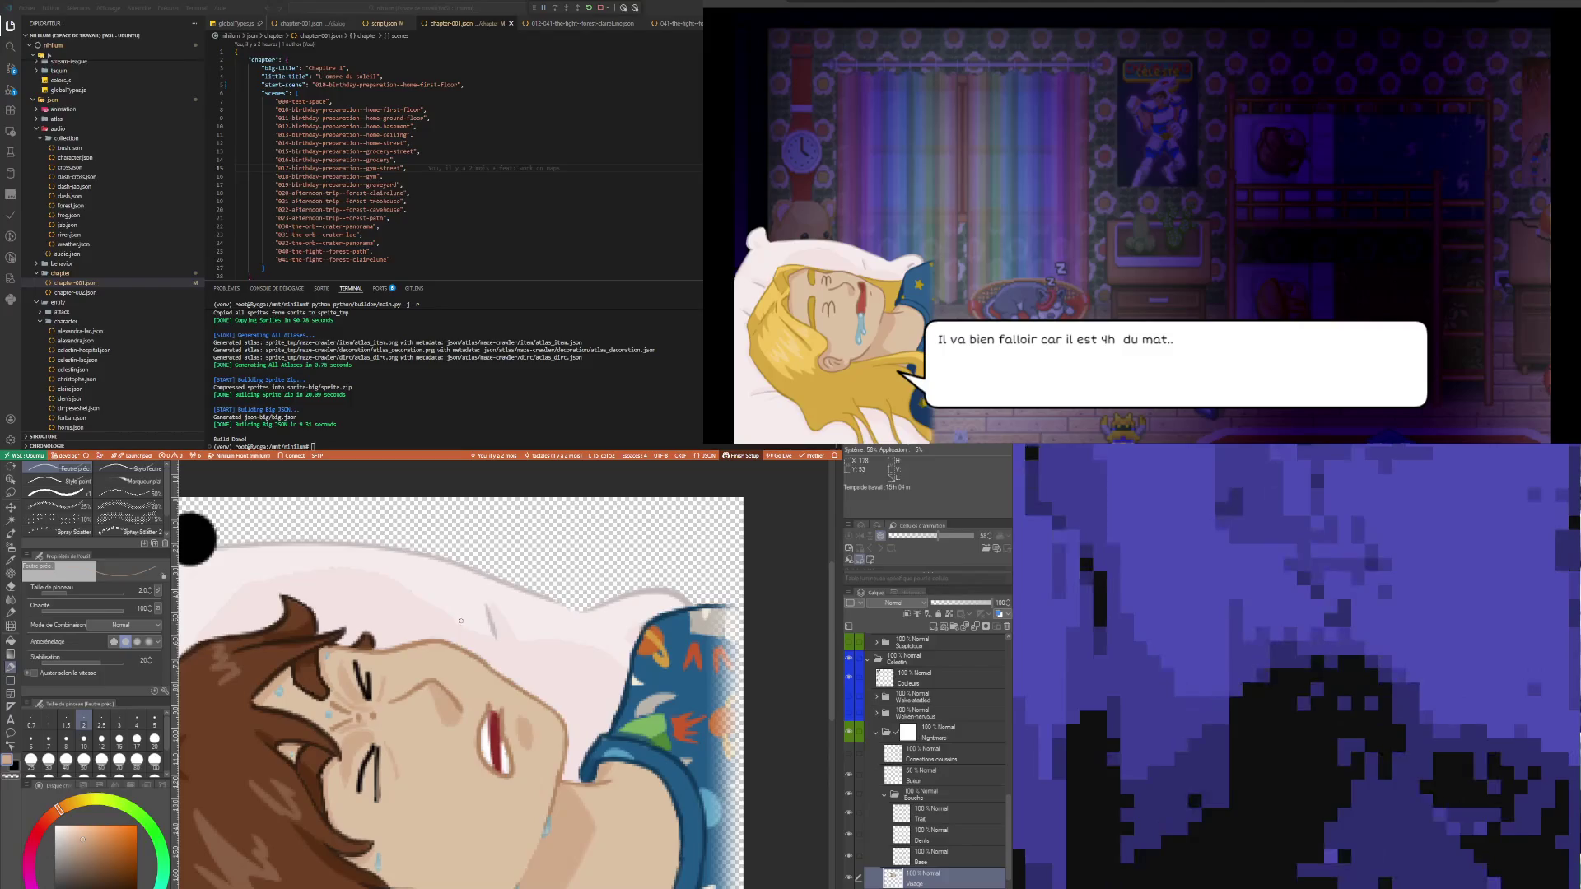
key("i")
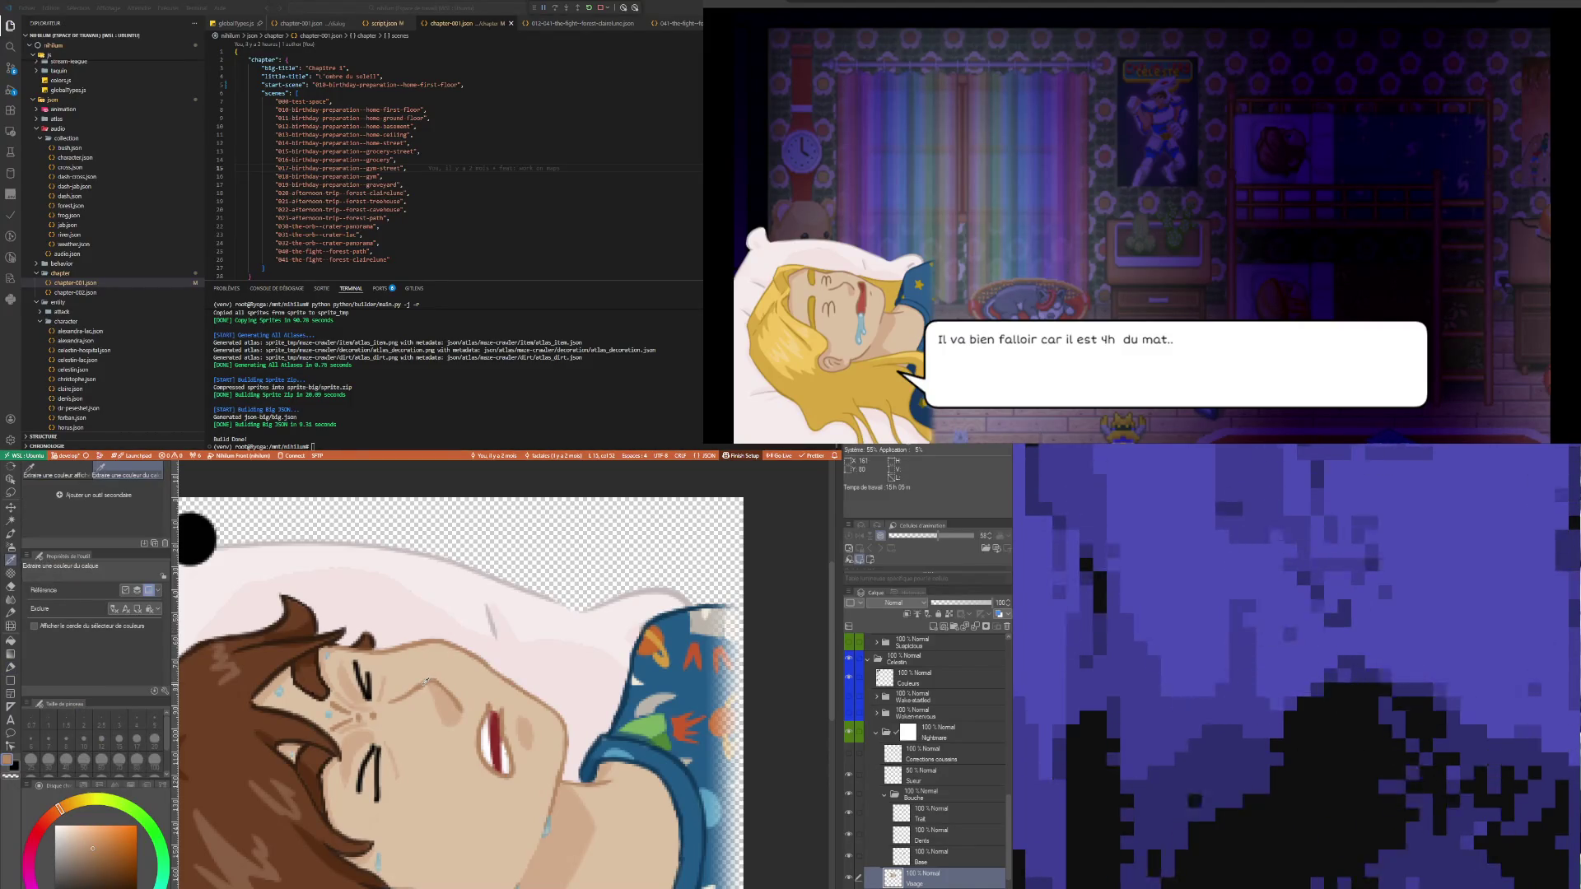
key("p")
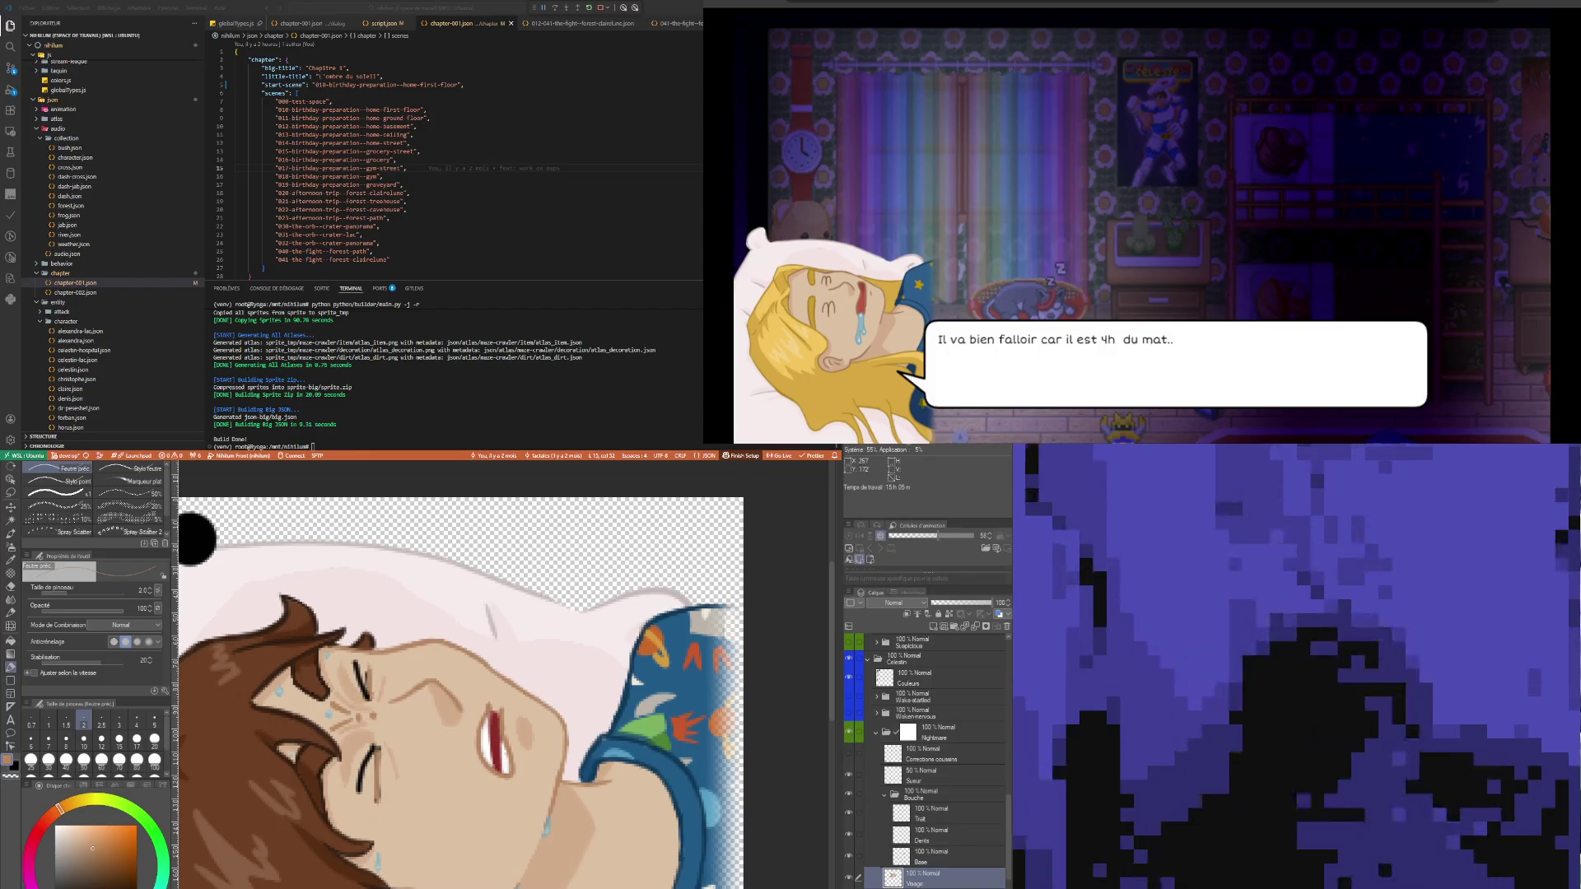
- Delete the Corrections coussins layer
scroll(604, 798, "down", 4)
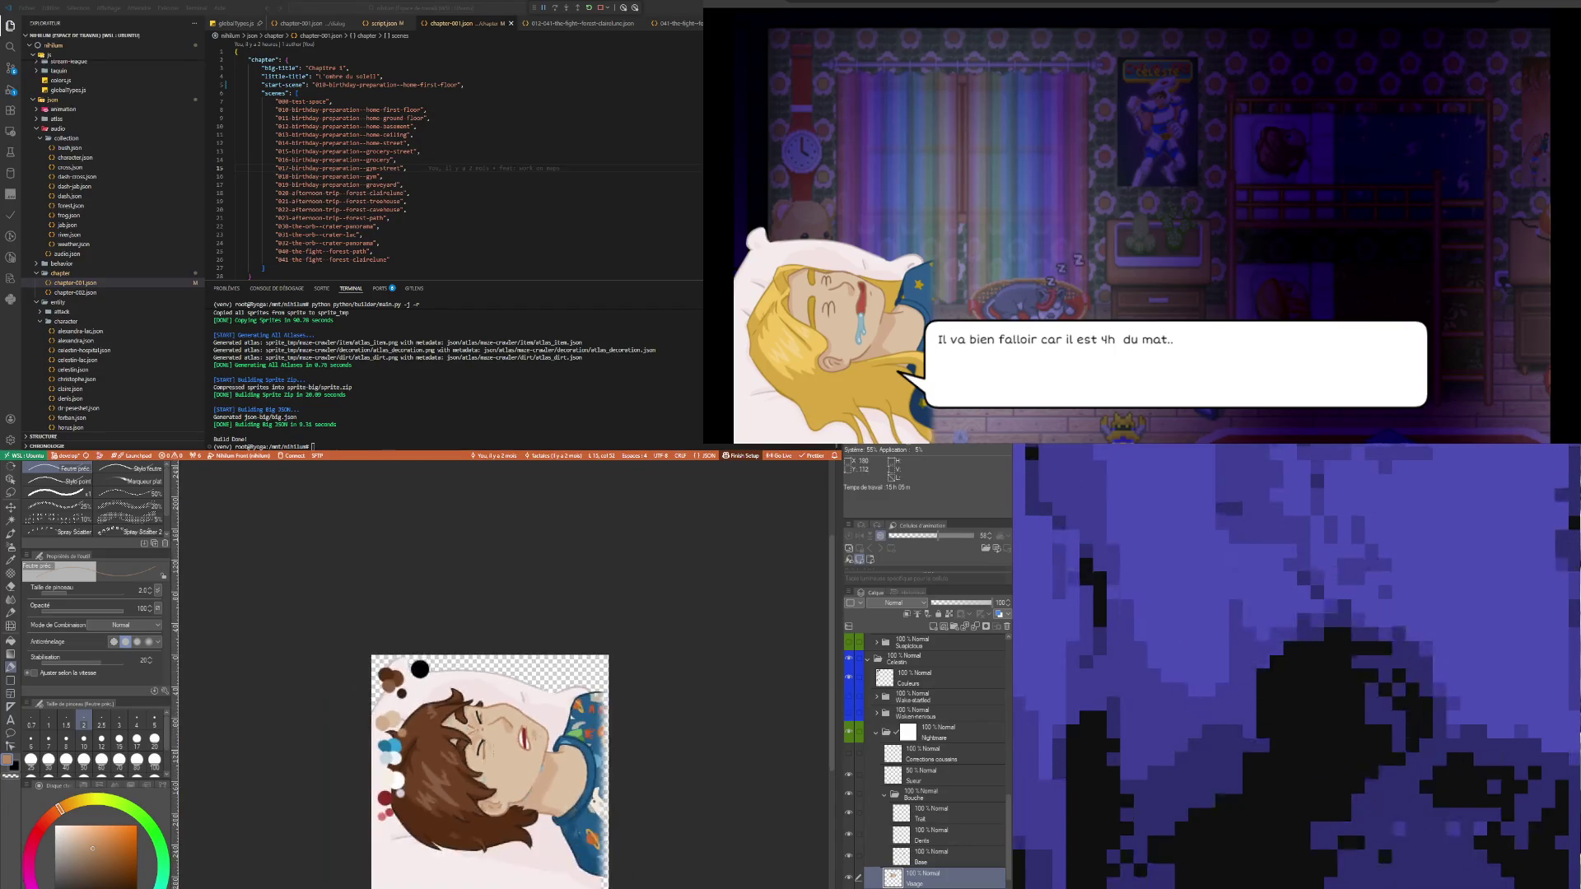
scroll(503, 748, "up", 3)
scroll(503, 747, "up", 1)
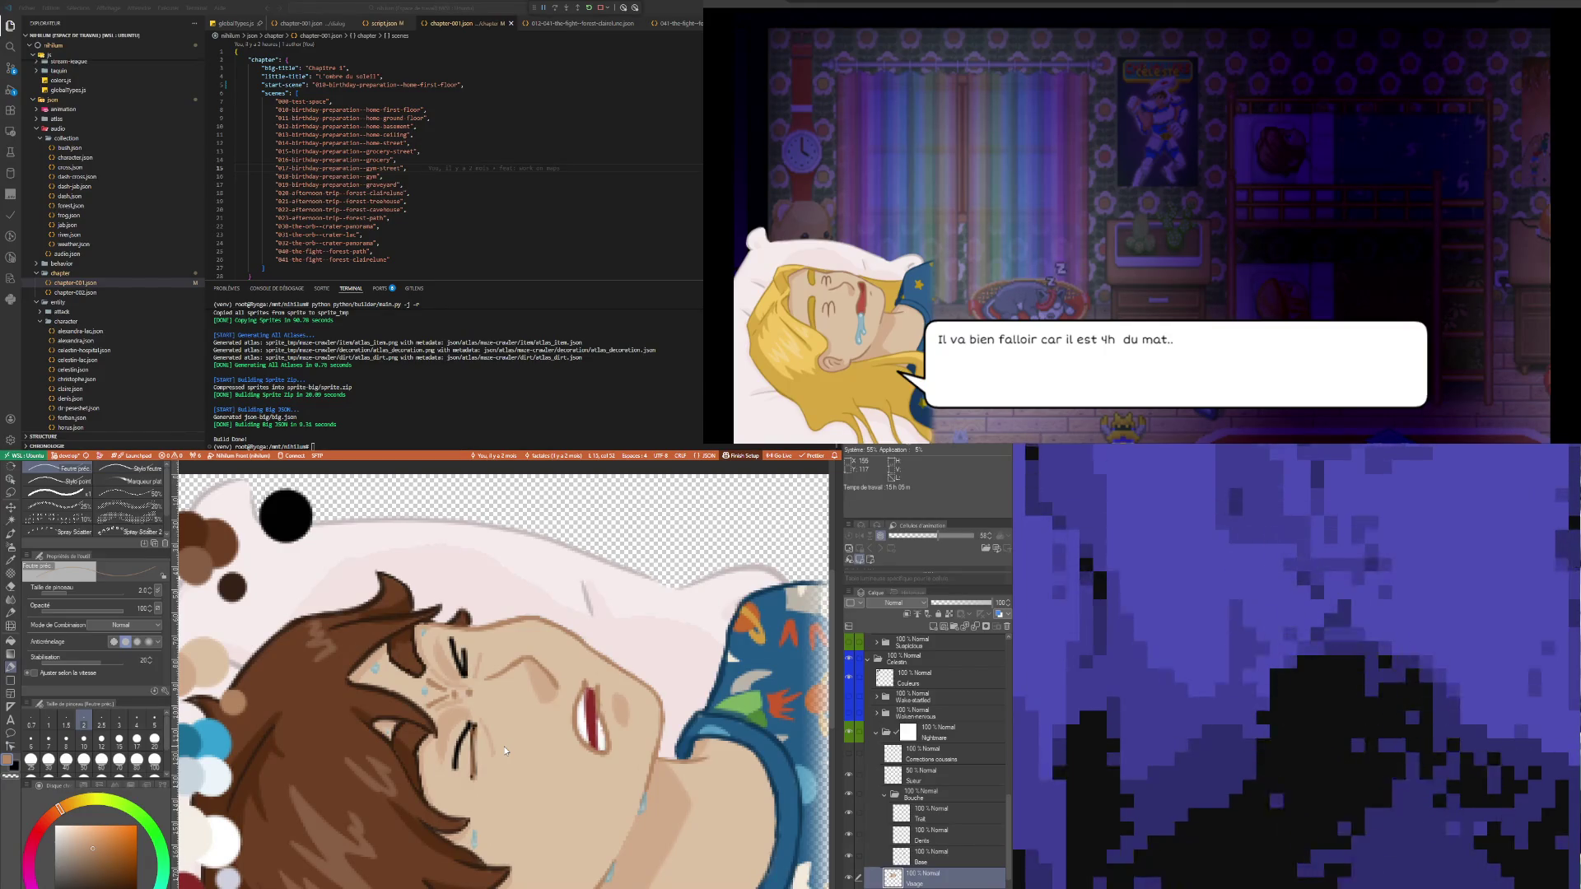
scroll(505, 752, "down", 5)
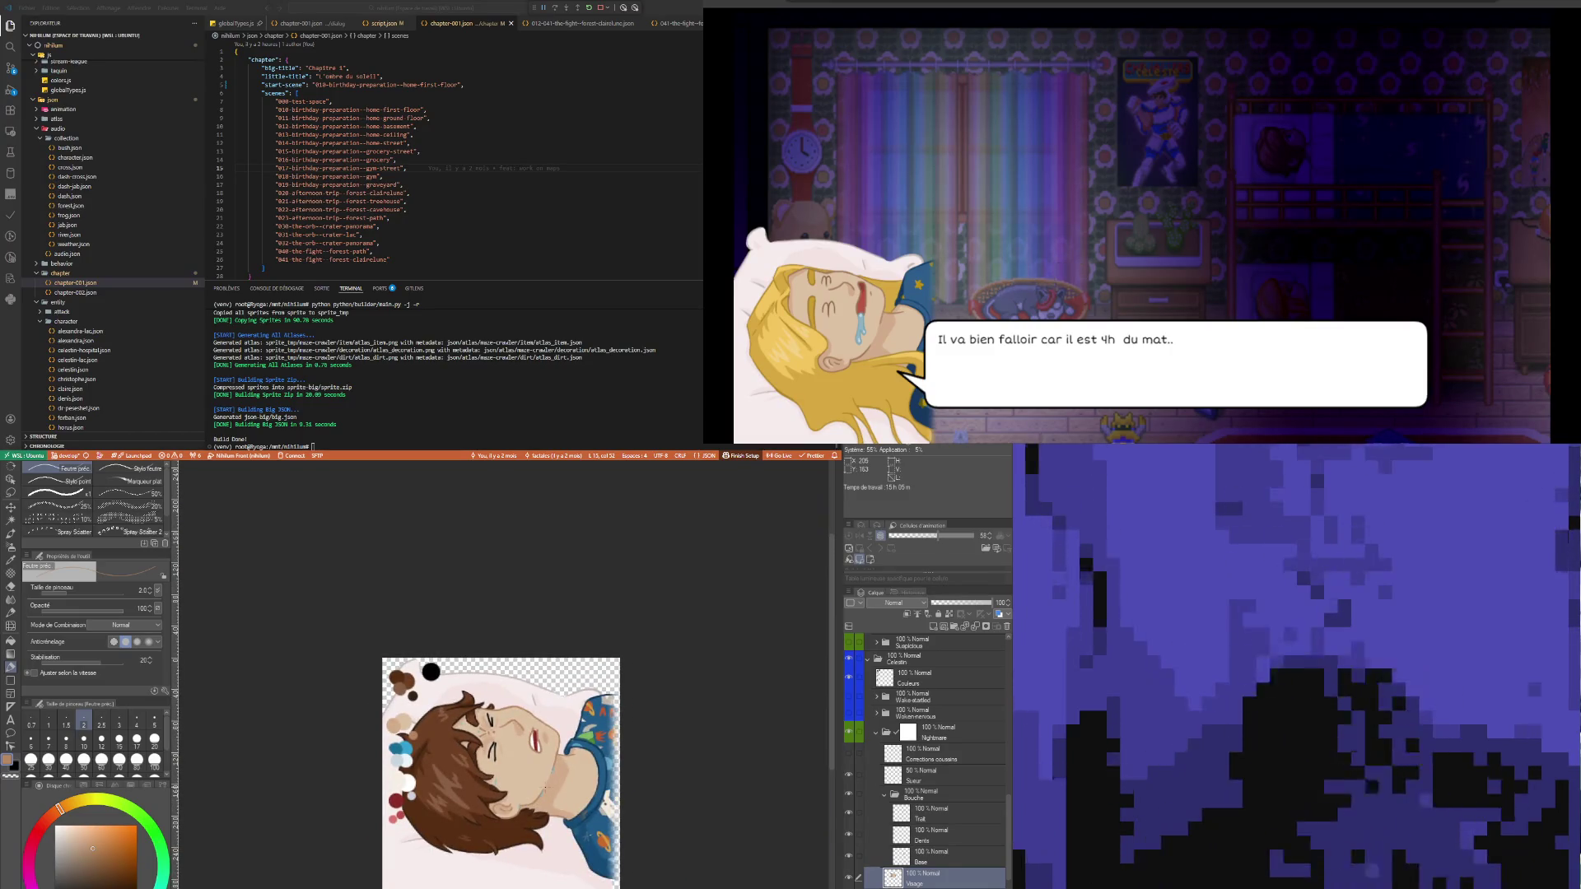
scroll(535, 792, "down", 2)
scroll(561, 785, "up", 2)
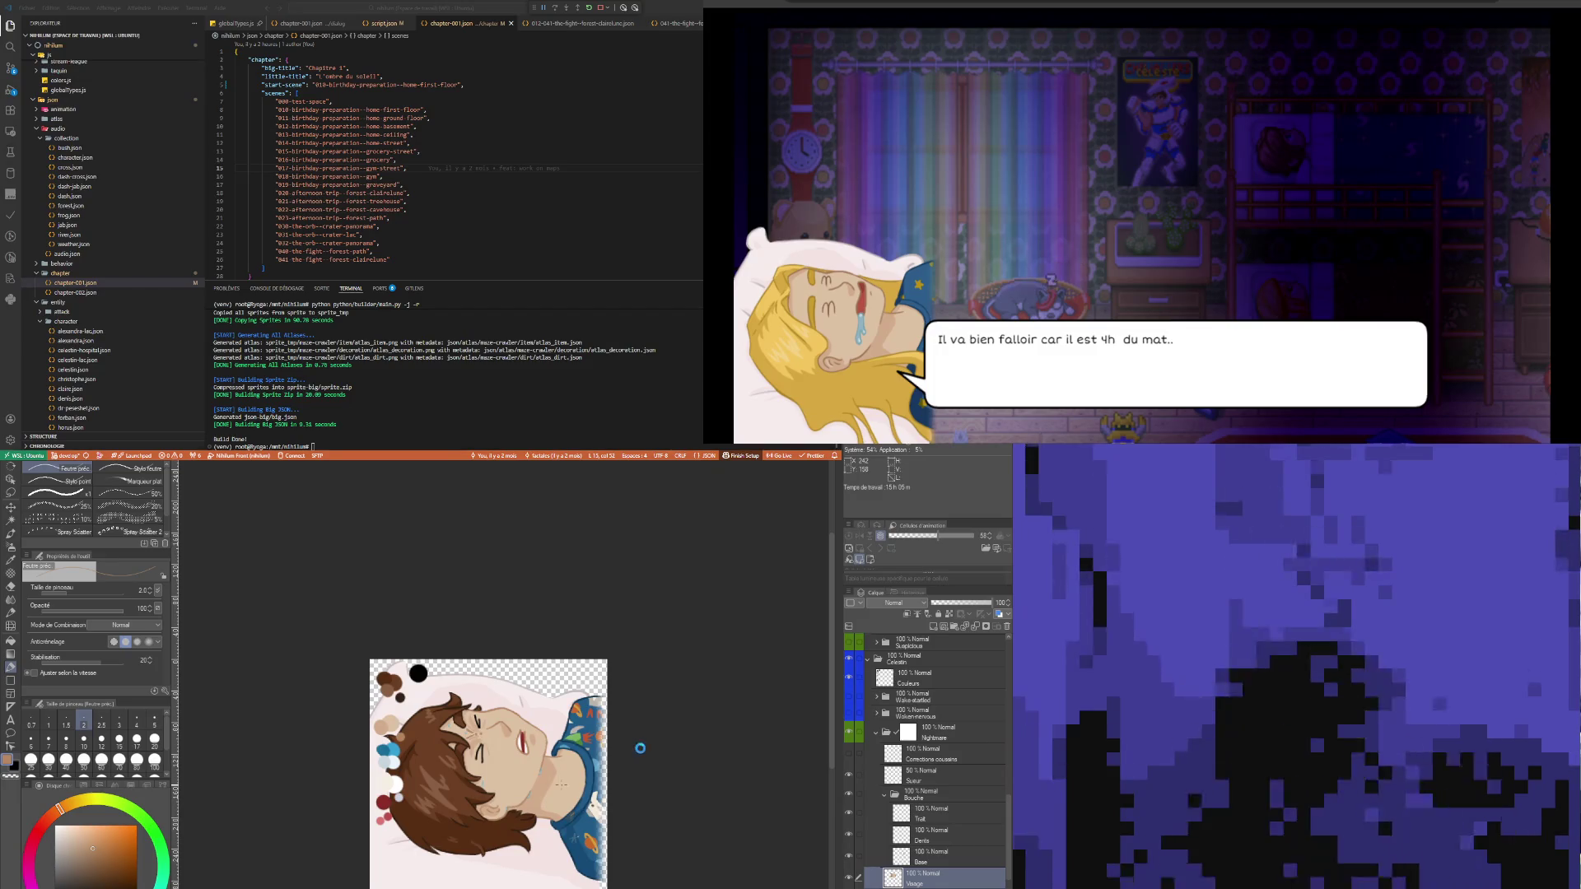
scroll(565, 848, "up", 3)
scroll(567, 852, "down", 2)
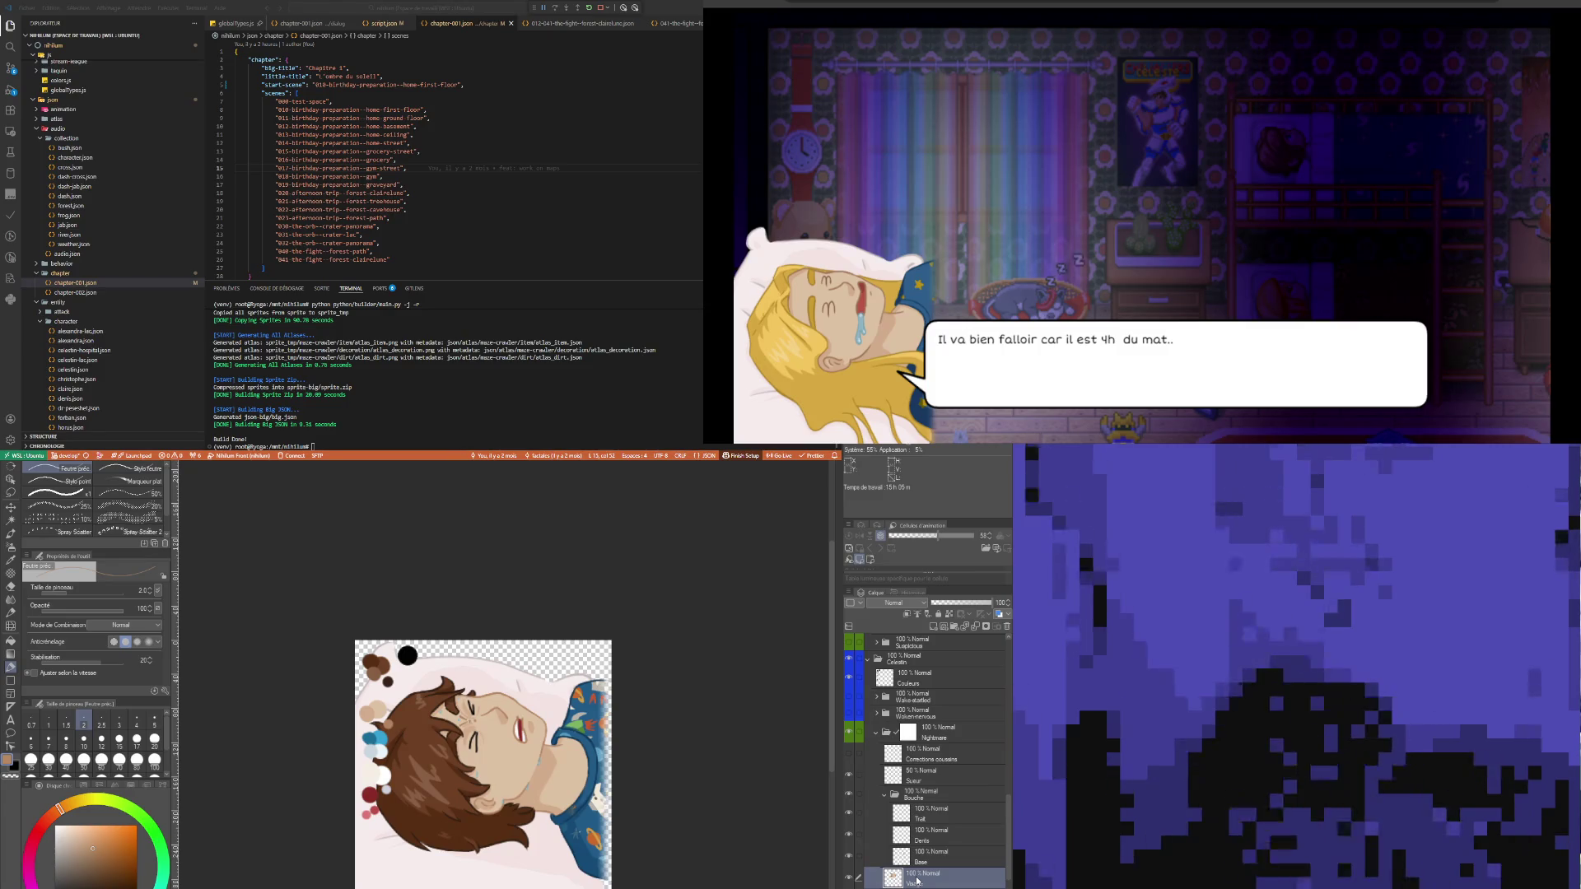
left_click(928, 763)
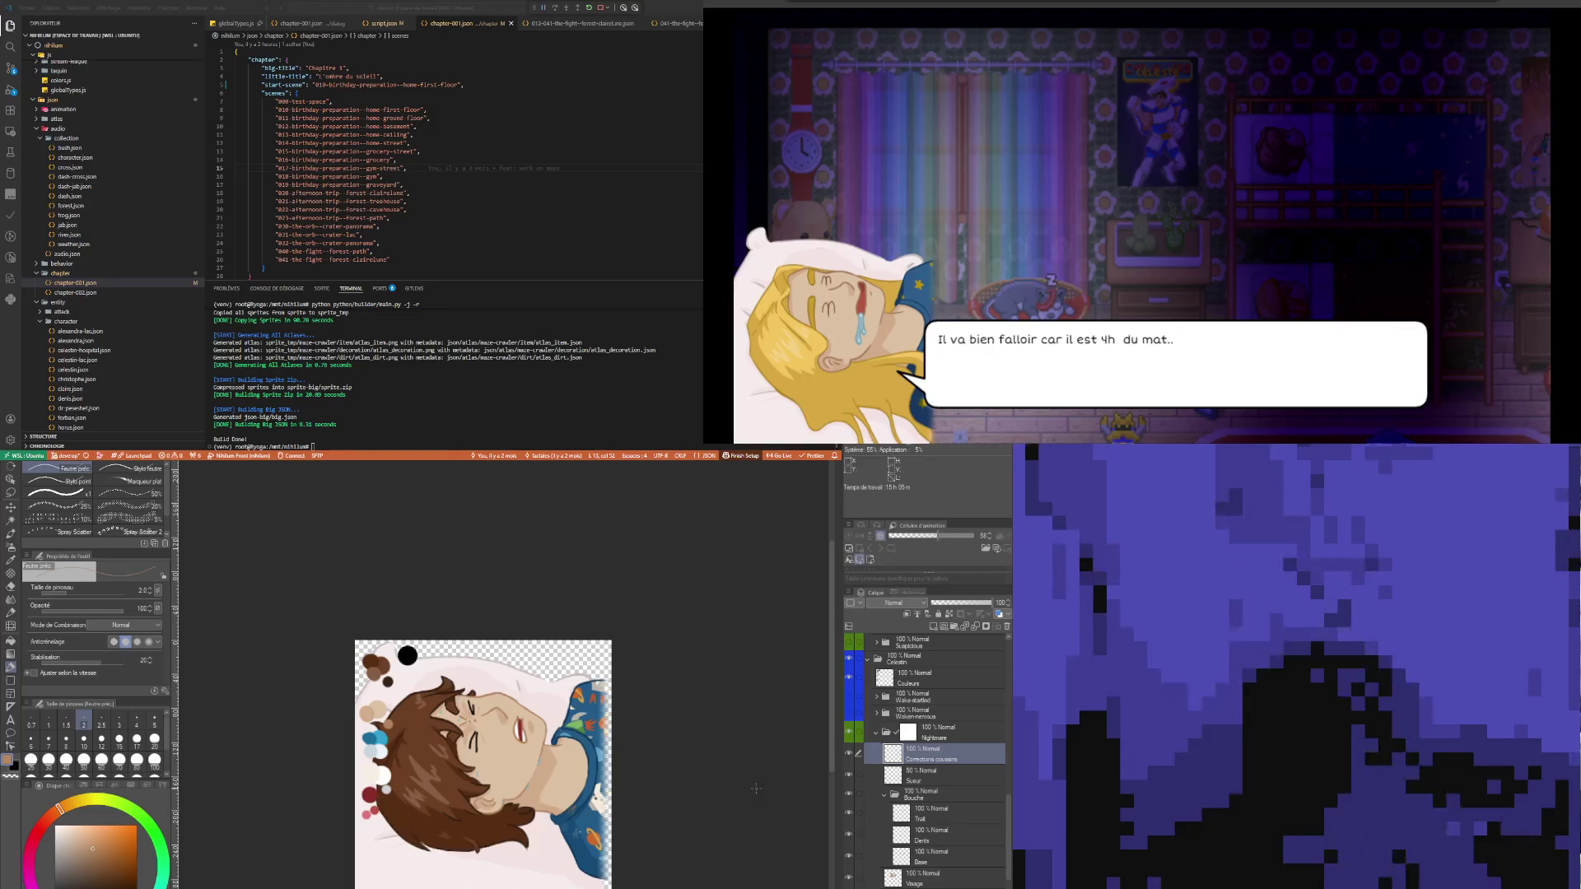
scroll(508, 821, "up", 2)
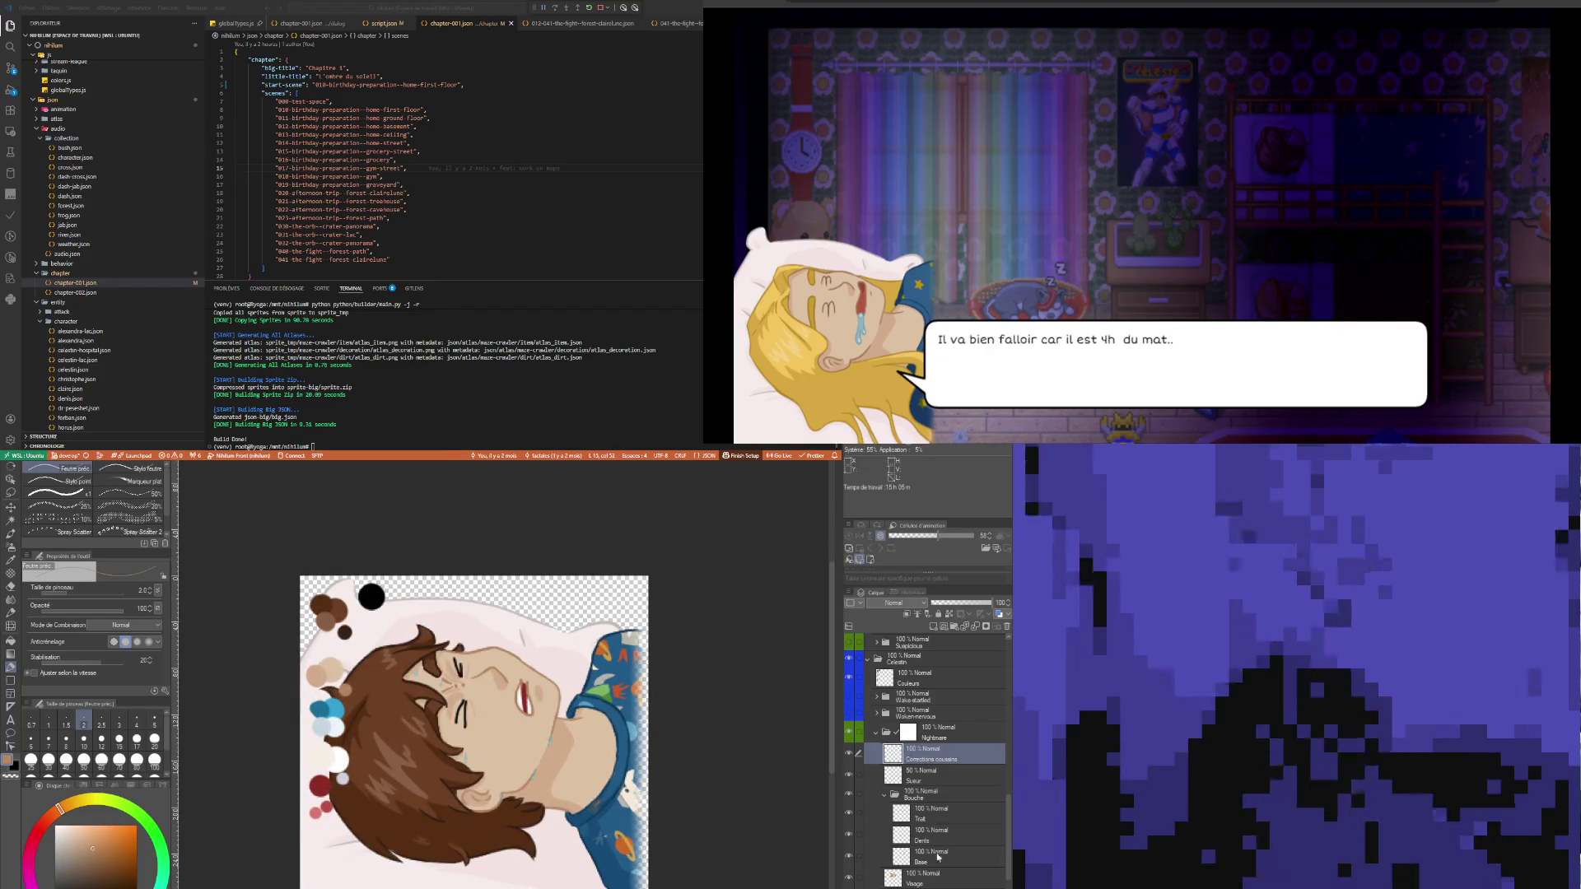
key("Delete")
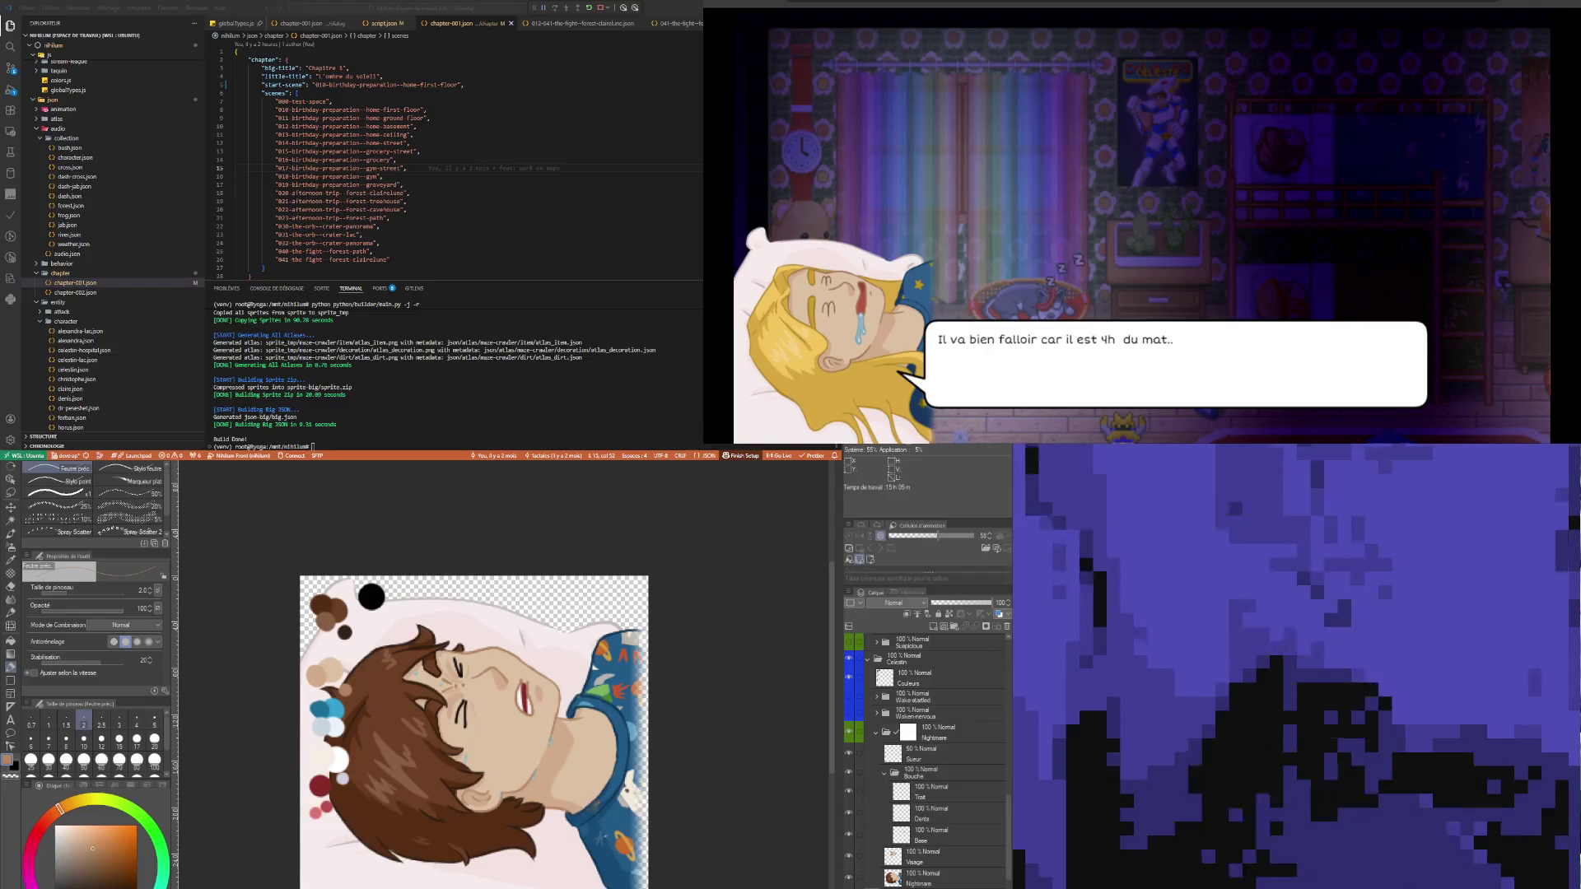
- Sample the pillow's pale pink and set the pen size to 20
scroll(502, 876, "up", 1)
scroll(502, 876, "up", 1)
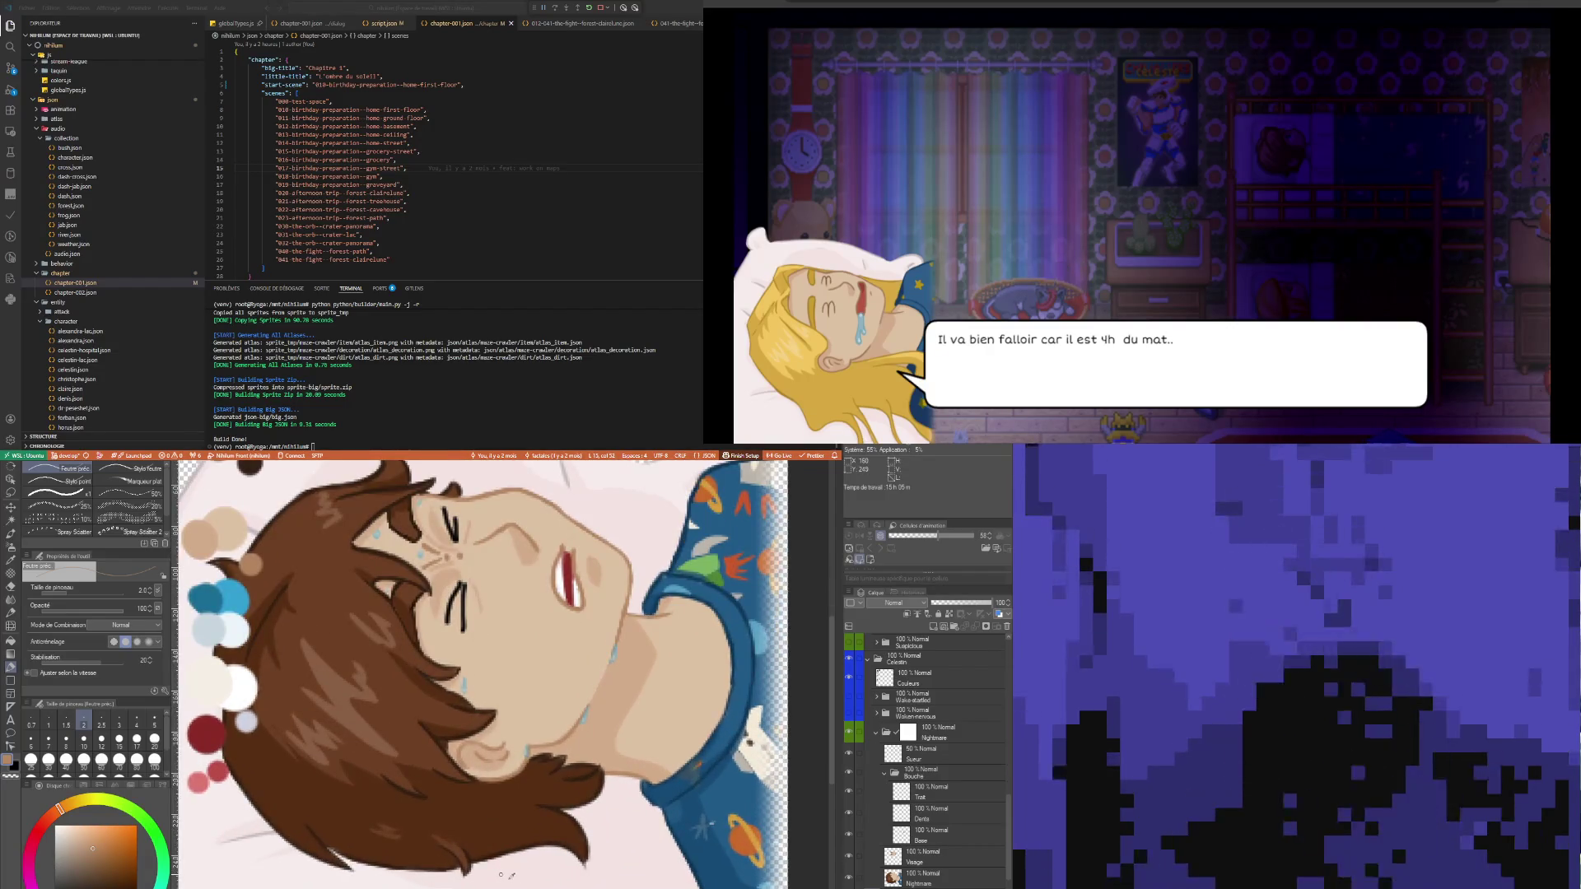
key("i")
left_click(539, 864)
key("p")
scroll(434, 876, "down", 4)
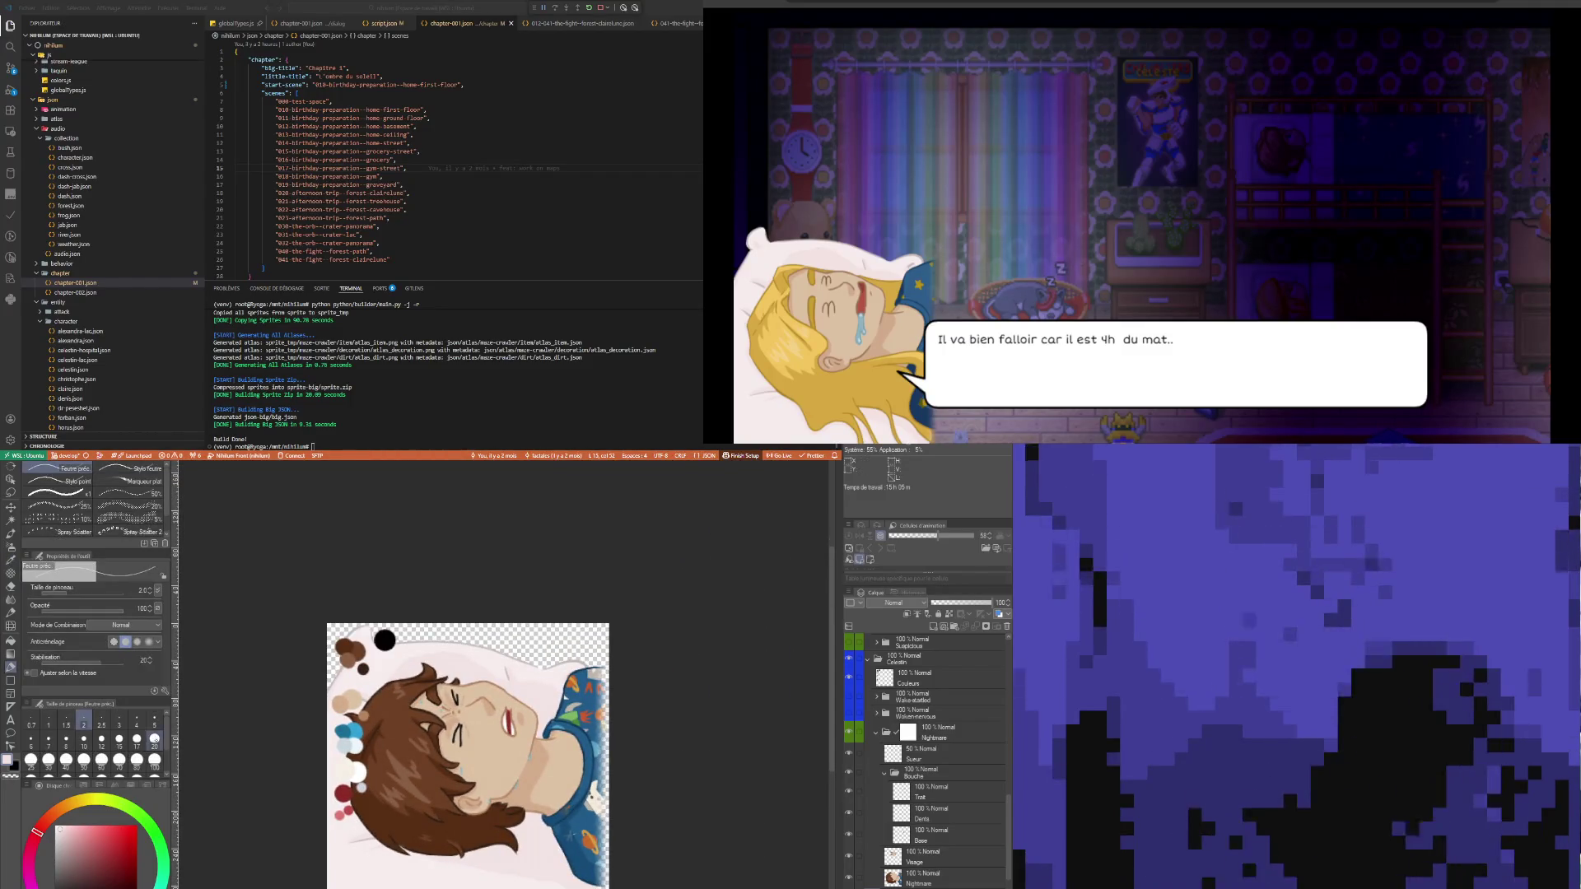
left_click(154, 739)
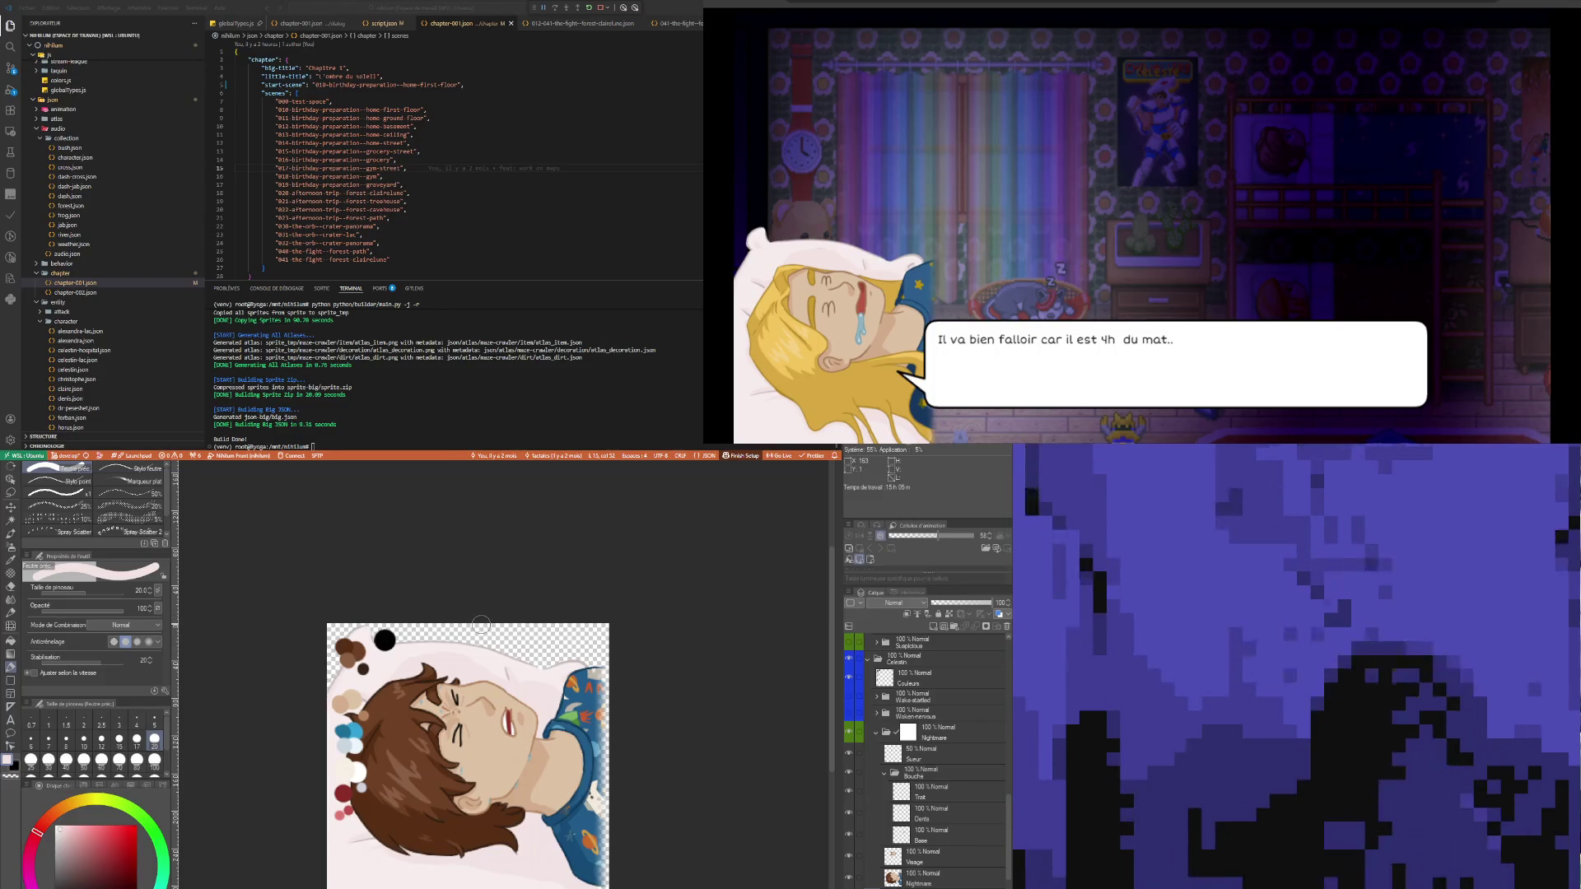
- Undo the swatch dots, then repaint the pillow edges in pale pink at brush size 15
key("ctrl+z")
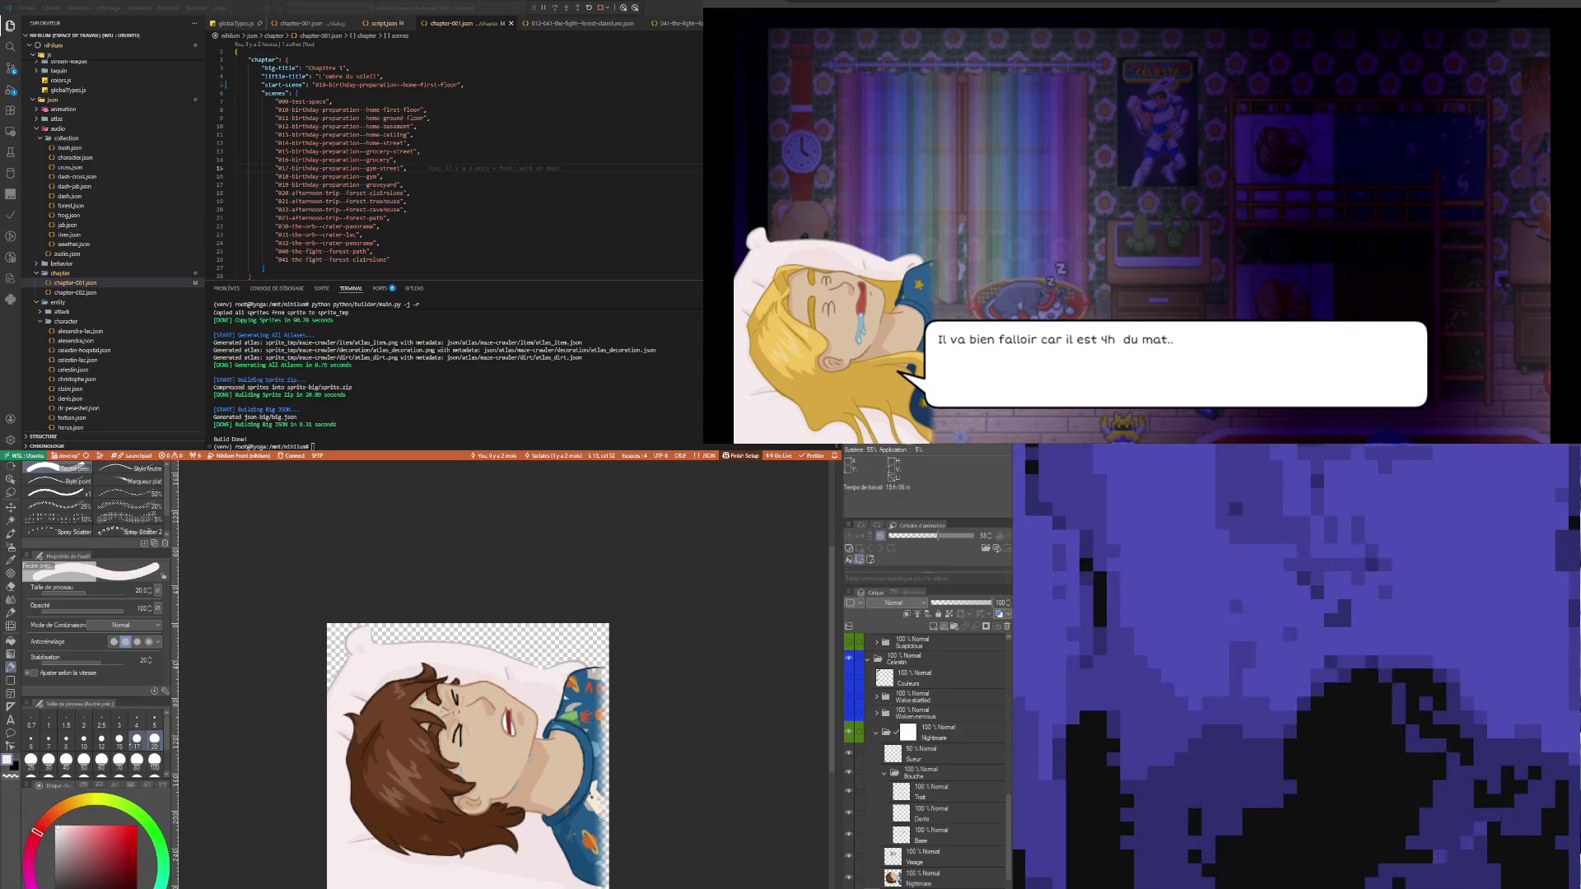
key("bracketleft")
key("bracketleft")
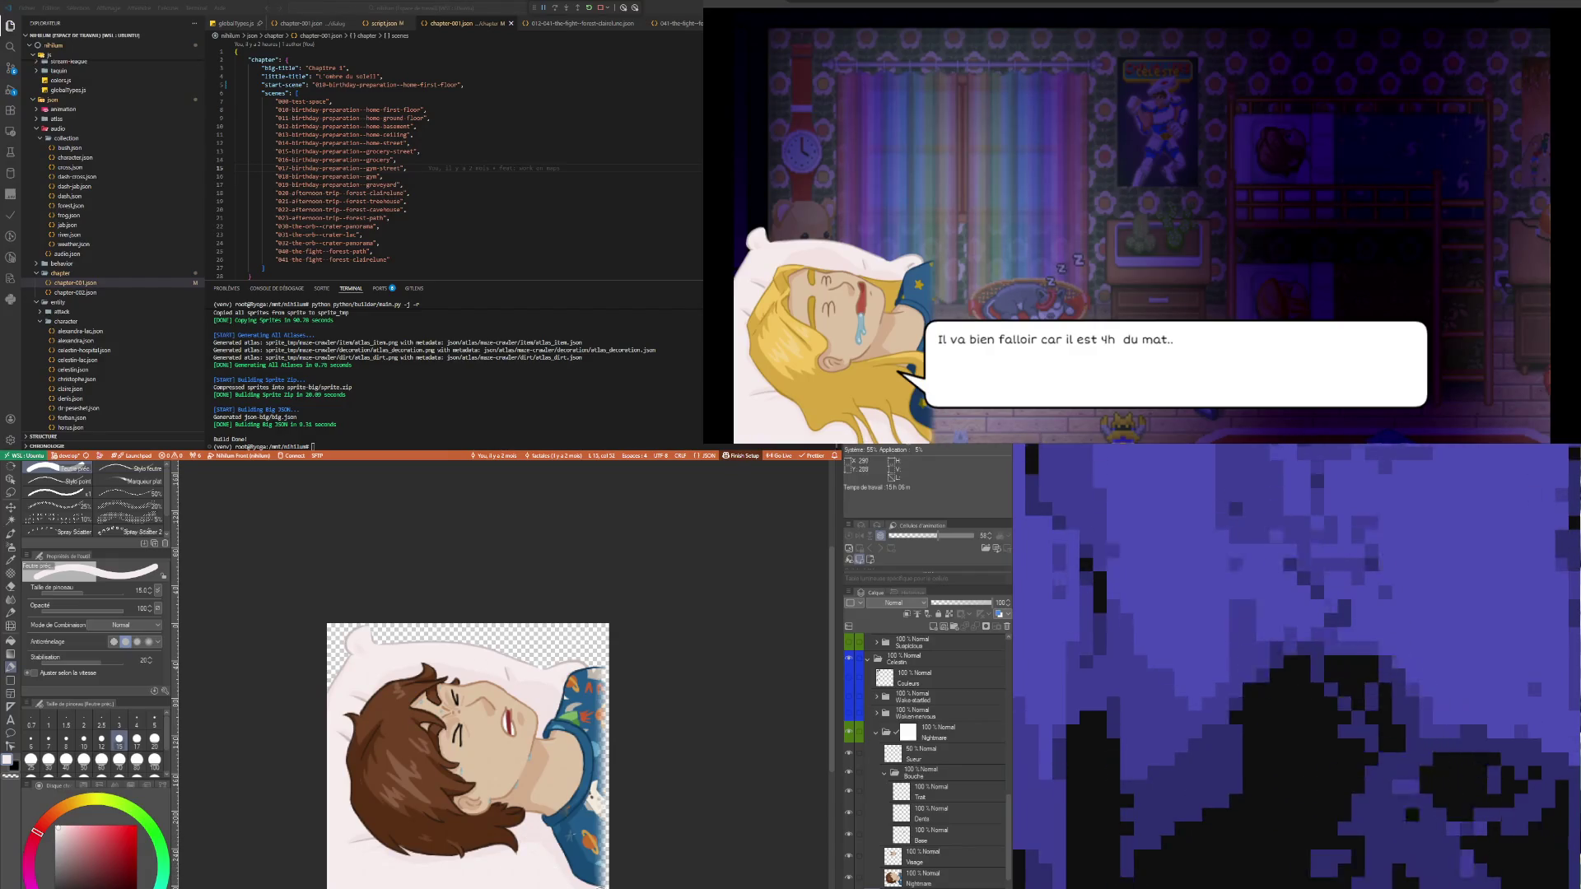
key("i")
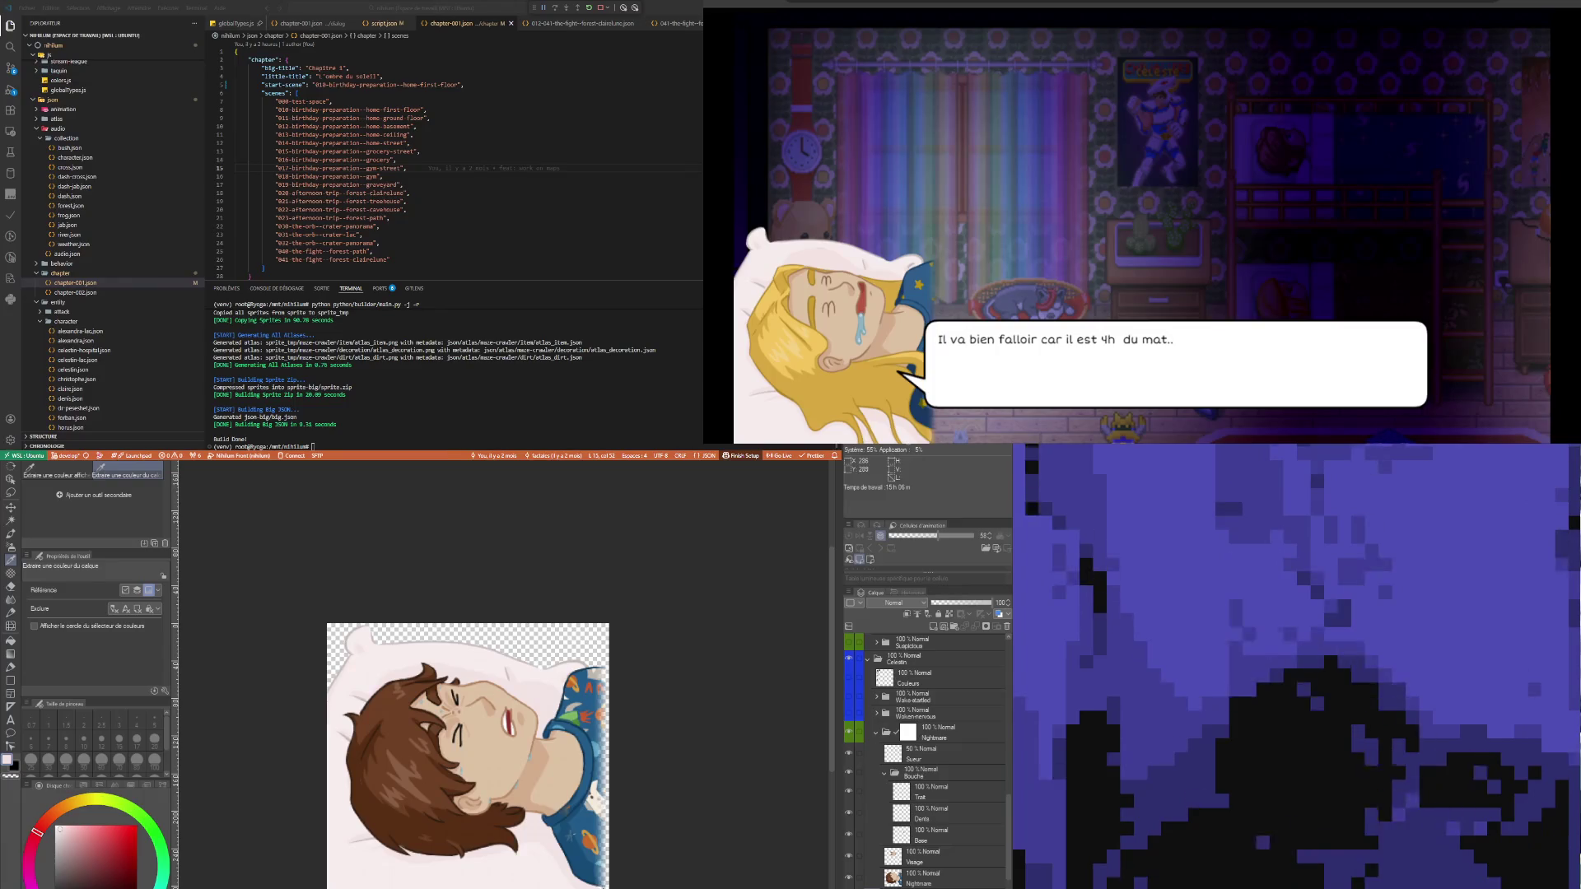
key("p")
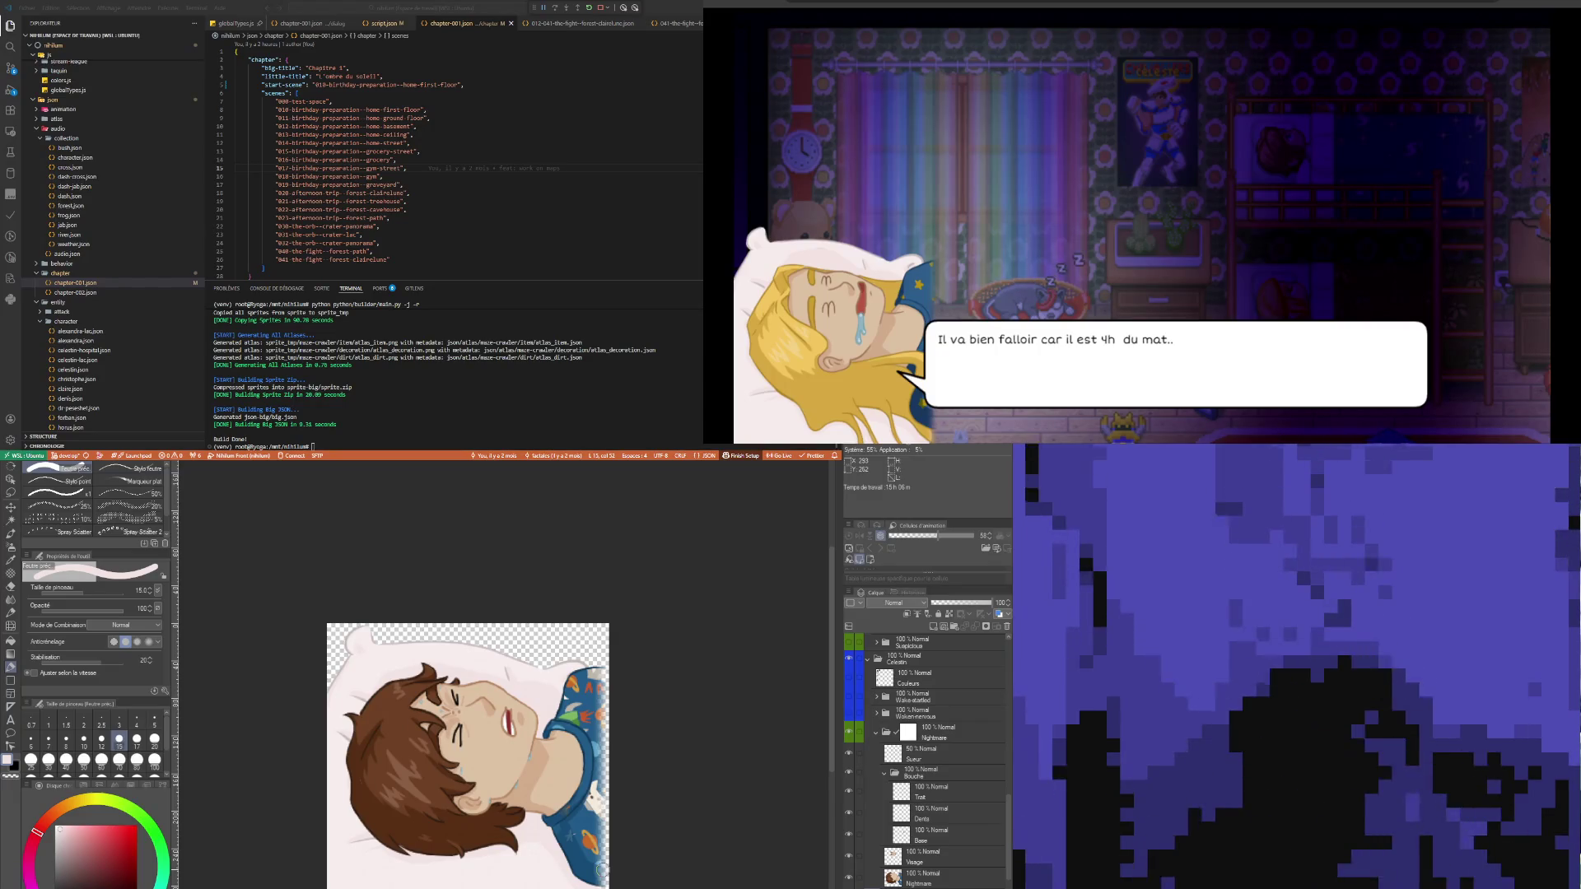
scroll(602, 869, "up", 4)
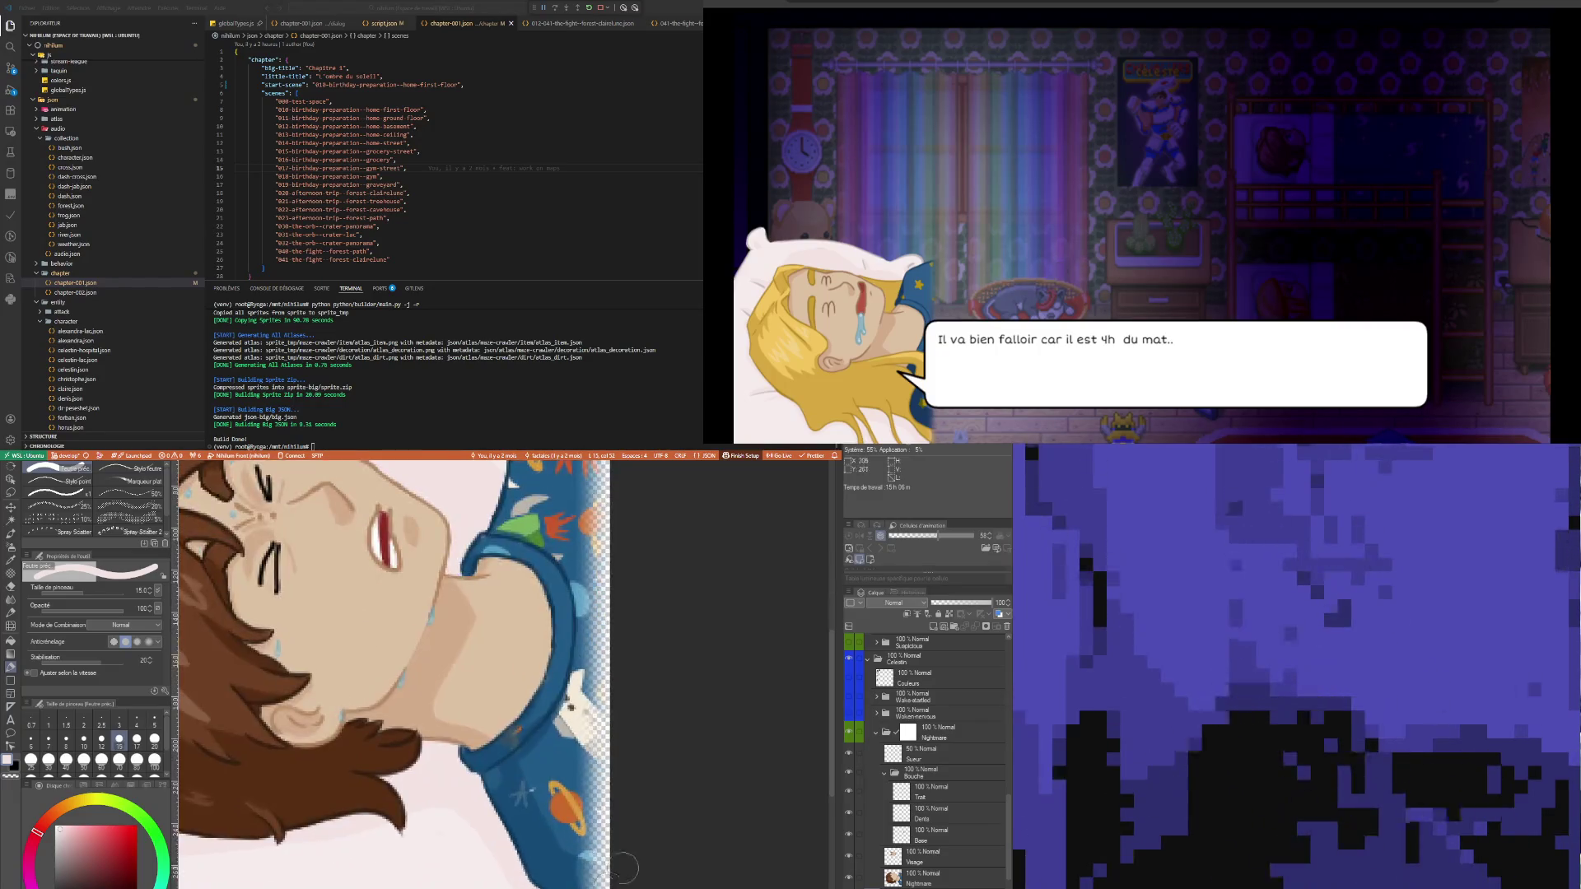
scroll(611, 875, "down", 4)
scroll(614, 815, "up", 6)
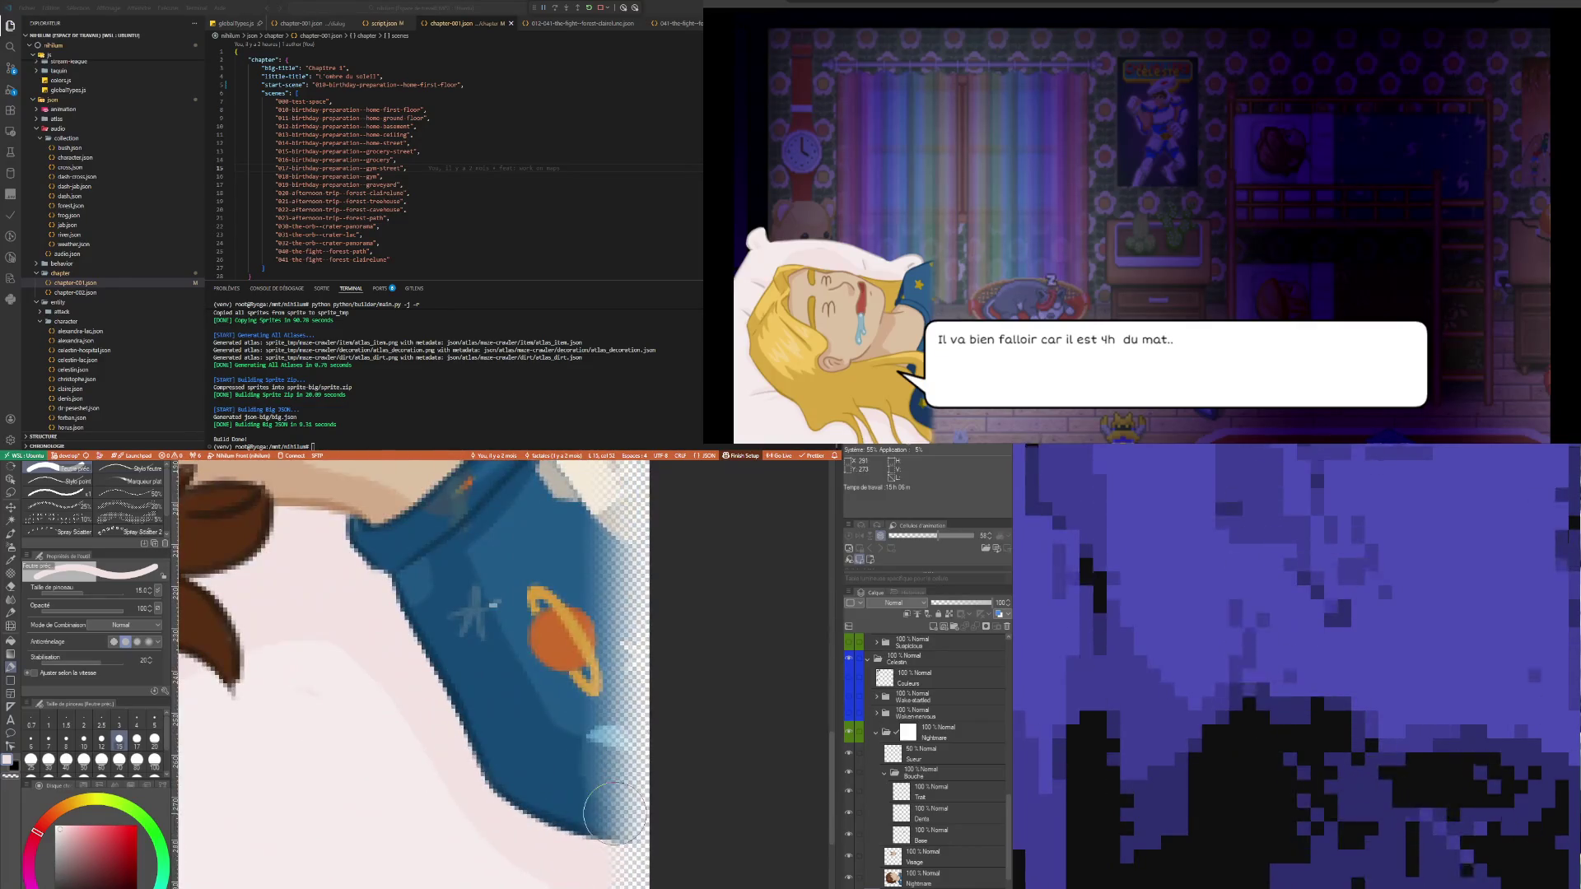
scroll(614, 816, "down", 5)
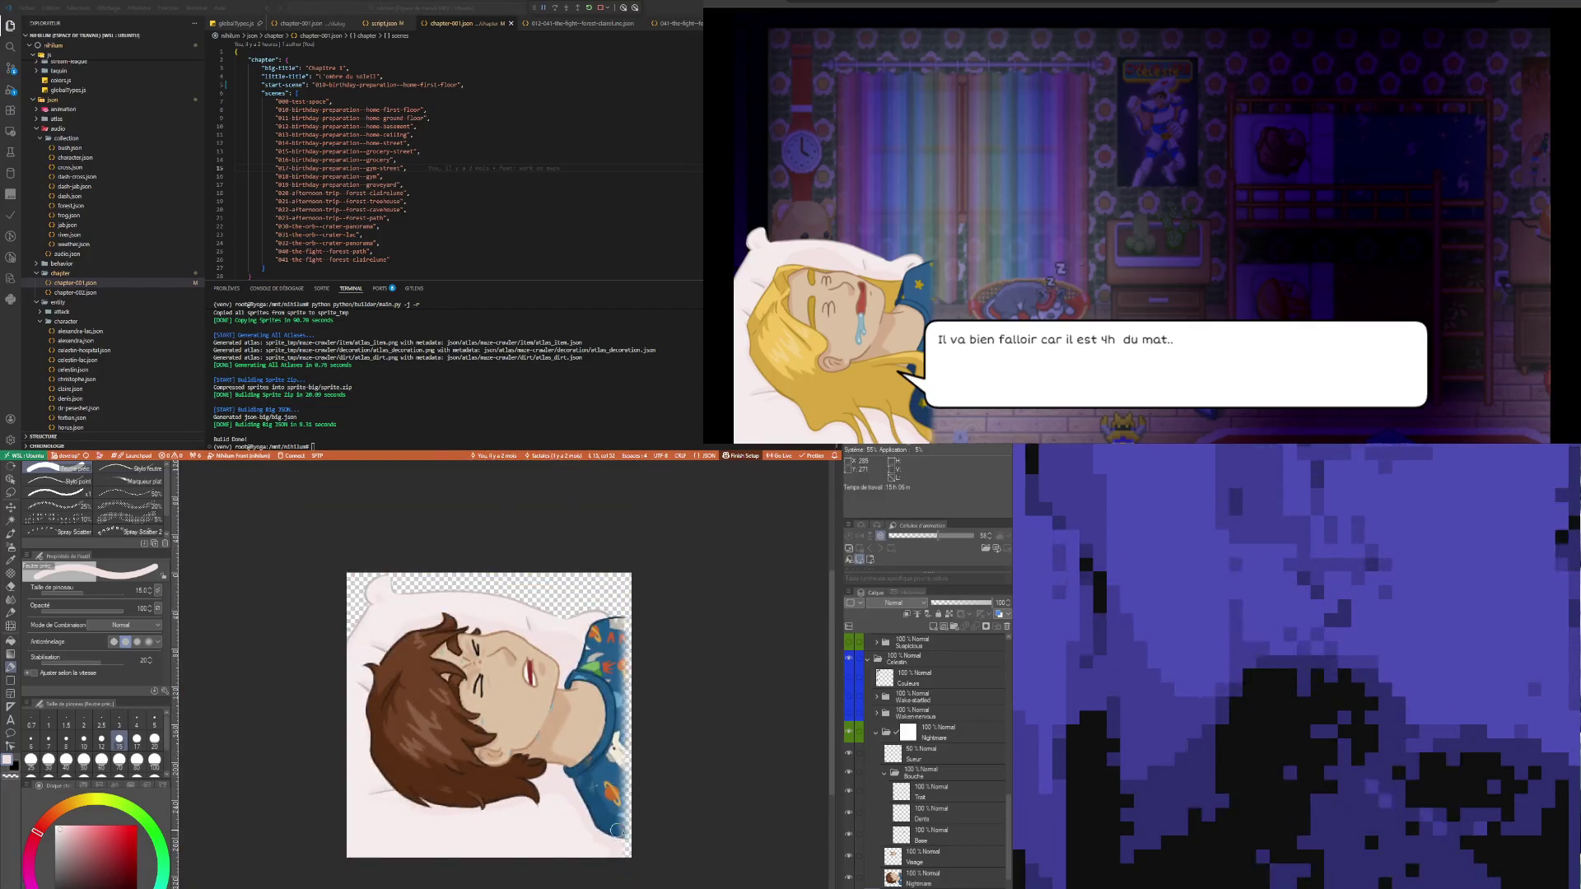
scroll(616, 830, "down", 3)
scroll(610, 824, "up", 1)
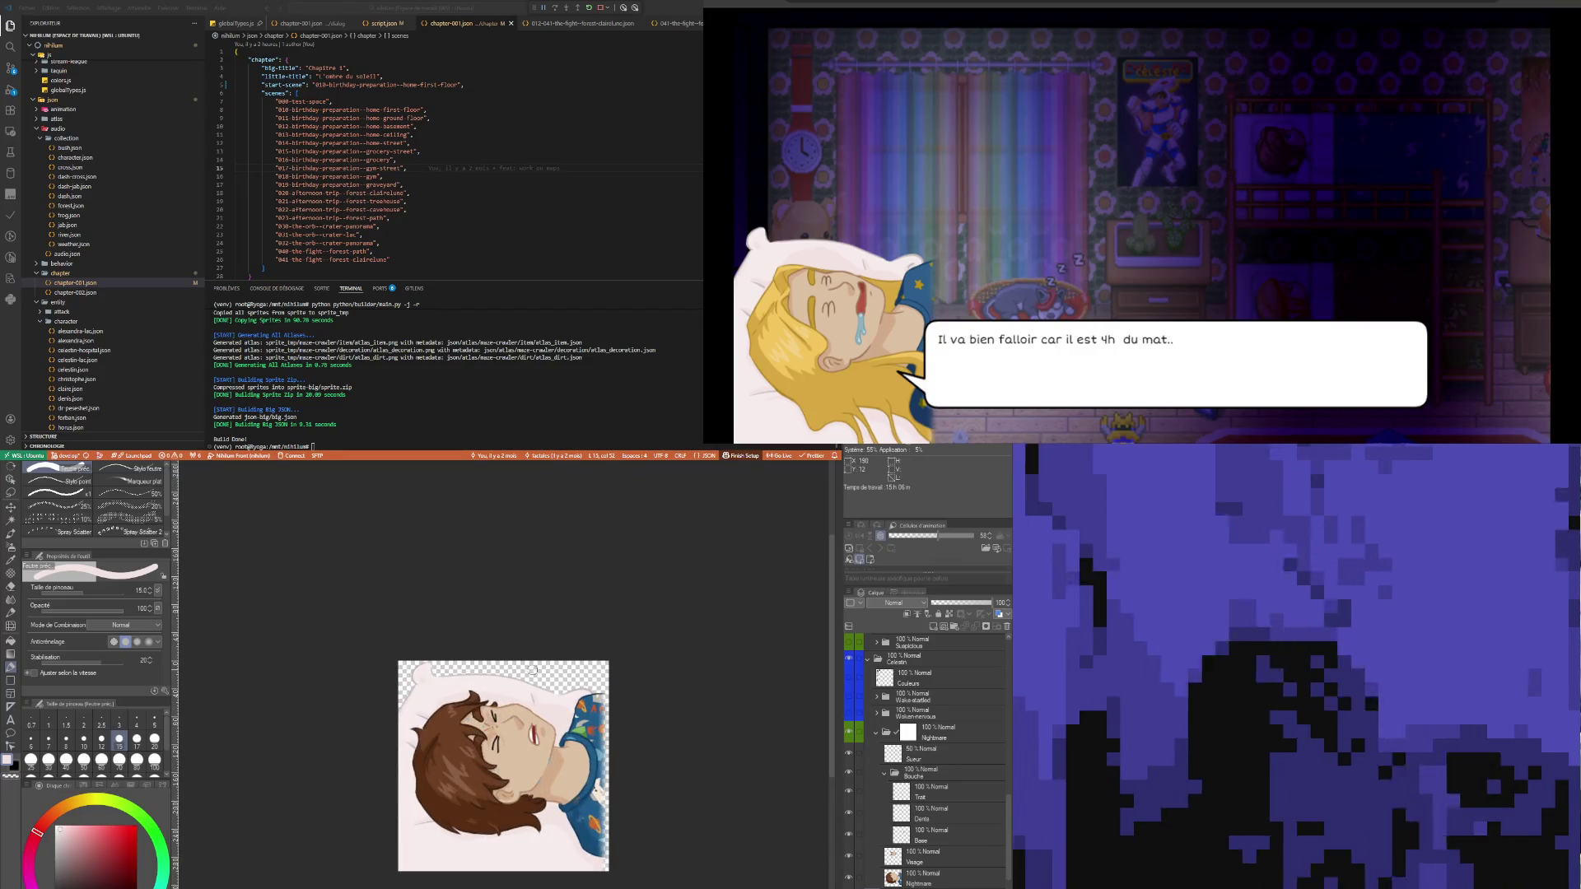
scroll(532, 669, "up", 3)
scroll(546, 719, "down", 2)
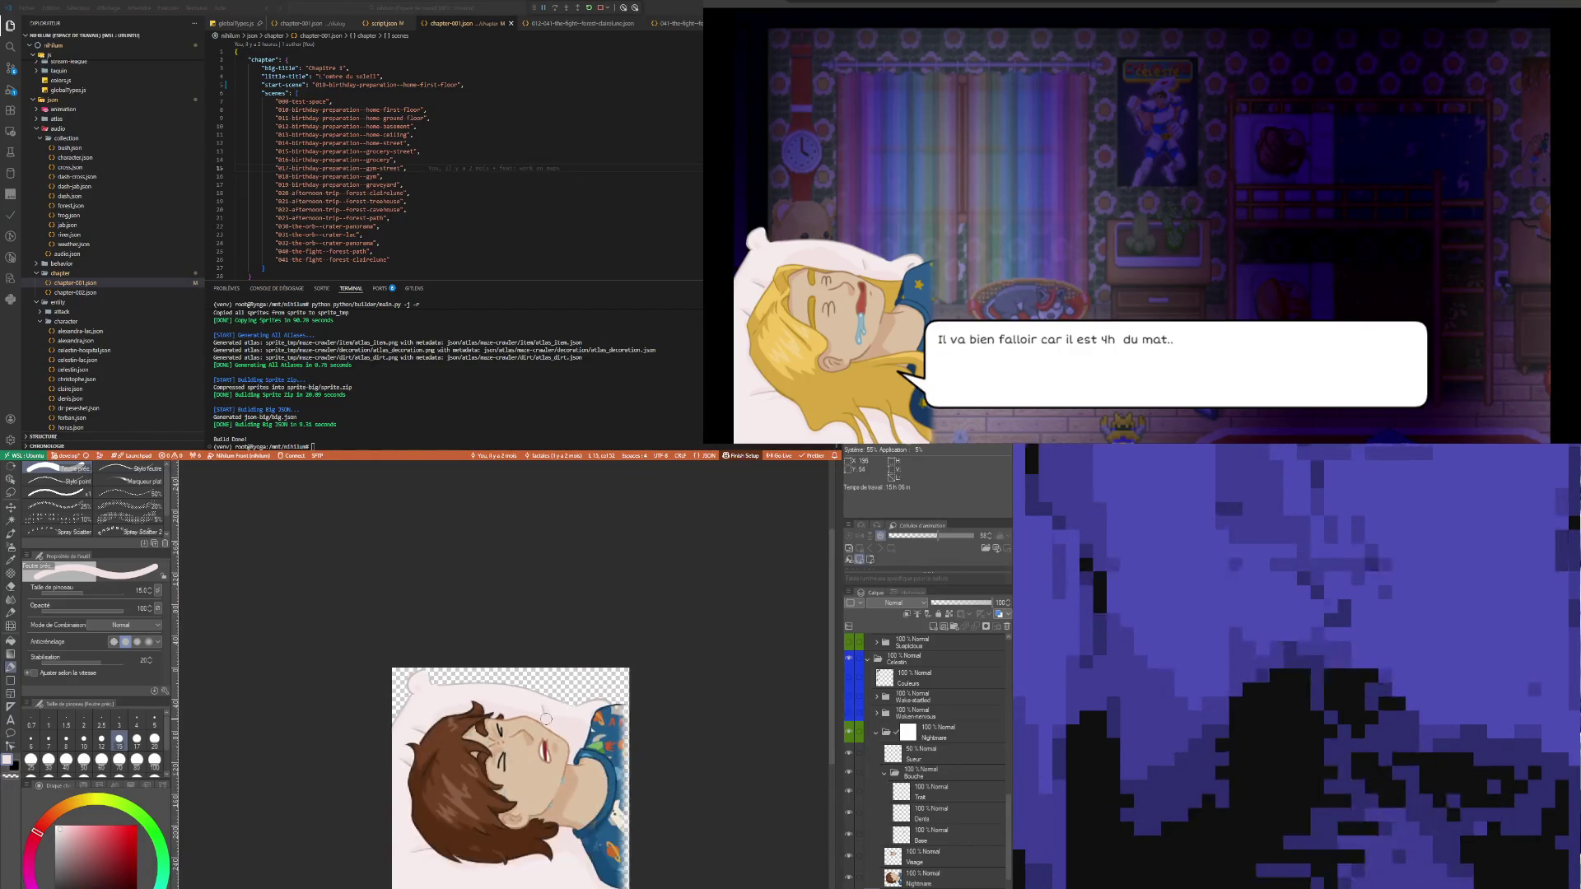
scroll(543, 733, "down", 1)
scroll(538, 751, "up", 1)
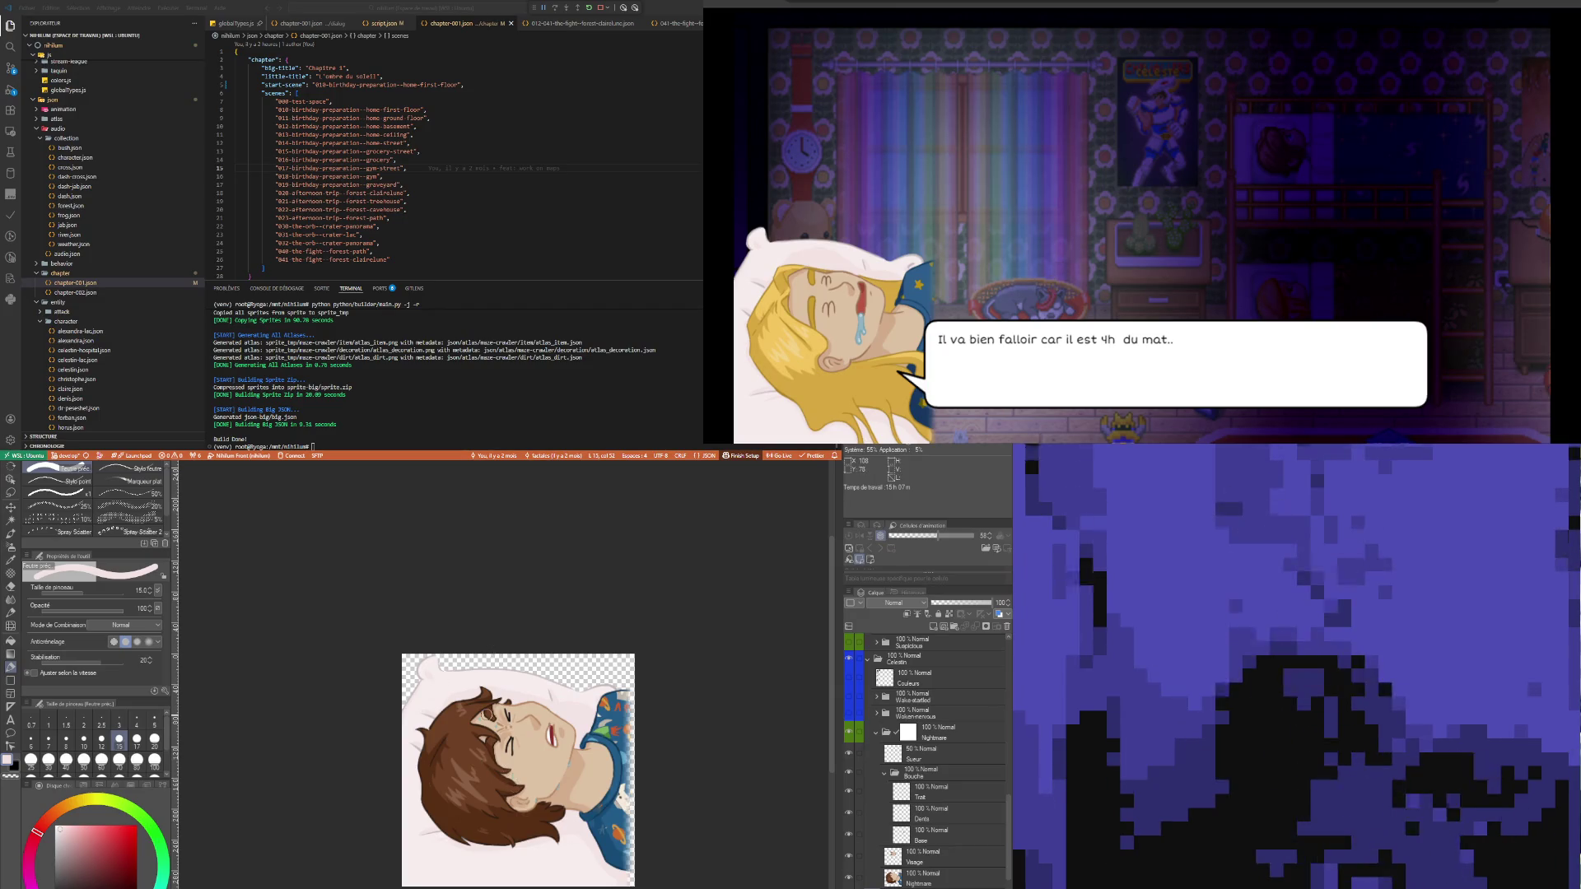
- Zoom into the closed eye, set the pen to size 2 and select the Visage layer
scroll(511, 779, "down", 1)
scroll(551, 752, "up", 2)
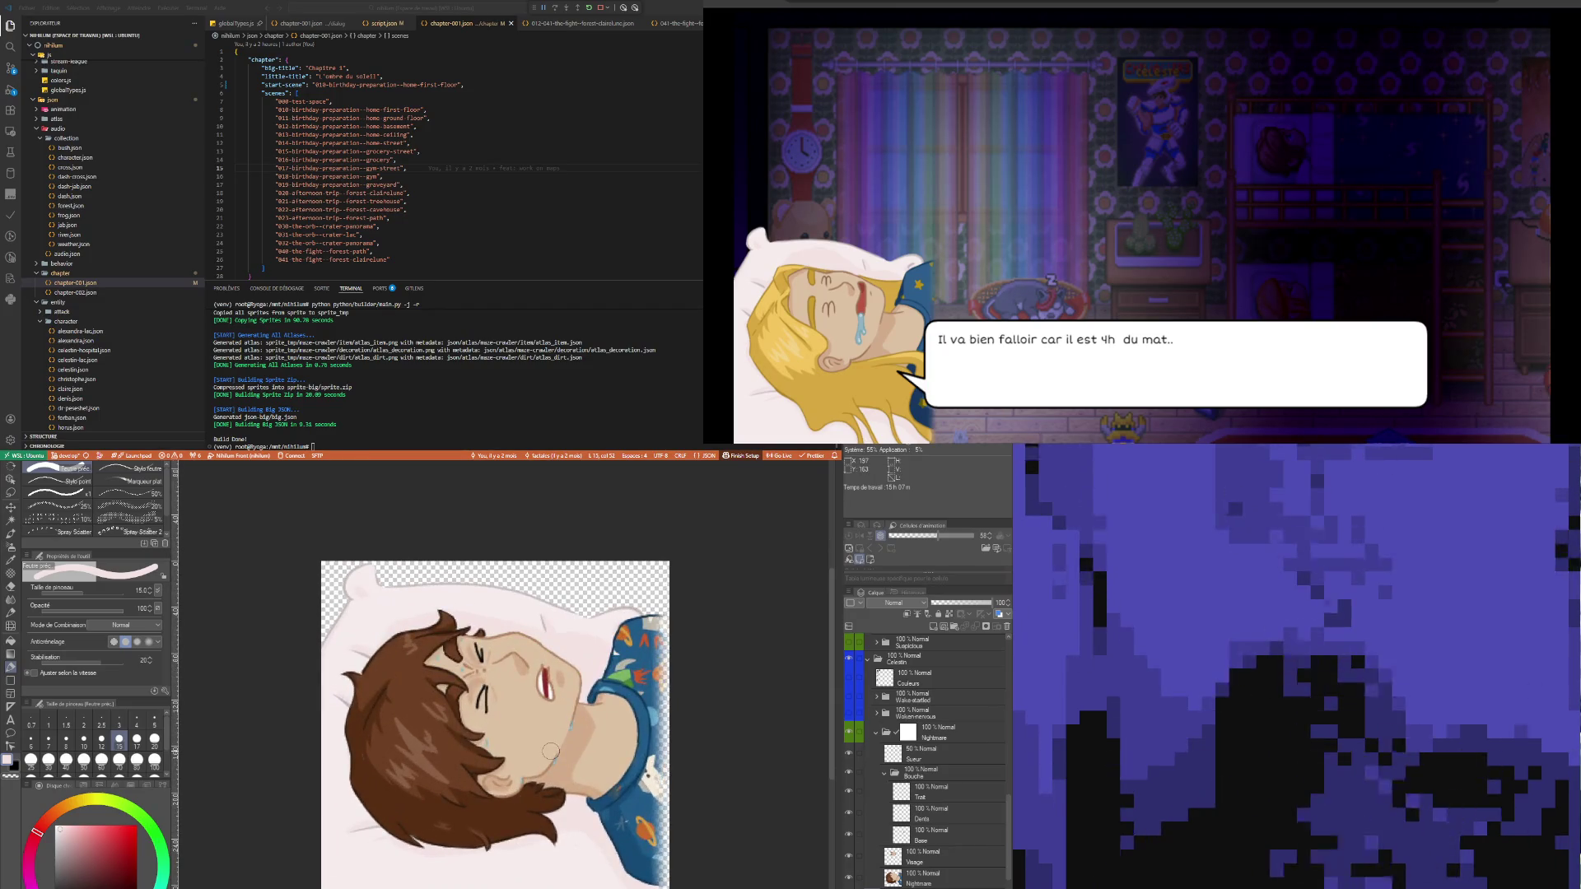
scroll(557, 747, "down", 2)
scroll(559, 737, "up", 3)
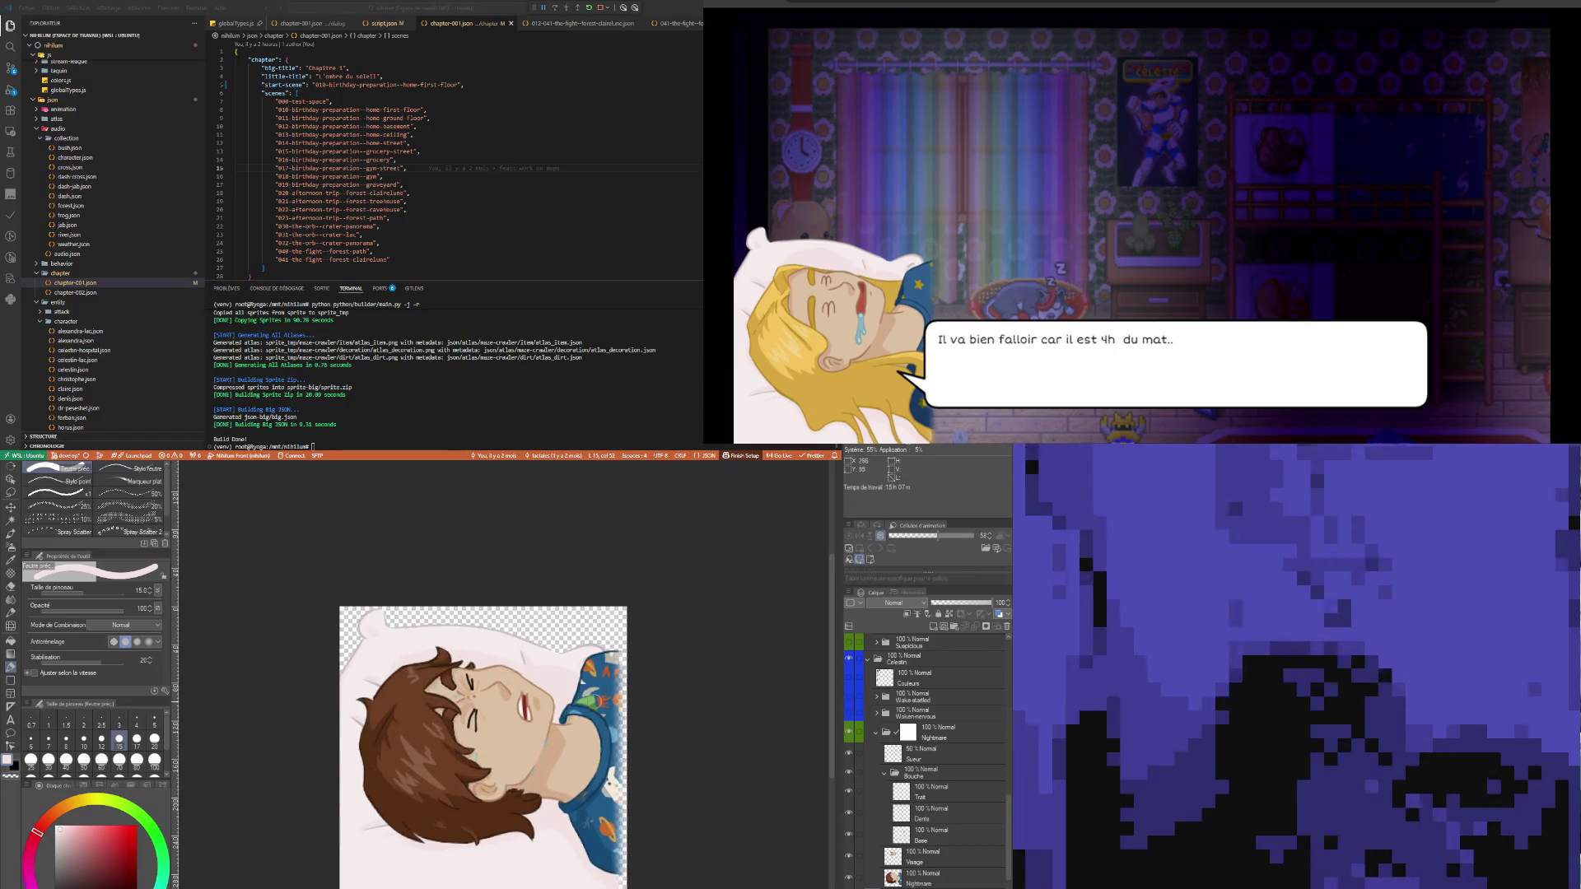
scroll(559, 737, "up", 5)
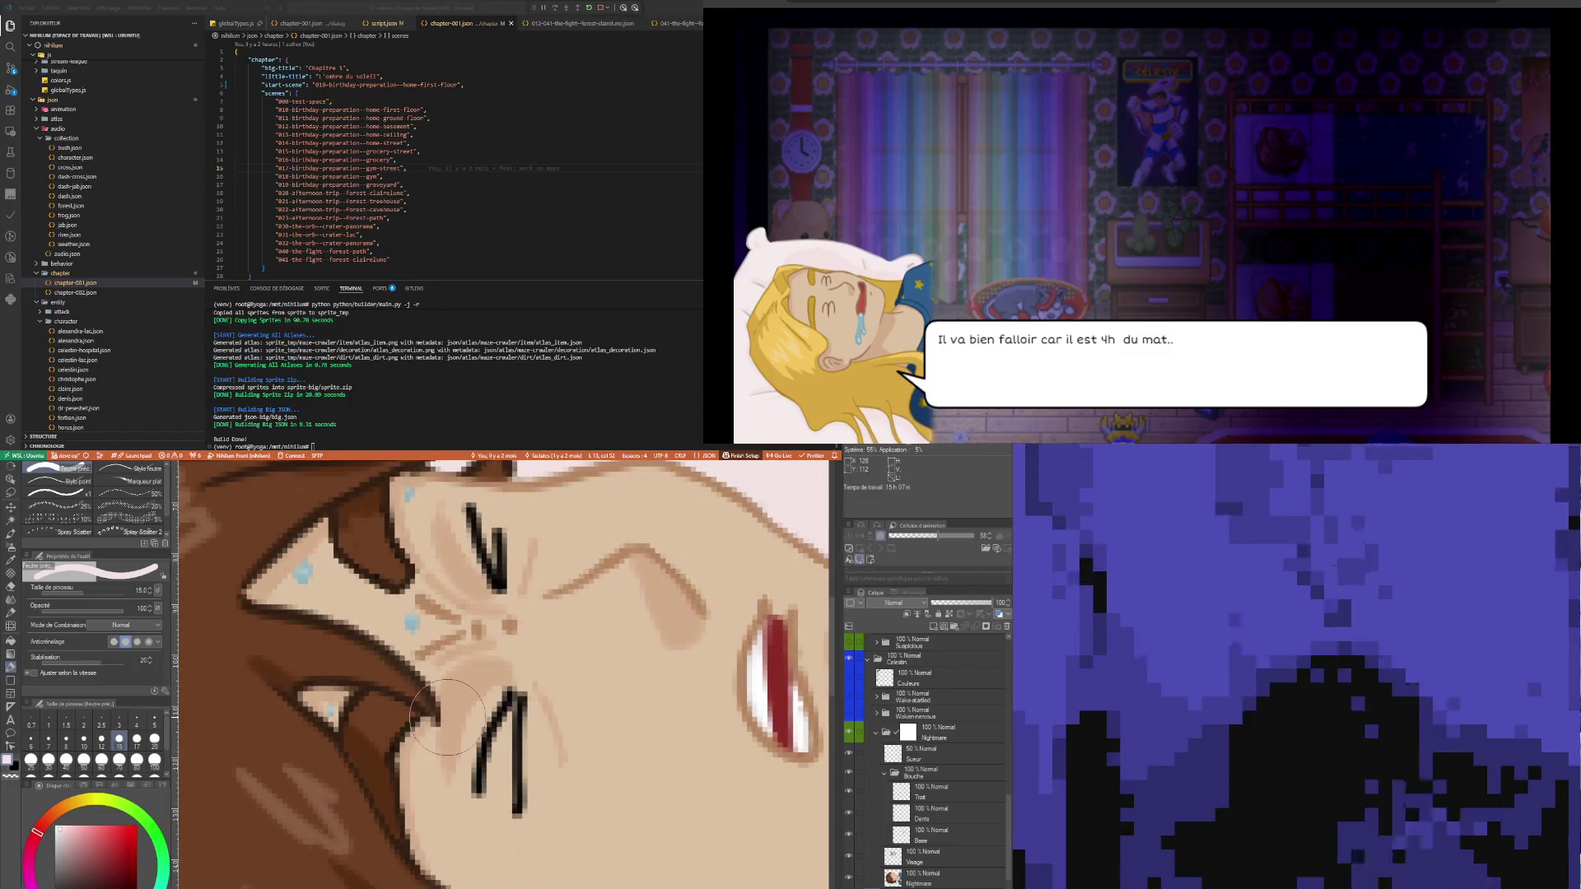
key("i")
scroll(404, 747, "up", 1)
scroll(404, 747, "up", 1)
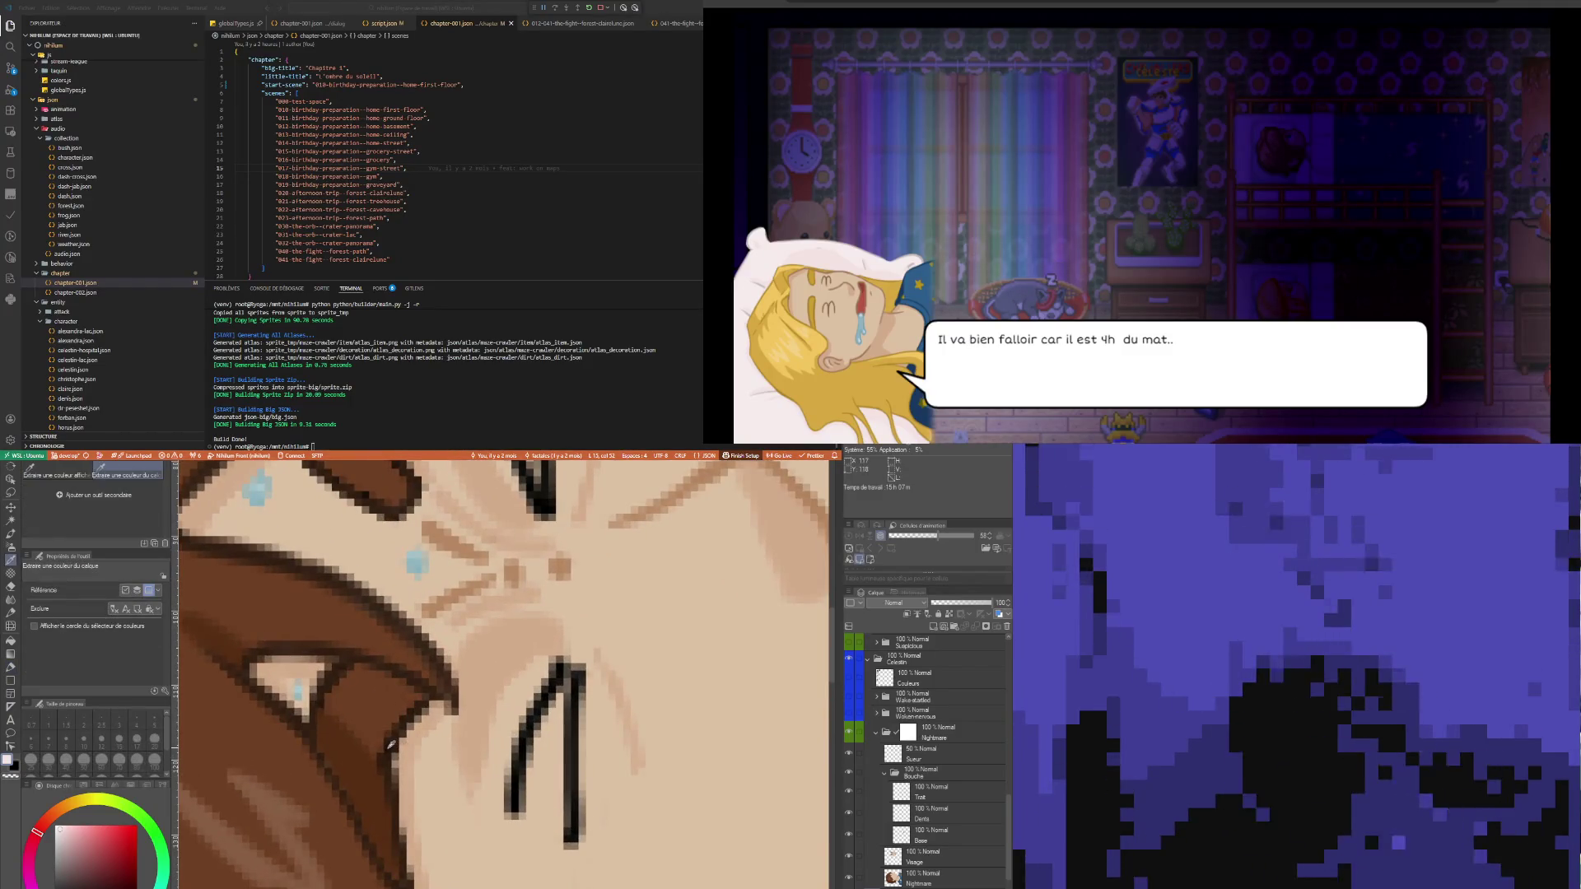
key("p")
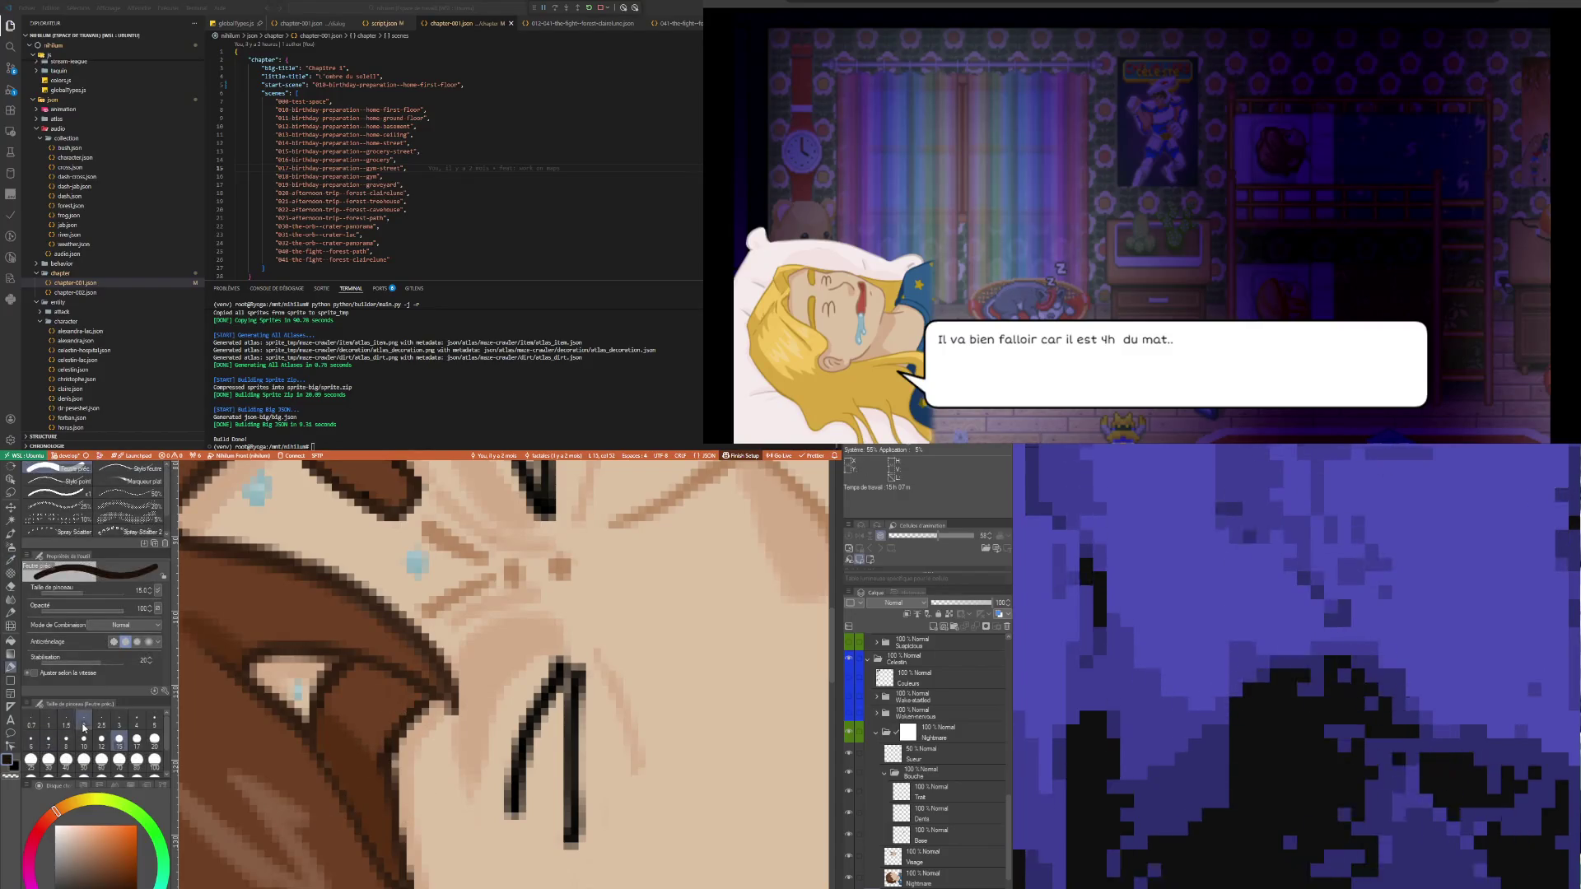
left_click(84, 722)
left_click(929, 864)
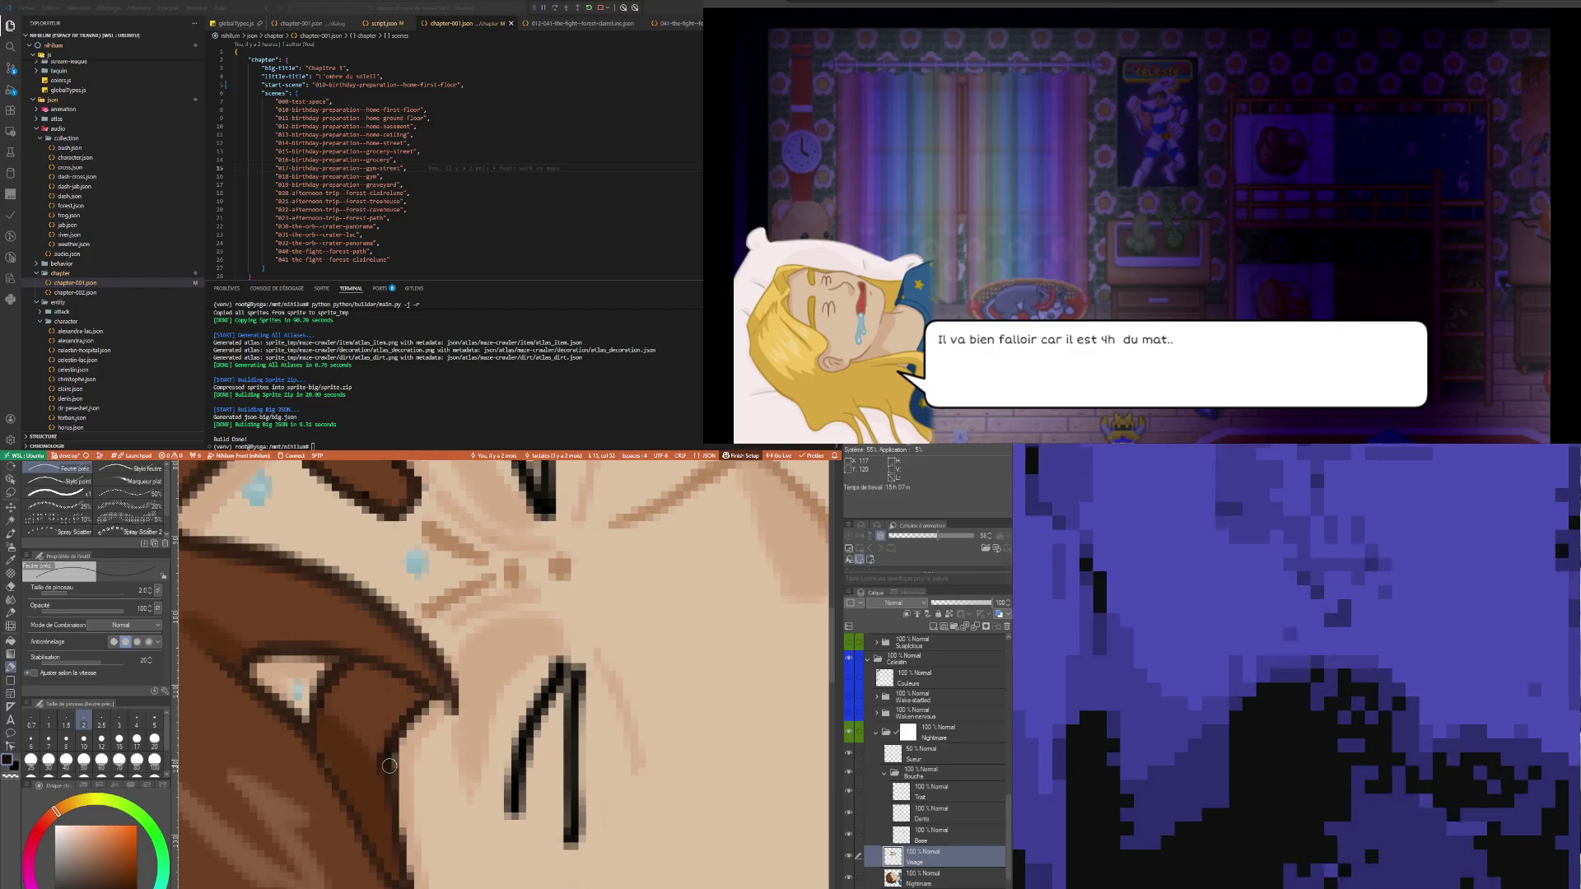
- Sample the dark hair brown and draw a short line along the hair edge
scroll(549, 777, "down", 6)
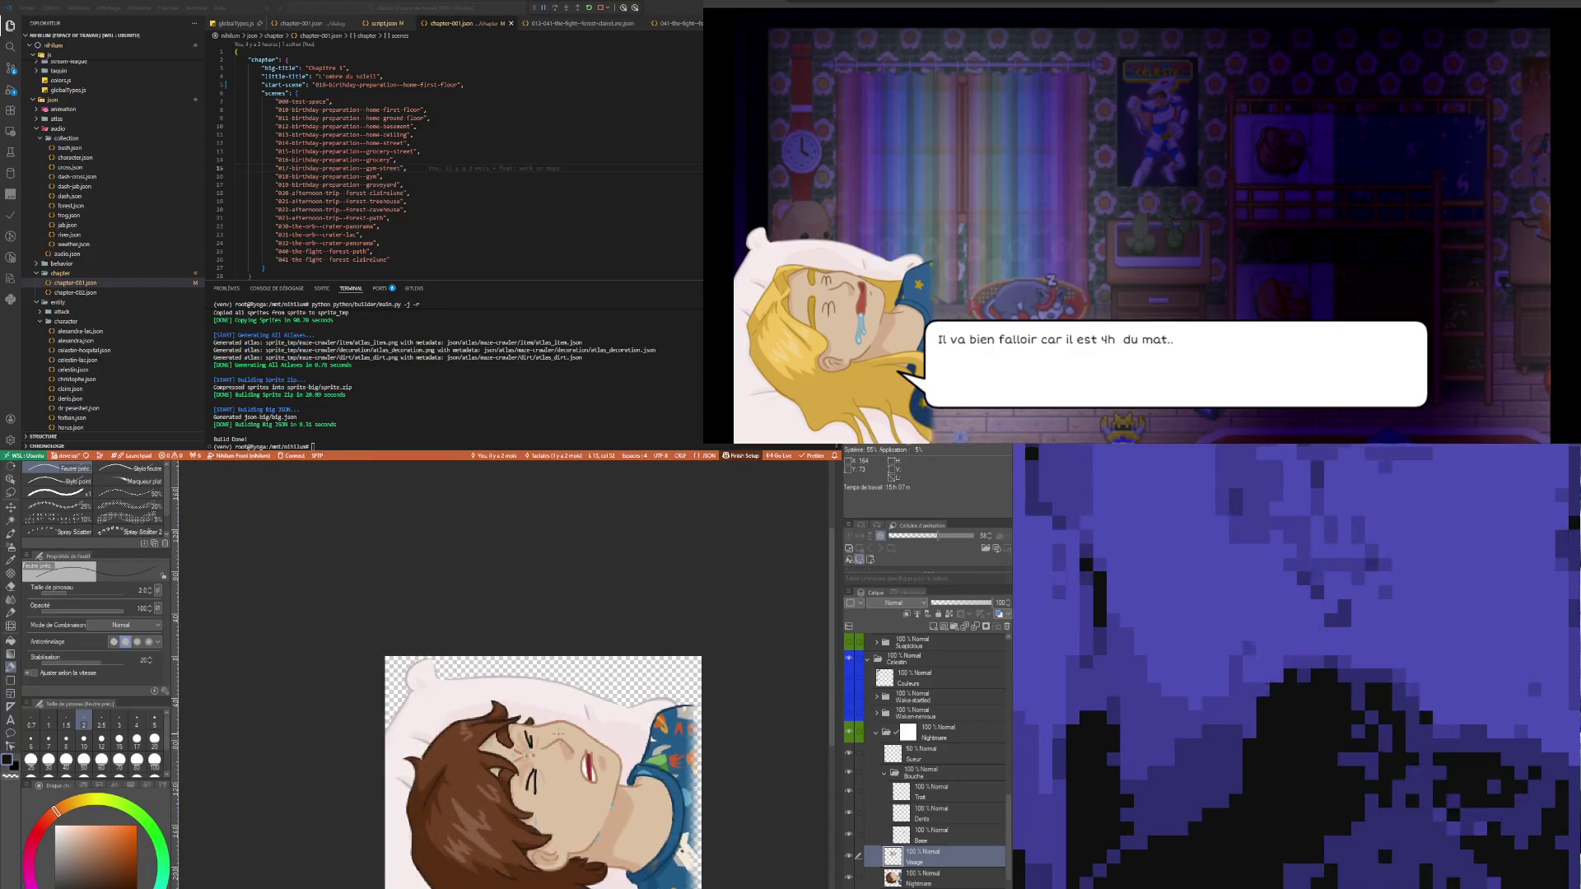
scroll(549, 777, "down", 1)
scroll(547, 762, "up", 4)
scroll(546, 753, "up", 4)
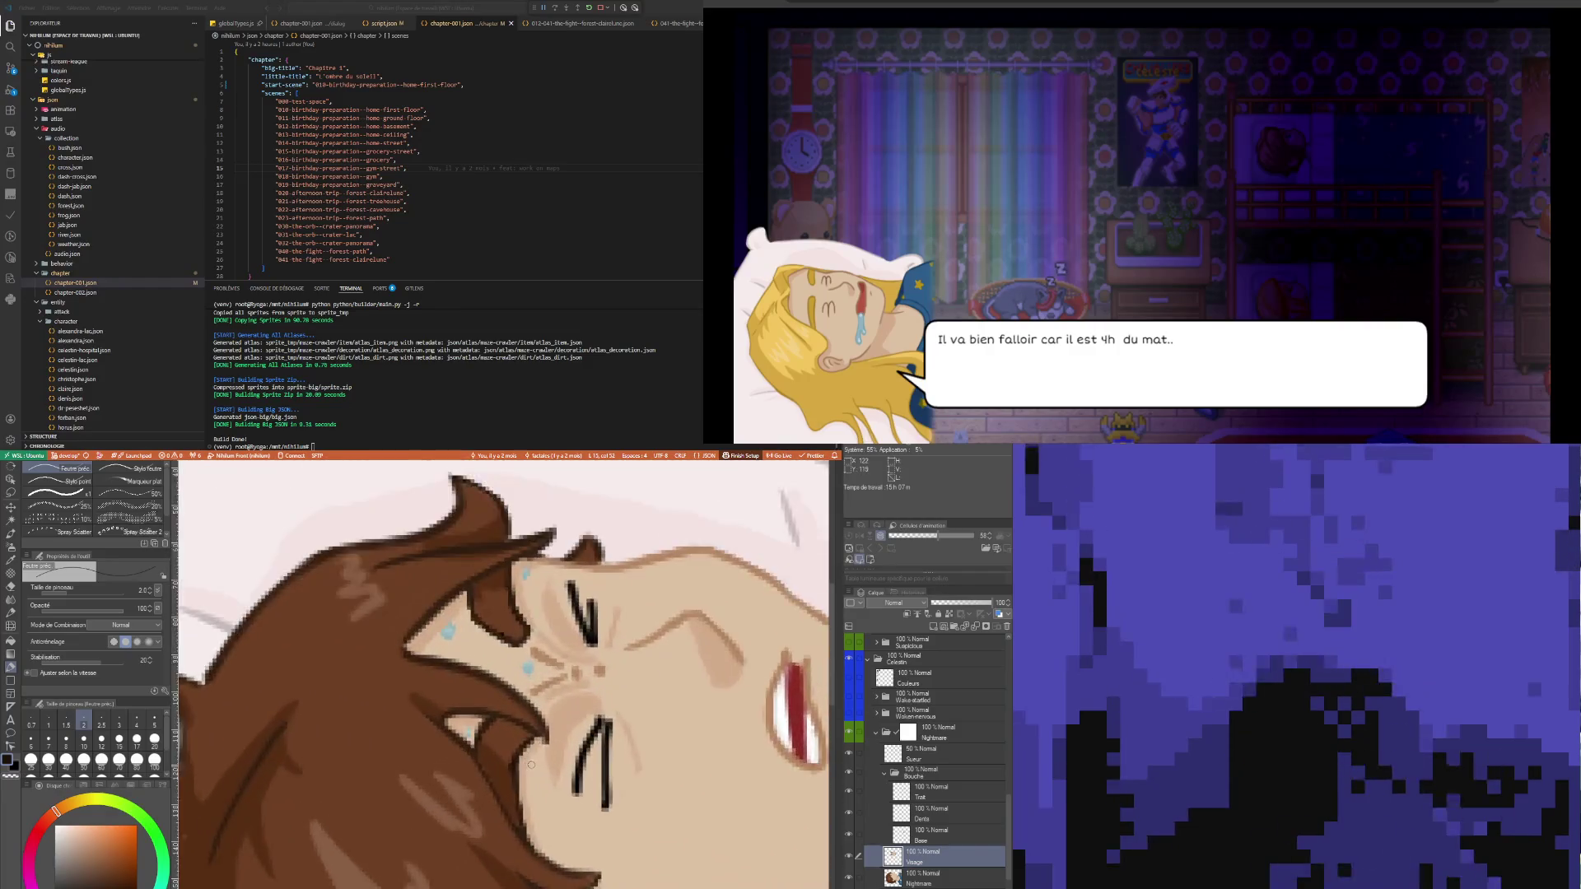
key("i")
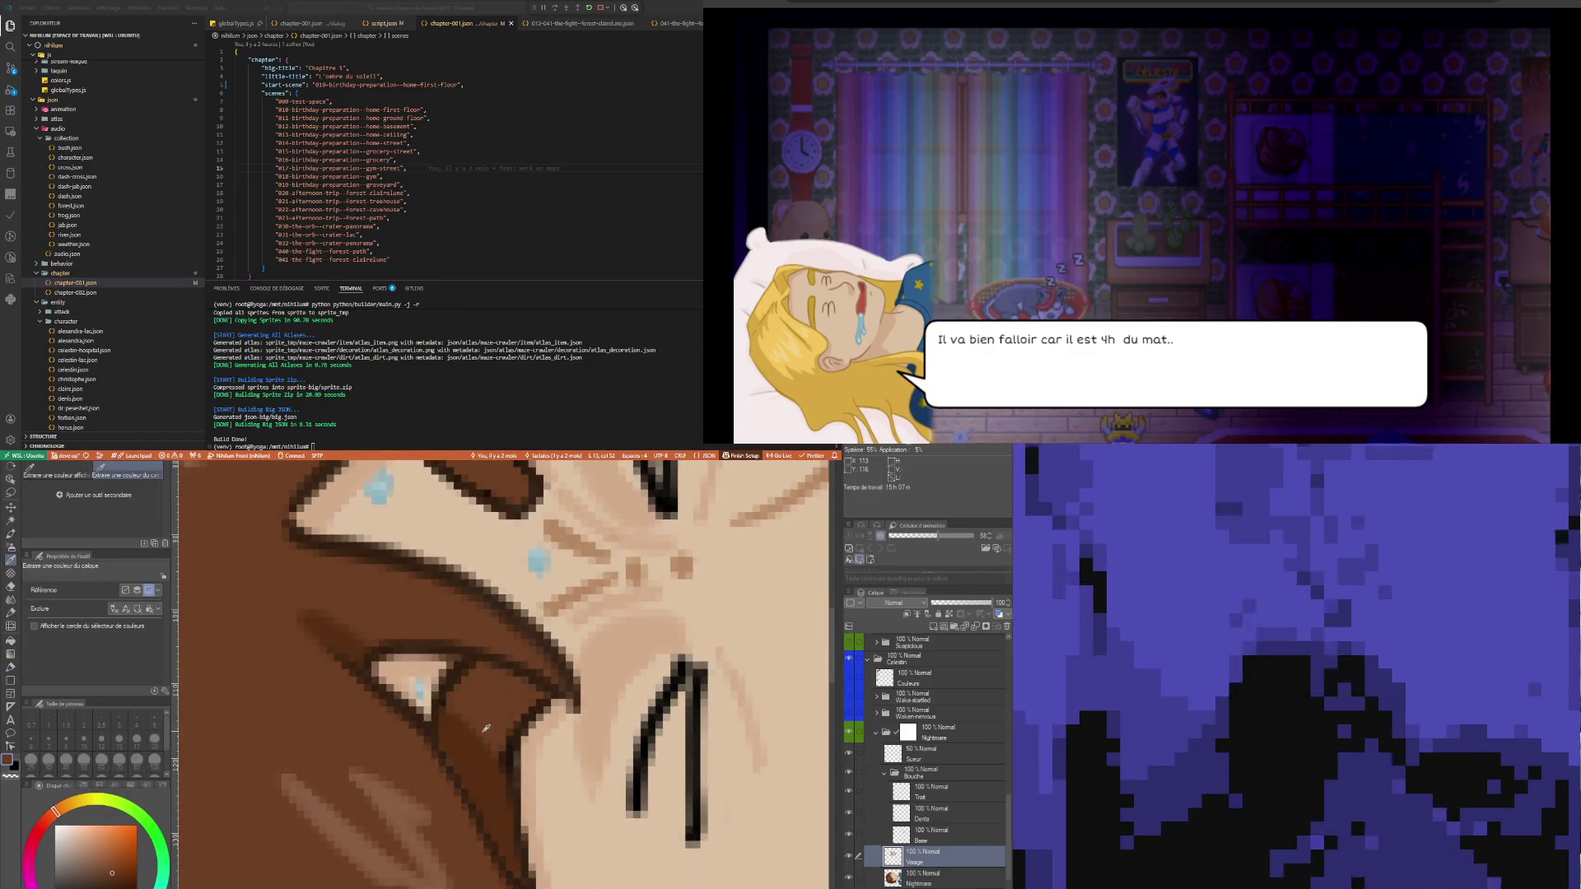
left_click(514, 761)
key("p")
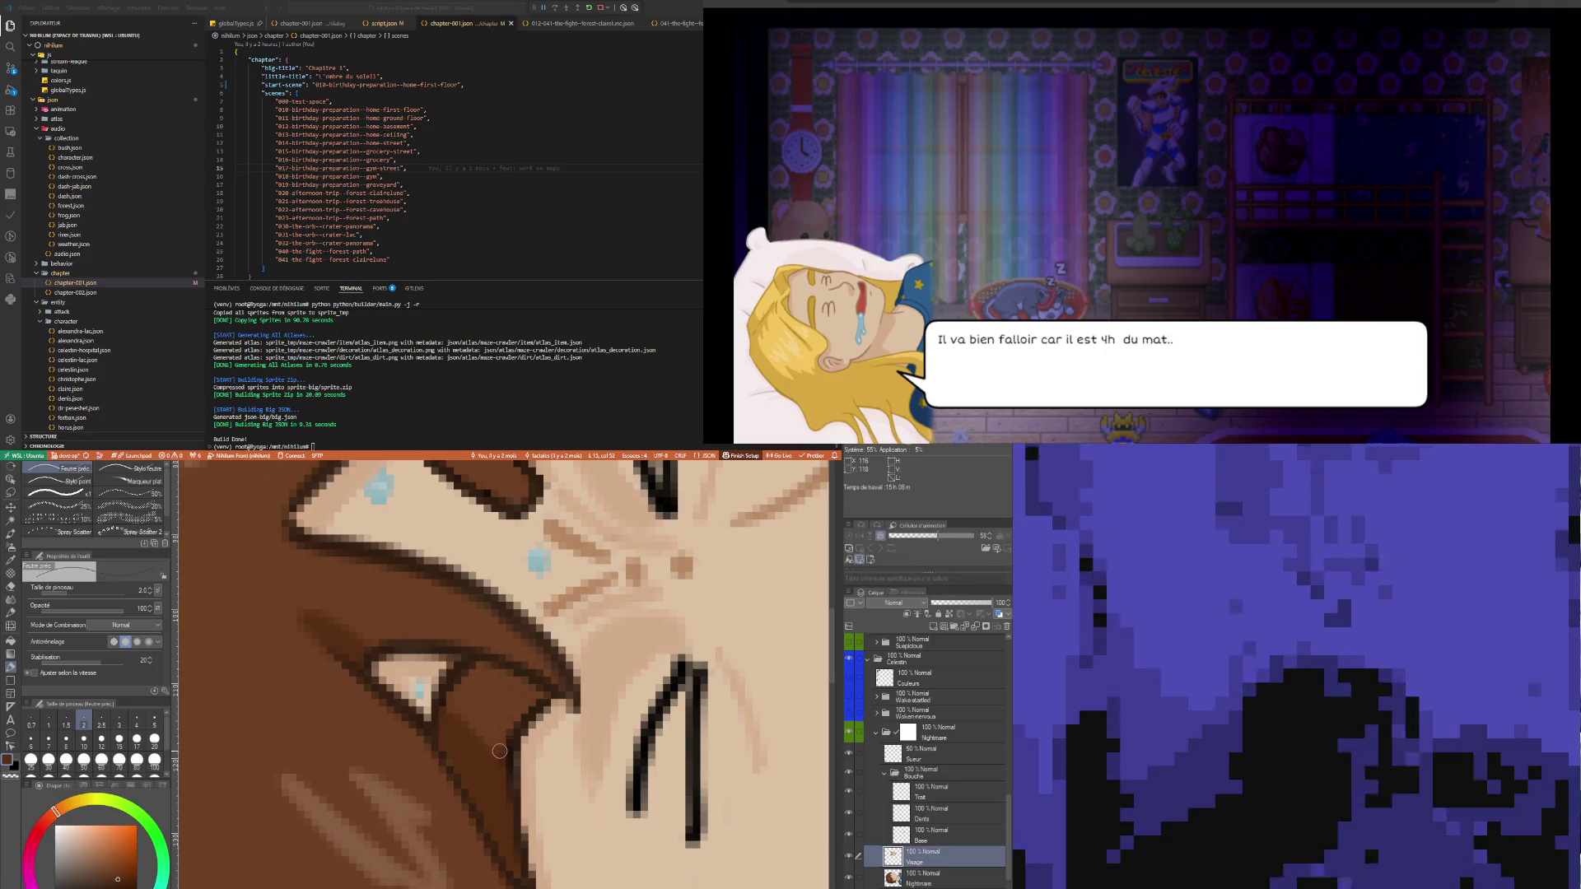
left_click_drag(570, 703, 532, 736)
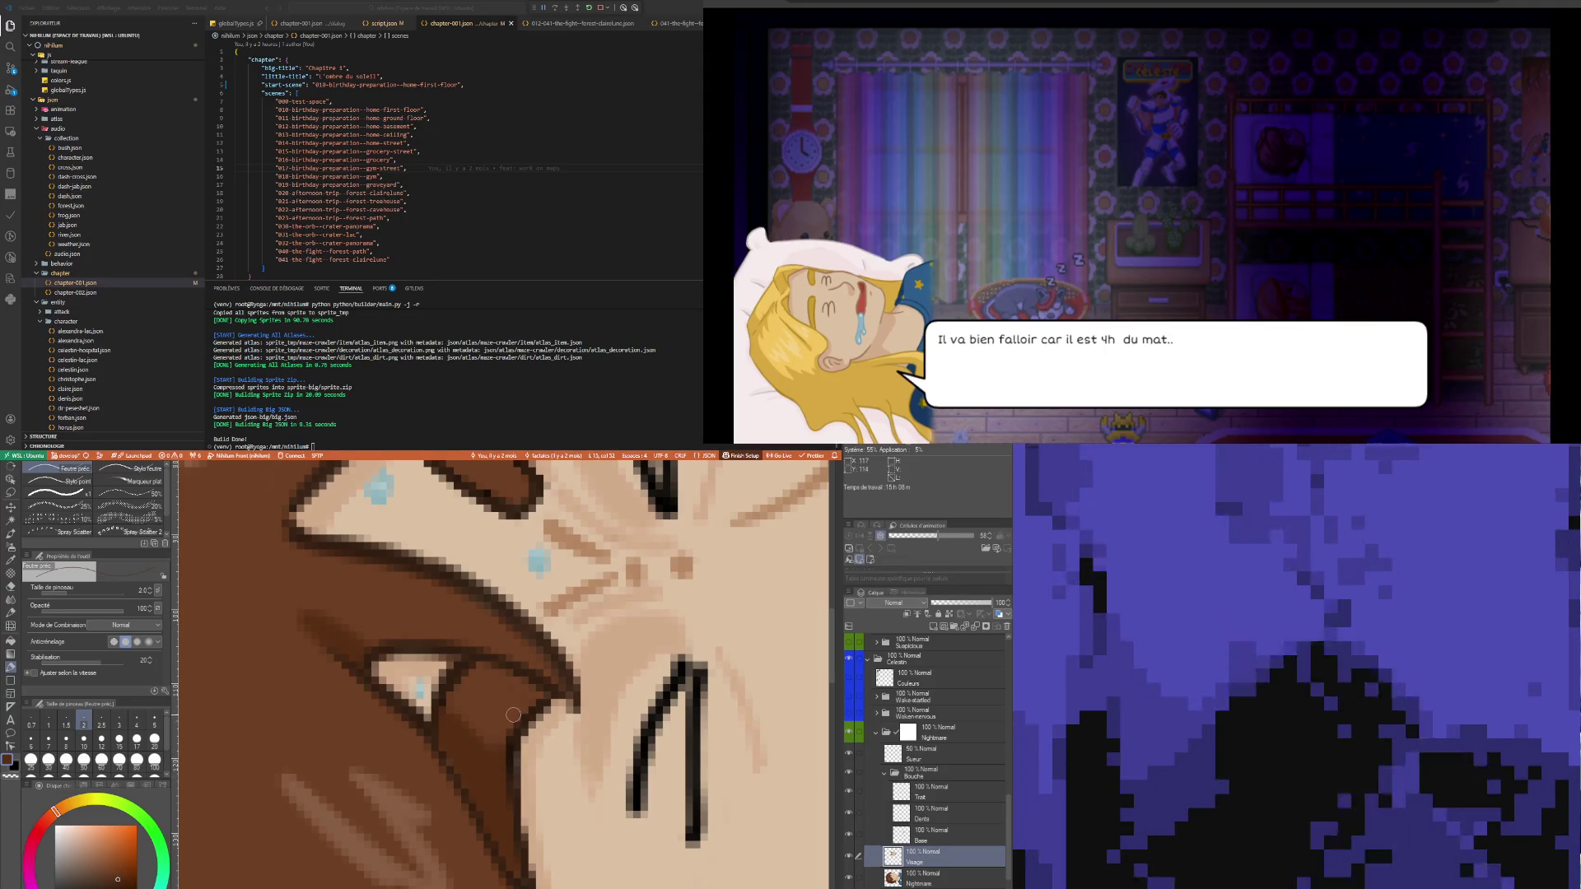
left_click(498, 765, "alt")
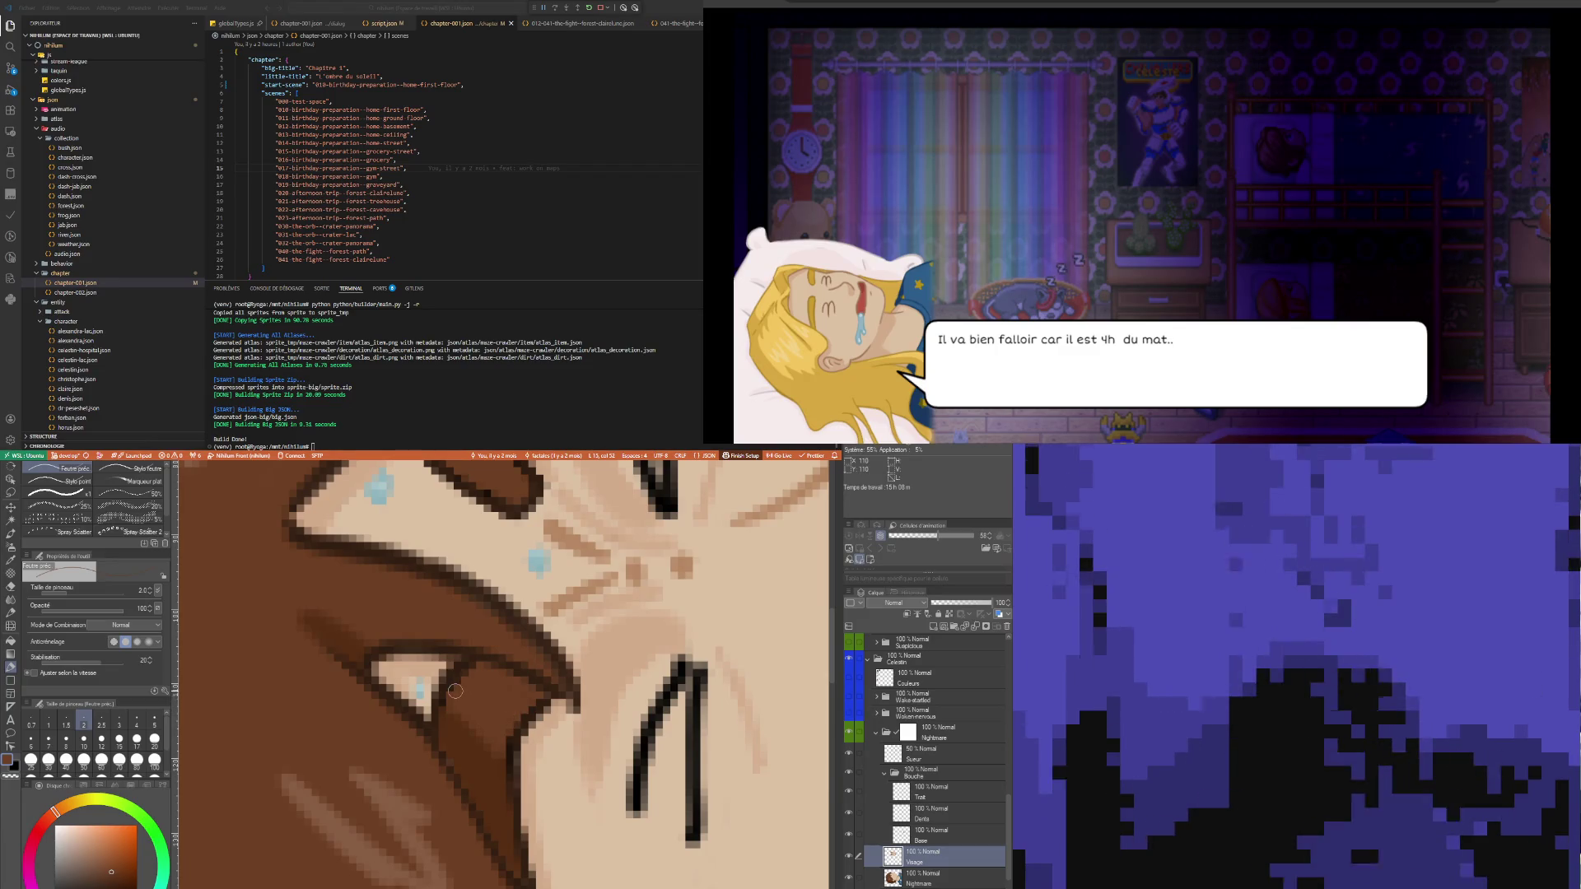
scroll(463, 681, "down", 5)
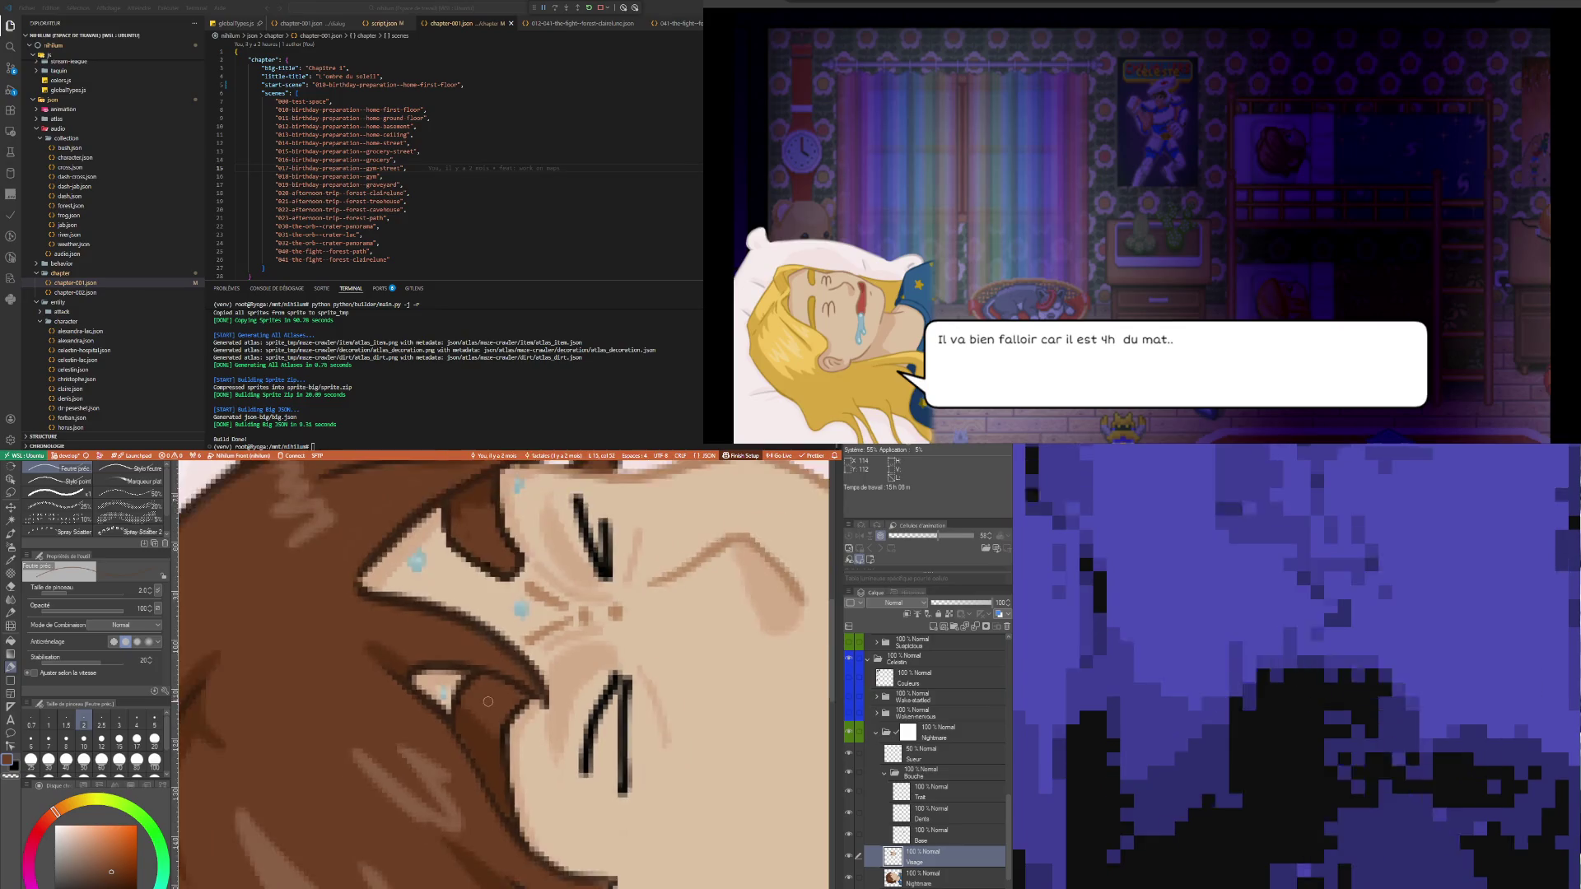
scroll(501, 708, "down", 5)
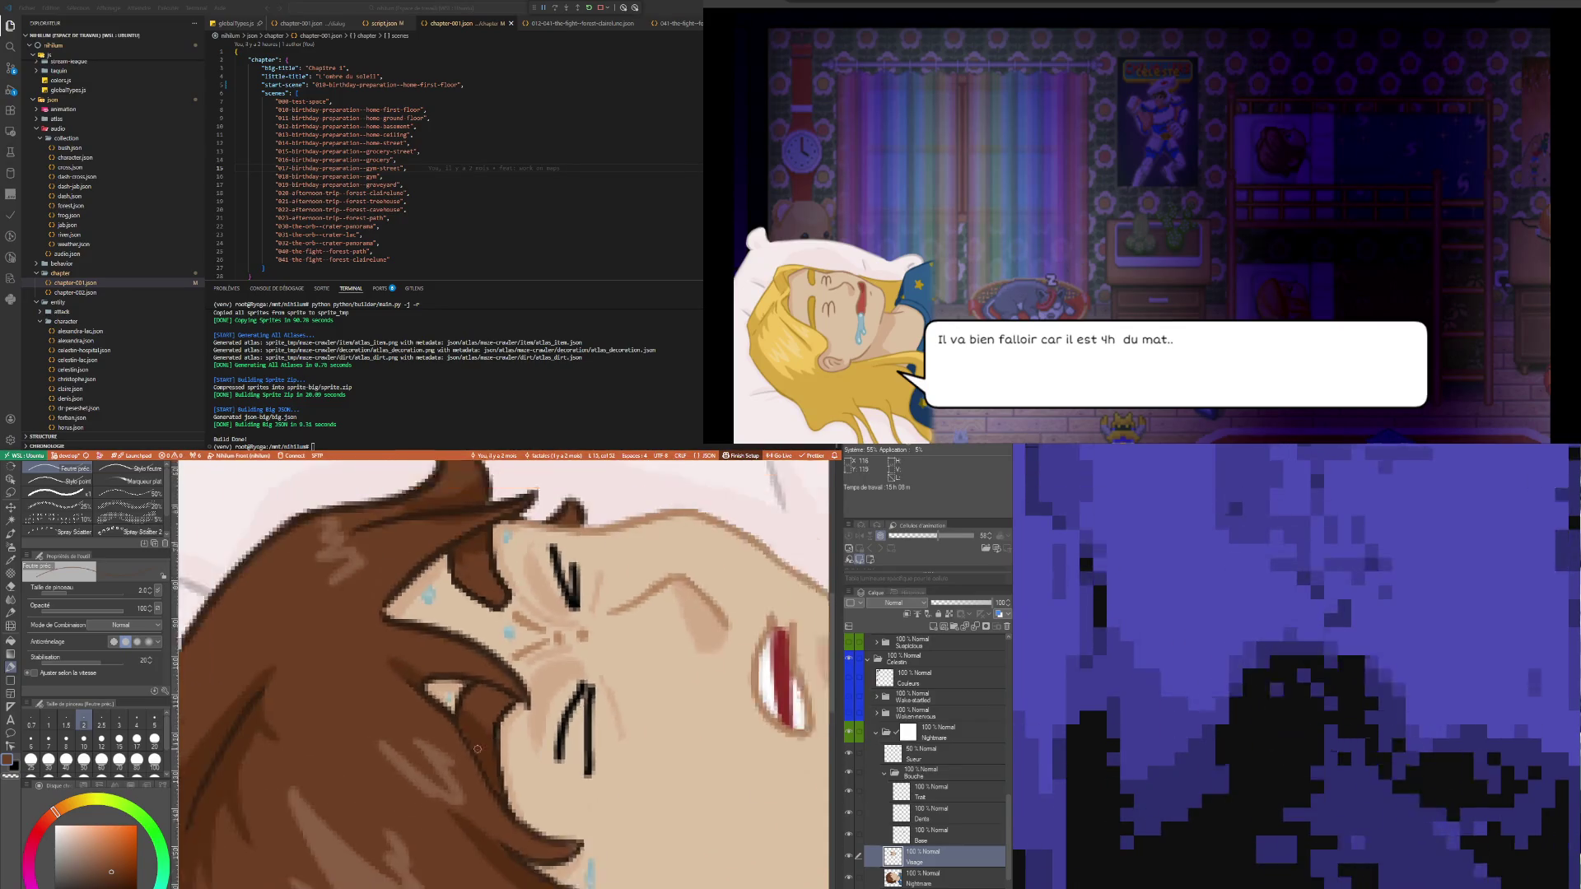
scroll(541, 801, "down", 3)
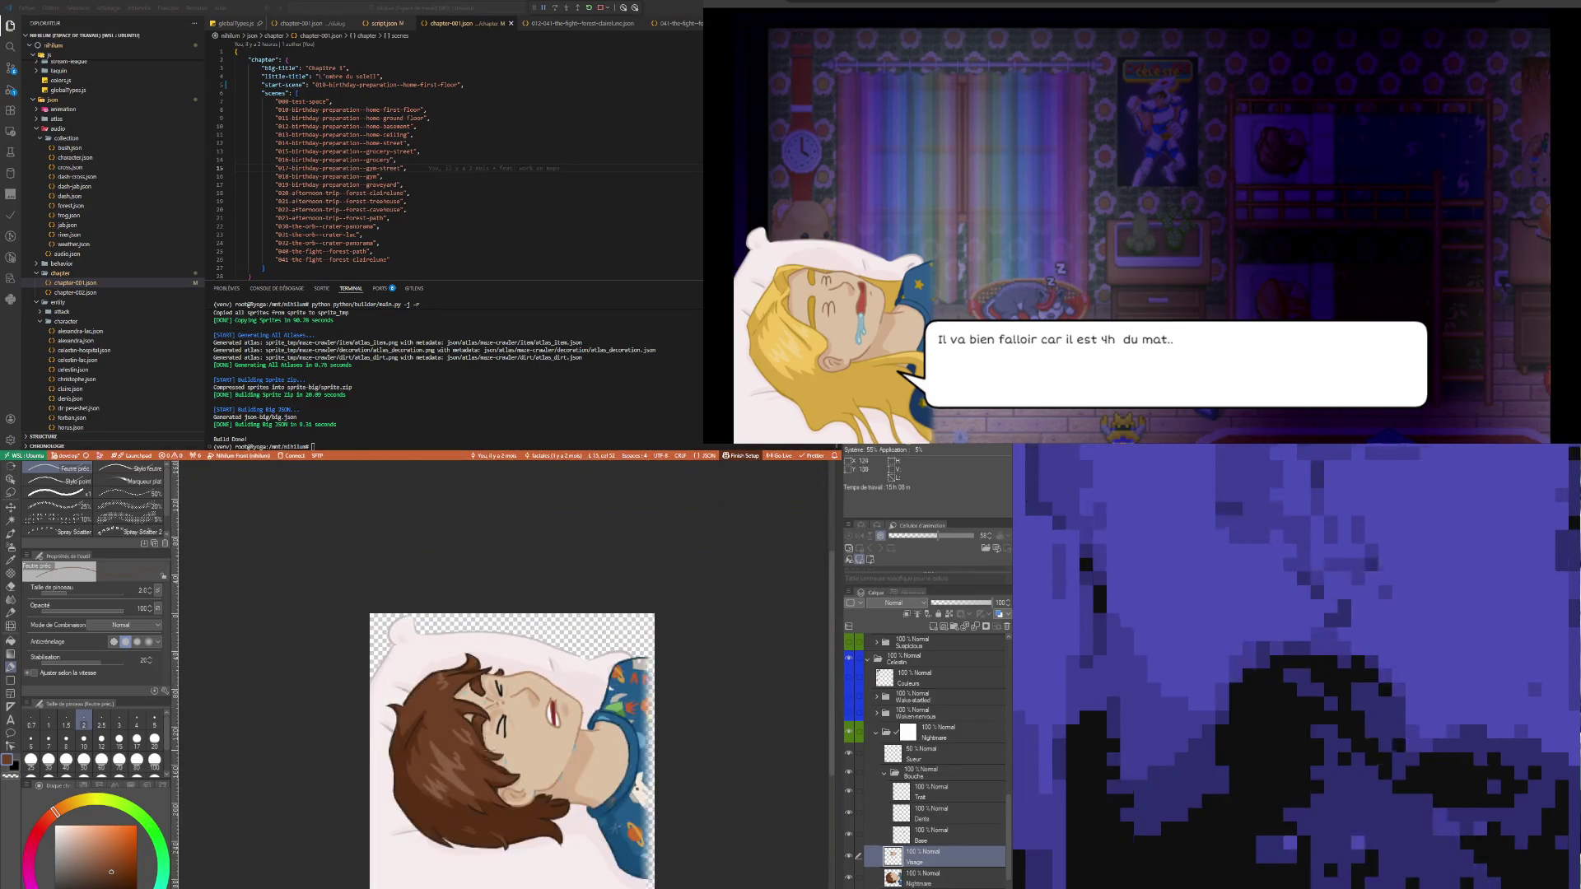
scroll(541, 801, "up", 3)
scroll(541, 800, "down", 3)
scroll(541, 801, "up", 3)
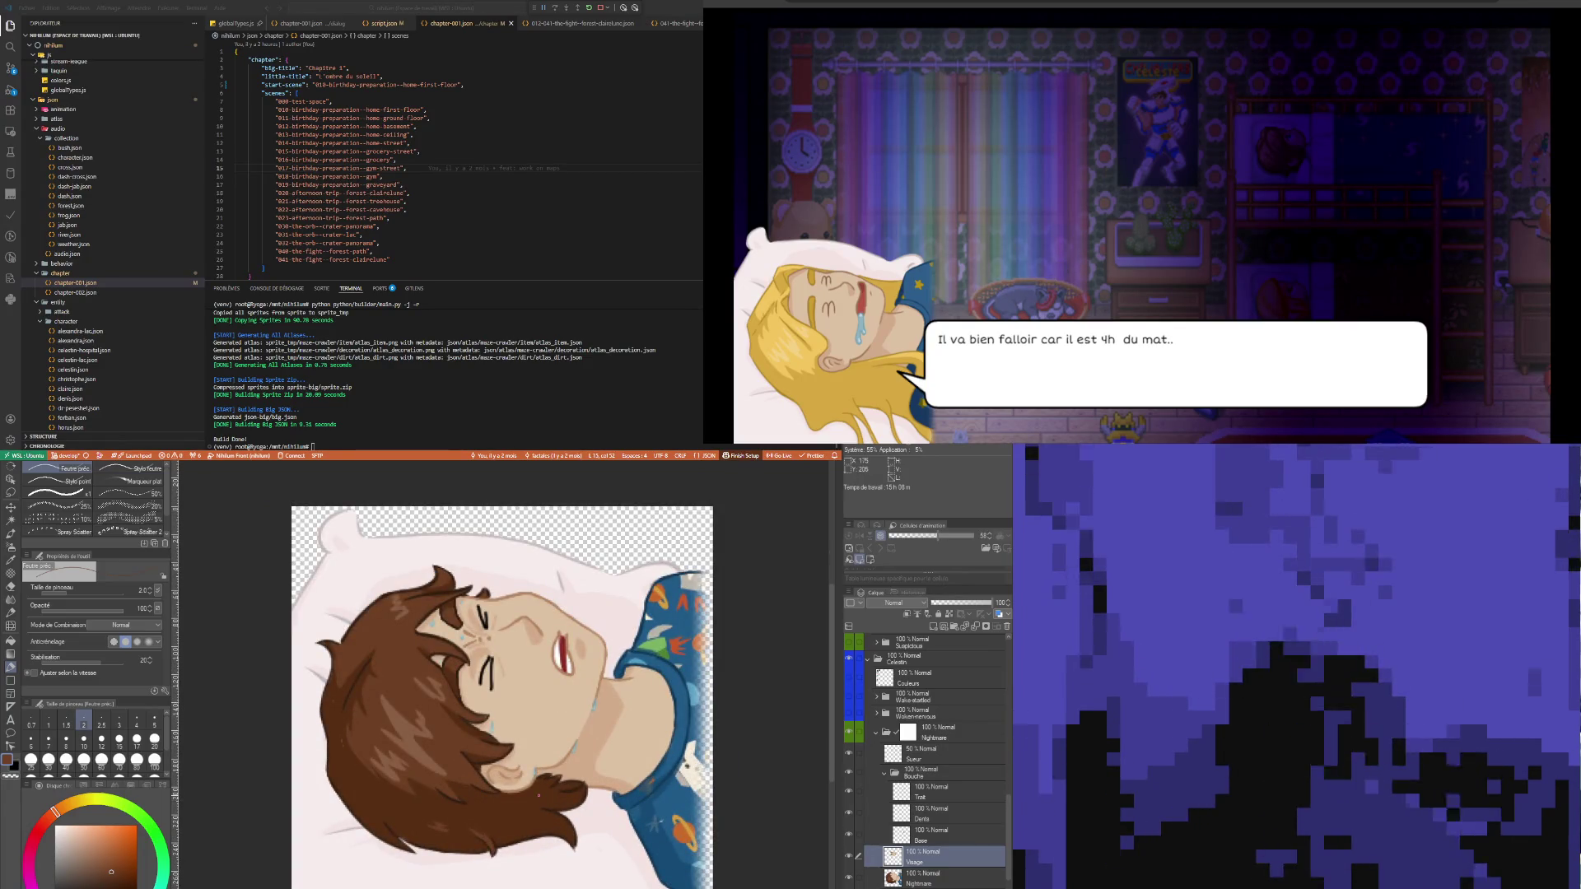
scroll(538, 795, "down", 3)
scroll(541, 793, "up", 1)
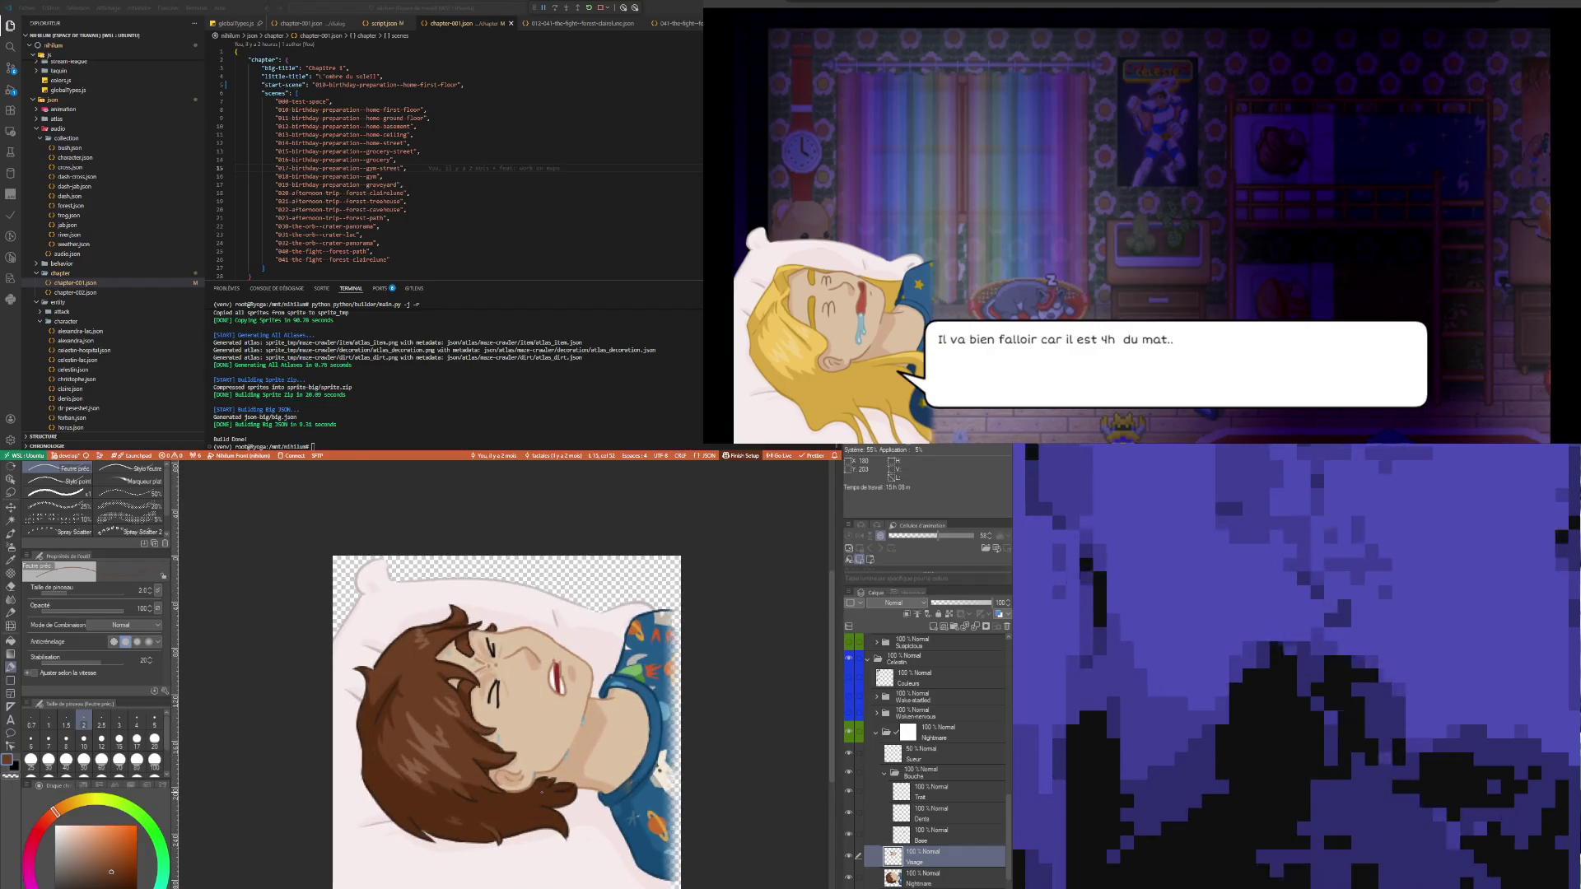
scroll(539, 770, "up", 1)
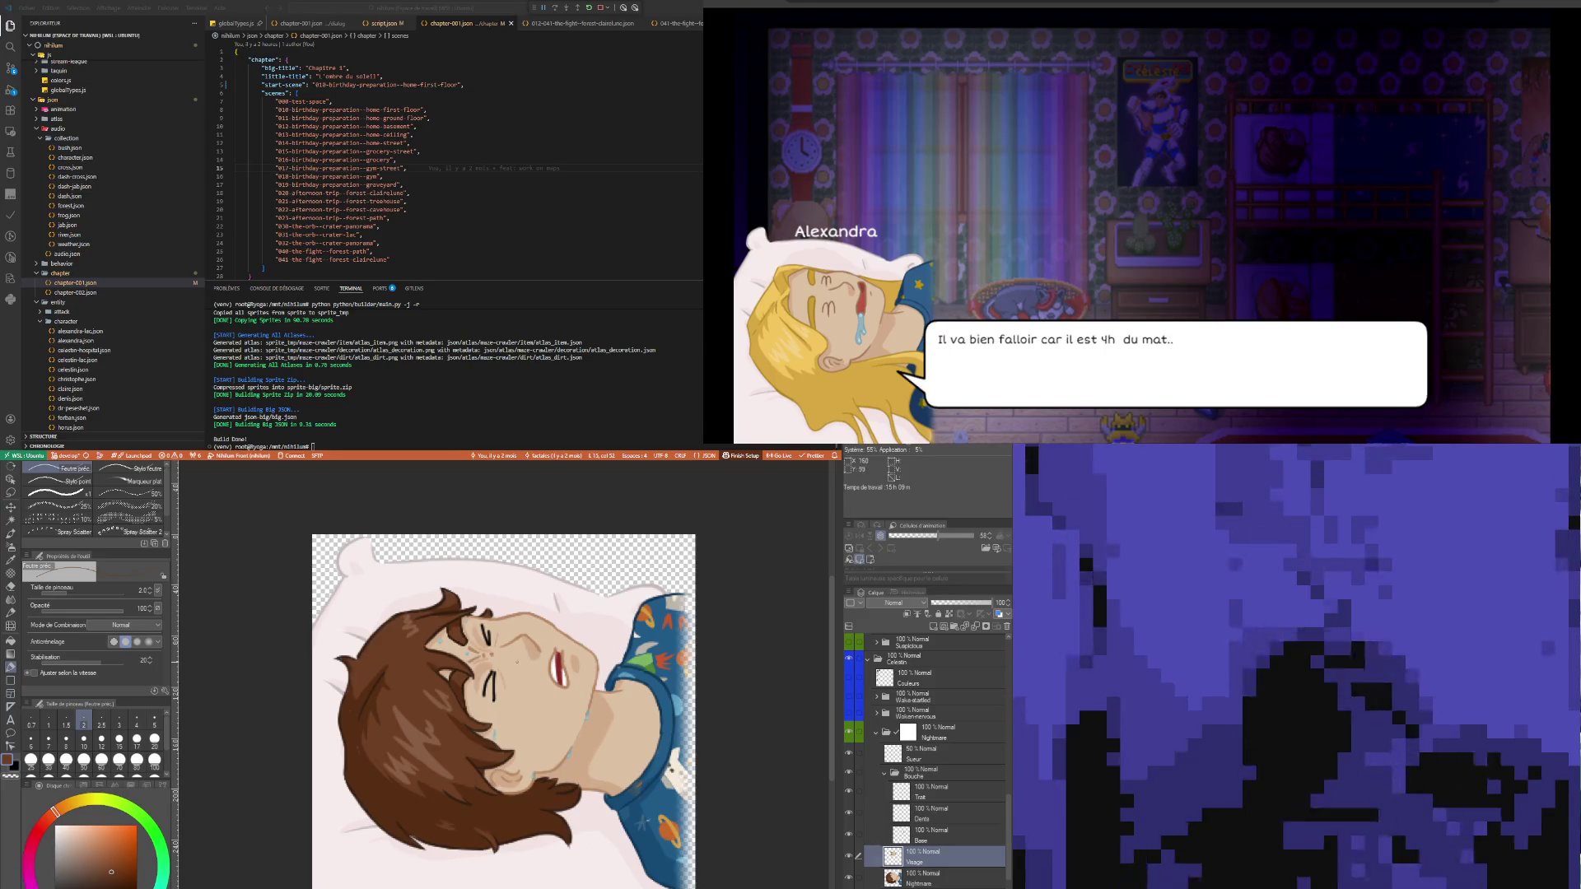
left_click(877, 734)
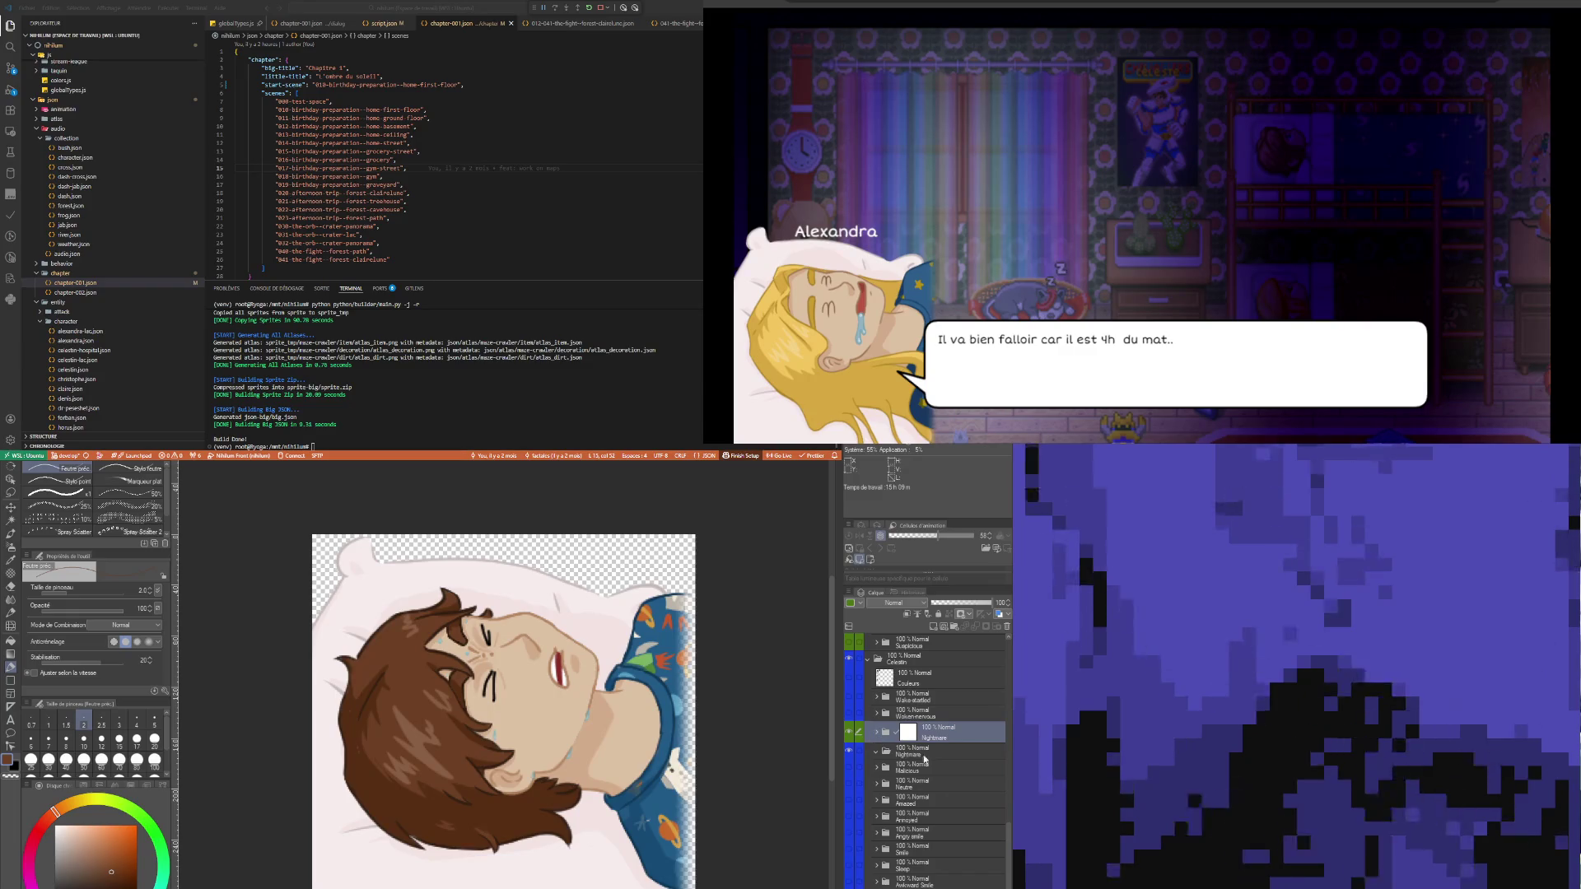
- Hide and delete the Nightmare folder, then inspect the layer inside the Woken-nervous folder
left_click(898, 752)
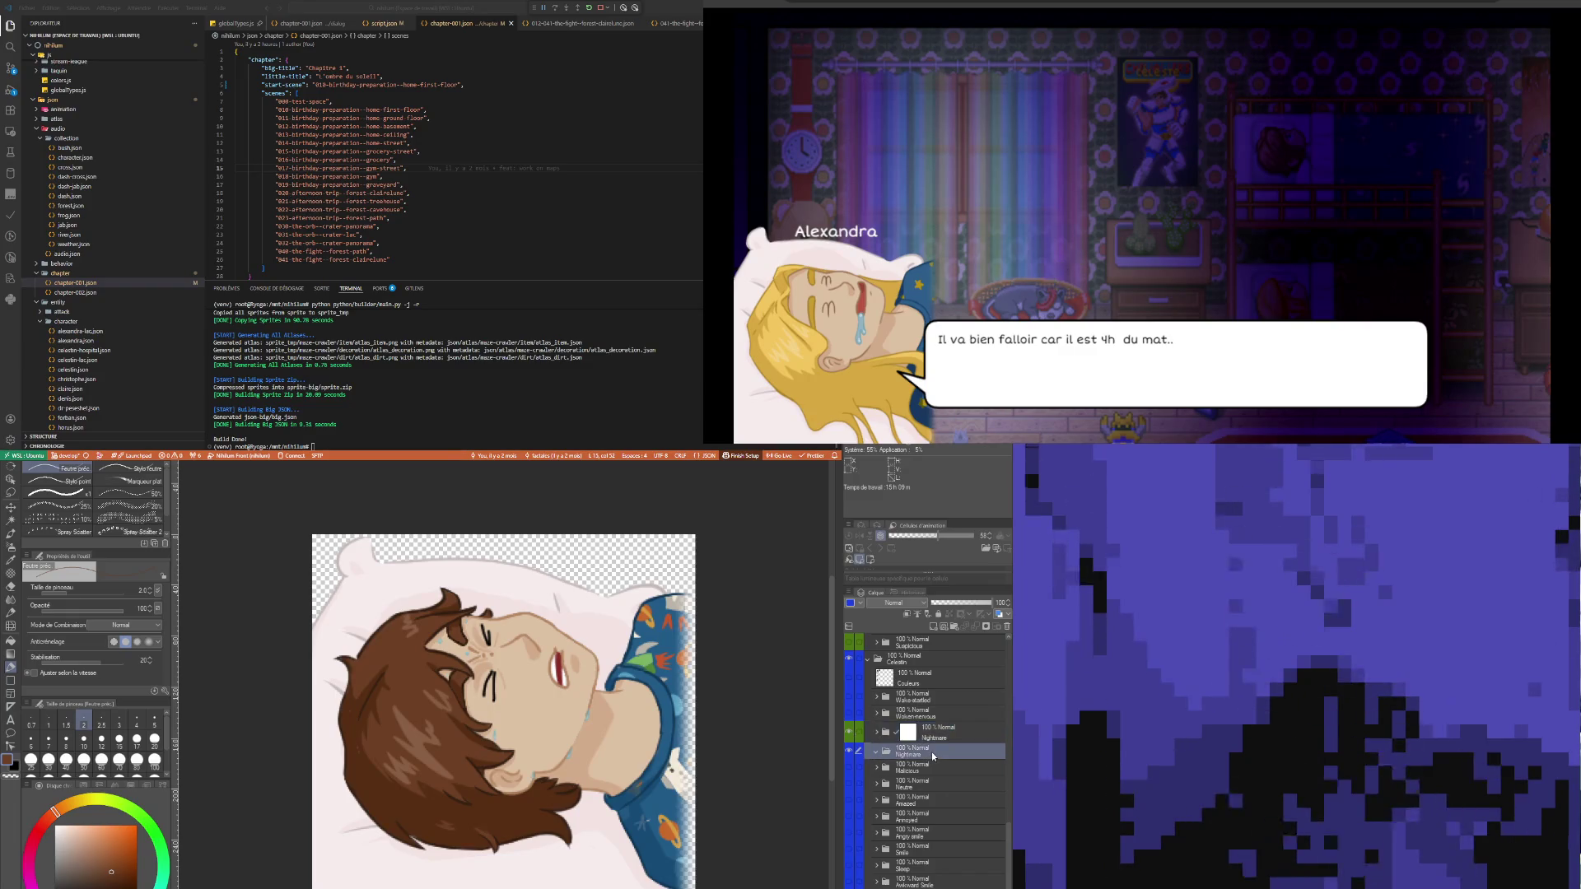
left_click(852, 733)
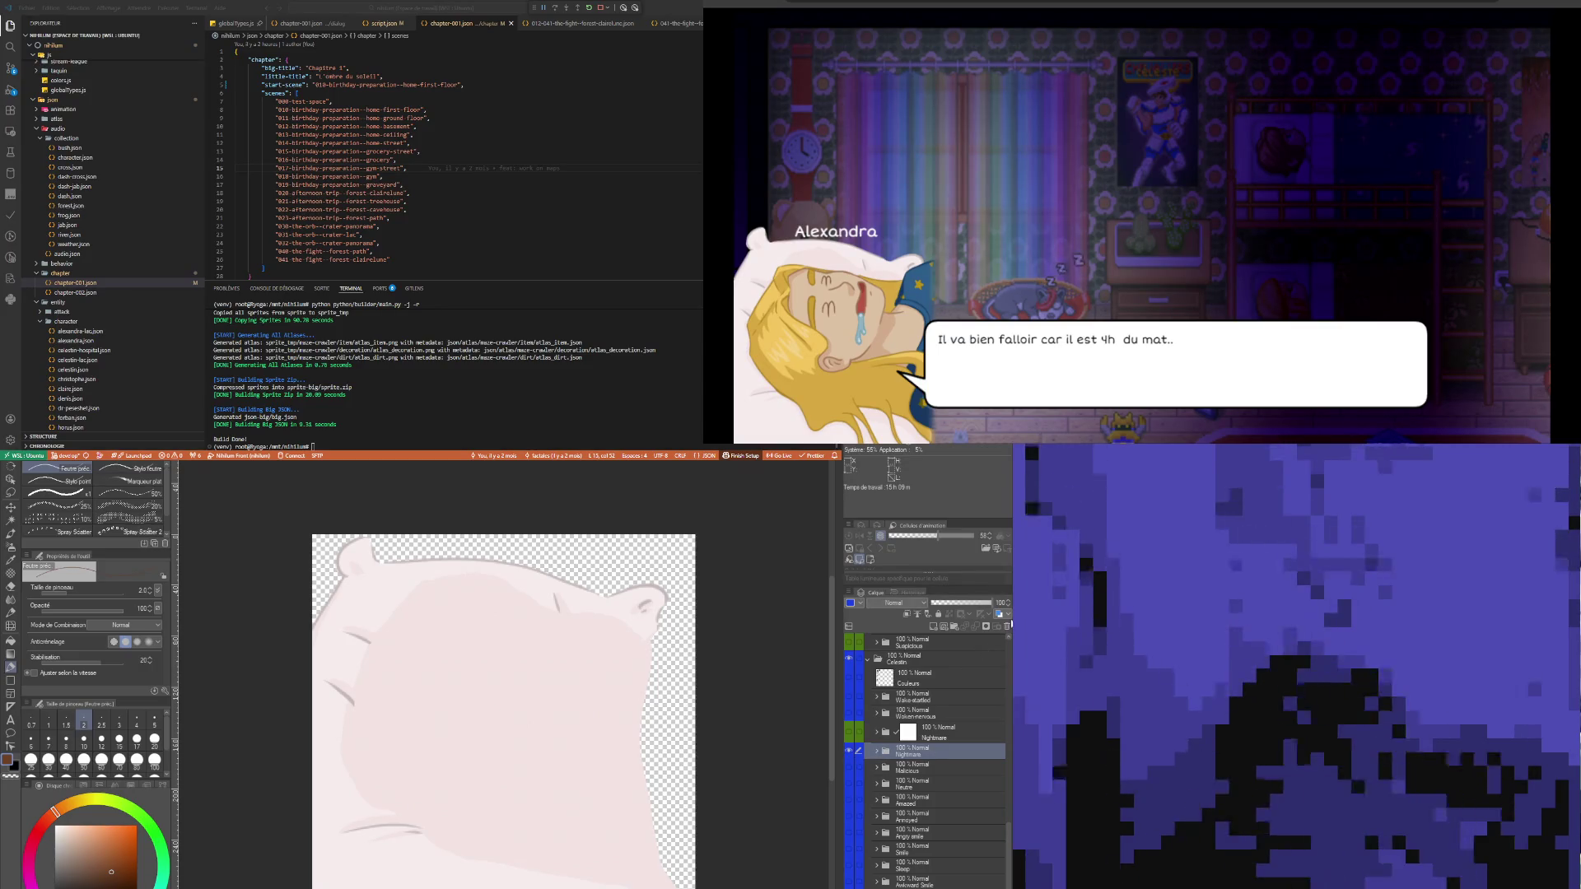
key("Delete")
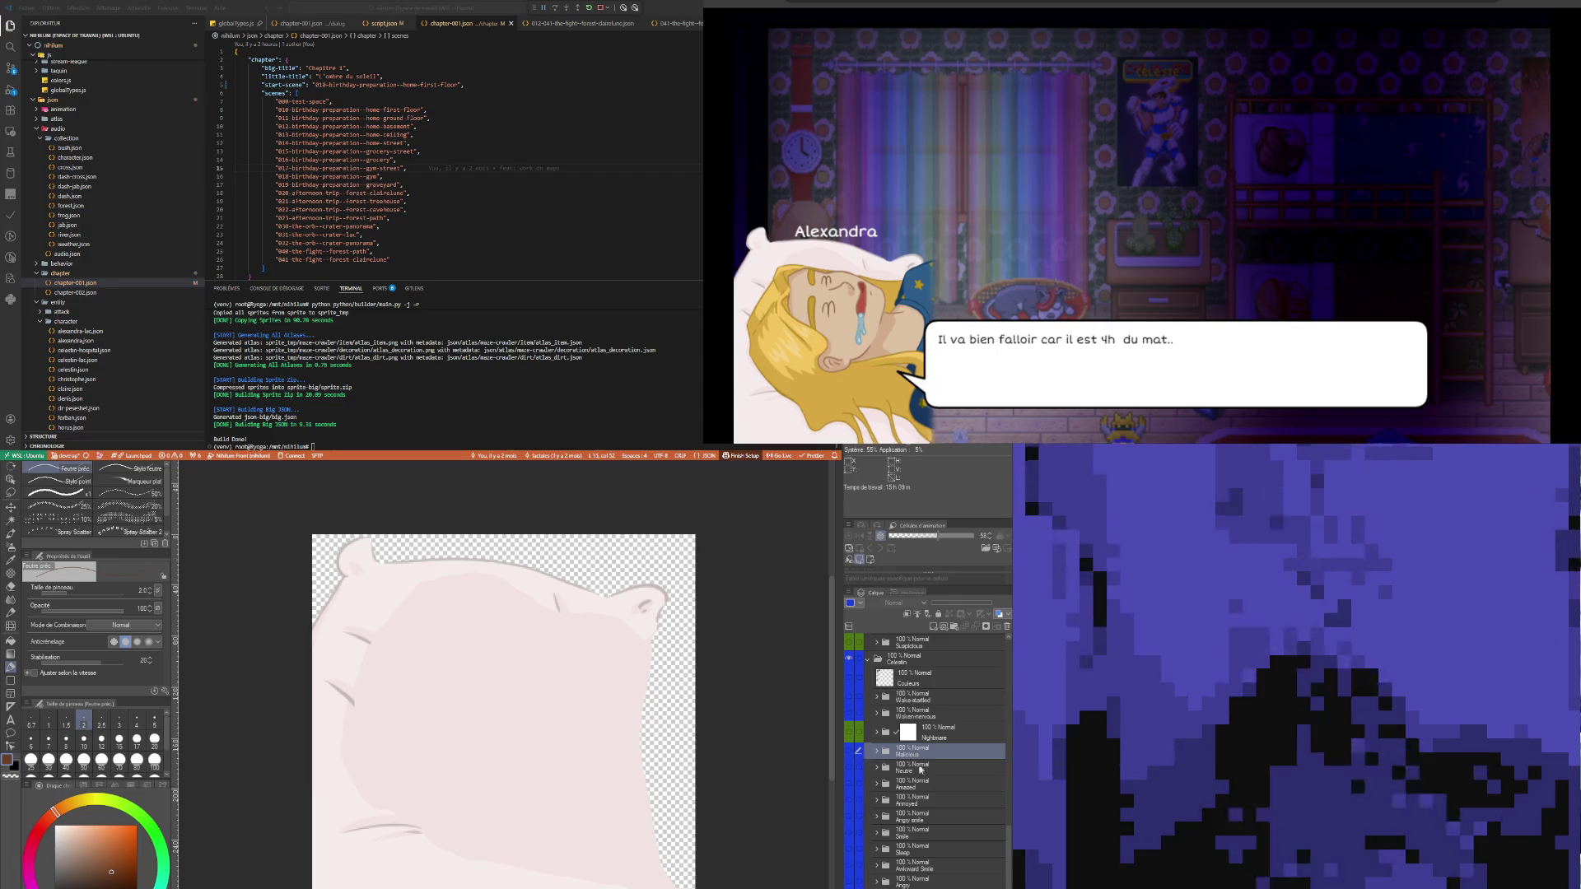
left_click(937, 711)
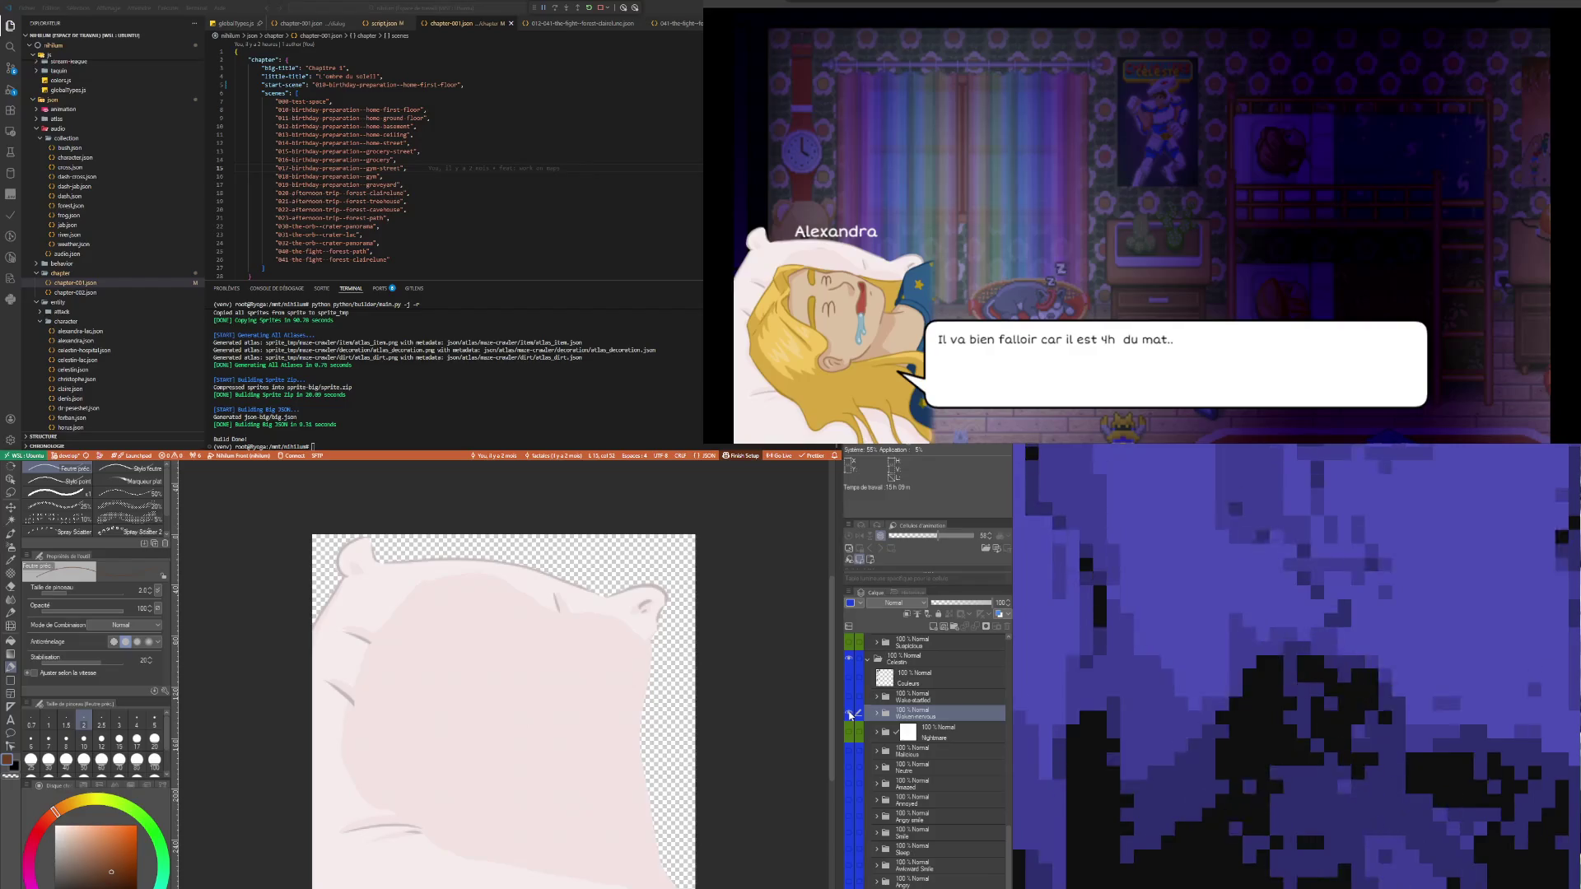
left_click(877, 714)
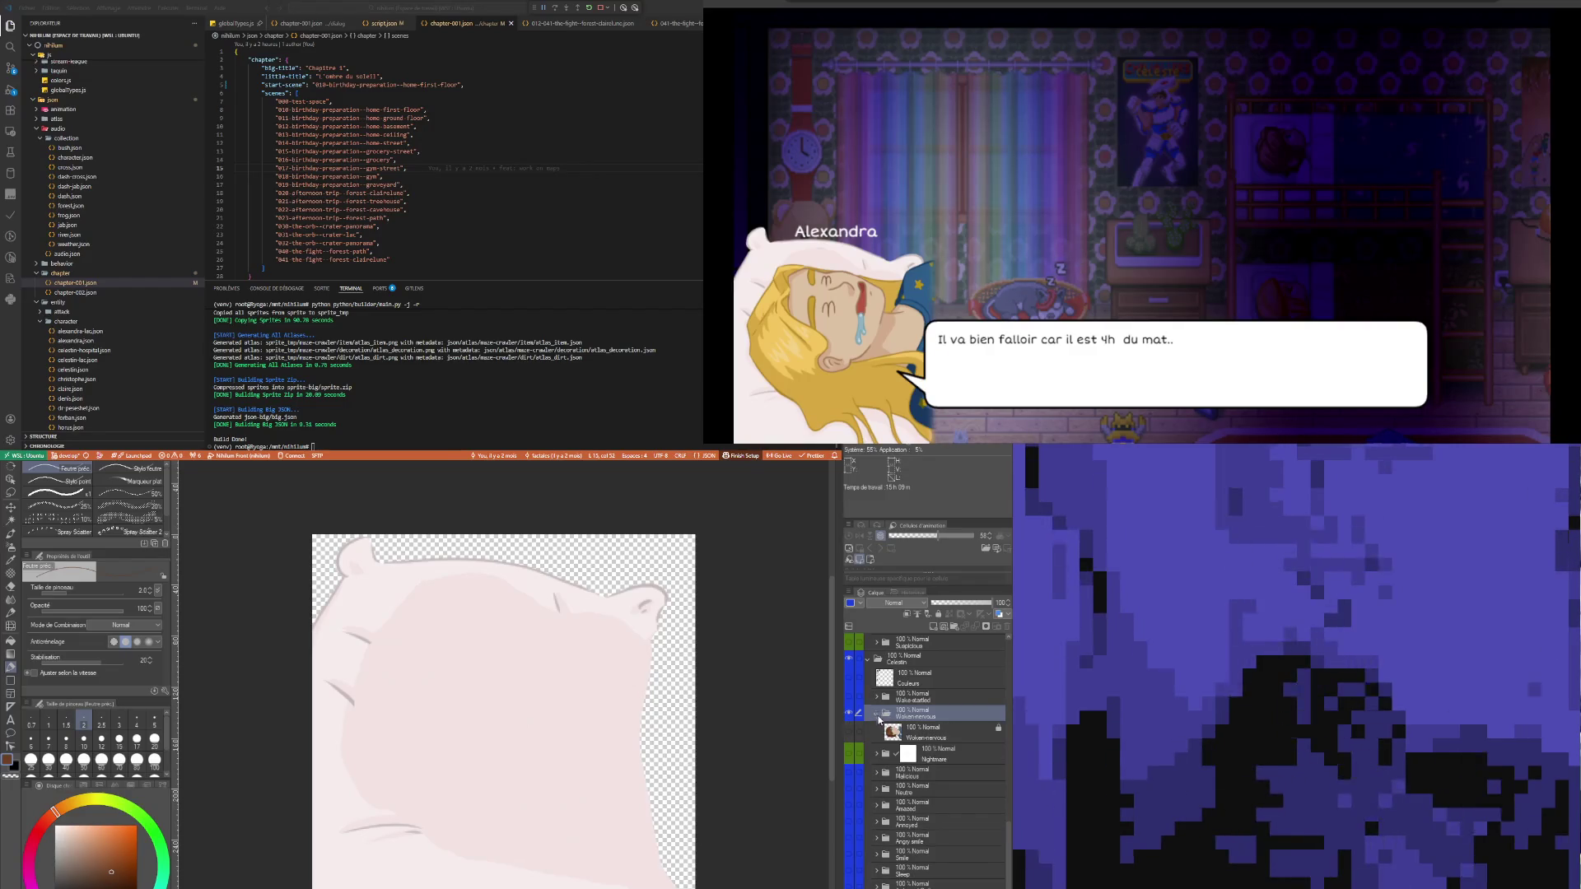
left_click(925, 737)
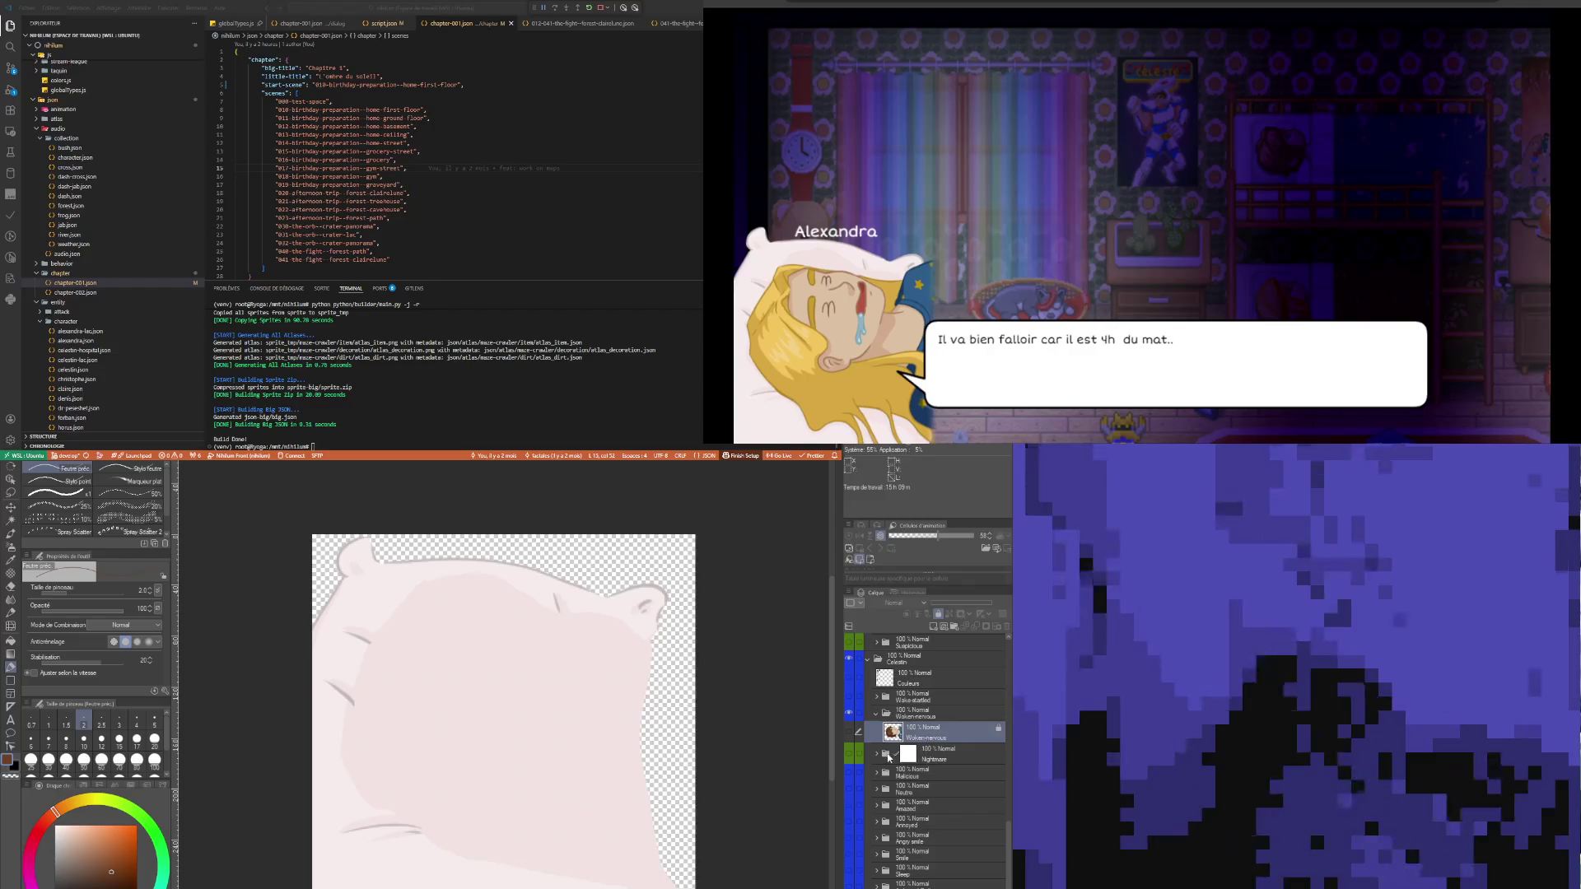
left_click(927, 754)
left_click(877, 714)
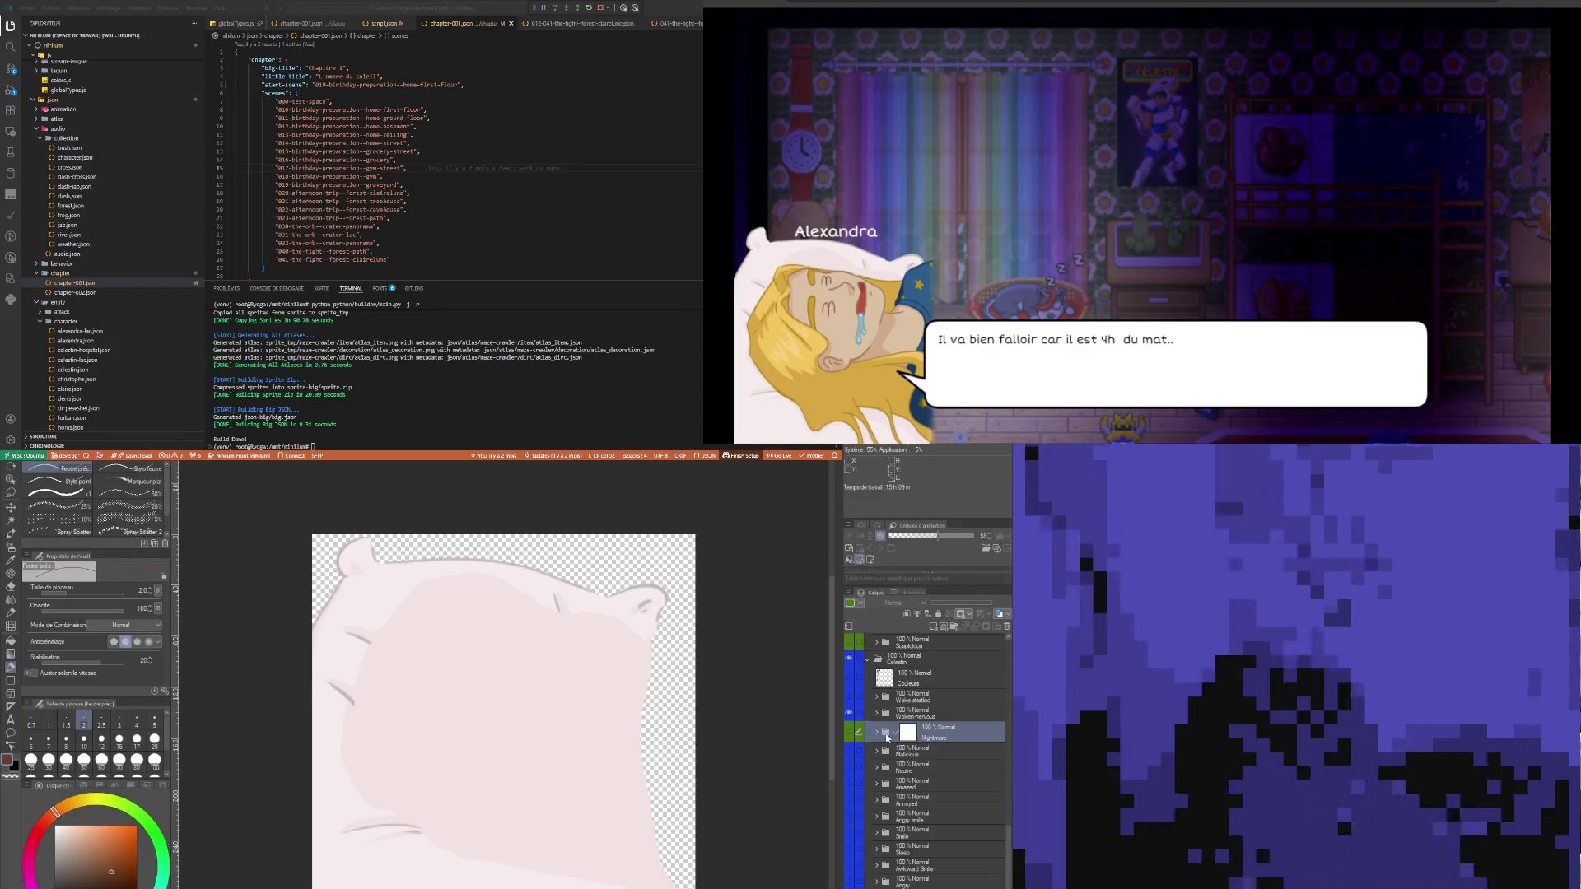
- Paste a copy of the Nightmare layer and rename it 'Woken-nervous'
key("ctrl+v")
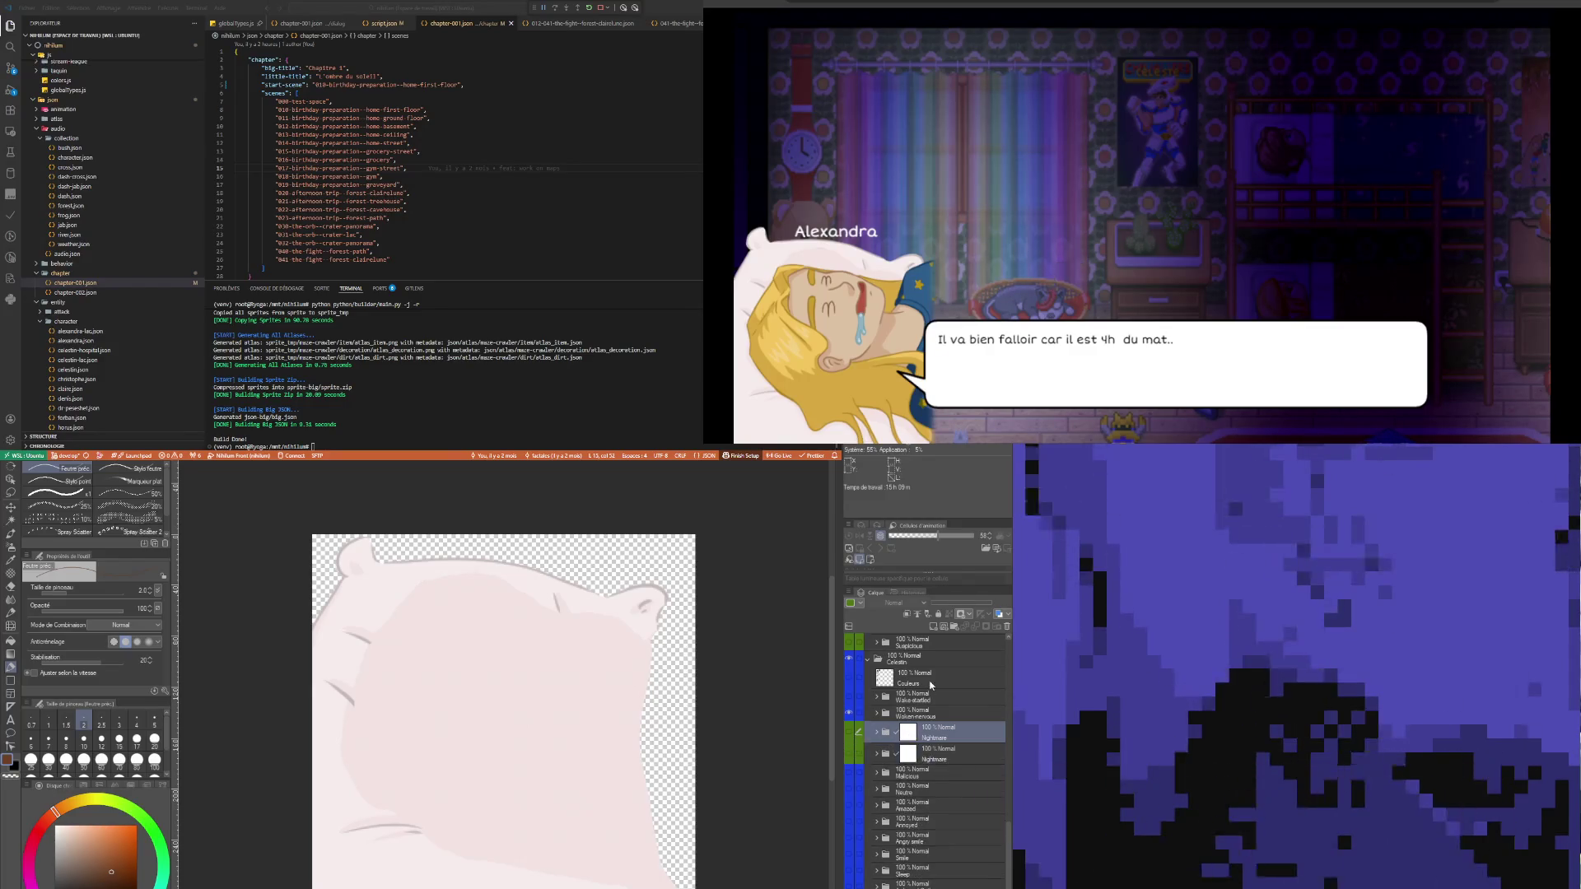
key("alt+bracketright")
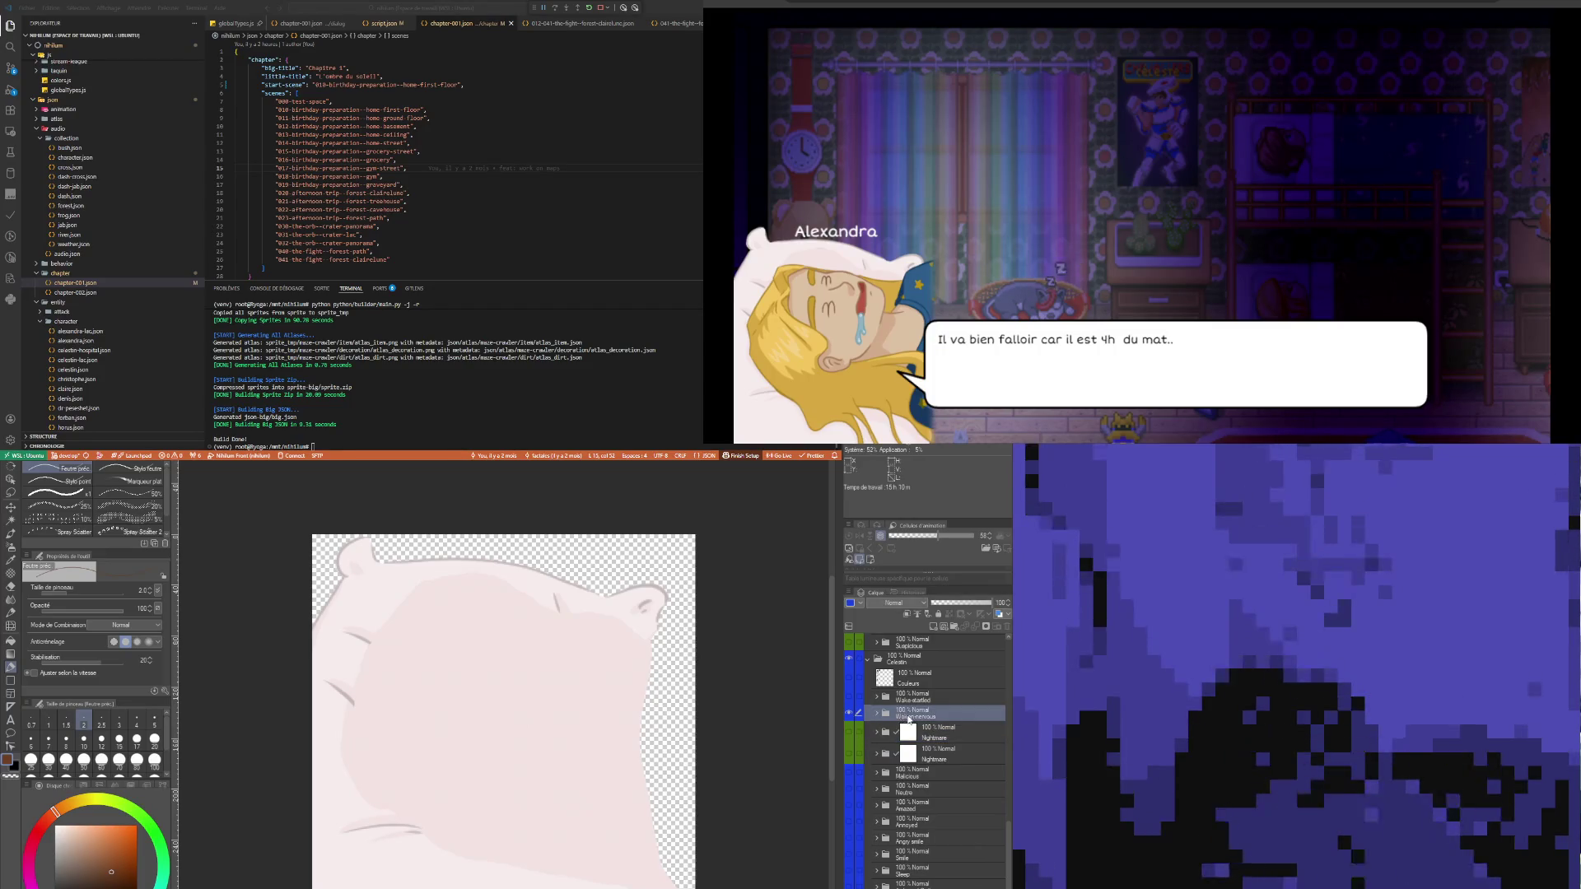
double_click(934, 738)
type("Woken-nervous")
key("Return")
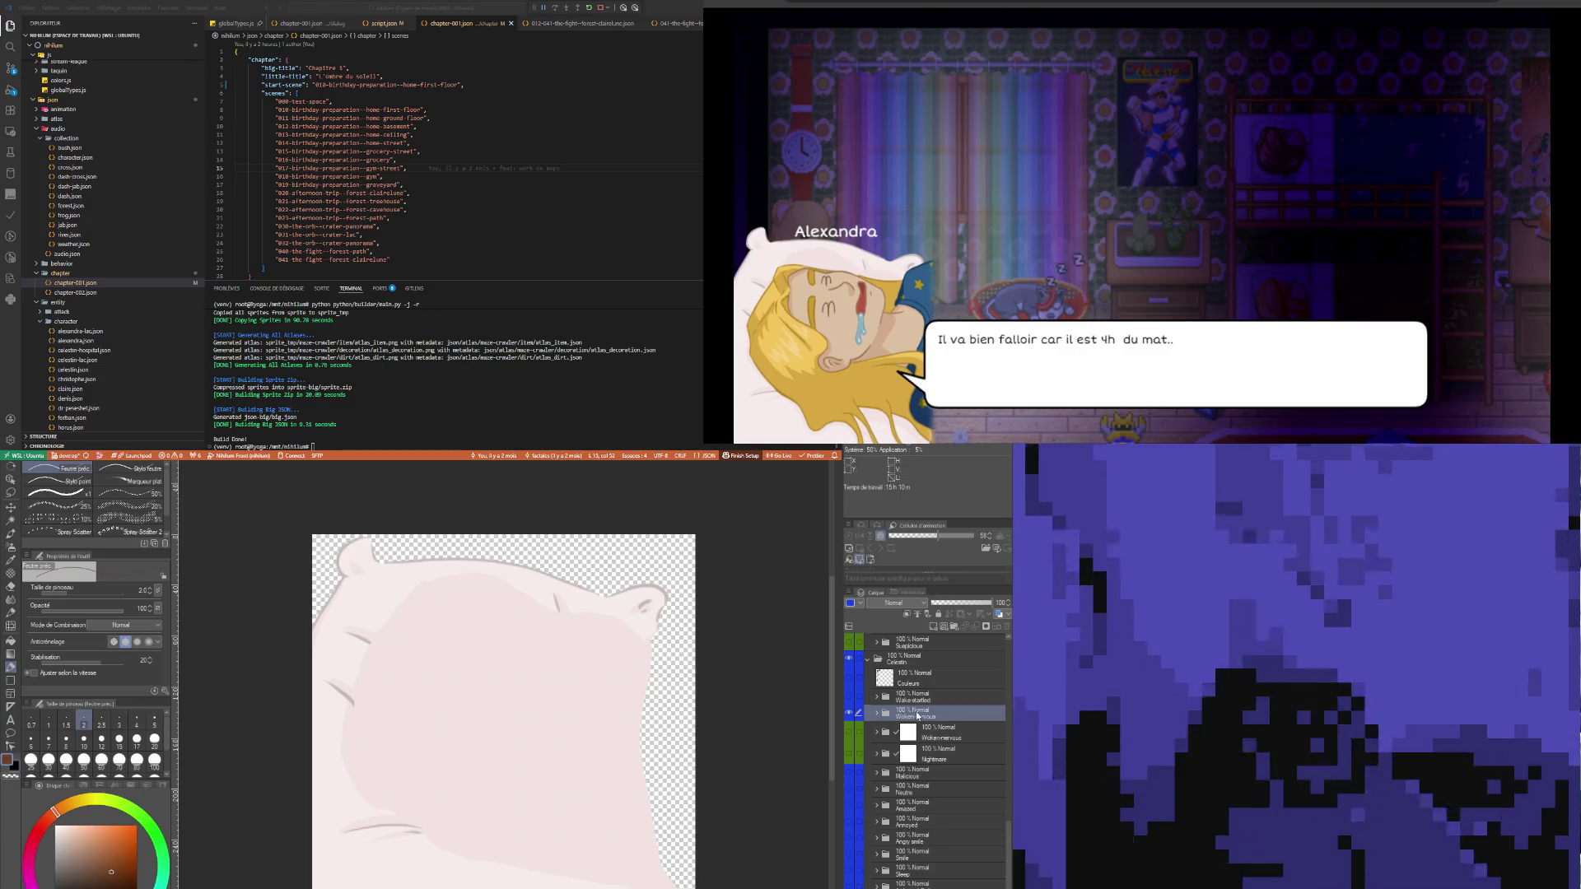
- Move the Woken-nervous layer below Visage and make its folder visible
left_click(877, 732)
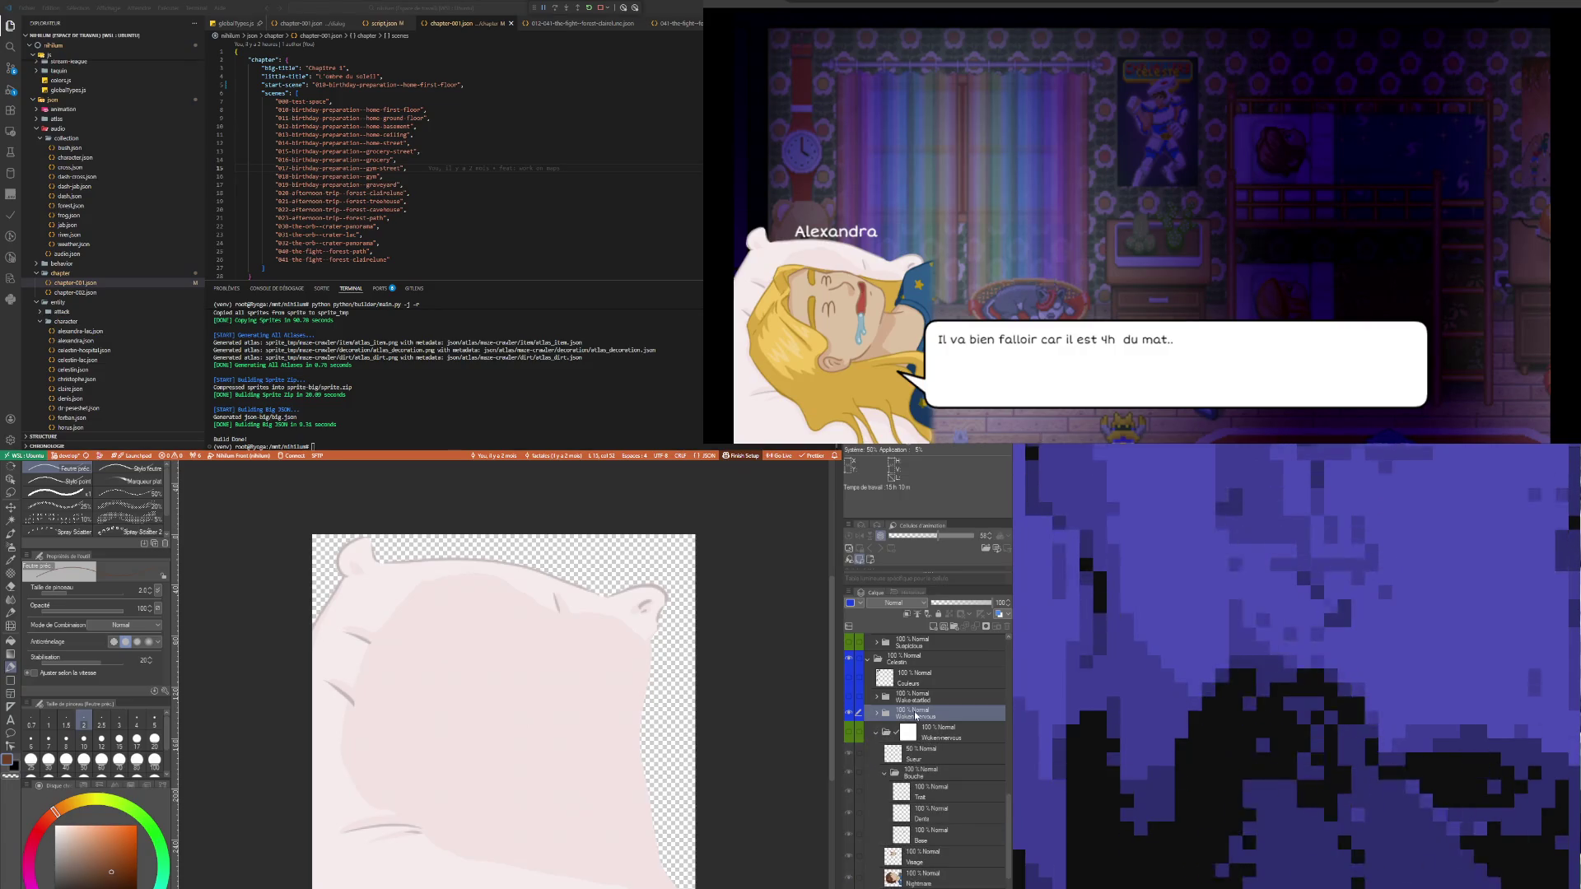
left_click(878, 715)
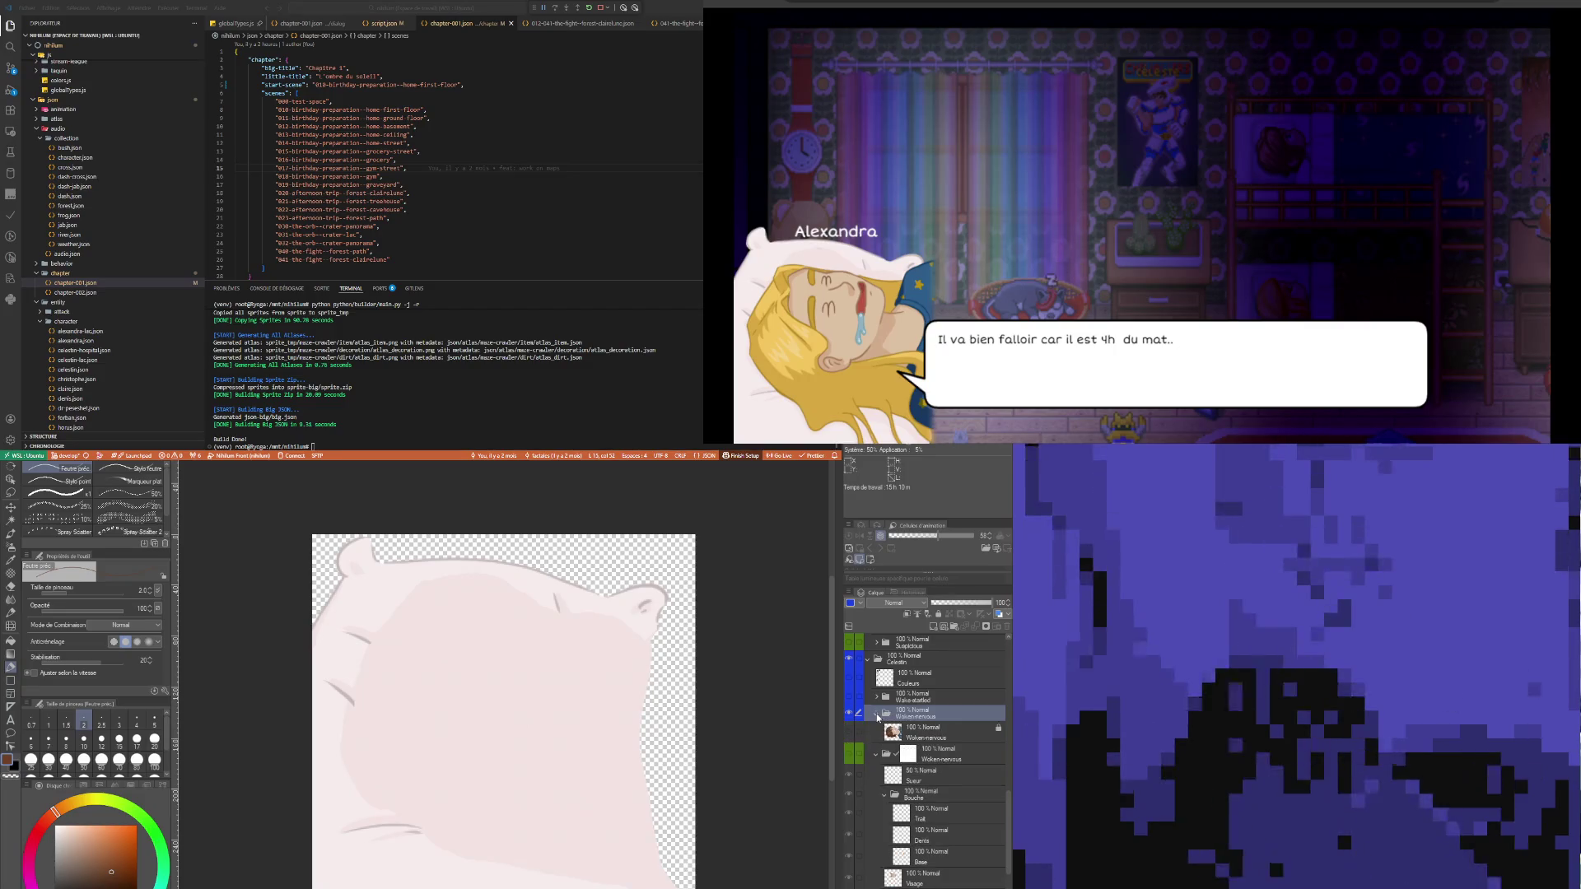
left_click(920, 732)
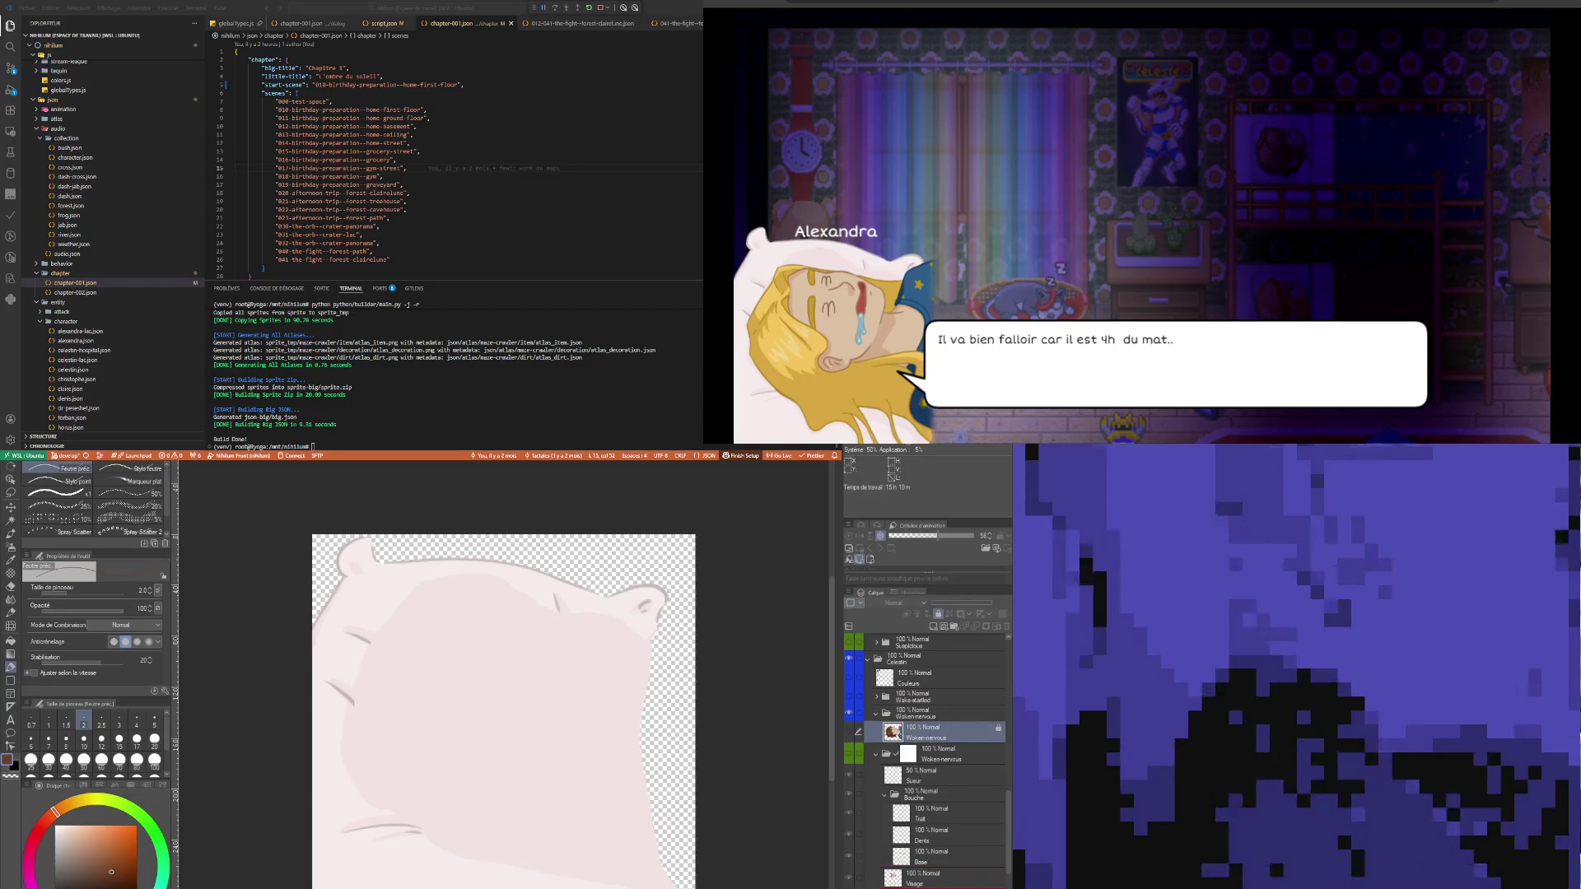
left_click_drag(938, 732, 929, 845)
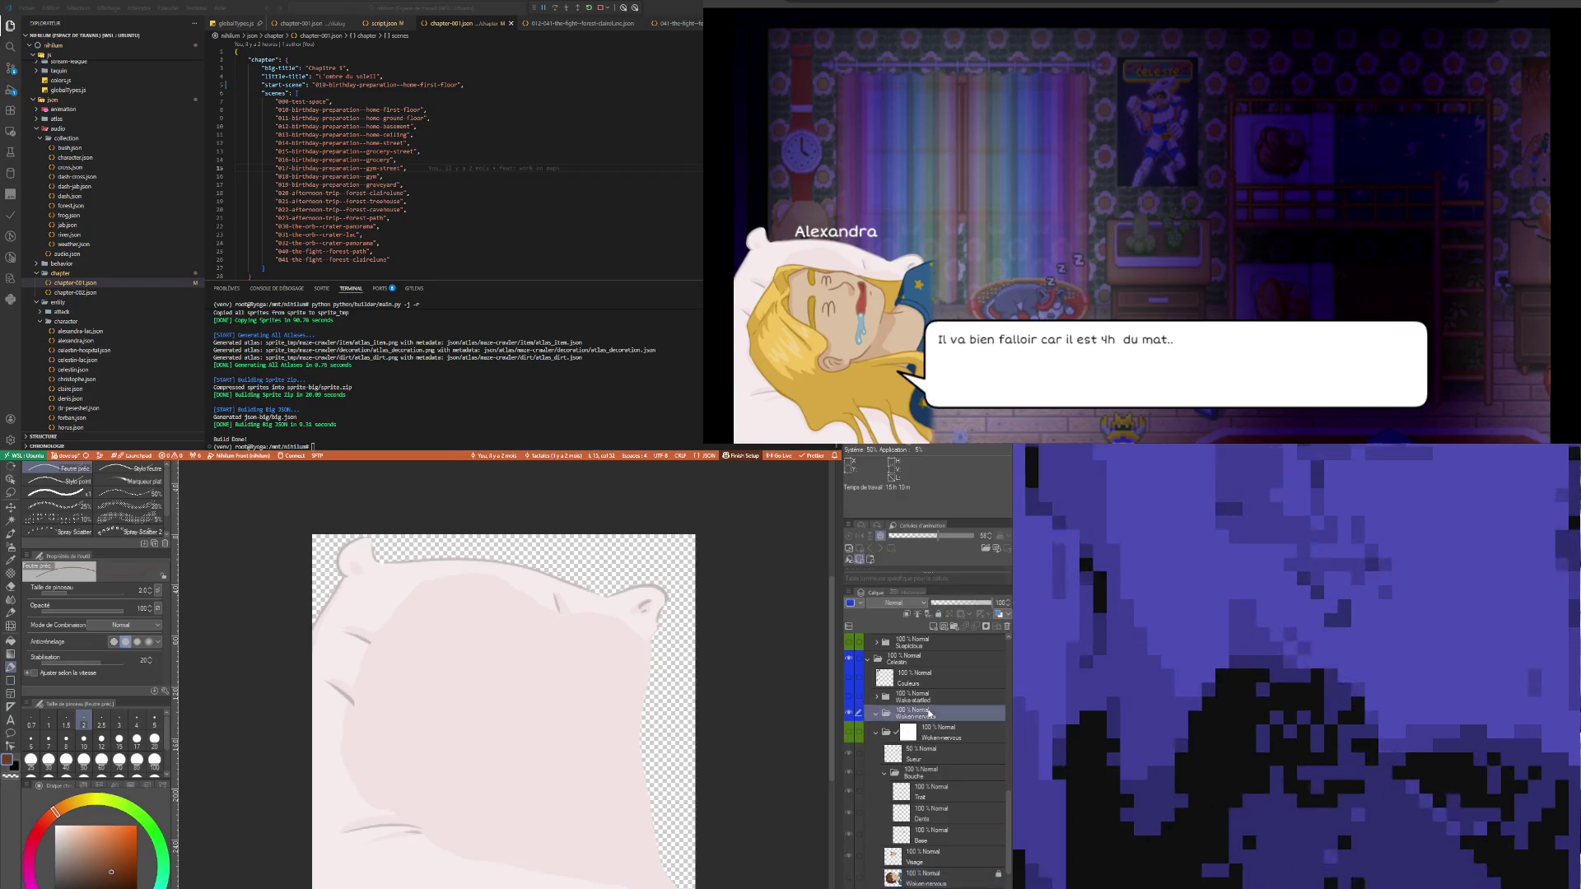
left_click(929, 713)
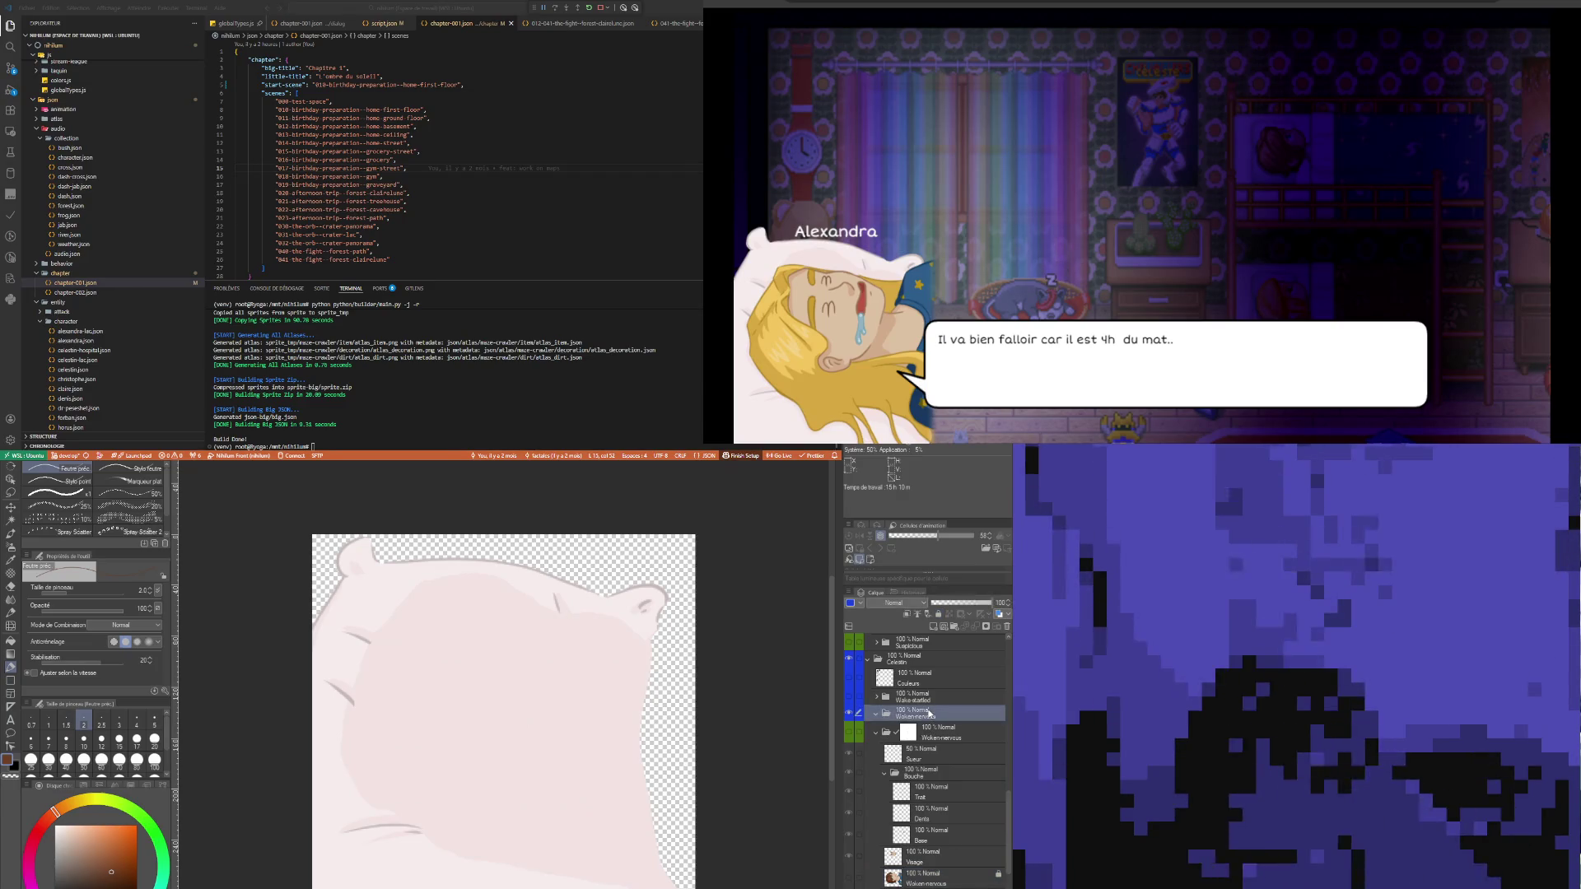
left_click(858, 732)
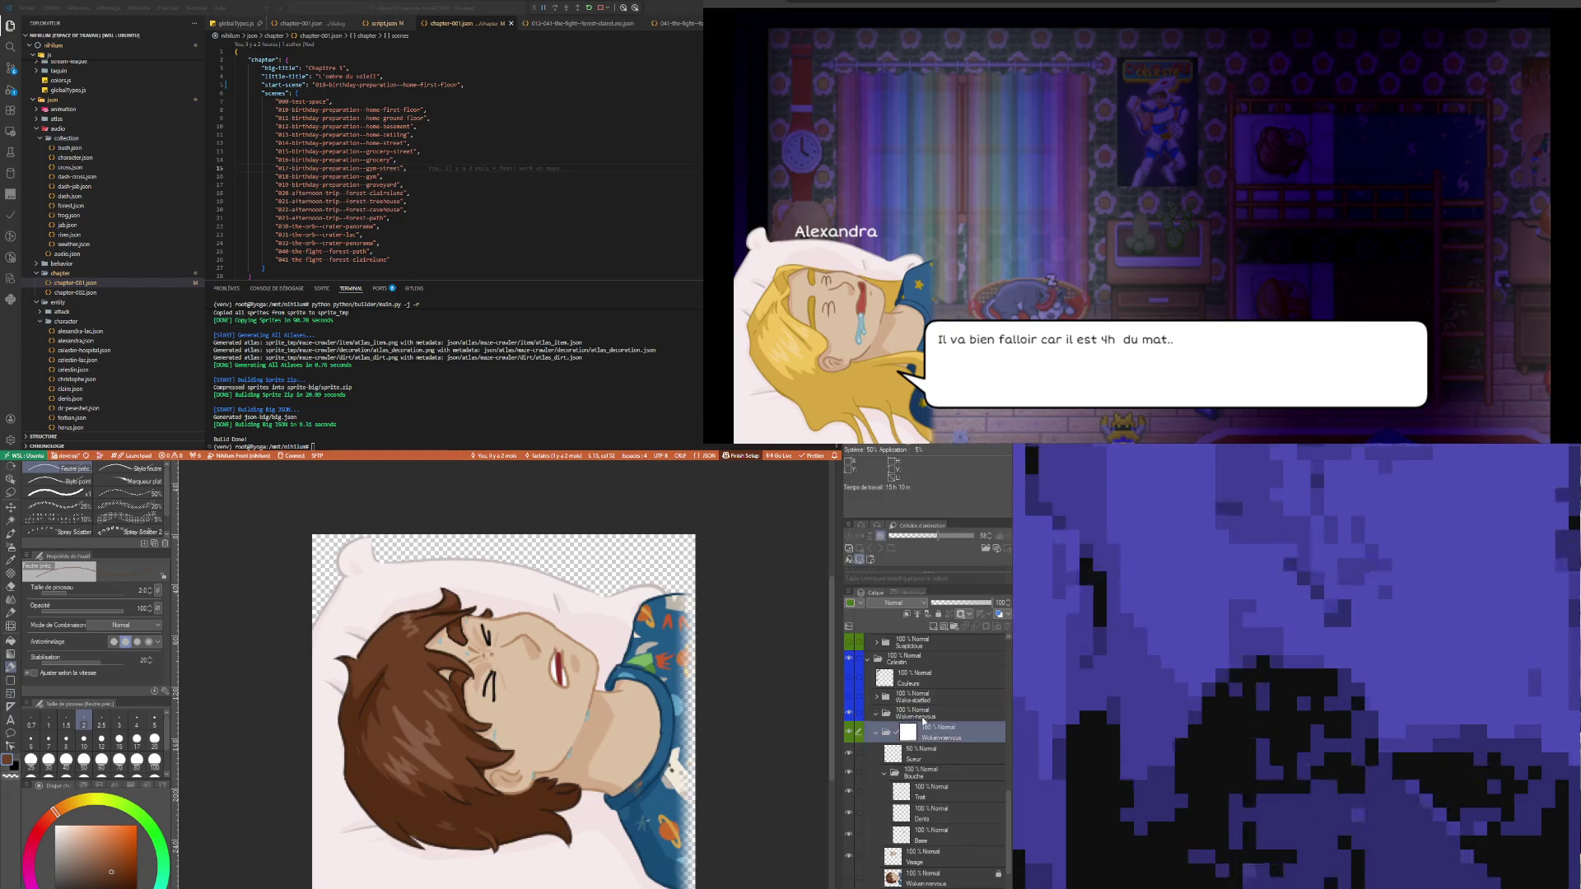
- Delete the Woken-nervous folder and move its layer above Visage to show the open eyes
left_click(1005, 629)
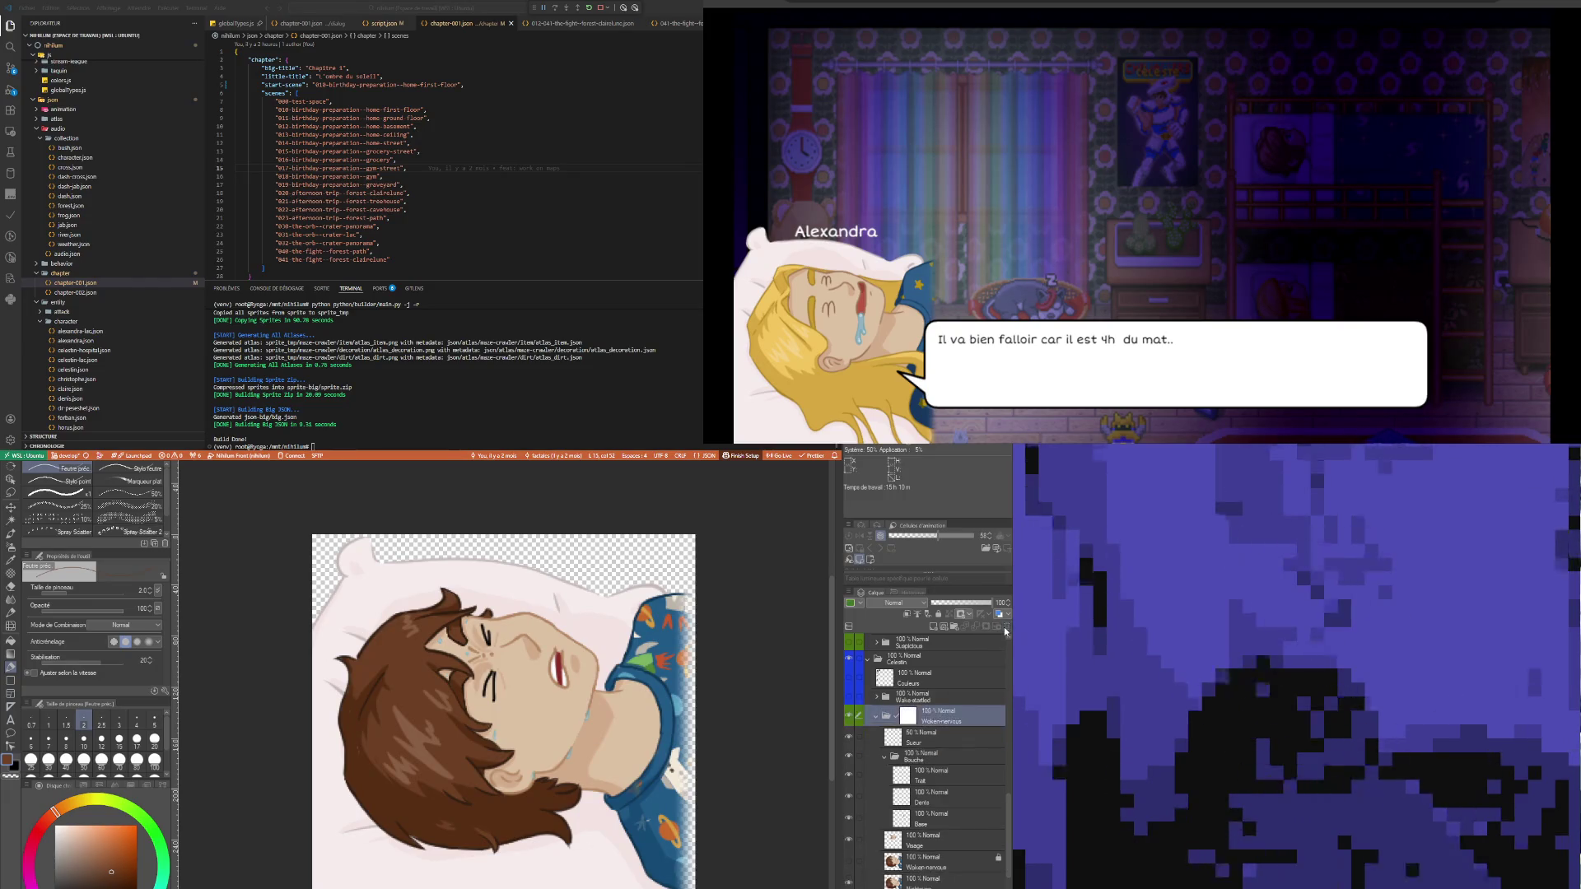
left_click(863, 880)
left_click(934, 868)
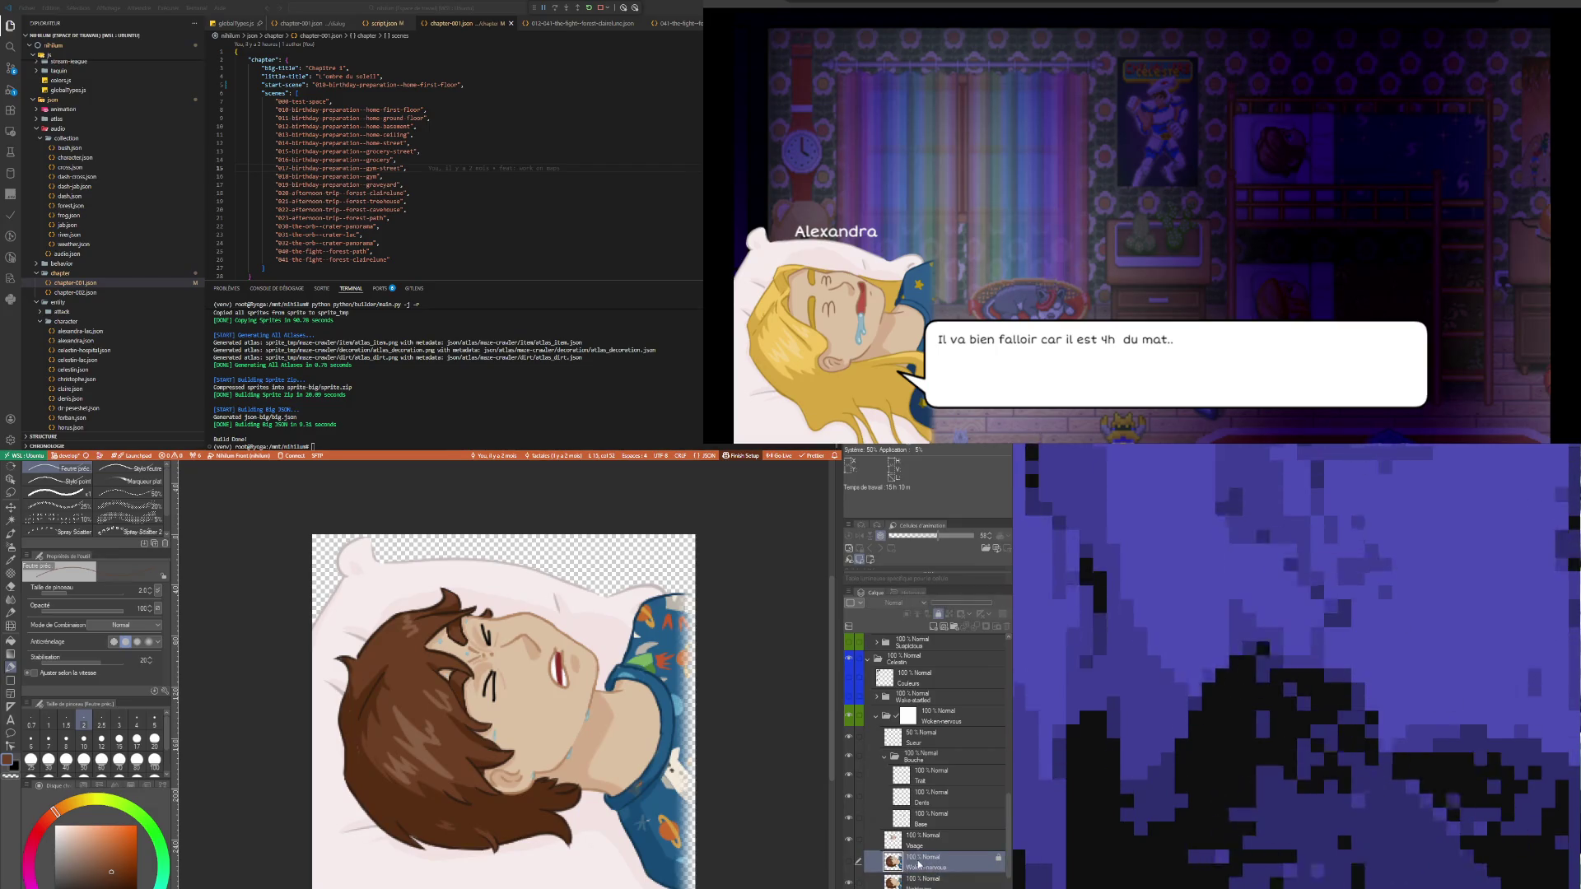
left_click(903, 883)
left_click(906, 865)
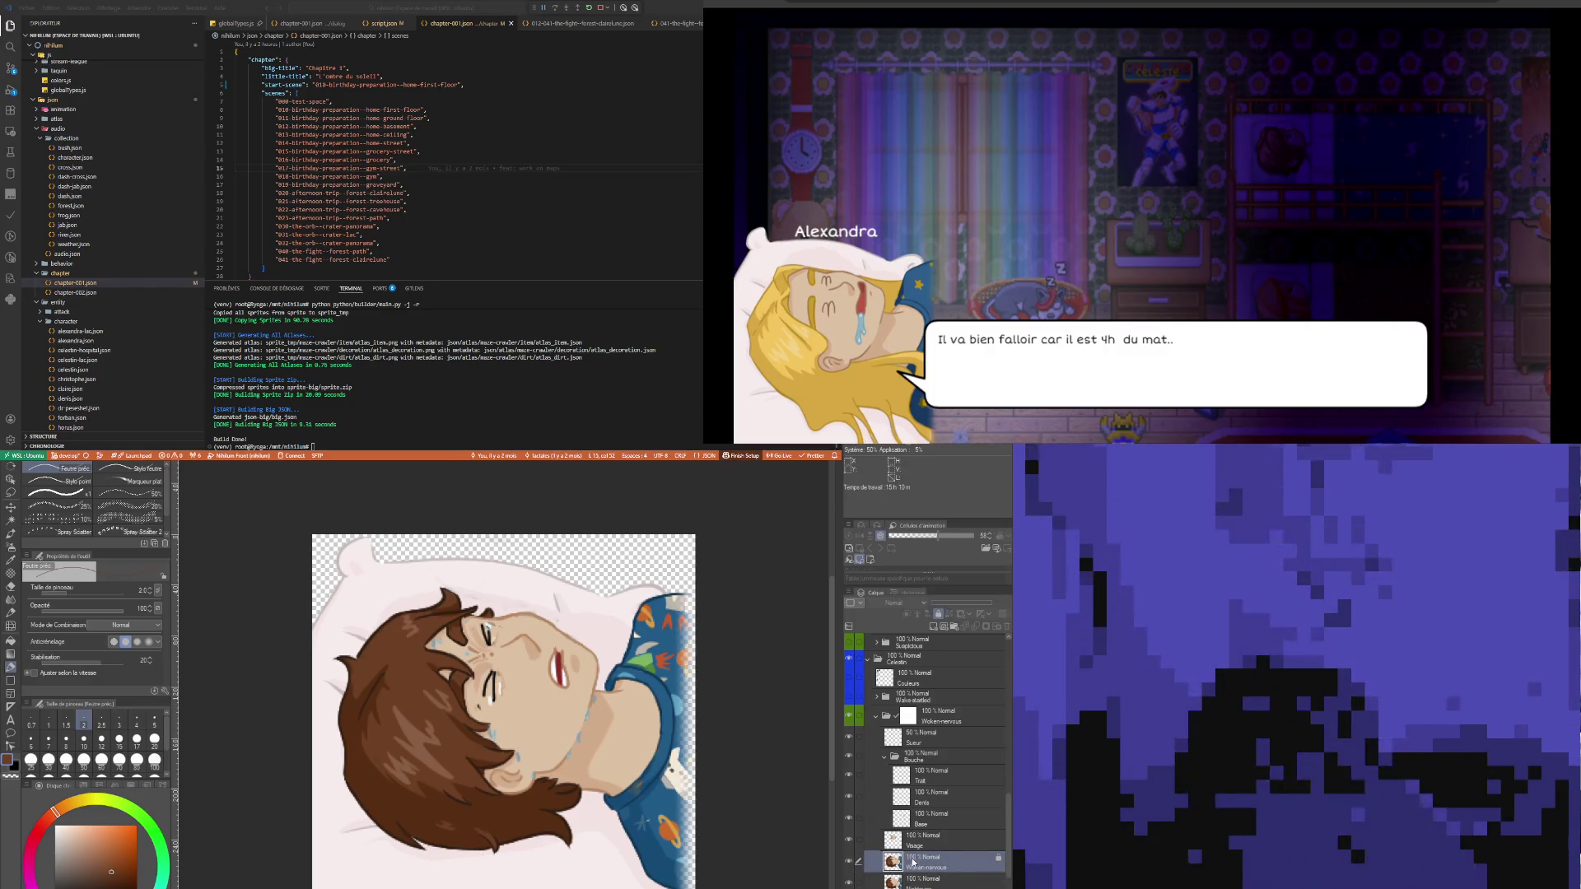
left_click_drag(933, 840, 933, 838)
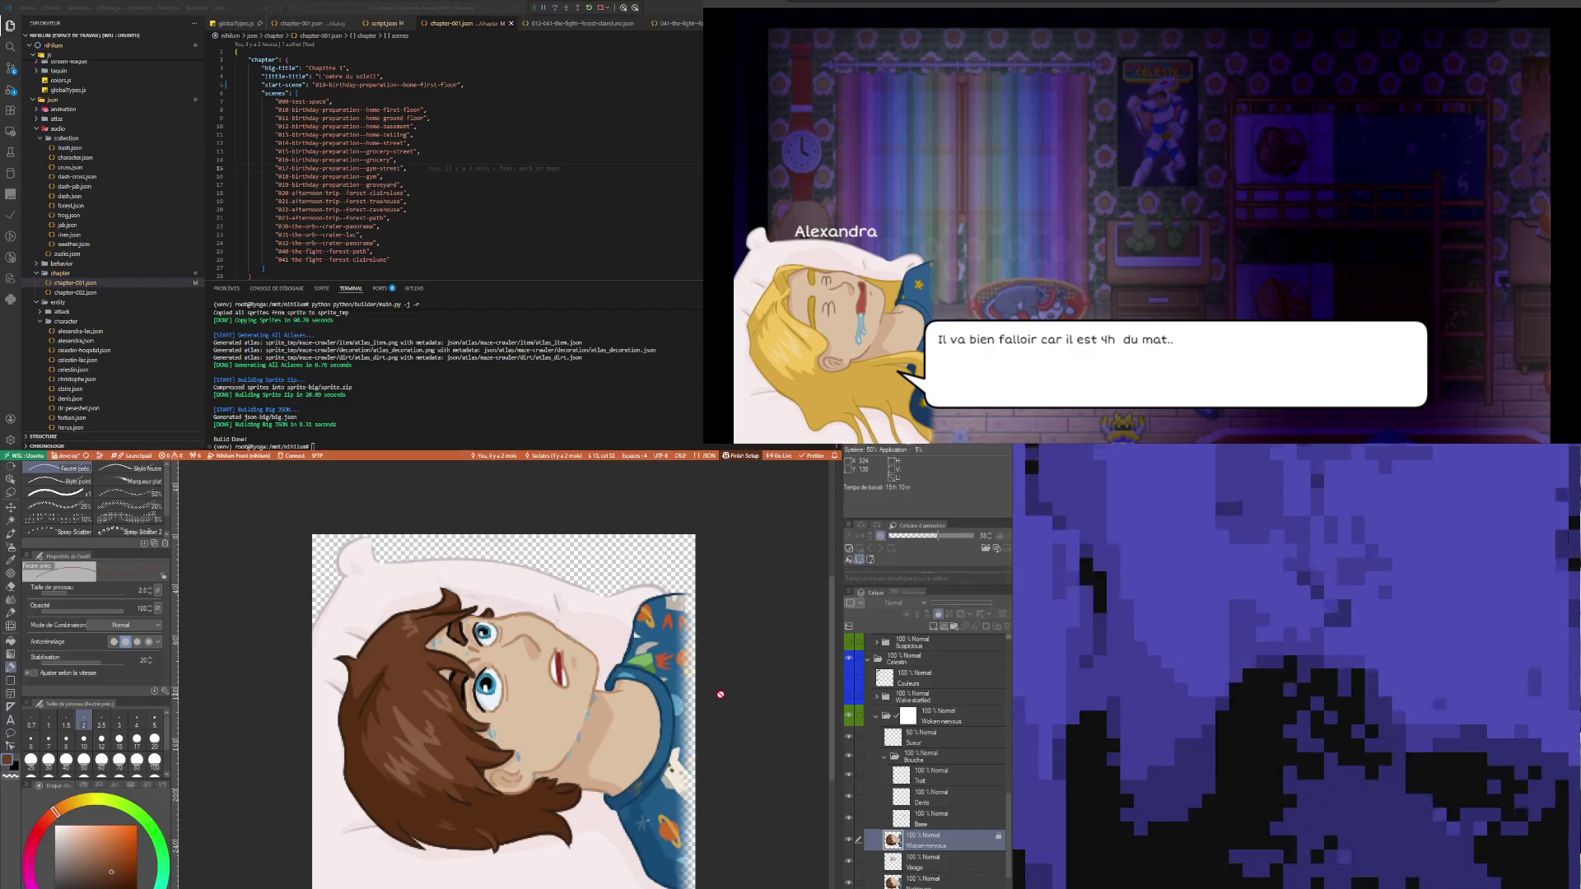
- Toggle the Woken-nervous layer on and off to compare open and squinting eyes
scroll(723, 700, "up", 2)
scroll(577, 659, "down", 2)
scroll(516, 649, "up", 2)
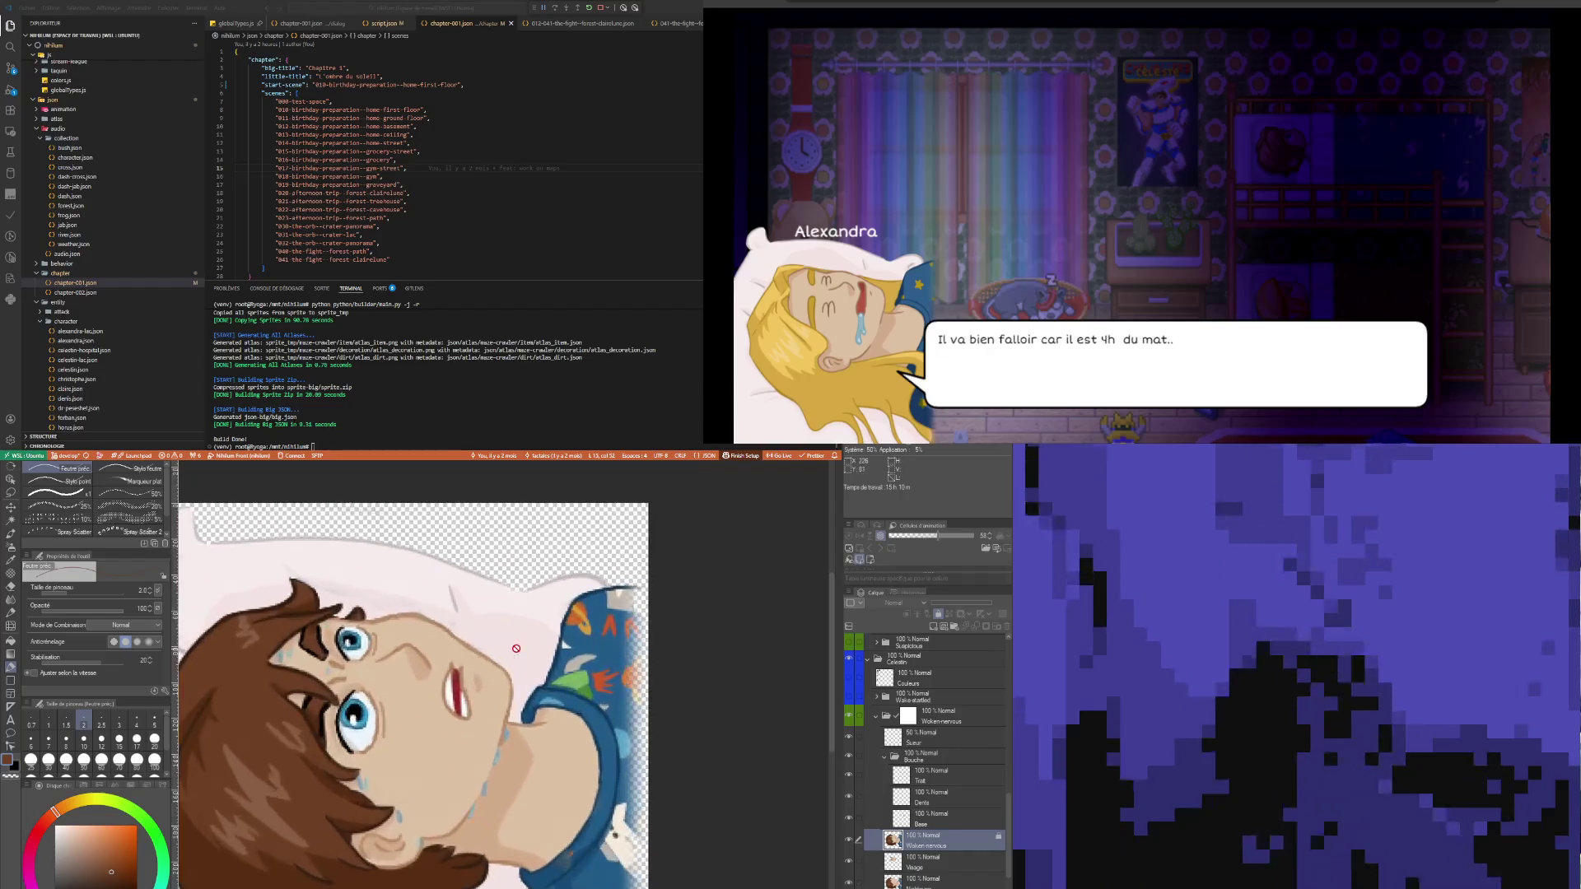
left_click(849, 838)
left_click(848, 838)
left_click(848, 839)
left_click(848, 838)
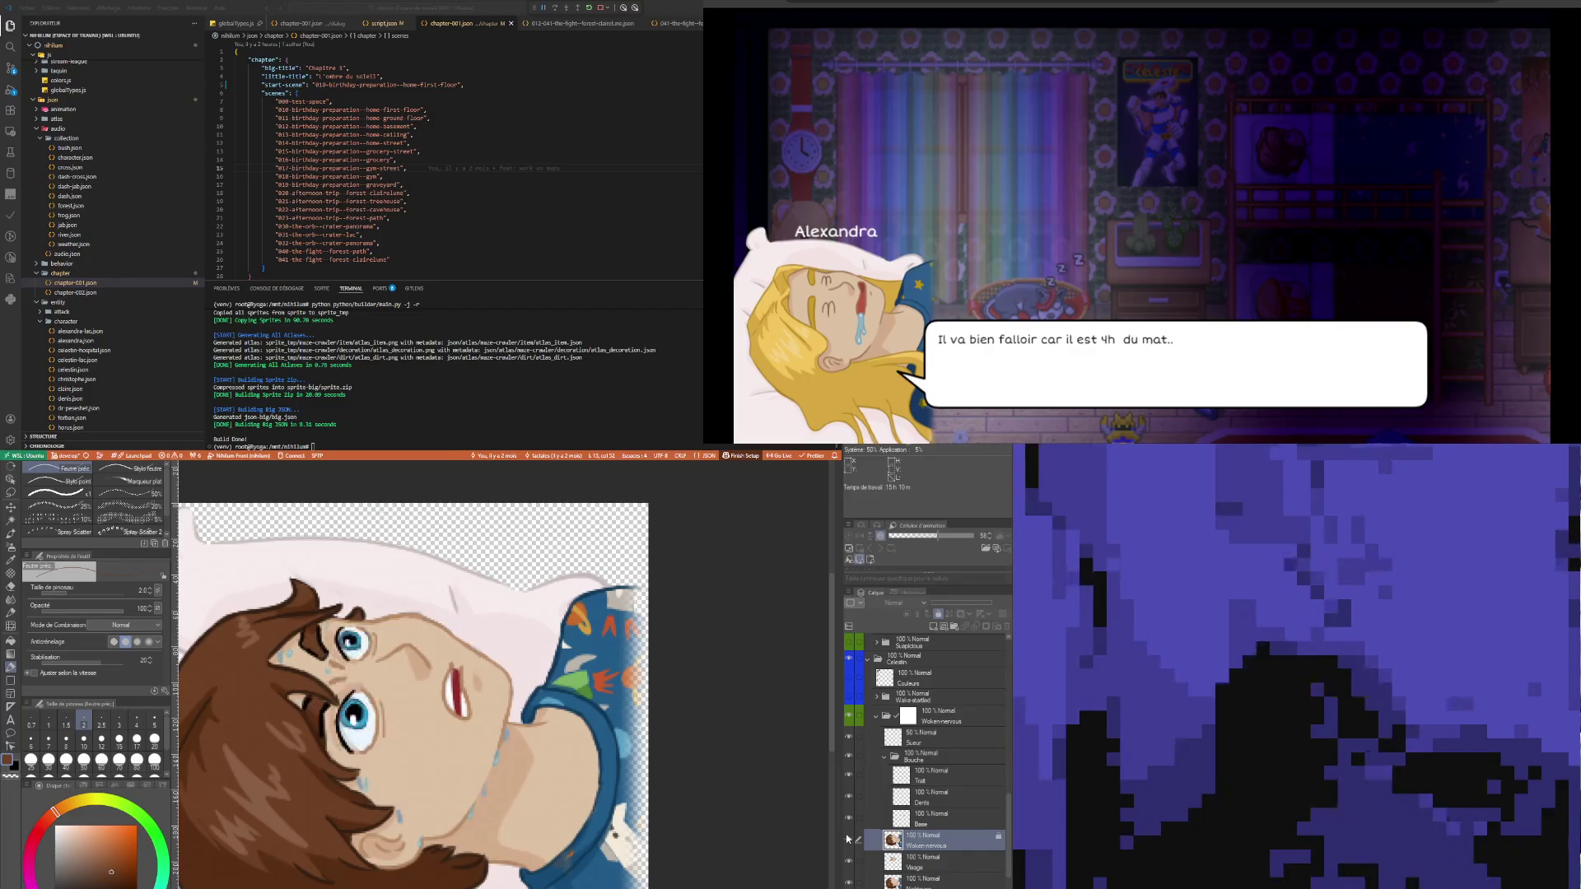
left_click(849, 838)
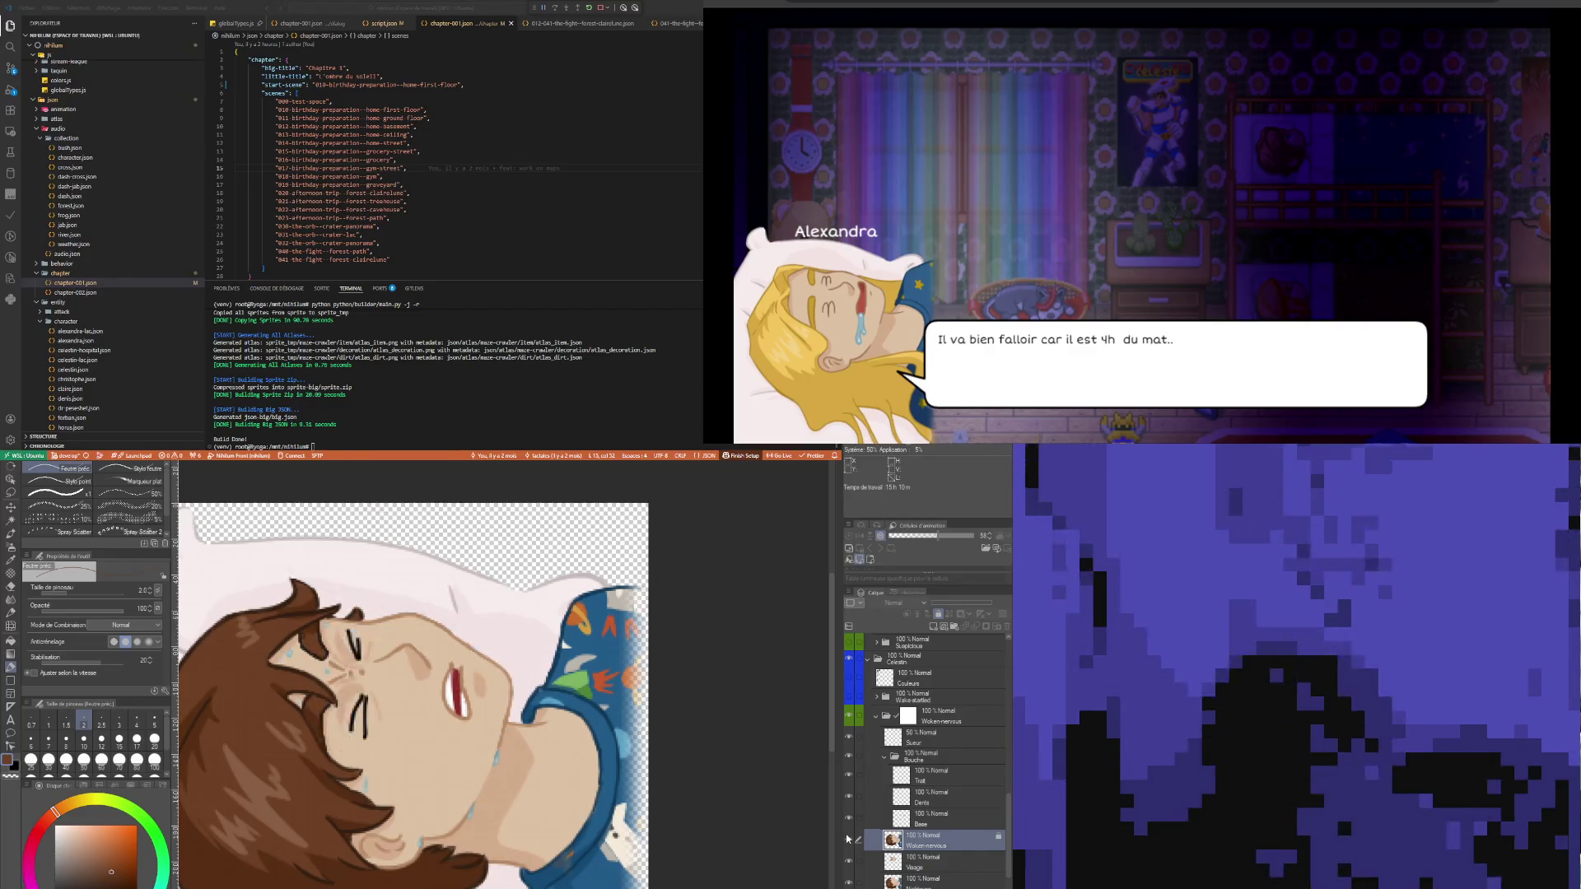
left_click(848, 838)
left_click(848, 839)
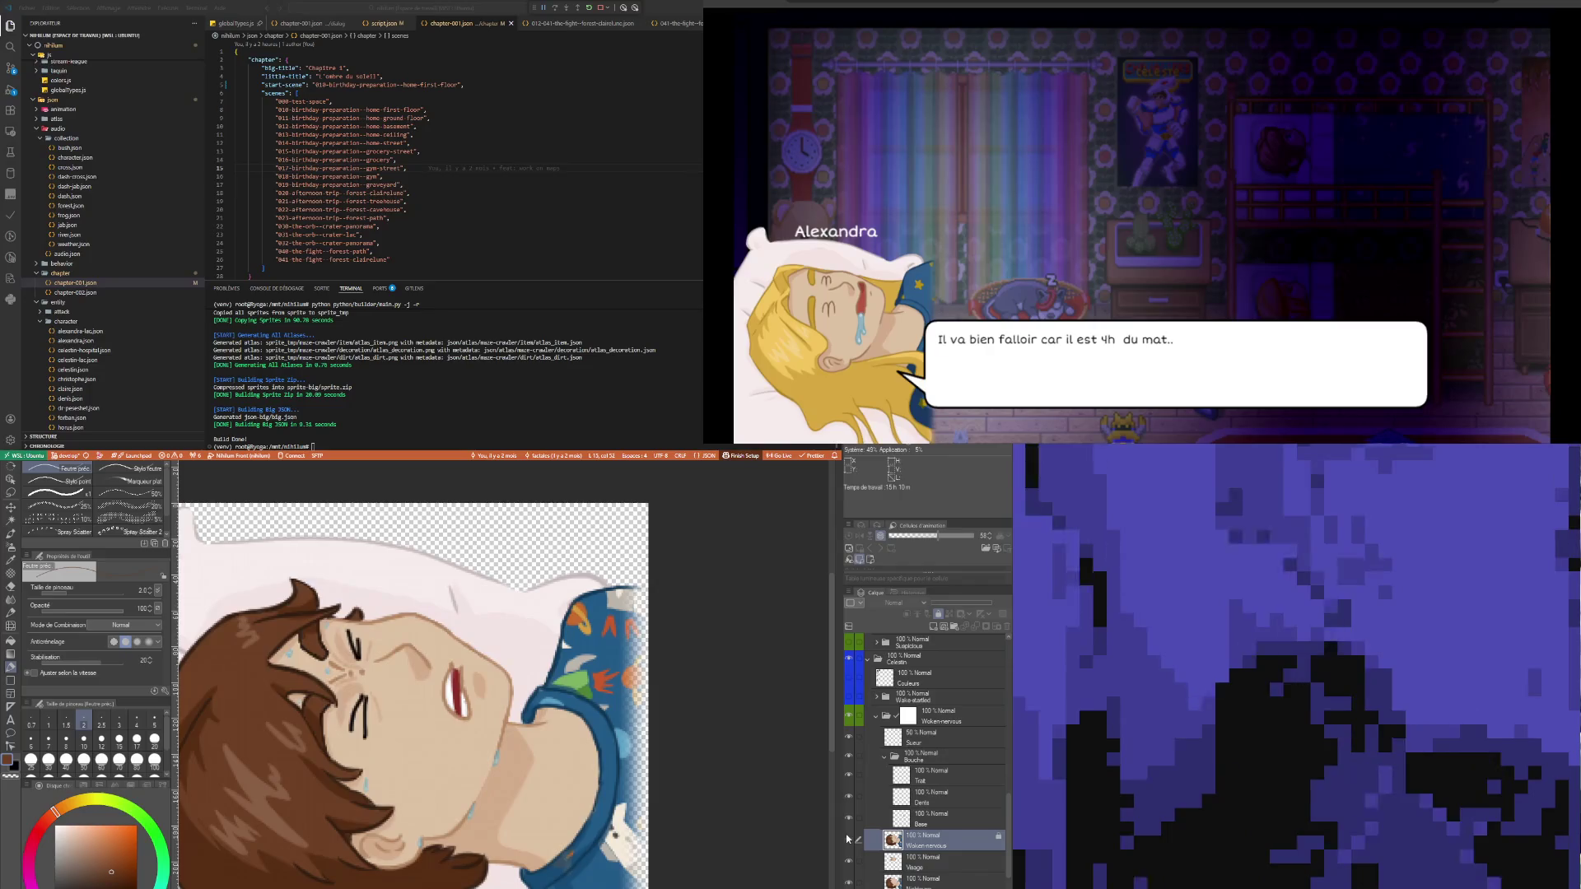
left_click(848, 838)
left_click(848, 839)
left_click(848, 839)
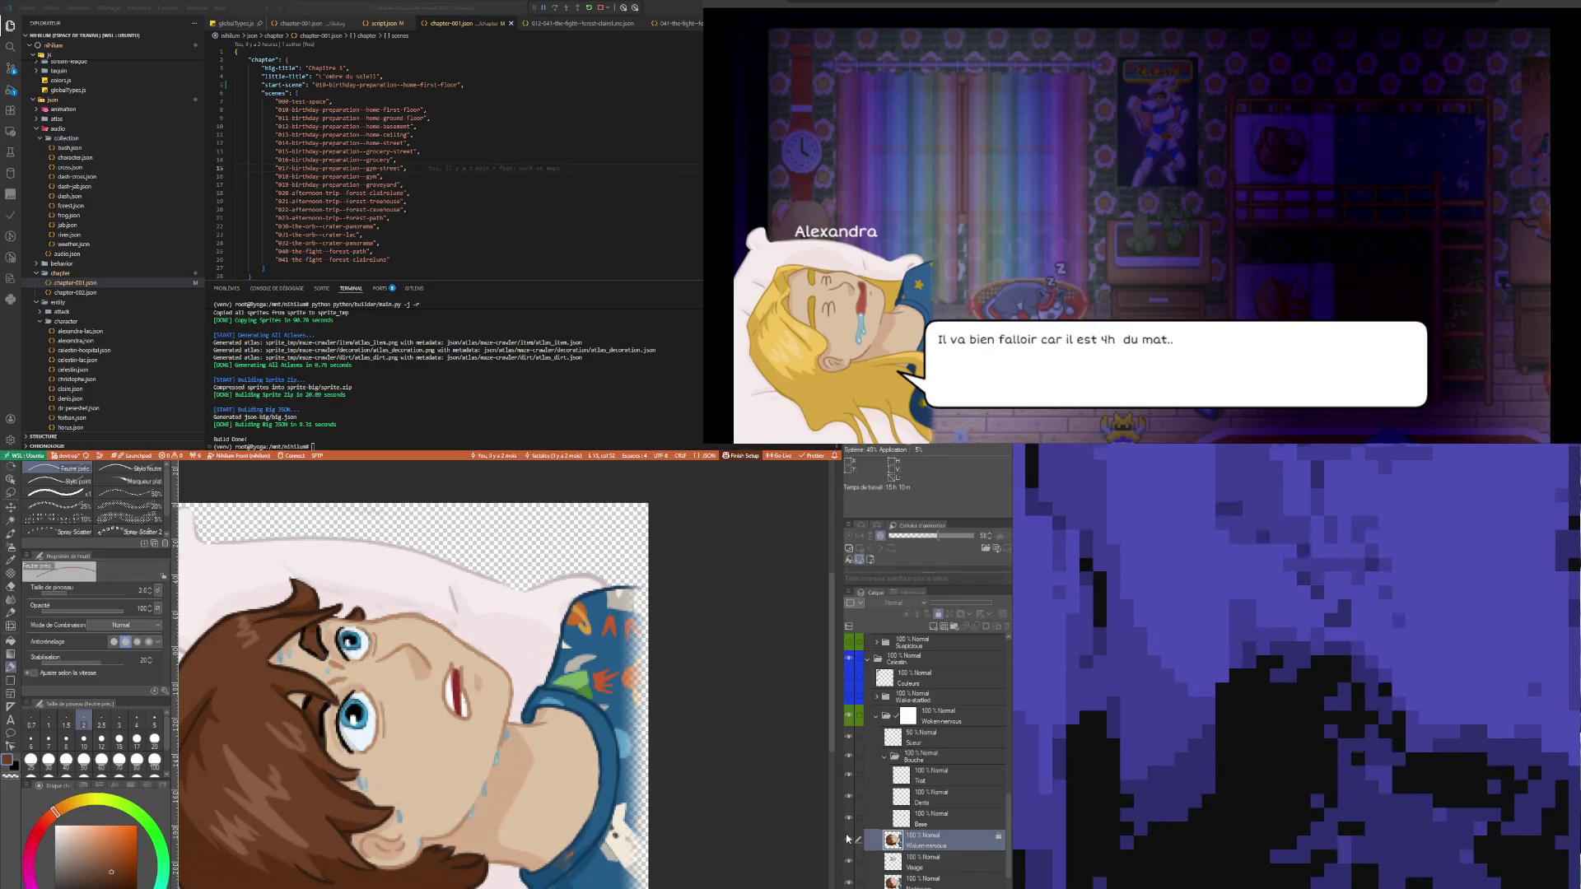
left_click(848, 838)
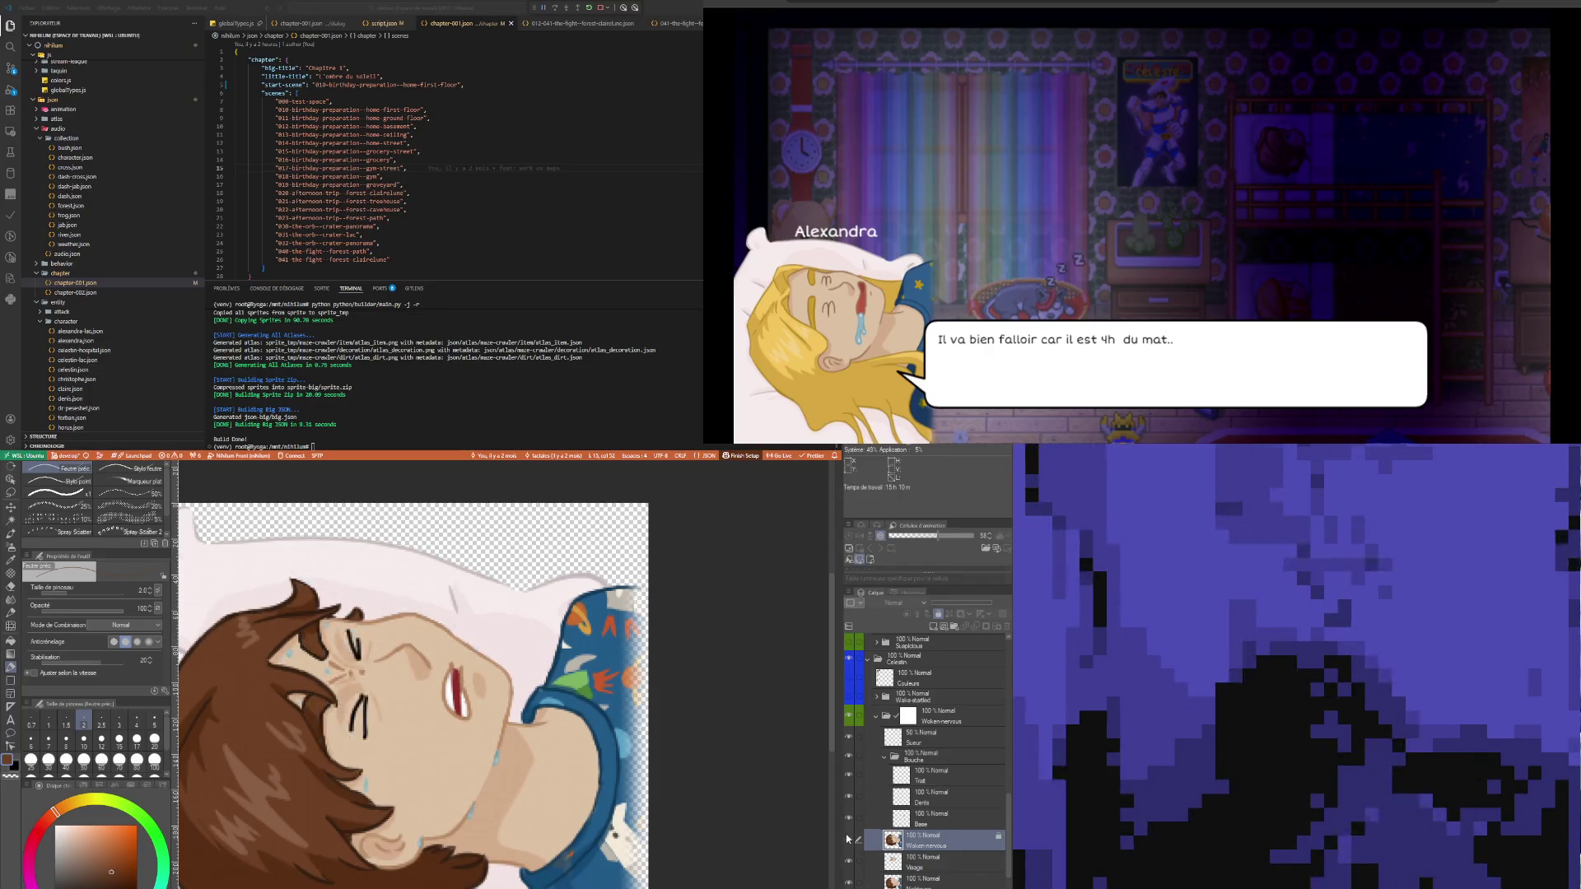
left_click(848, 838)
left_click(848, 838)
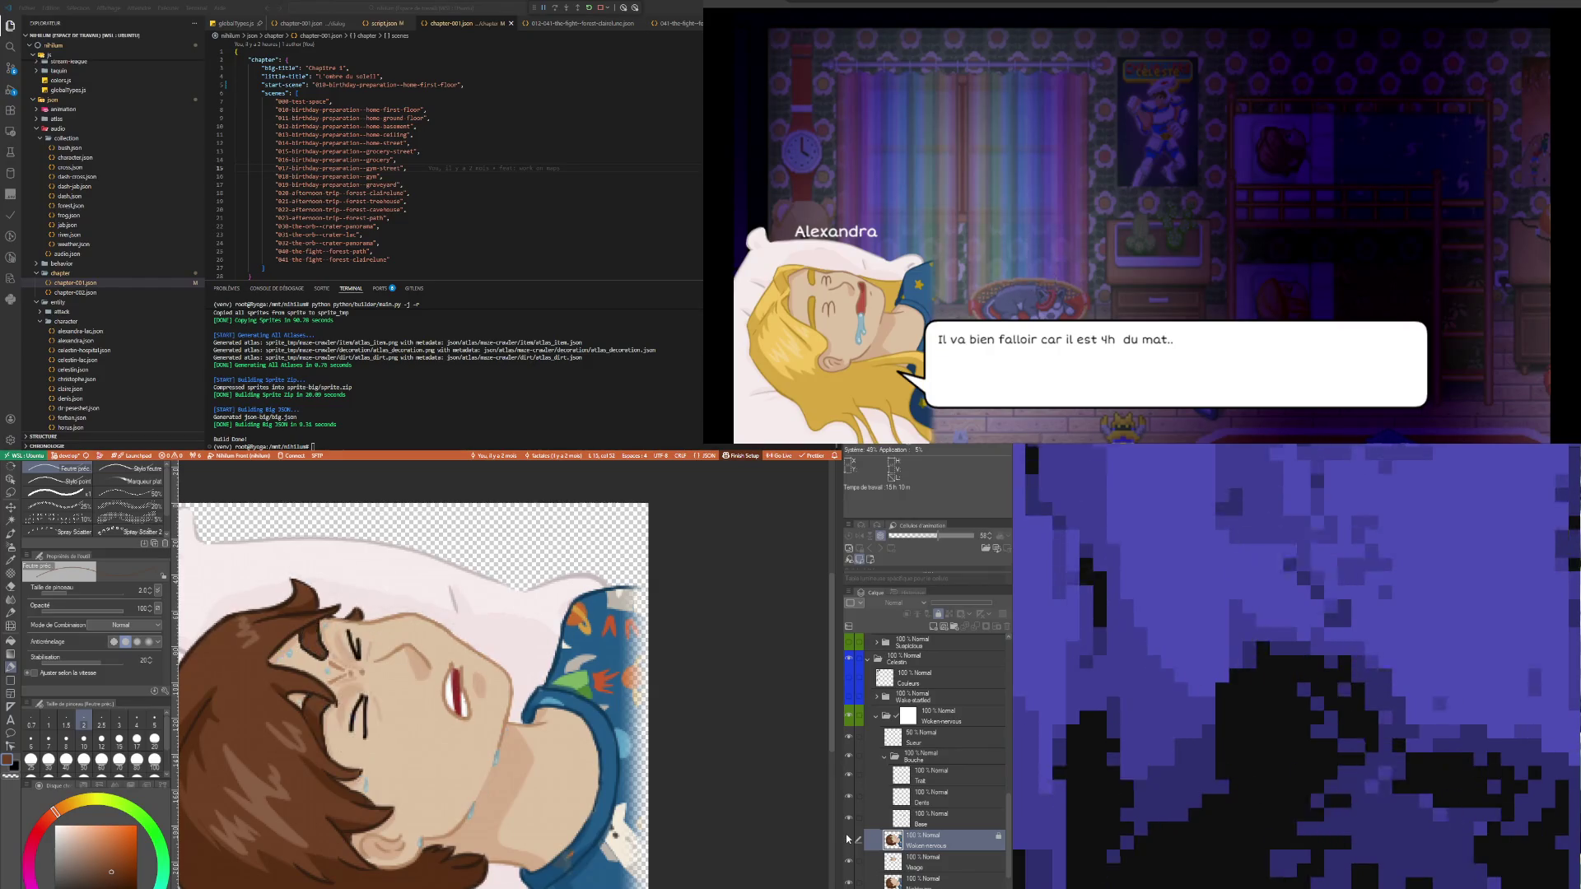
left_click(848, 838)
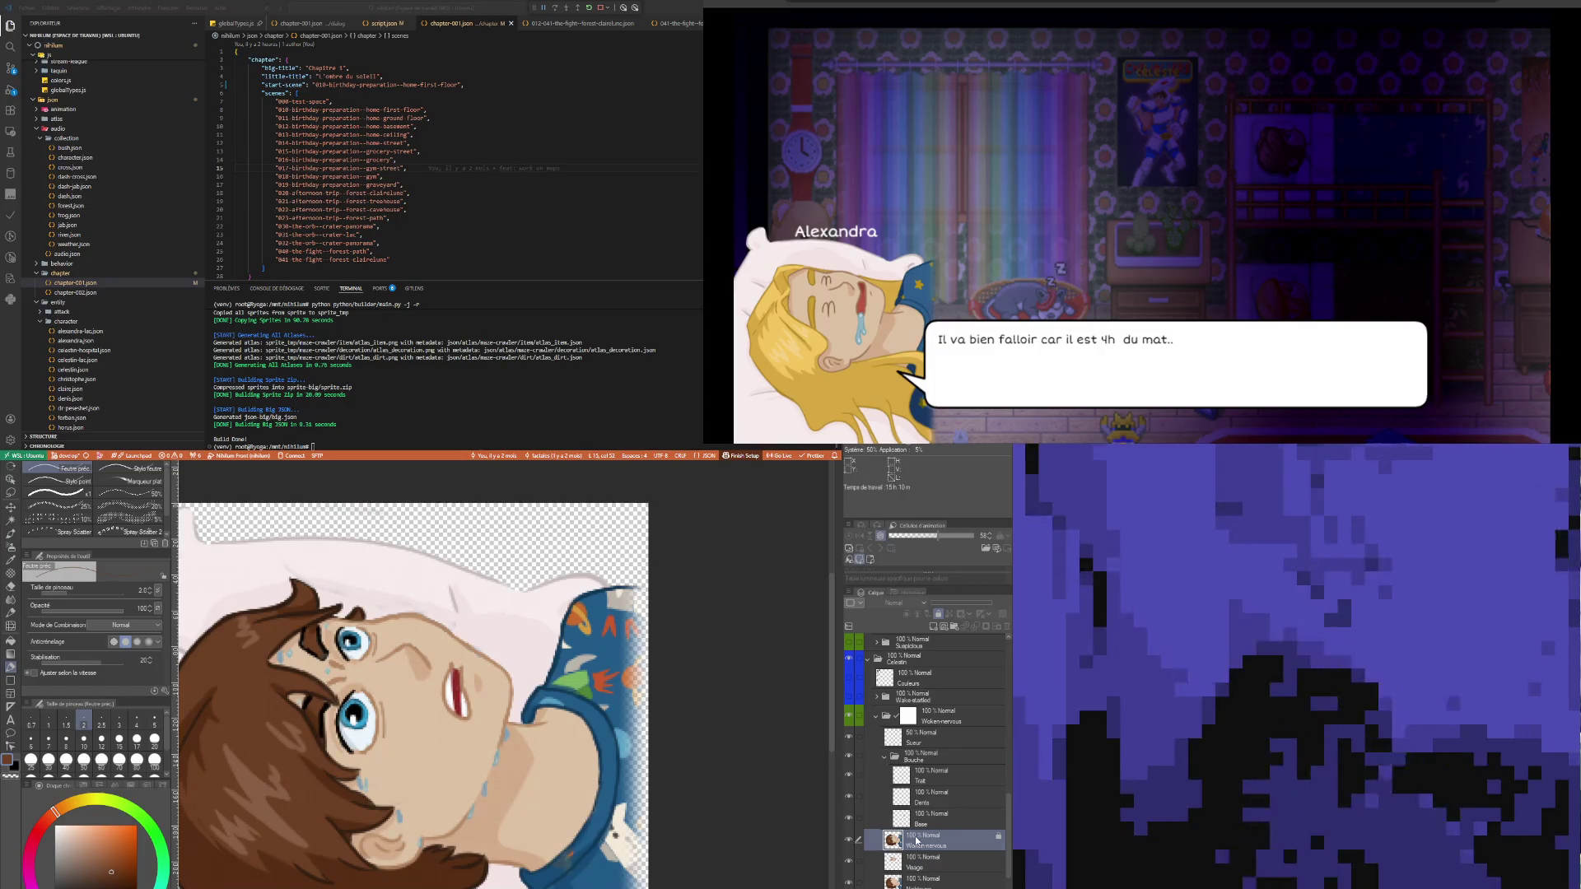
scroll(365, 683, "up", 2)
scroll(365, 683, "up", 2)
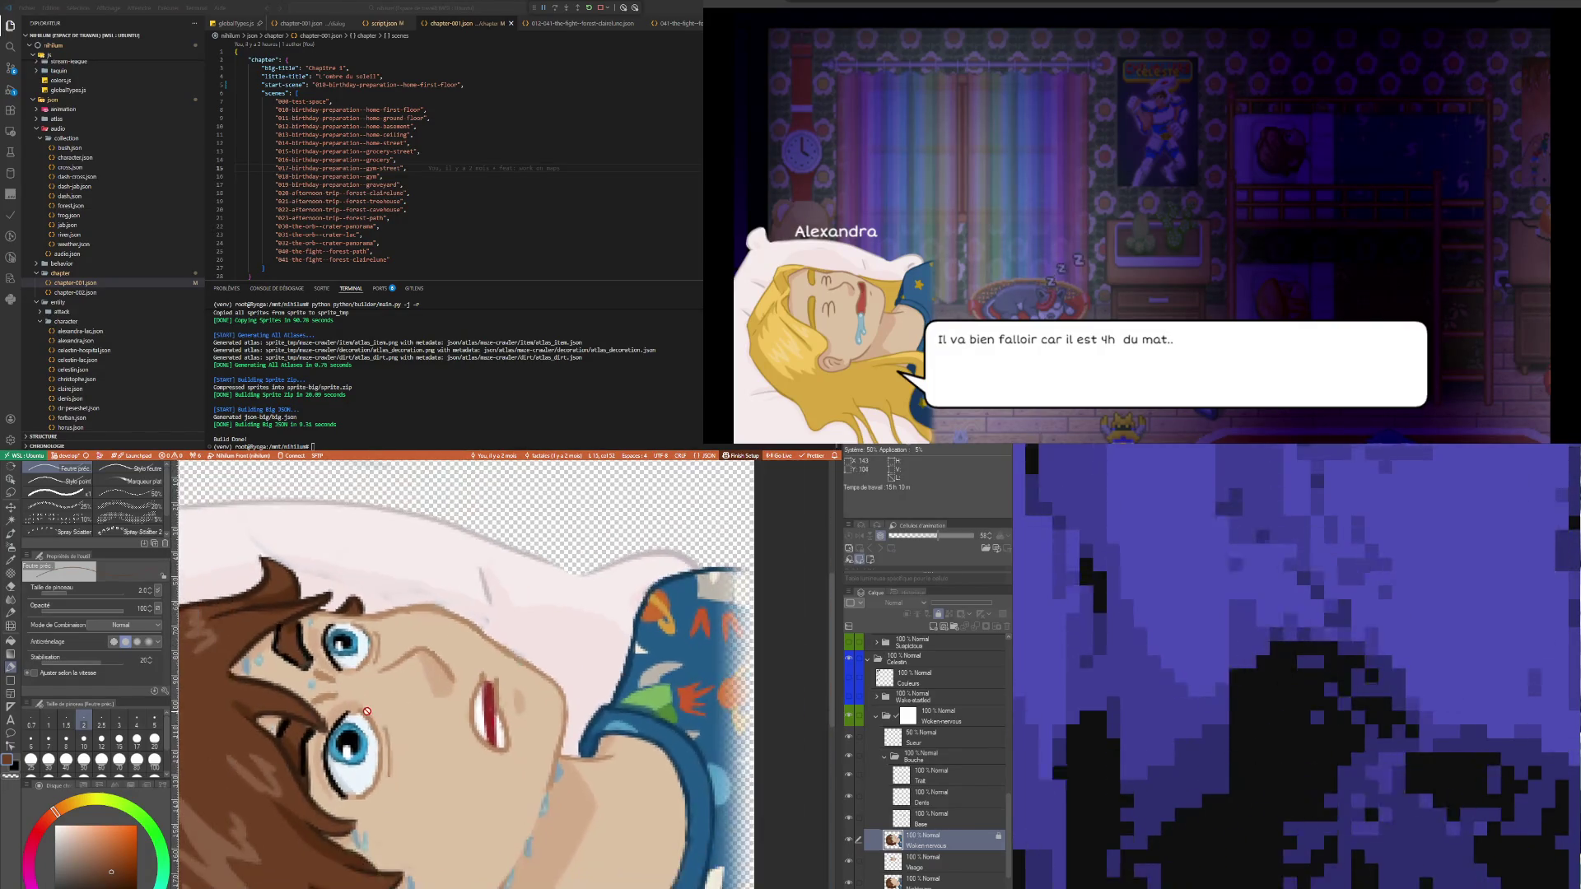
left_click(11, 492)
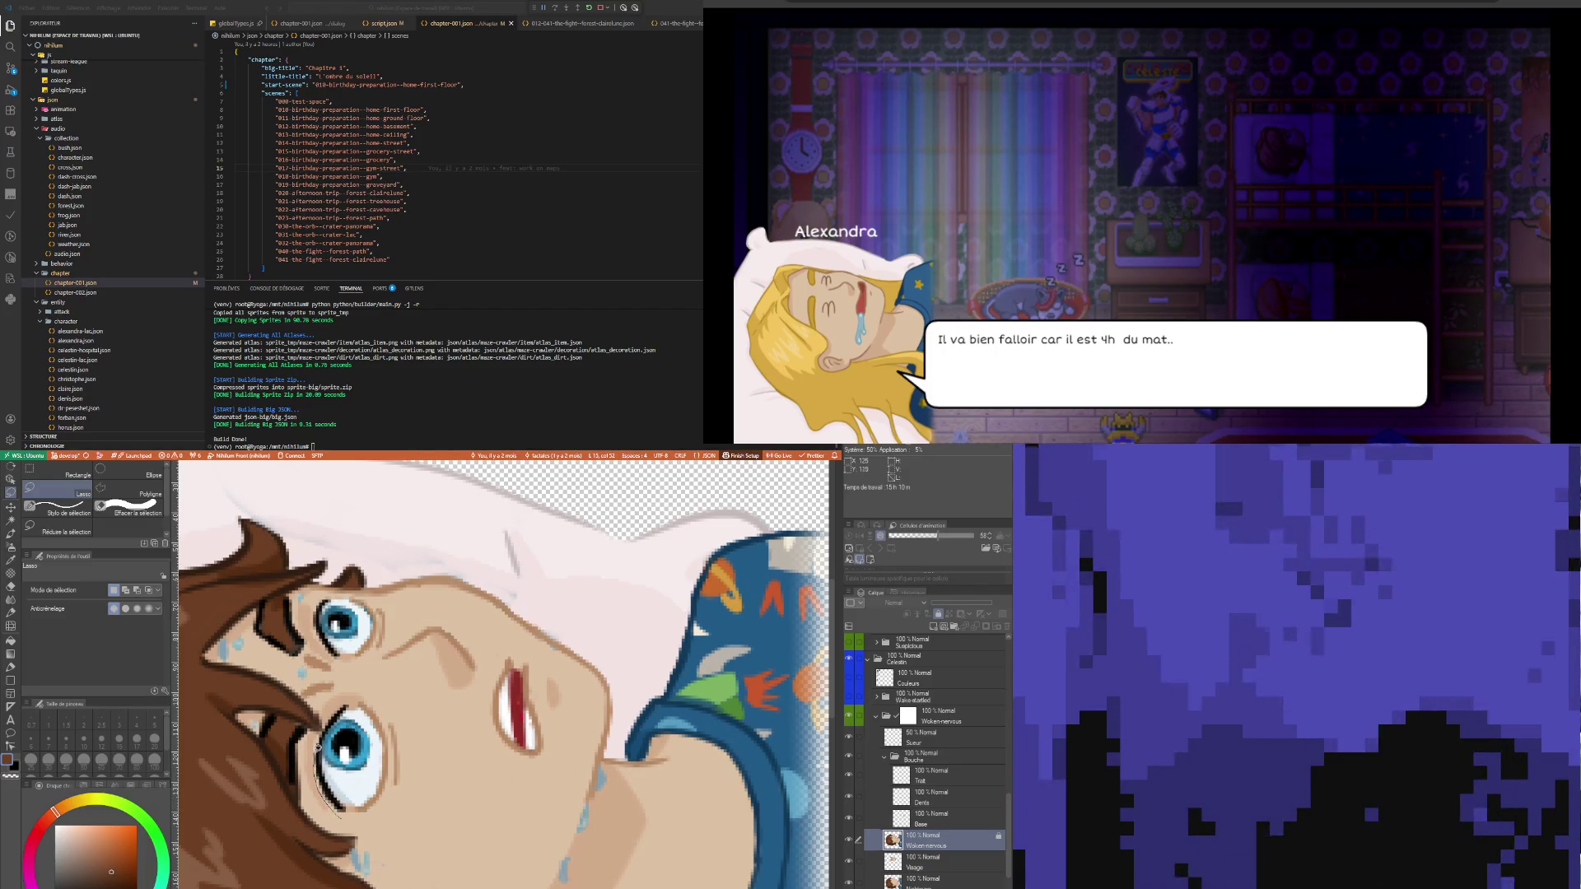
- Lasso the open eyes onto their own layer and delete the original Woken-nervous layer
mouse_move(321, 735)
left_mouse_down()
mouse_move(376, 695)
mouse_move(418, 761)
left_mouse_up()
left_click_drag(381, 815, 354, 820)
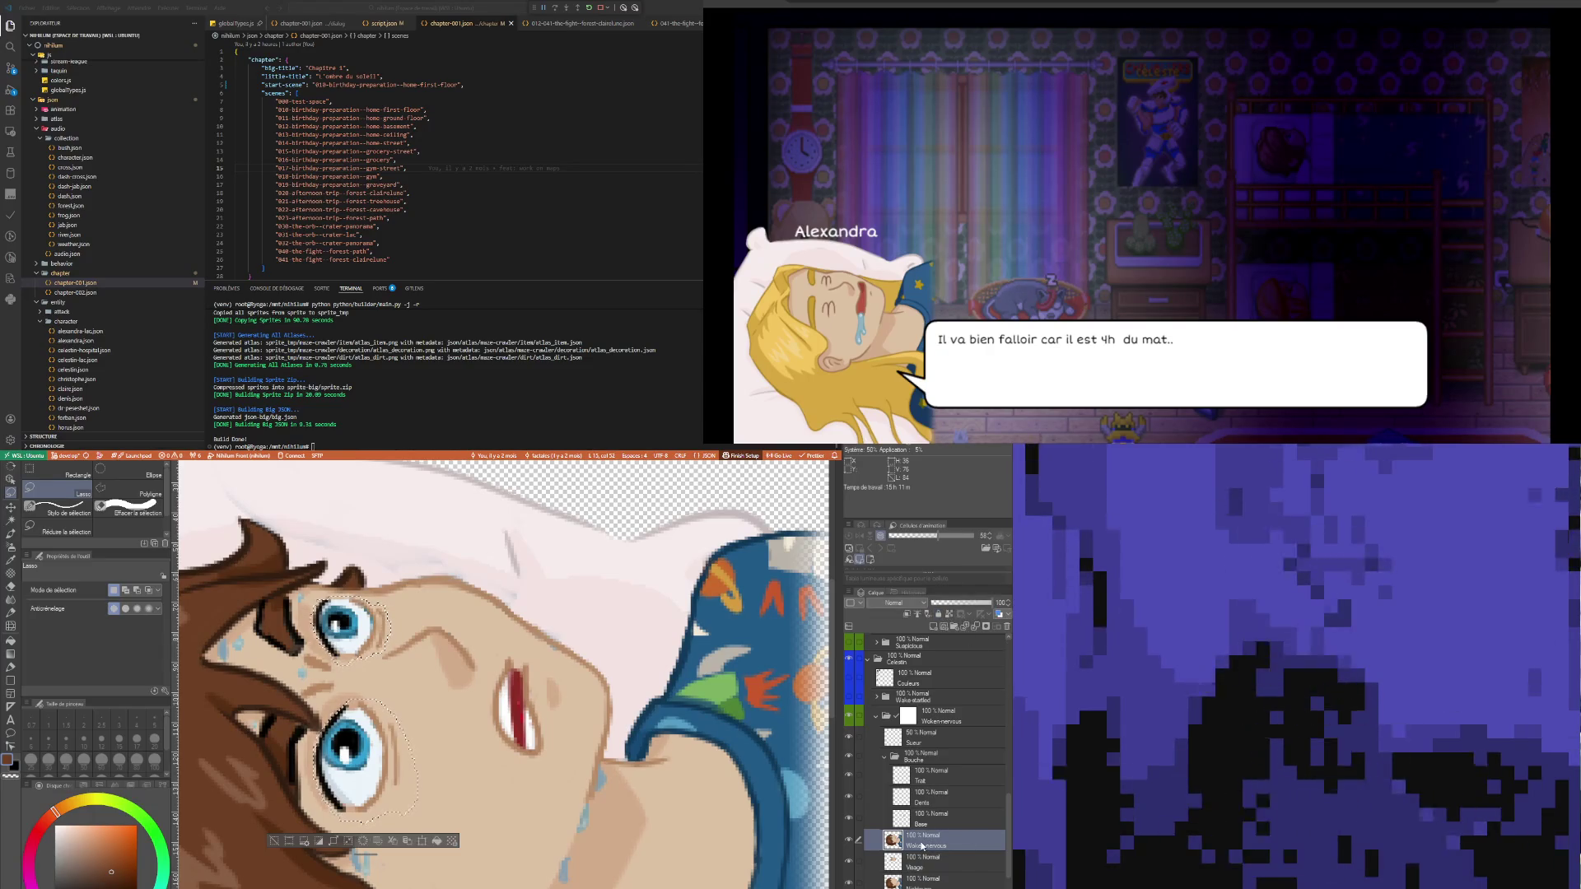
key("ctrl+x")
key("ctrl+v")
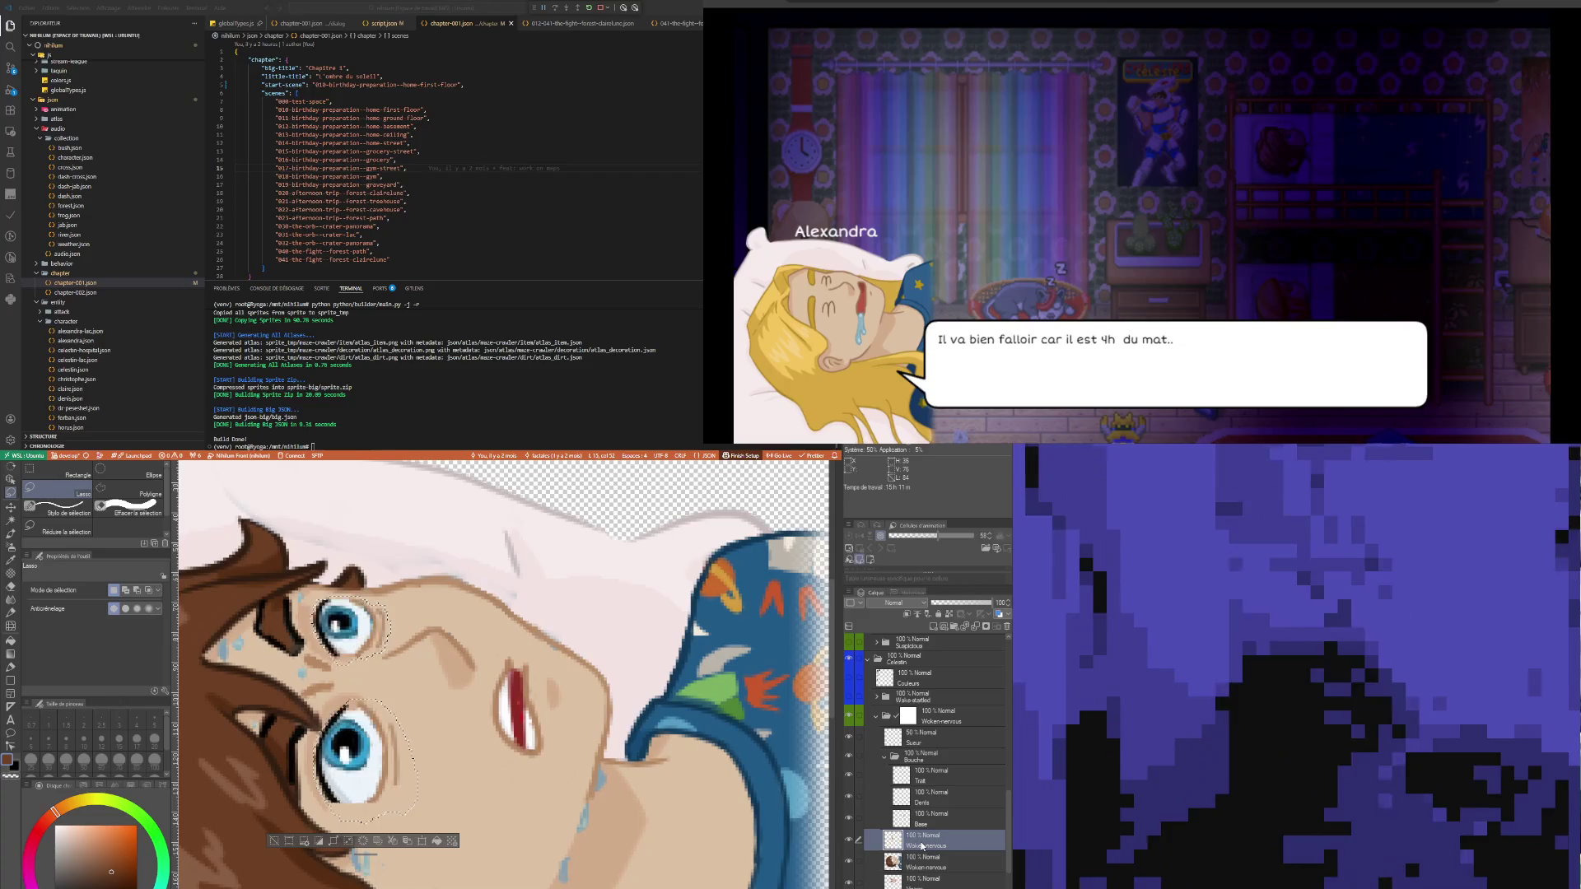
left_click(939, 870)
key("ctrl+minus")
key("ctrl+minus")
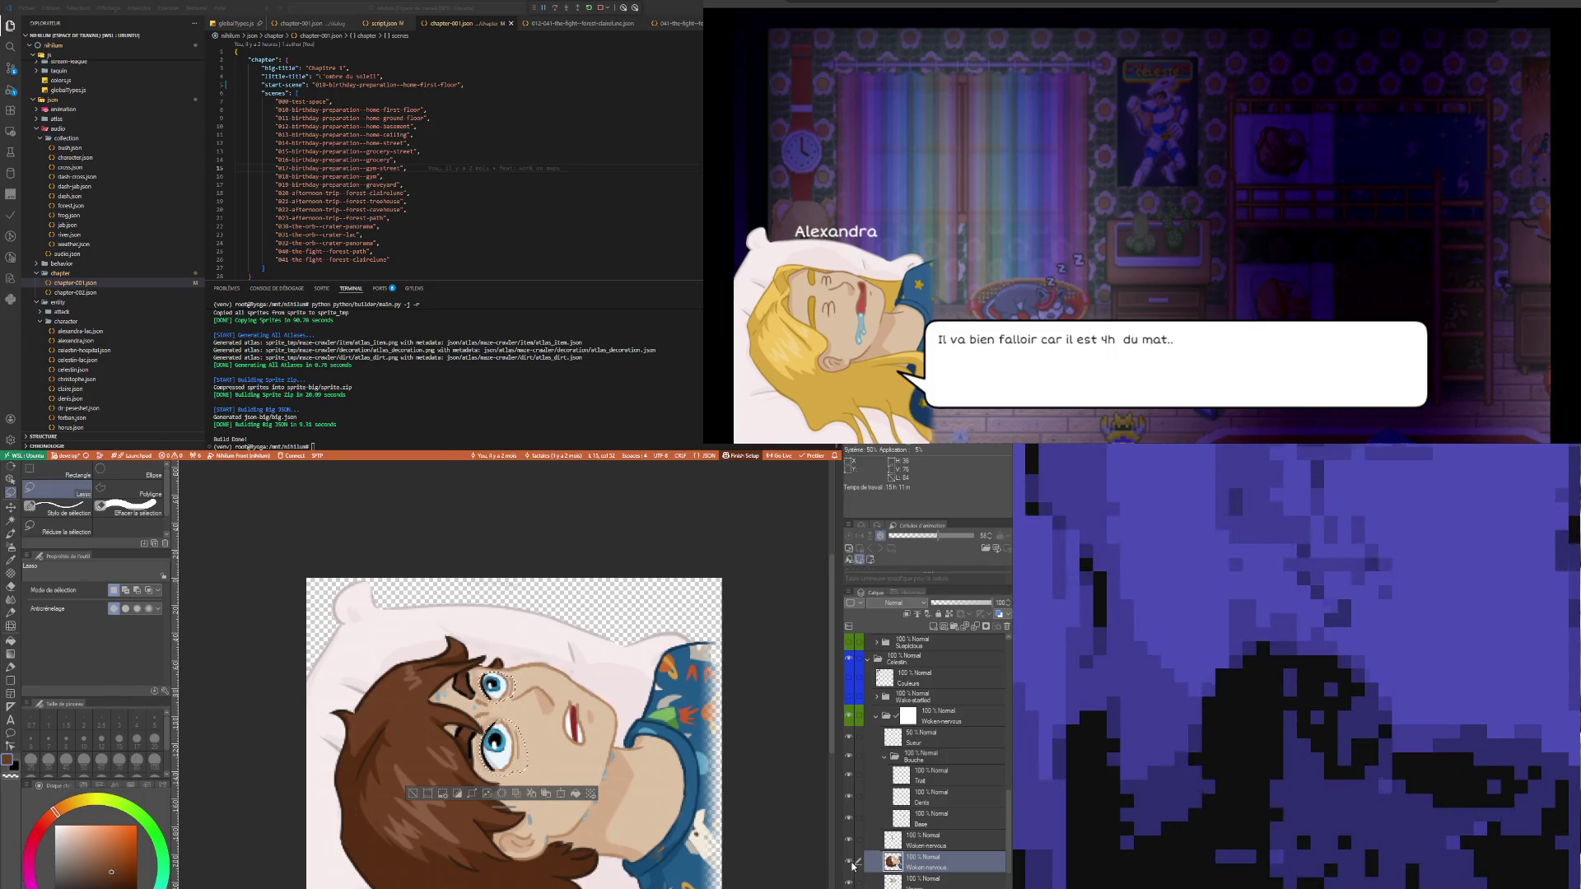
left_click(1008, 627)
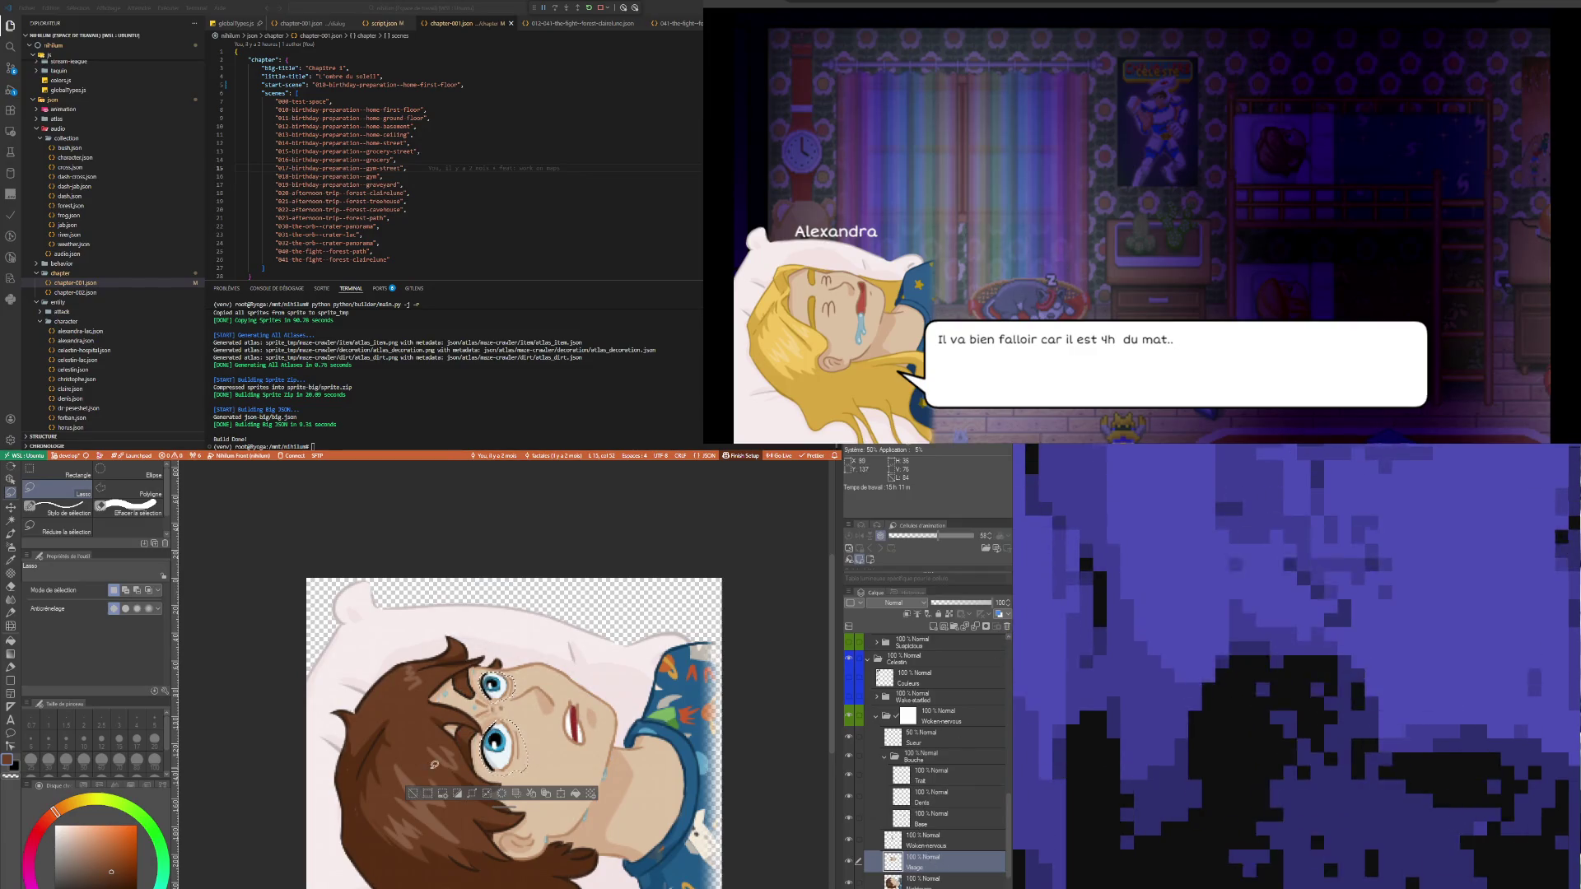
left_click(413, 795)
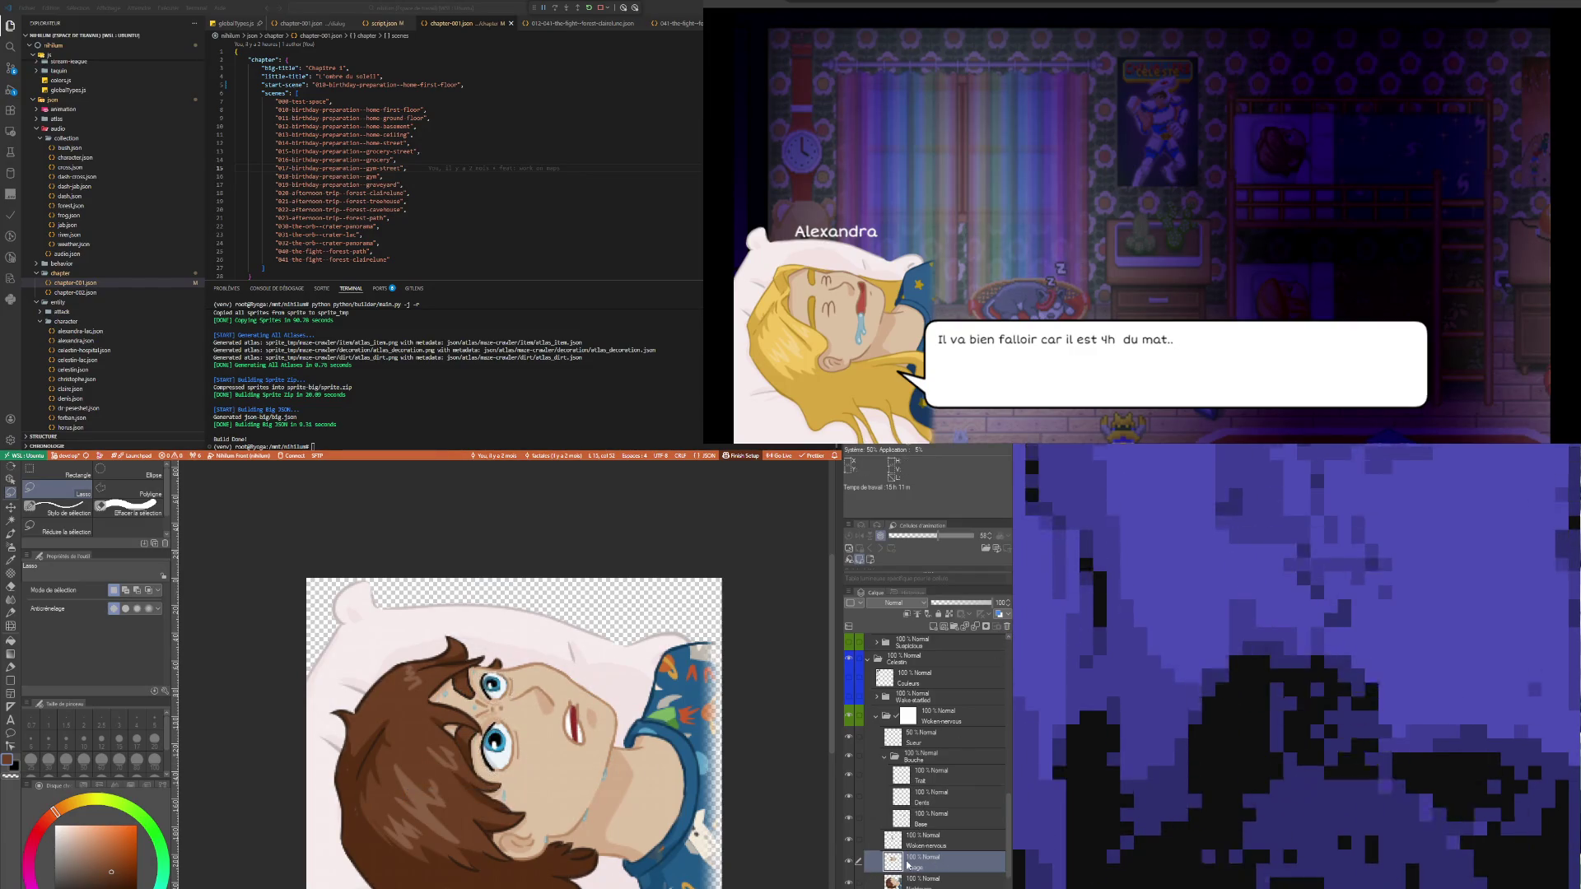
- Compare the trimmed eyes on and off, then merge the eye layer down into Visage
left_click(849, 840)
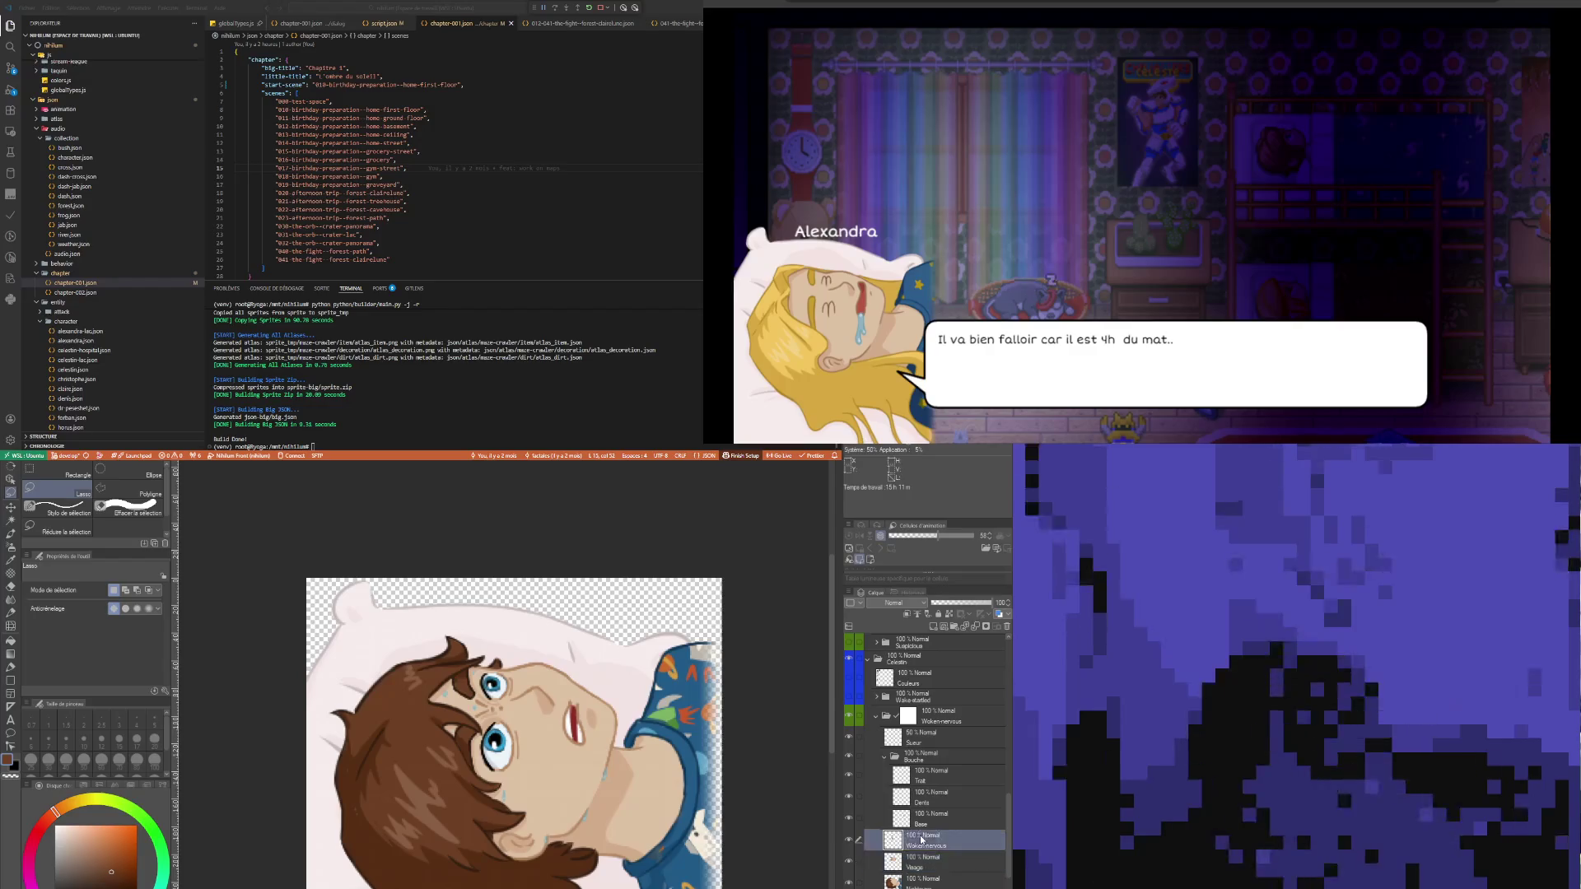
left_click(849, 840)
left_click(849, 840)
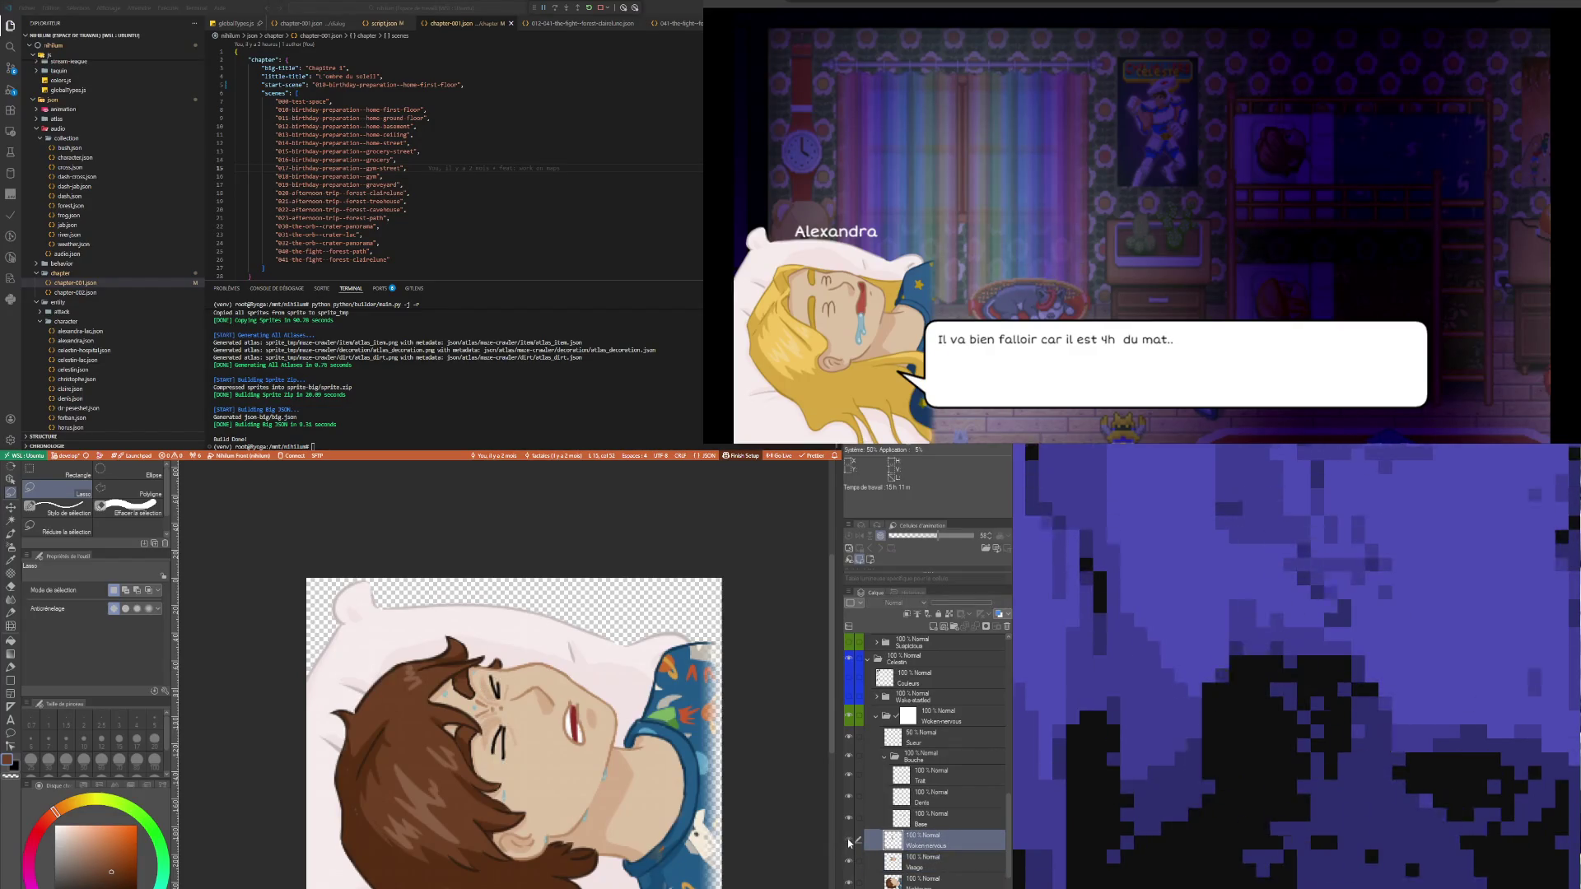
left_click(849, 840)
left_click(849, 840)
left_click(849, 840)
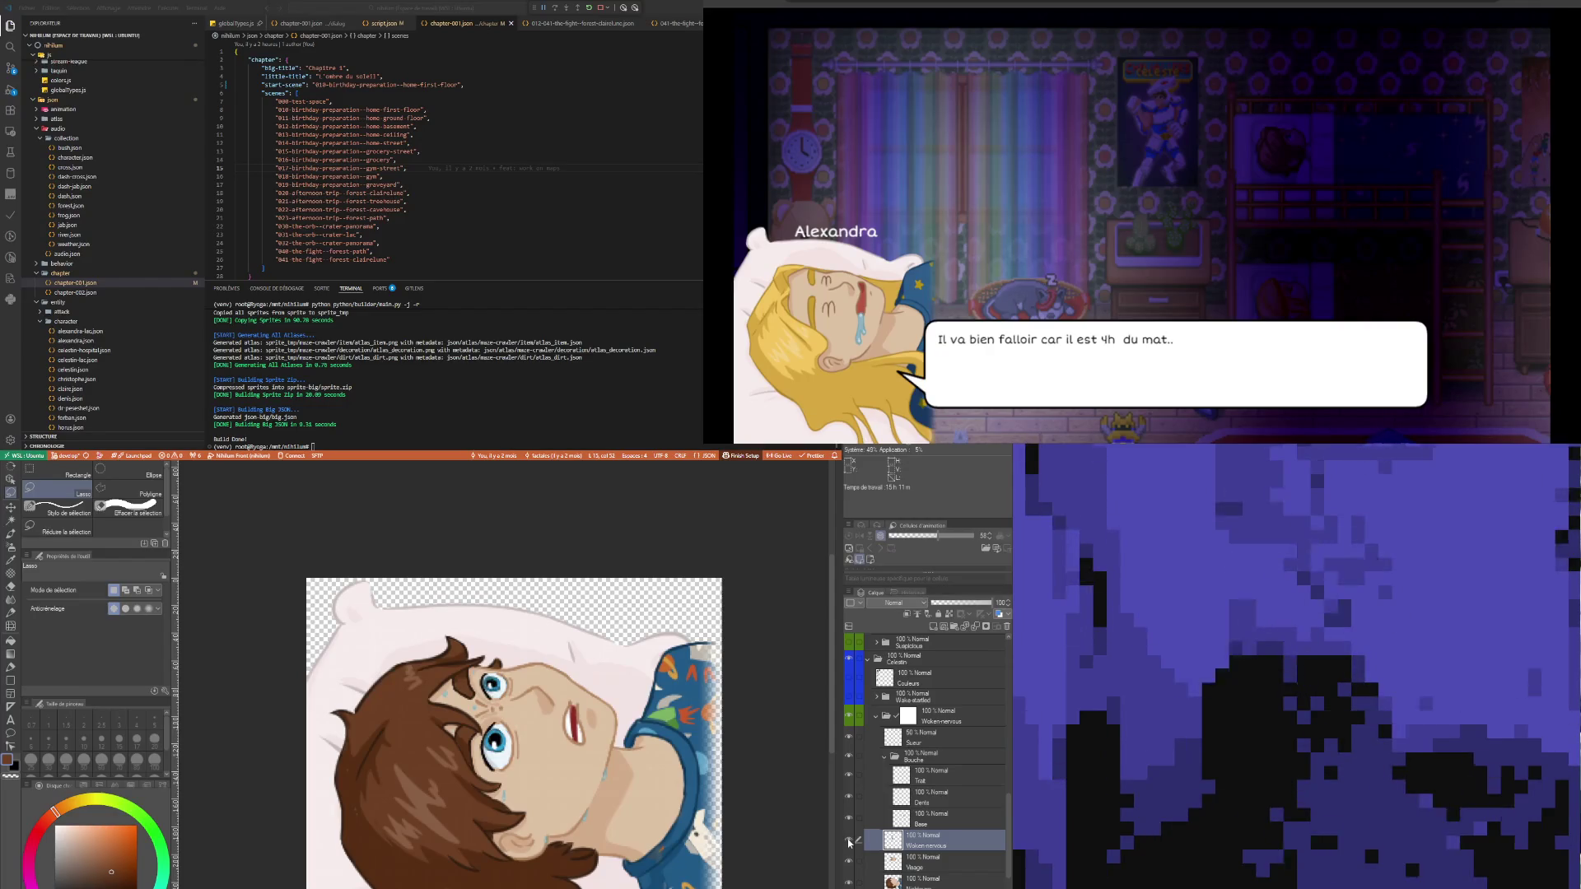
scroll(522, 698, "up", 5)
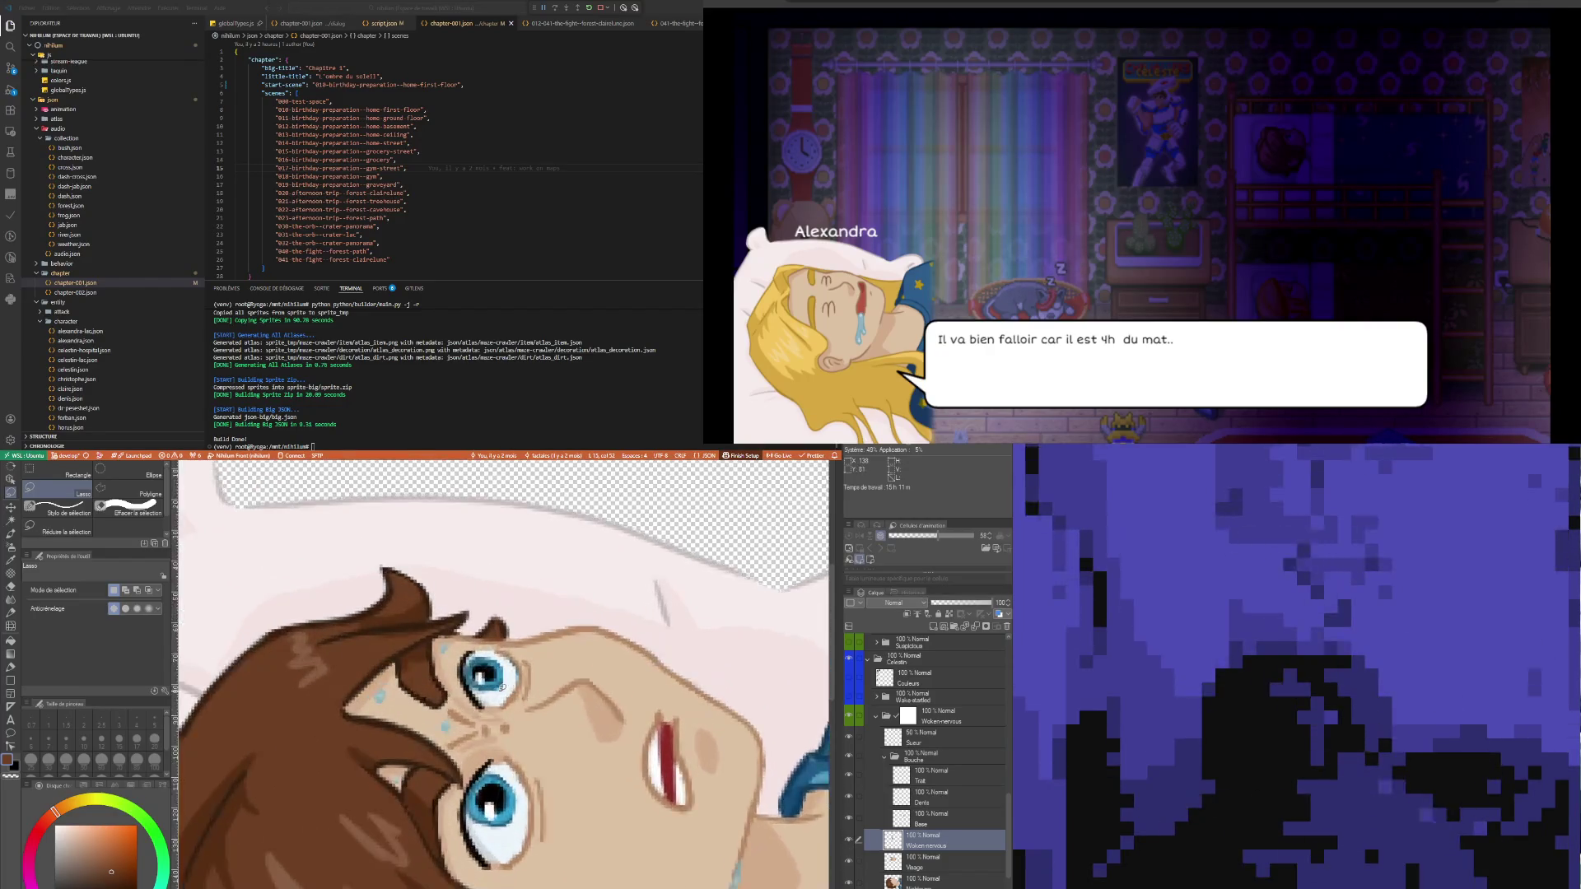
scroll(522, 698, "down", 3)
scroll(507, 701, "down", 2)
scroll(505, 701, "down", 2)
scroll(504, 701, "up", 2)
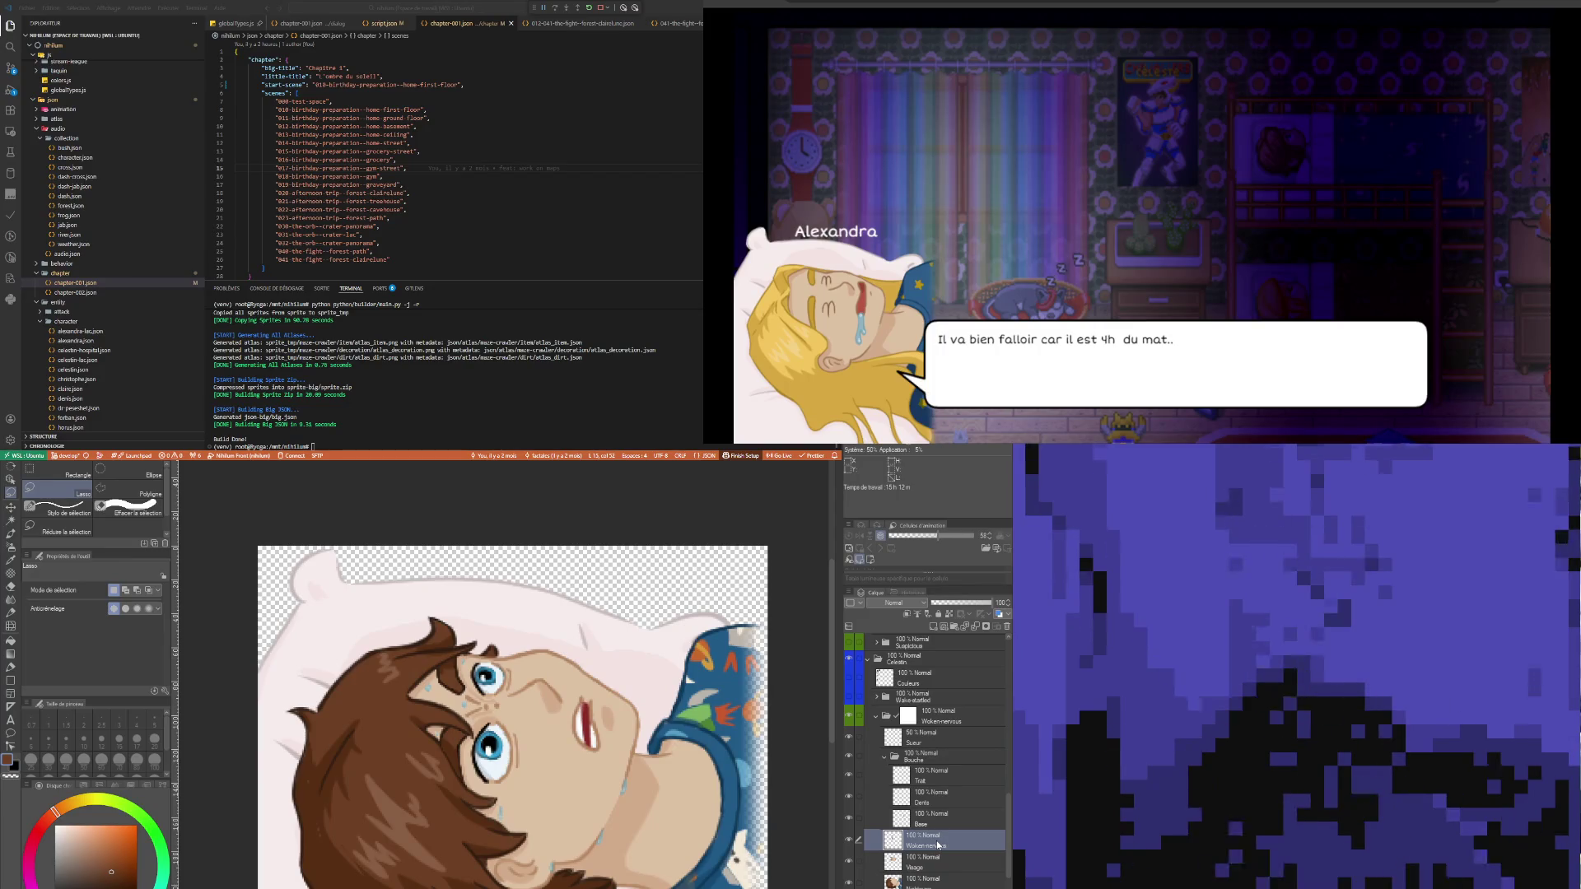
key("ctrl+e")
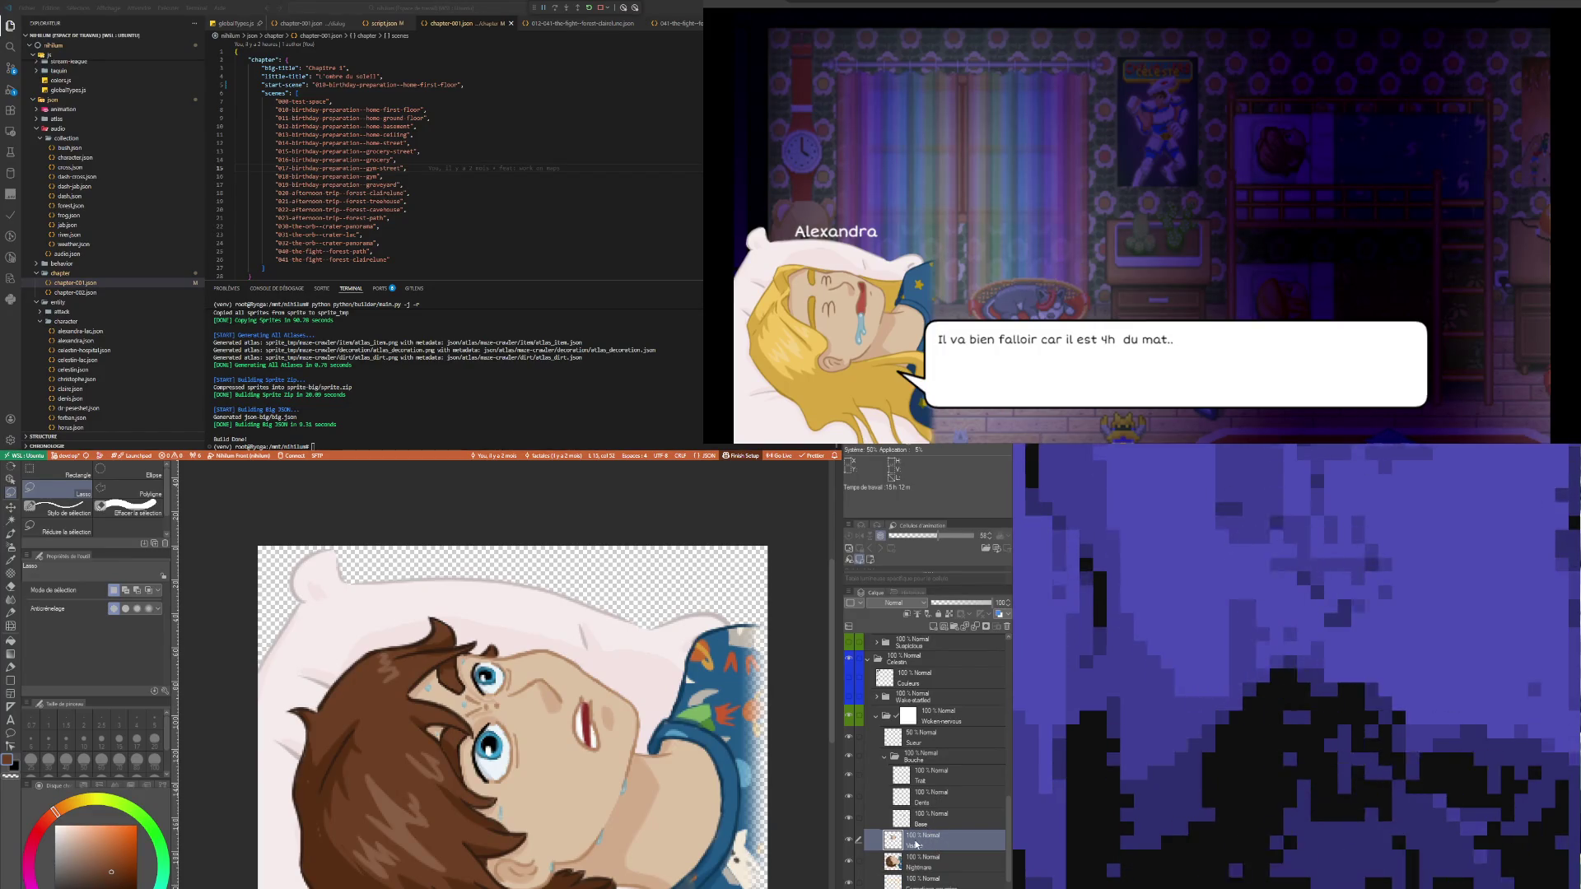
- Sample the light peach skin tone and paint over the skin around the lower eye
scroll(491, 783, "up", 5)
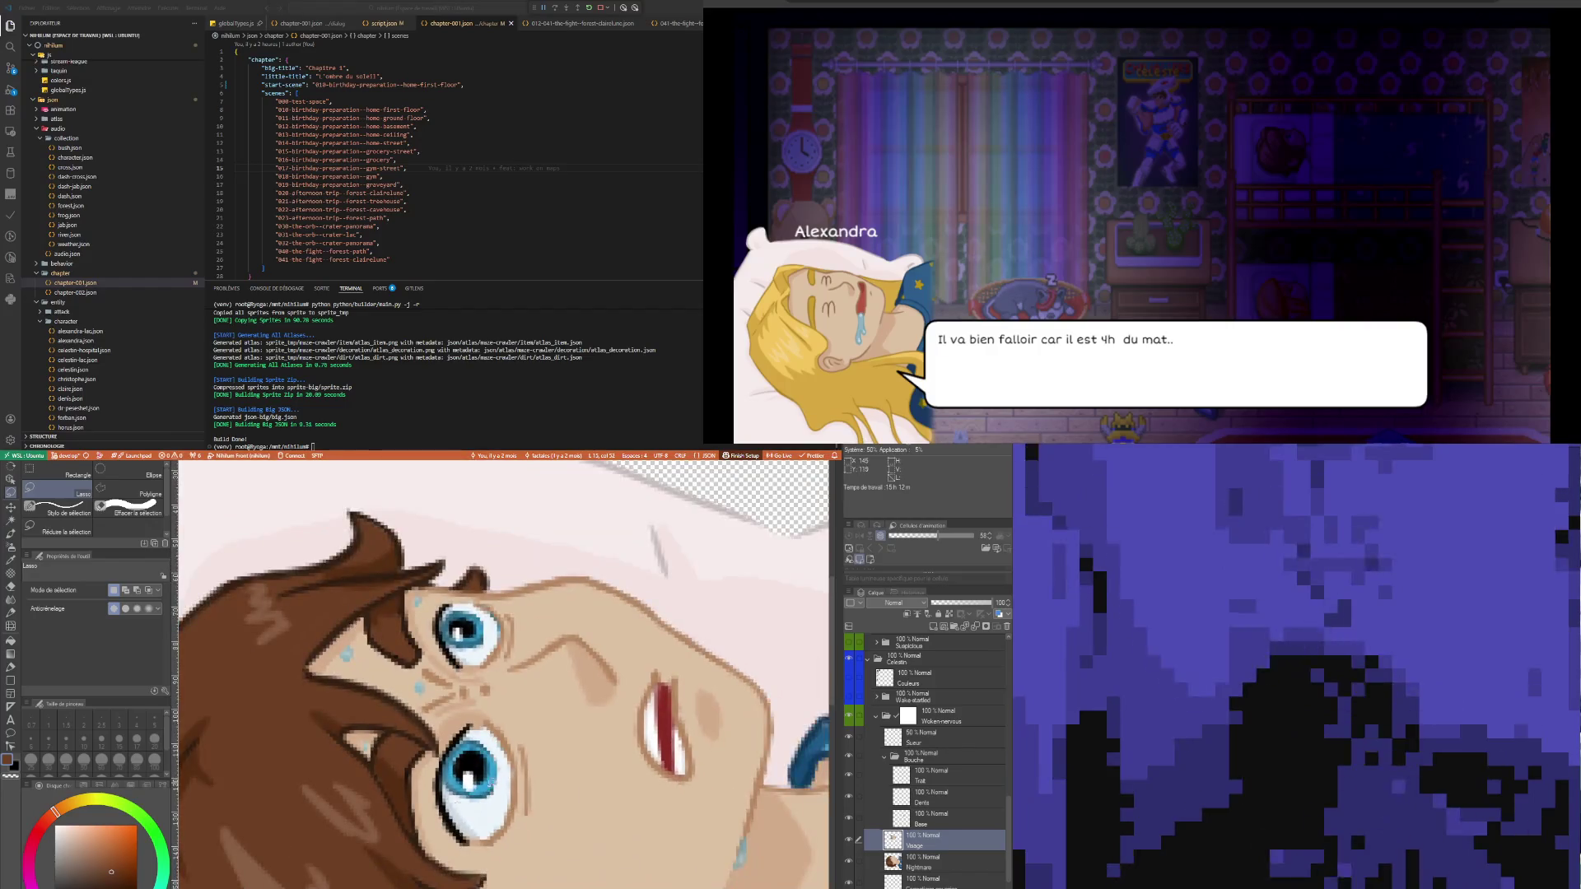
scroll(492, 784, "up", 2)
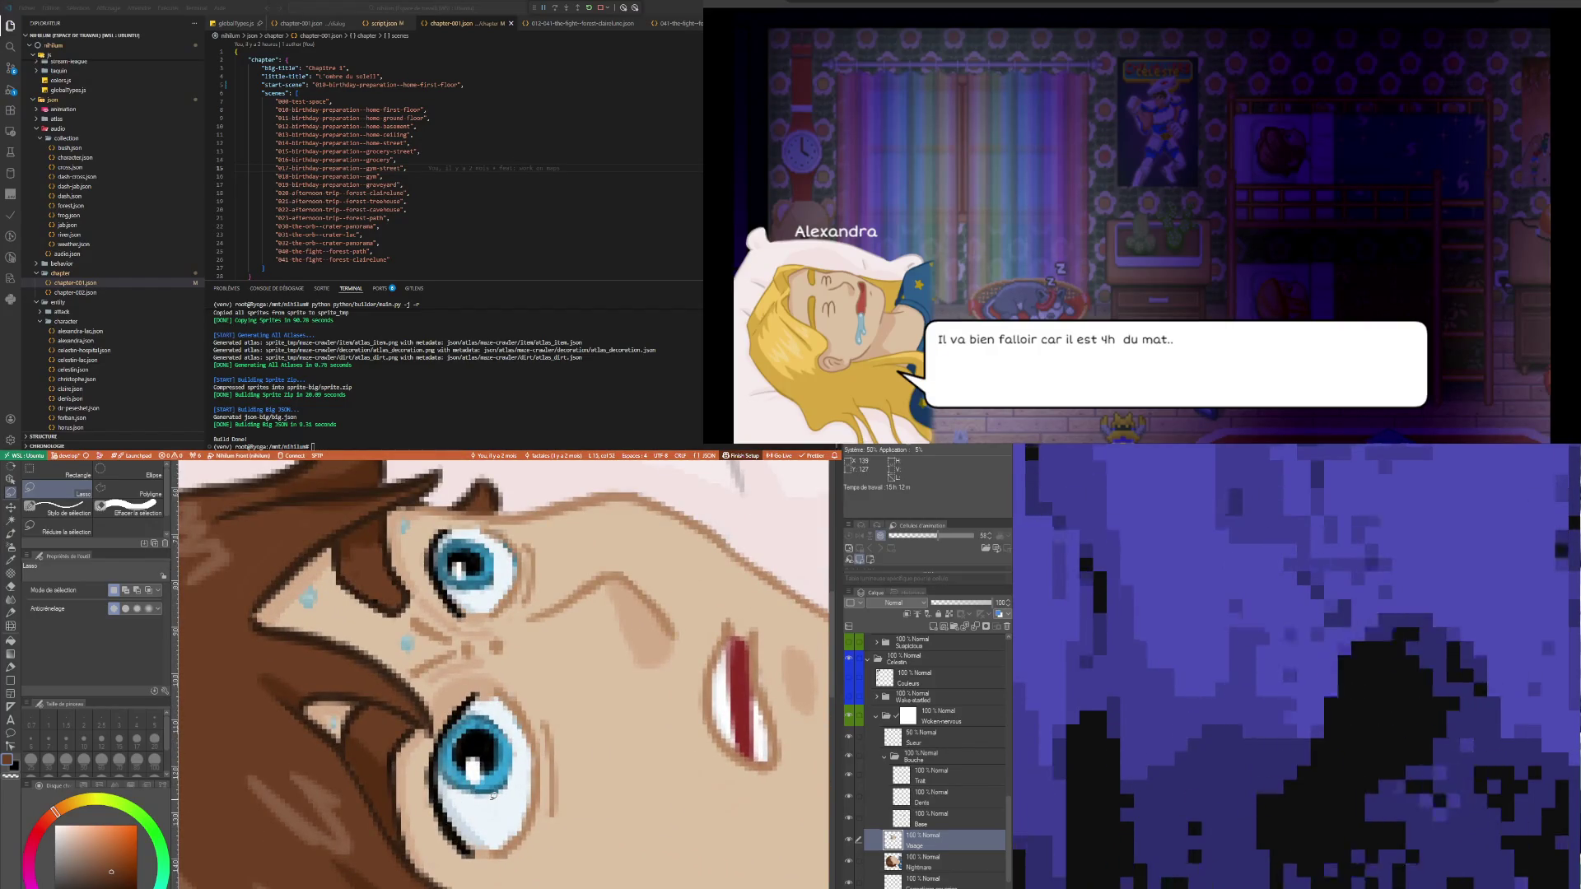
key("i")
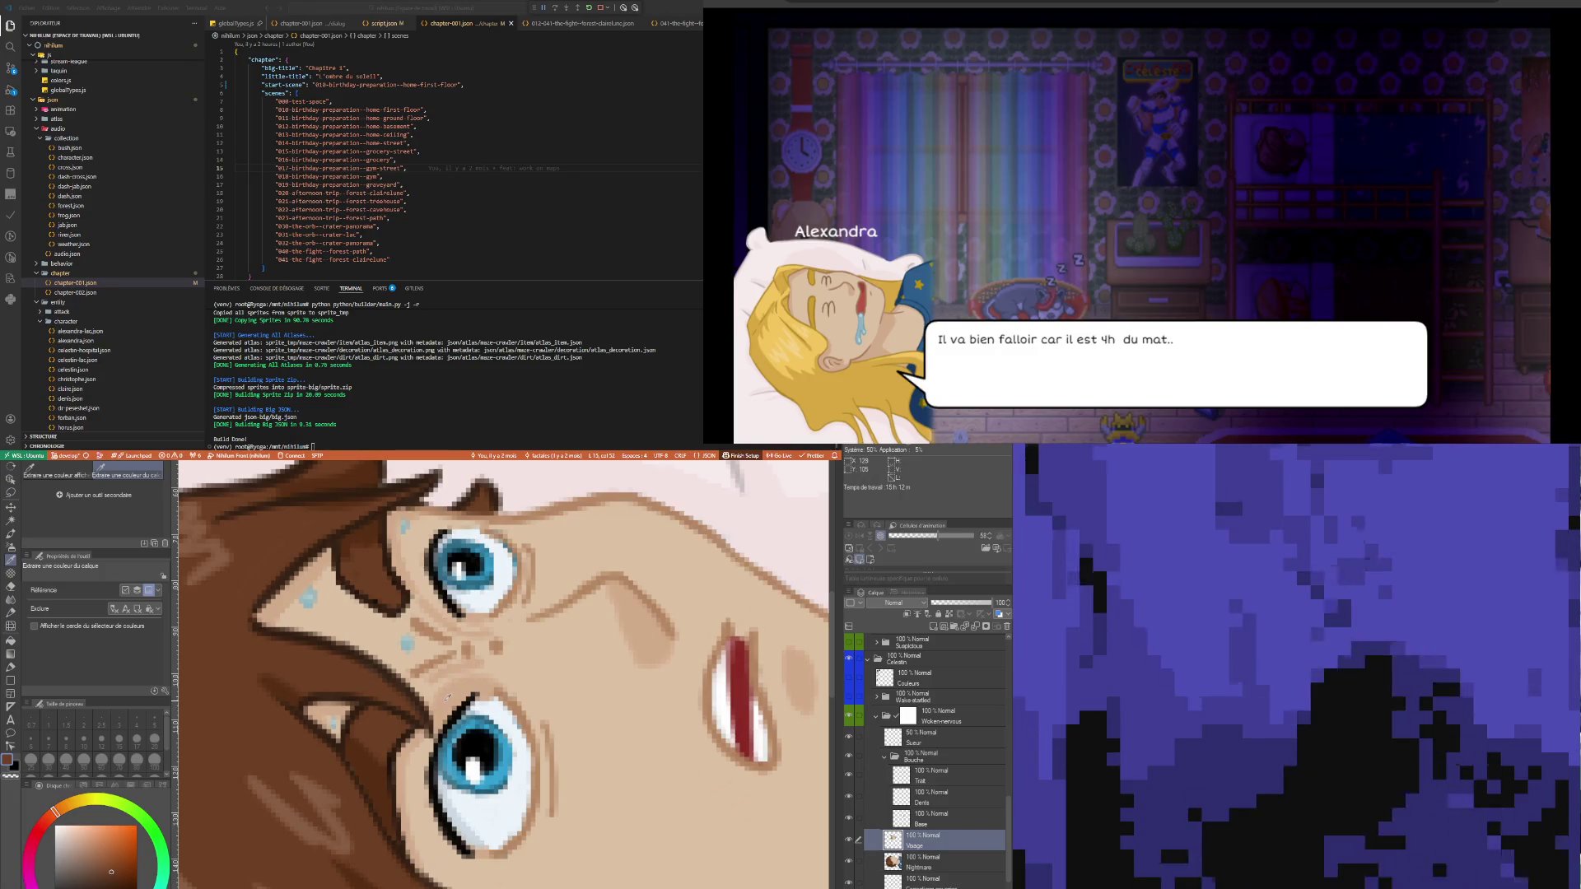
left_click(448, 697)
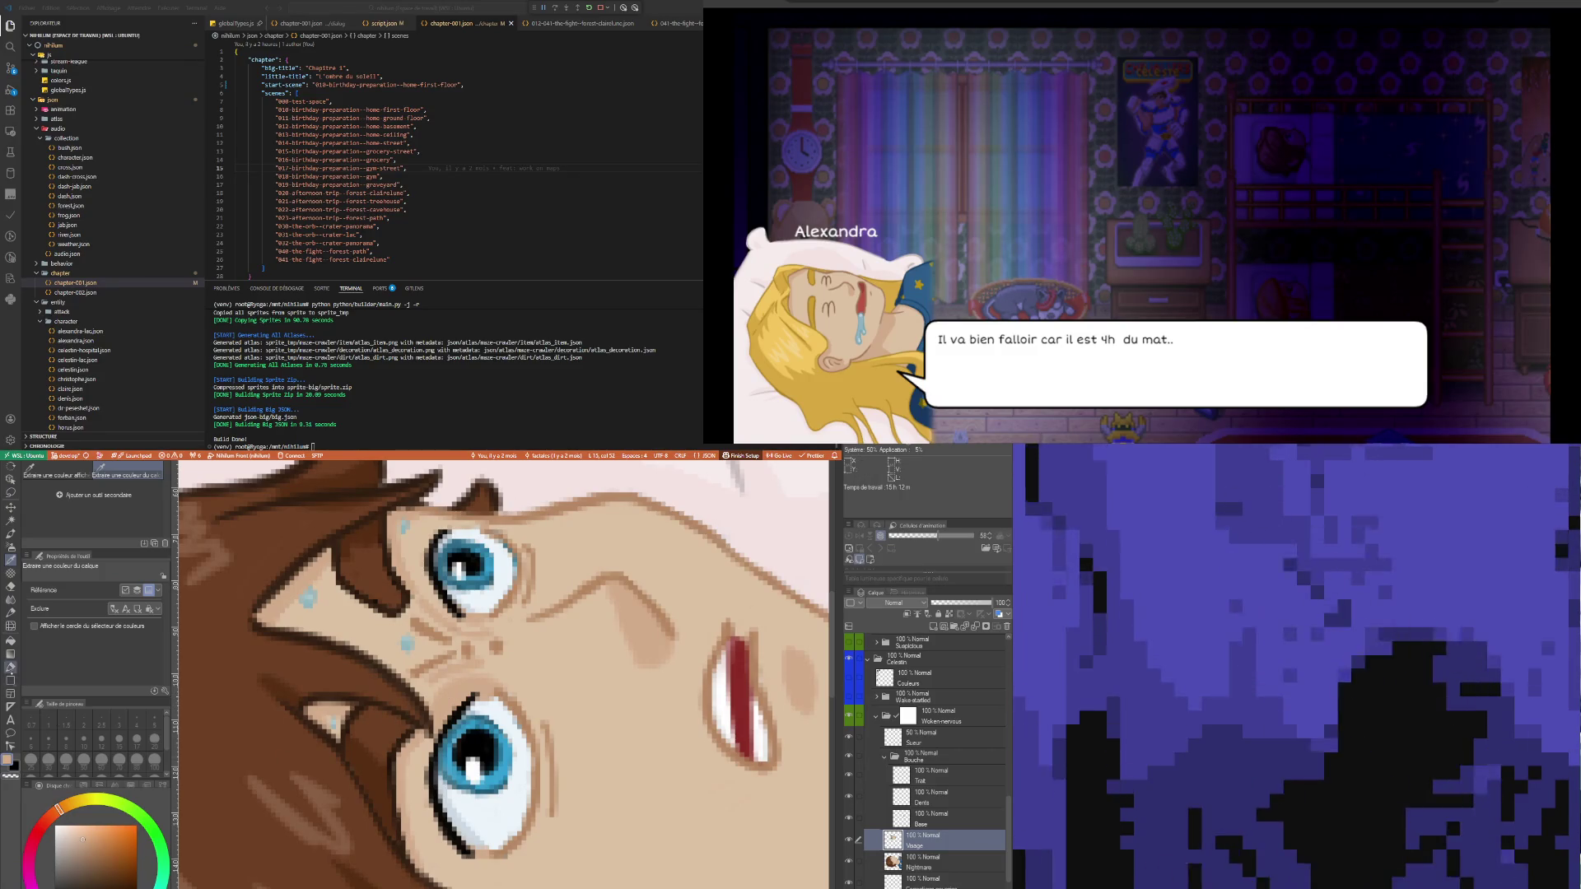
key("p")
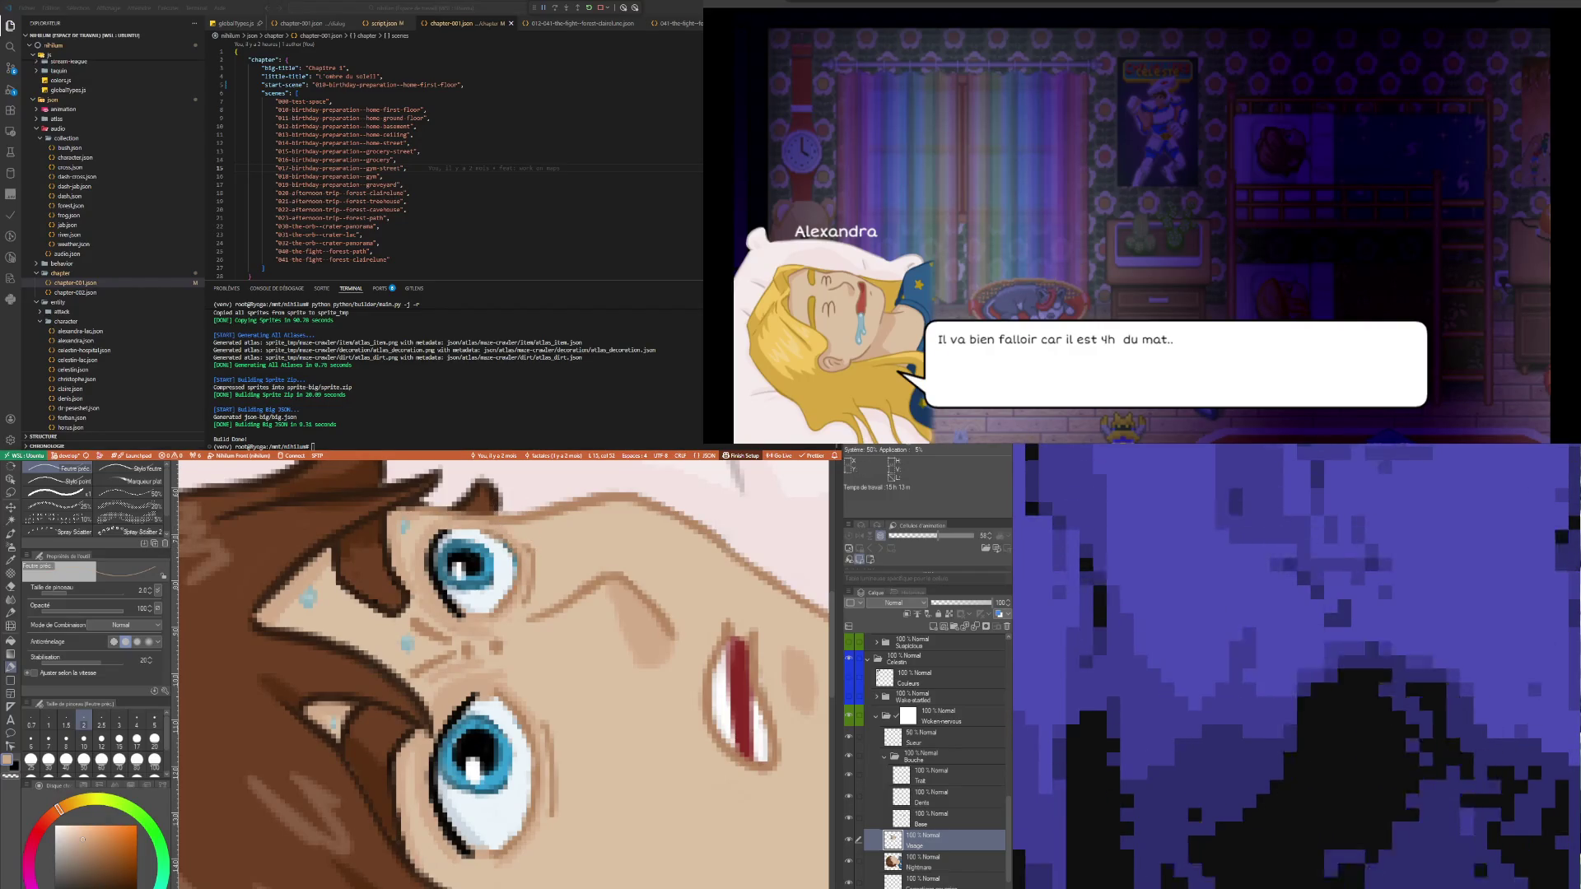
- Repaint the lower eye's iris pixels with the light blue sampled from it
key("i")
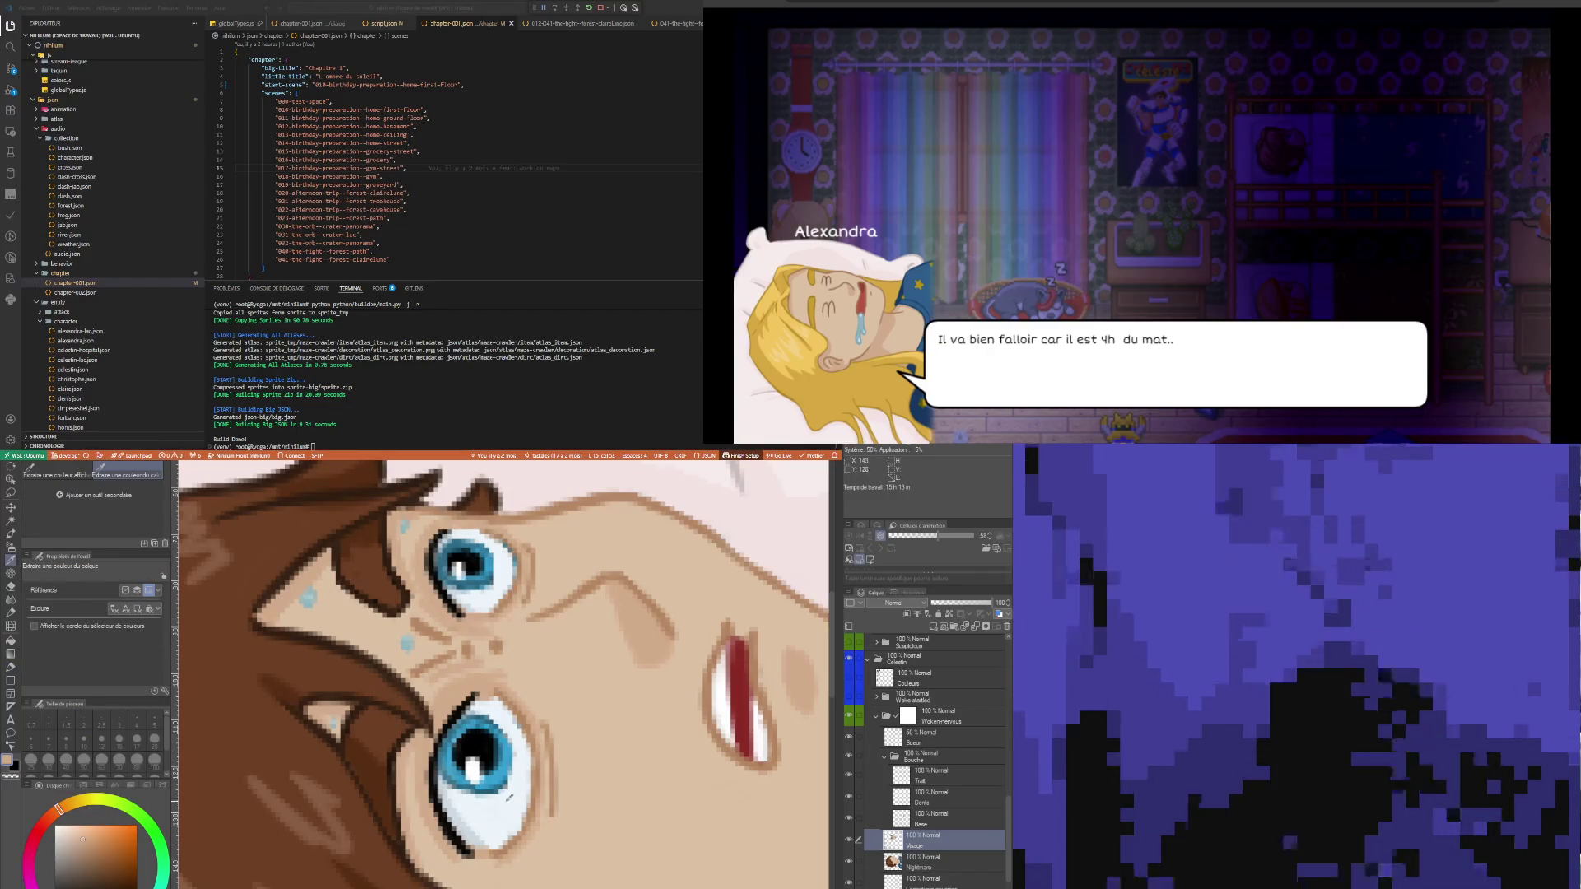
left_click(471, 828)
key("p")
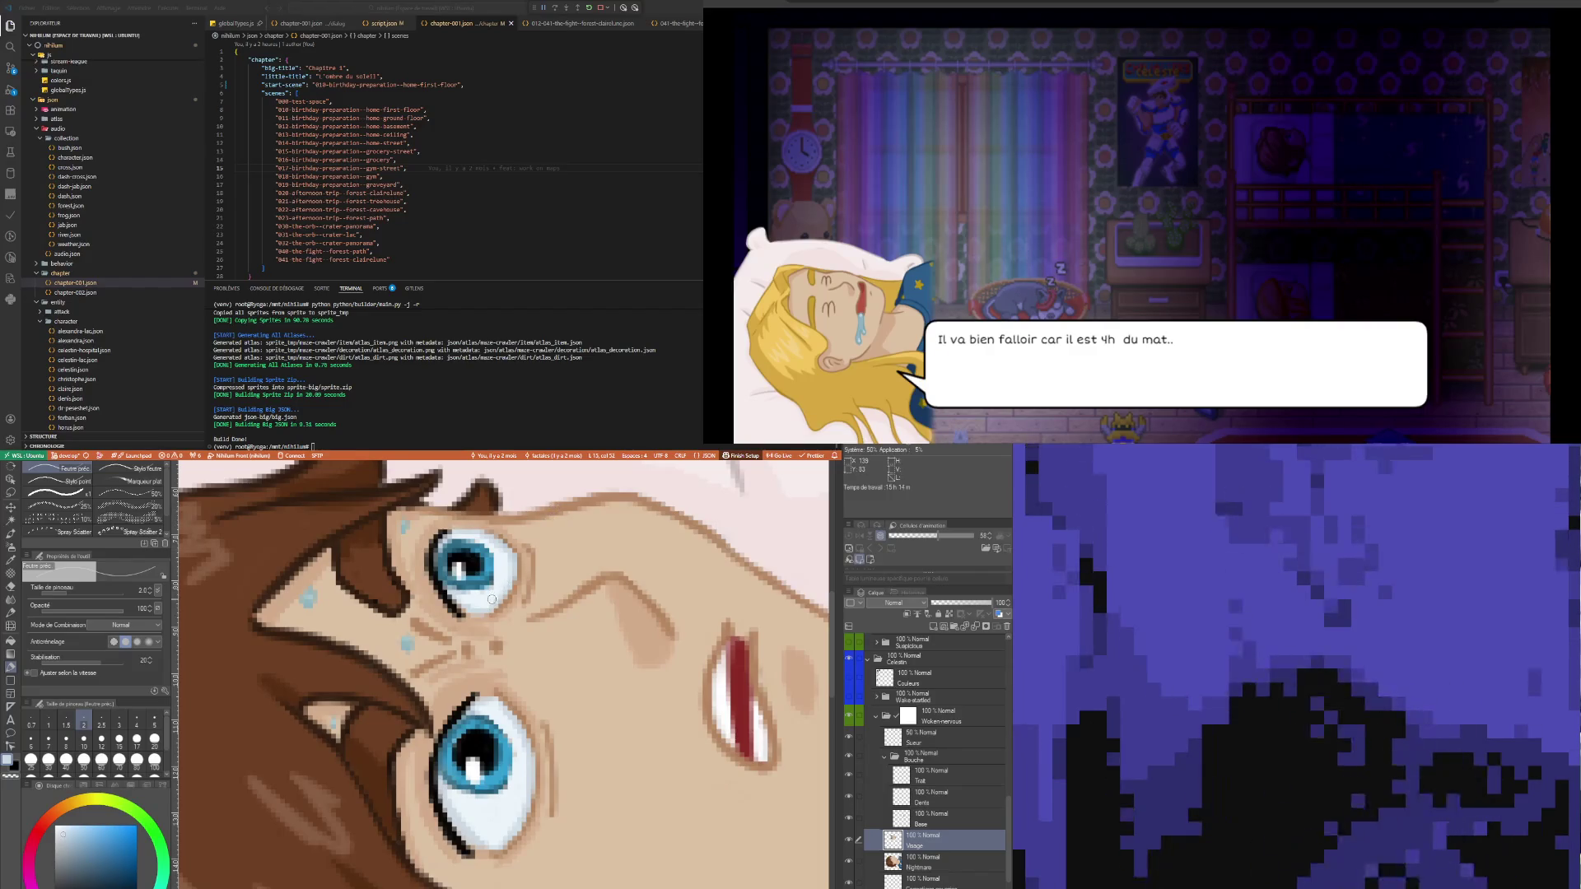
key("i")
key("p")
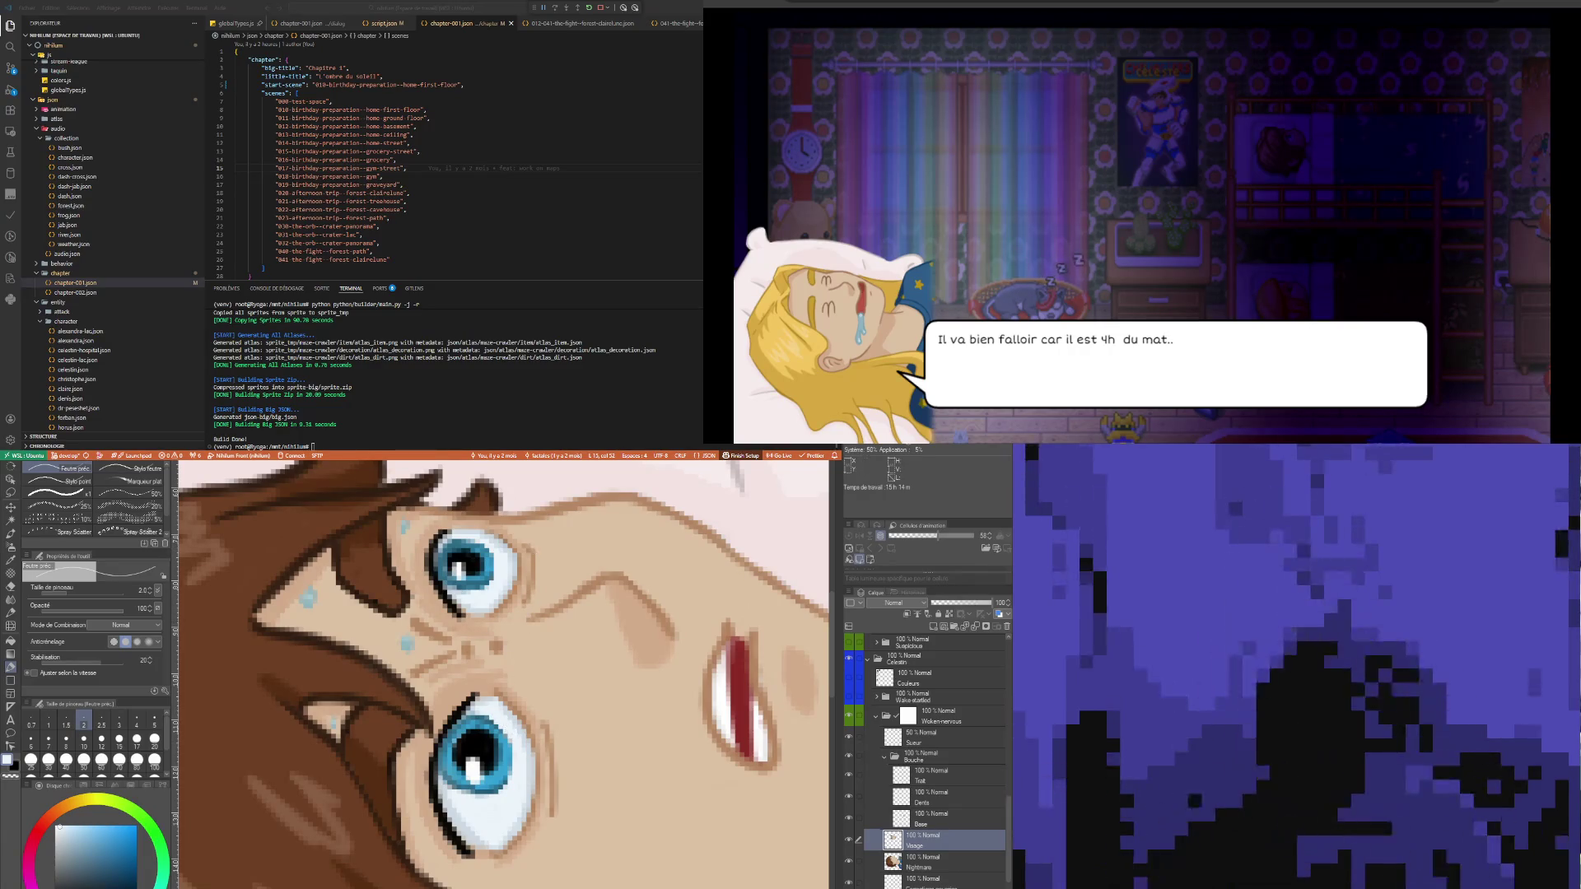
scroll(600, 691, "down", 10)
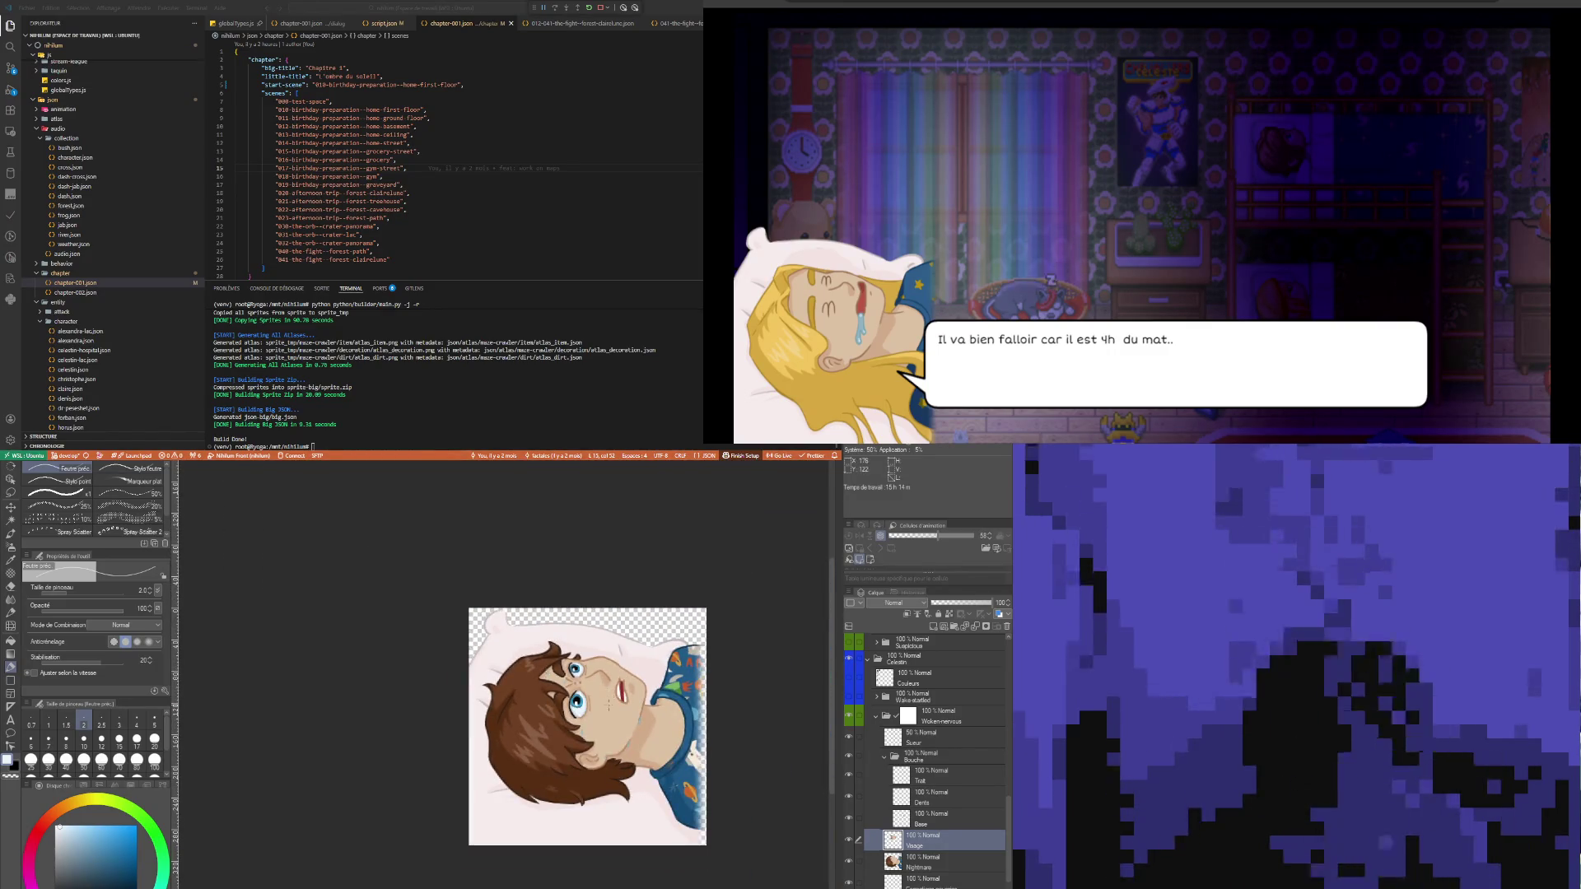
- Shrink the pen to size 1.5 and keep detailing the eye pixels with sampled colours
scroll(581, 684, "up", 4)
scroll(550, 721, "up", 5)
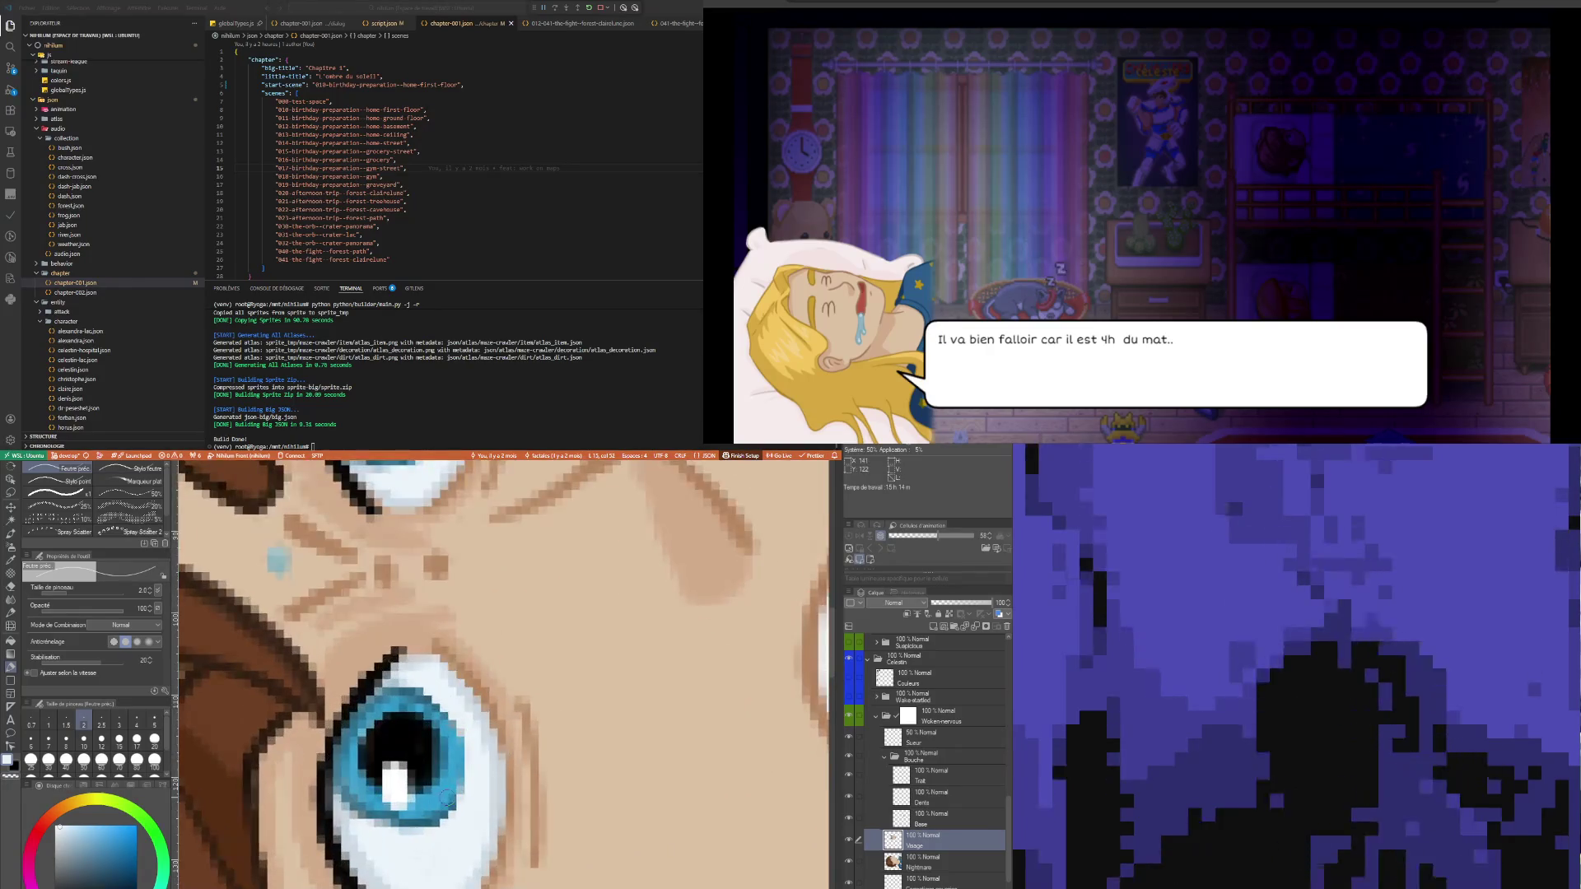
key("i")
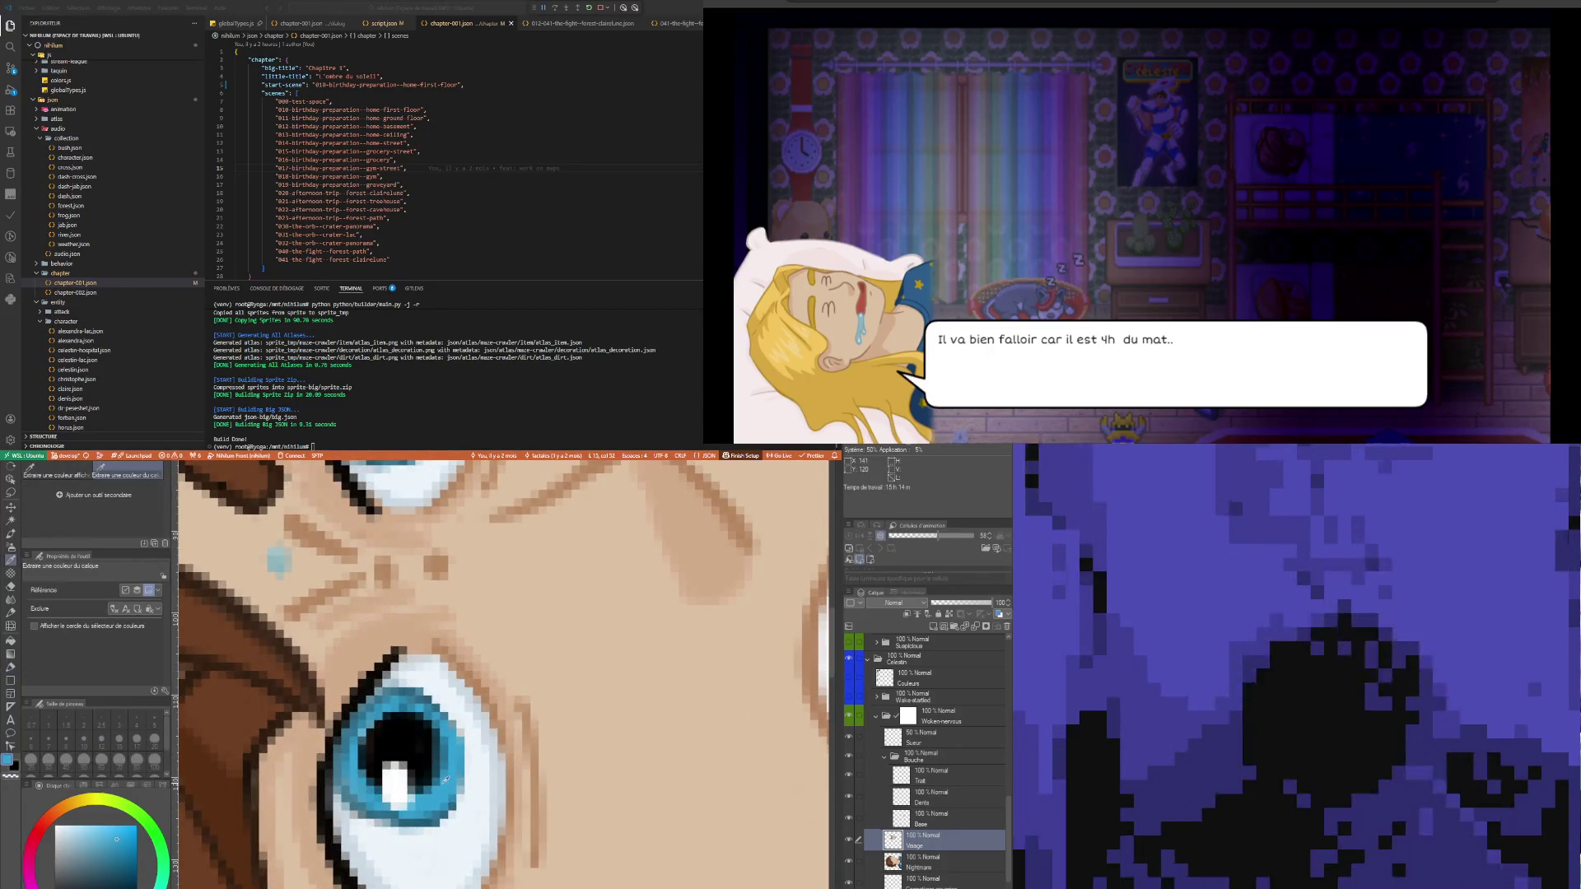
key("p")
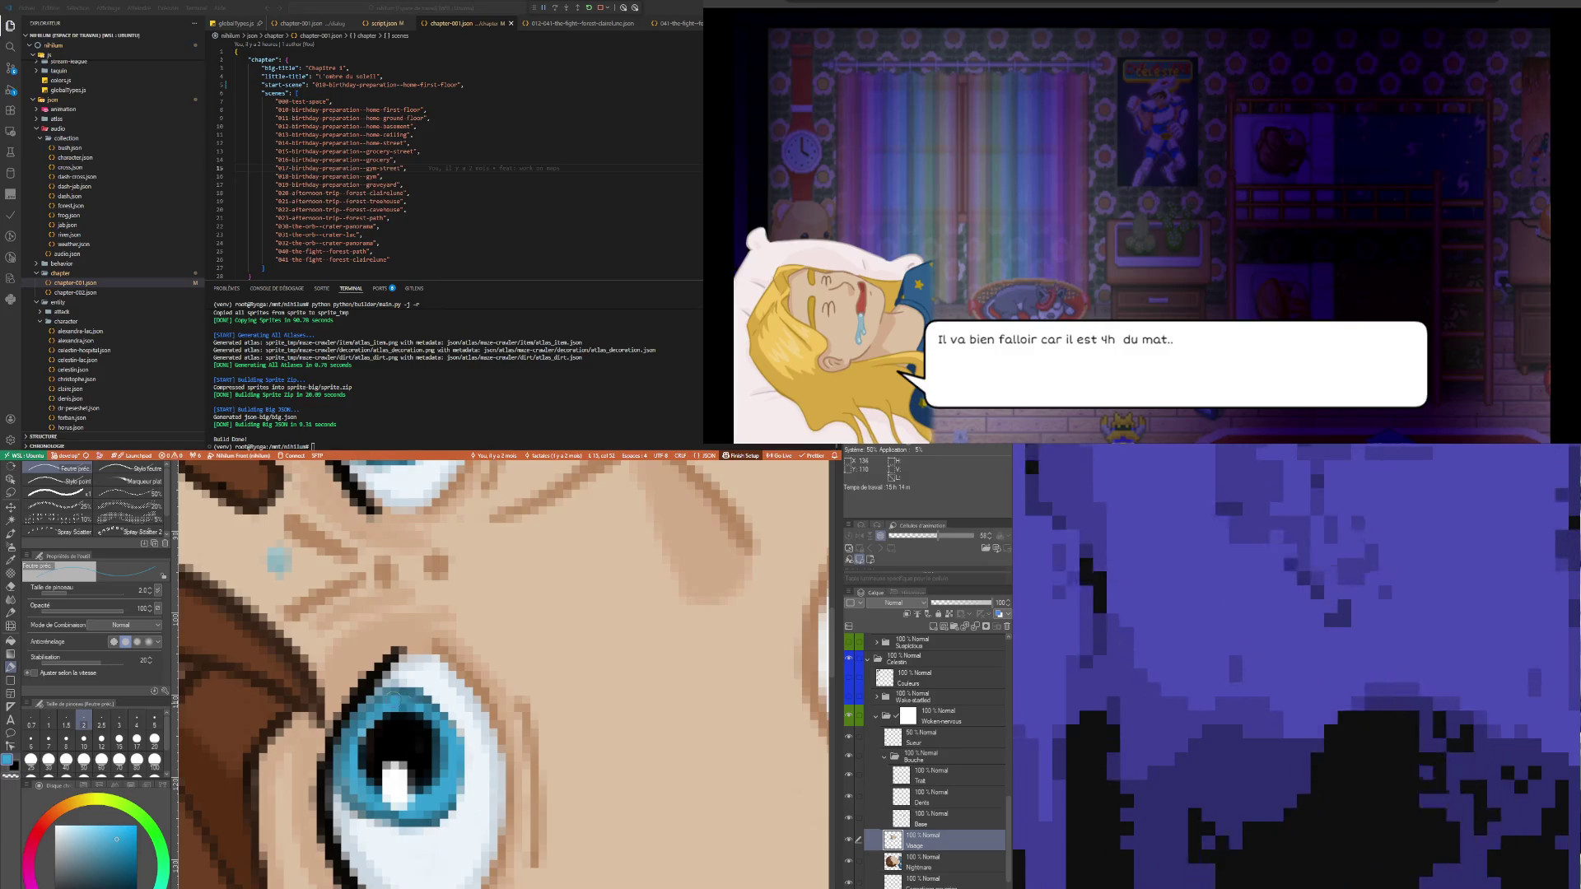
key("bracketleft")
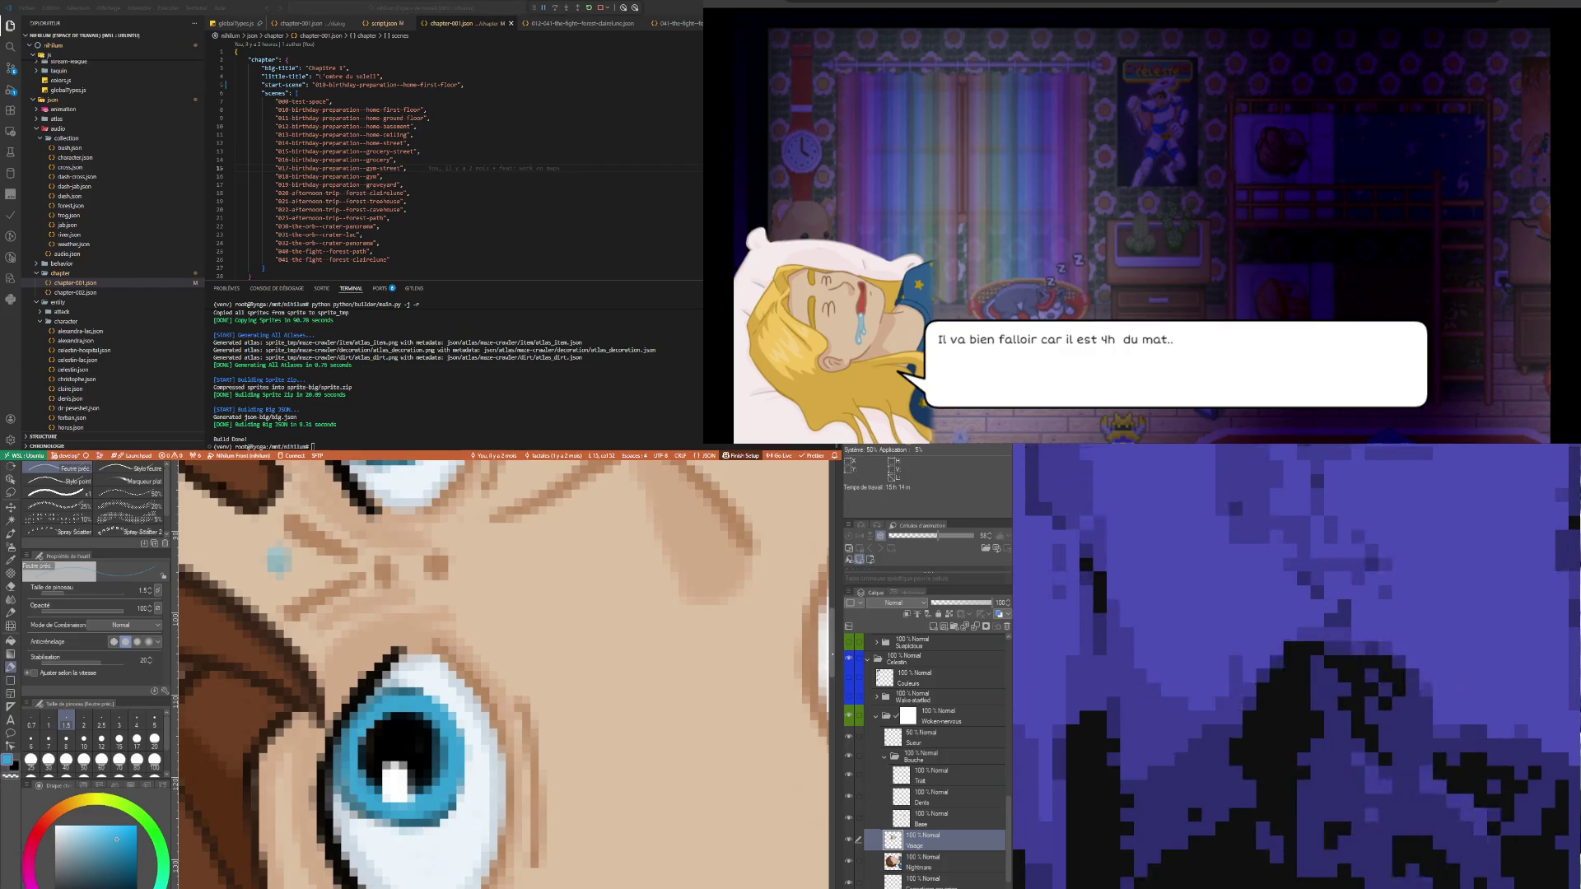
scroll(502, 675, "up", 3)
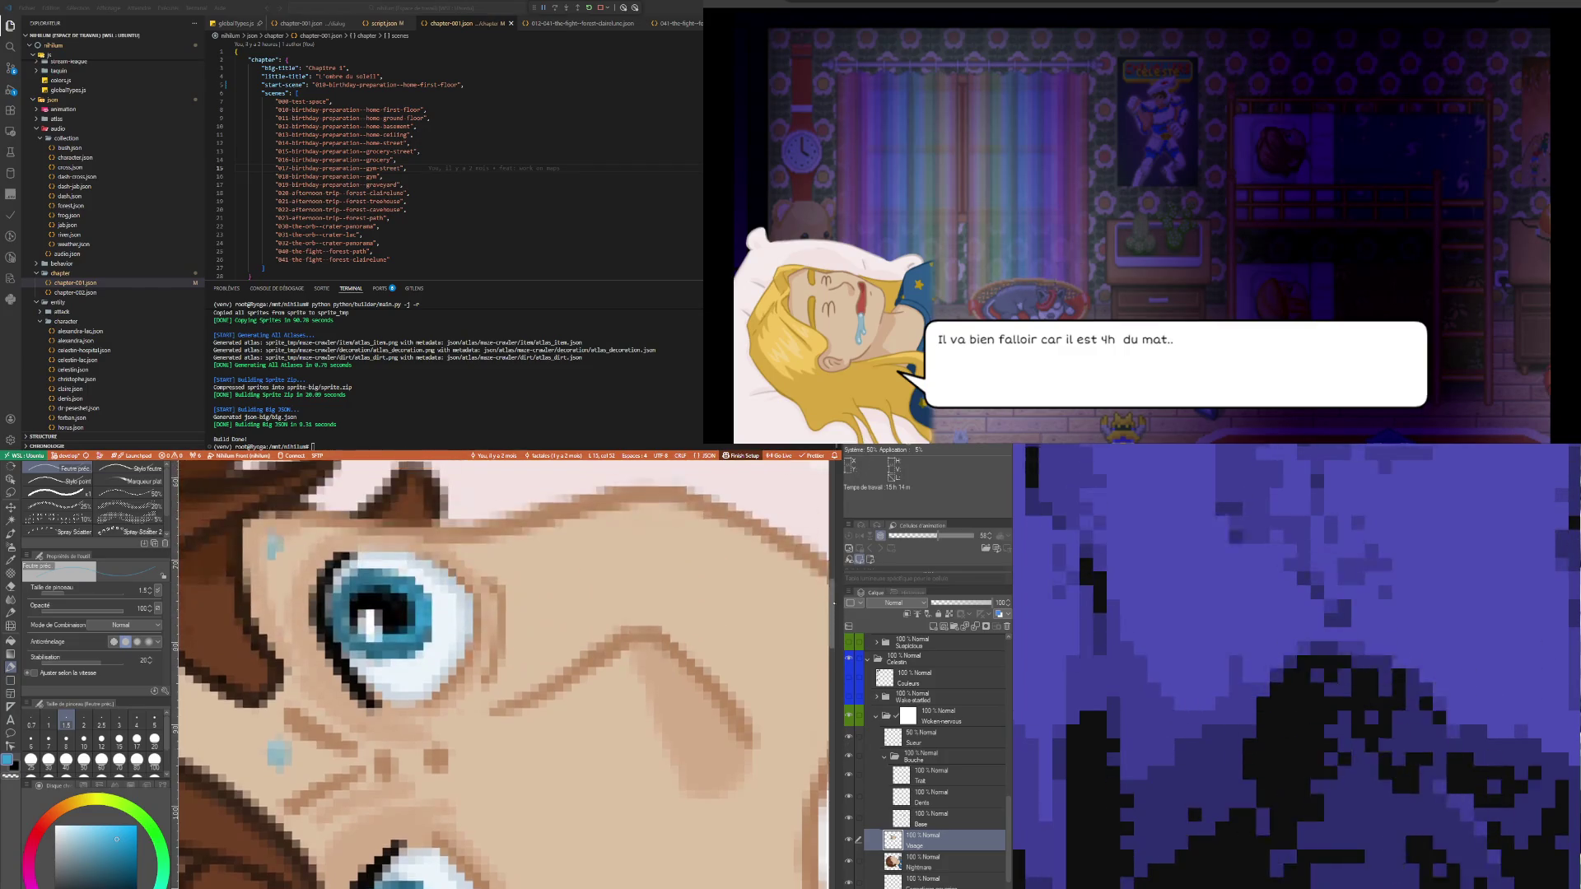
scroll(341, 642, "up", 1)
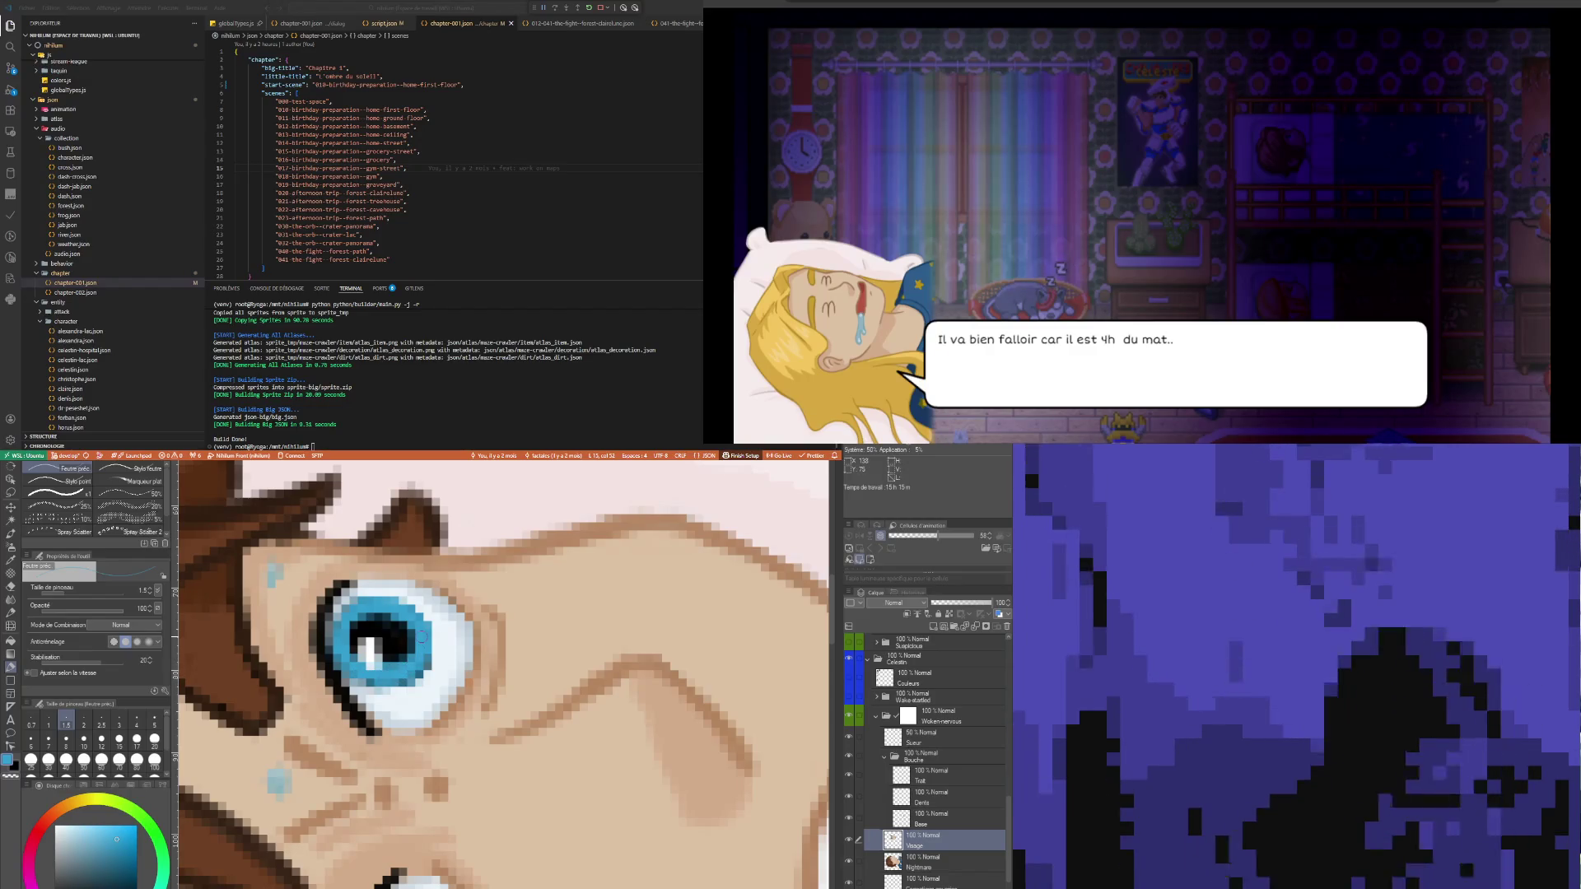
scroll(506, 579, "down", 8)
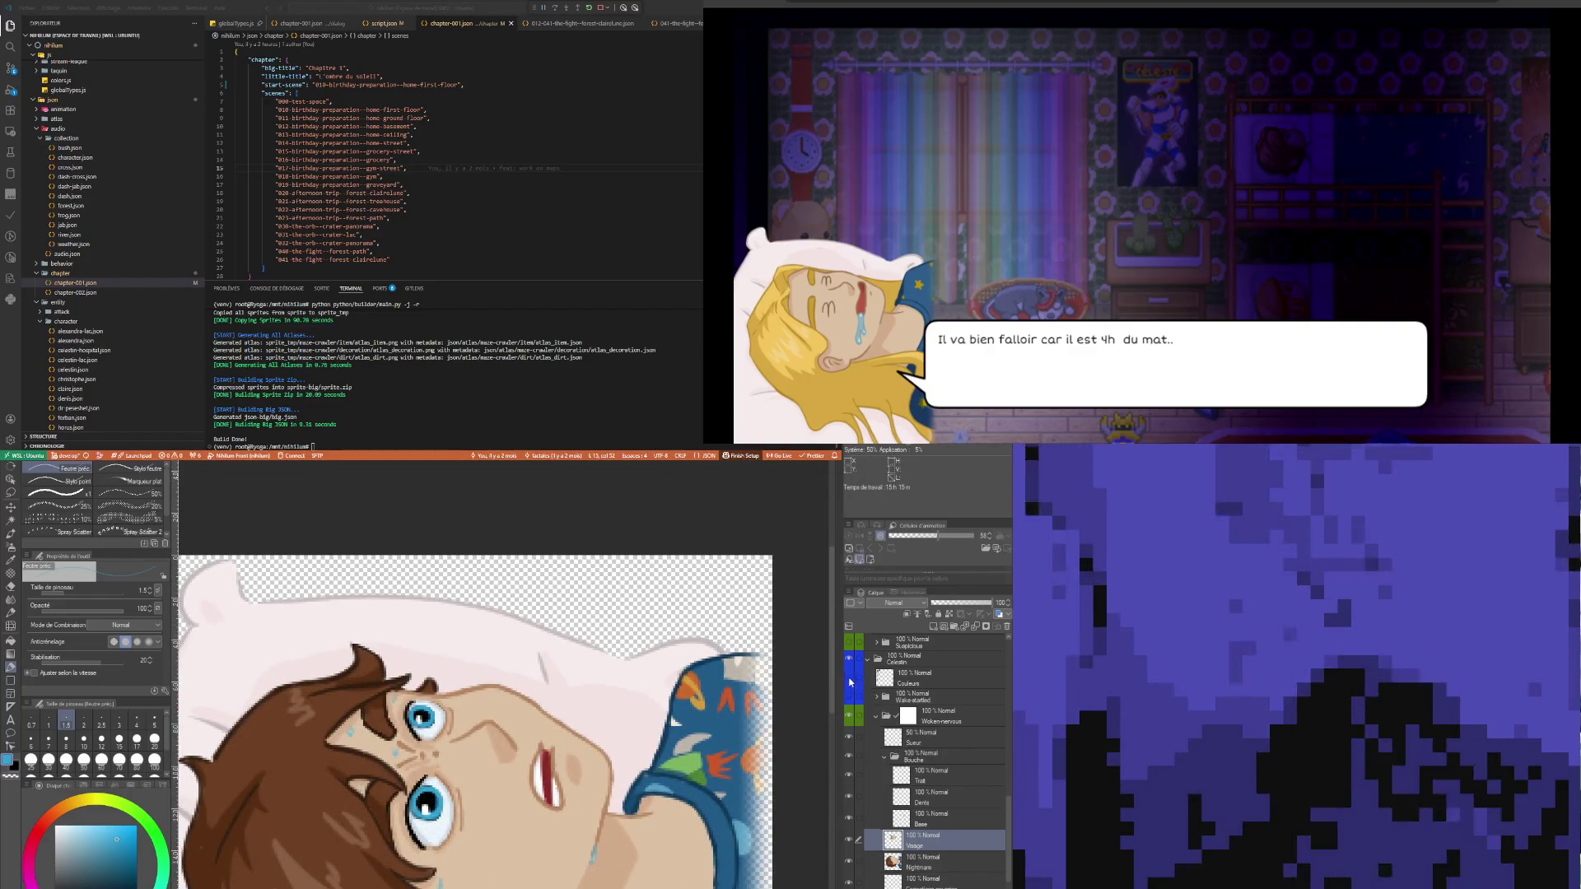
- Sample a darker blue-grey from the canvas and return to the Feutre préc. pen
right_click(189, 700)
scroll(404, 815, "down", 2)
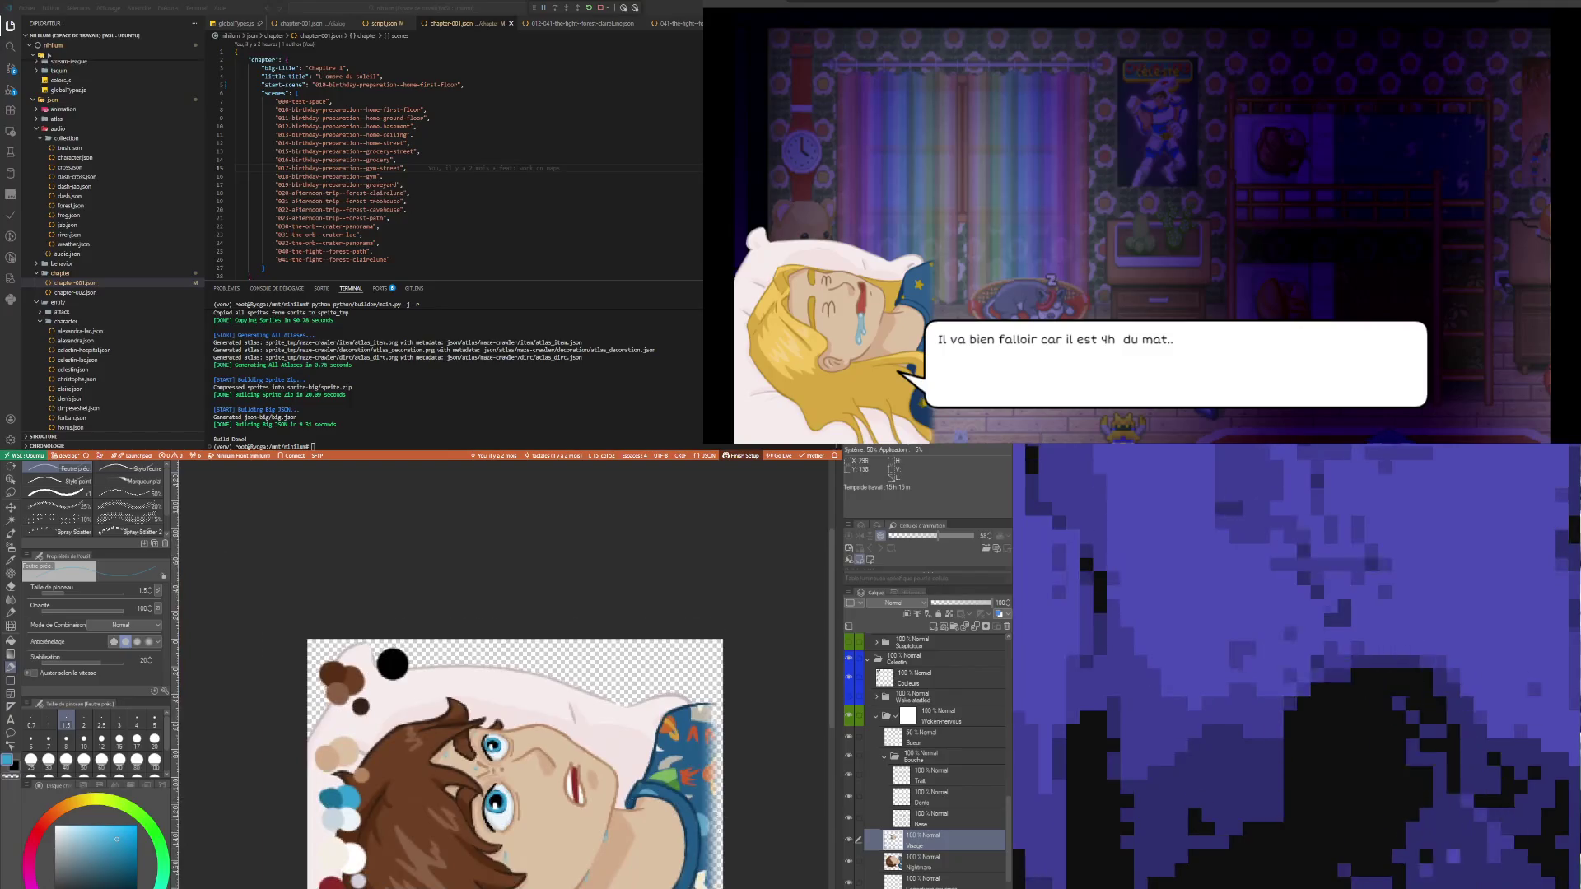
scroll(403, 816, "up", 1)
key("i")
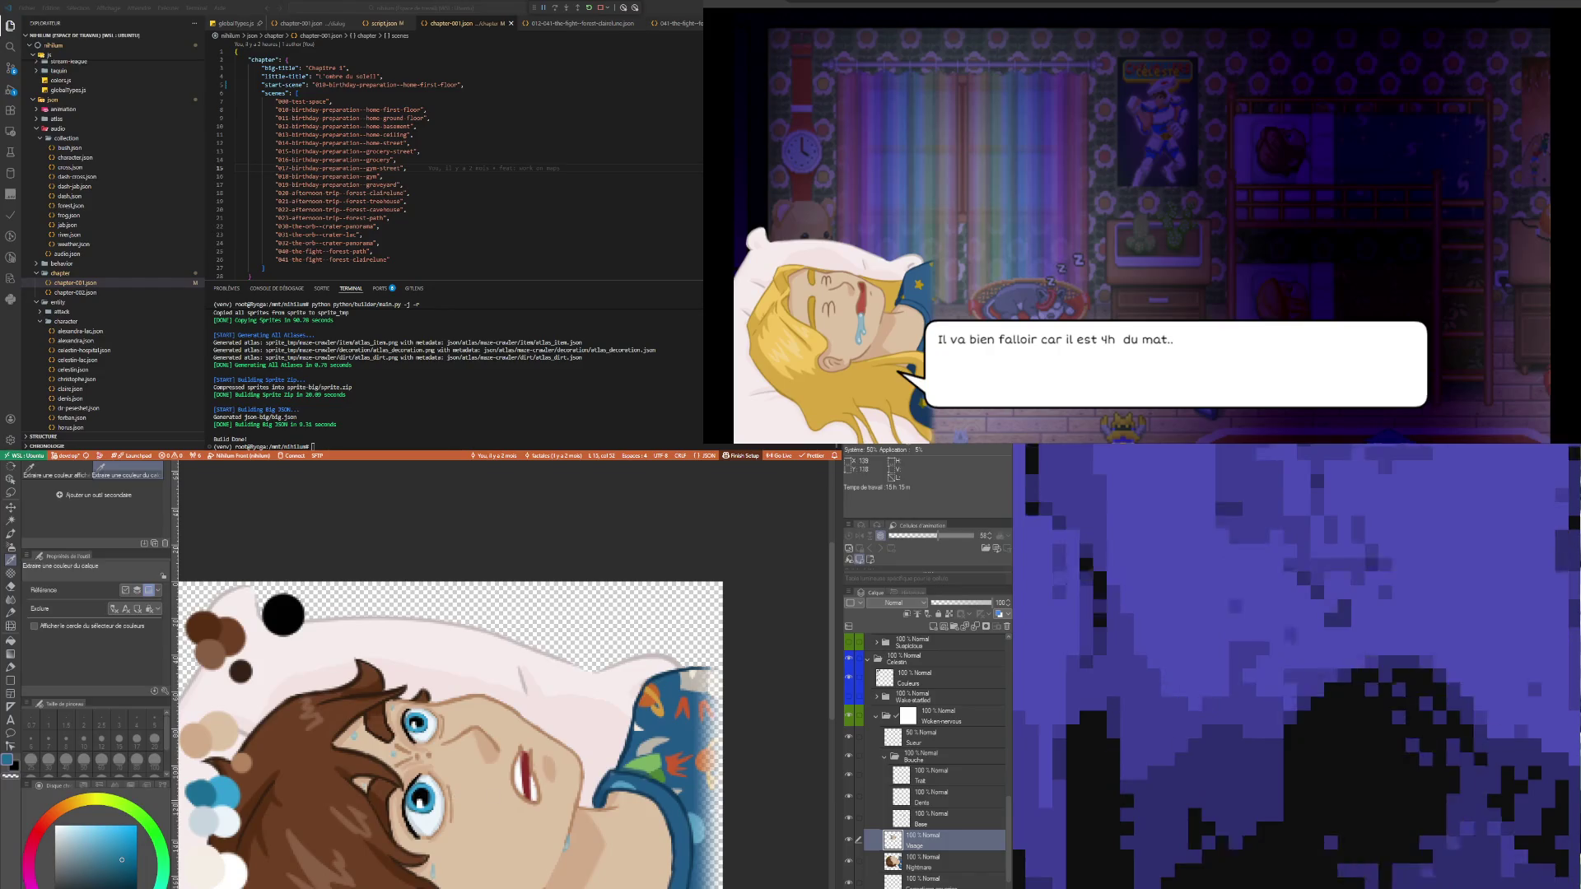
key("p")
scroll(390, 700, "up", 6)
scroll(390, 701, "up", 2)
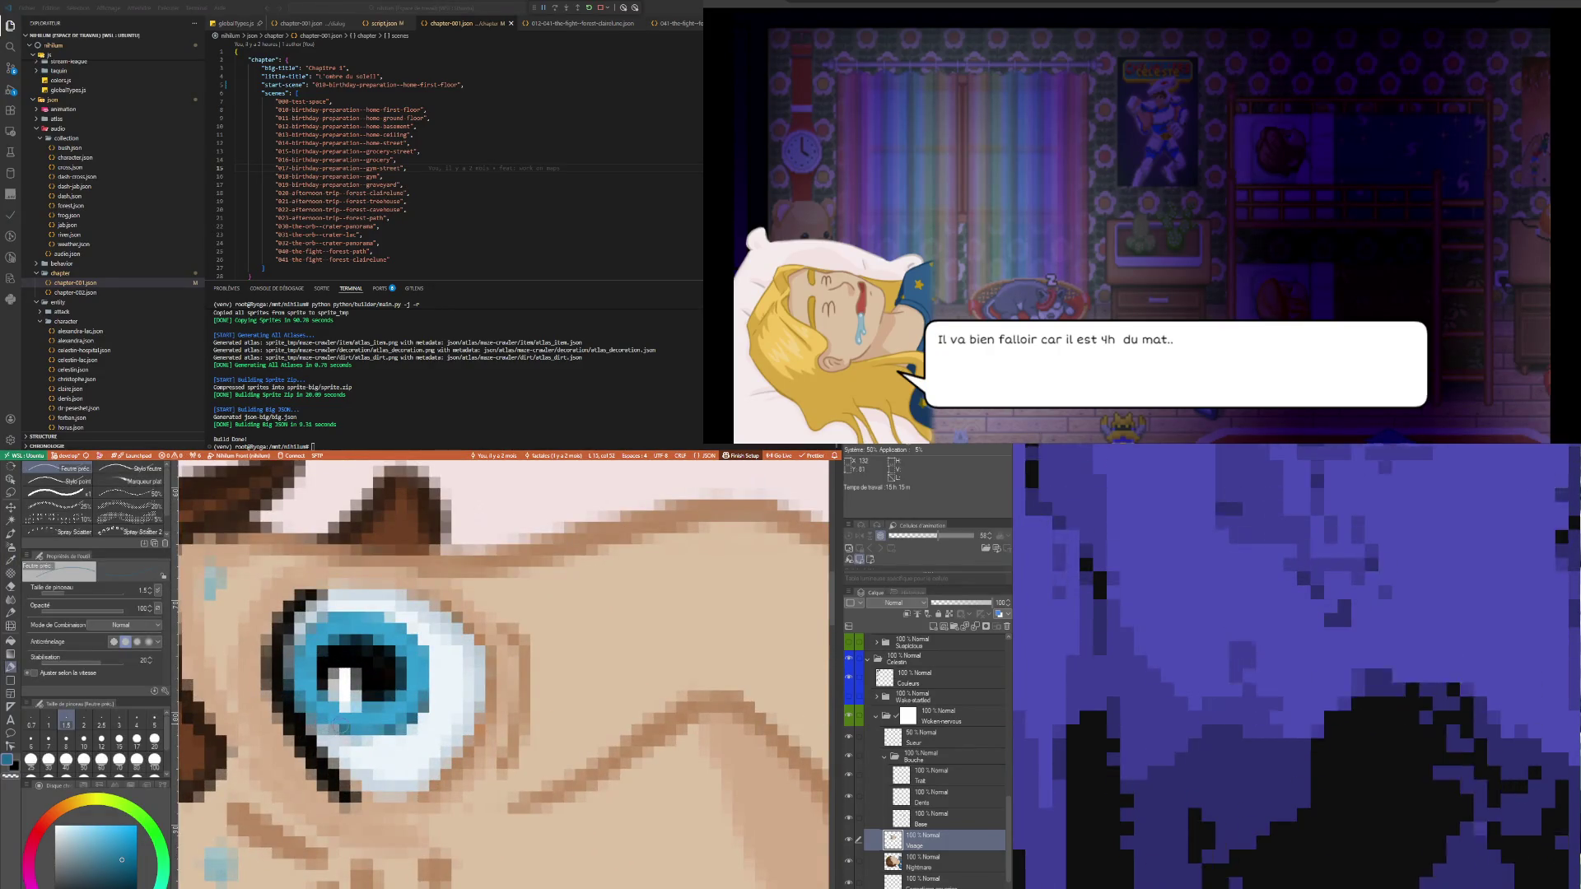
- Shade the upper iris's lower edge with darker blue-grey, then set the brush size to 1
left_click_drag(321, 721, 375, 741)
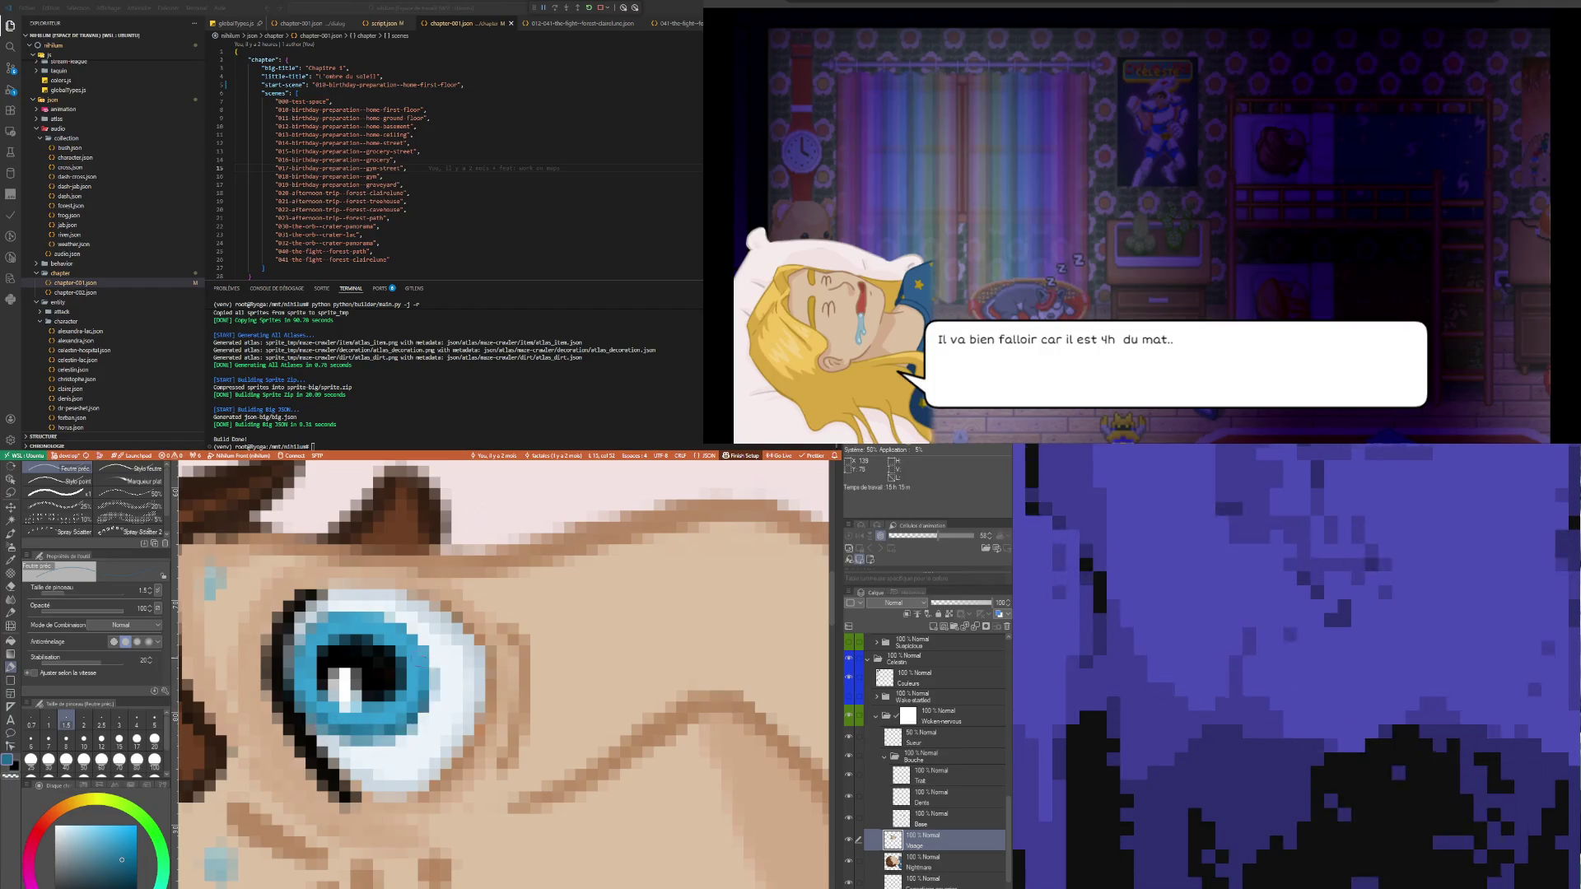
left_click(48, 724)
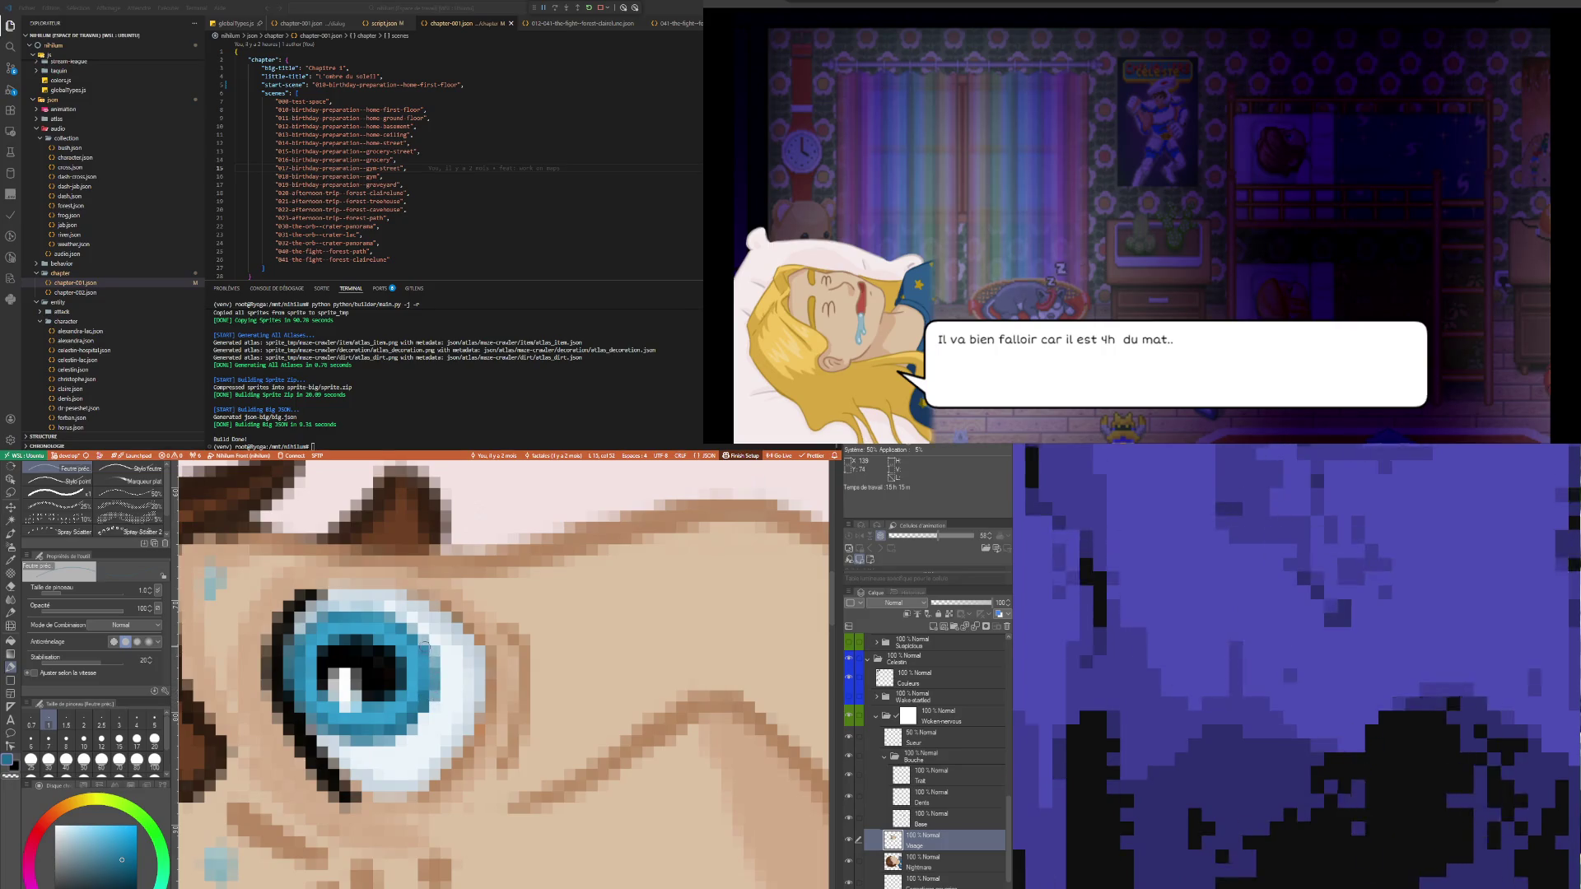
scroll(430, 691, "down", 5)
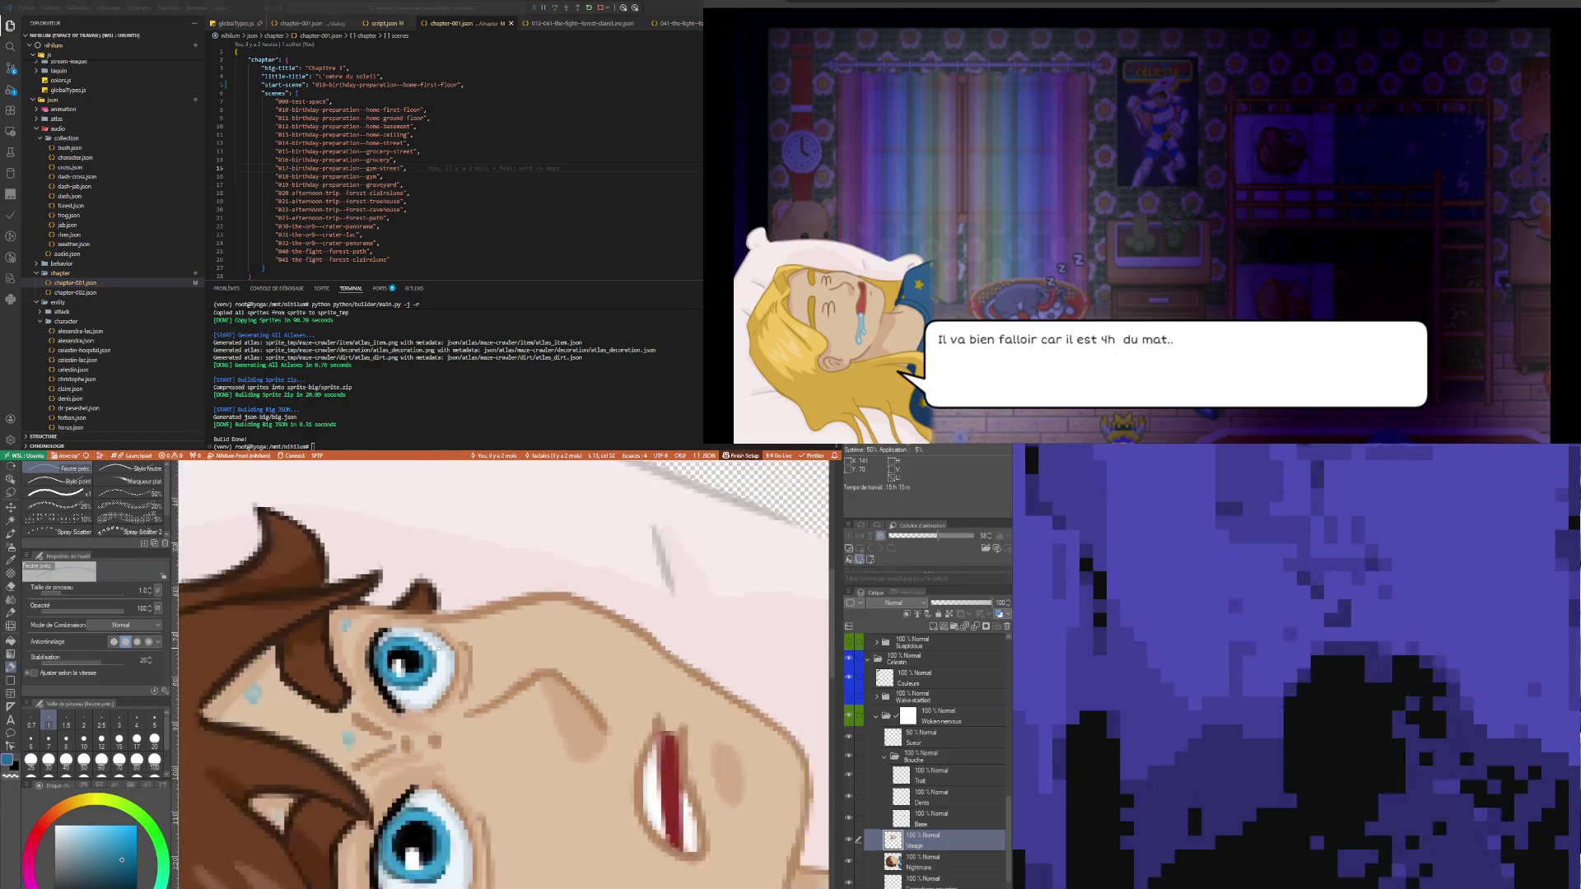
scroll(488, 696, "up", 3)
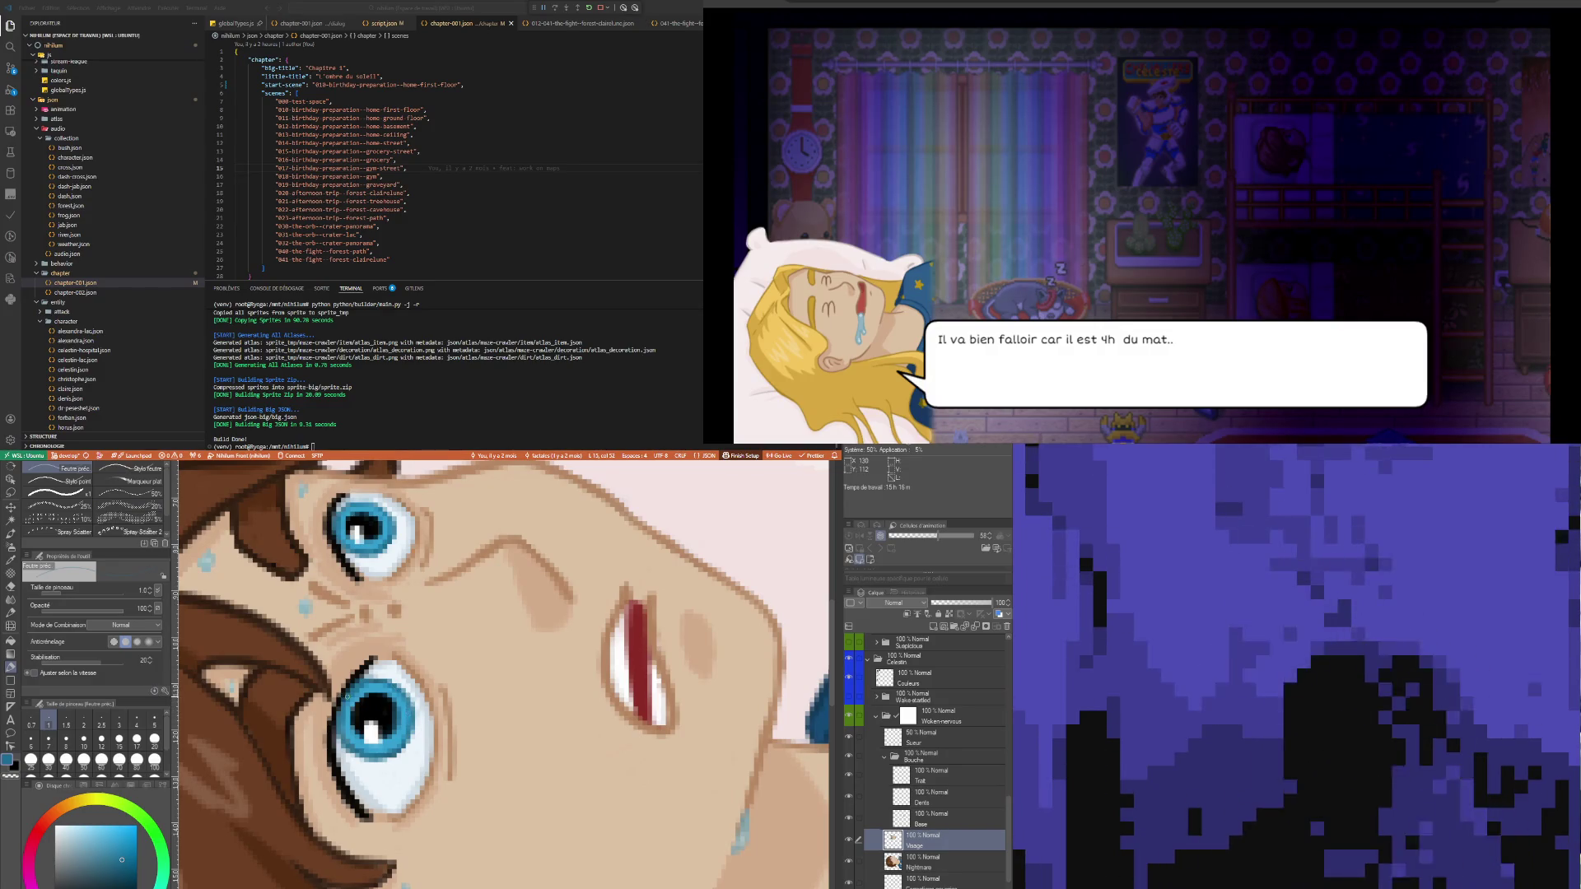
- Eyedrop a darker tone from the lower eye's edge and switch back to the Feutre préc. pen
scroll(456, 739, "down", 2)
scroll(456, 739, "down", 4)
scroll(453, 729, "down", 2)
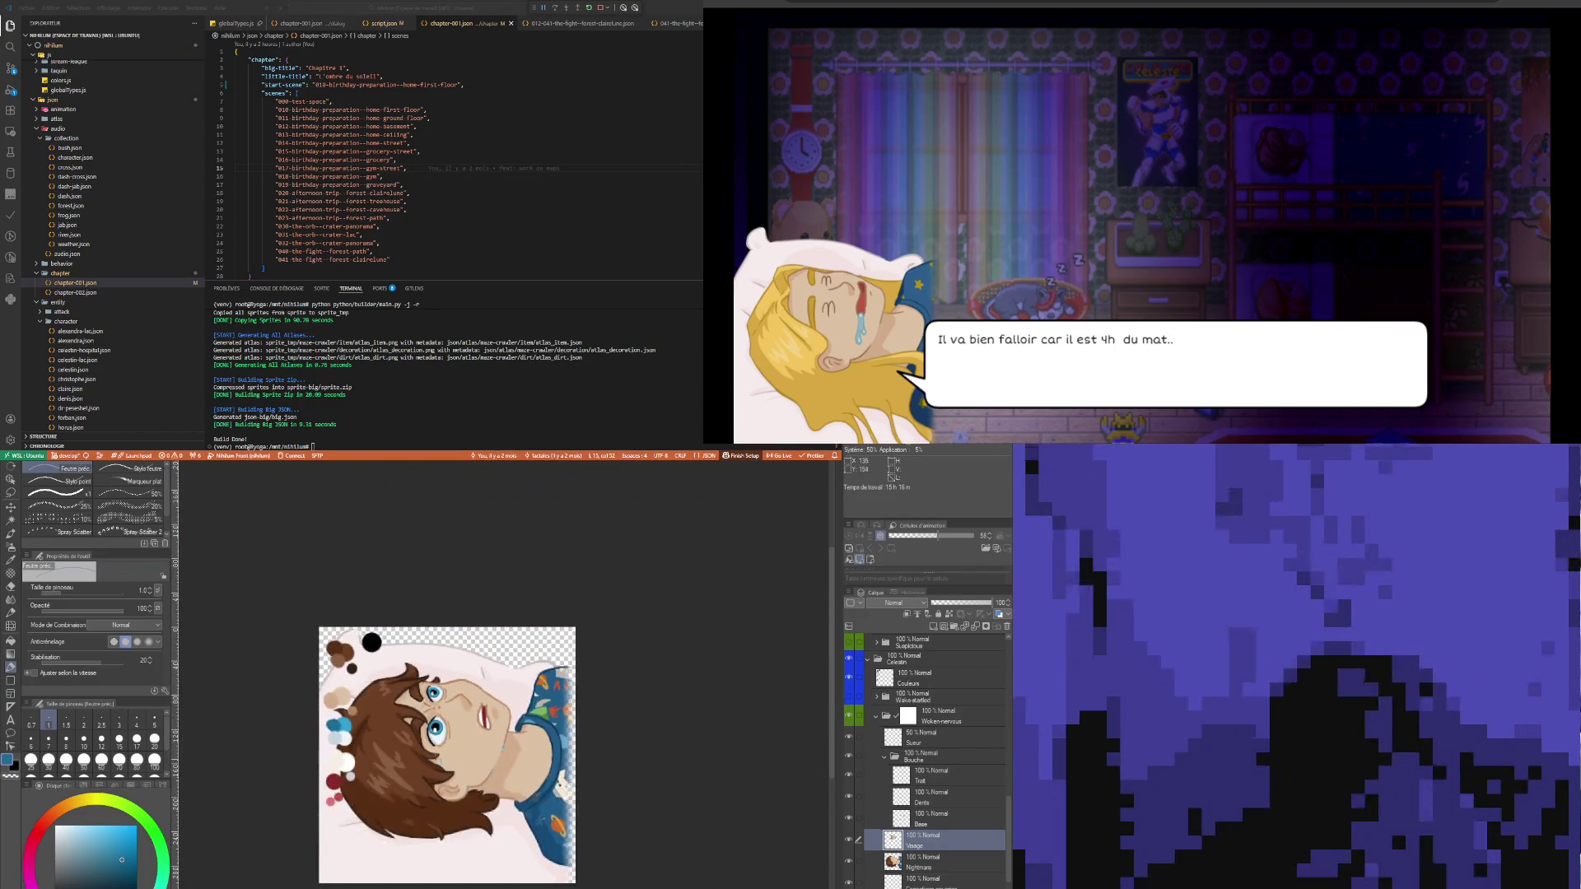
scroll(449, 722, "up", 6)
scroll(450, 722, "up", 4)
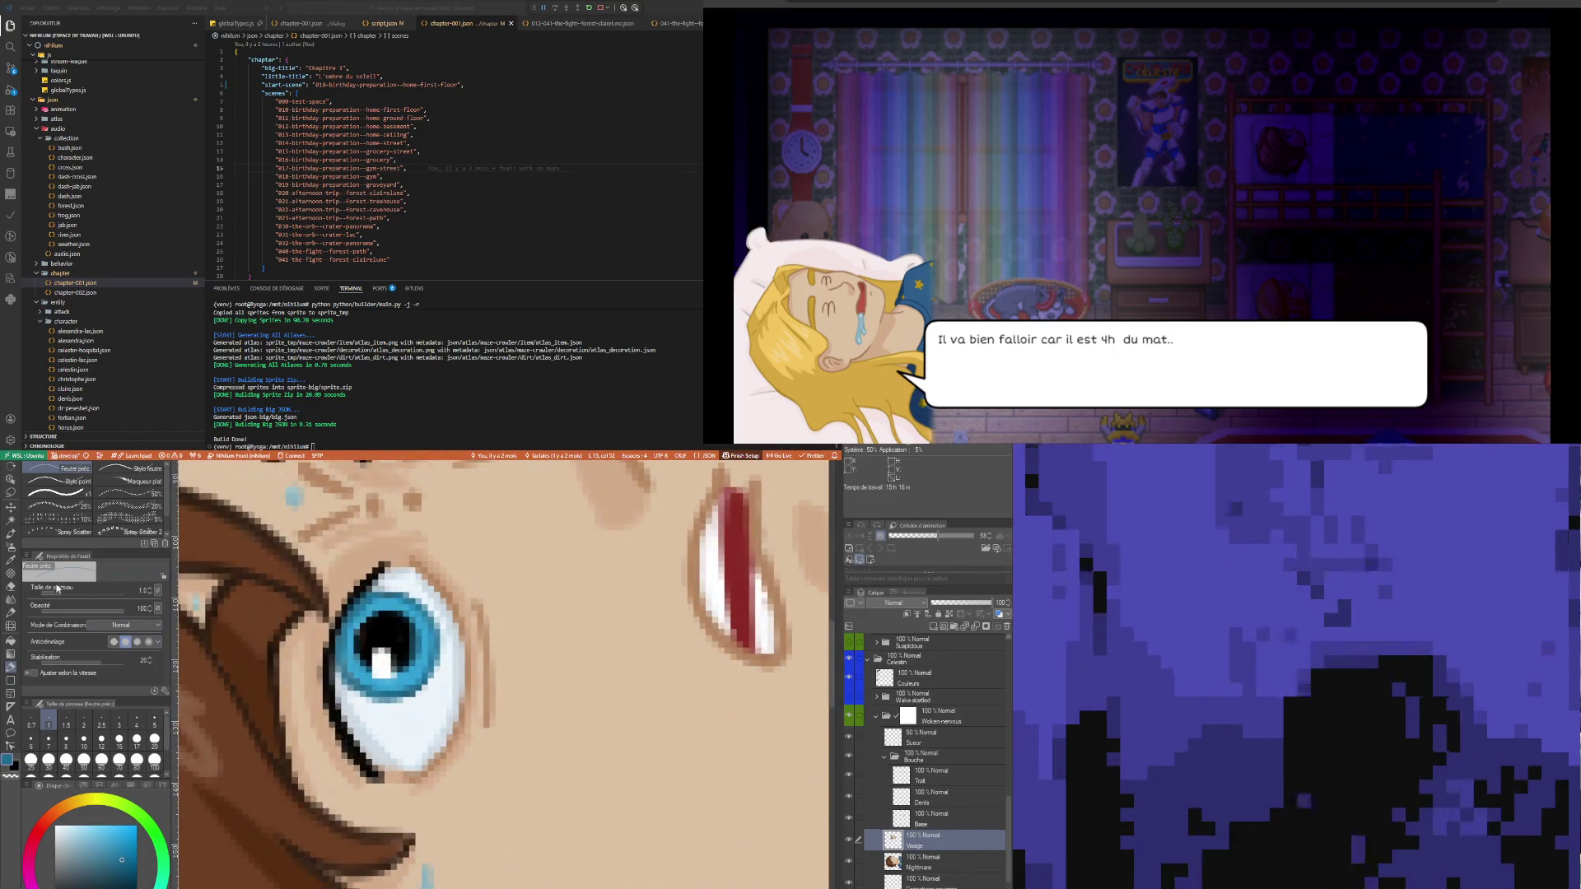
left_click(12, 560)
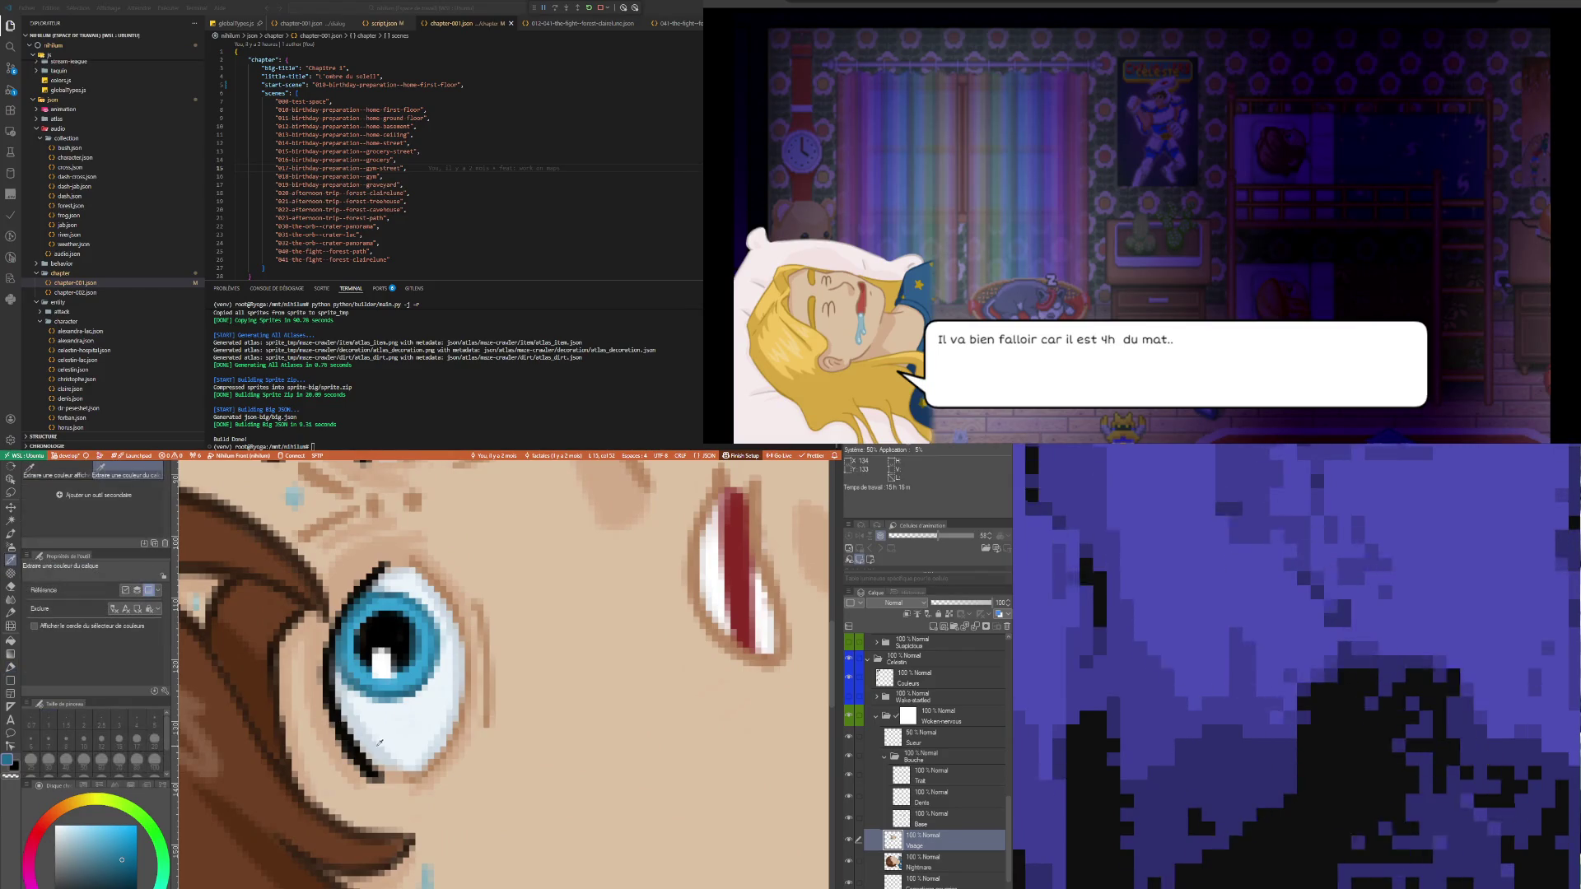
left_click(365, 738)
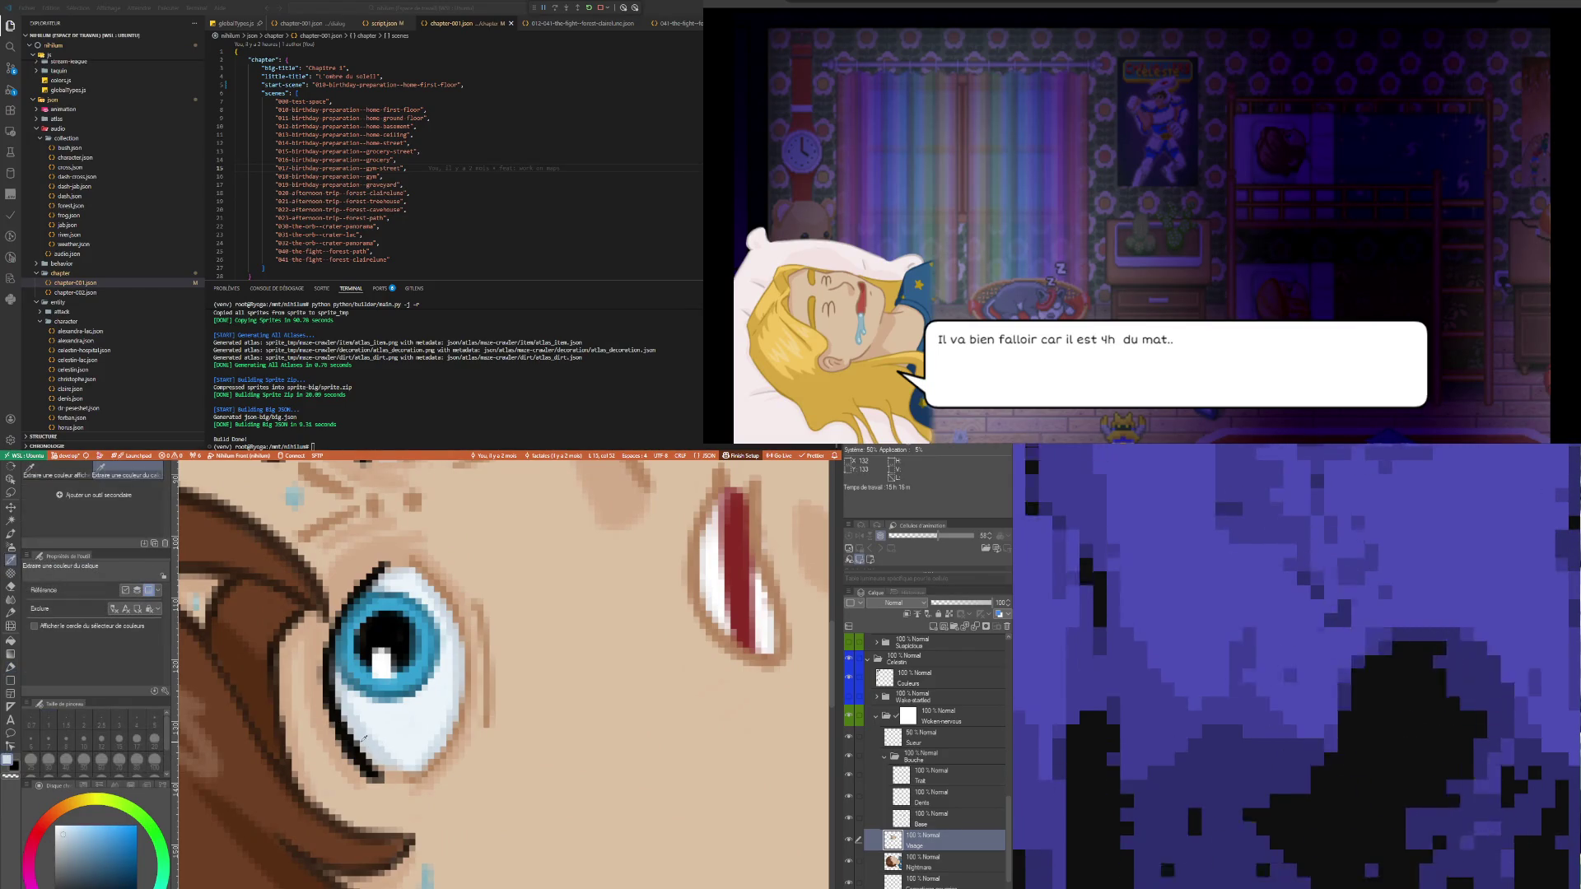
key("p")
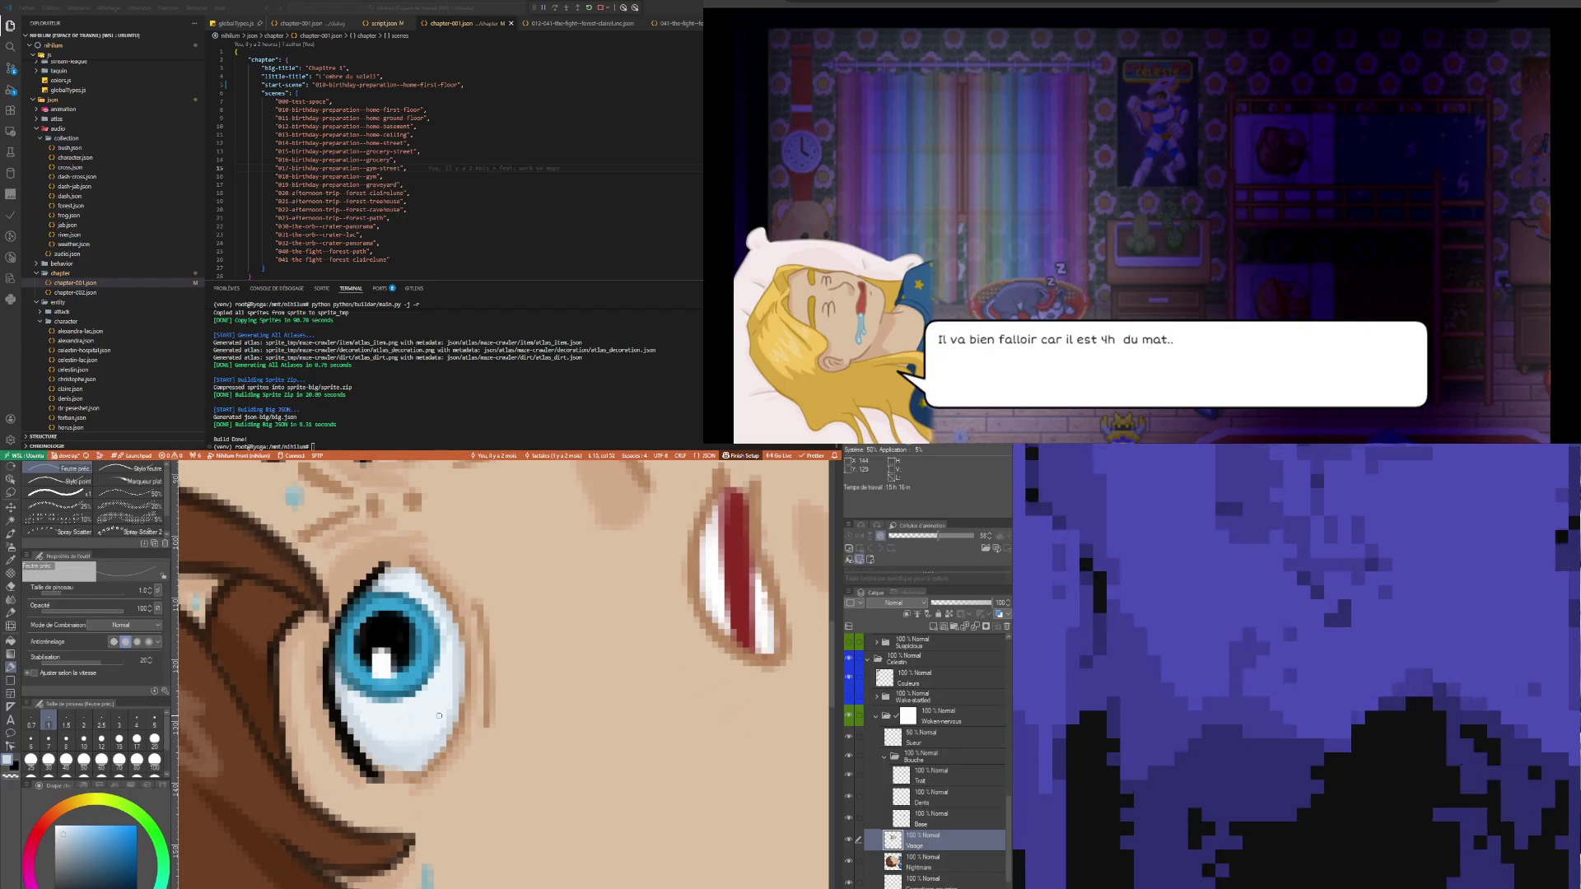
scroll(439, 715, "down", 4)
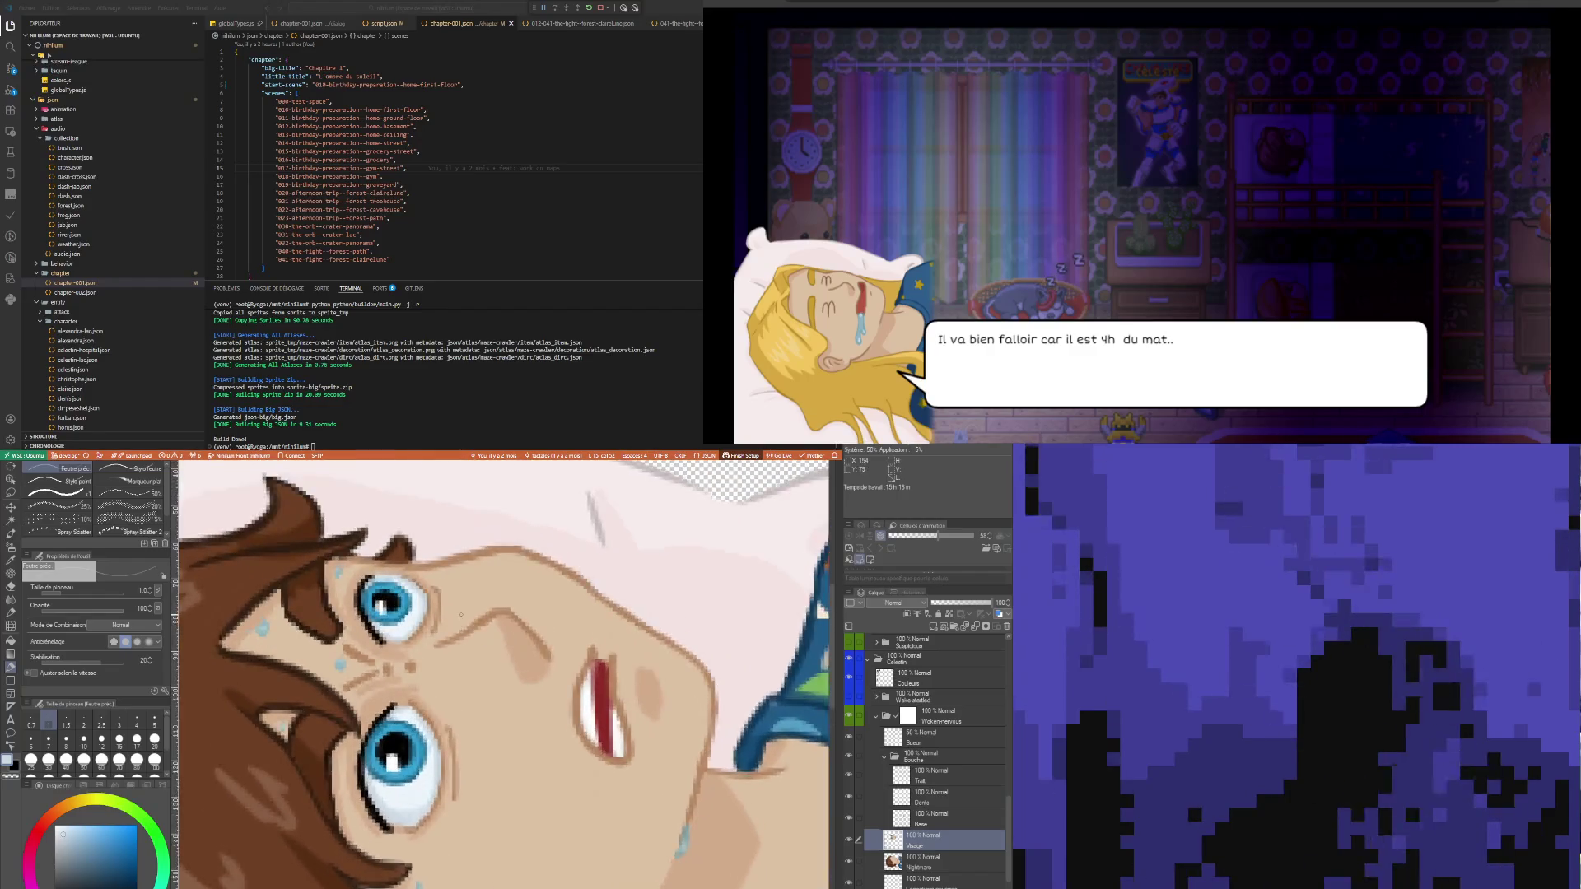
scroll(462, 615, "up", 2)
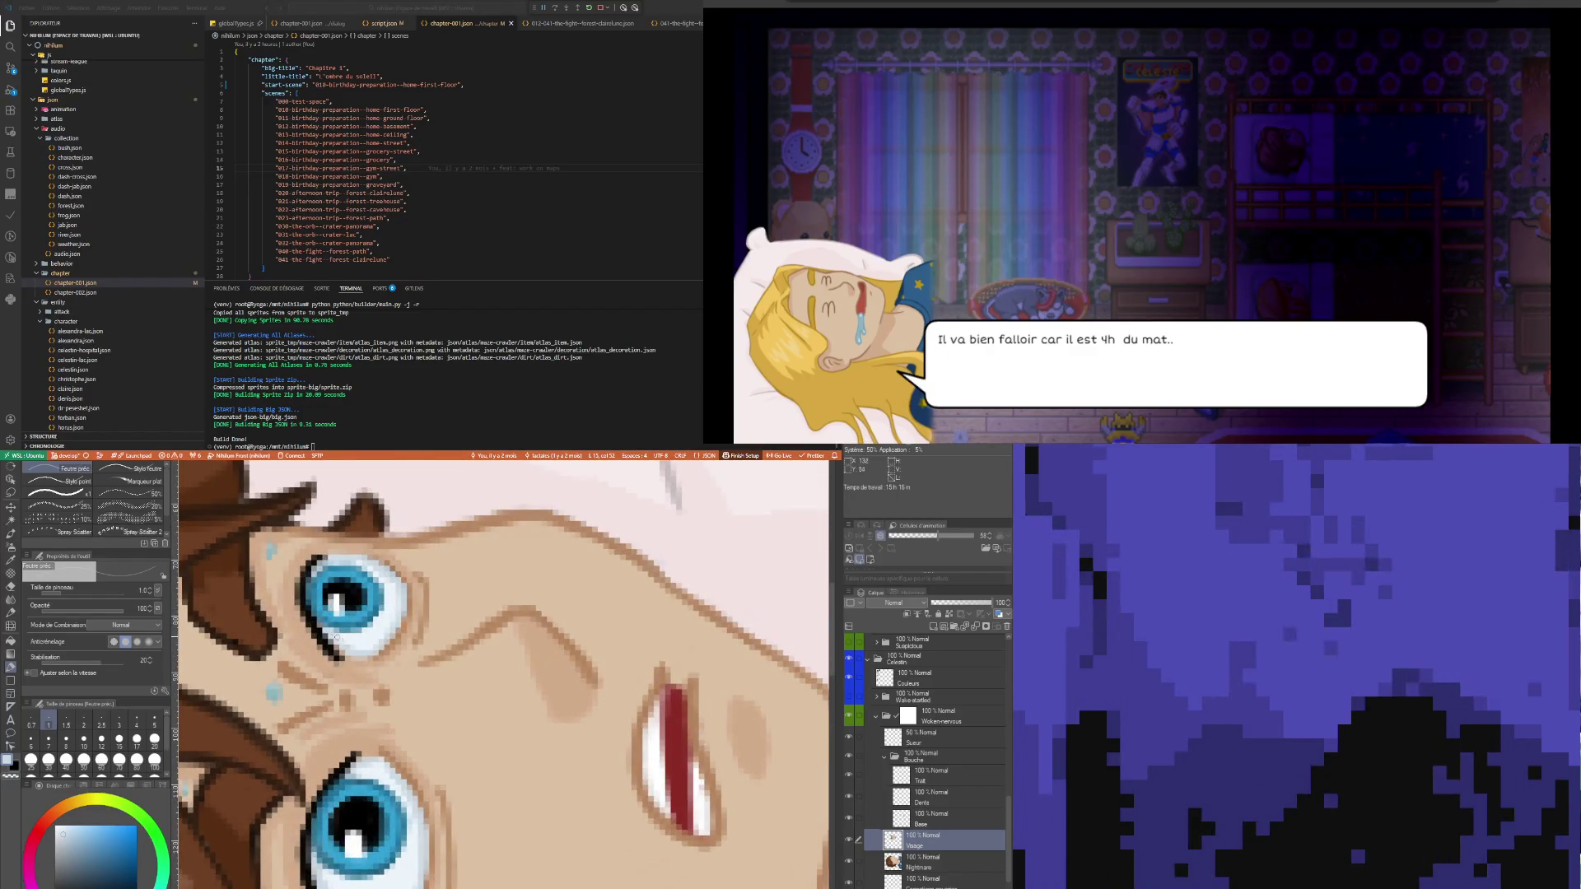